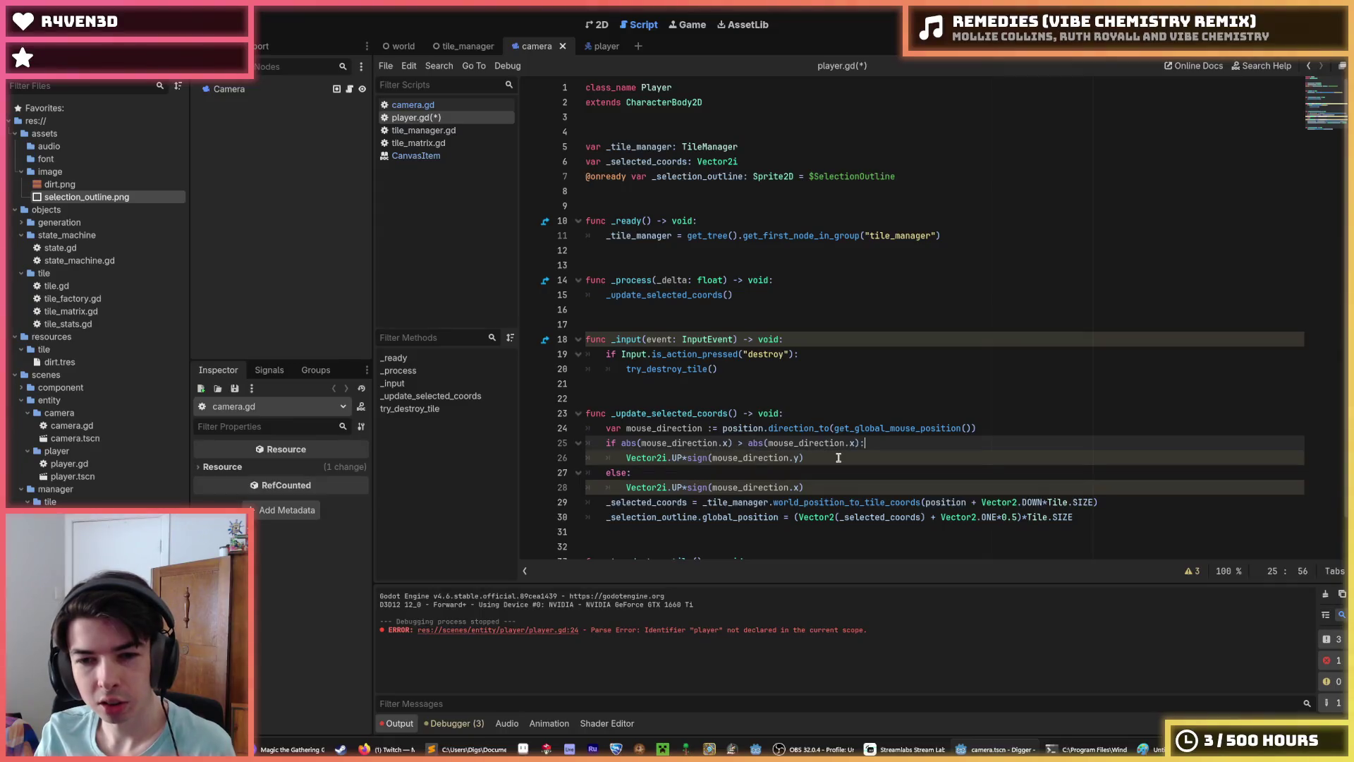
- Fix lines 25–28 so line 26 uses mouse_direction.x and line 28 uses mouse_direction.y
key("End")
key("Left")
key("Left")
key("BackSpace")
type("y")
key("Down")
key("End")
key("Left")
key("BackSpace")
type("x")
key("Down")
key("End")
key("Down")
key("End")
key("Left")
key("BackSpace")
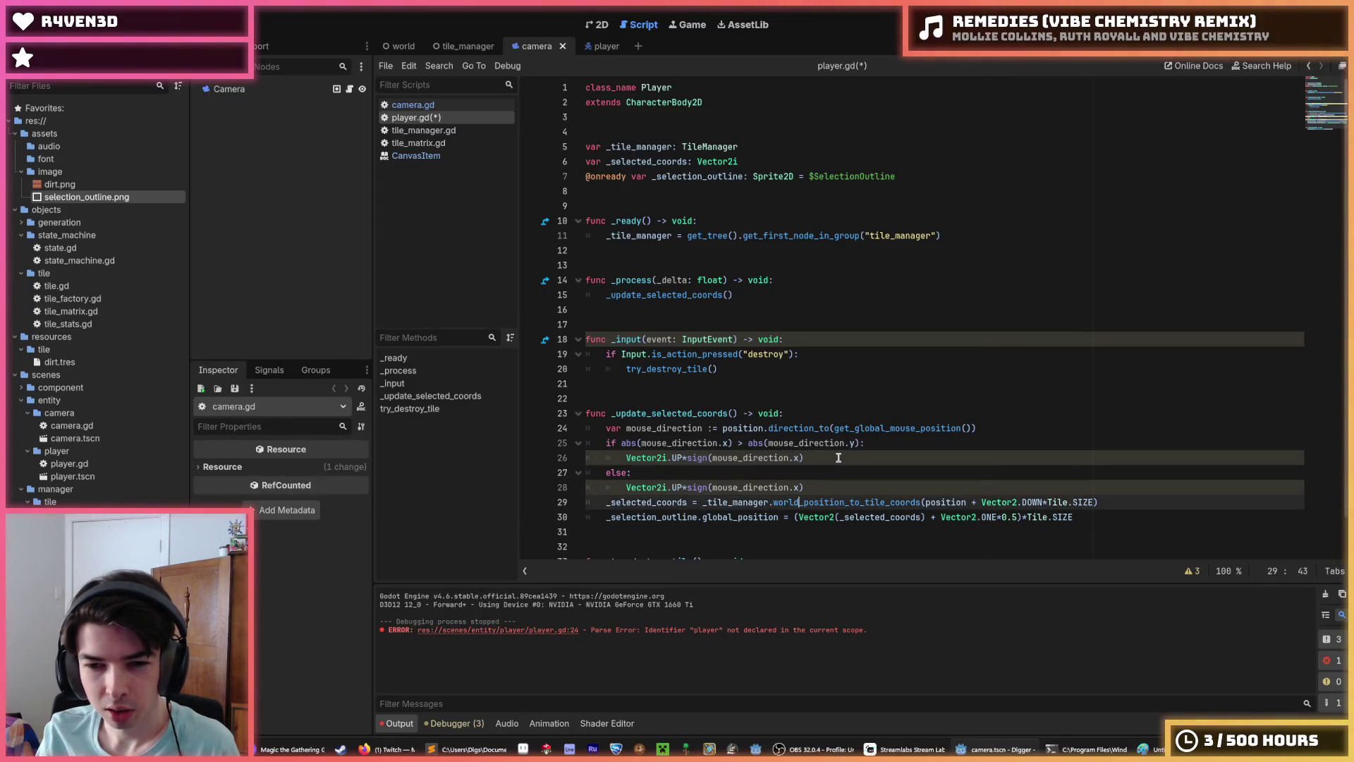
type("y")
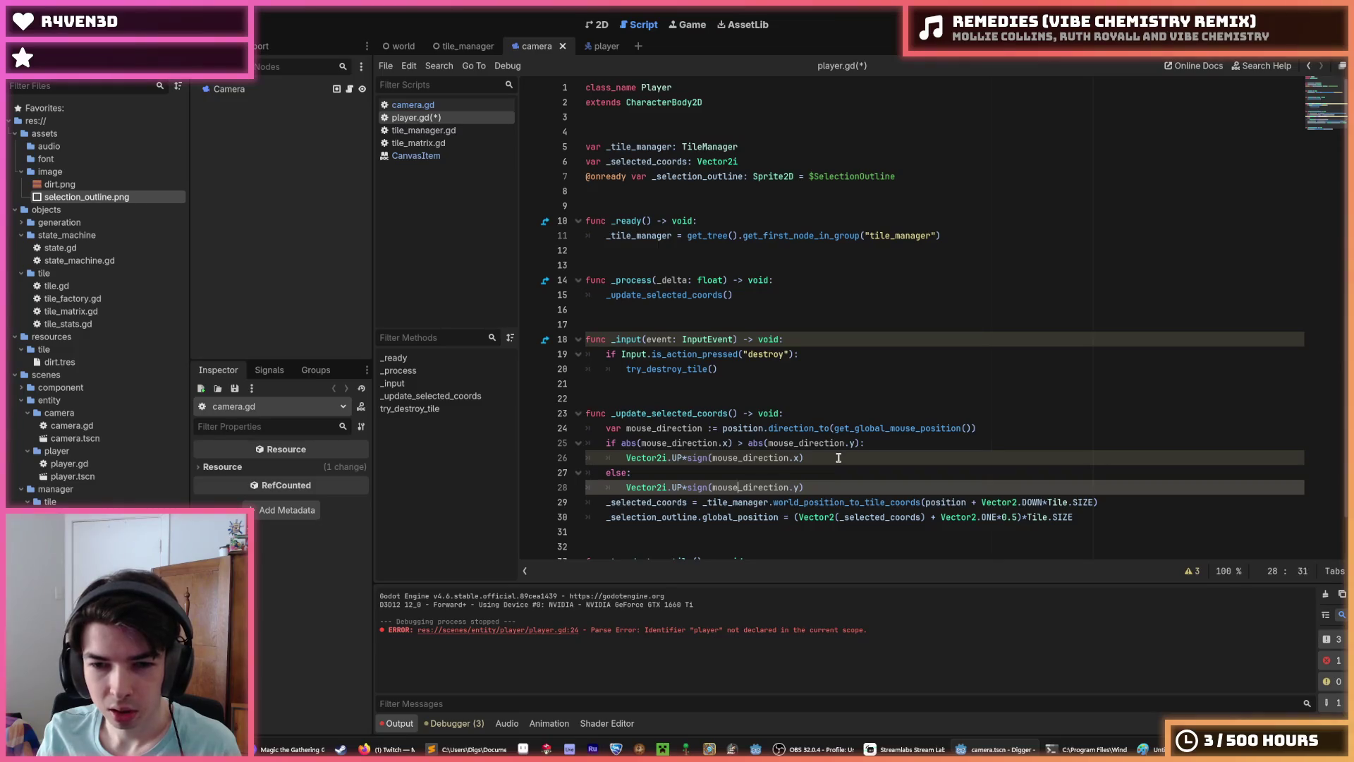
- Make the horizontal branch use Vector2i.RIGHT* instead of UP and save player.gd
key("Up")
key("Up")
key("ctrl+Left")
key("ctrl+Left")
key("BackSpace")
key("BackSpace")
key("BackSpace")
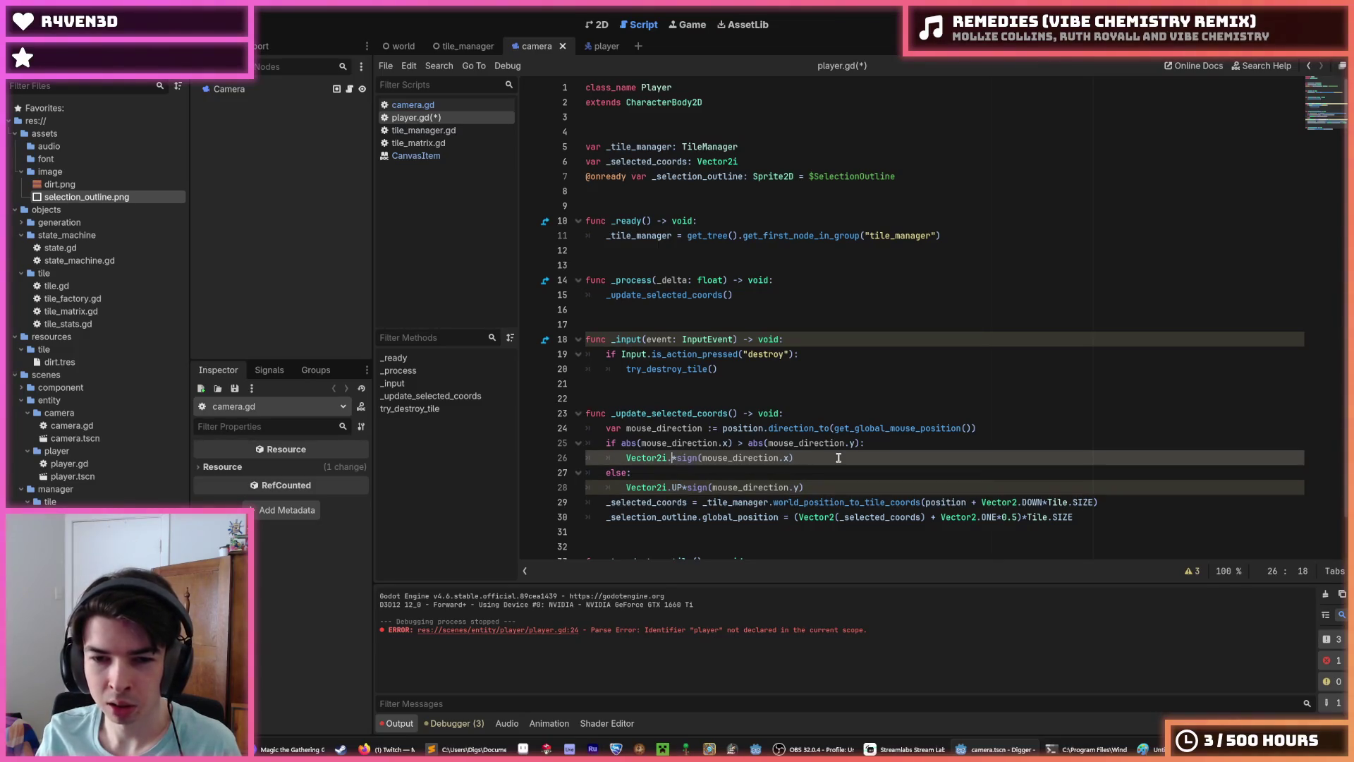
type("RIGHT*")
key("End")
key("ctrl+s")
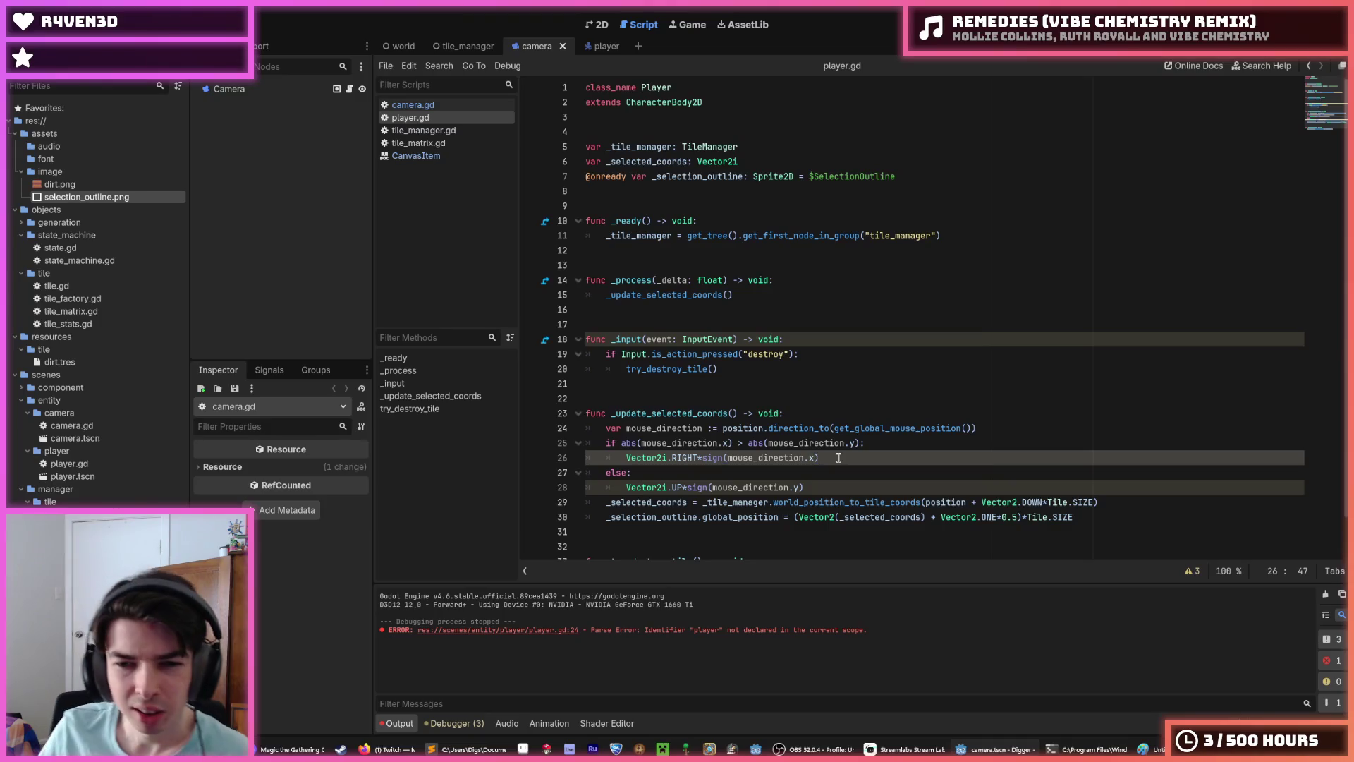
left_click(883, 440)
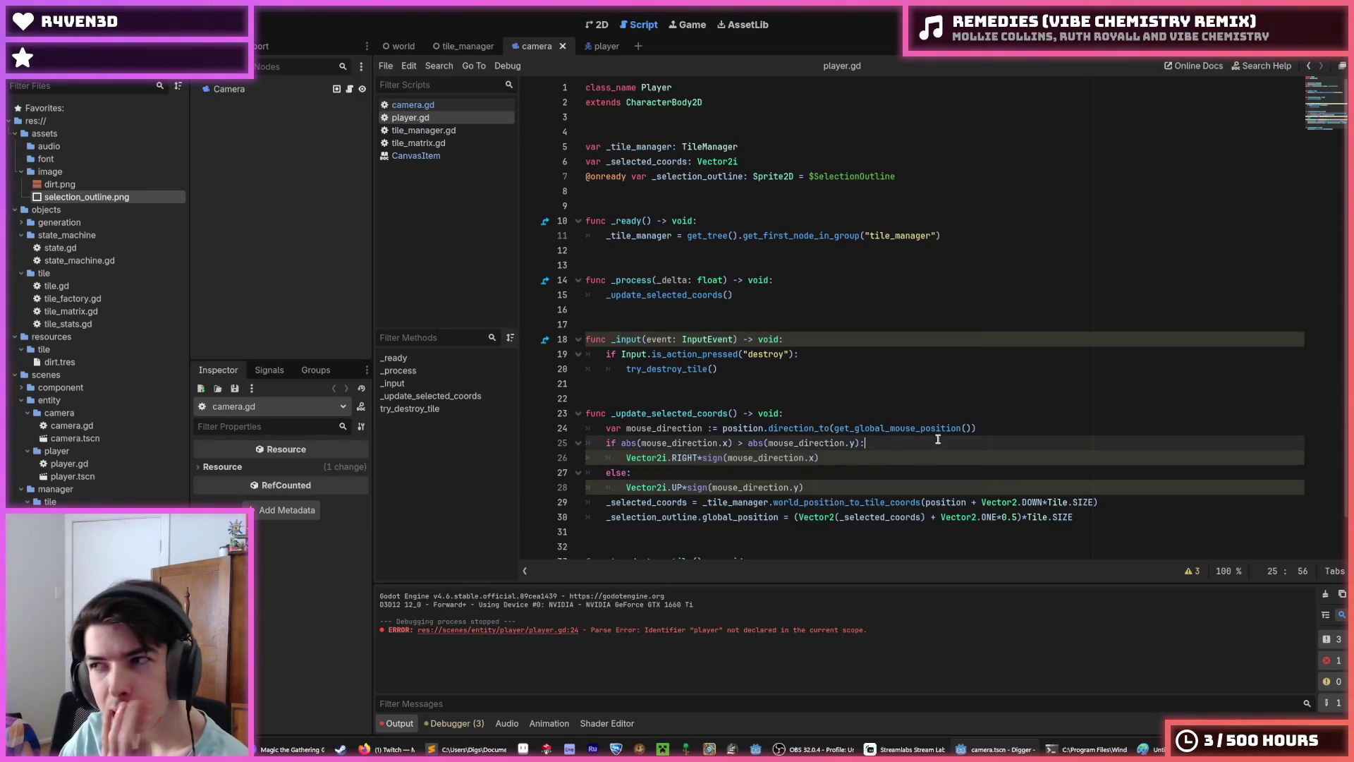
left_click(933, 460)
scroll(908, 463, "down", 1)
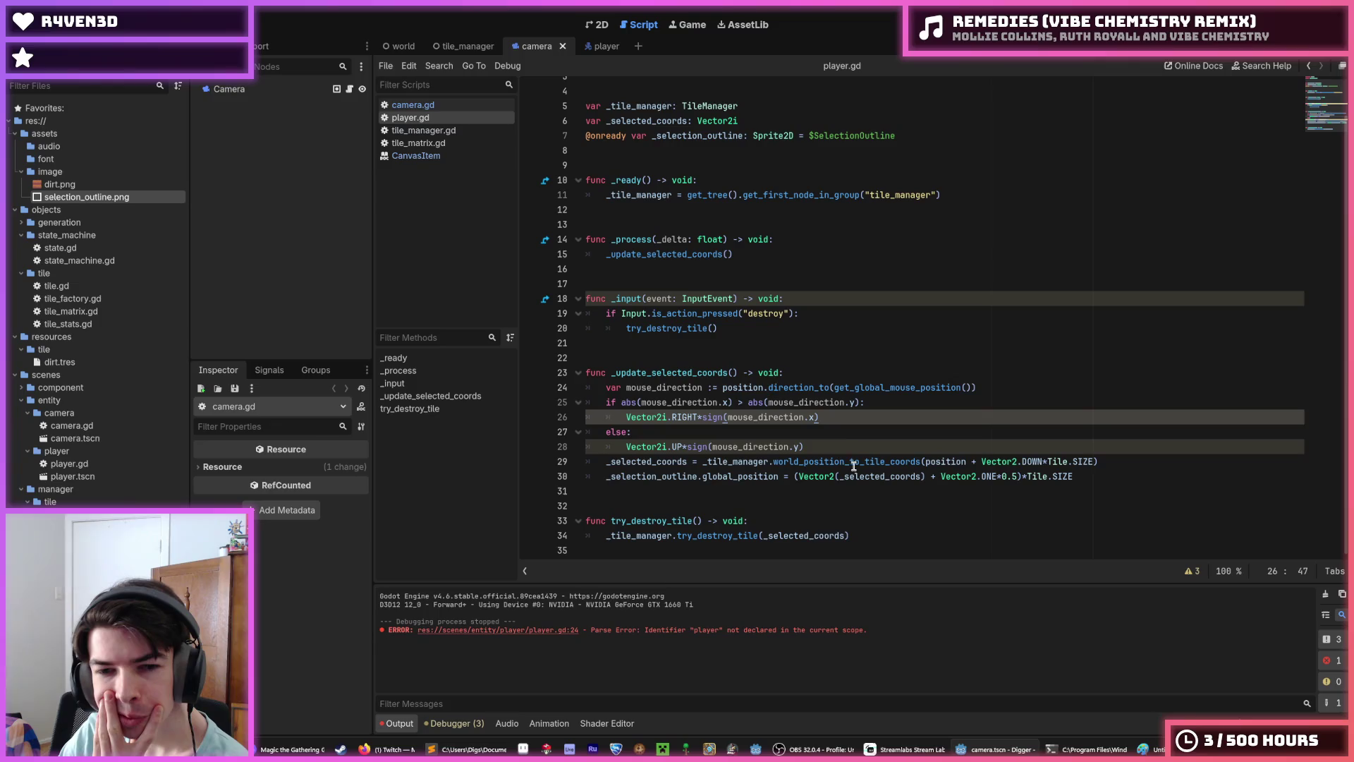
left_click(852, 438)
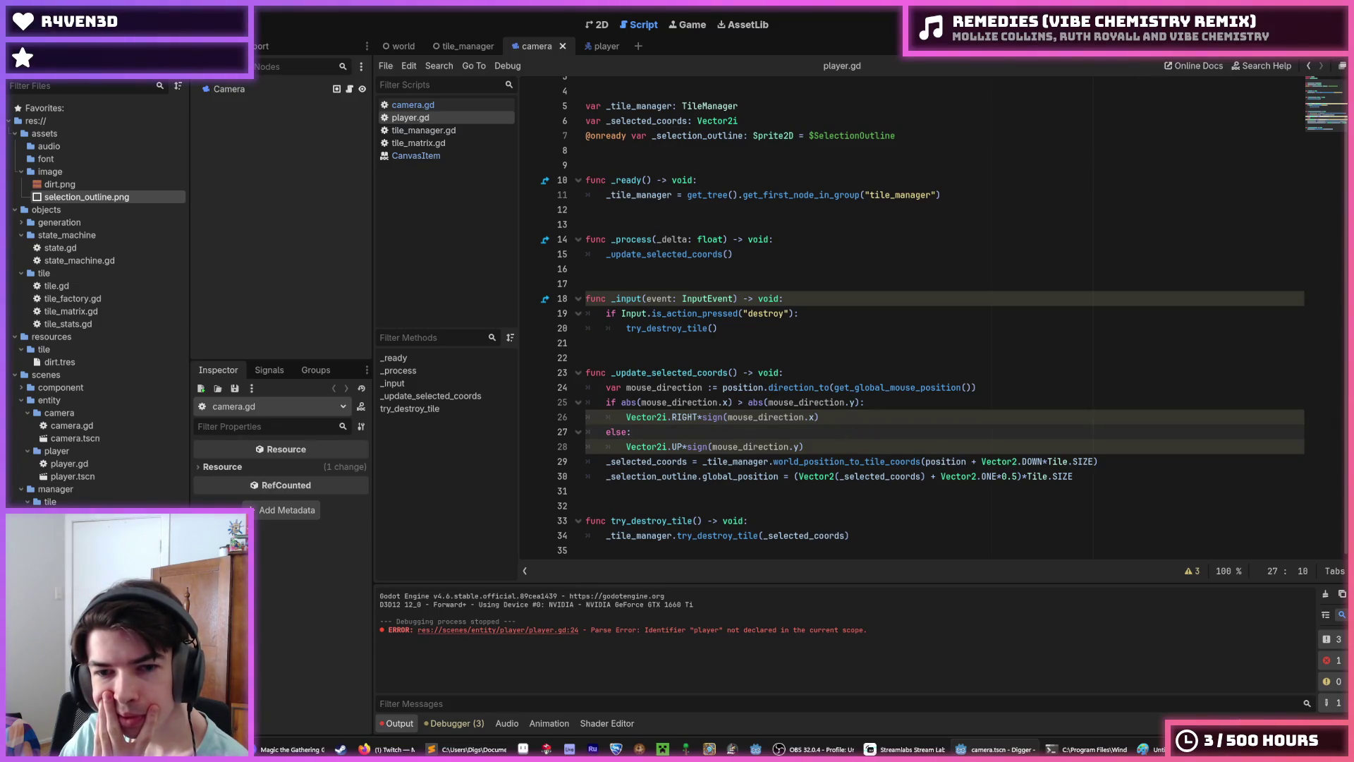
- Run the game, move the player with S and A to test selection, then close it
key("F5")
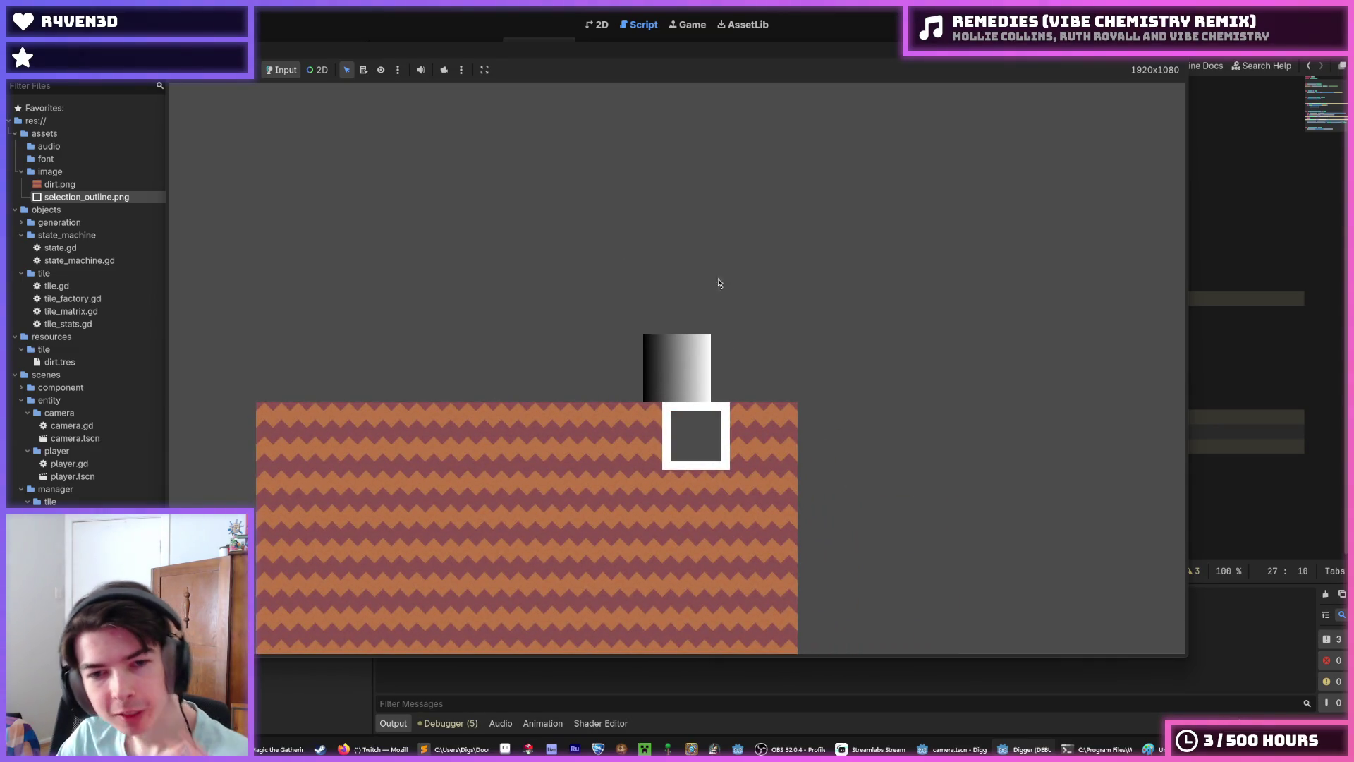
key("s")
key("a")
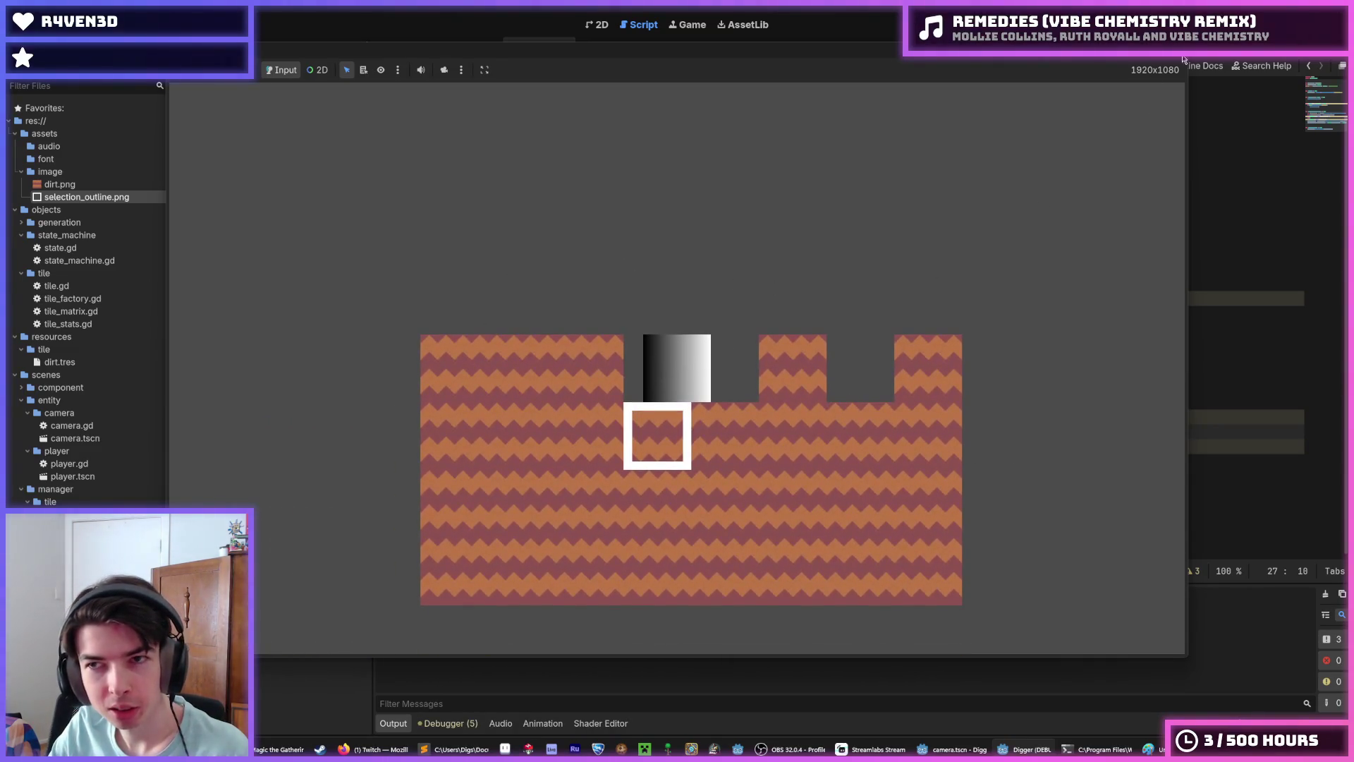
left_click(1182, 58)
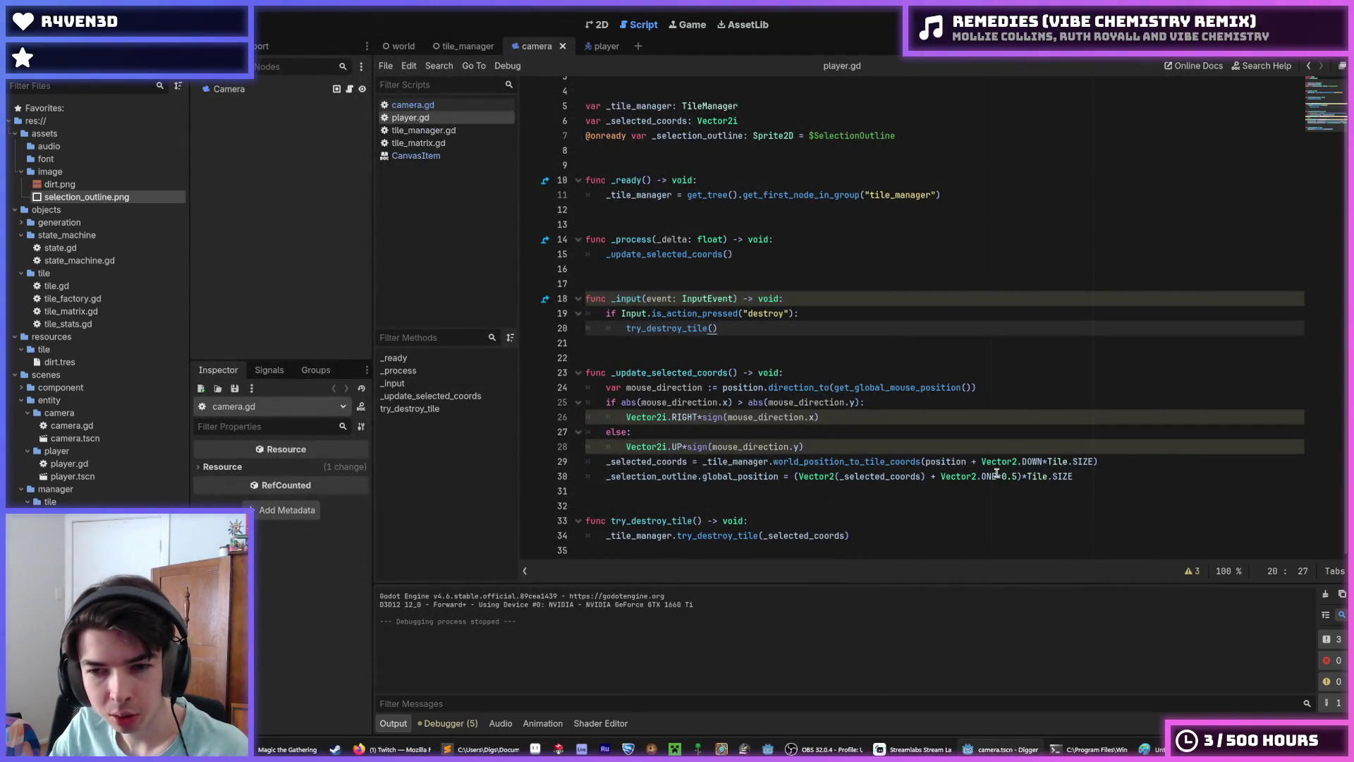
left_click(997, 476)
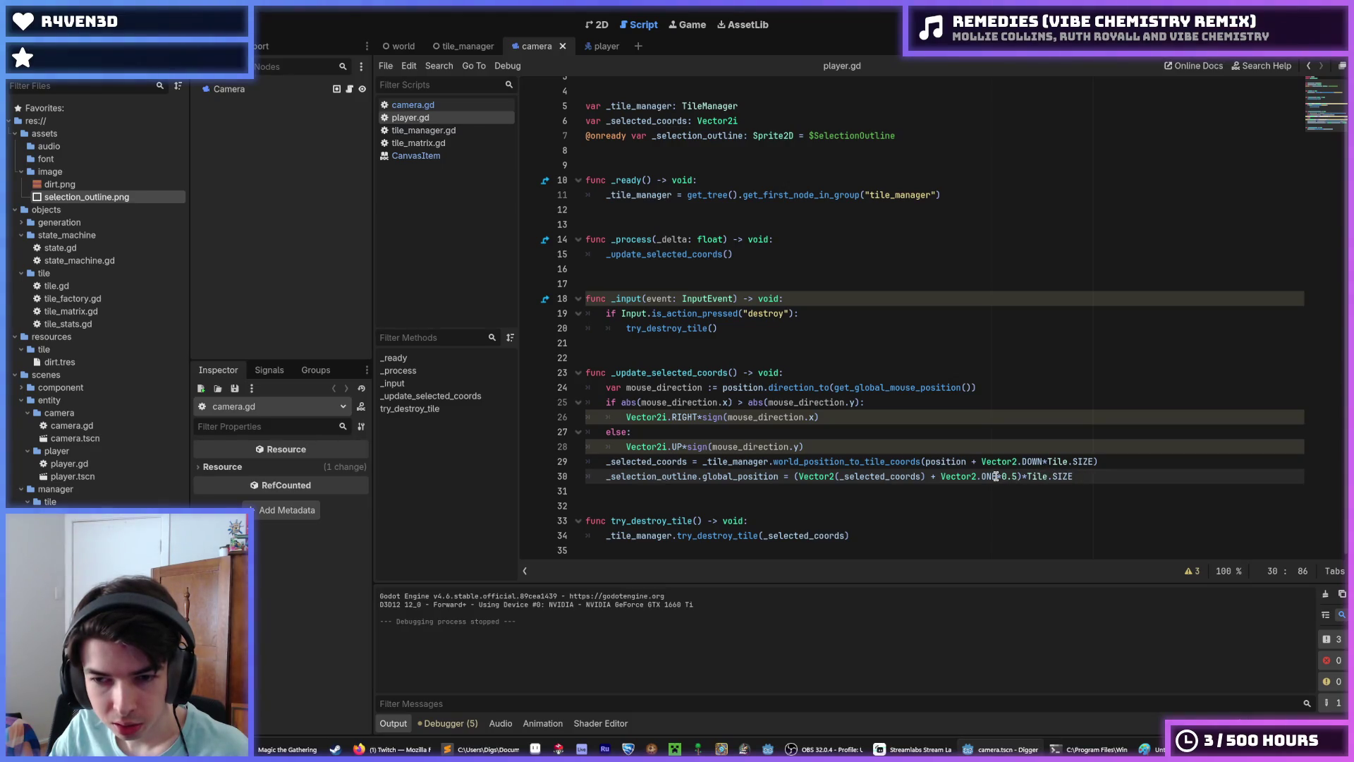
left_click_drag(996, 477, 943, 479)
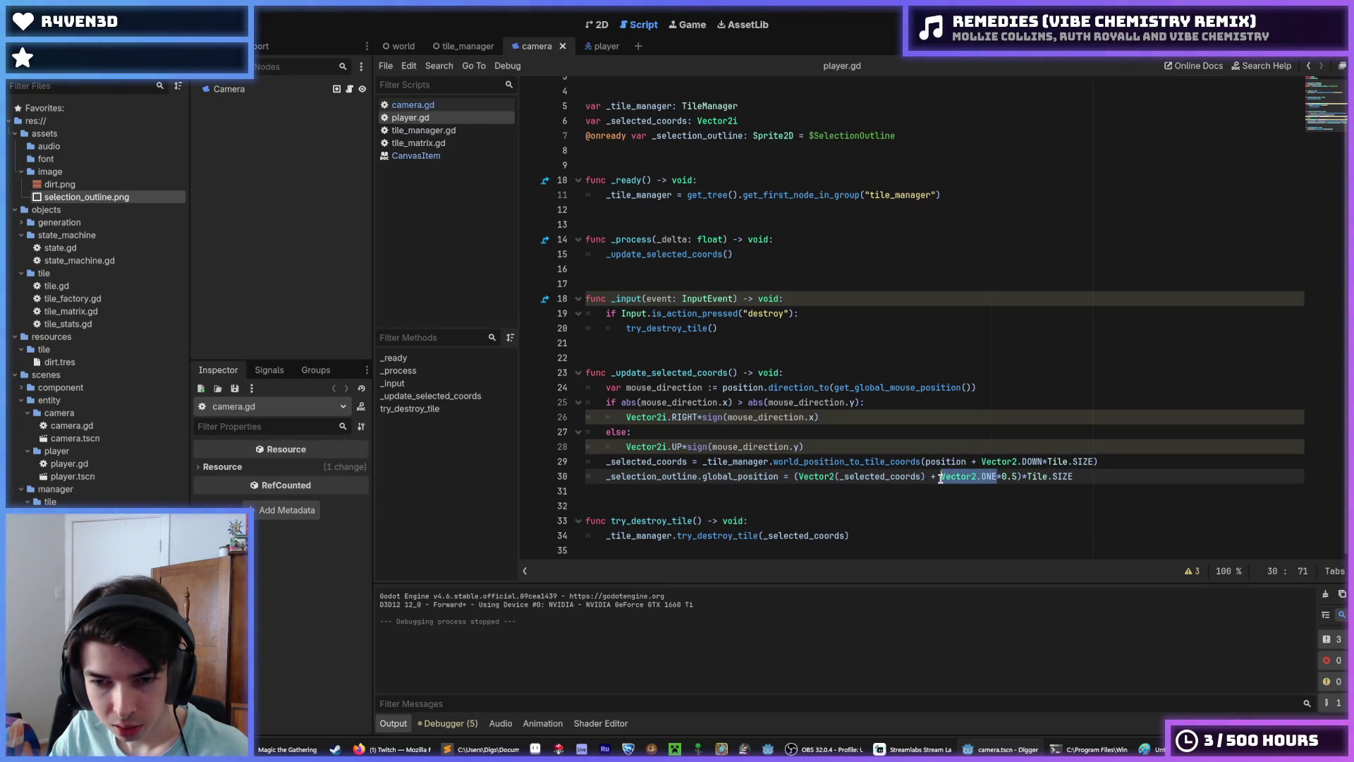
left_click(940, 478)
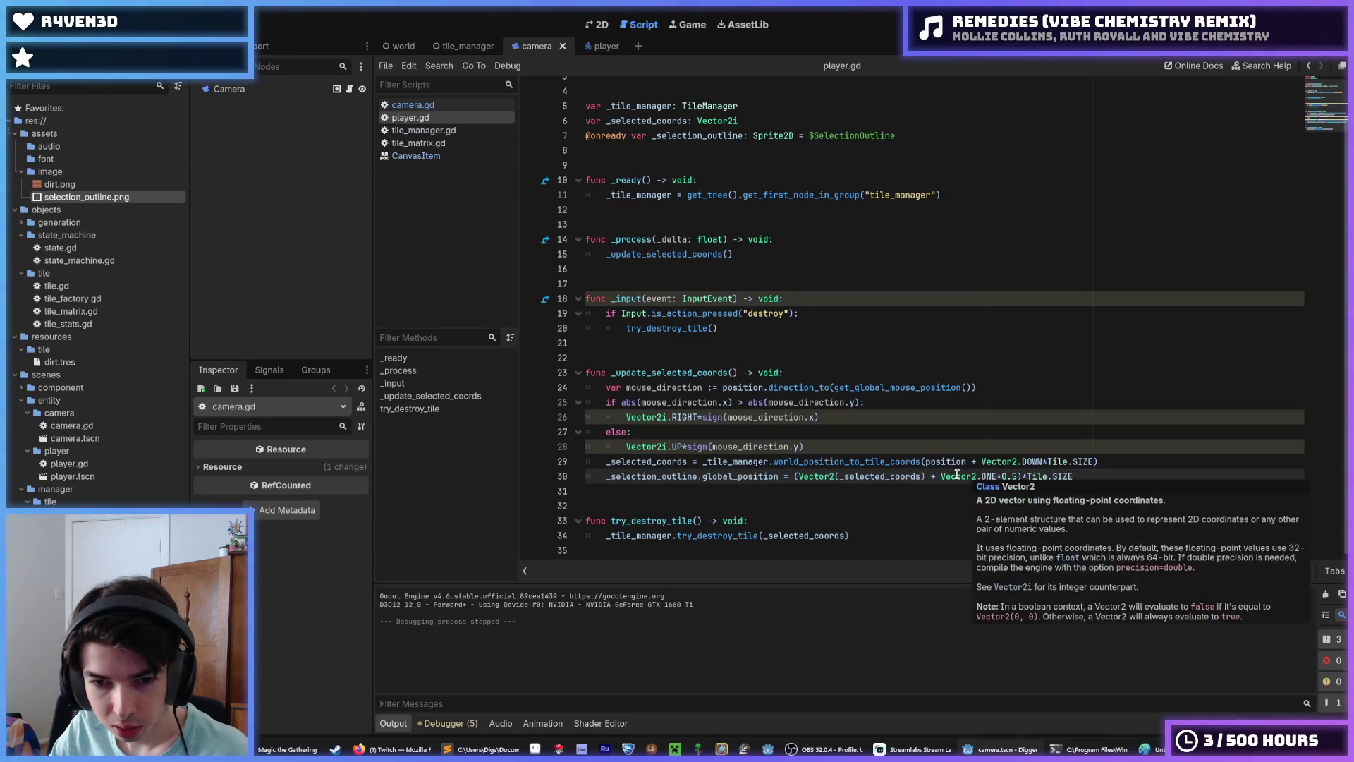
left_click(980, 462)
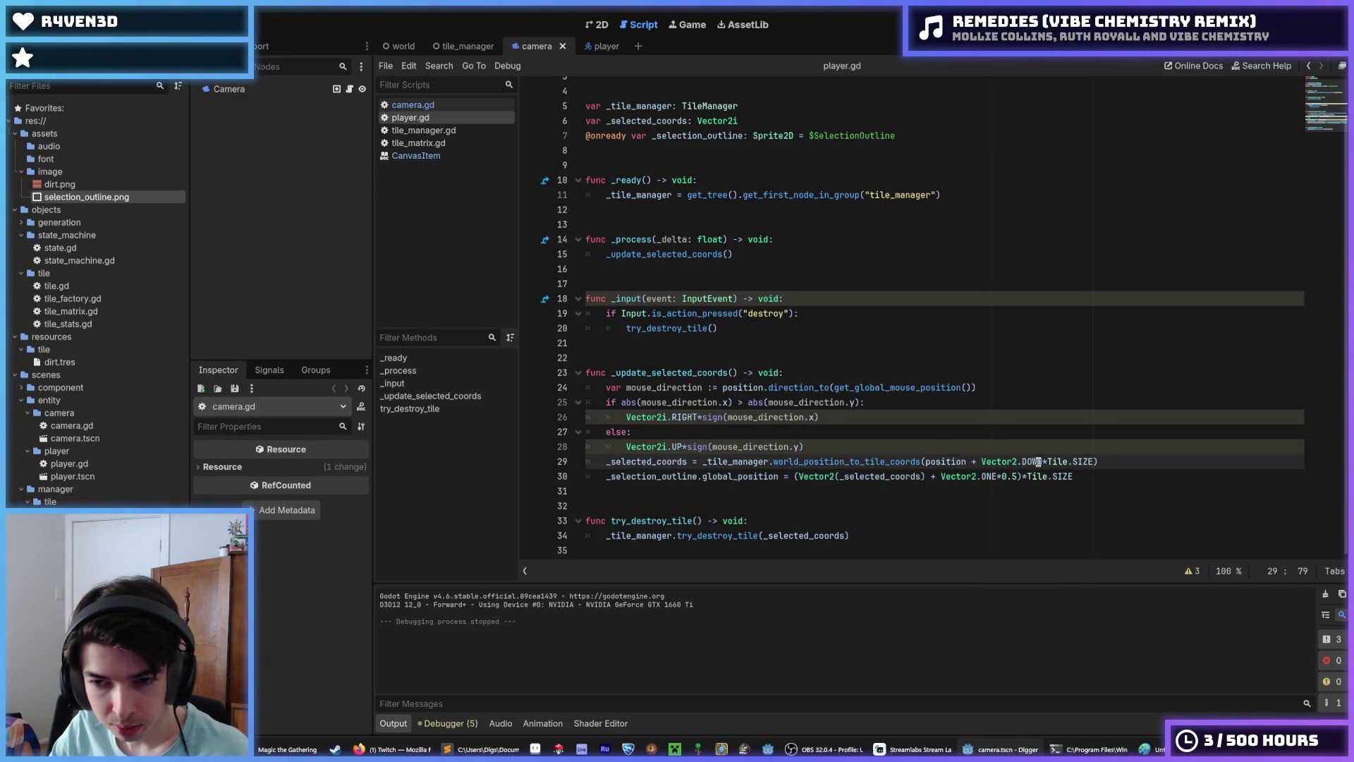
left_click_drag(1042, 461, 1012, 462)
left_click(1013, 462)
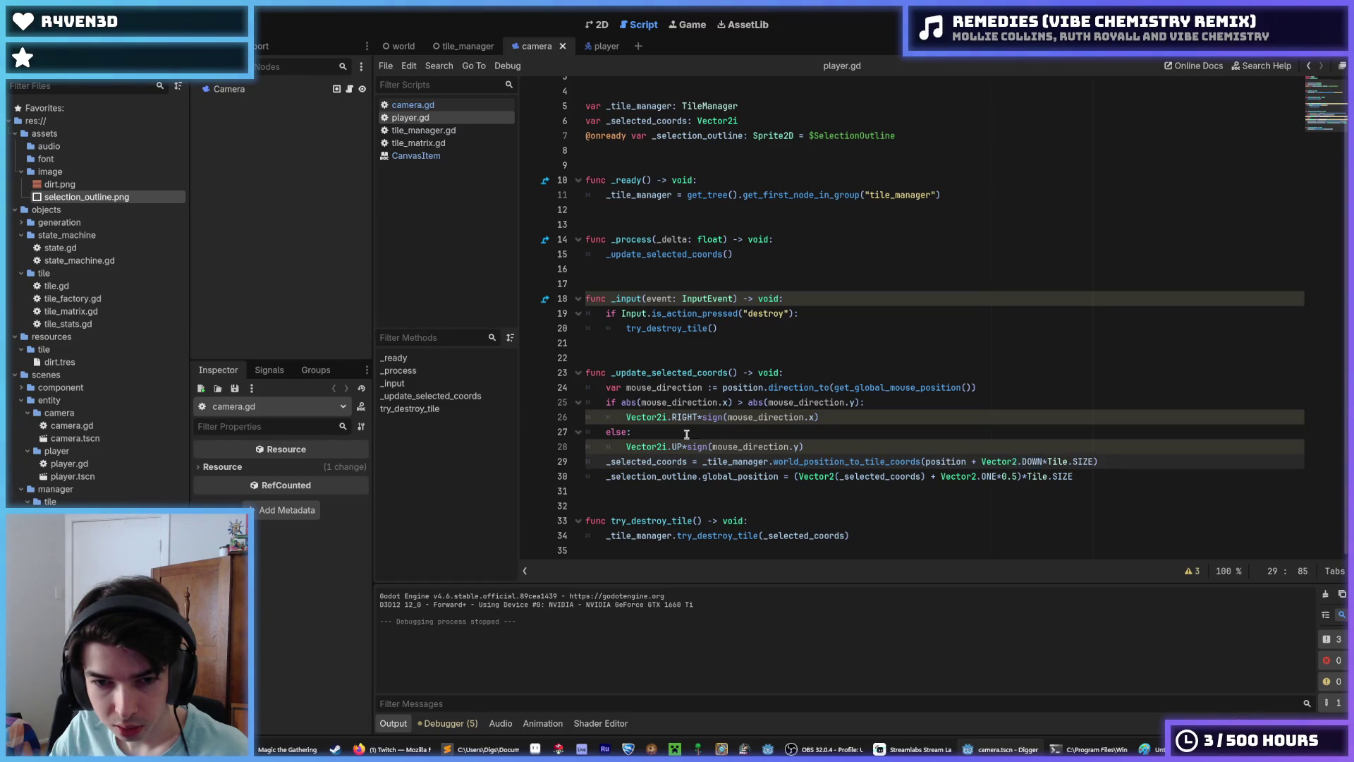
left_click(624, 415)
left_click(1017, 389)
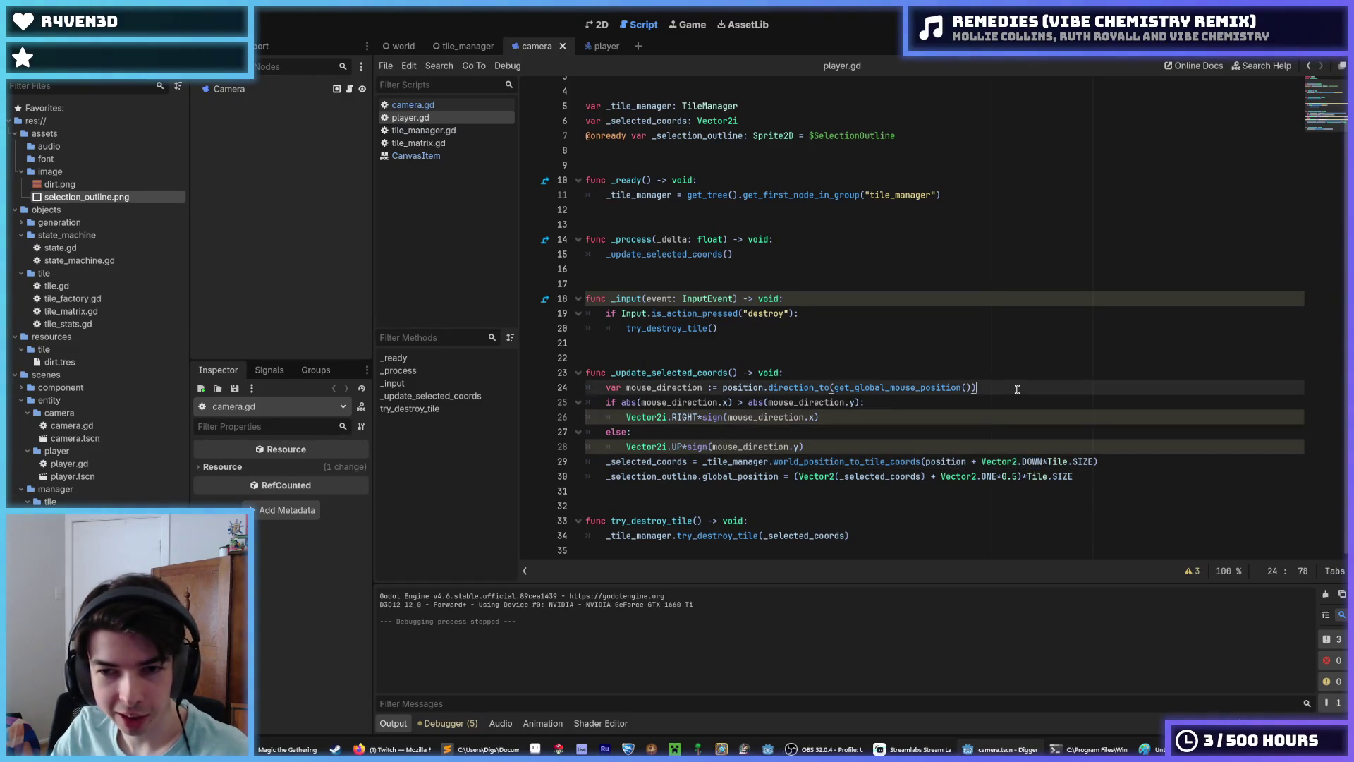
key("Return")
- Add 'var selected_direction: Vector2i' after mouse_direction, dropping the Vector2i.ZERO default
type("var ")
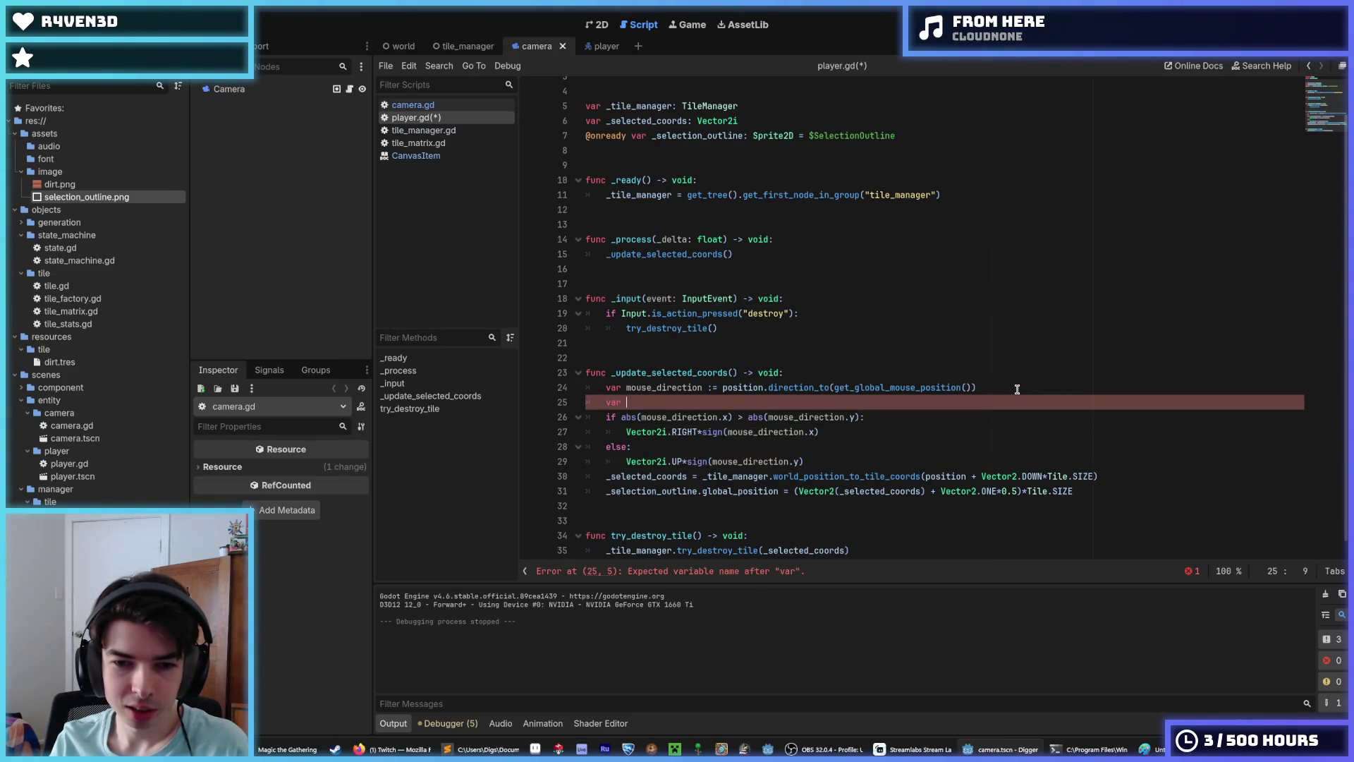
type("selected_direction")
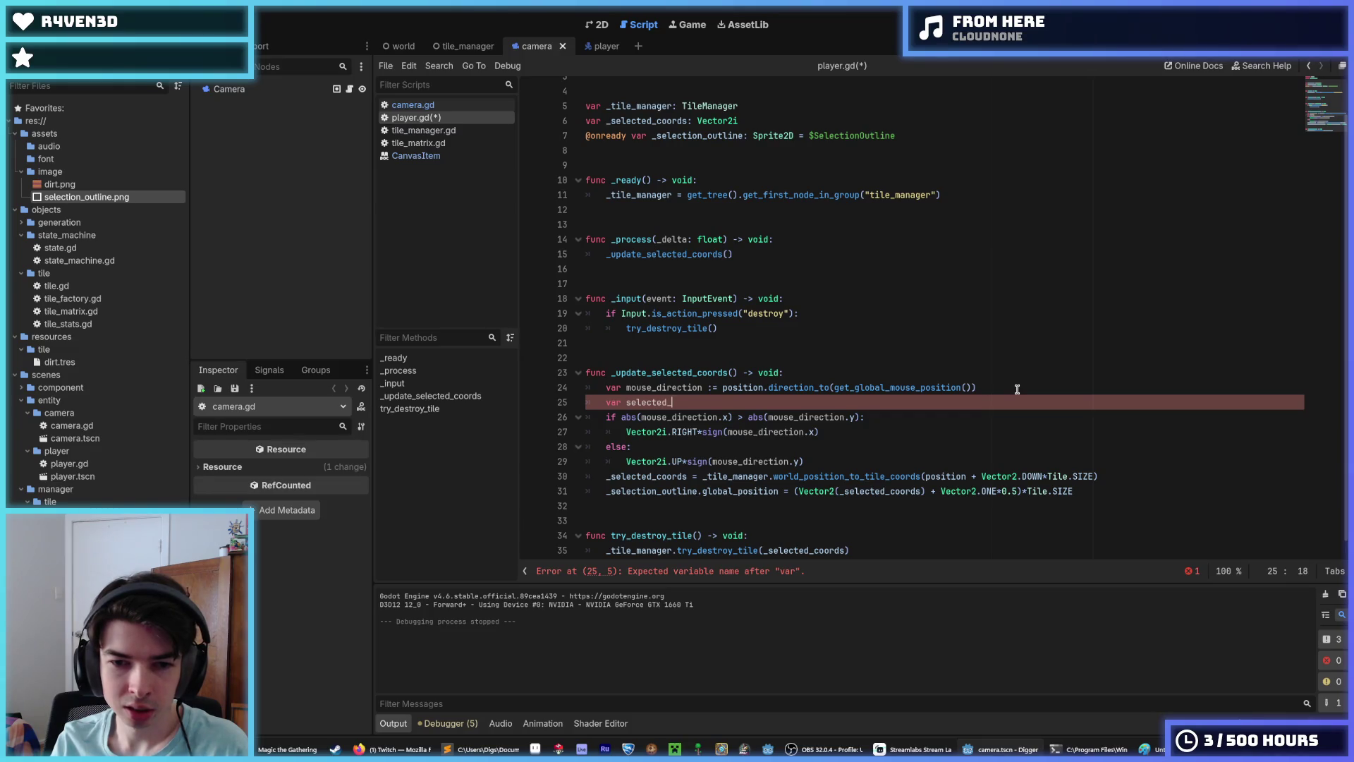
type(" :=")
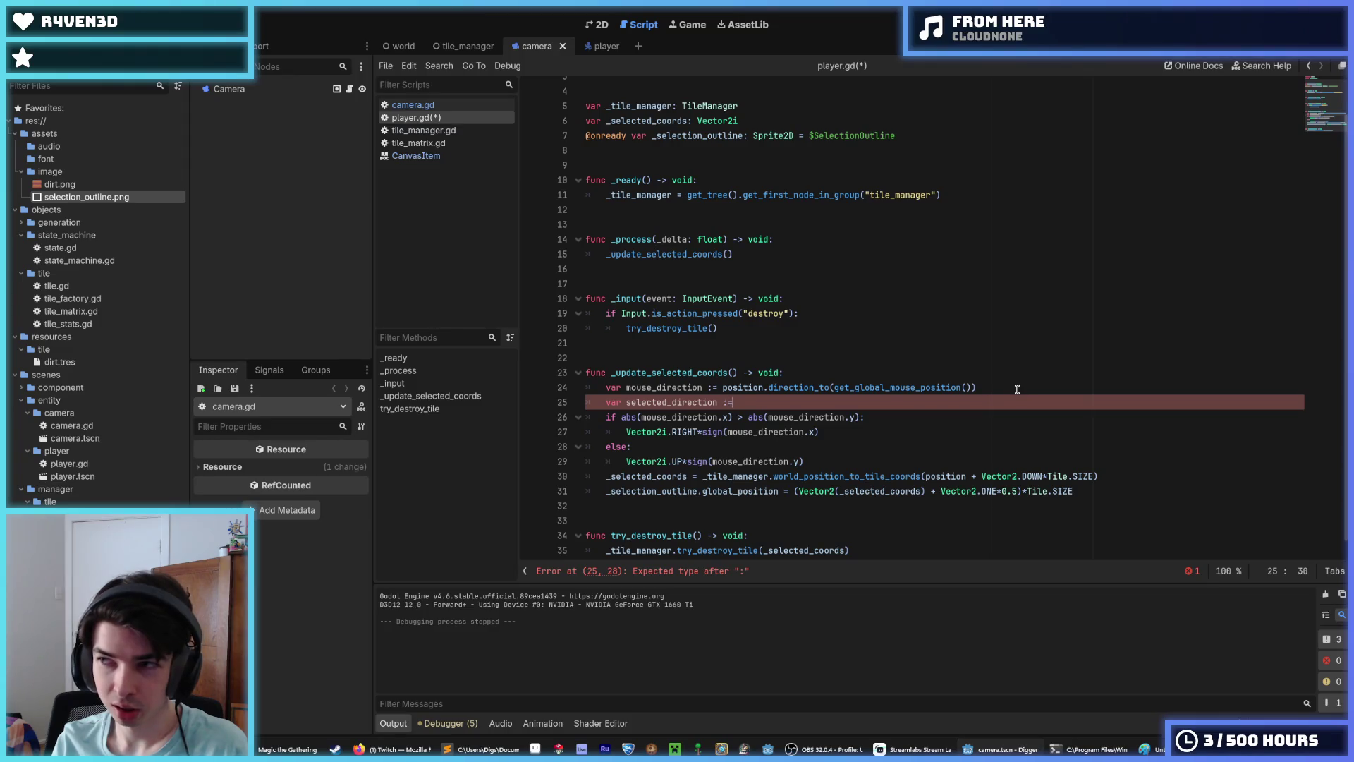
type(" Vector2")
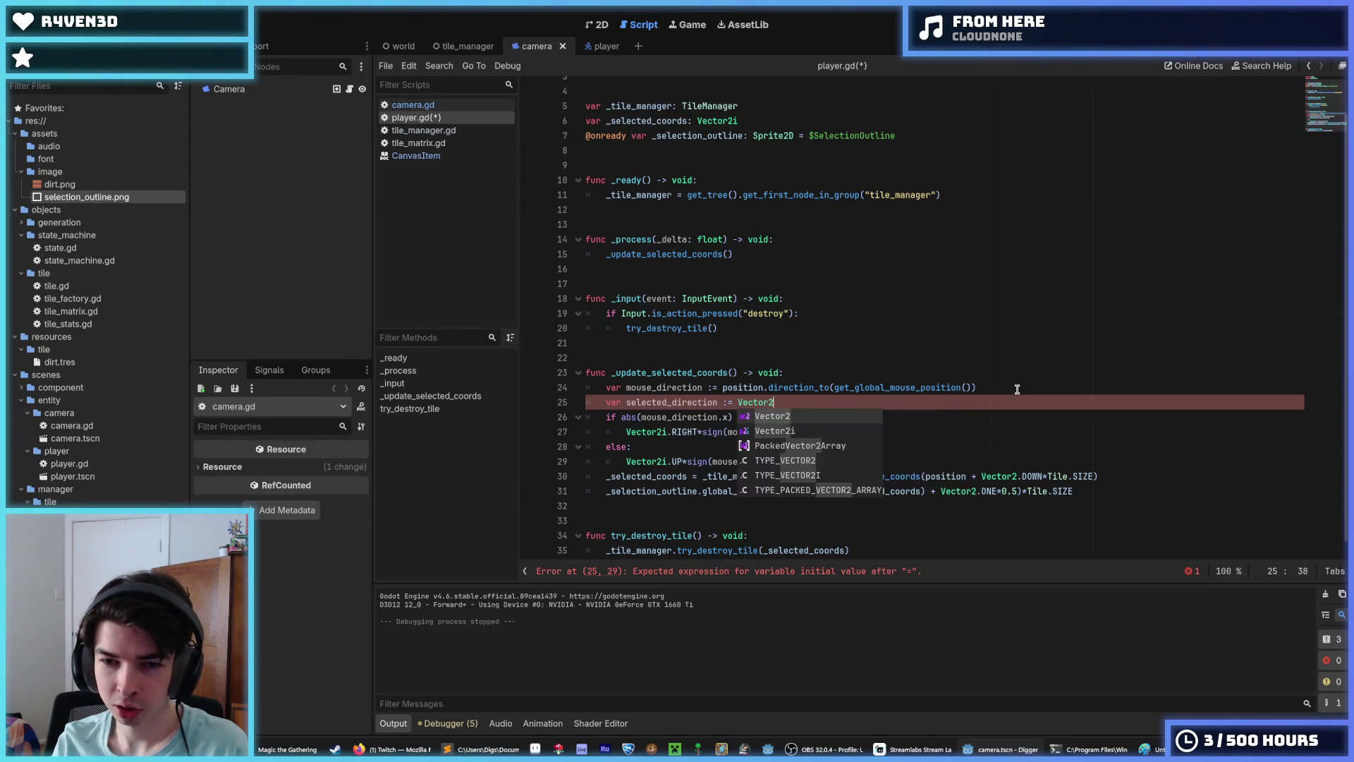
type("i.")
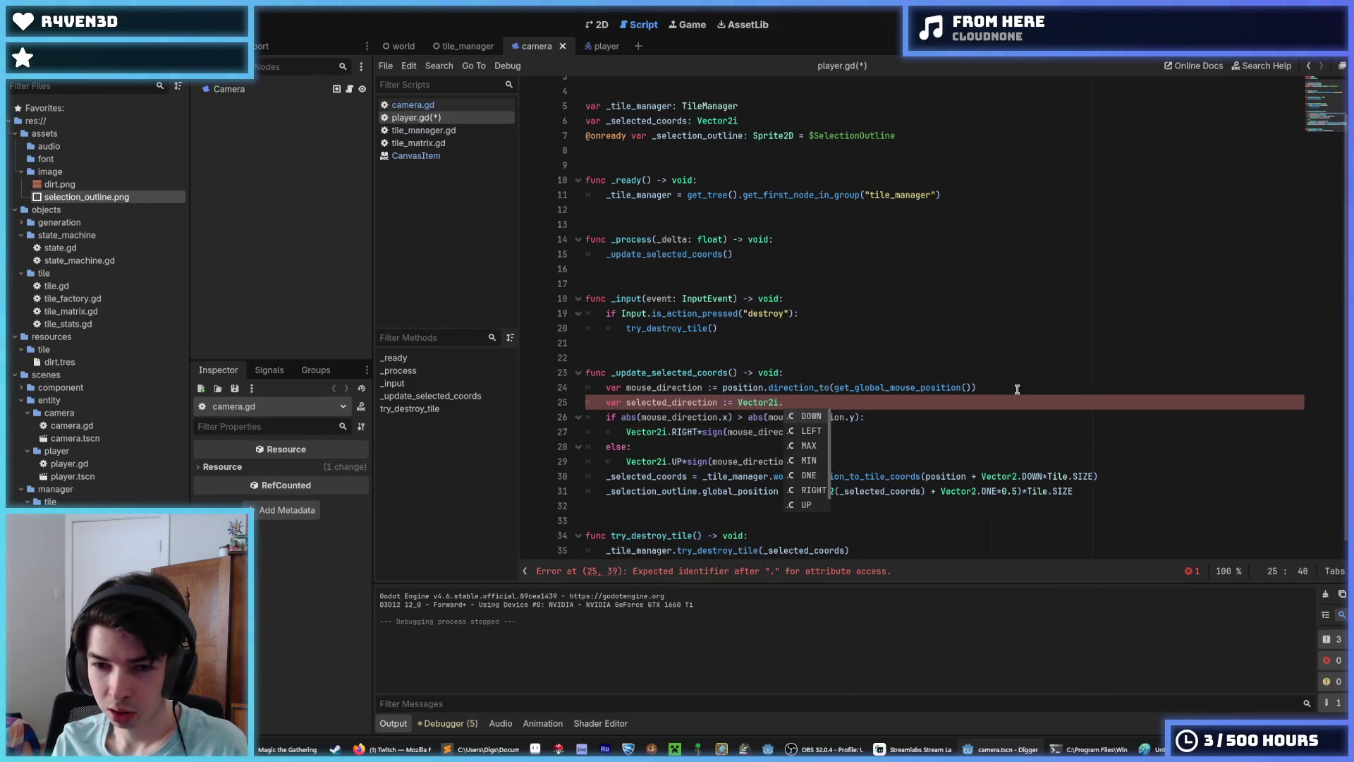
type("ZERO")
key("BackSpace")
key("BackSpace")
key("BackSpace")
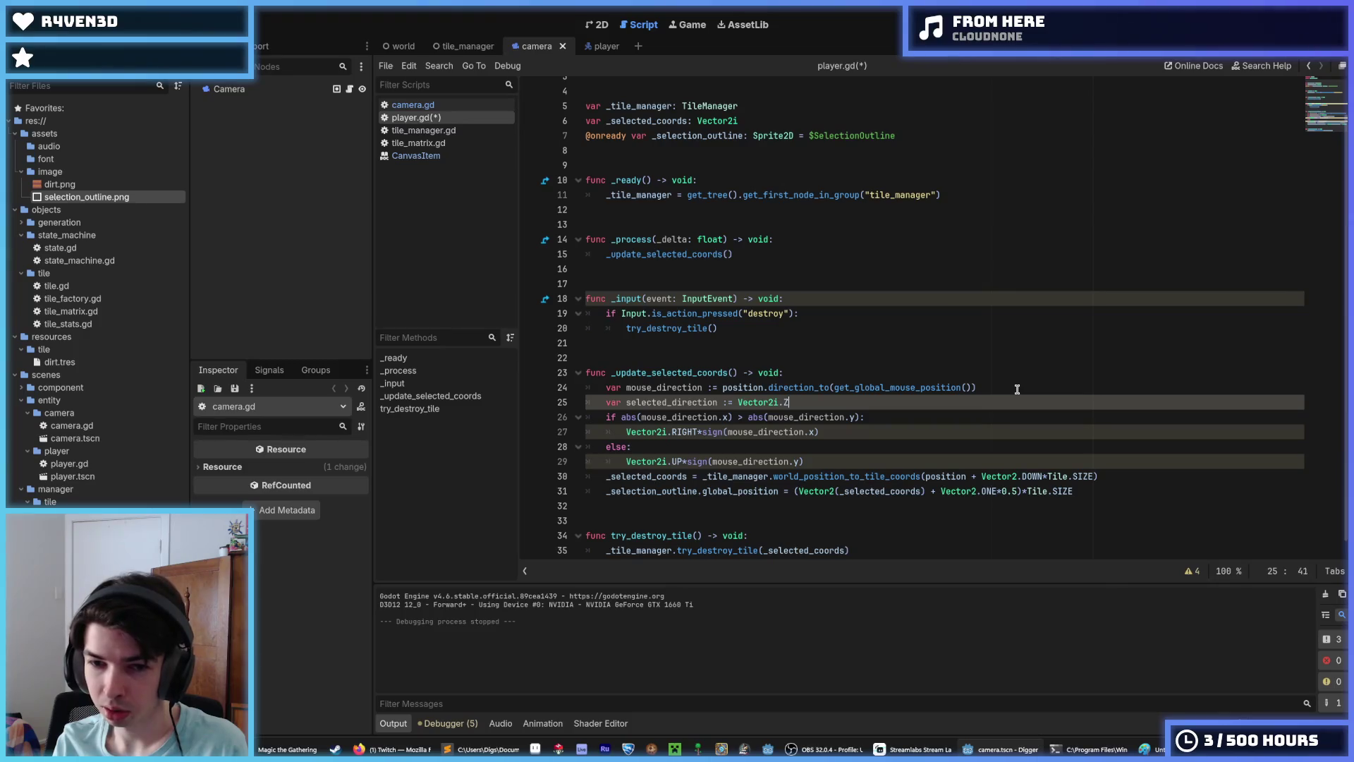
key("Left")
key("Left")
key("Left")
key("BackSpace")
key("BackSpace")
key("BackSpace")
type(":")
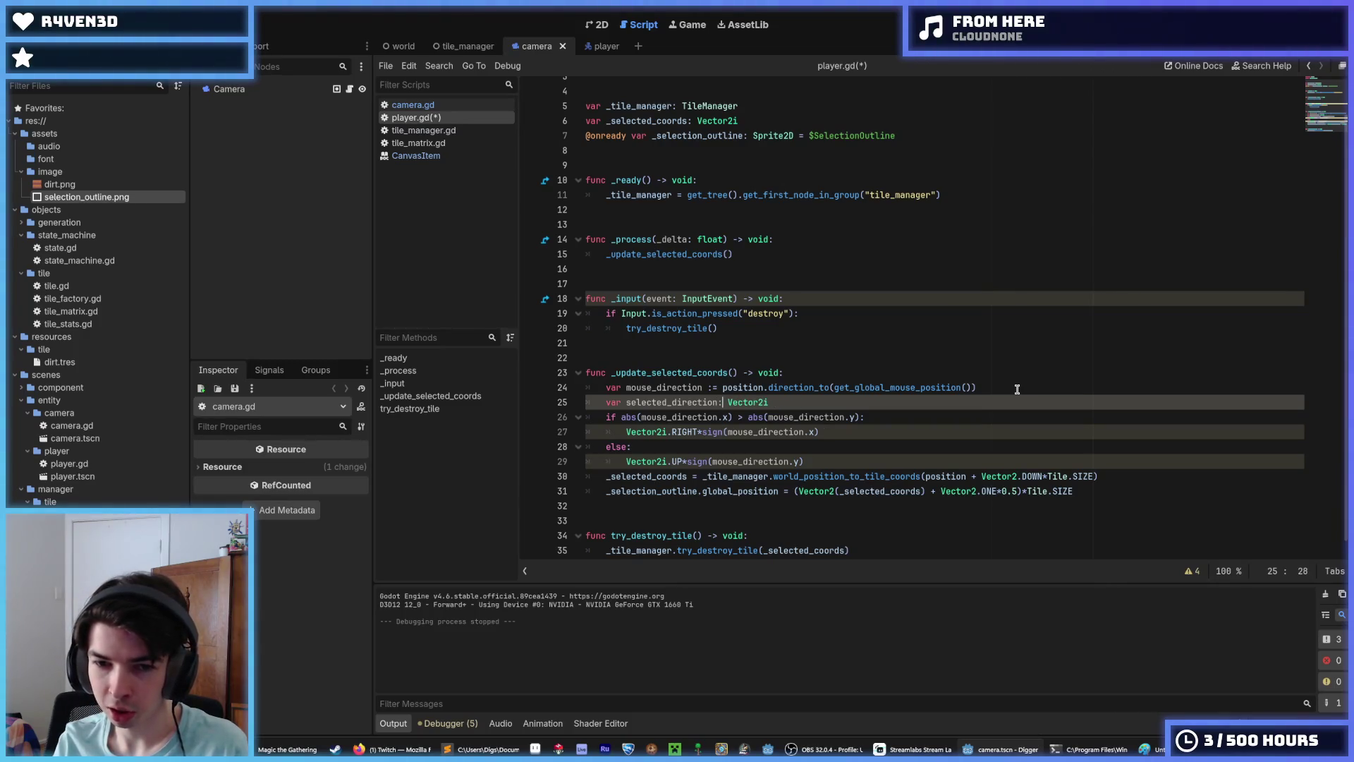
key("Down")
key("Down")
key("Down")
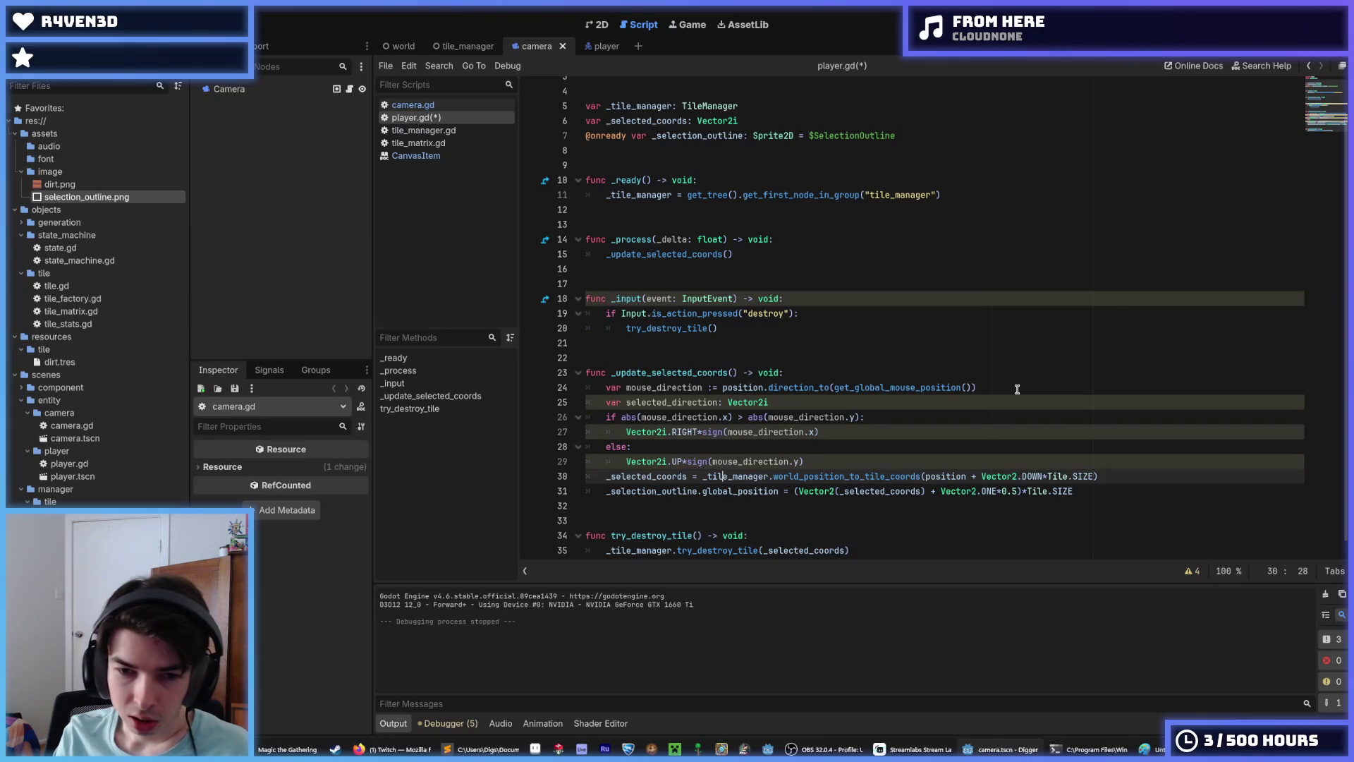
key("Up")
key("Up")
key("Up")
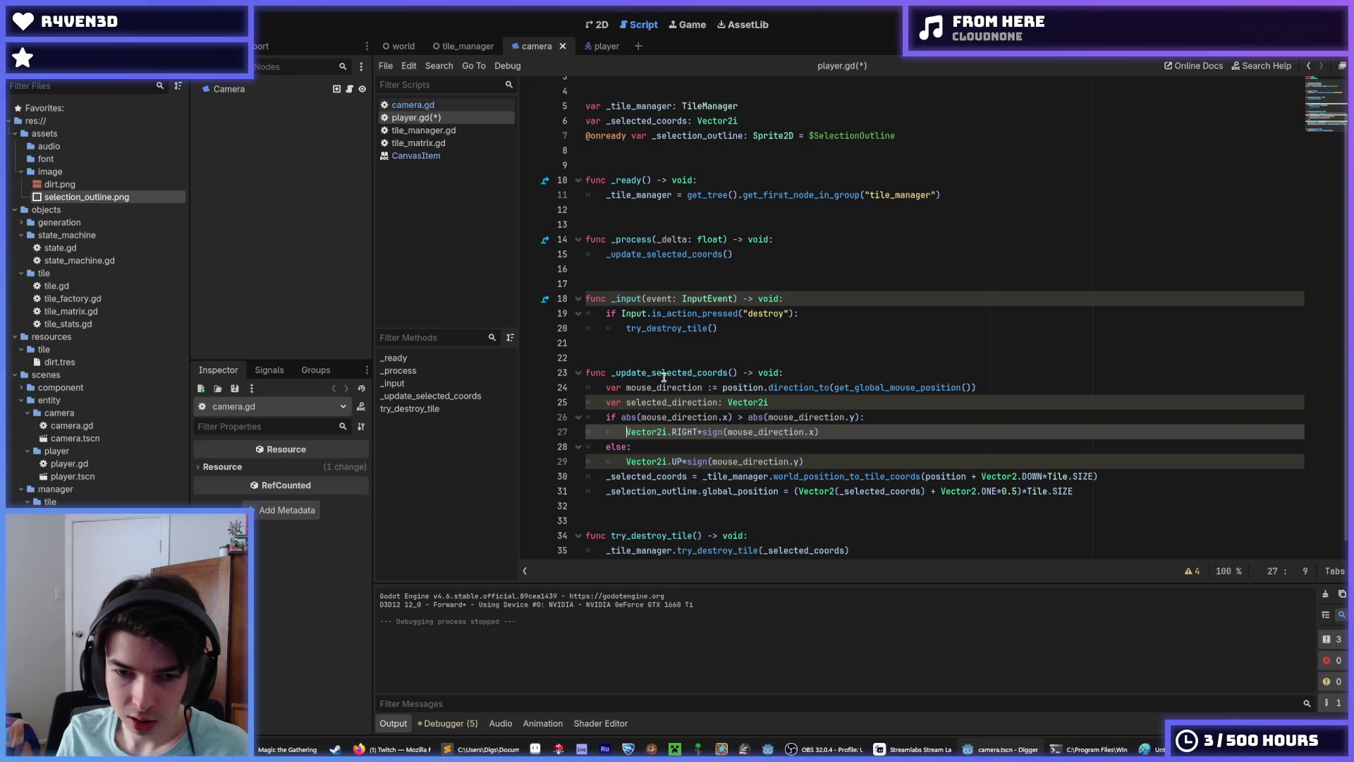
- Prefix both direction branch lines with 'selected_direction ='
type("selected_direction =")
key("Down")
key("Down")
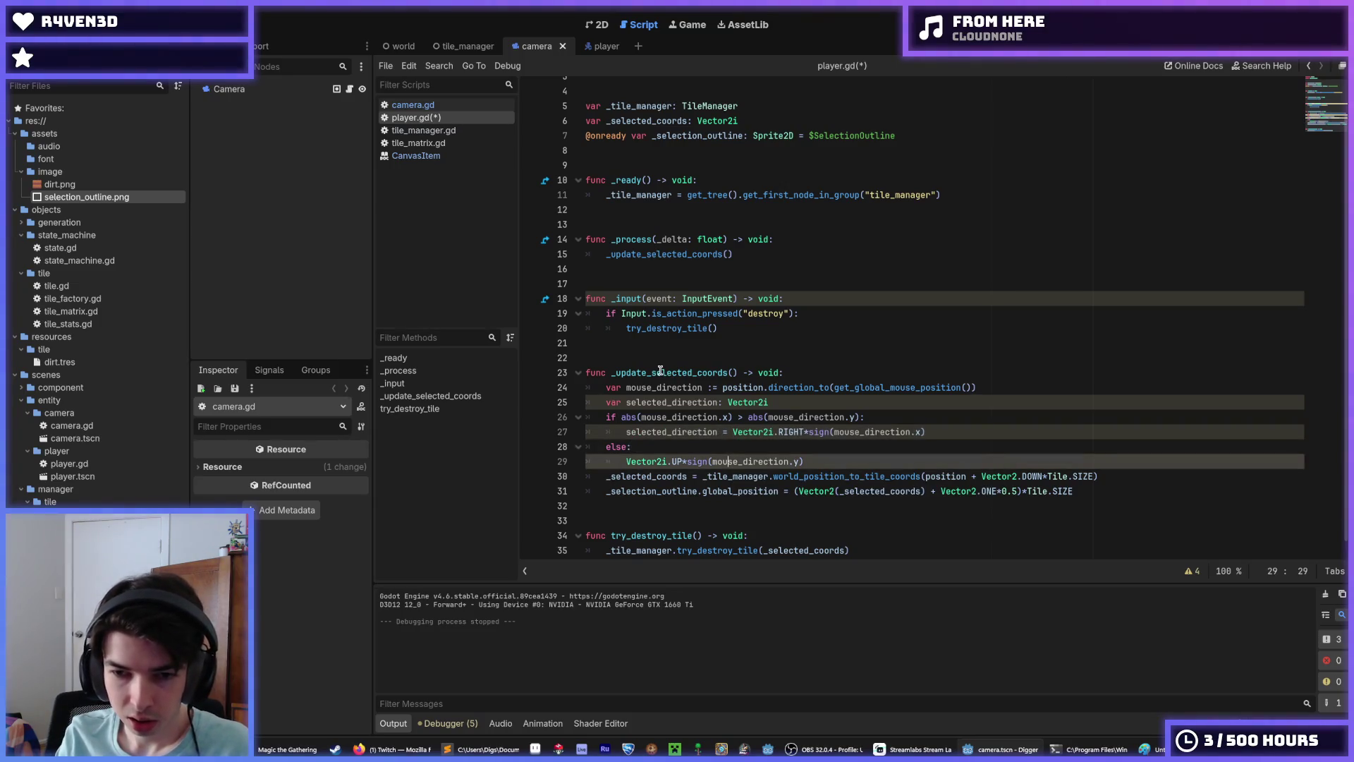
key("Left")
key("Left")
key("Left")
type("selected_direction =")
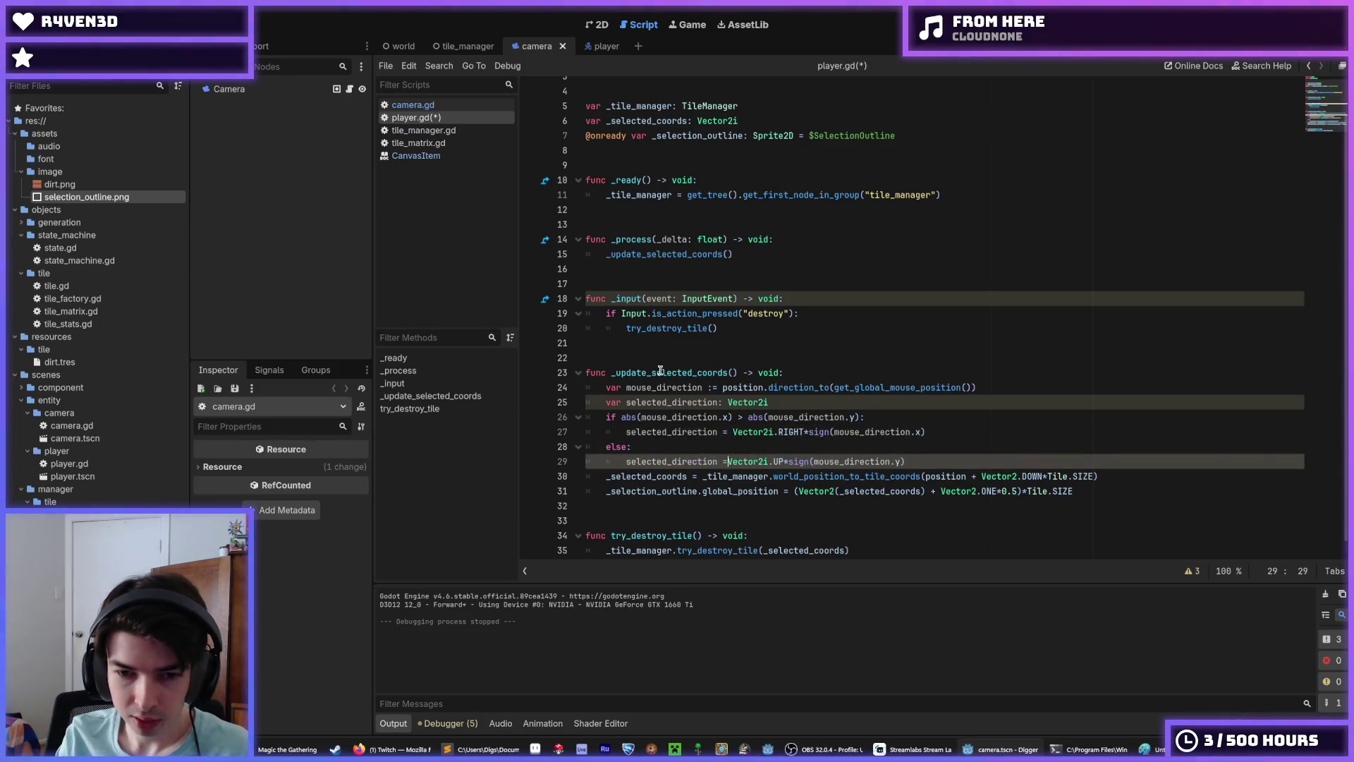
- Replace Vector2.DOWN on line 30 with selected_direction and save the script
double_click(695, 402)
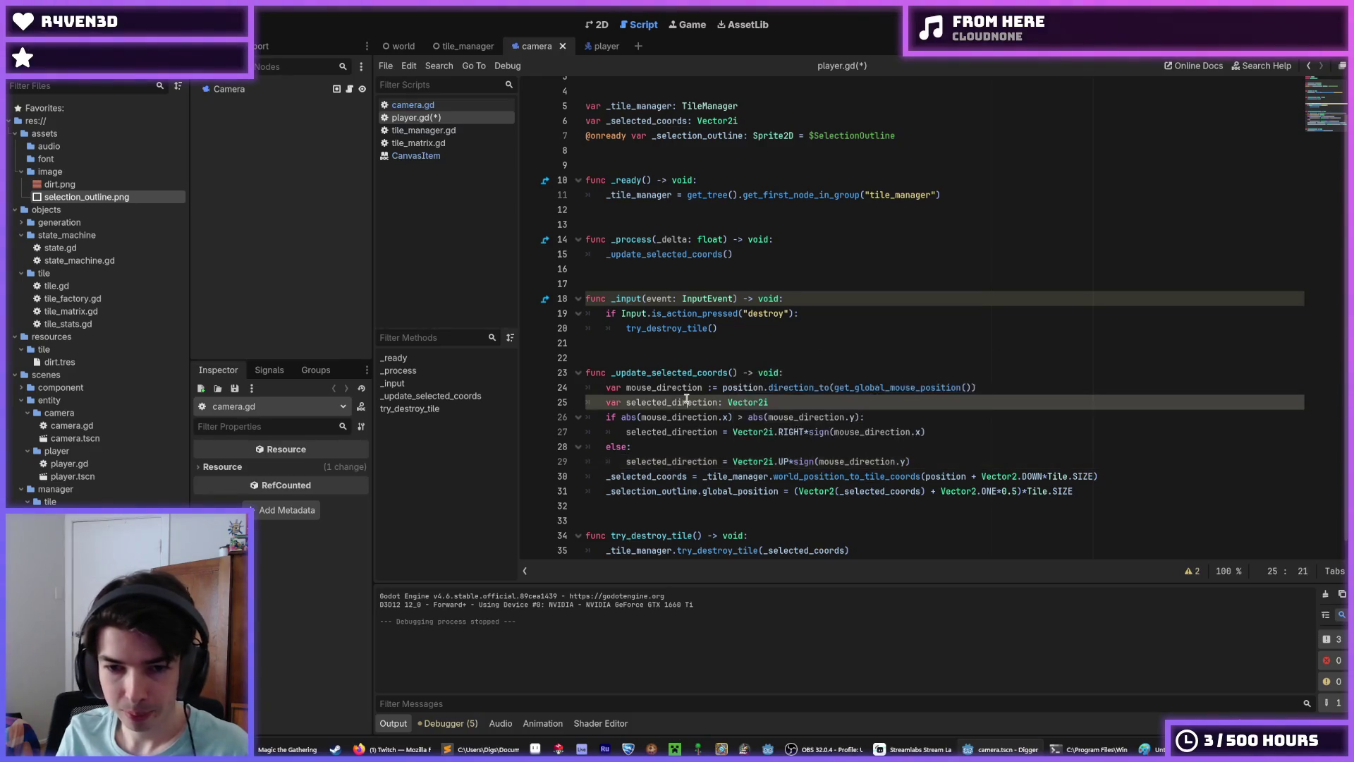
key("ctrl+c")
left_click_drag(980, 476, 1047, 476)
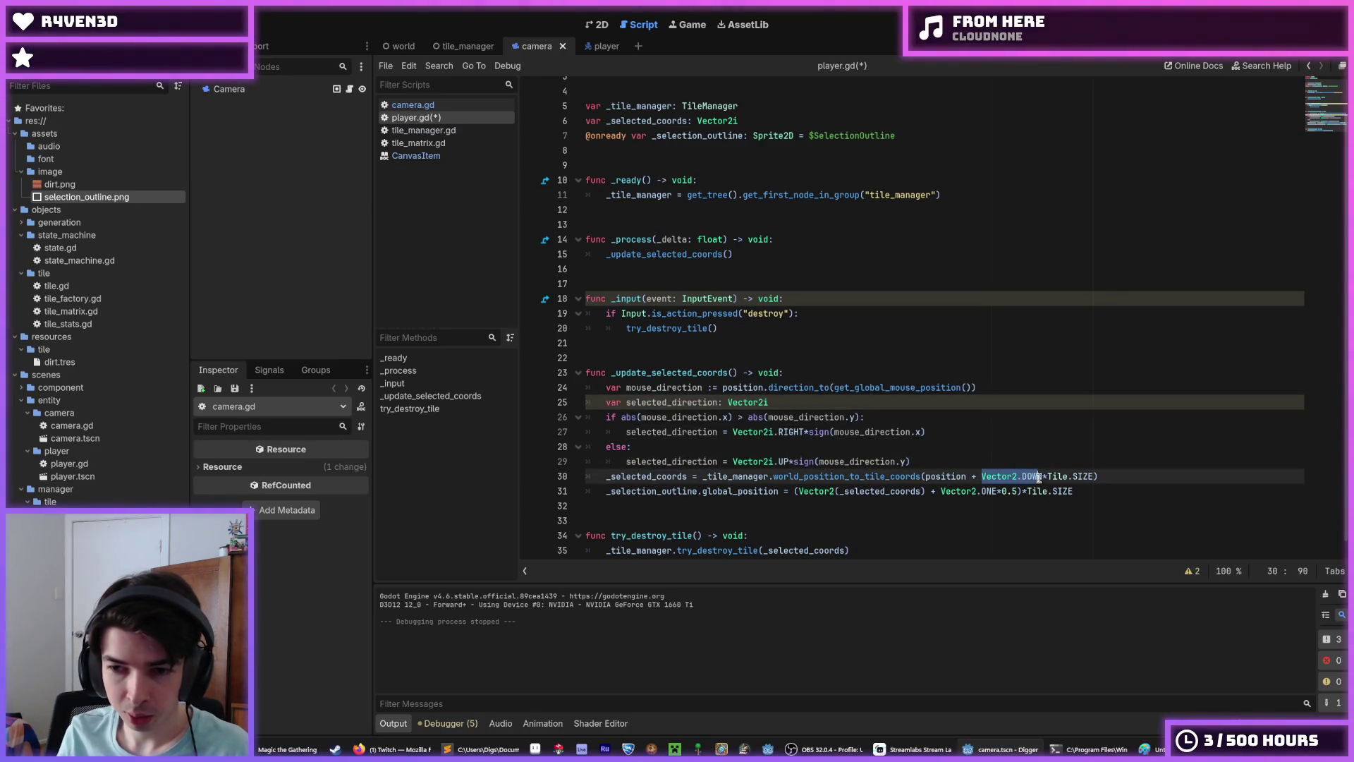
key("ctrl+v")
key("ctrl+s")
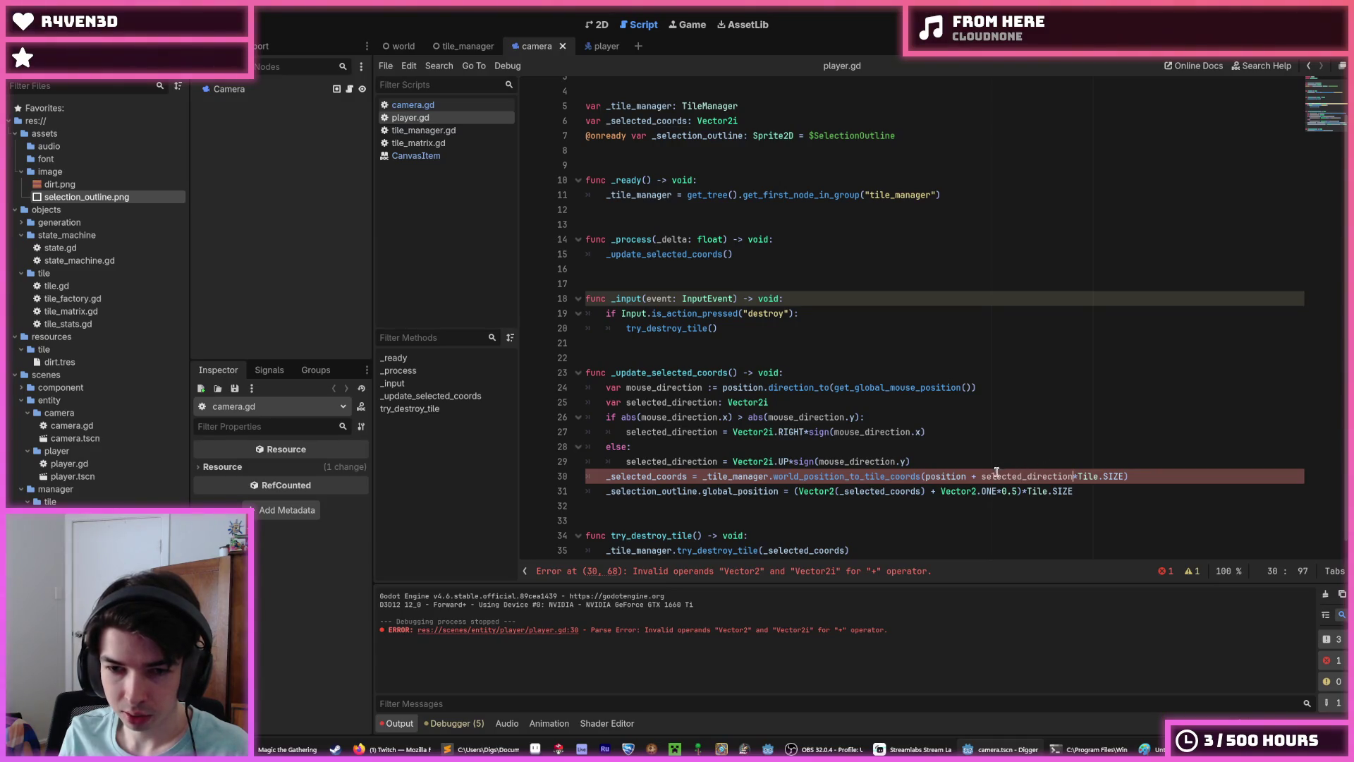
- Change Vector2i to Vector2 on lines 25, 27 and 29, save, and run the game
double_click(956, 476)
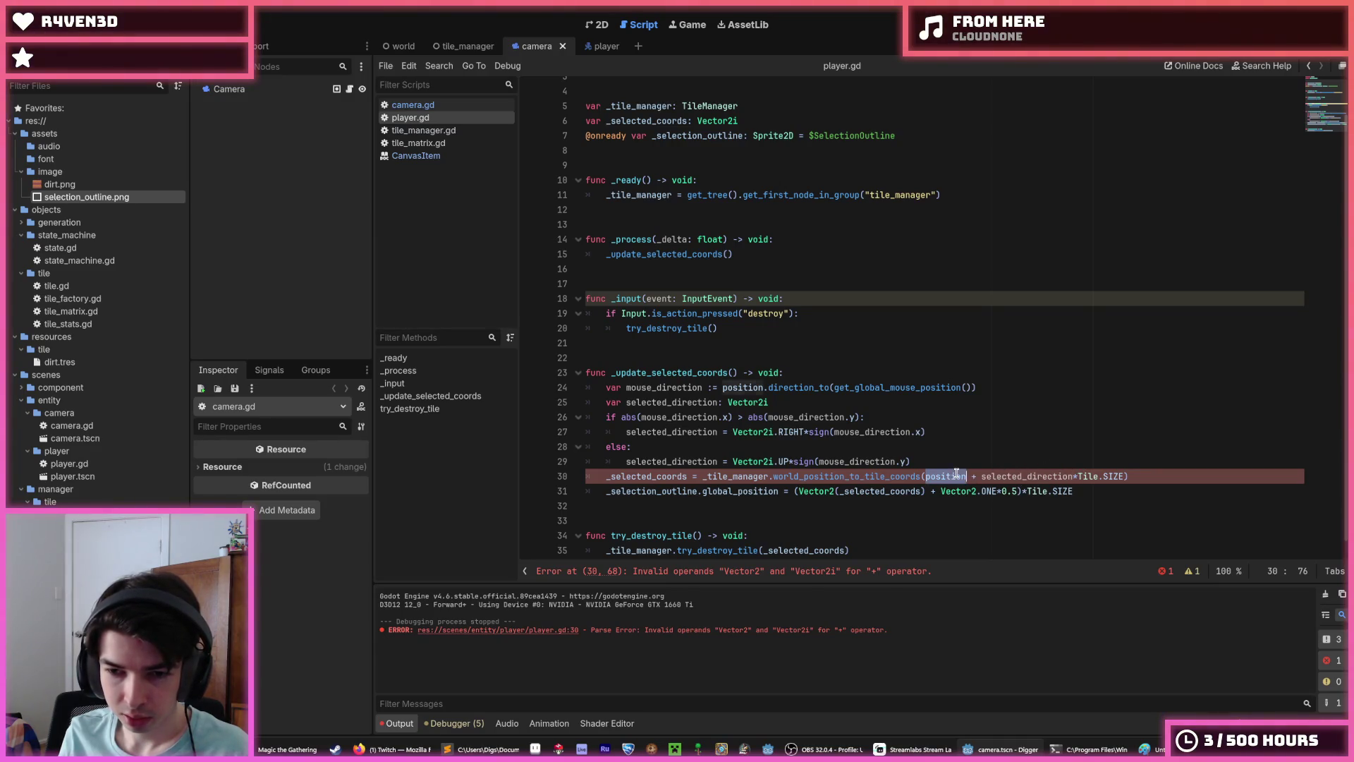
key("Left")
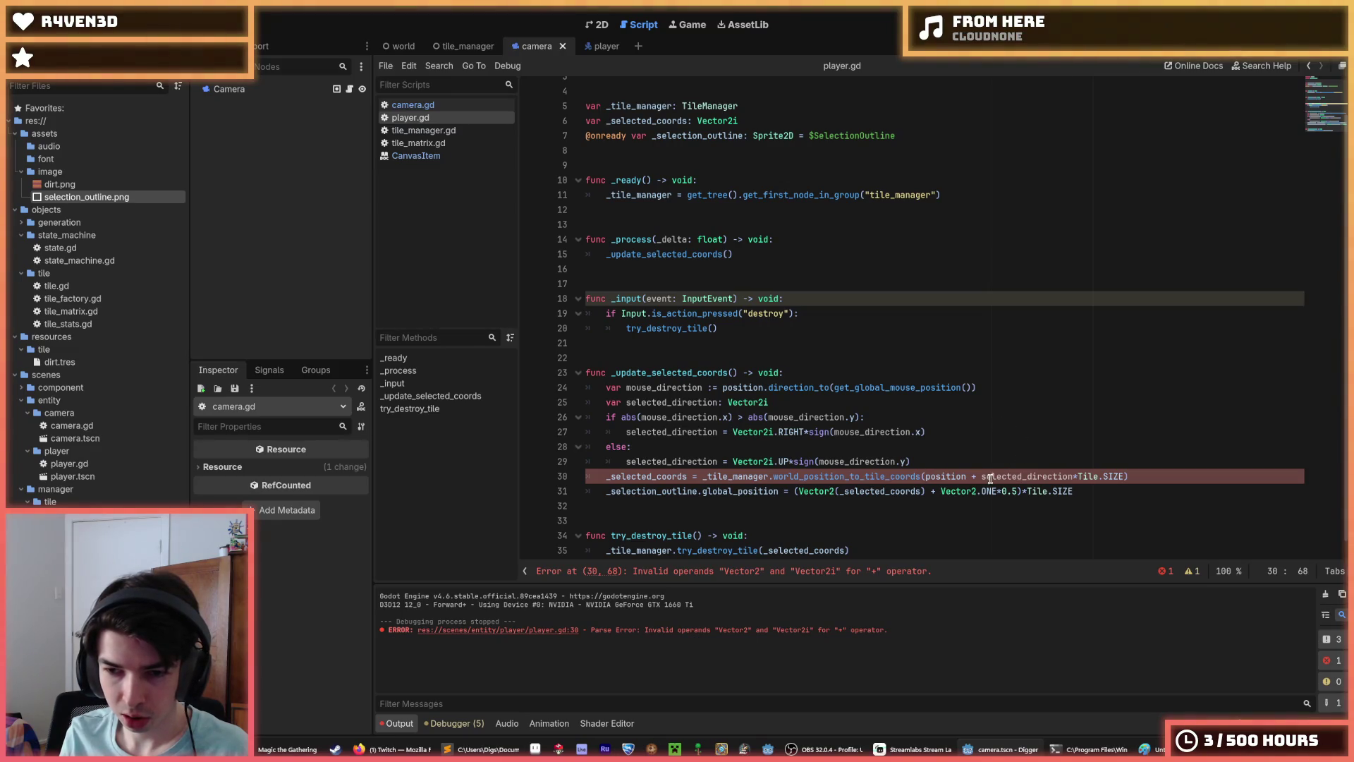
left_click(776, 402)
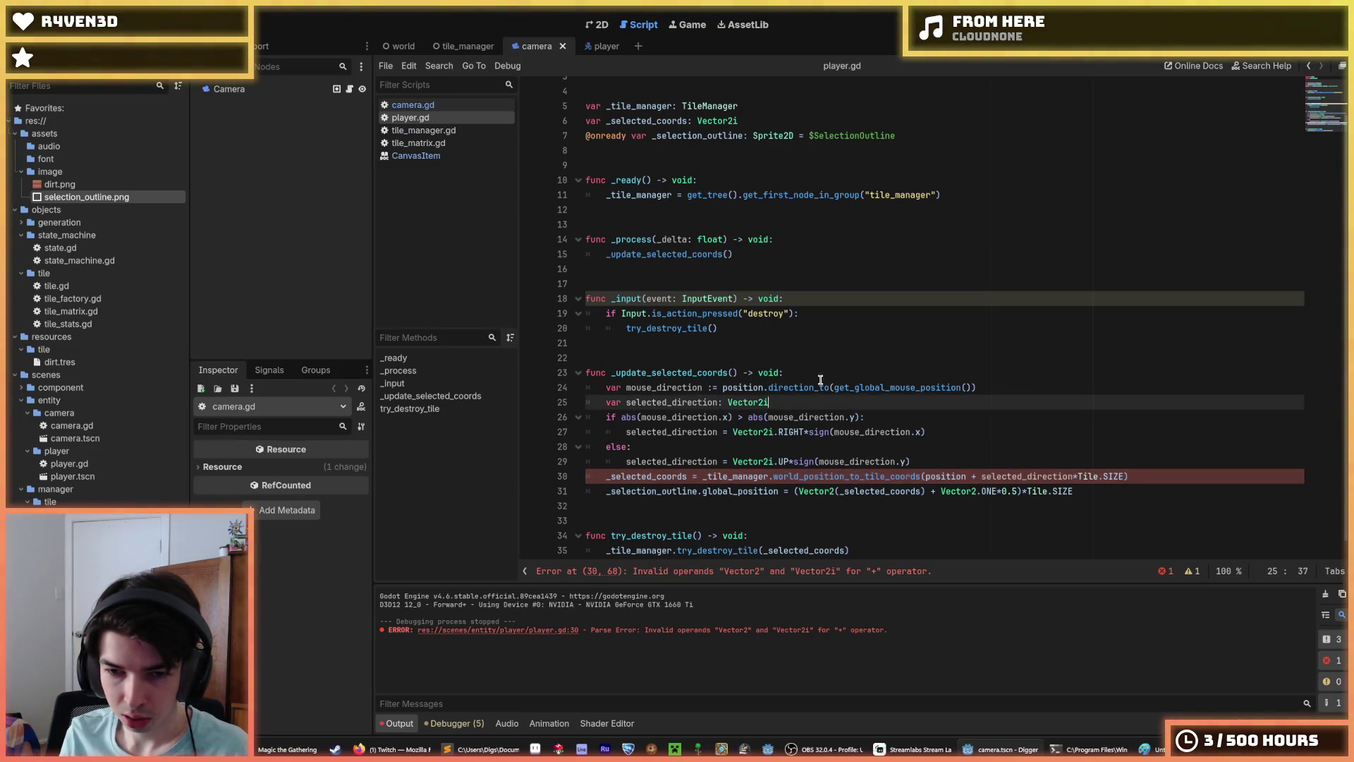
mouse_move(814, 384)
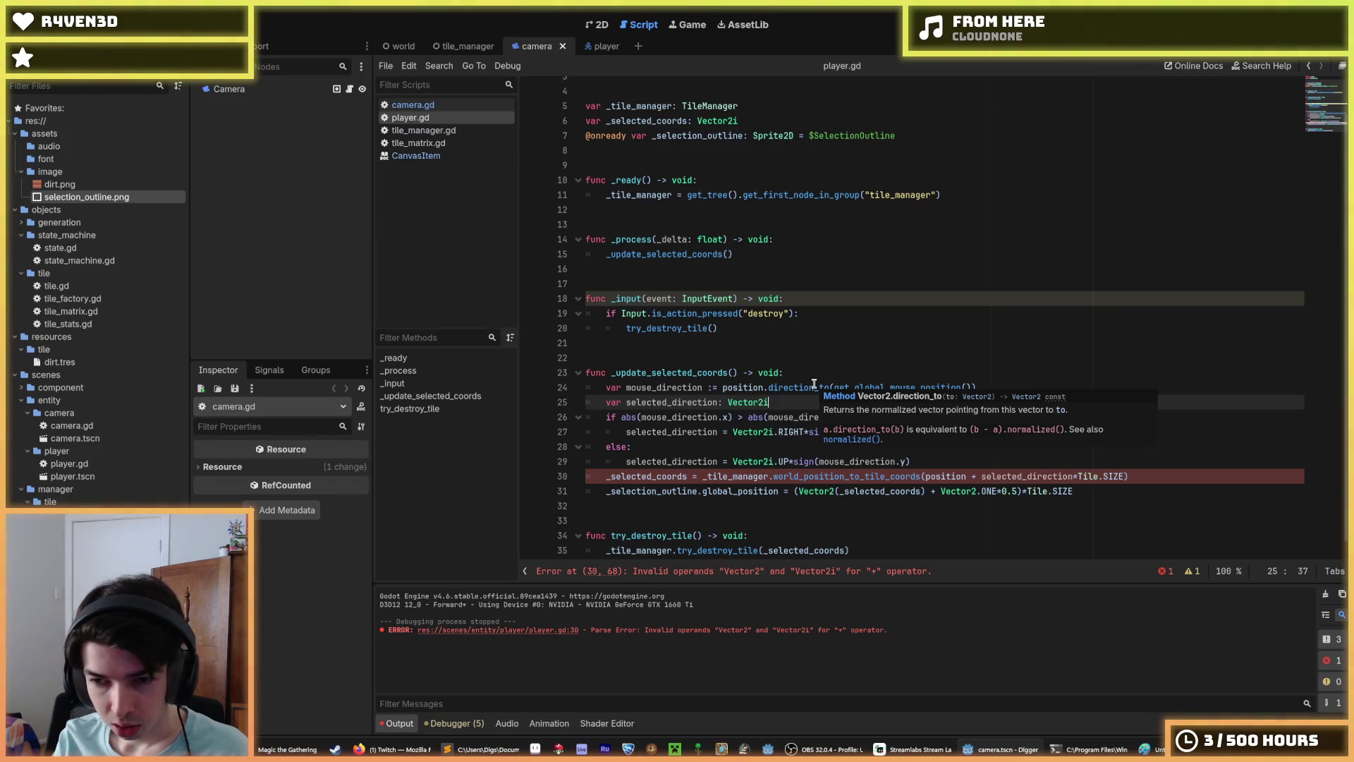
key("BackSpace")
key("Down")
key("Down")
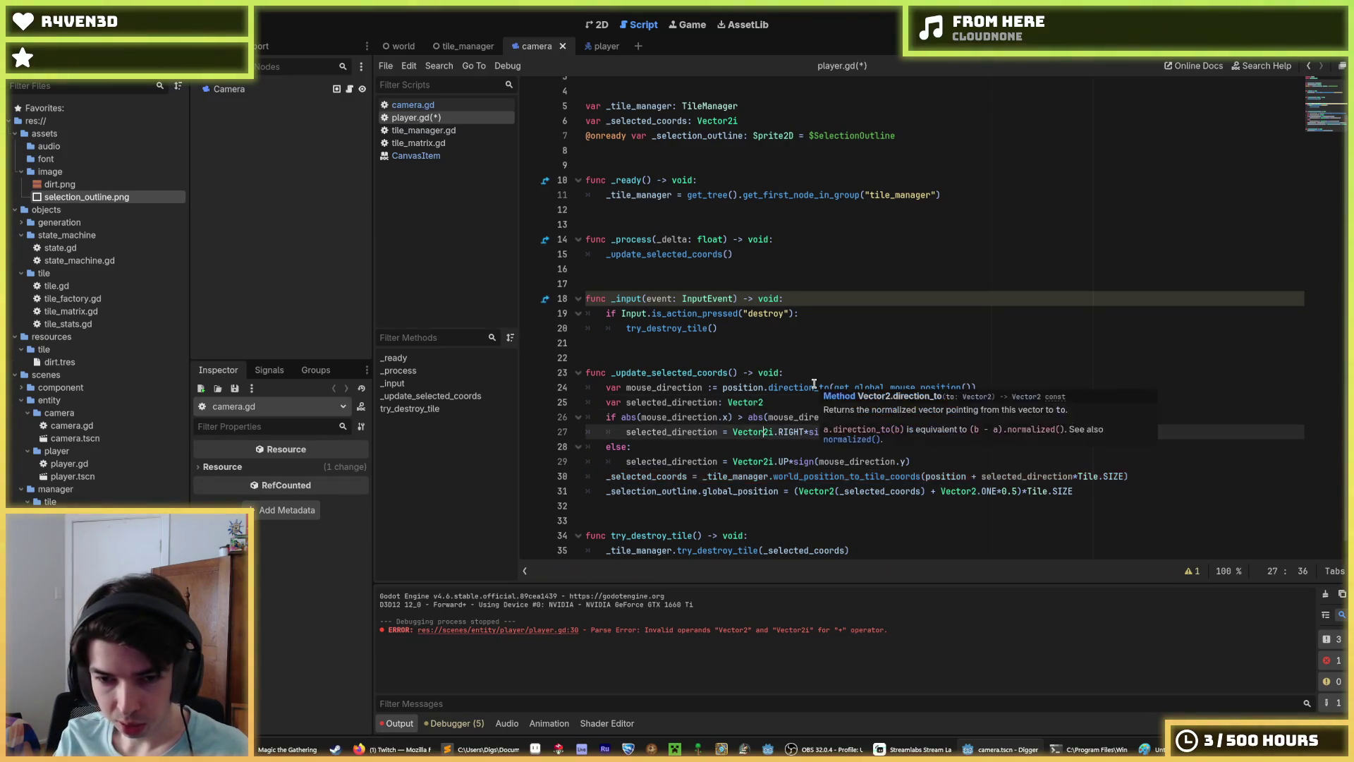
key("Delete")
key("Down")
key("Down")
key("Delete")
key("Delete")
key("ctrl+s")
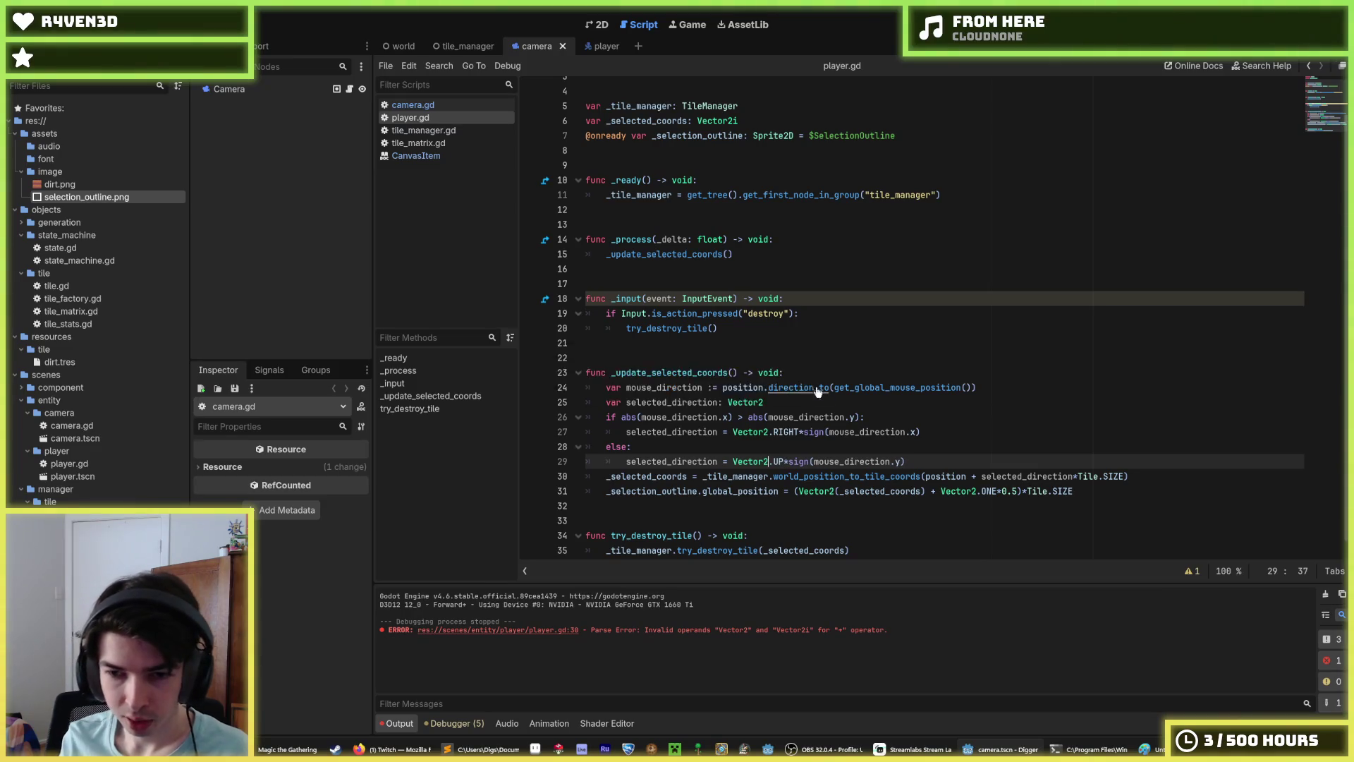
left_click(917, 417)
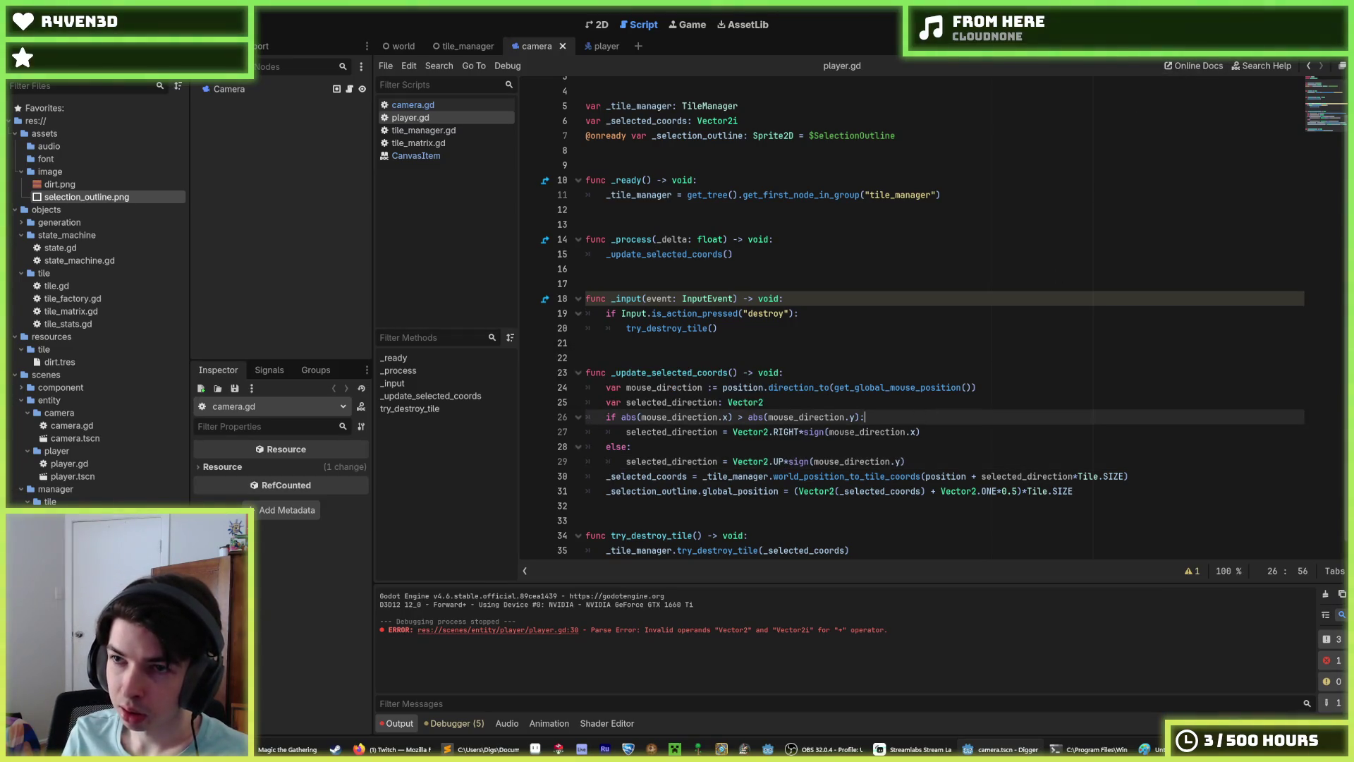
key("F5")
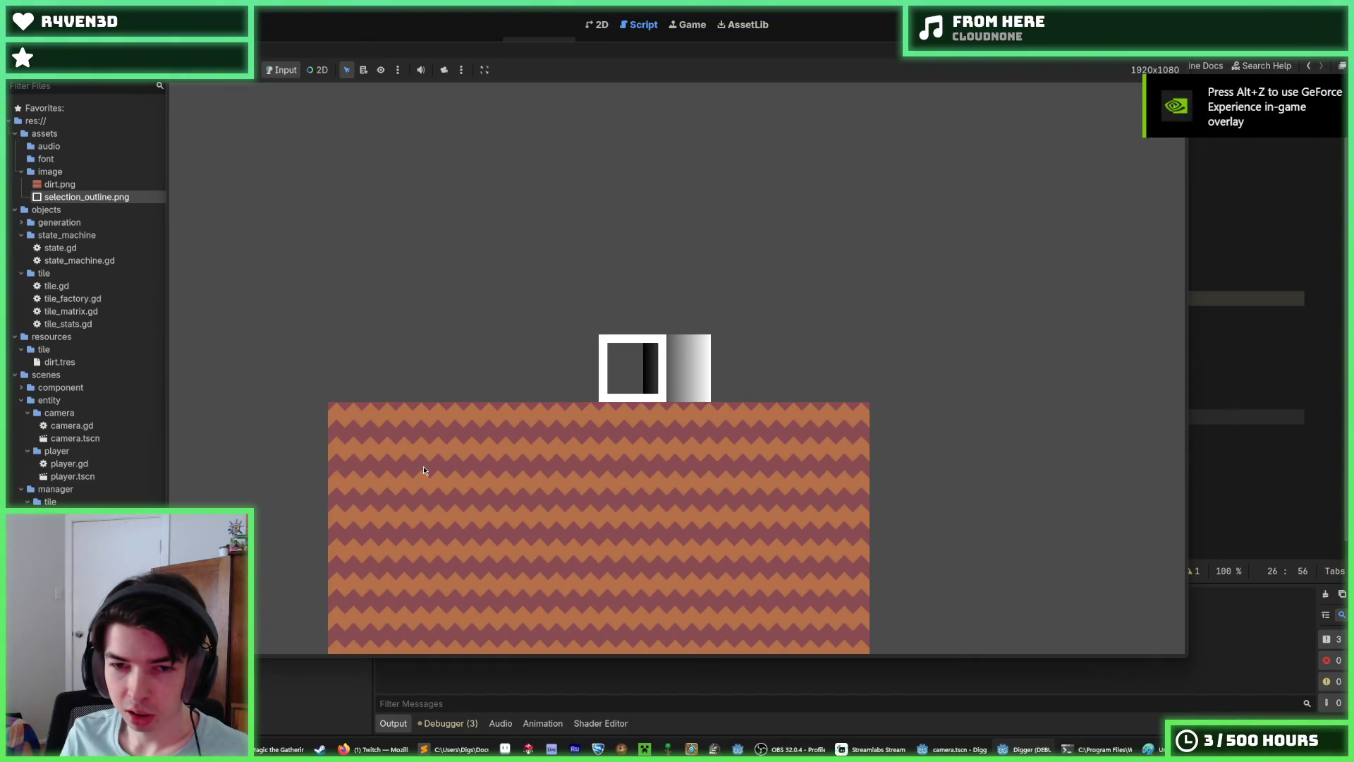
- Dig the tile below the player in the running game, then stop it with F8
left_click(650, 278)
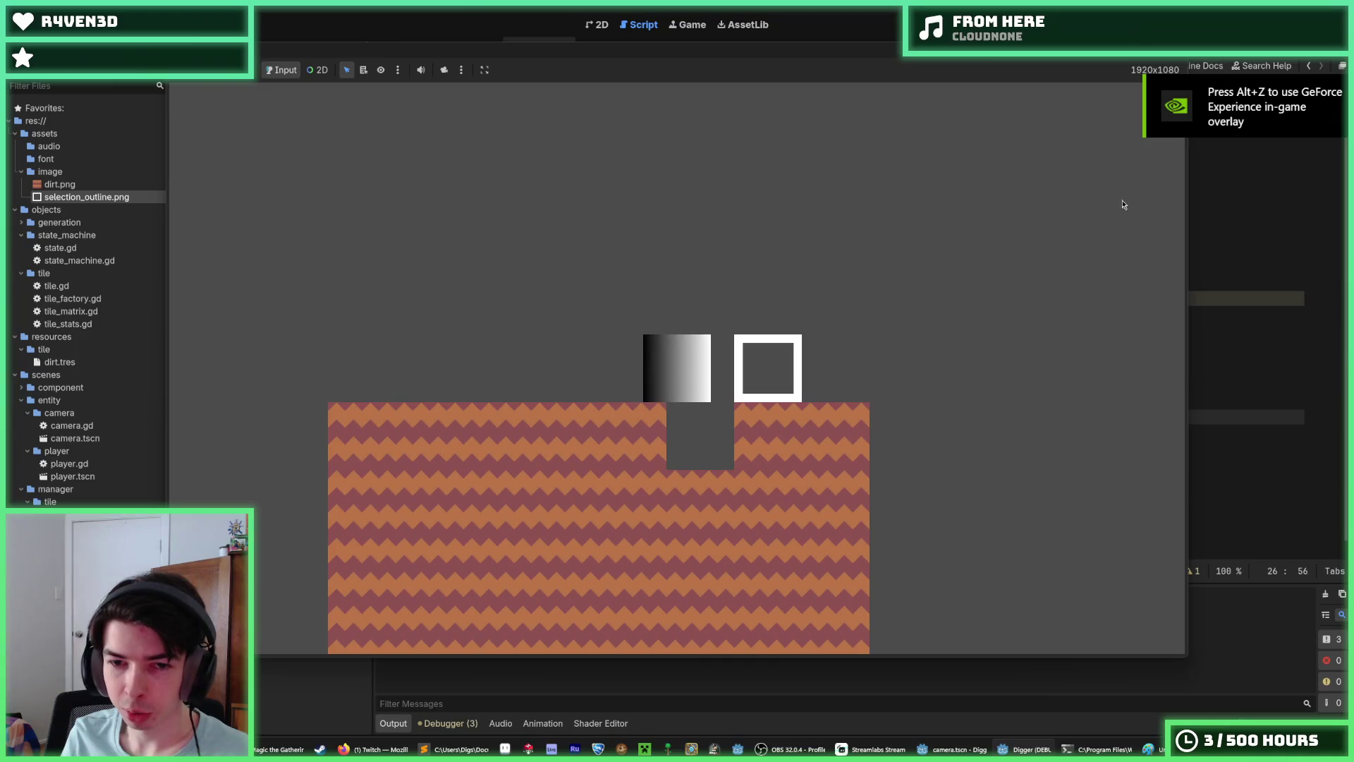
key("F8")
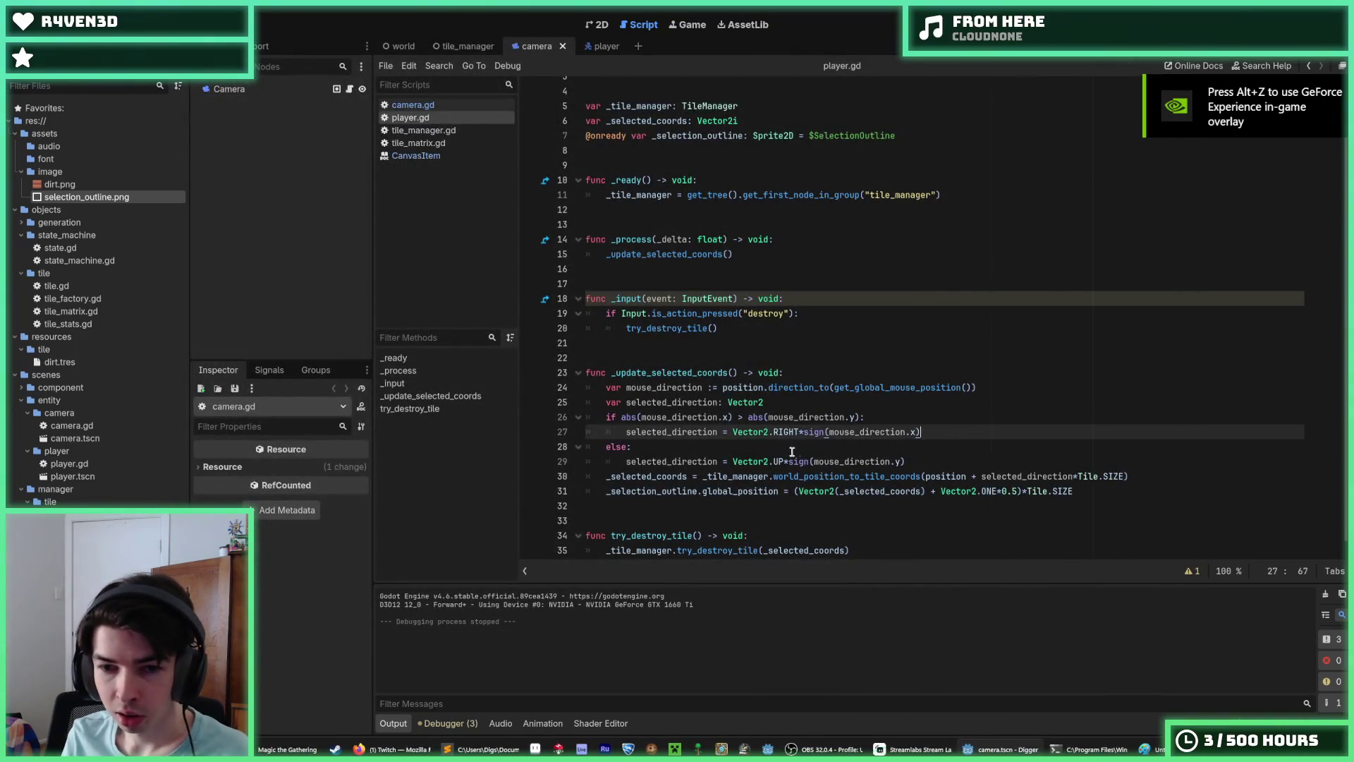
- Change Vector2.UP to Vector2.DOWN on line 29 and relaunch the game with F5
left_click(778, 462)
type("DOWN")
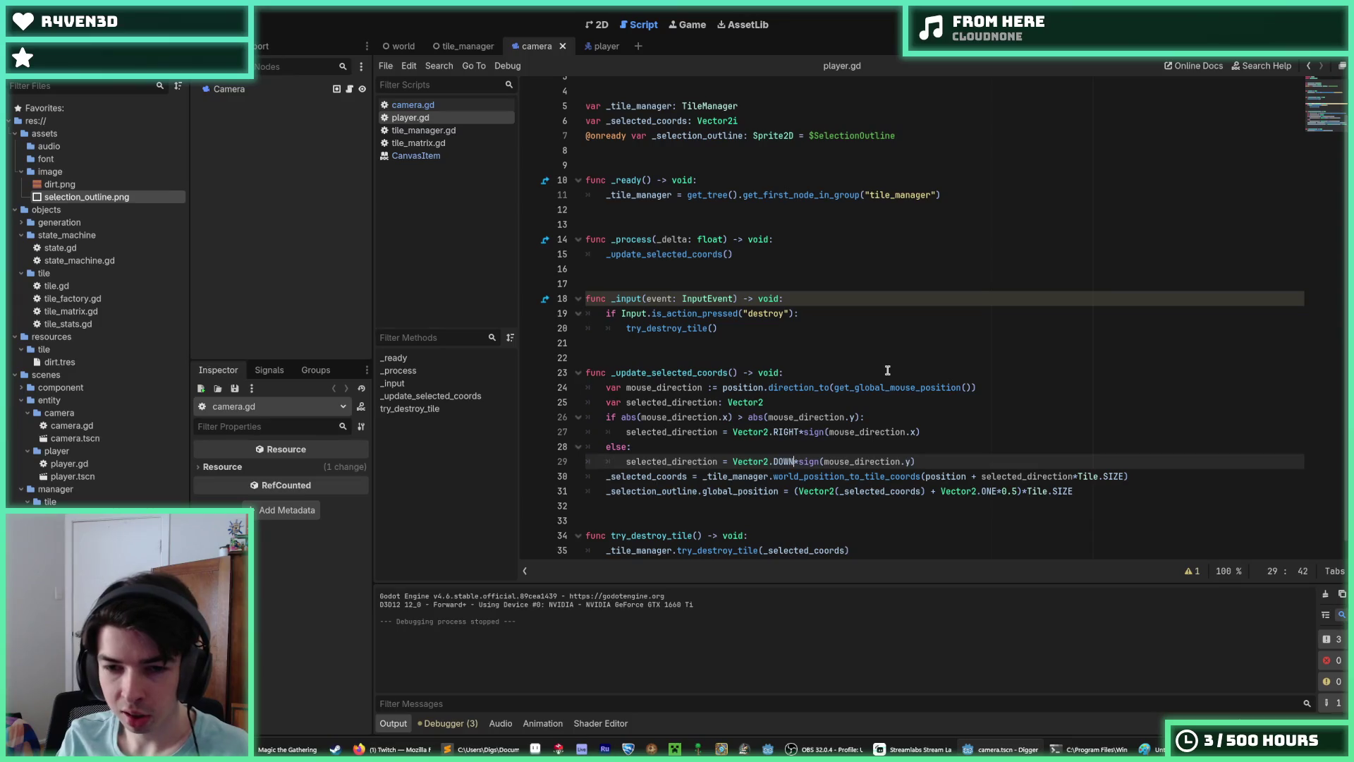
left_click(934, 450)
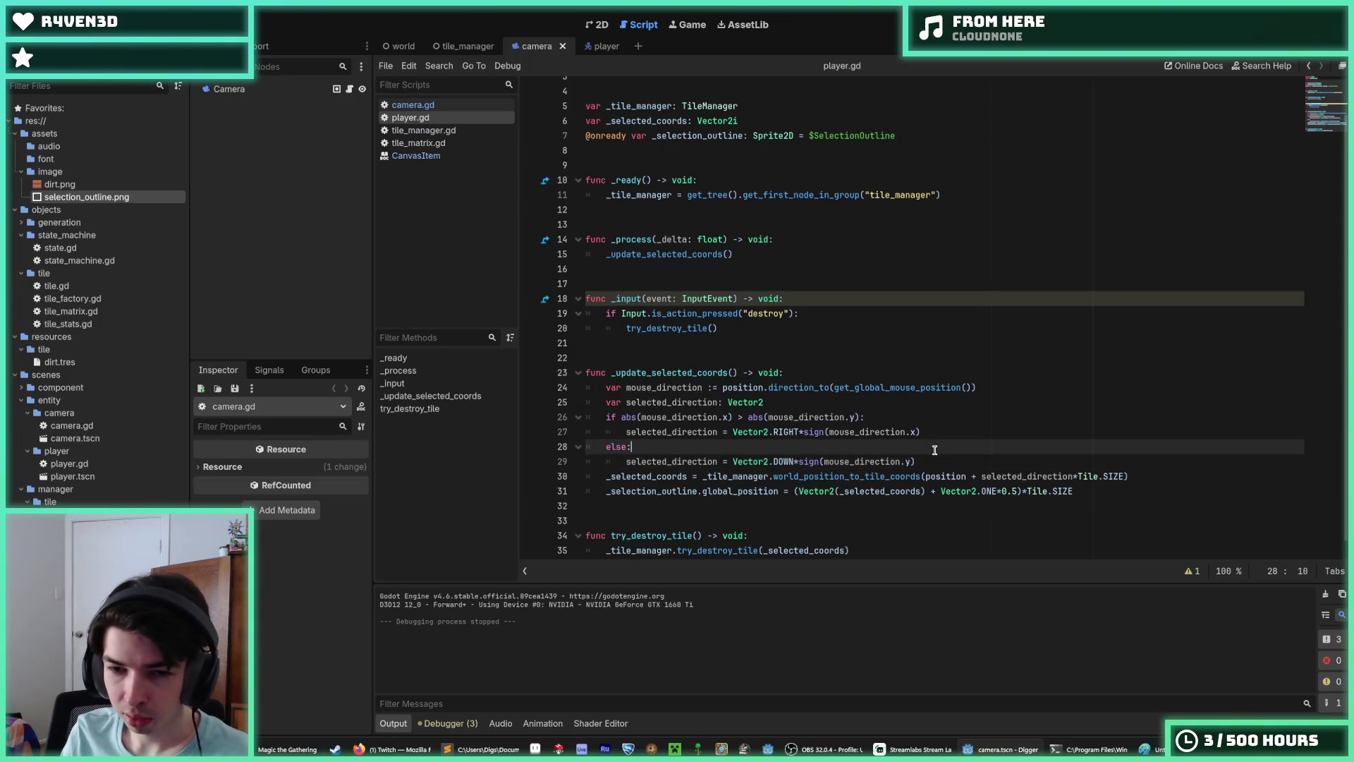
left_click(938, 461)
key("F5")
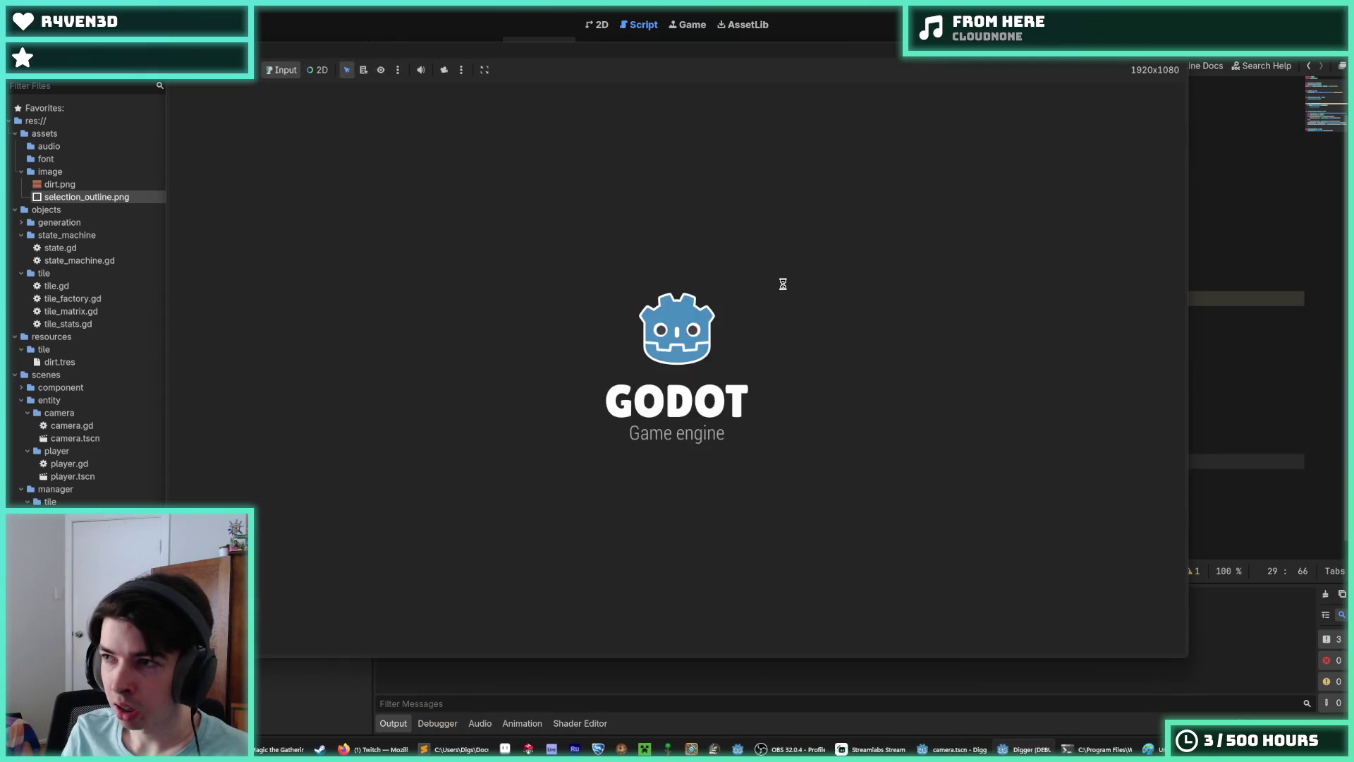
- Walk the player left and right and jump to try out movement
key("a")
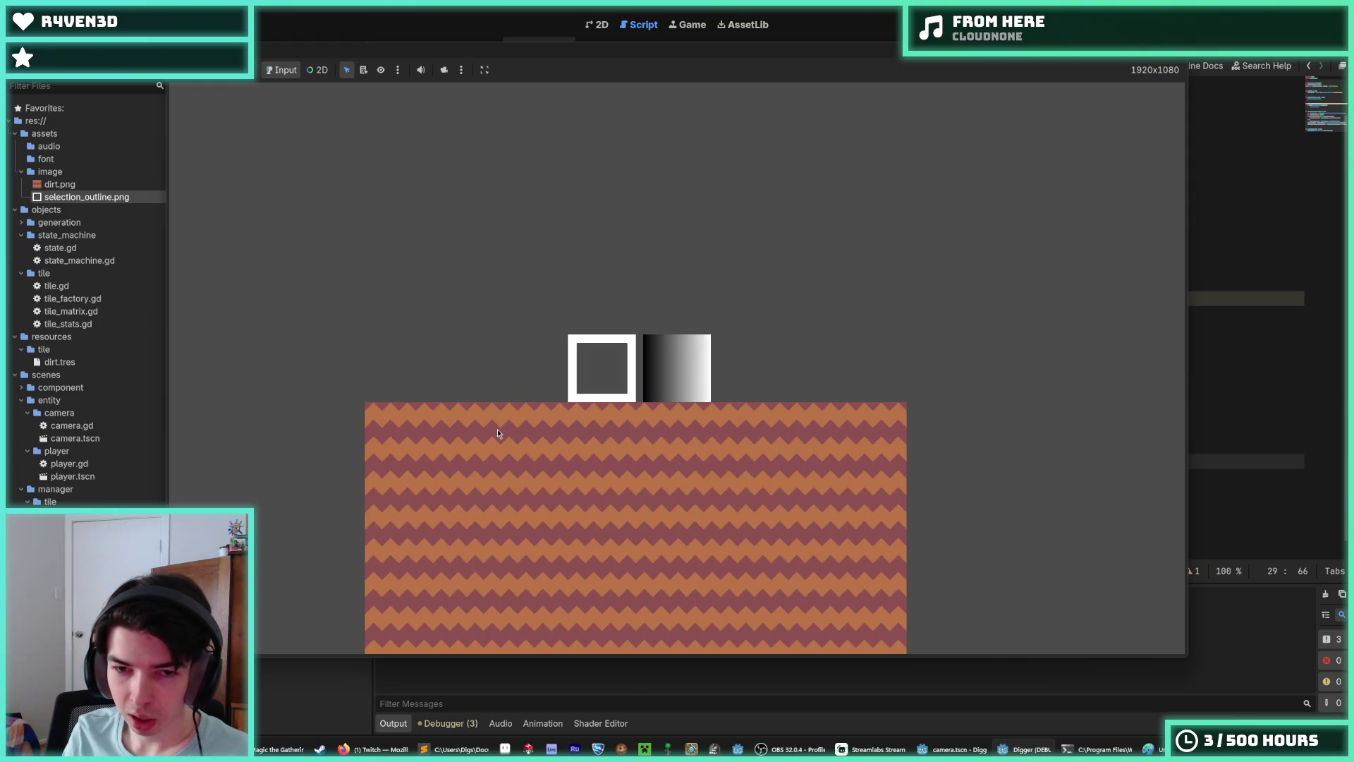
key("a")
key("a")
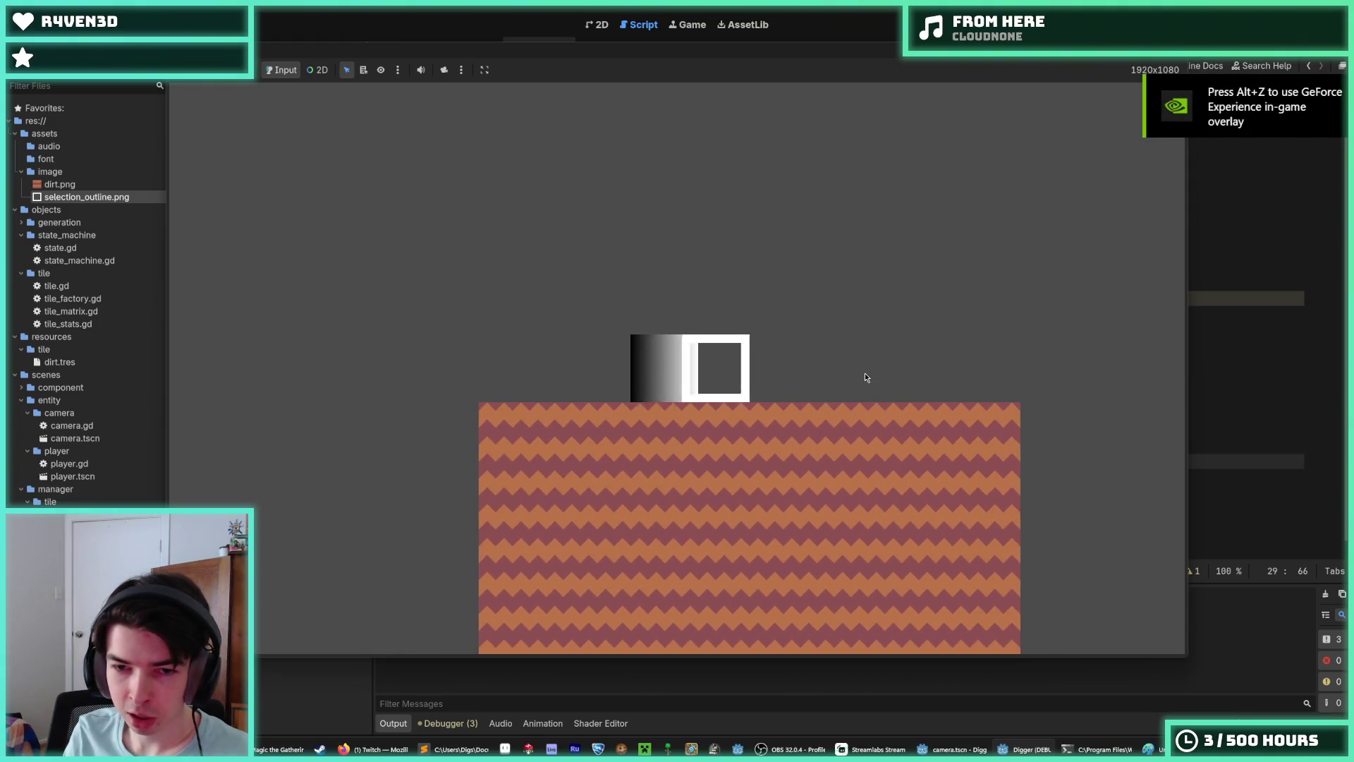
key("d")
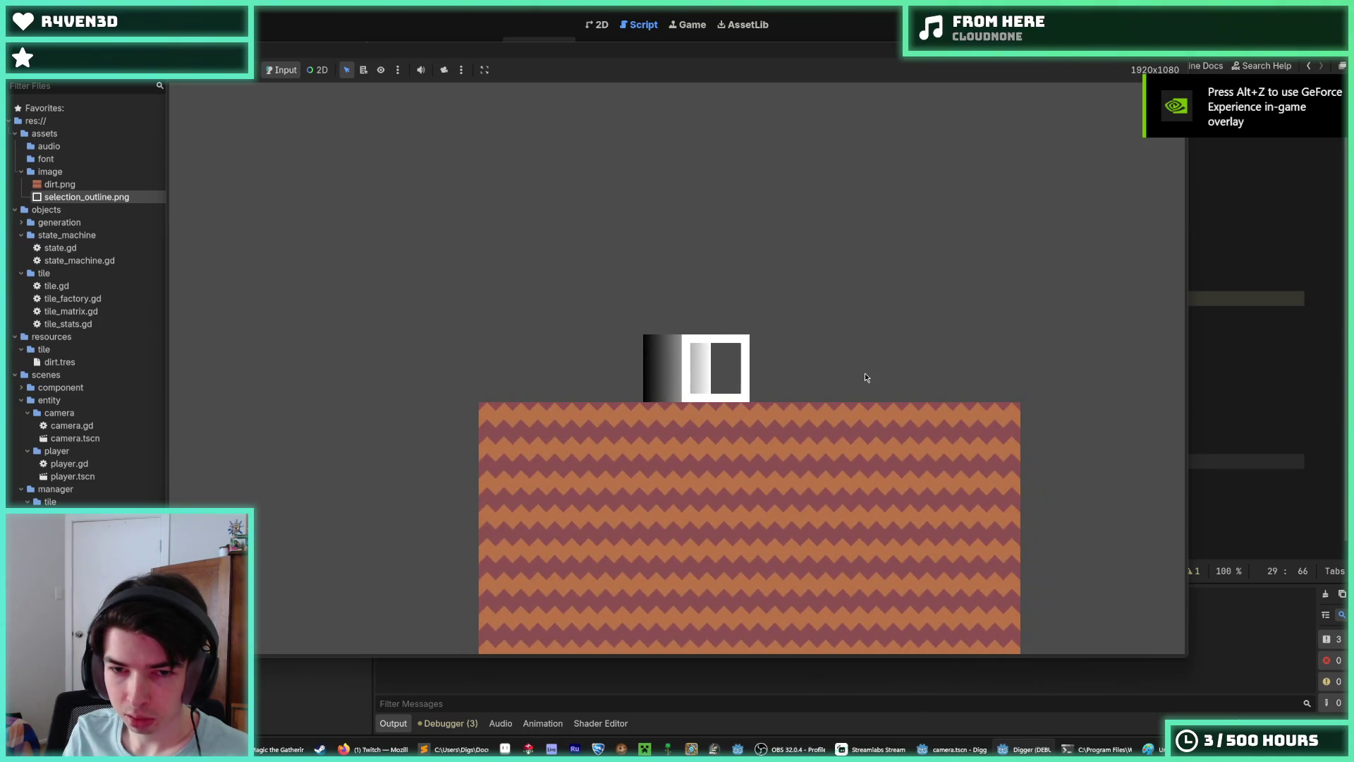
key("space")
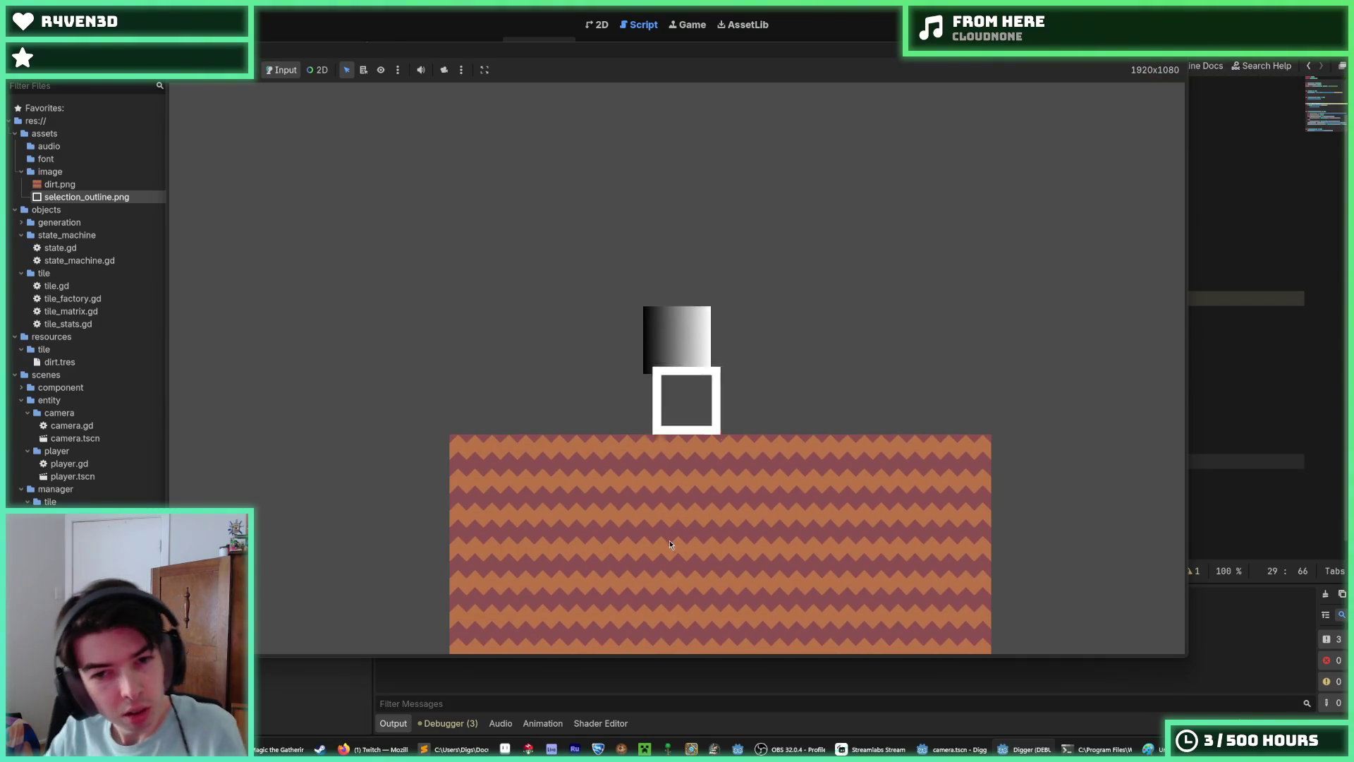
key("d")
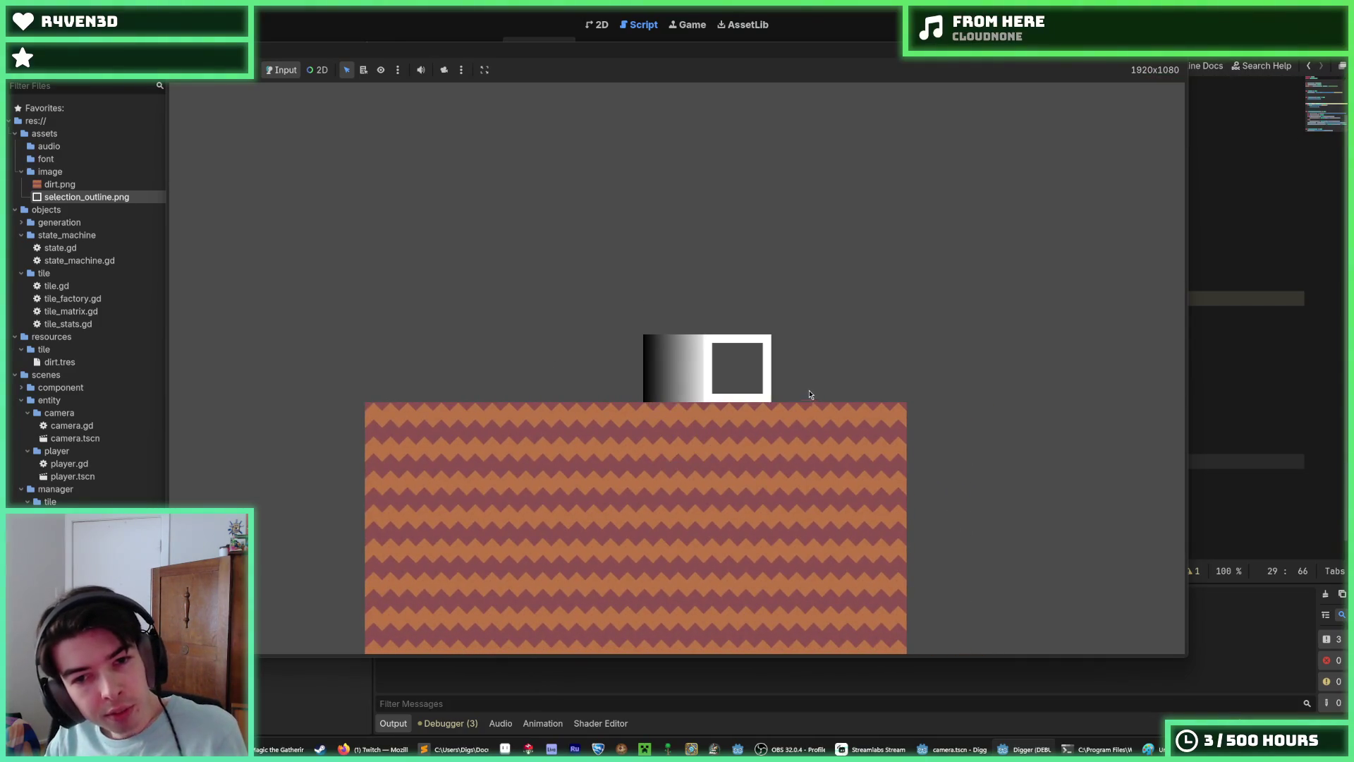
key("d")
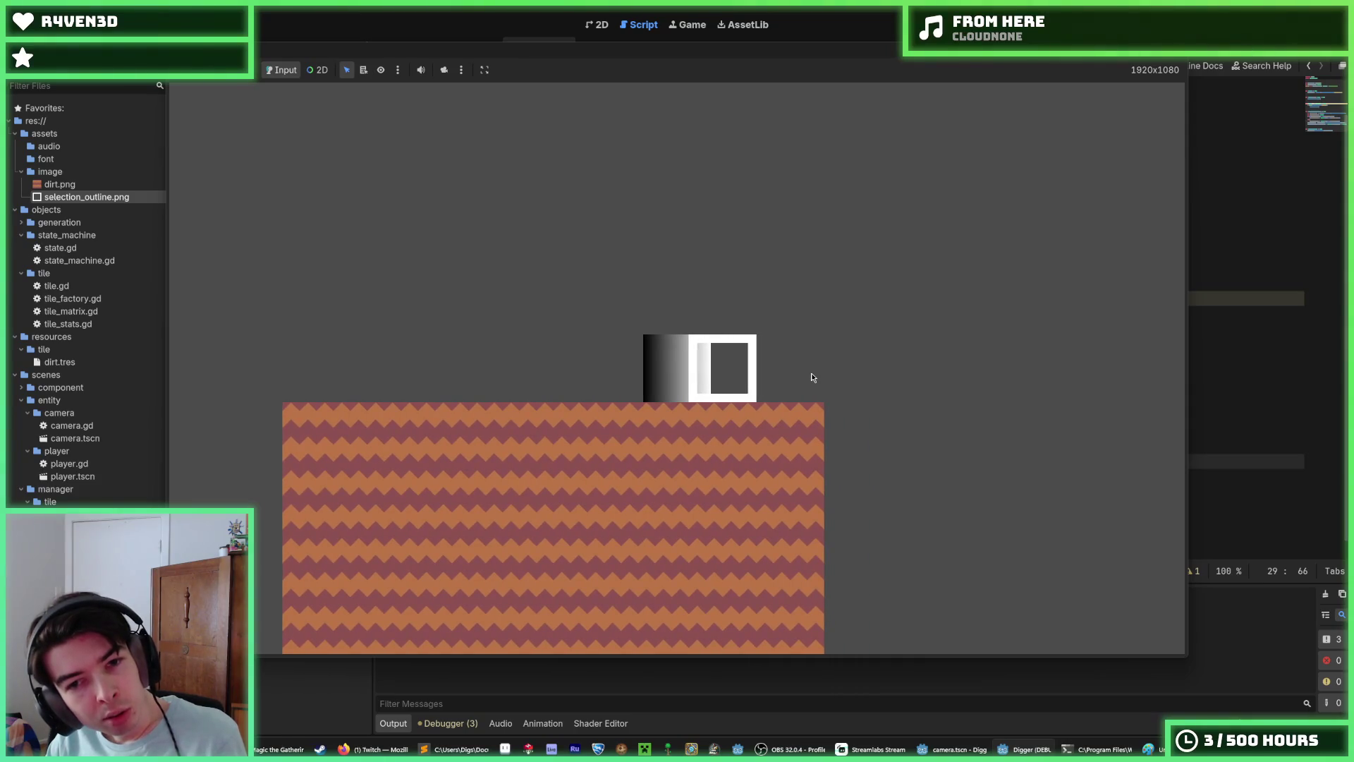
key("d")
key("a")
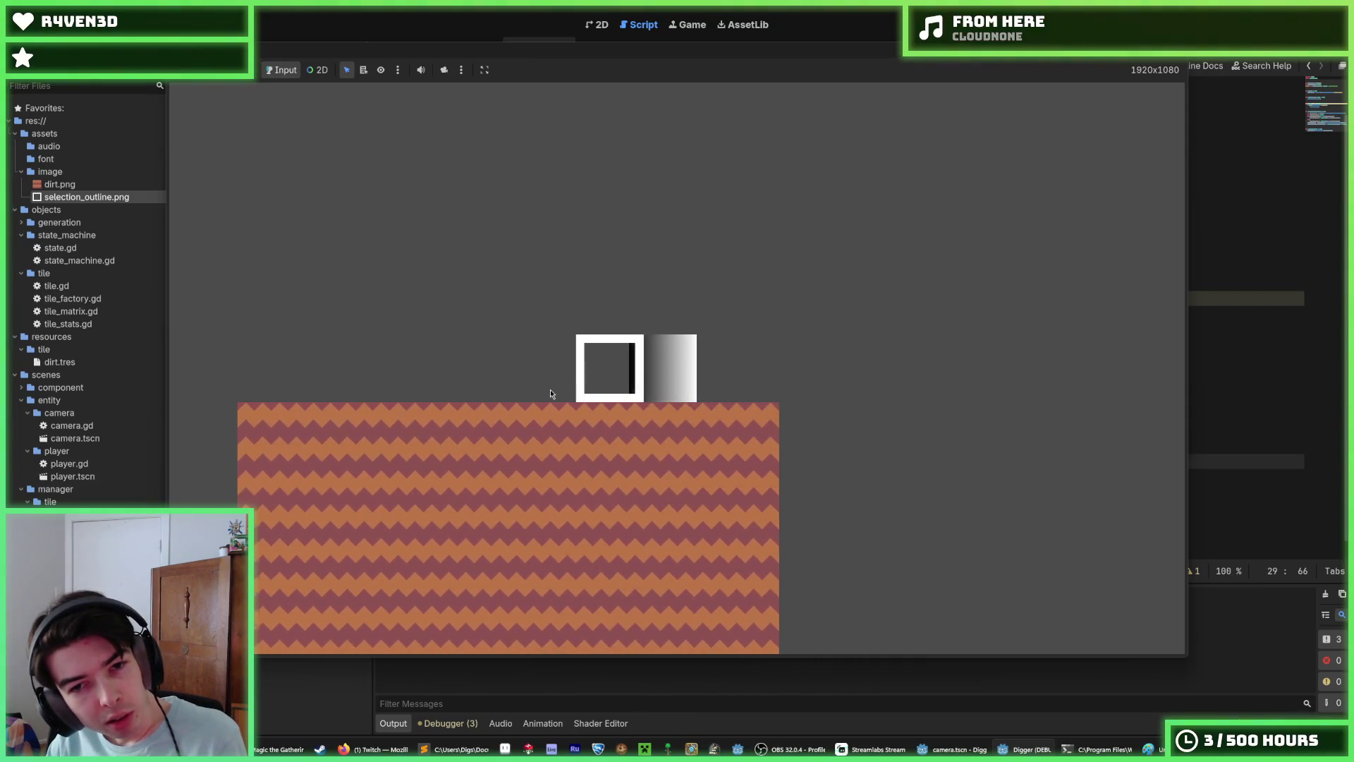
- Dig tiles below, beside and left of the player, then stop the game with F8
left_click(687, 436)
left_click(848, 474)
key("d")
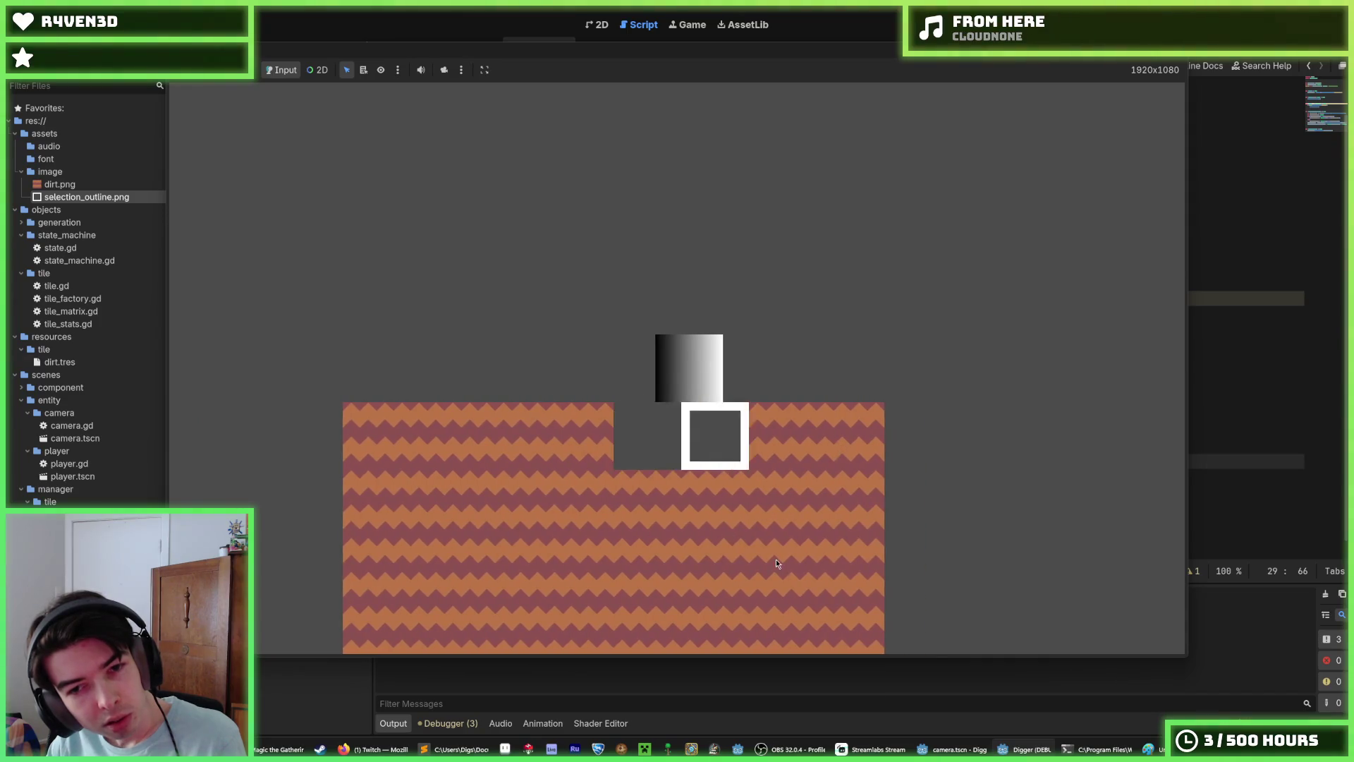
left_click(827, 428)
left_click(599, 501)
left_click(391, 355)
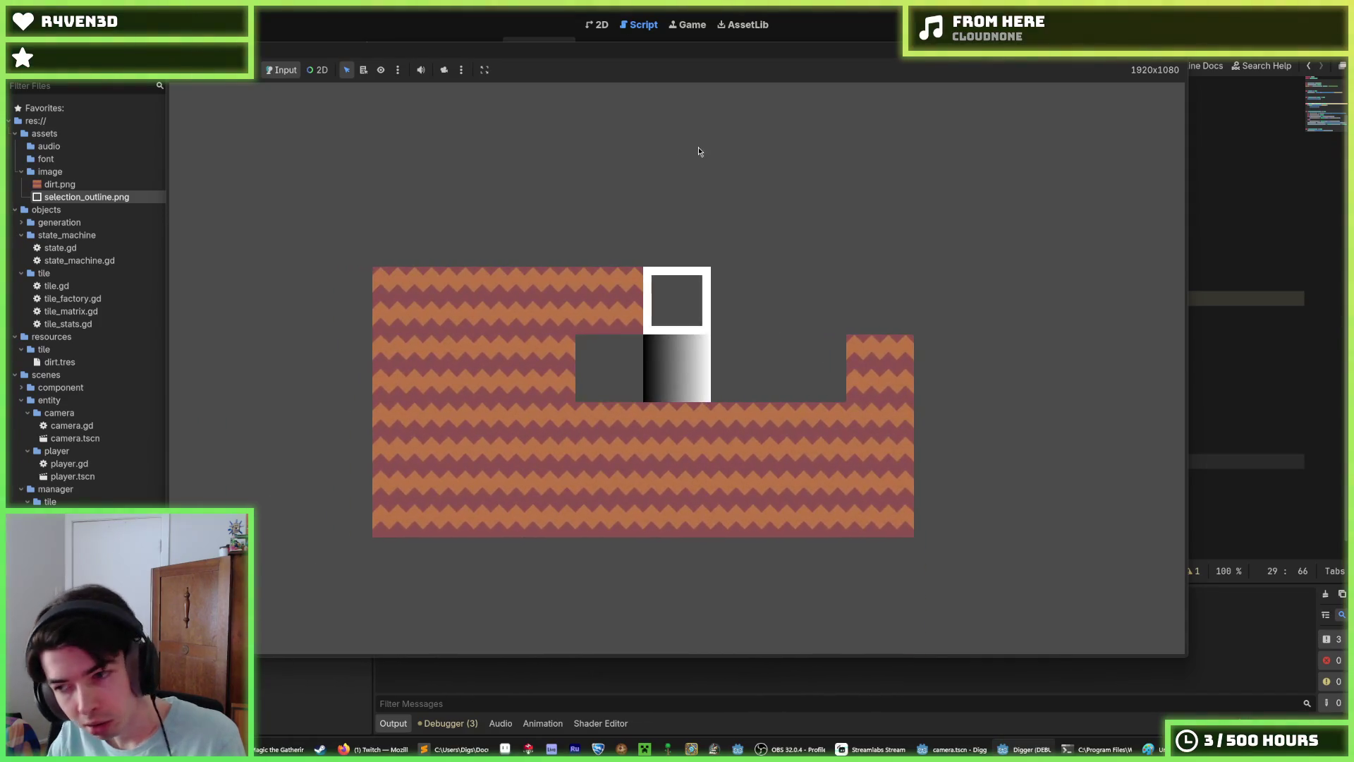
left_click(474, 209)
key("a")
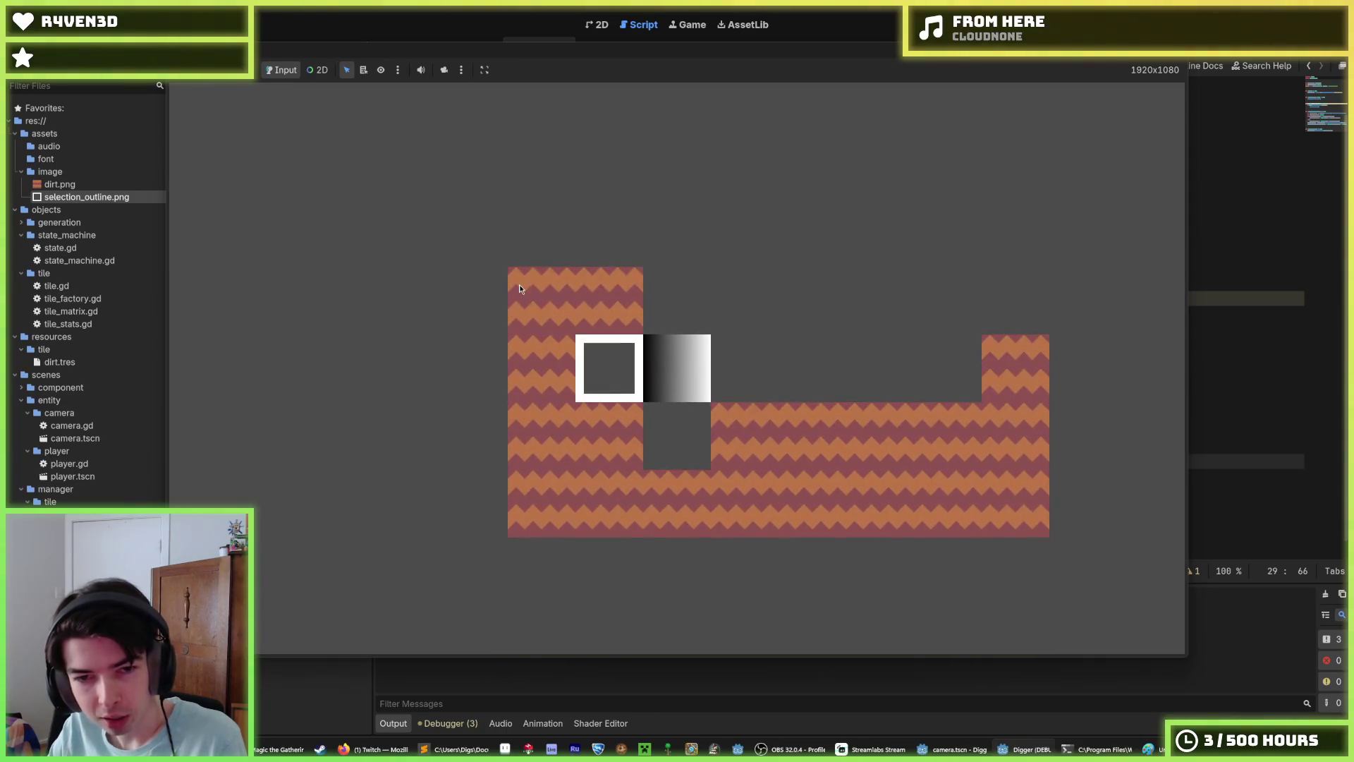
left_click(520, 285)
key("a")
key("w")
left_click(640, 530)
left_click(639, 530)
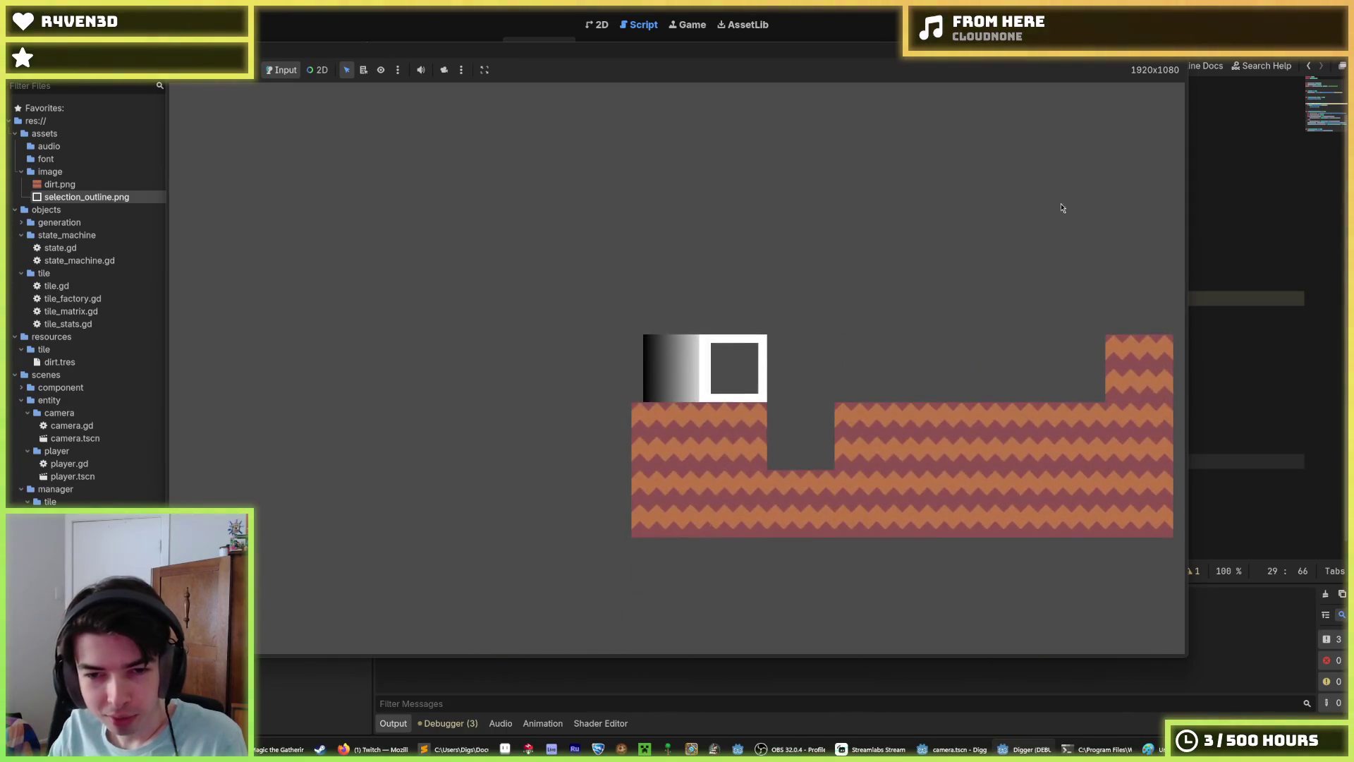
key("d")
key("F8")
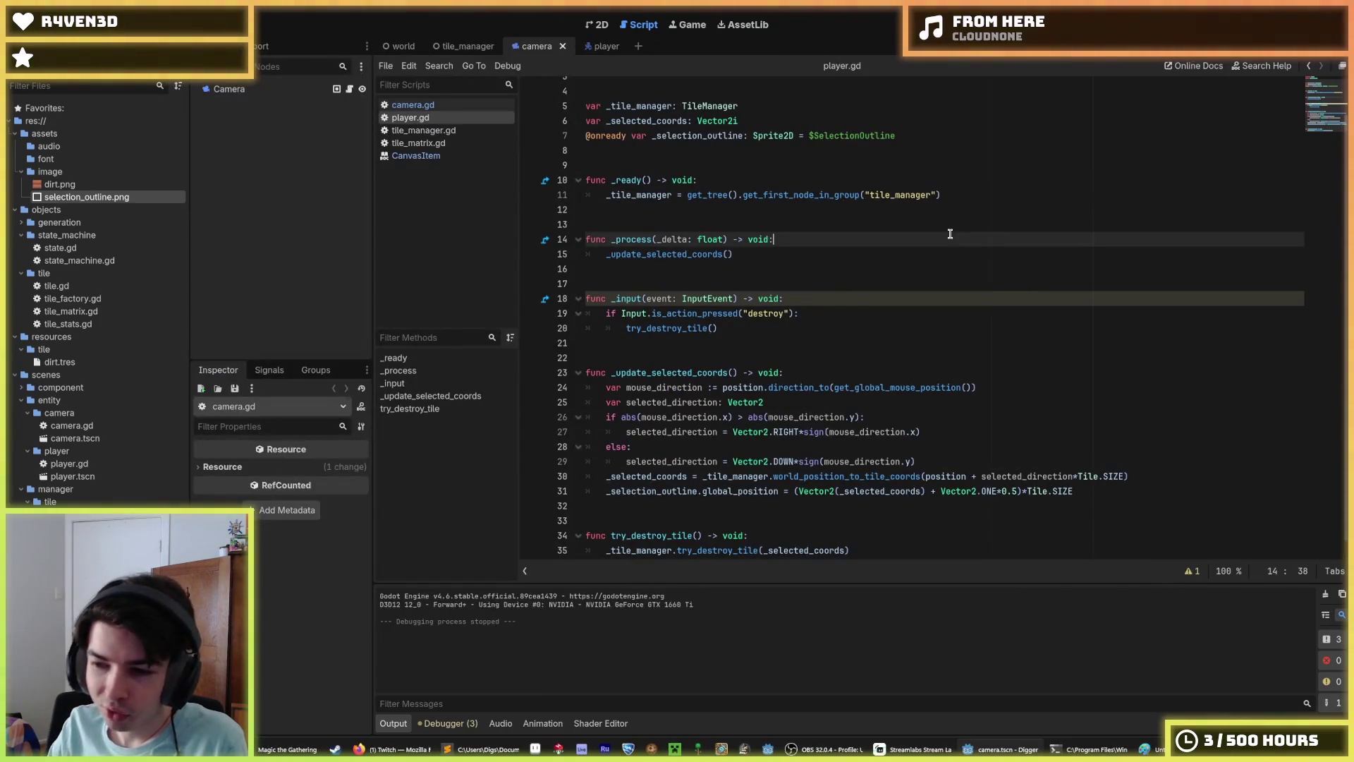
- Place the cursor on empty line 22, then switch to the Chromatic Conundrum Steam page
left_click(800, 352)
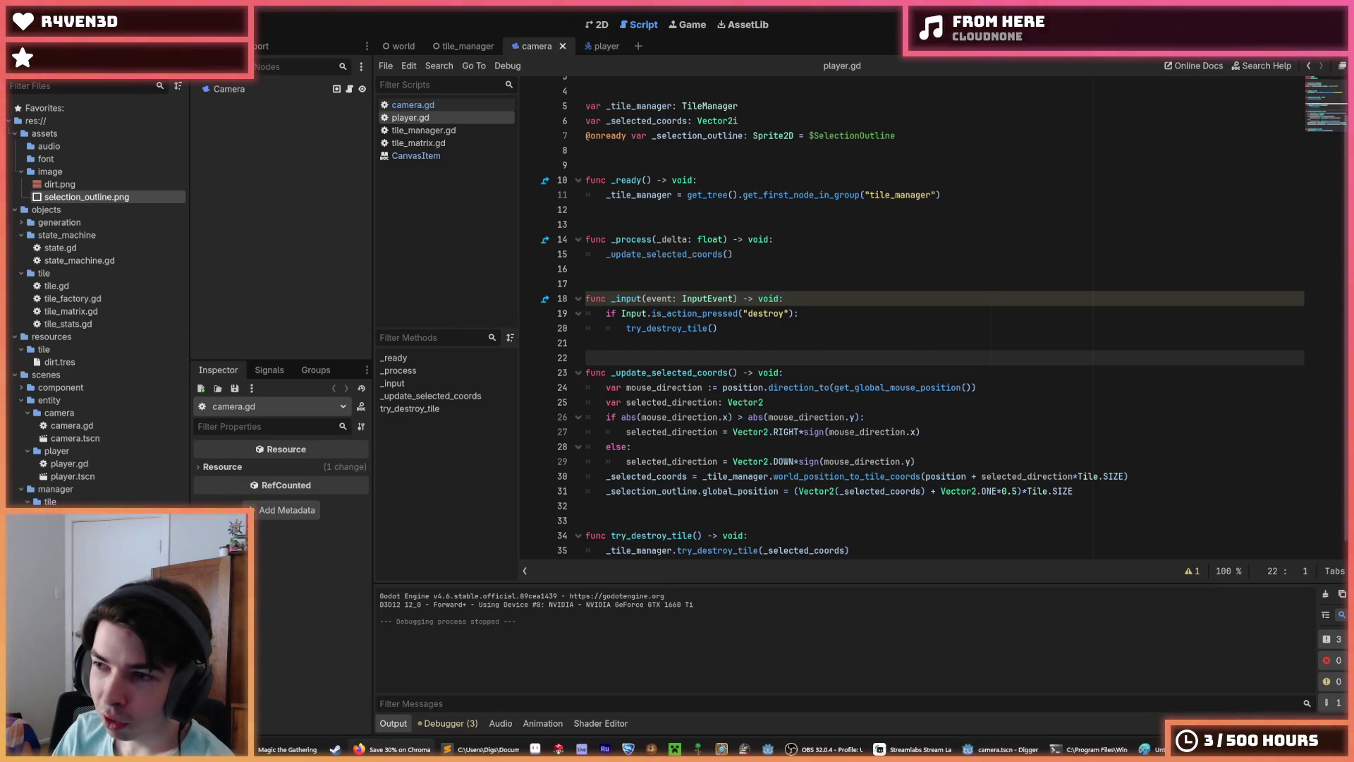
key("alt+Tab")
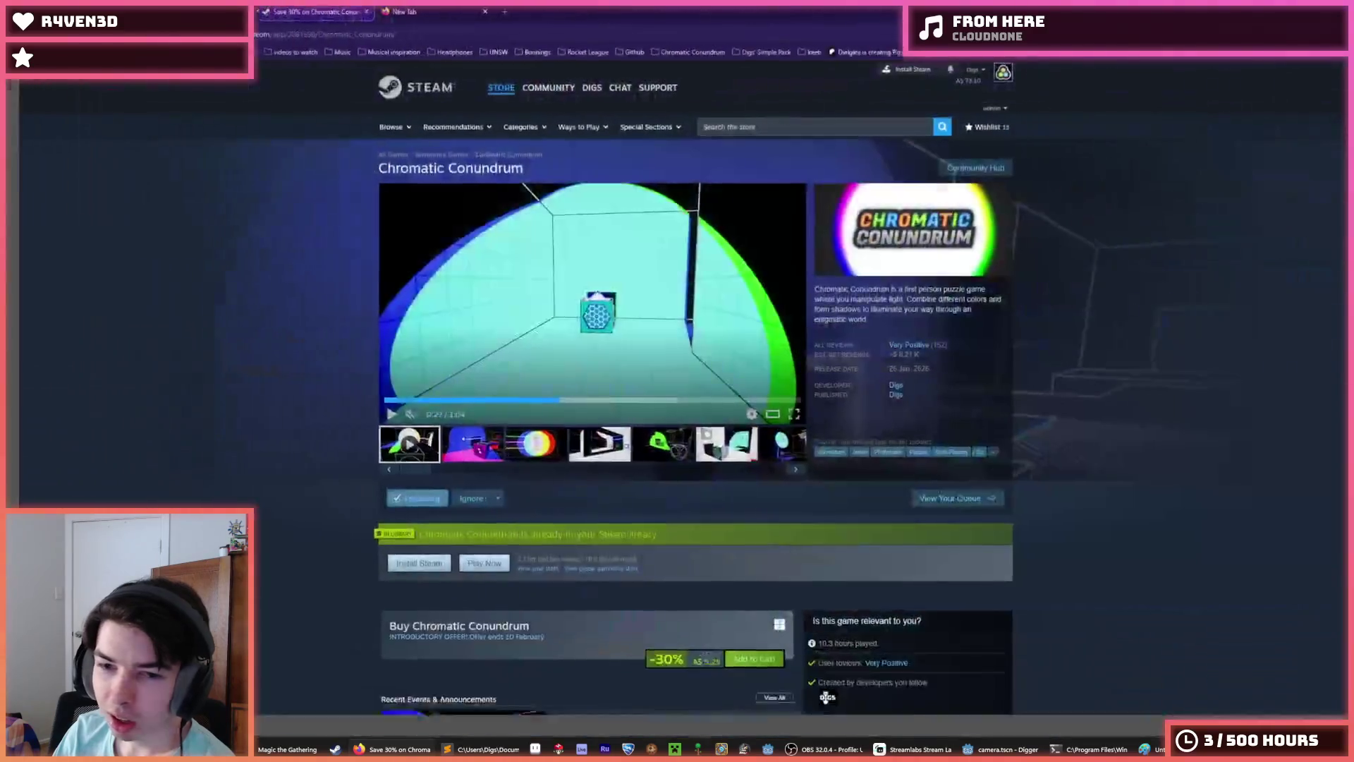
- Scroll the Steam page, glance at the stream dashboard tab, then minimize Chrome
scroll(1097, 296, "down", 5)
scroll(1082, 314, "up", 5)
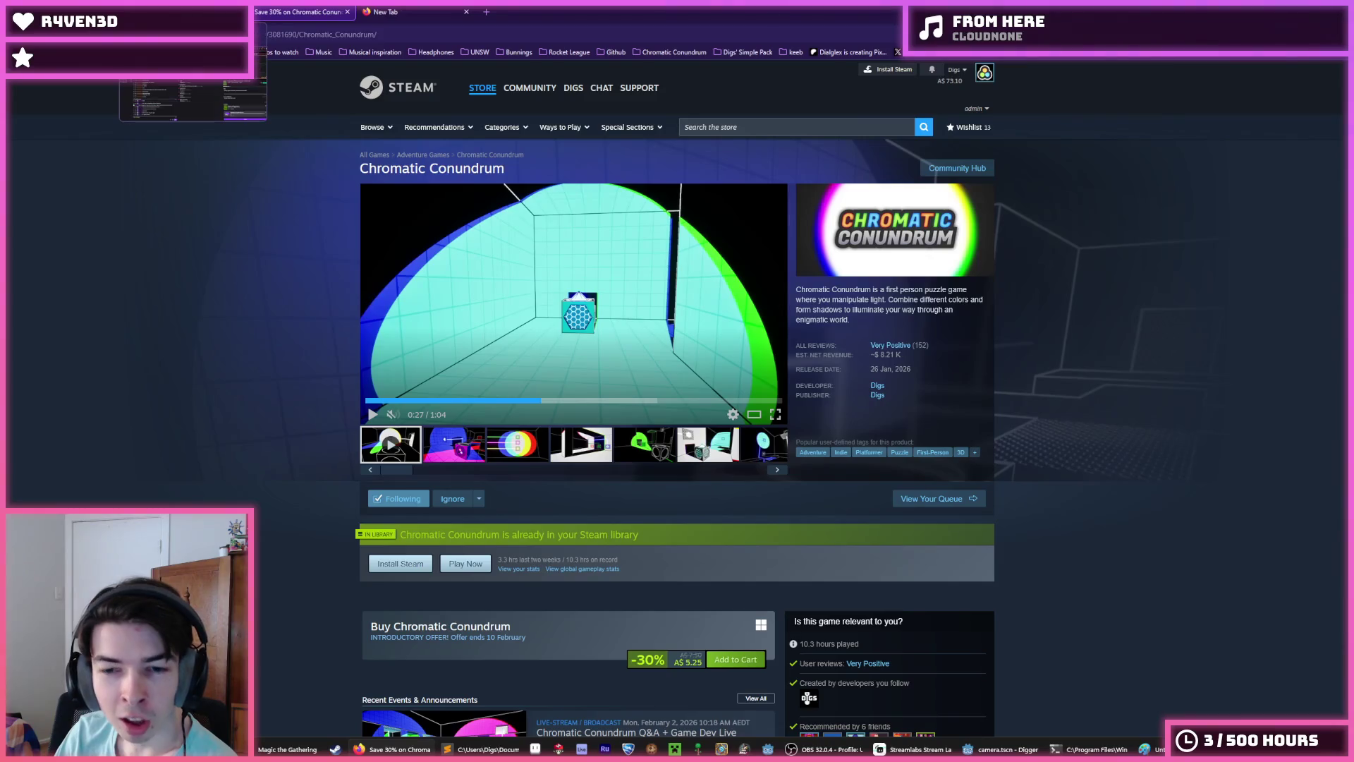
left_click(190, 12)
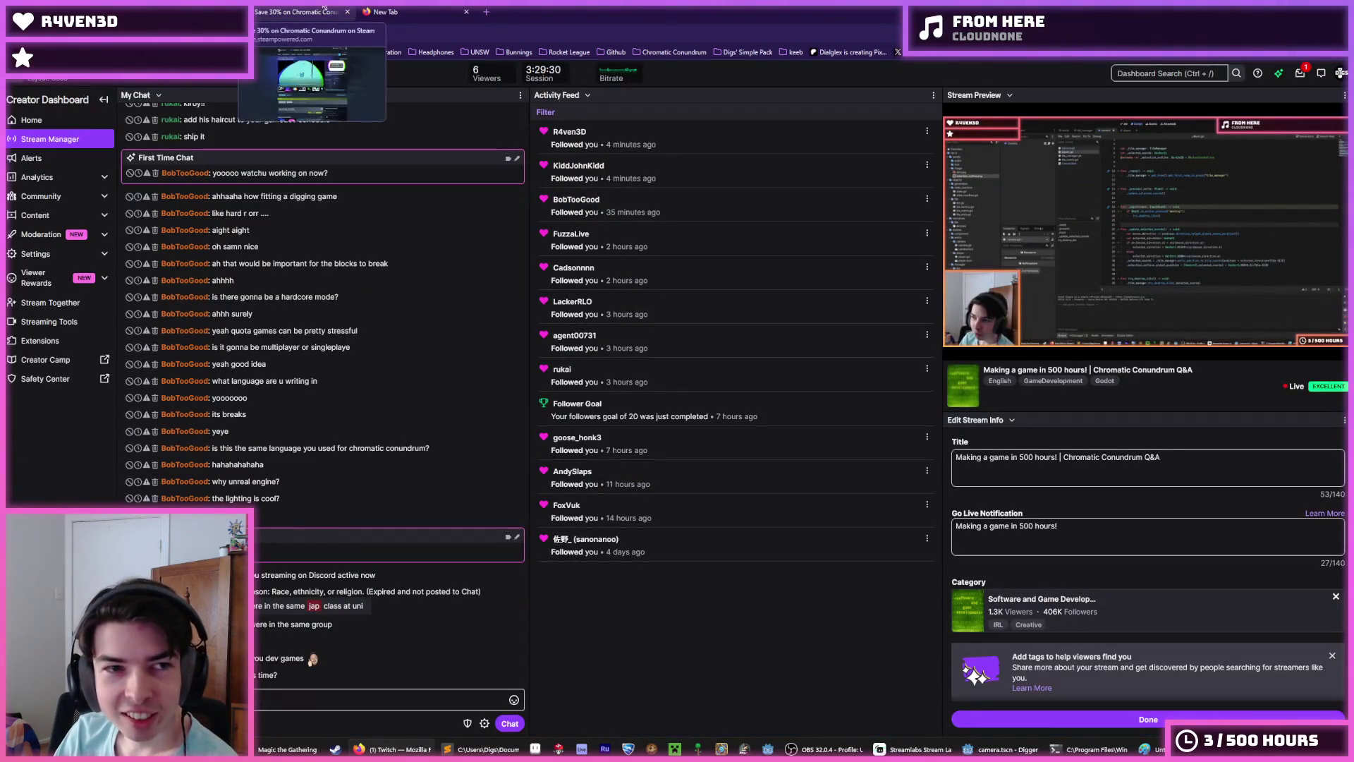
left_click(287, 7)
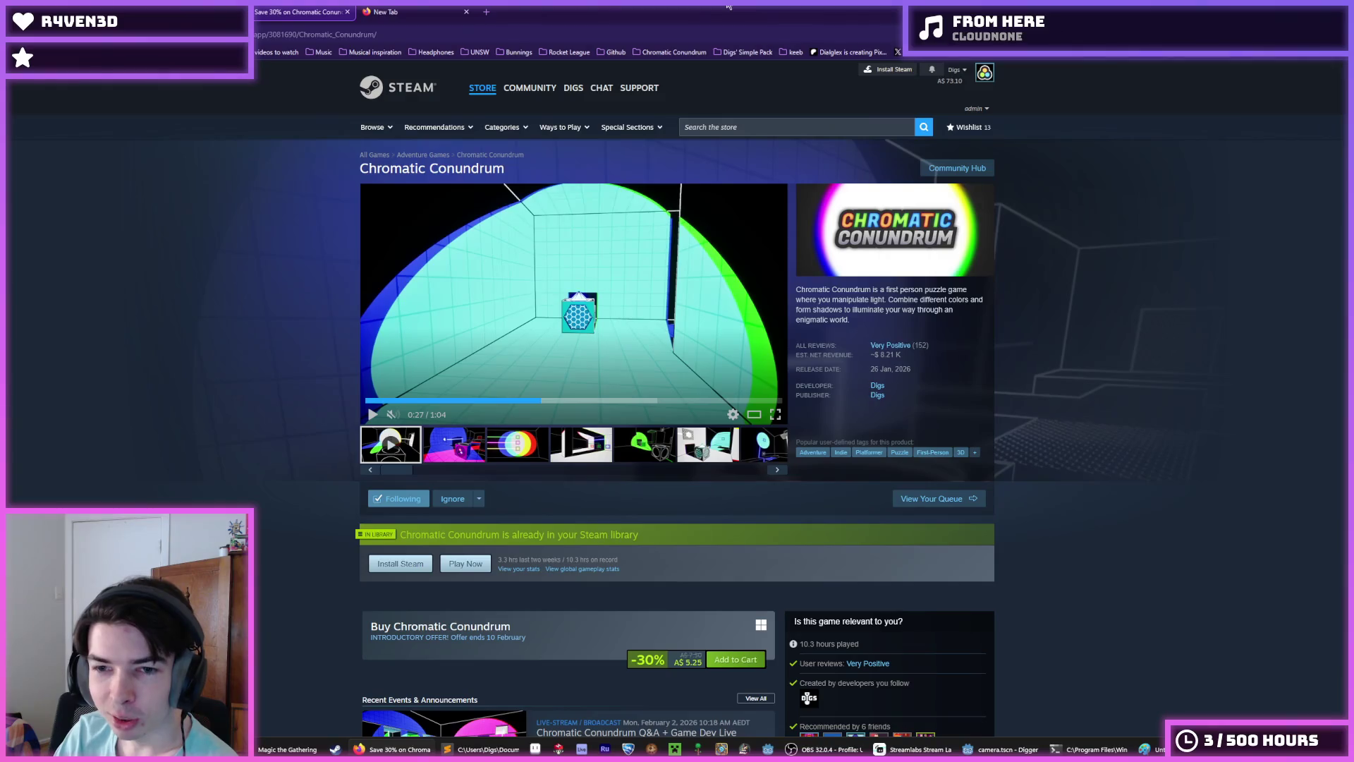
scroll(916, 256, "down", 4)
scroll(915, 250, "up", 4)
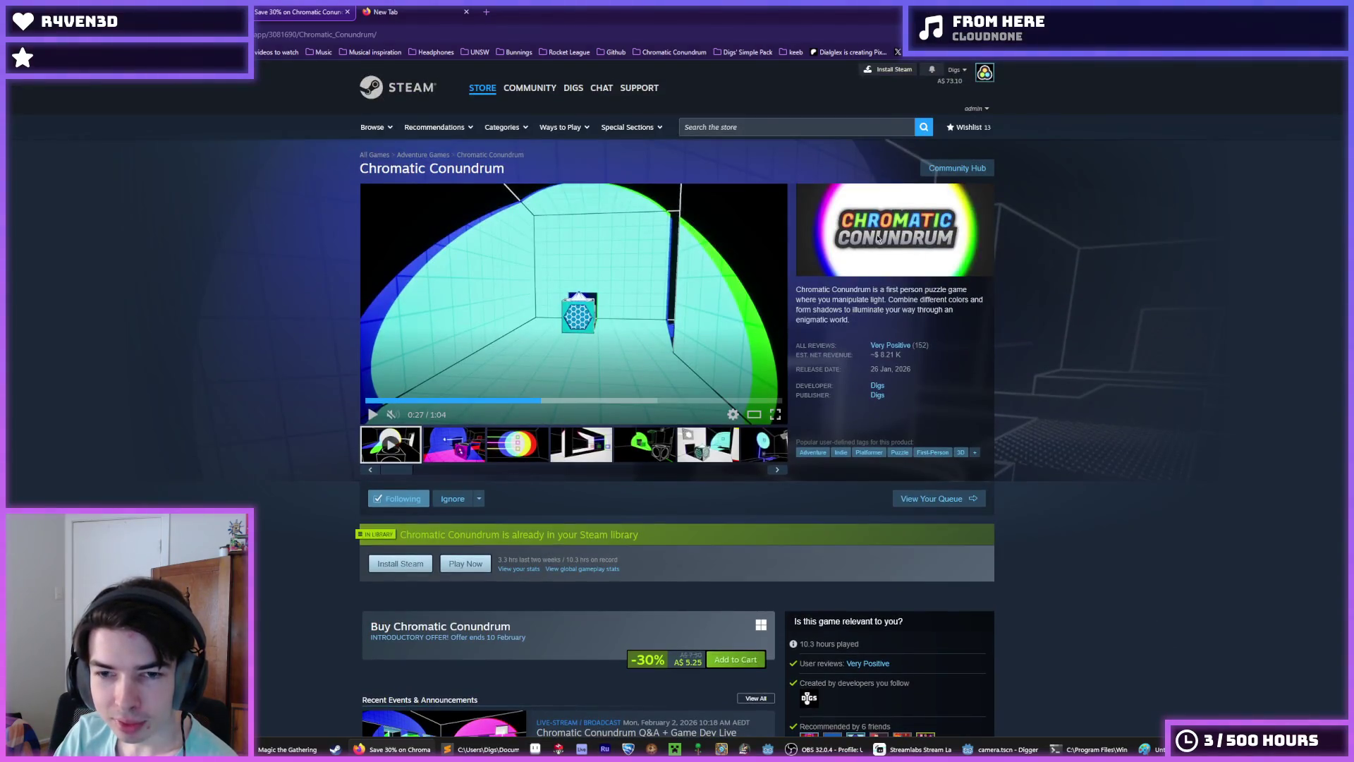
left_click(1284, 11)
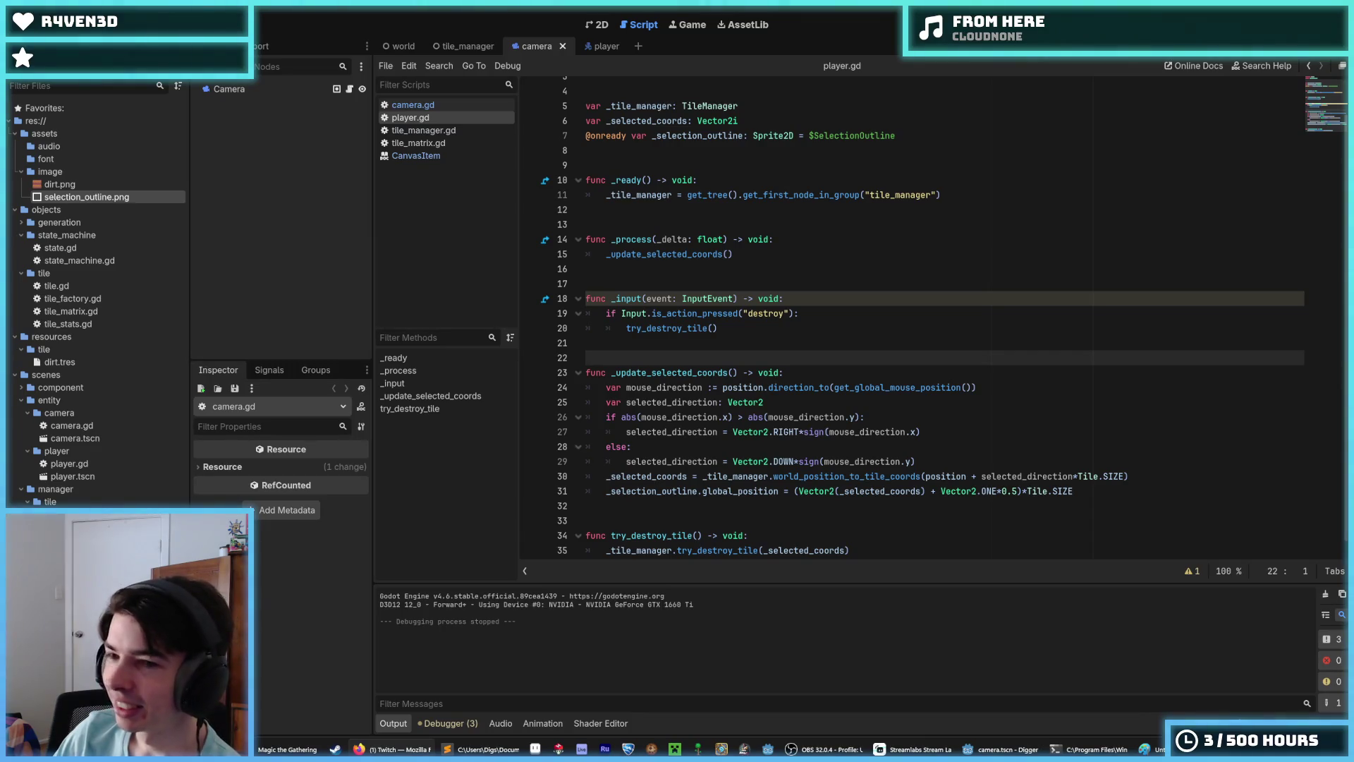
- Step through the blank lines after _process and _ready in player.gd
left_click(823, 299)
left_click(877, 285)
left_click(775, 266)
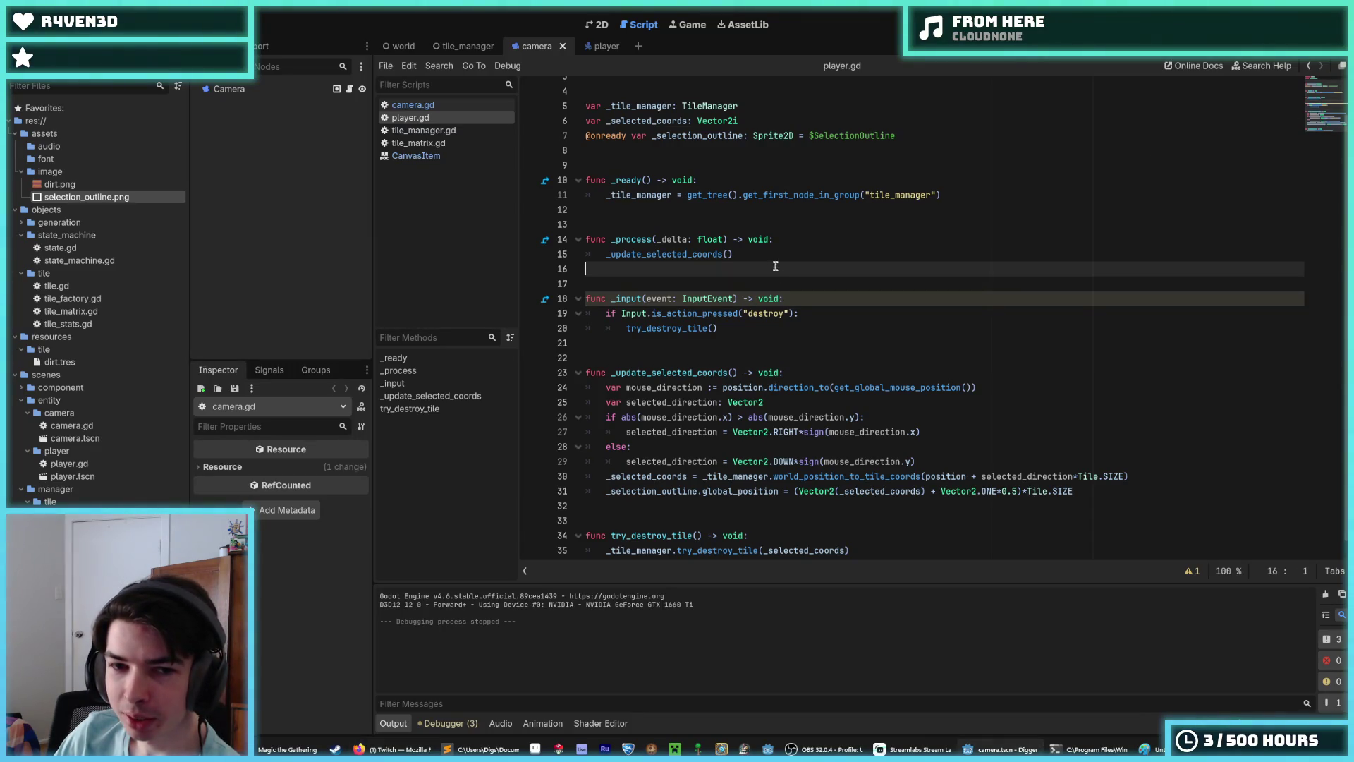
key("Down")
key("Up")
key("Down")
key("Up")
key("Down")
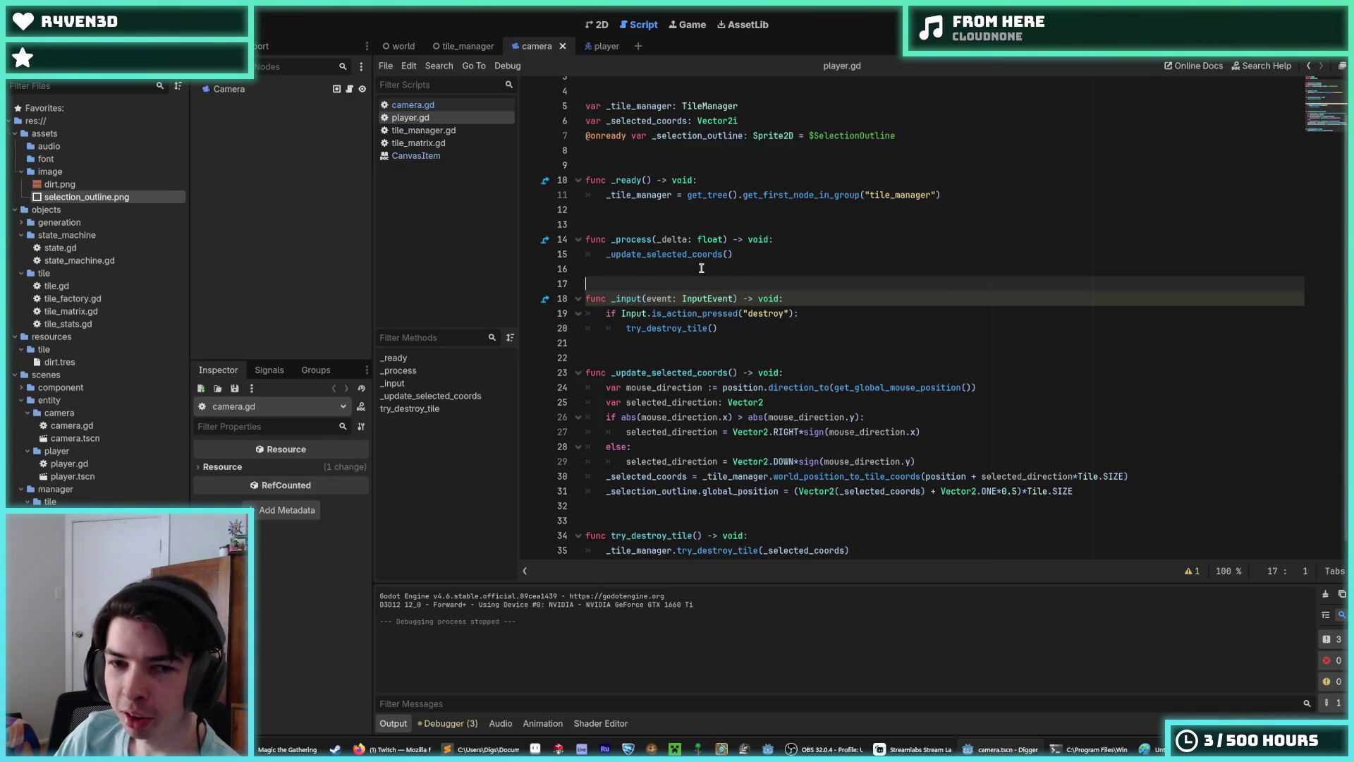
key("Up")
key("Down")
key("Up")
left_click(679, 213)
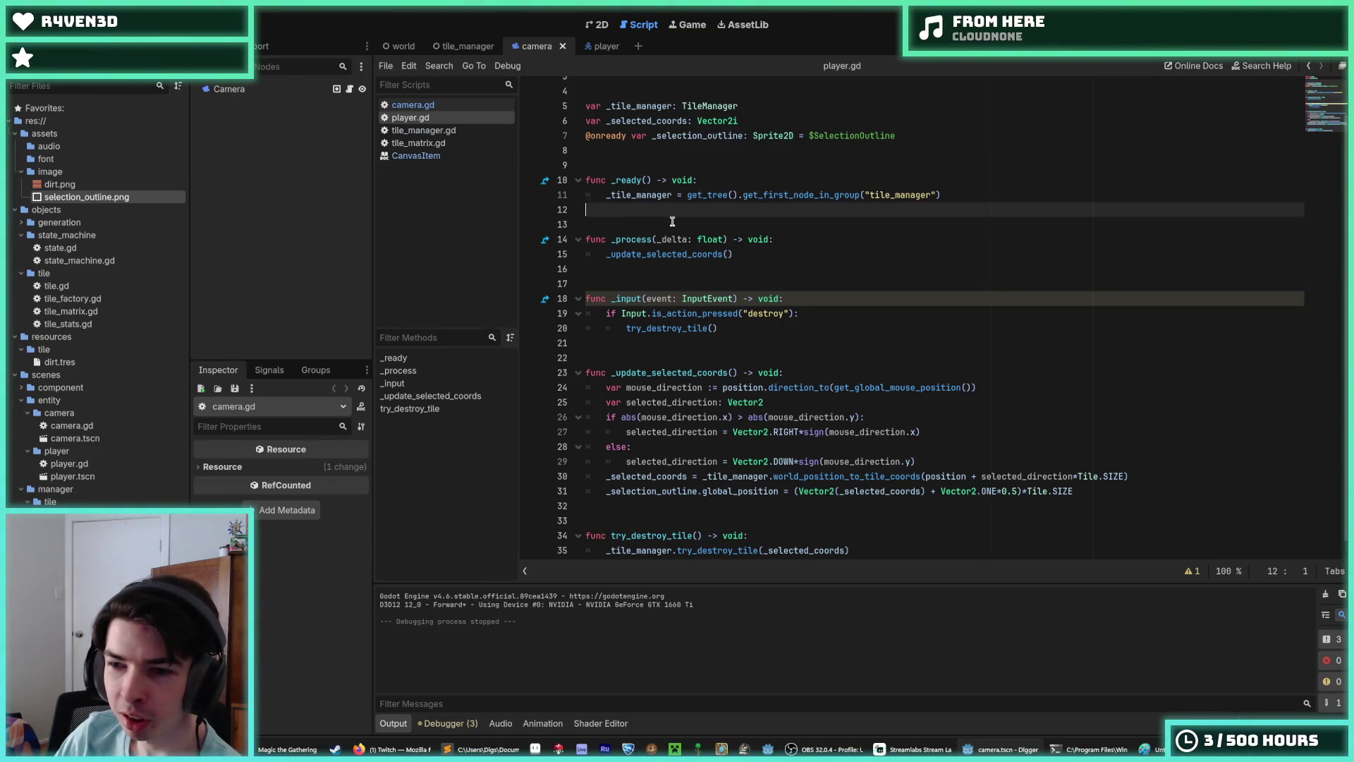
left_click(672, 222)
left_click(658, 210)
left_click(661, 223)
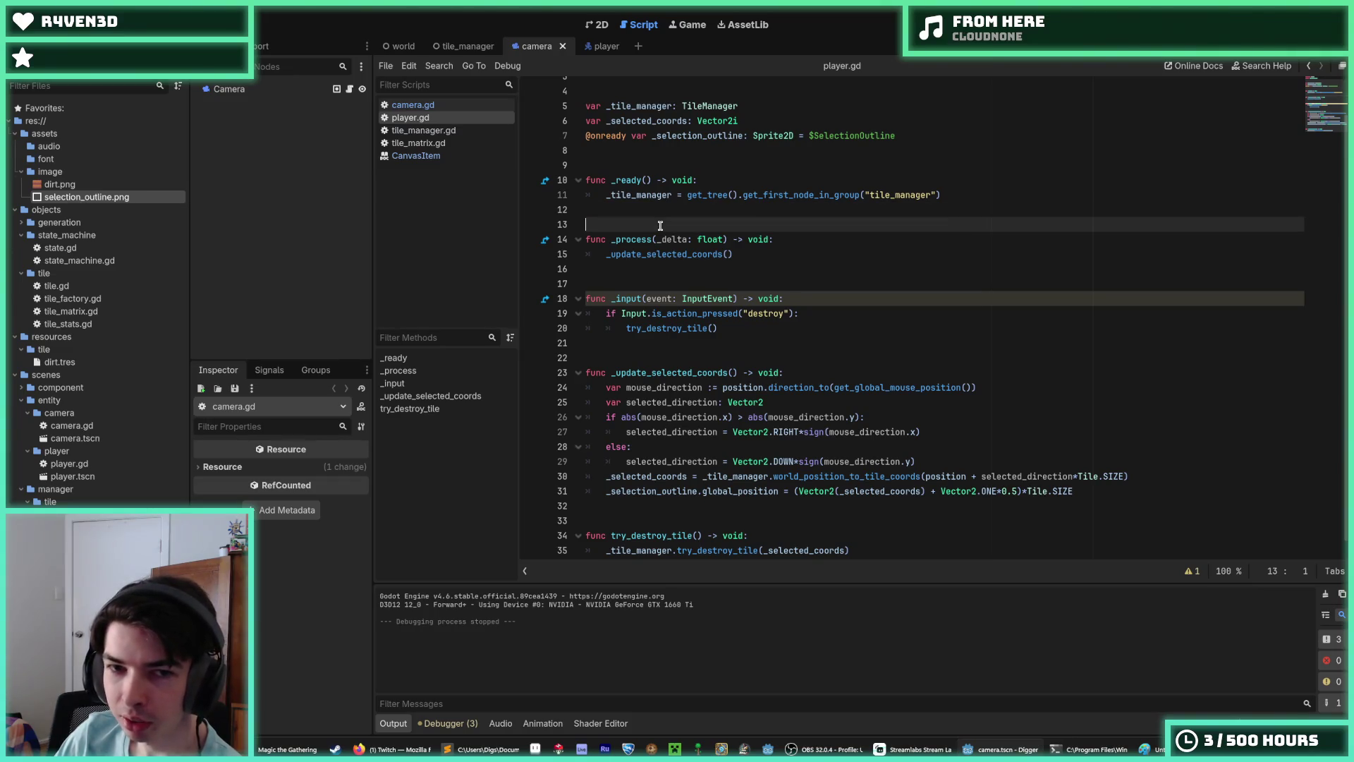
left_click(646, 210)
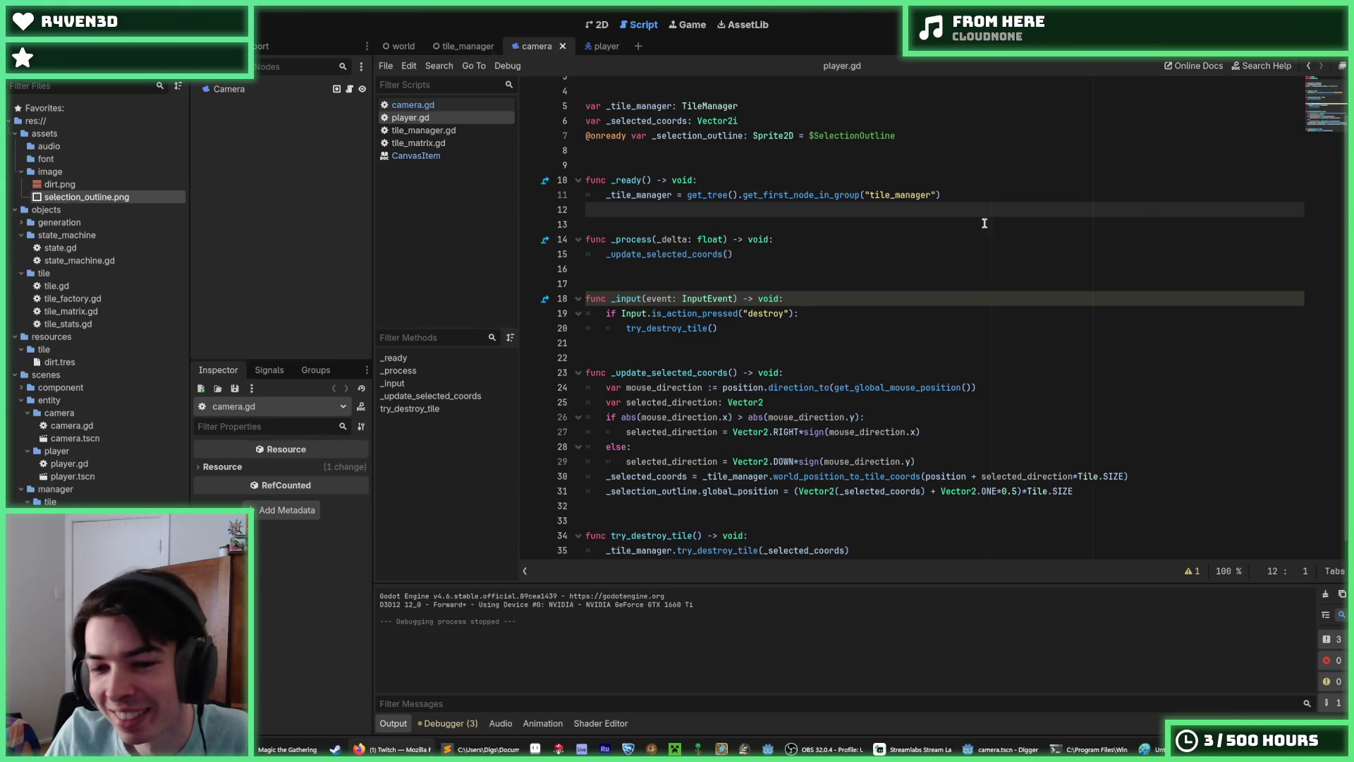
- Refocus the Godot editor, save player.gd with Ctrl+S, and run the game with F5
left_click(1316, 247)
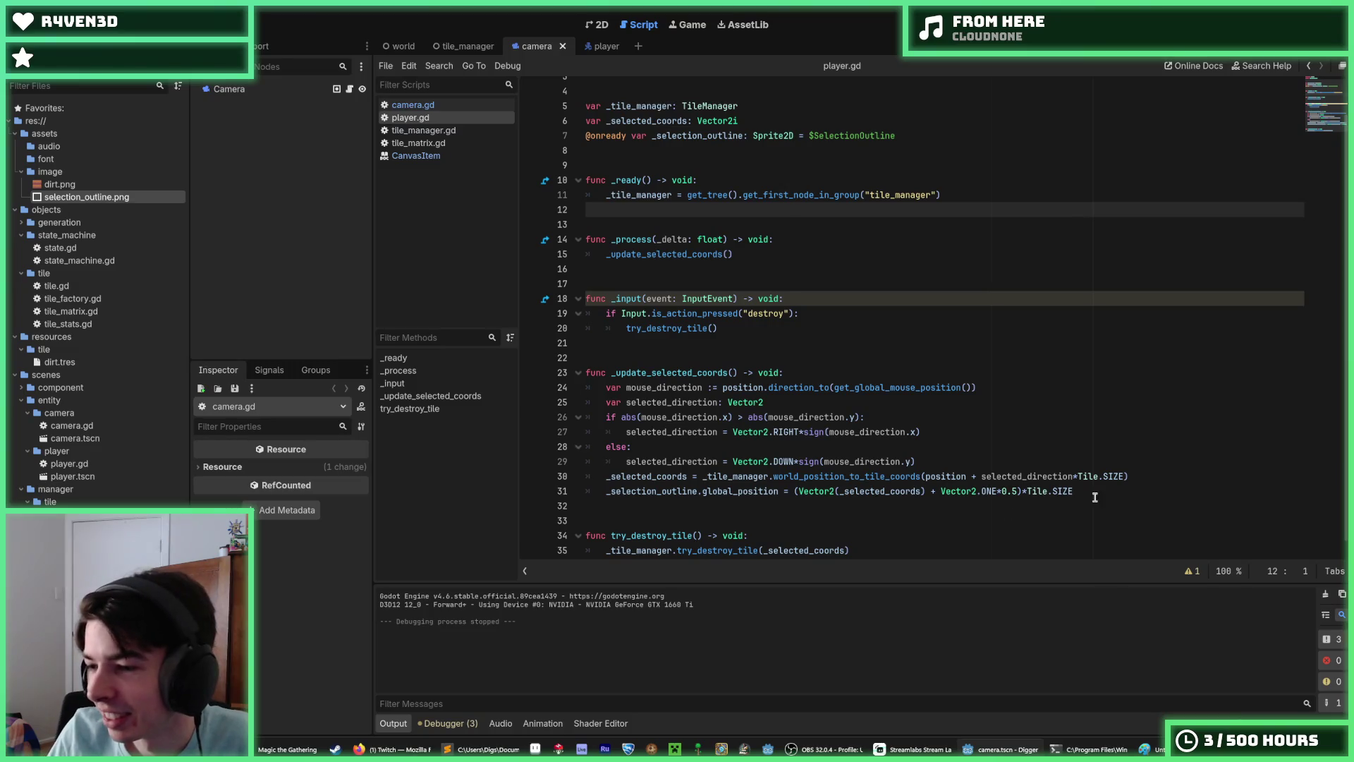
left_click(890, 333)
left_click(804, 268)
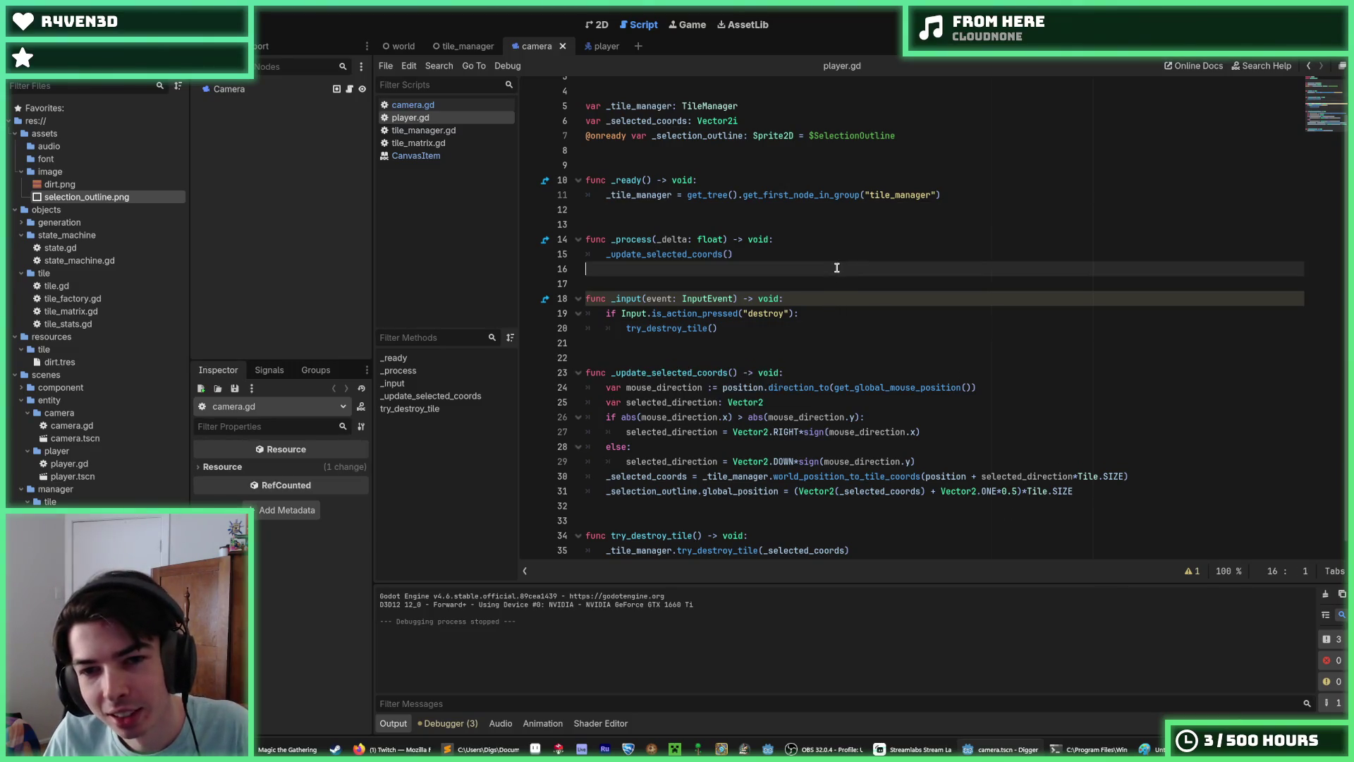
key("ctrl+s")
left_click(783, 251)
scroll(733, 323, "down", 1)
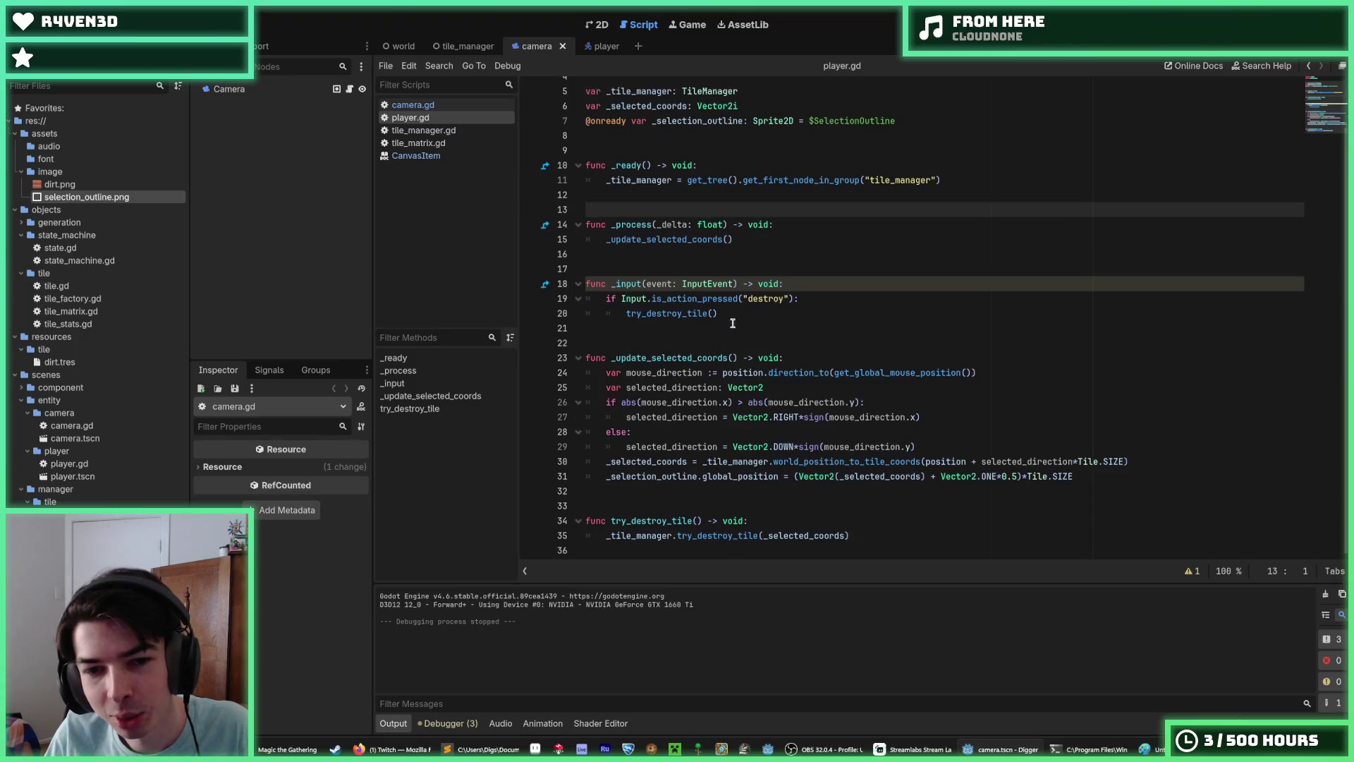
key("F5")
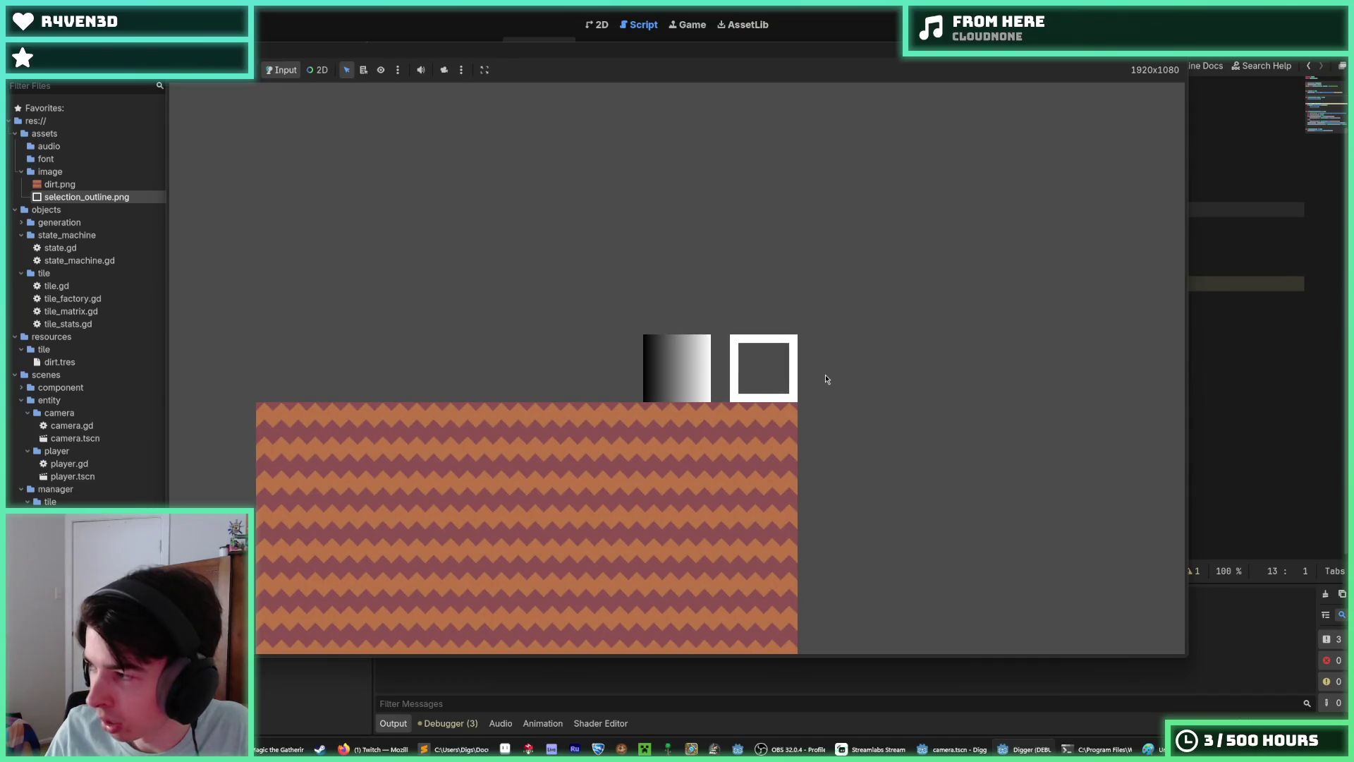
- Walk left and right and dig into the dirt below, with the outline snapping beside the player
key("a")
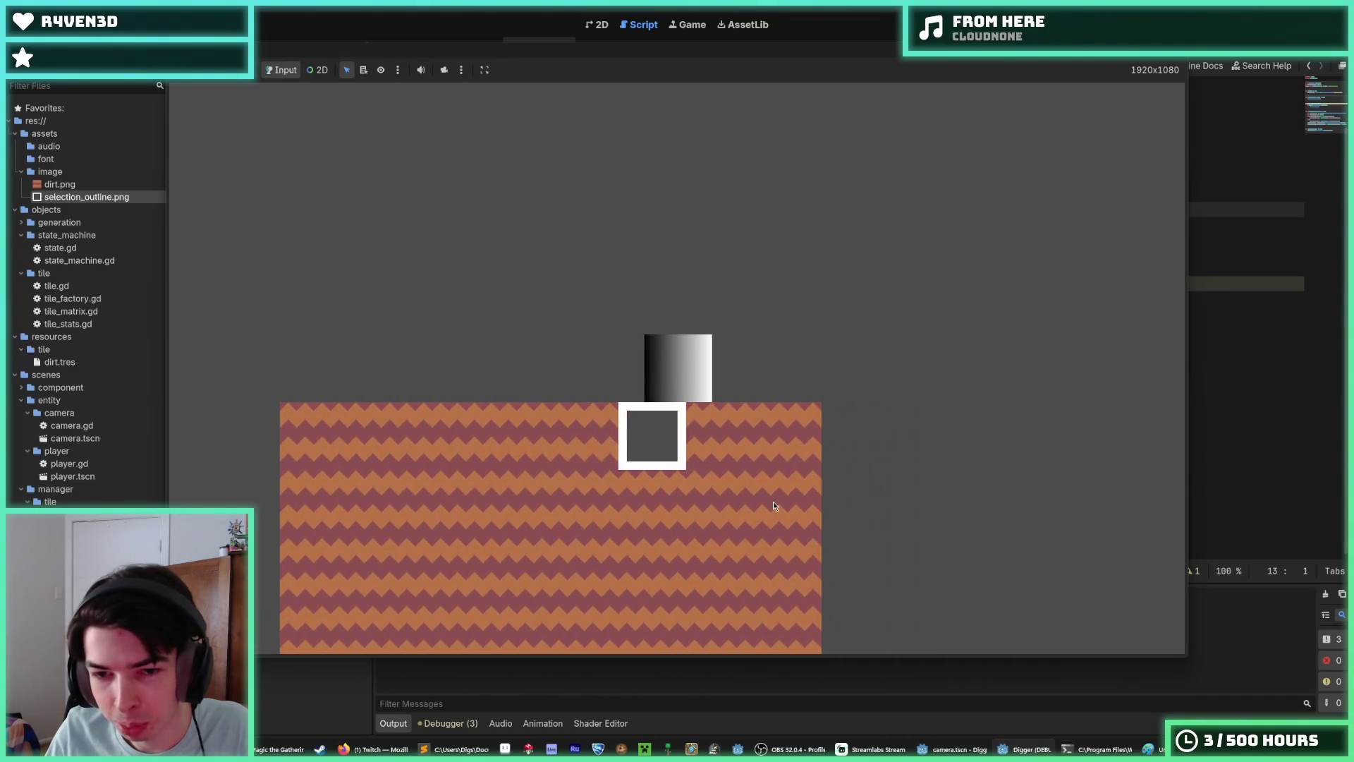
key("s")
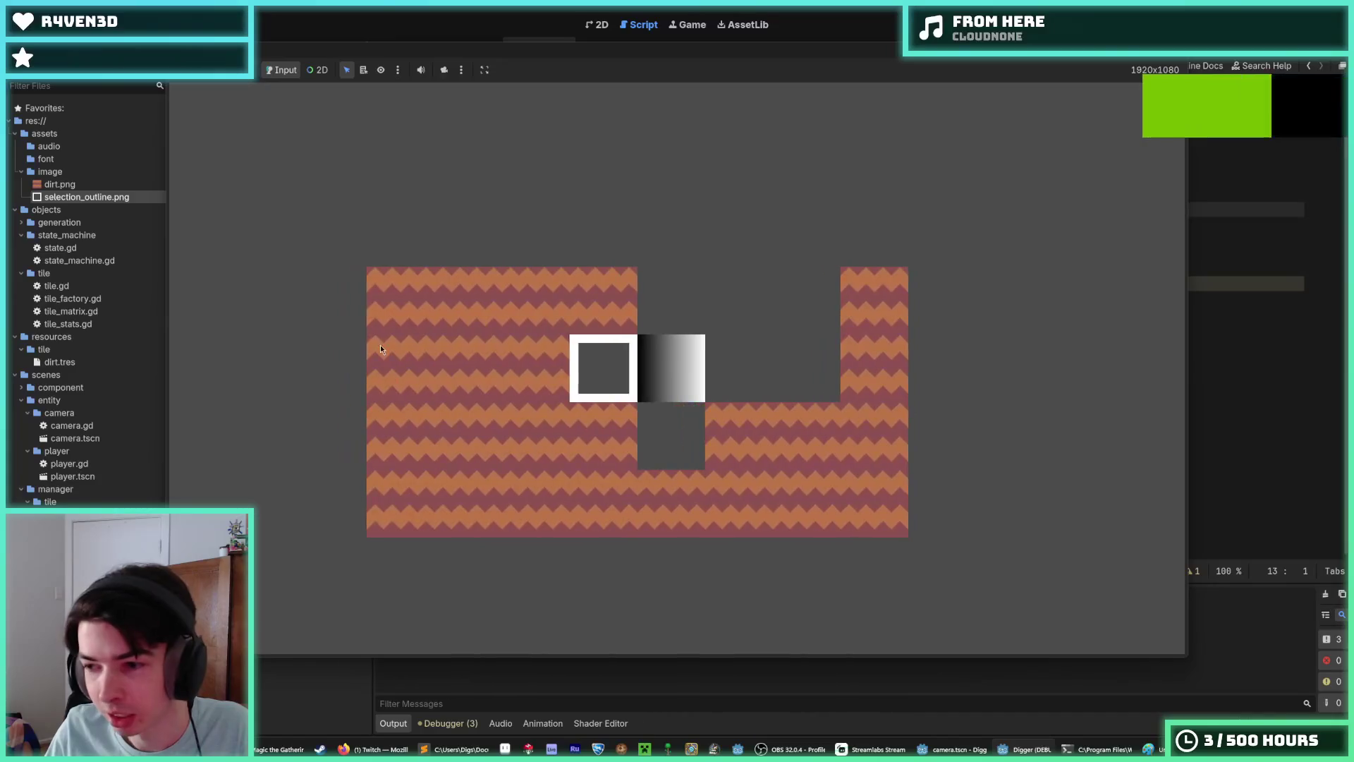
key("s")
key("w")
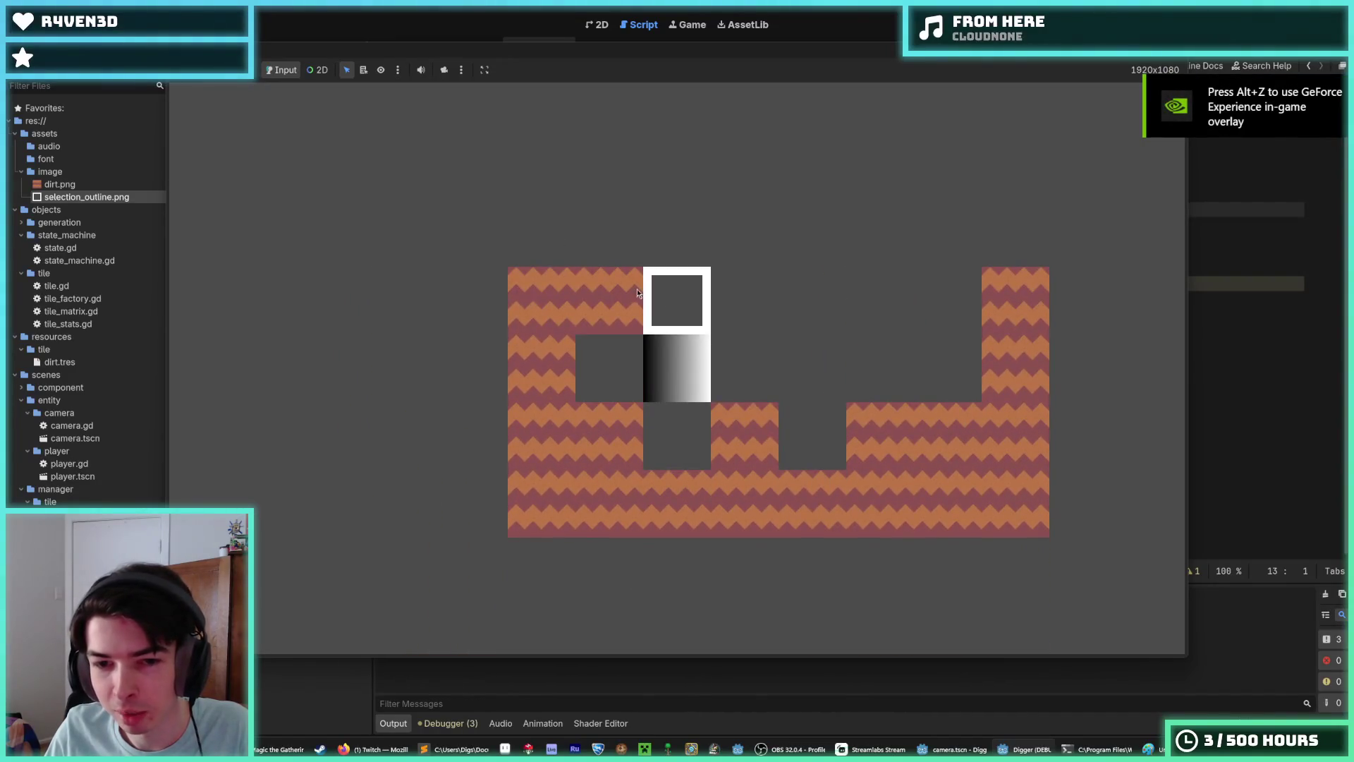
key("d")
key("w")
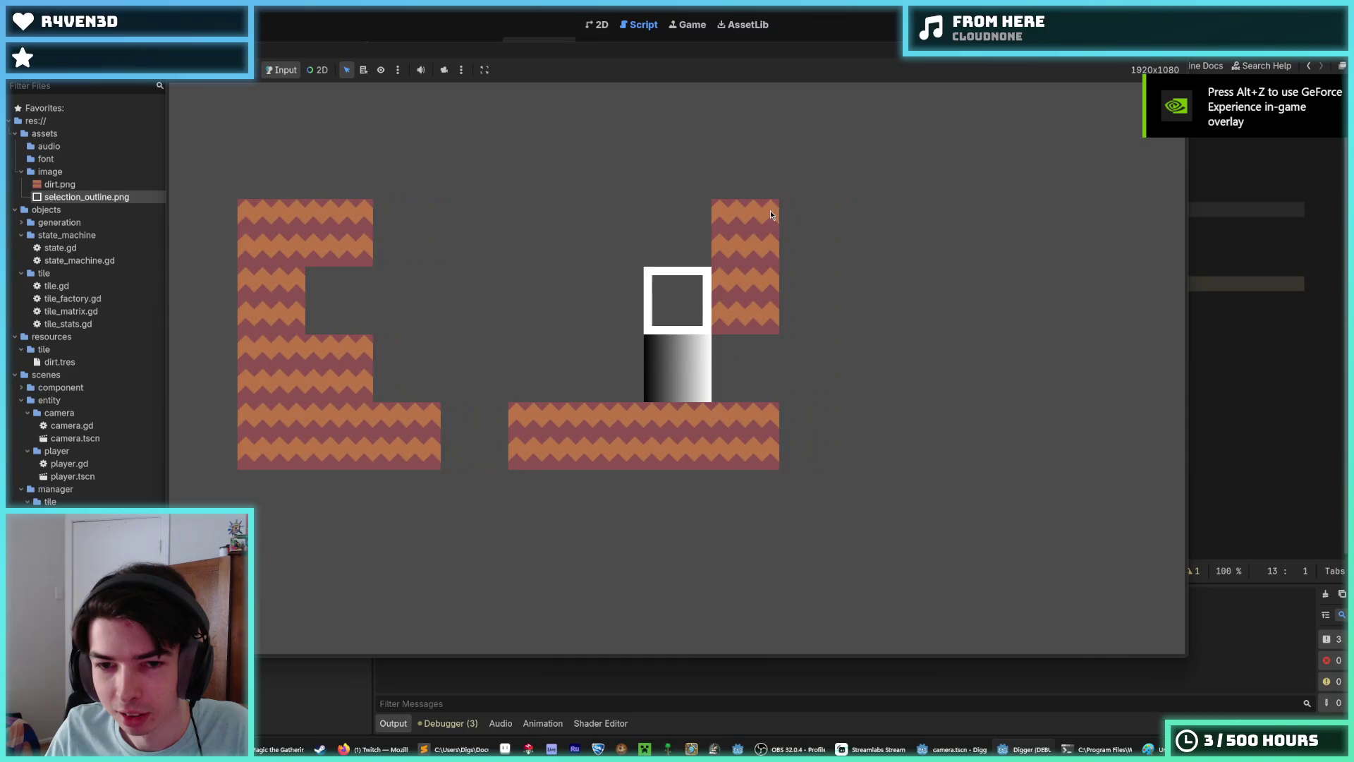
key("d")
key("s")
- Swing the aim outline around the player while digging, then stop the game with F8
key("a")
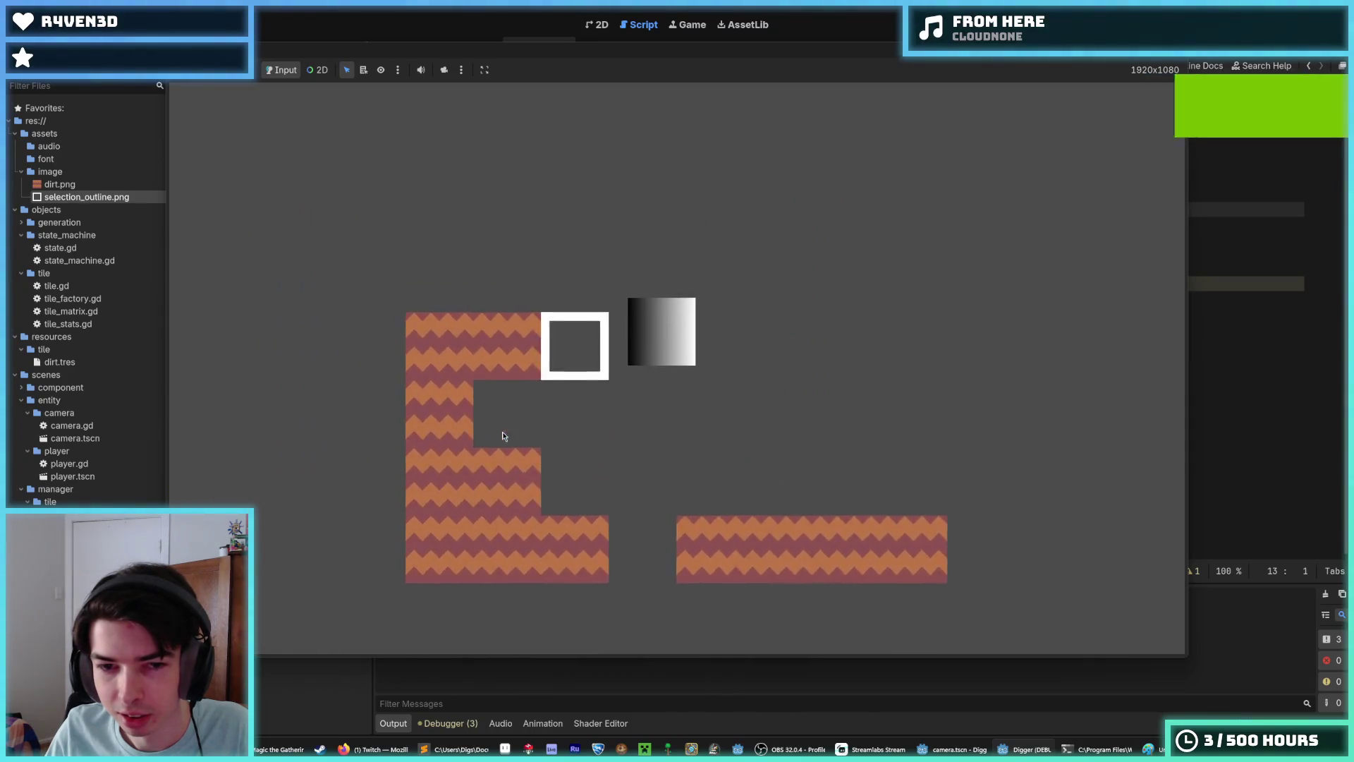
key("s")
key("d")
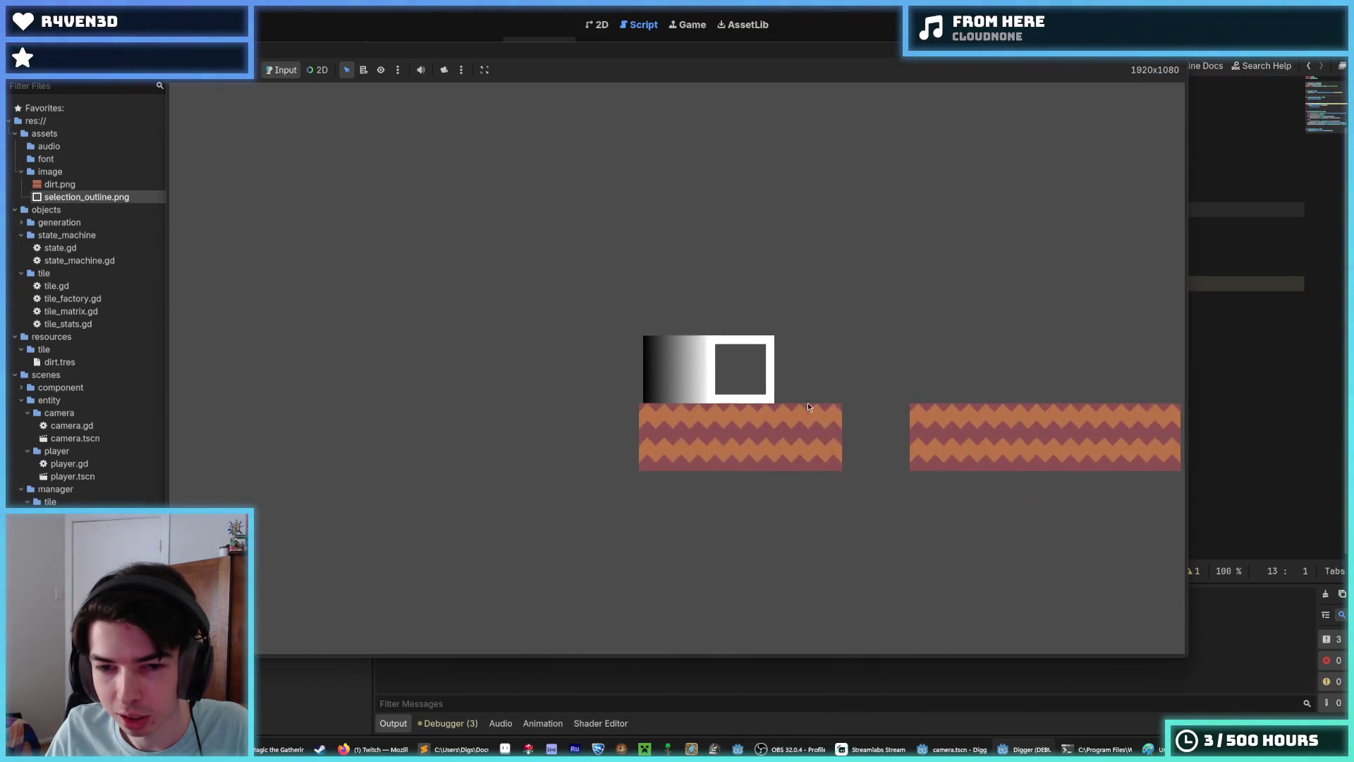
key("s")
key("a")
key("s")
key("d")
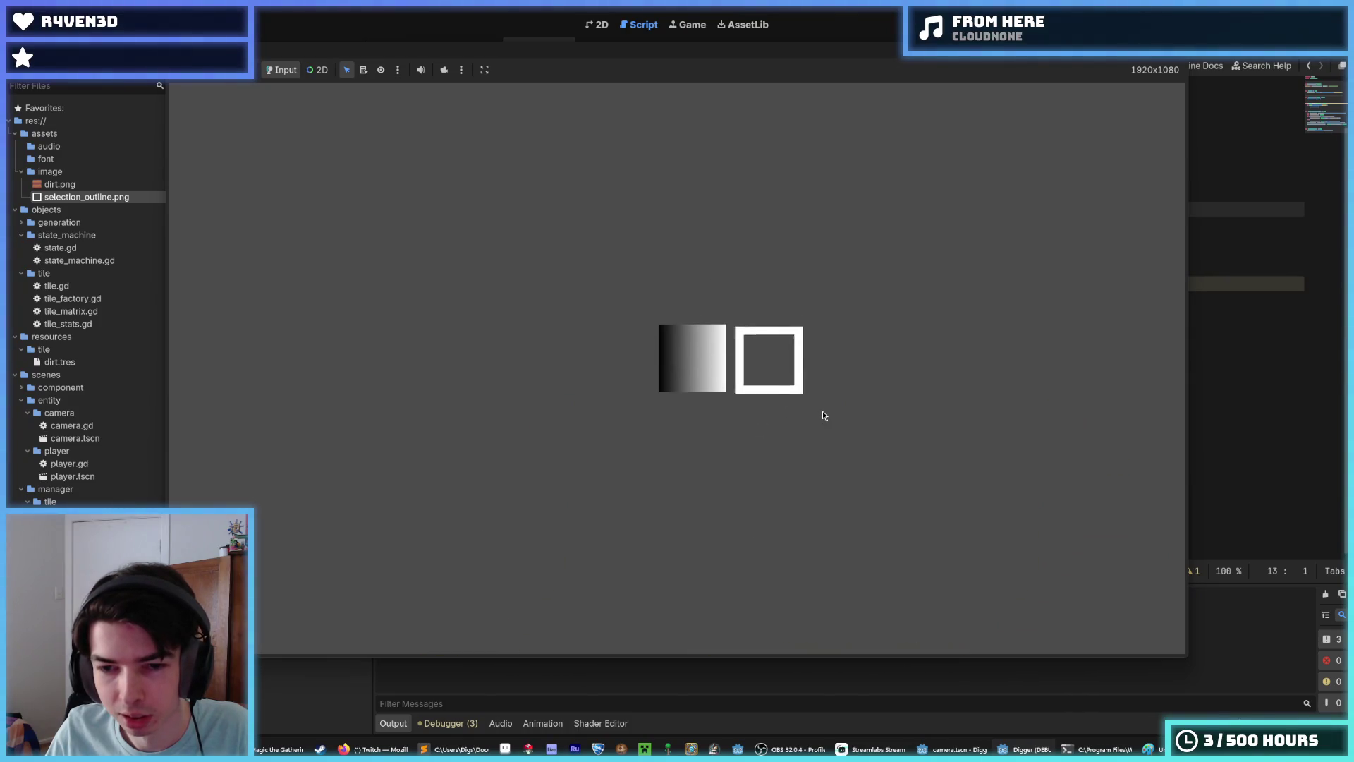
key("s")
key("d")
key("F8")
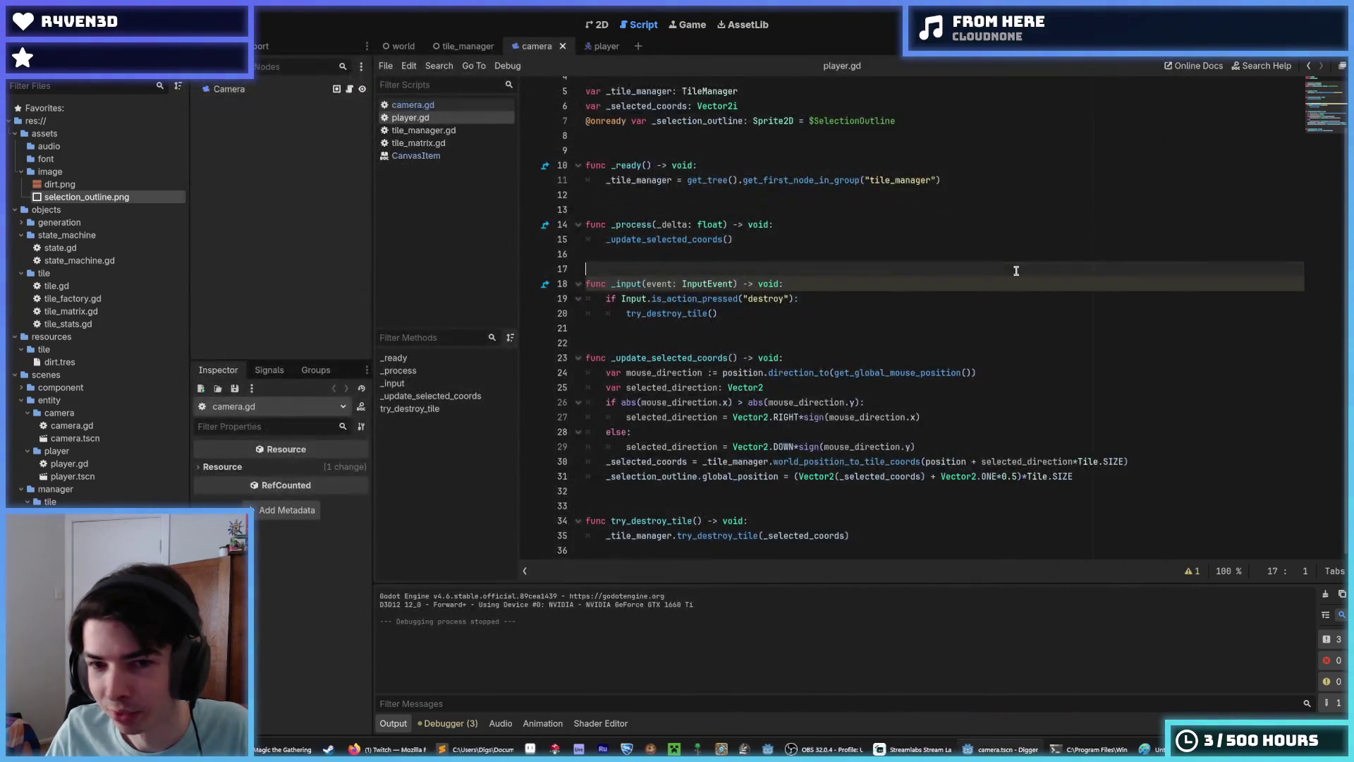
left_click(1006, 283)
key("ctrl+s")
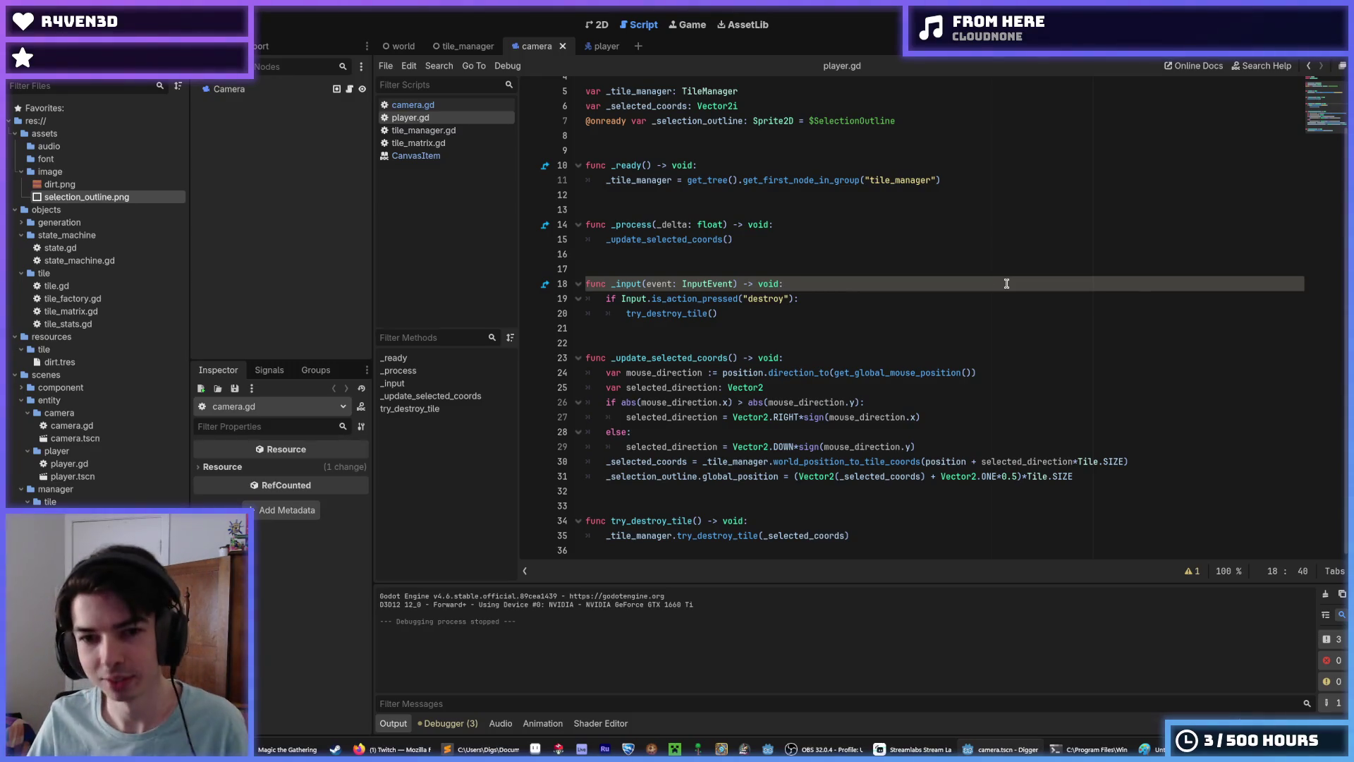
left_click(917, 298)
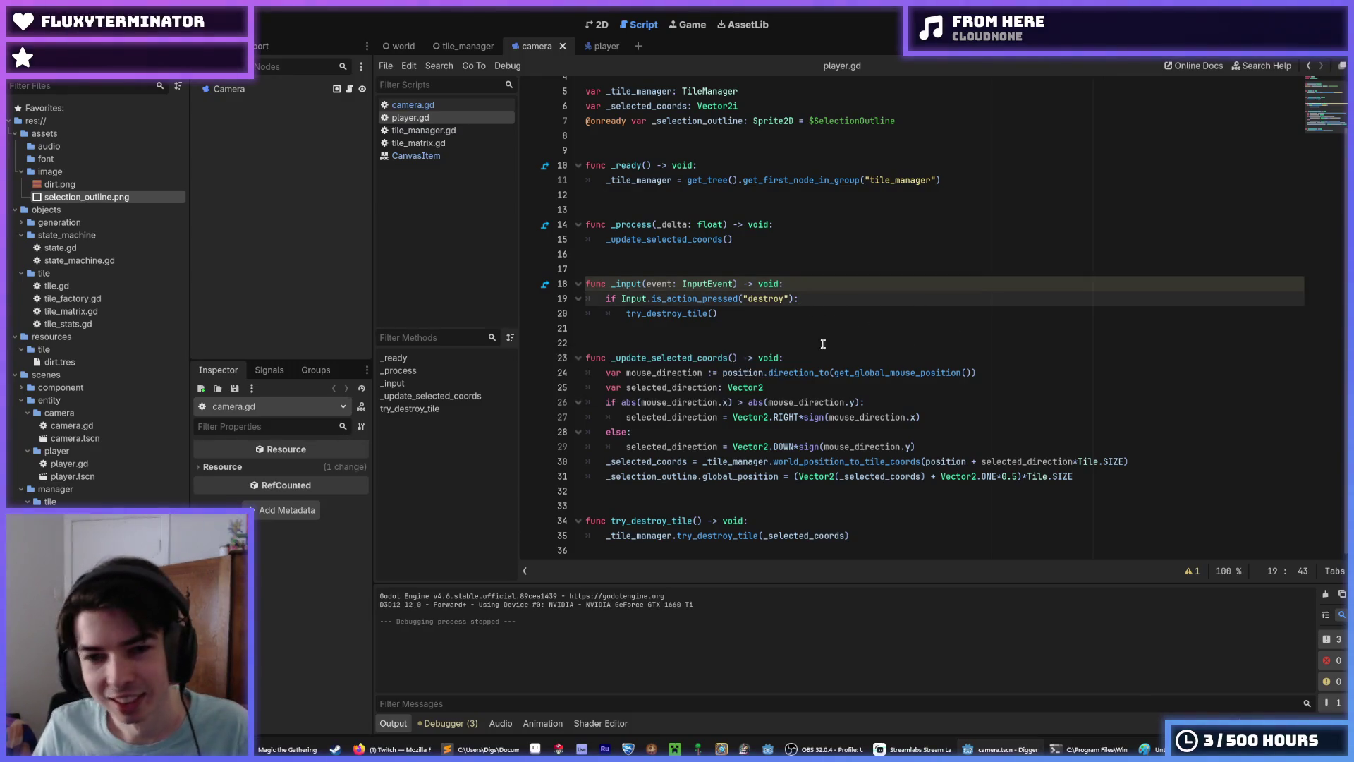
key("Down")
left_click(910, 416)
left_click(931, 404)
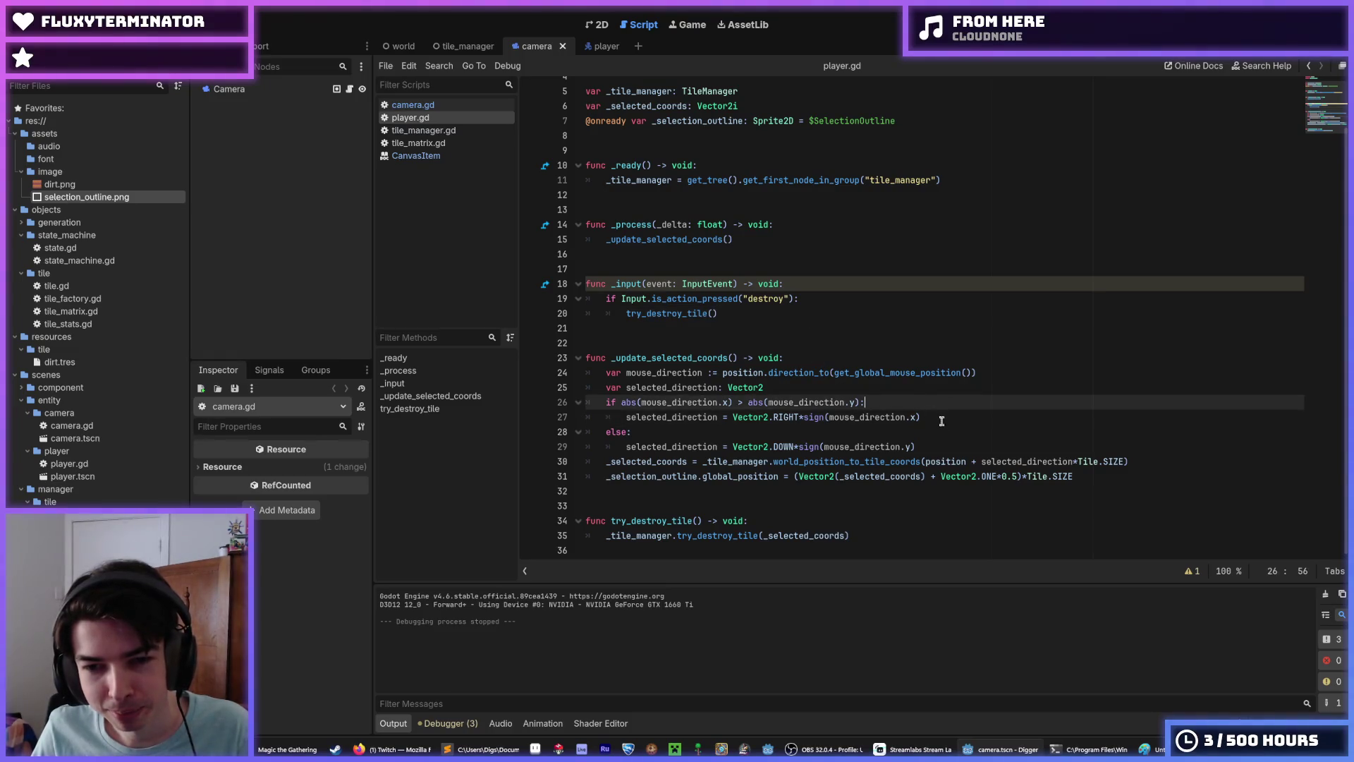
left_click(956, 443)
left_click(1017, 477)
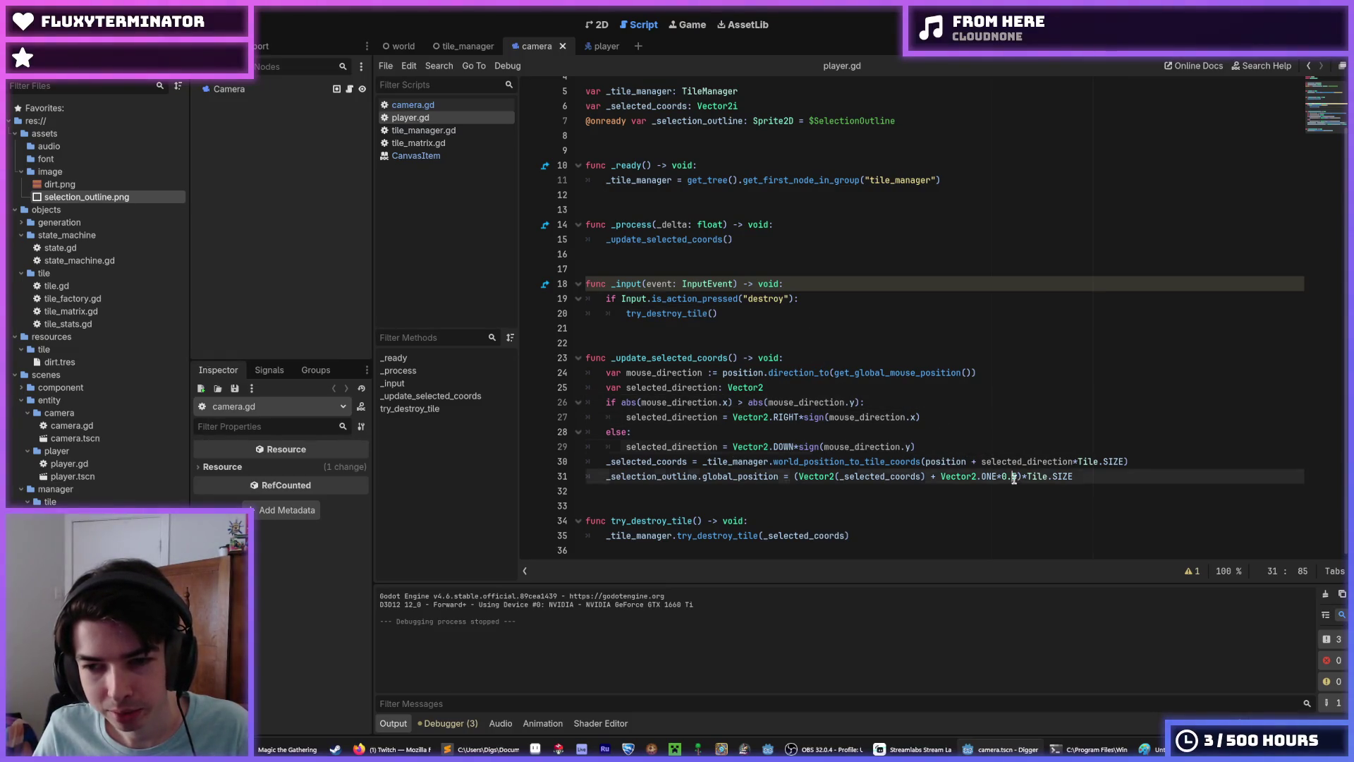
left_click(1077, 462)
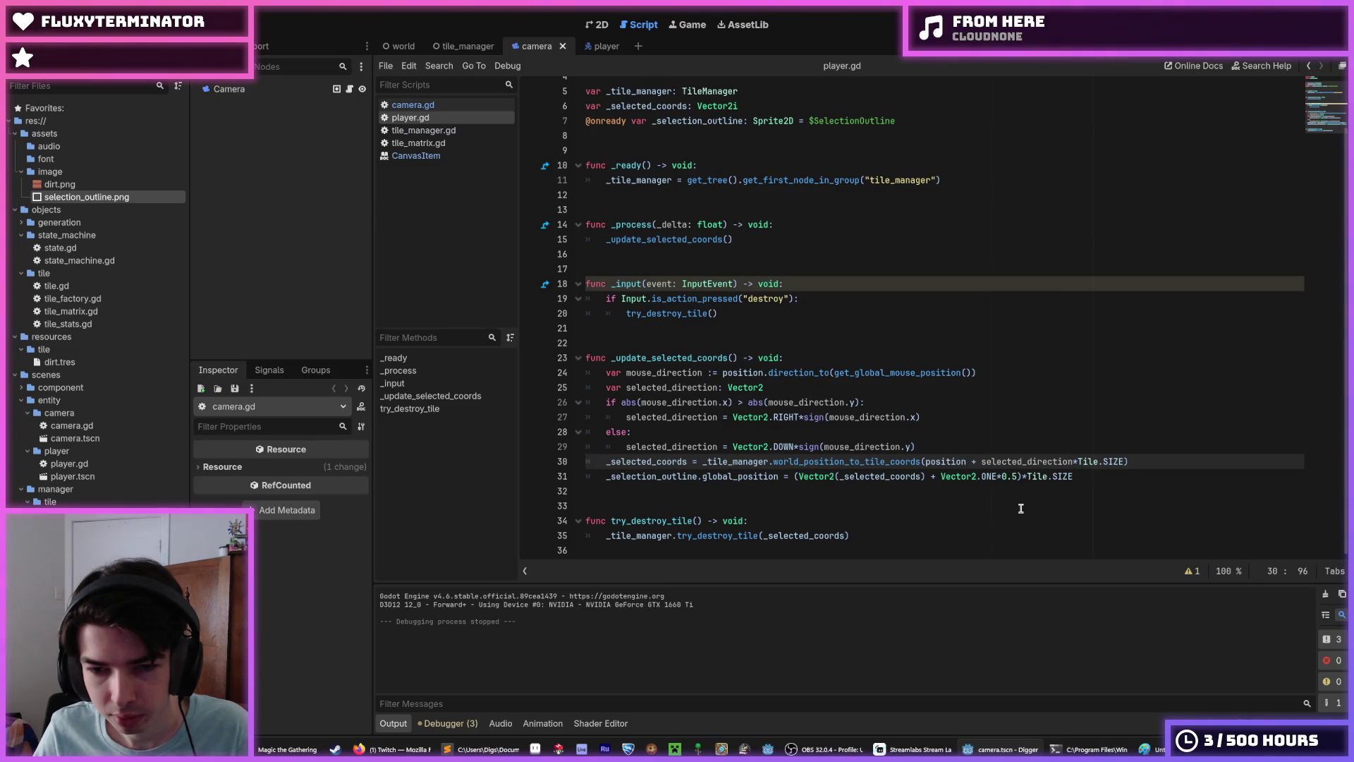
left_click(935, 477)
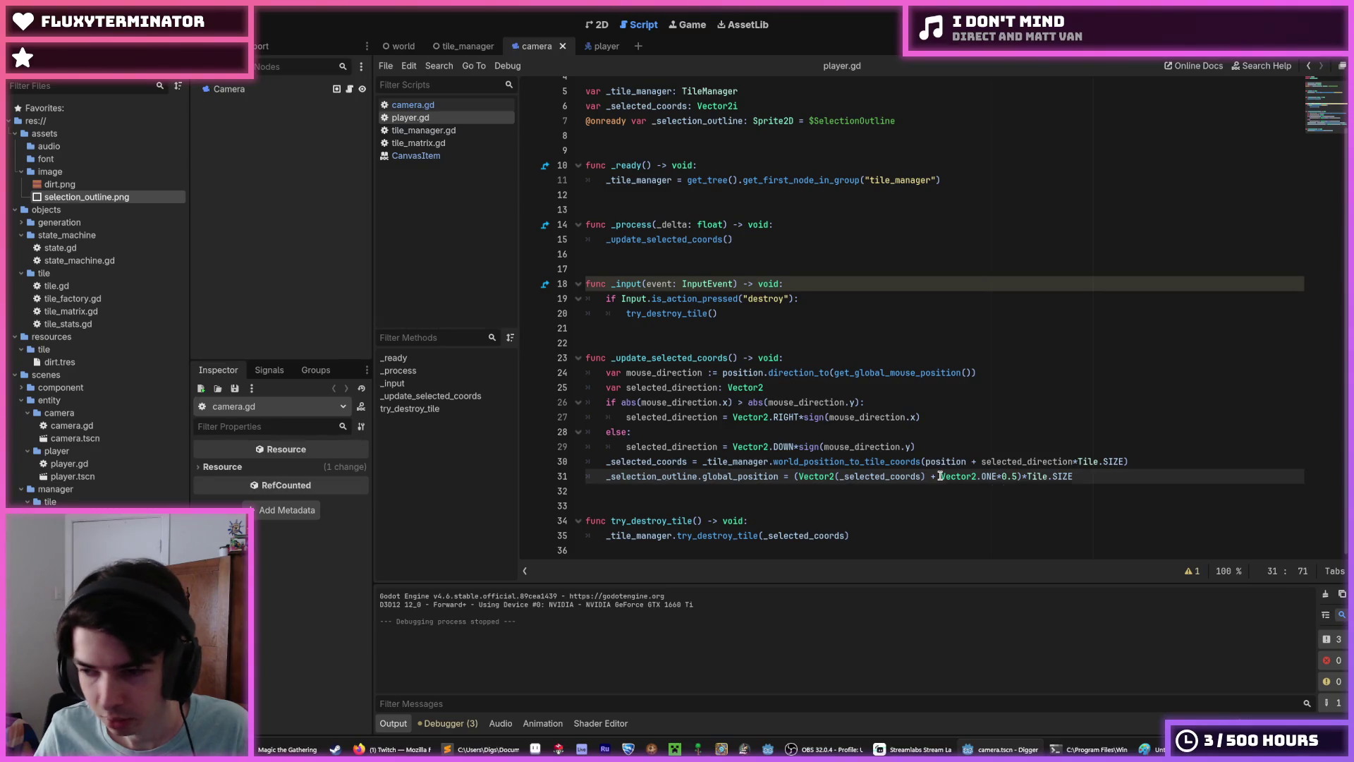
mouse_move(940, 477)
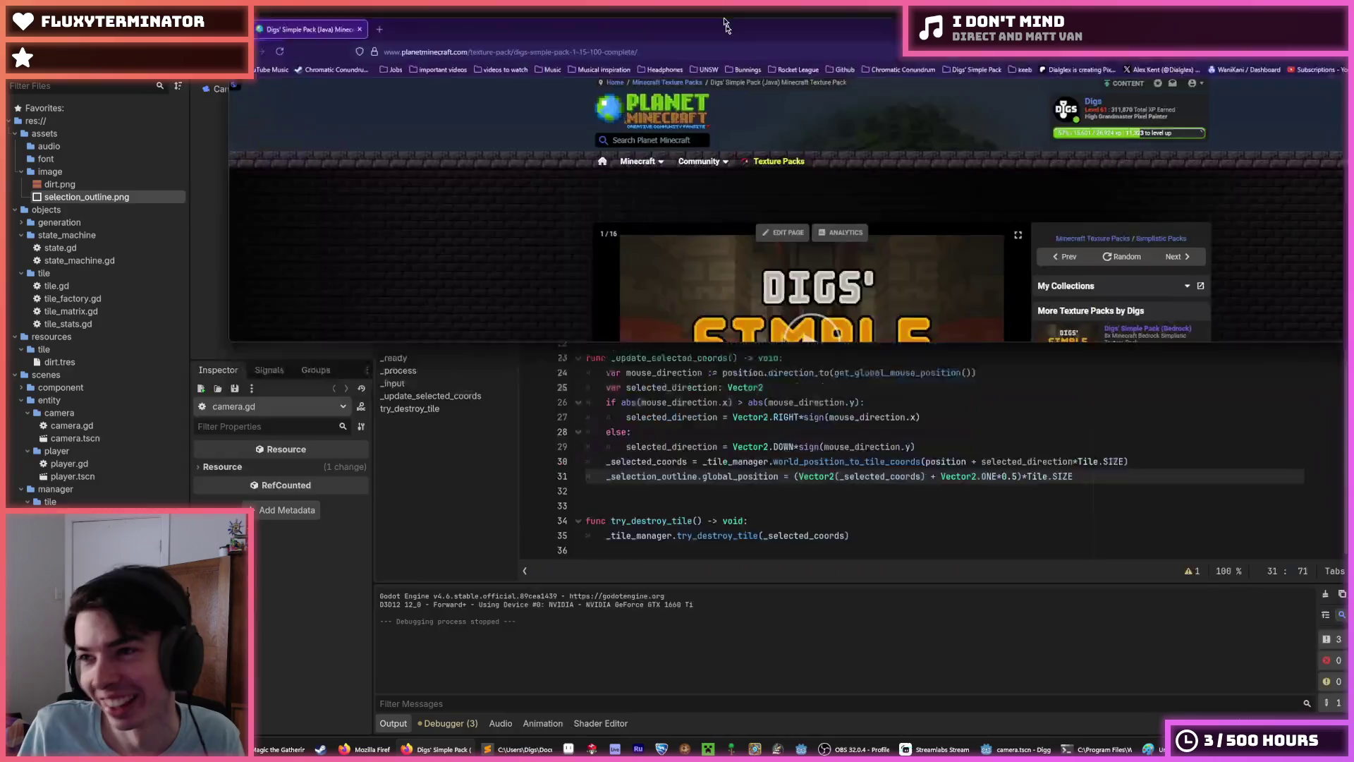
- Maximize the Planet Minecraft page and play the texture pack trailer
double_click(726, 26)
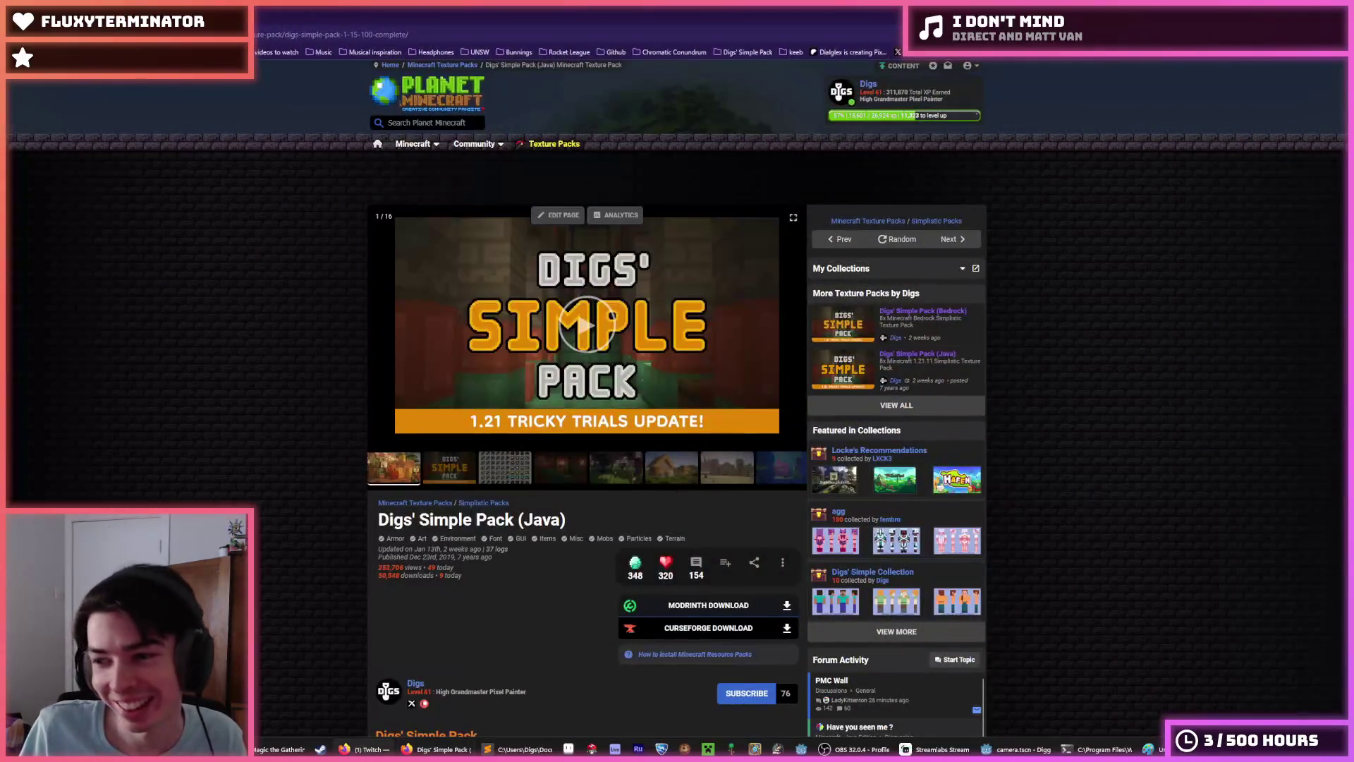
scroll(464, 474, "down", 3)
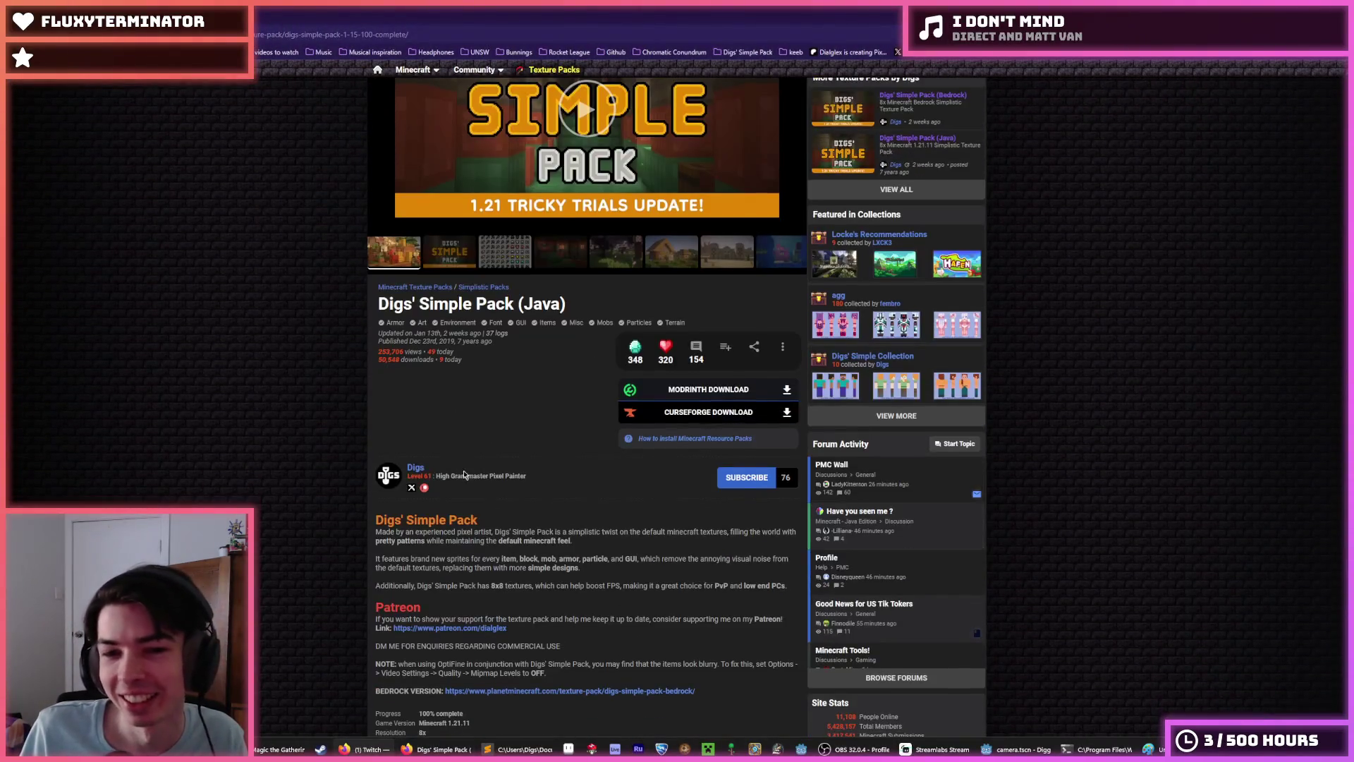
scroll(530, 438, "up", 3)
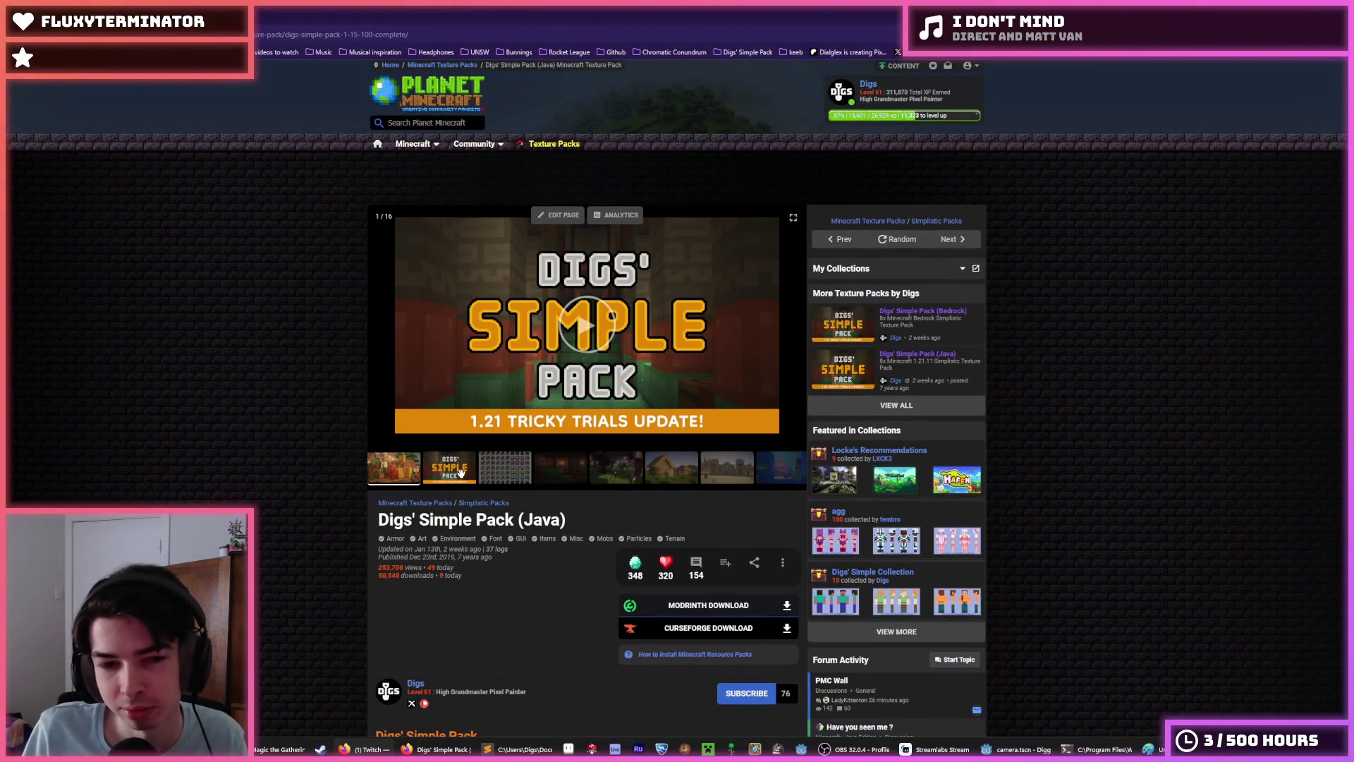
left_click(552, 402)
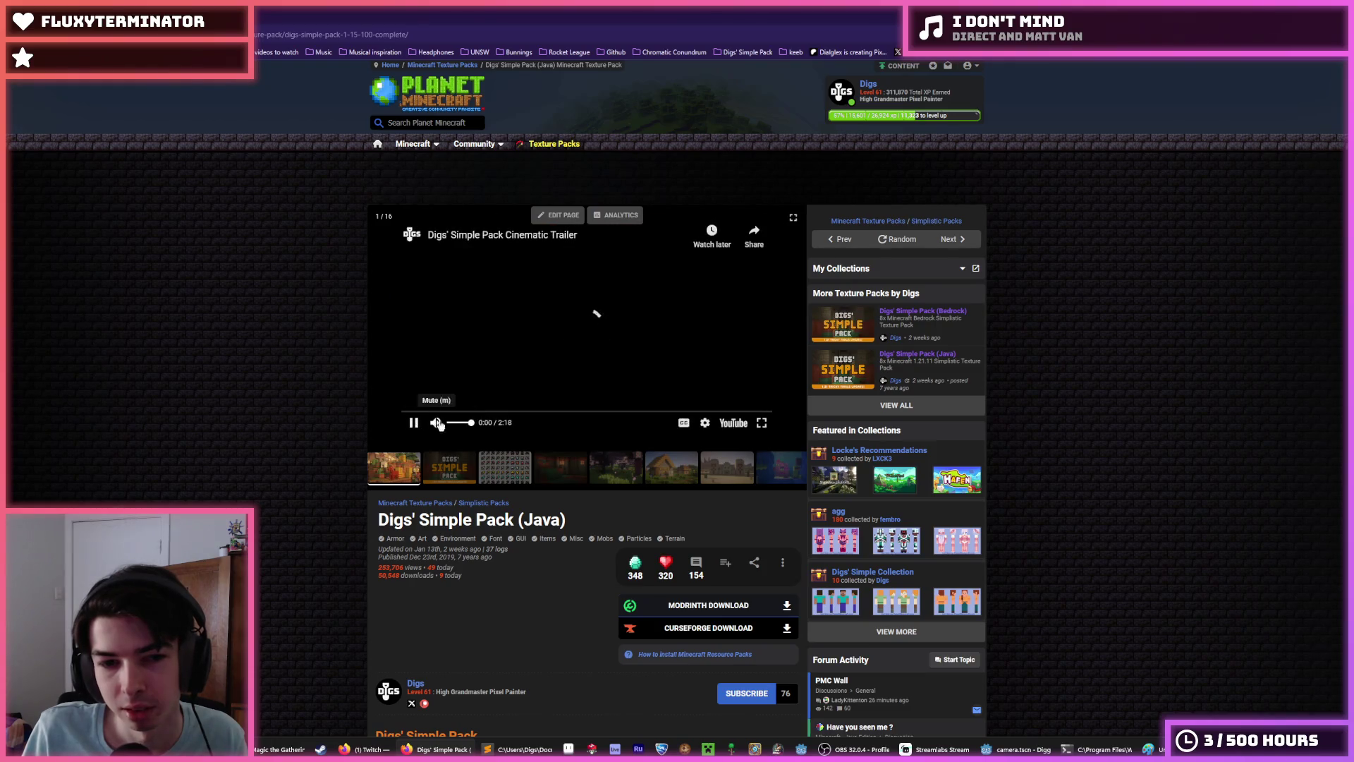
key("space")
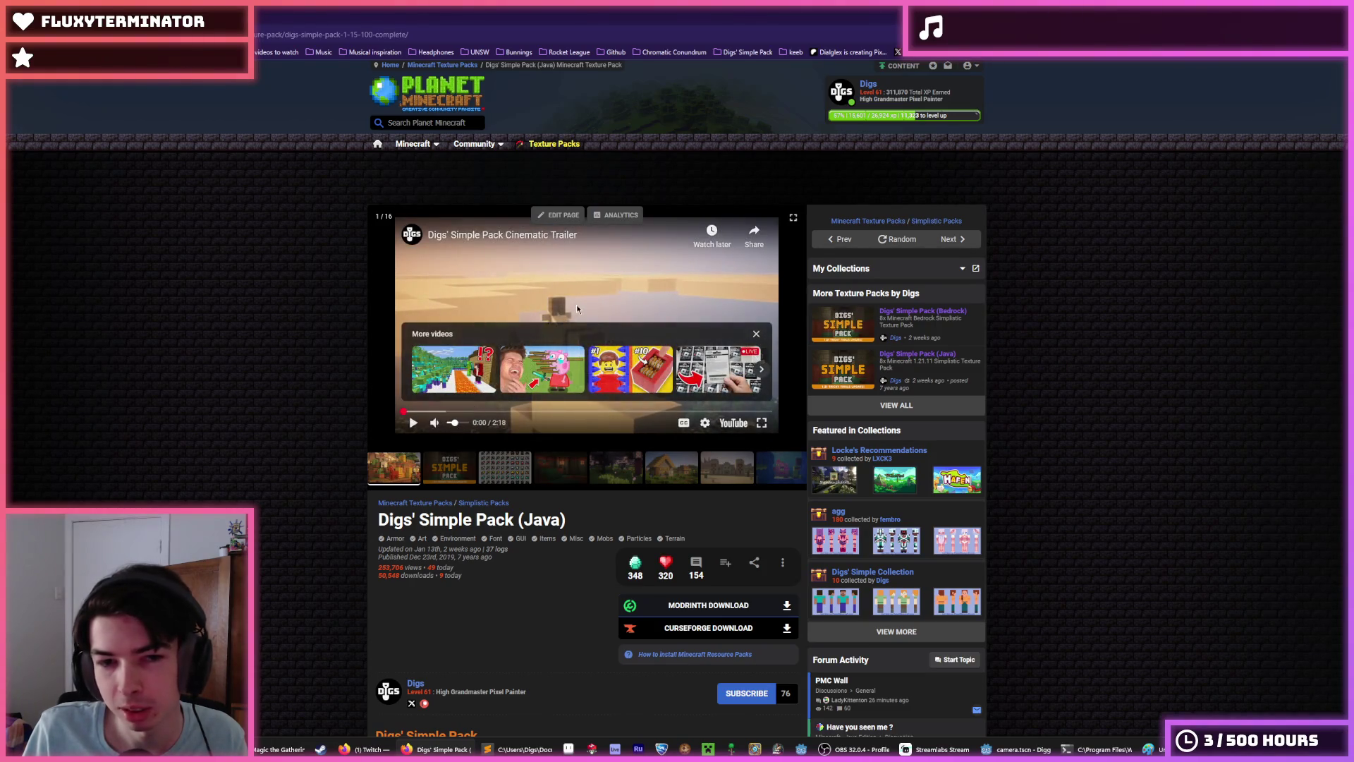
left_click(754, 338)
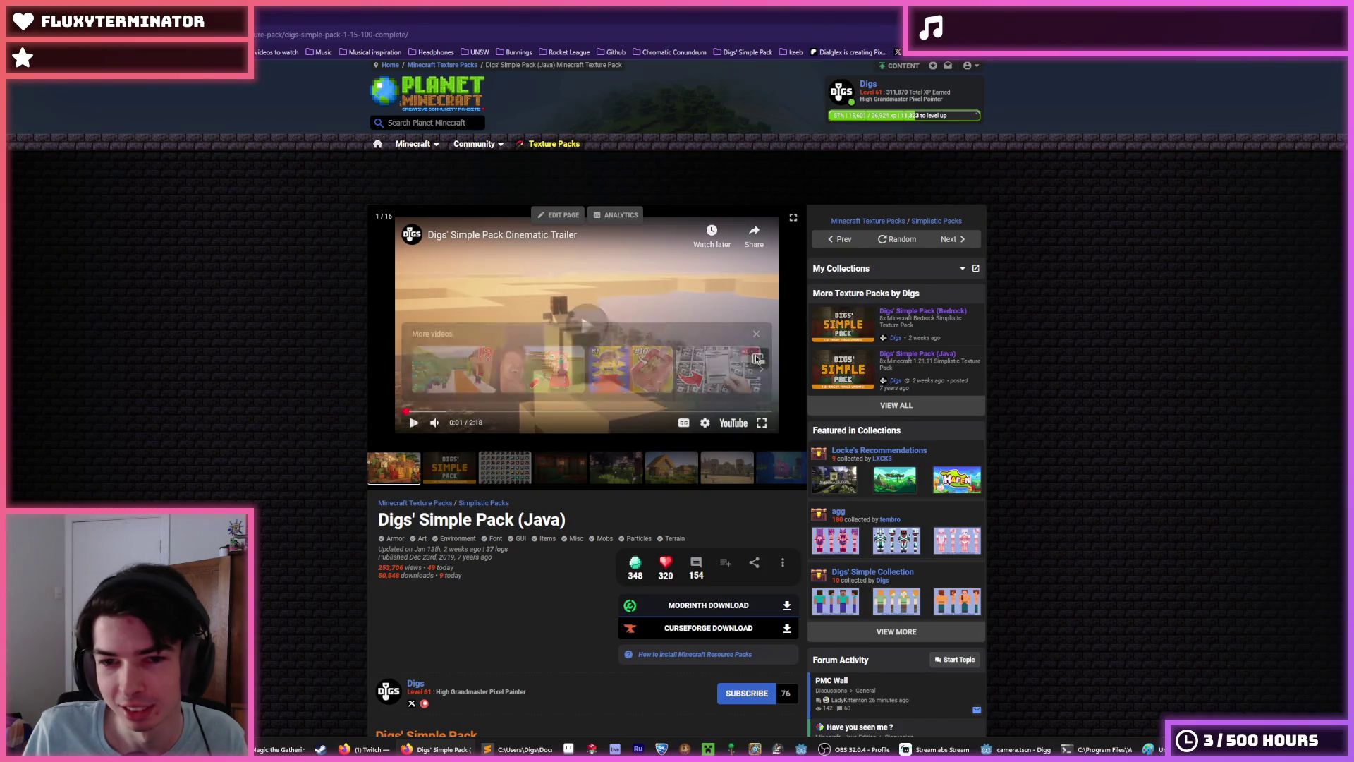
- In a new tab, start the Digs' Simple Pack 1.21 Tricky Trials Update video and seek ahead
key("ctrl+t")
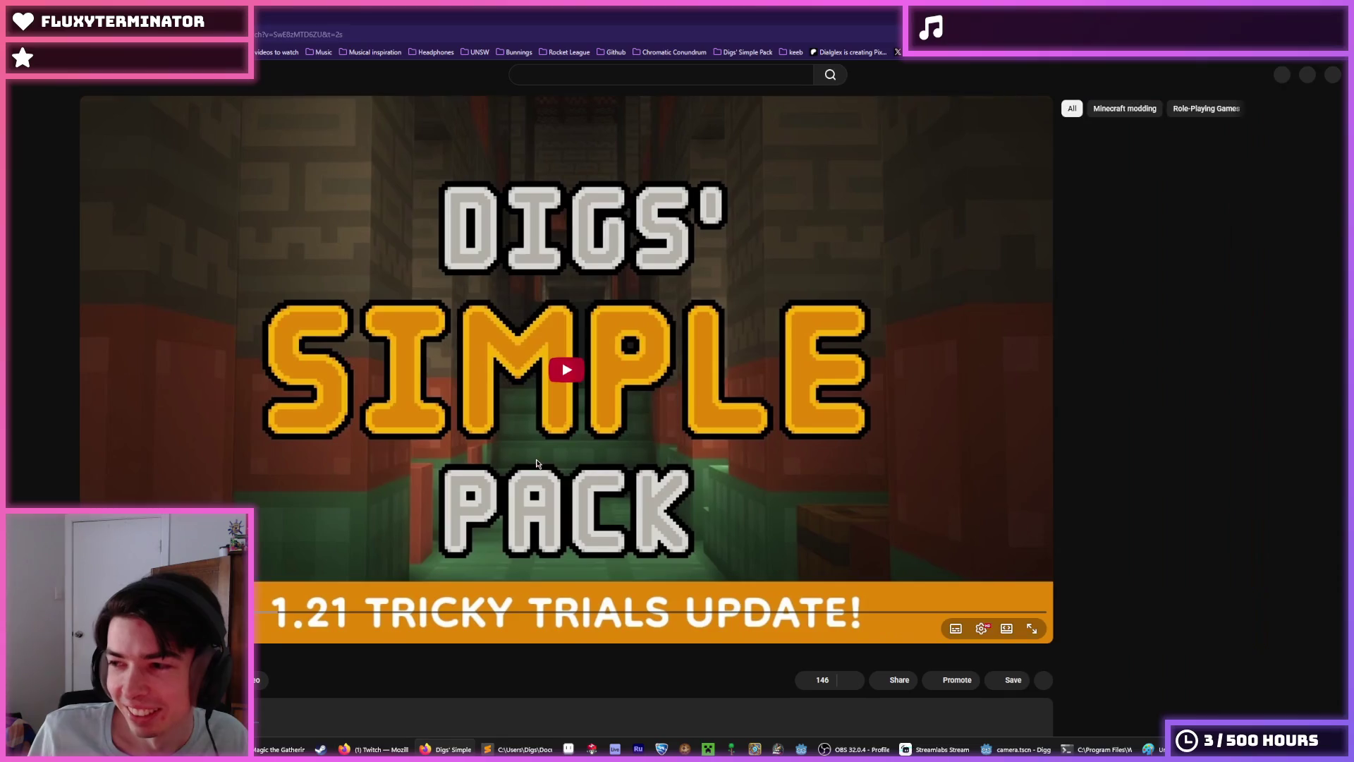
left_click(536, 463)
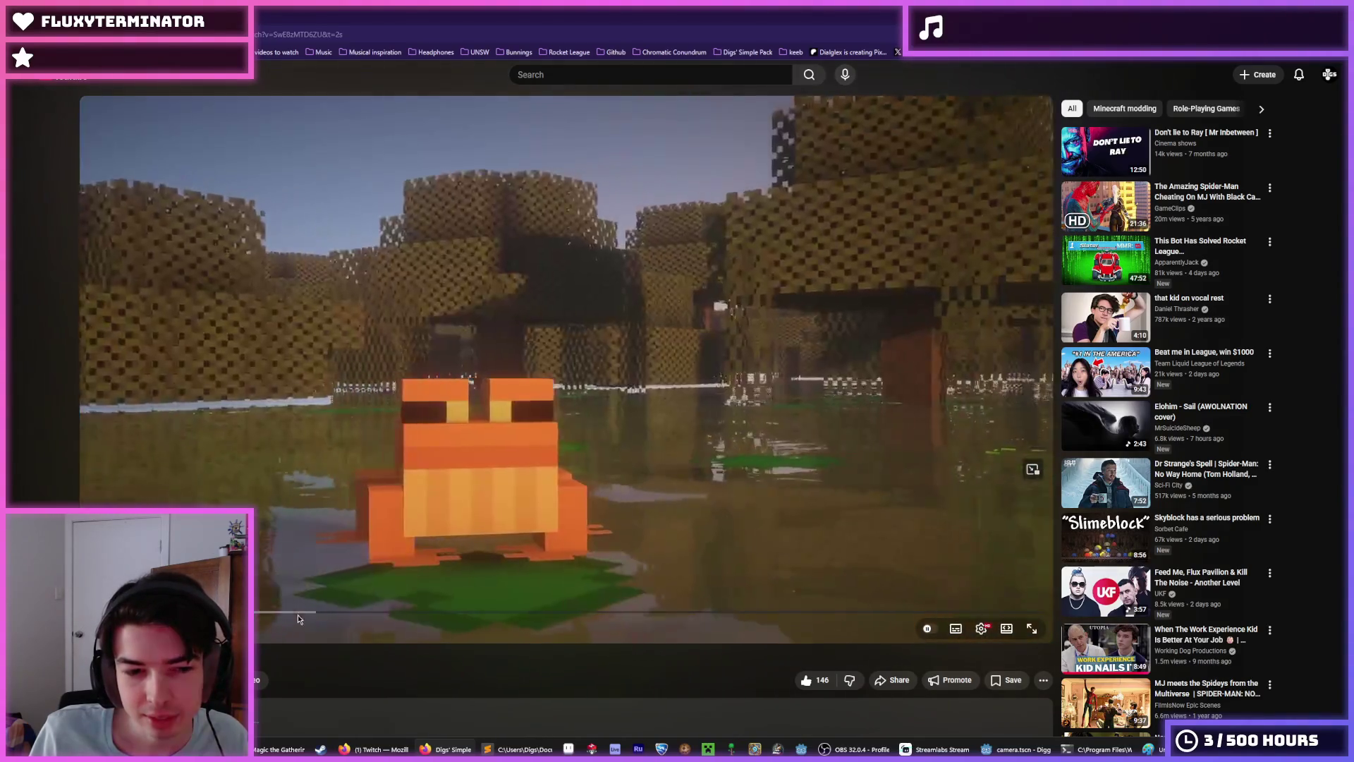
left_click(314, 612)
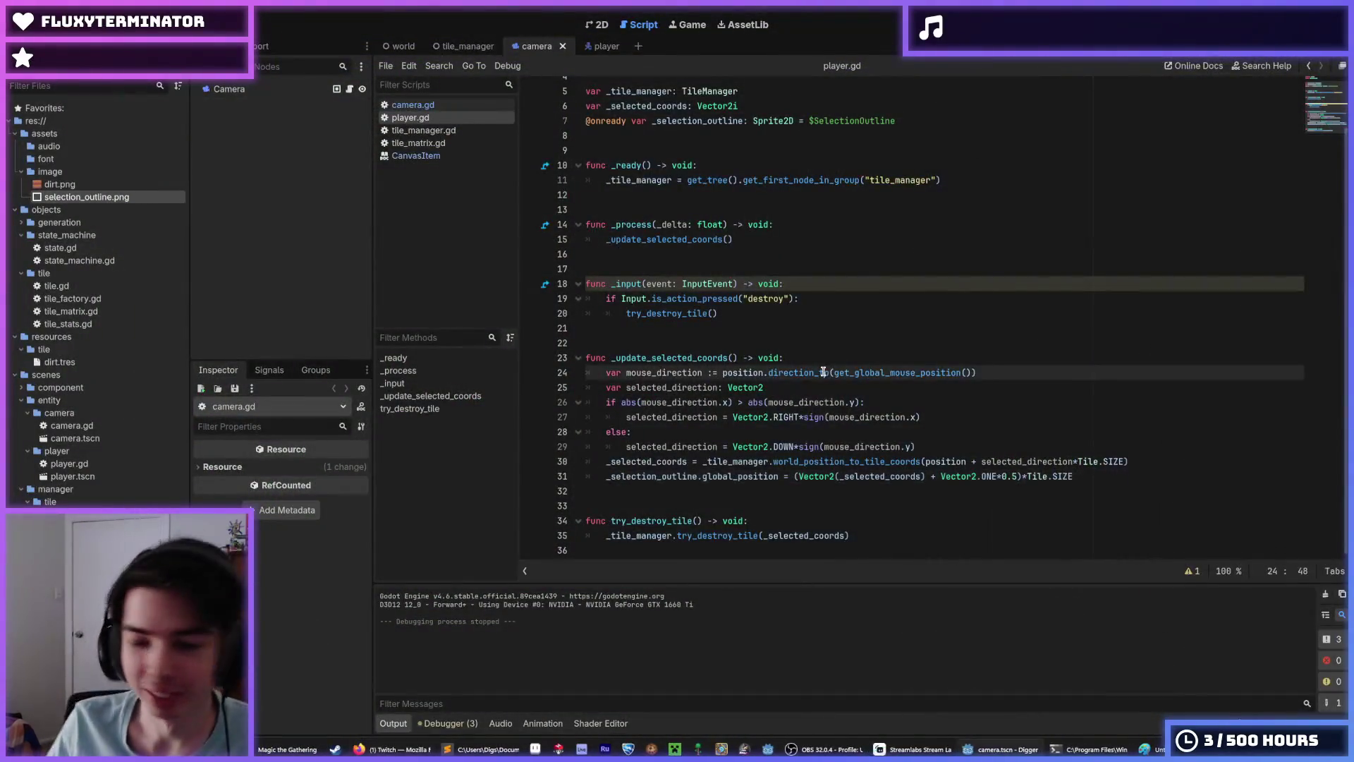
- Place the caret after the try_destroy_tile call in _input, then save and run with F5
left_click(830, 304)
left_click(828, 324)
left_click(821, 315)
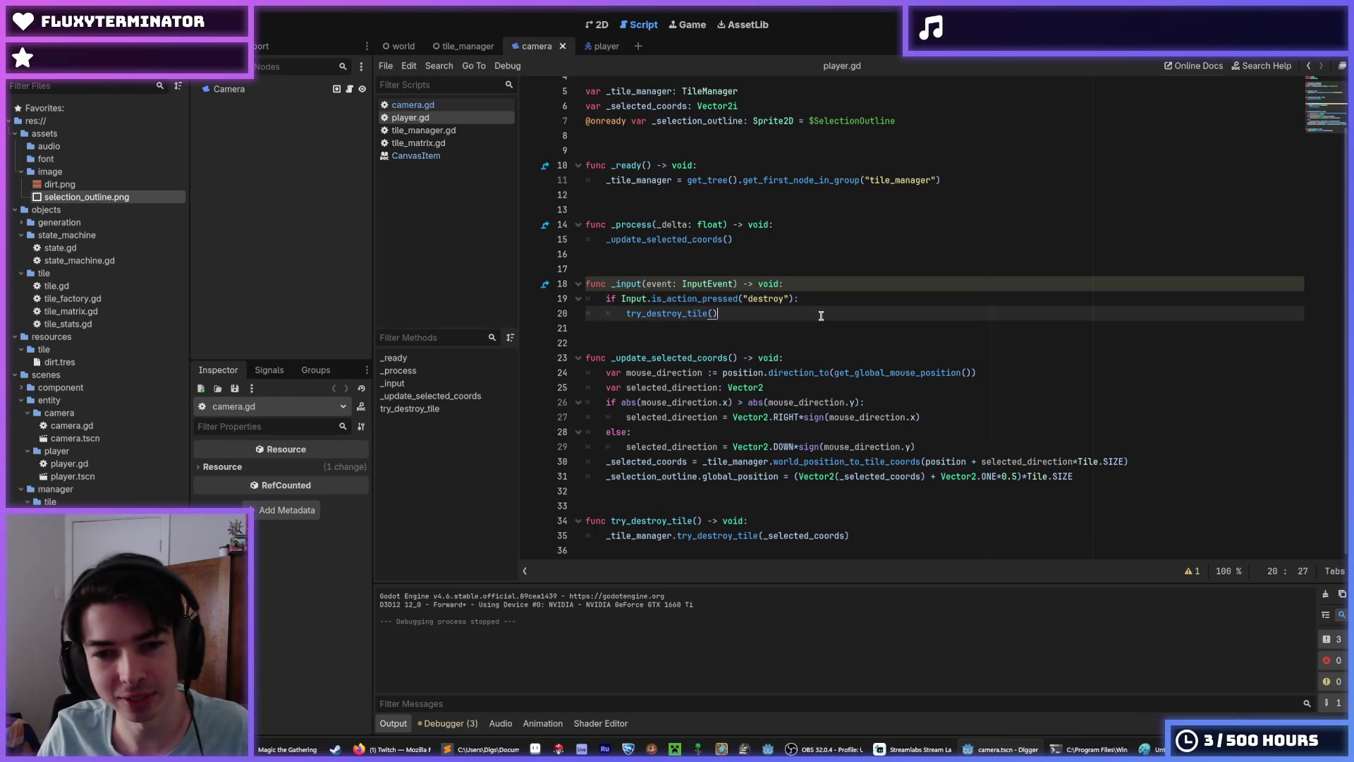
key("F5")
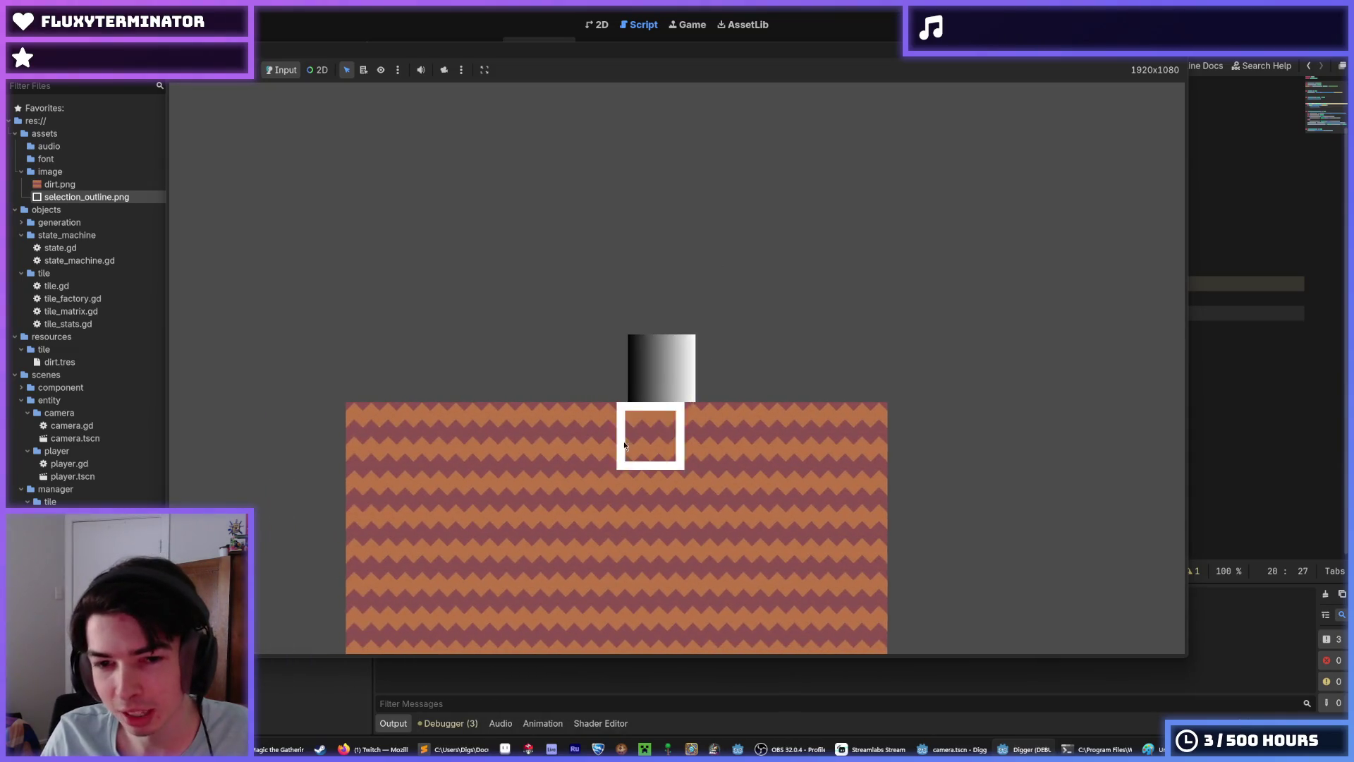
- Walk the player left and right, dig a pit and tunnel through the dirt, then stop the game
key("a")
key("d")
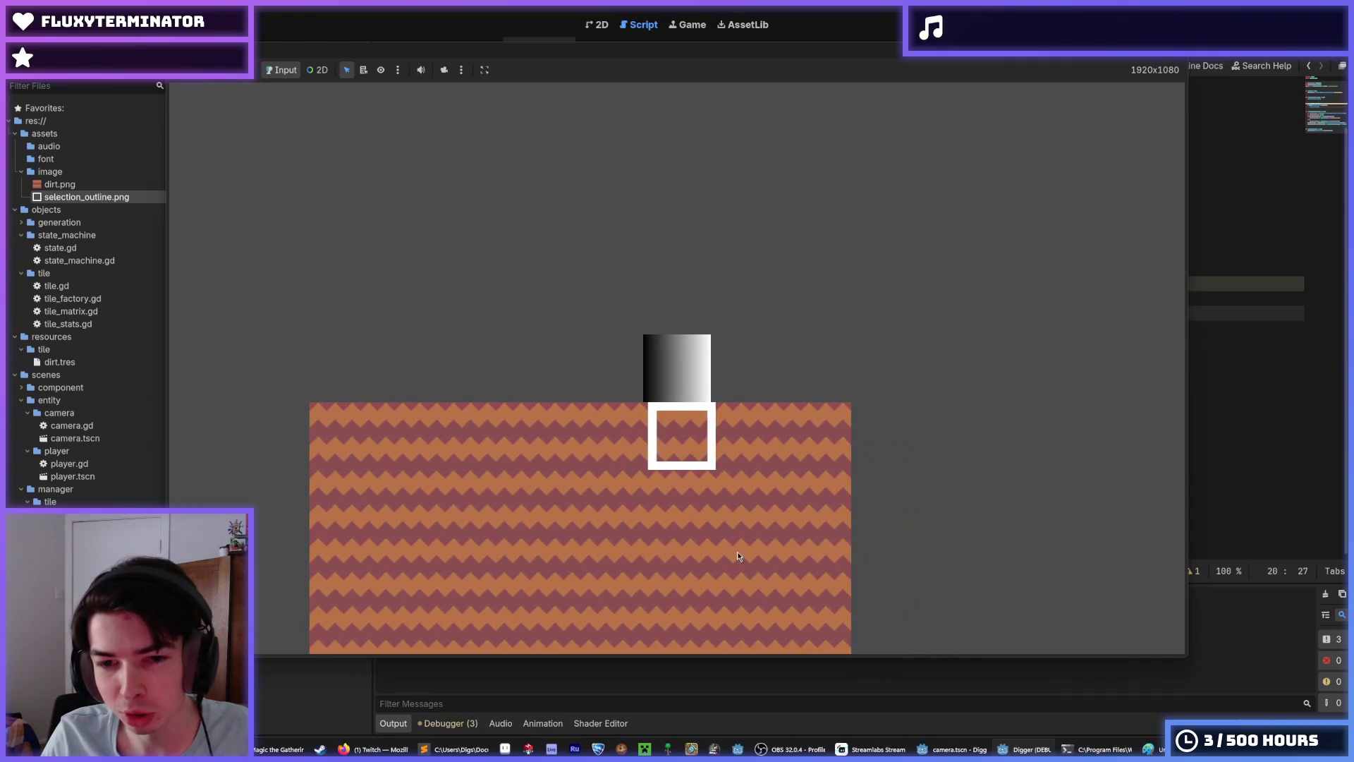
left_click(723, 564)
key("a")
mouse_move(723, 565)
left_mouse_down()
mouse_move(606, 367)
mouse_move(675, 479)
mouse_move(866, 368)
mouse_move(836, 437)
mouse_move(489, 416)
mouse_move(565, 204)
mouse_move(518, 268)
mouse_move(688, 232)
mouse_move(606, 237)
mouse_move(689, 187)
mouse_move(856, 396)
mouse_move(891, 493)
mouse_move(707, 578)
mouse_move(717, 556)
mouse_move(693, 627)
mouse_move(809, 412)
left_mouse_up()
key("d")
key("a")
key("a")
key("d")
key("F8")
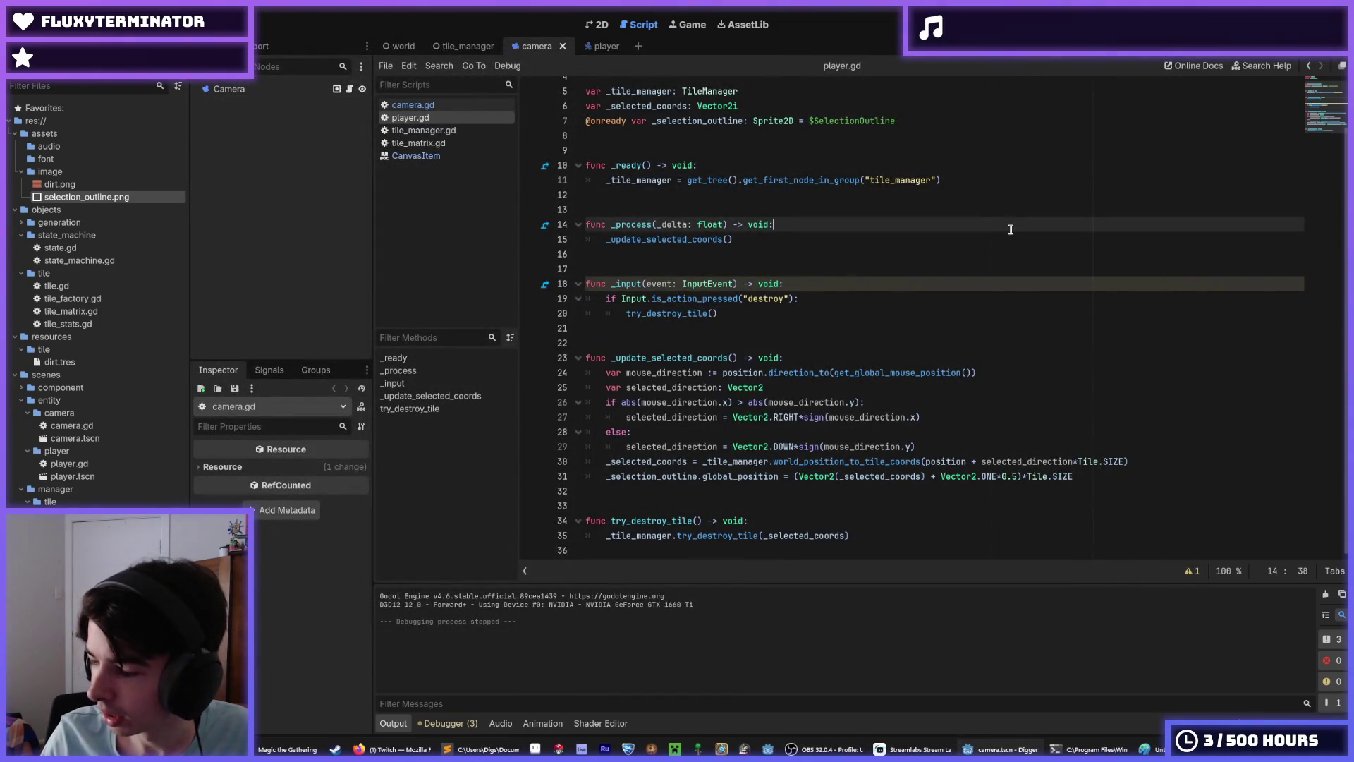
left_click(819, 307)
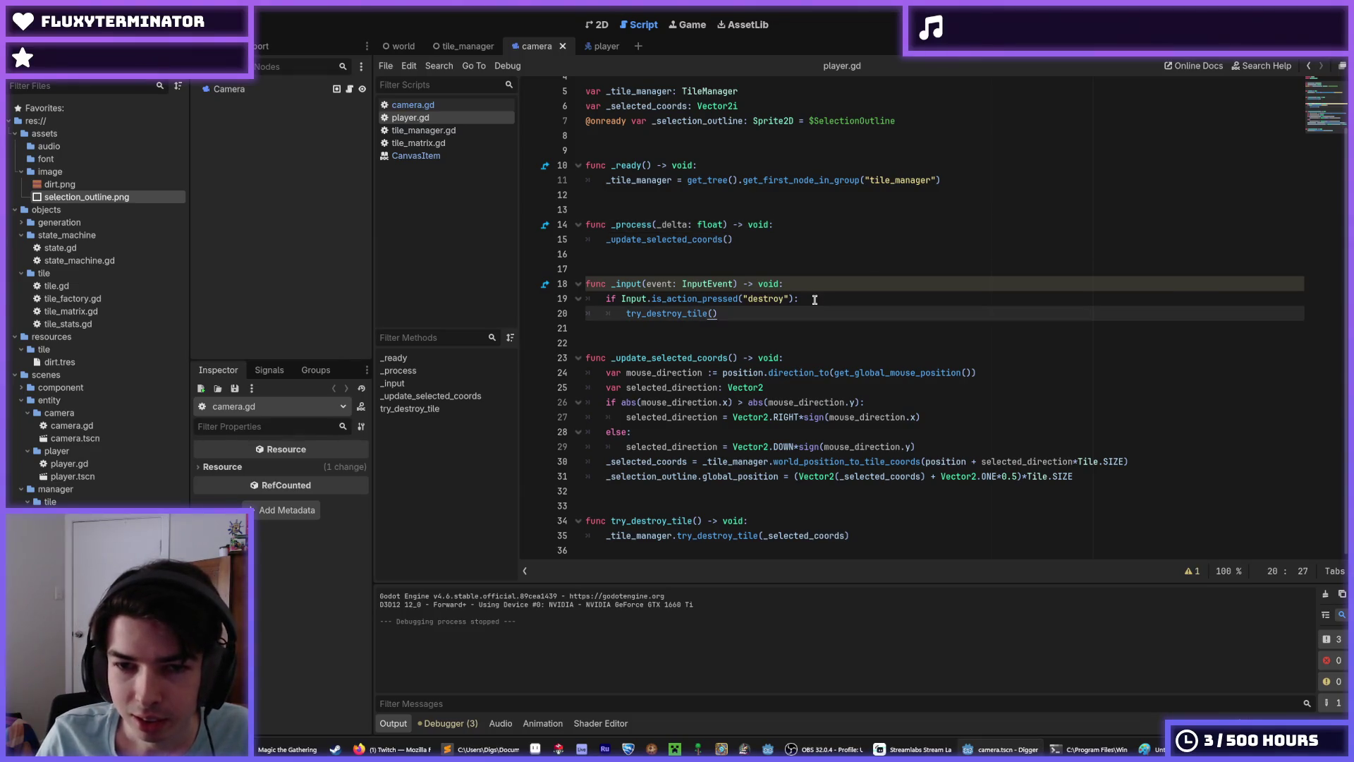
left_click(814, 300)
left_click(792, 314)
left_click(800, 300)
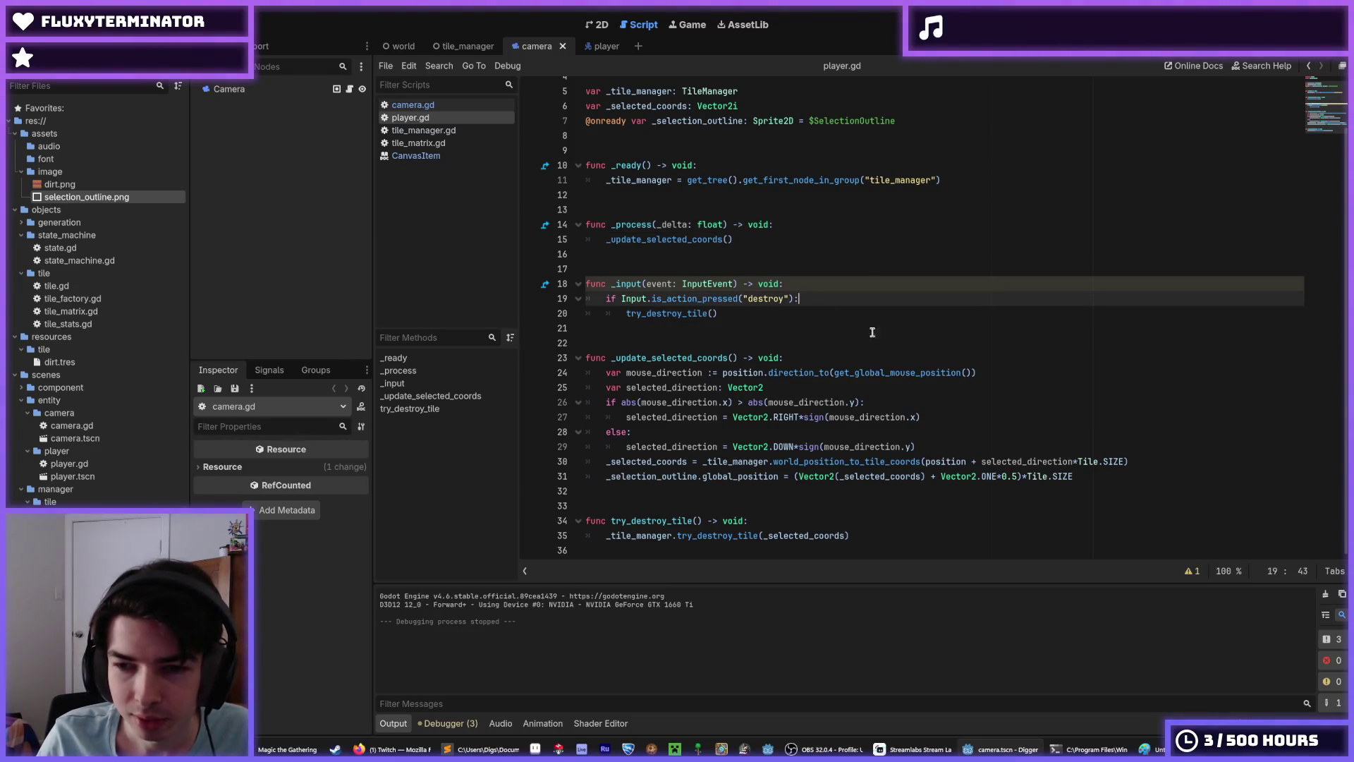
left_click(912, 313)
left_click(895, 304)
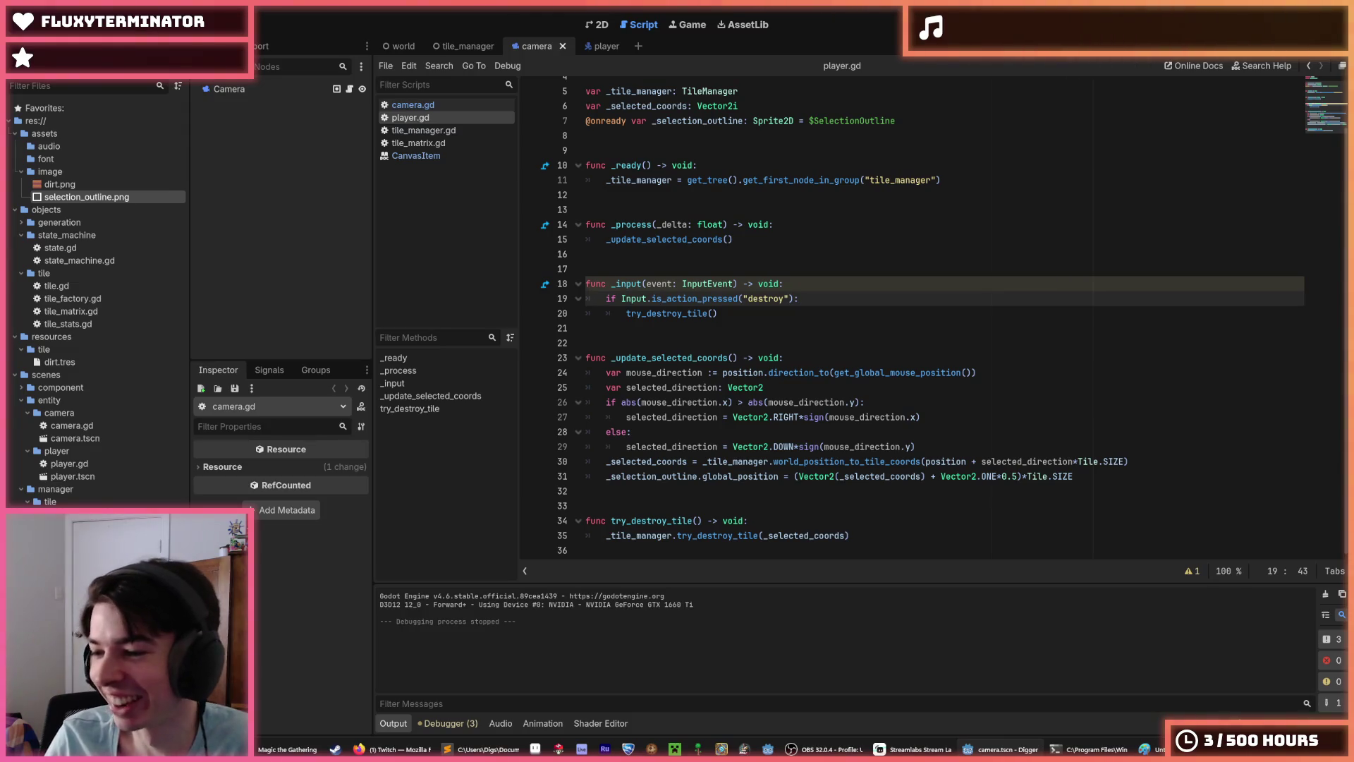
key("alt+Tab")
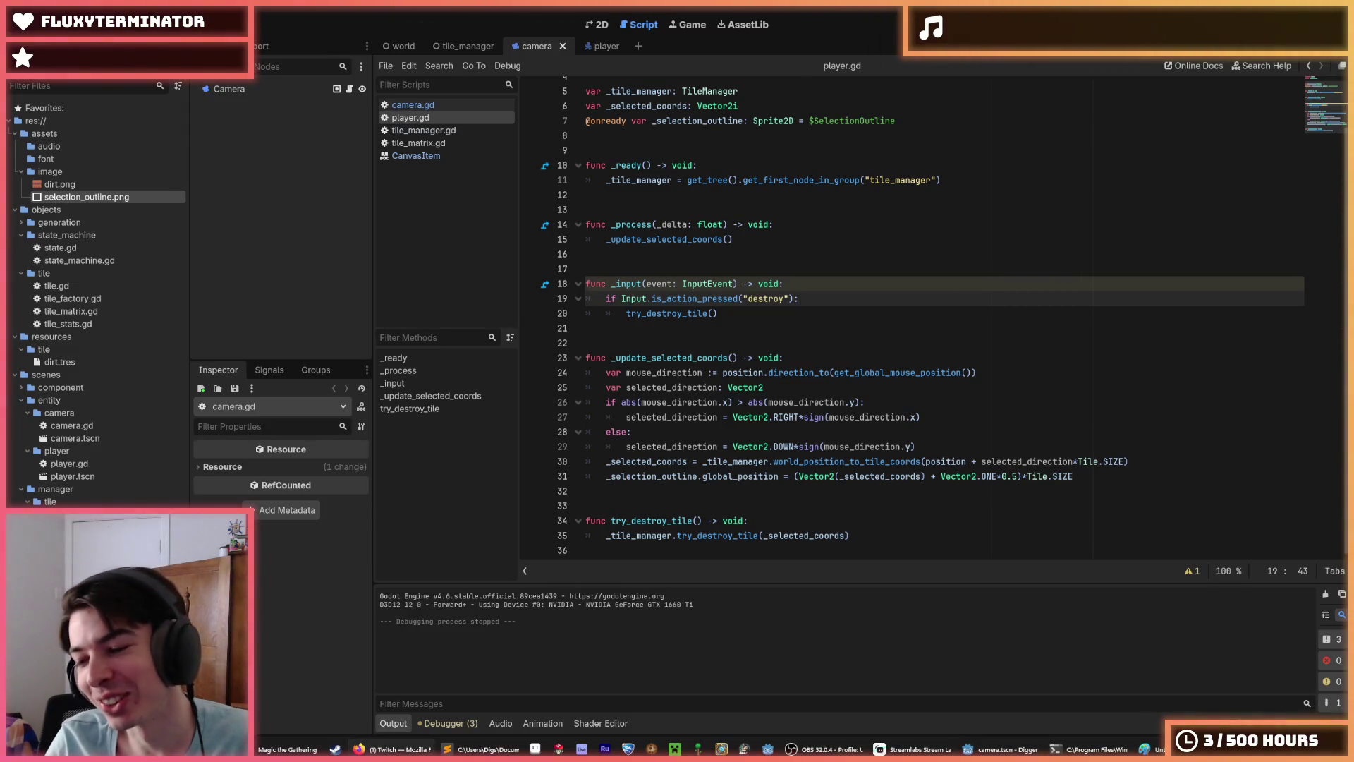
left_click(900, 501)
key("Up")
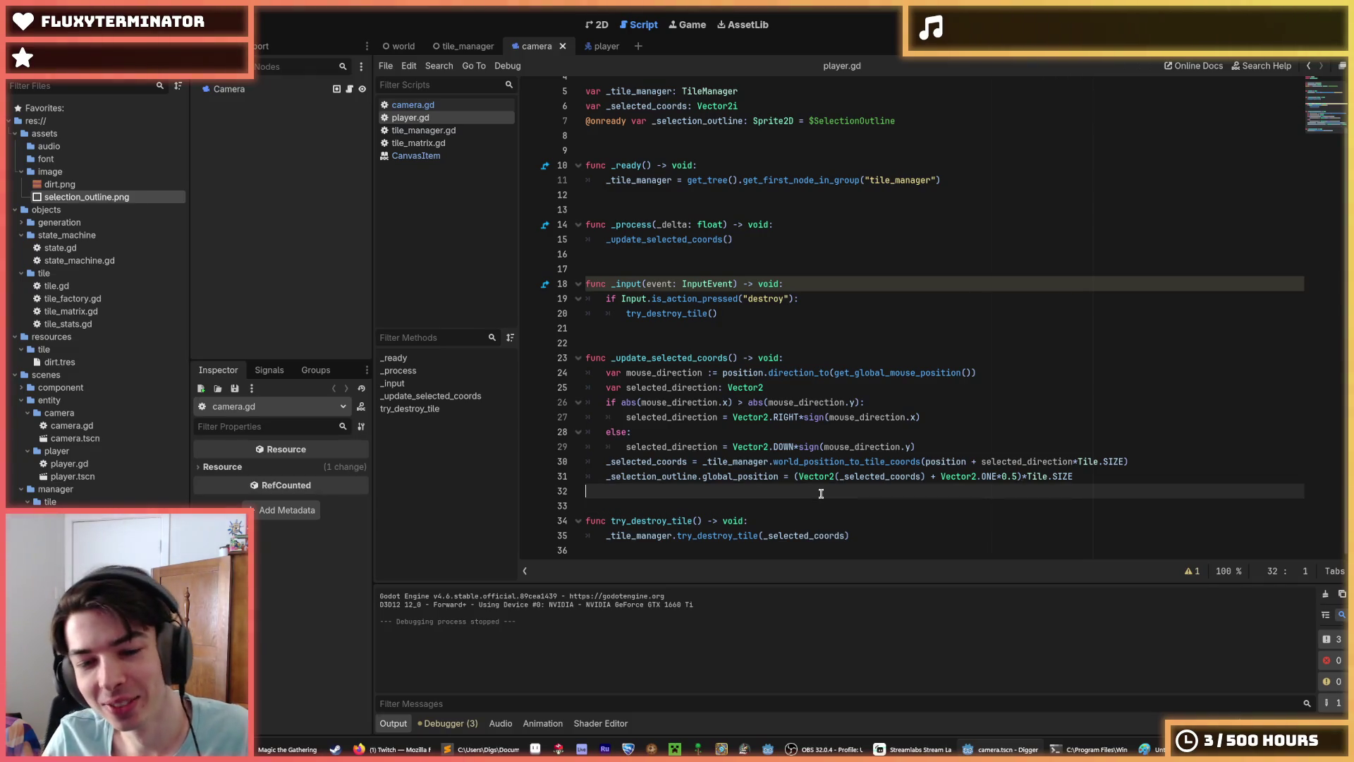
key("Down")
key("Up")
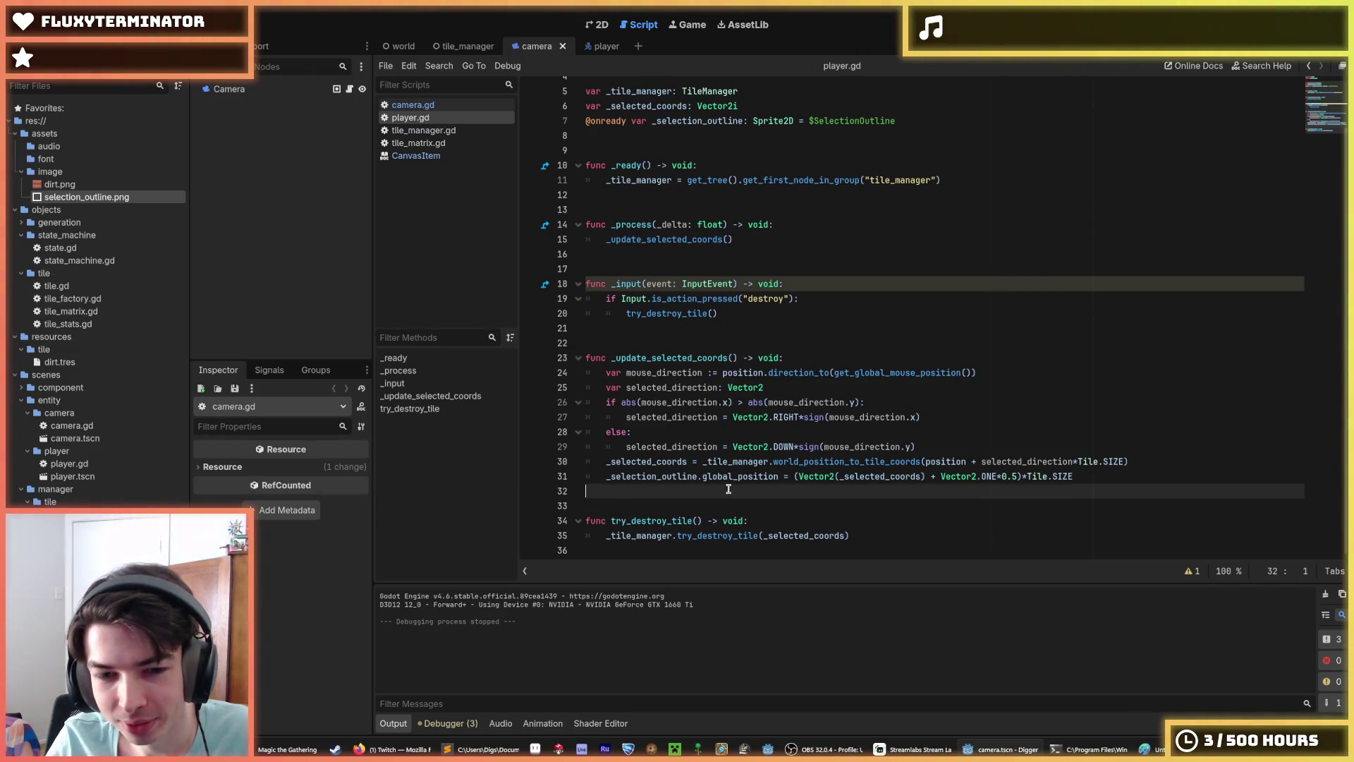
key("Down")
left_click(785, 488)
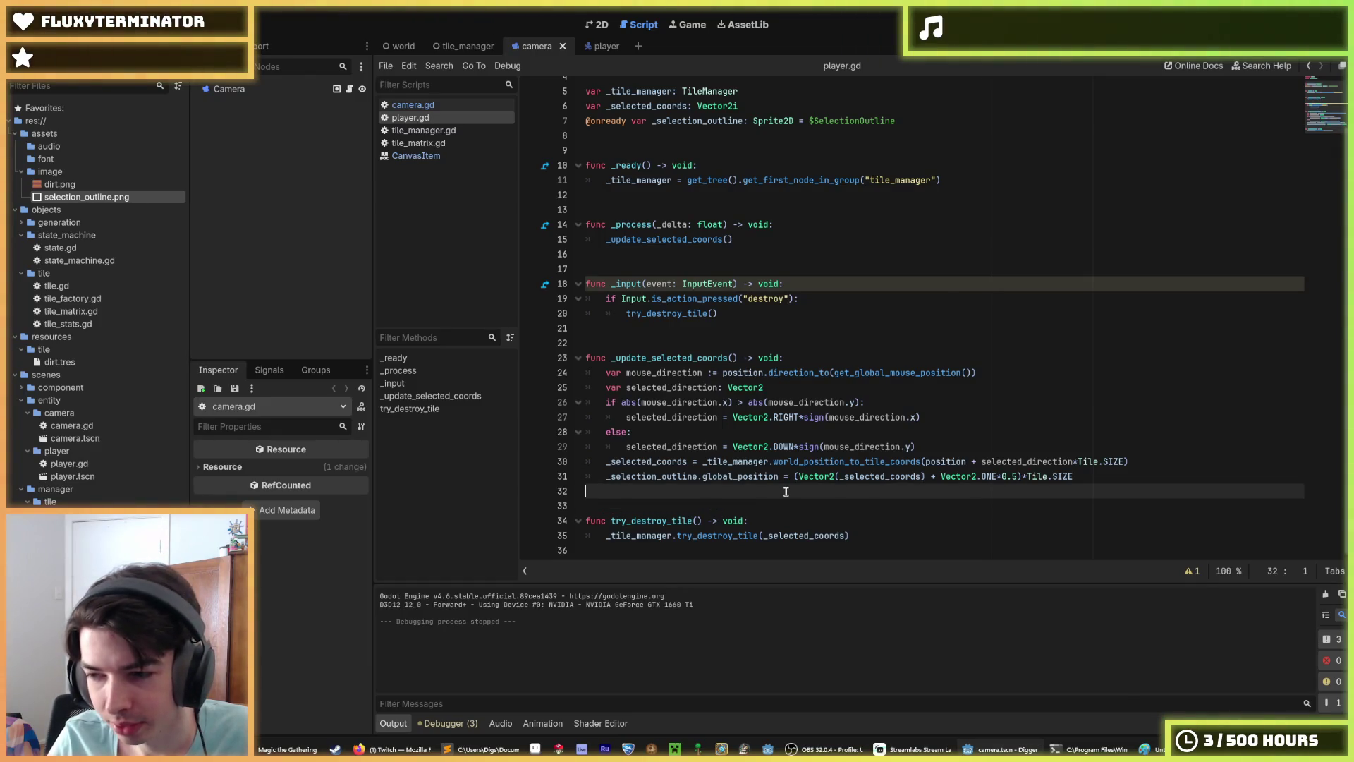
left_click(782, 507)
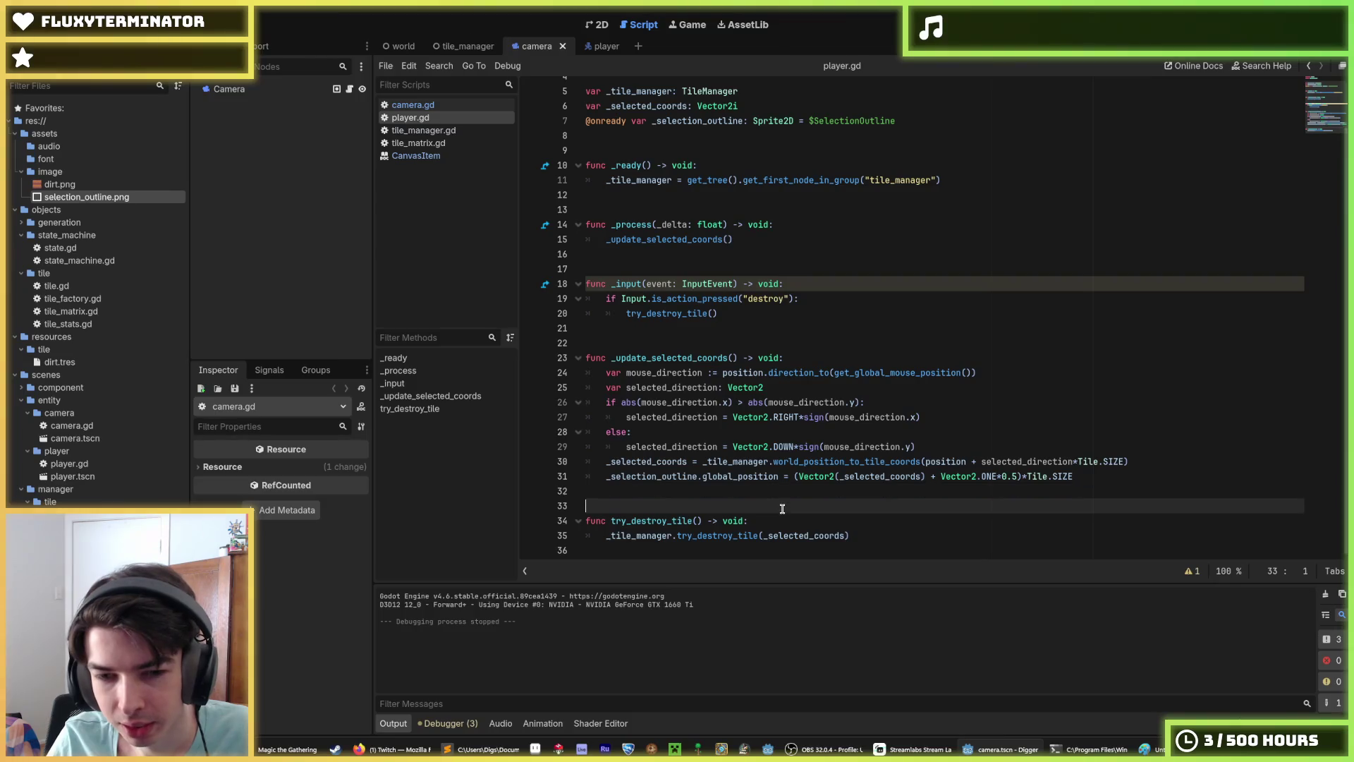
left_click(786, 488)
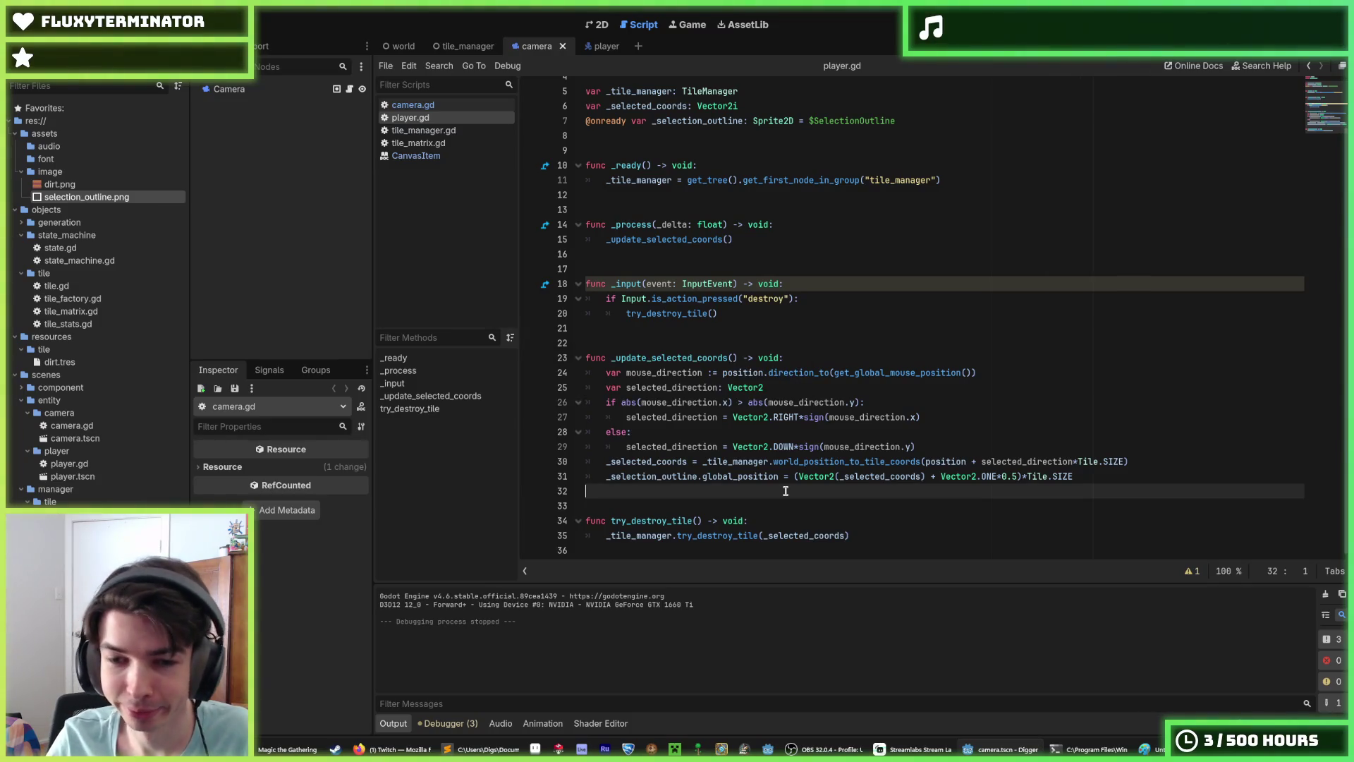
left_click(614, 505)
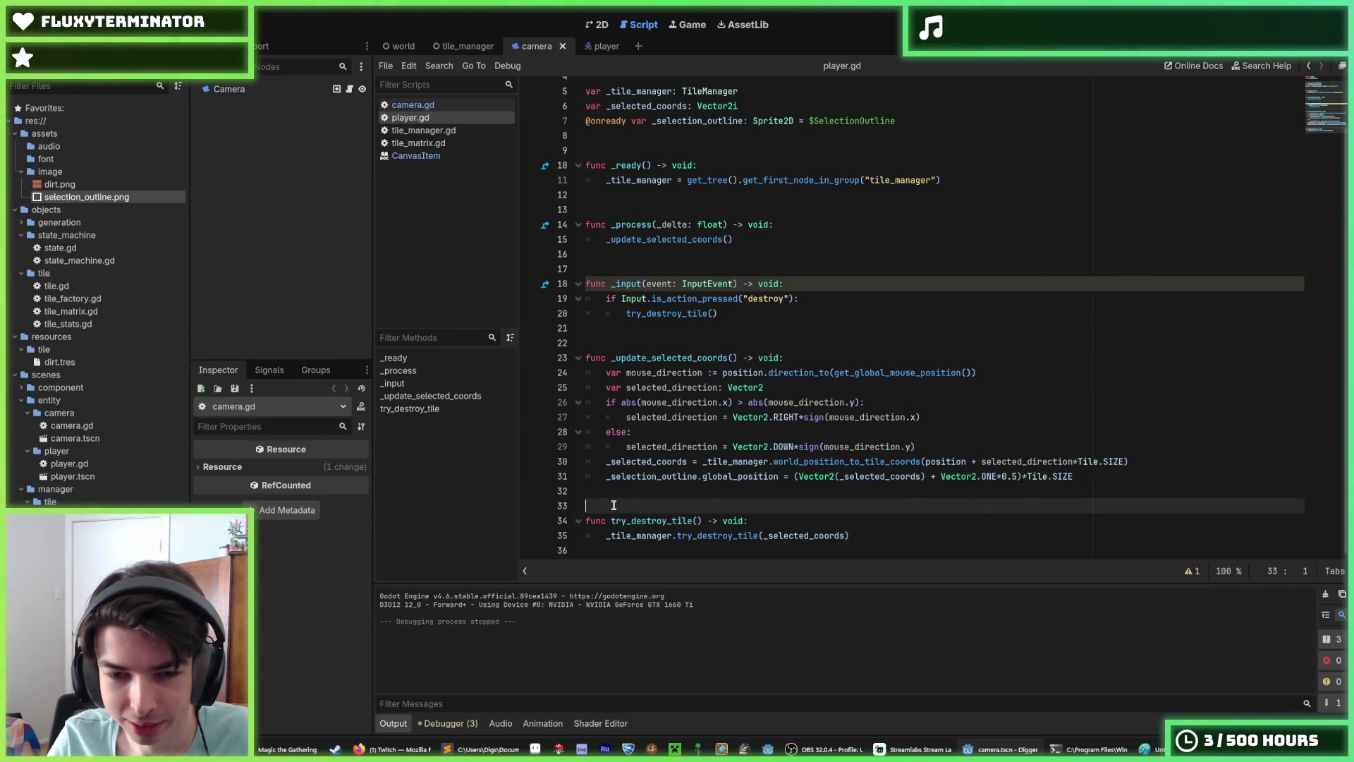
left_click(613, 489)
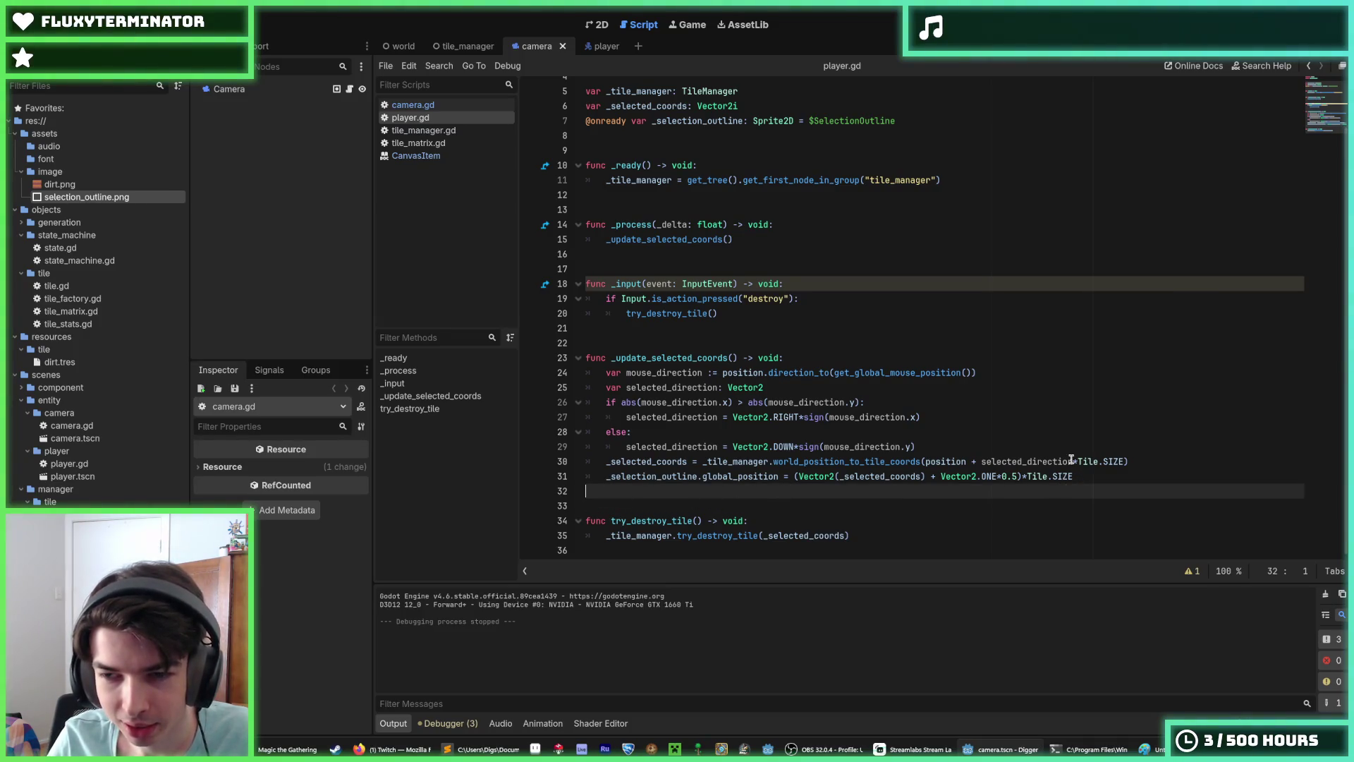
double_click(1026, 464)
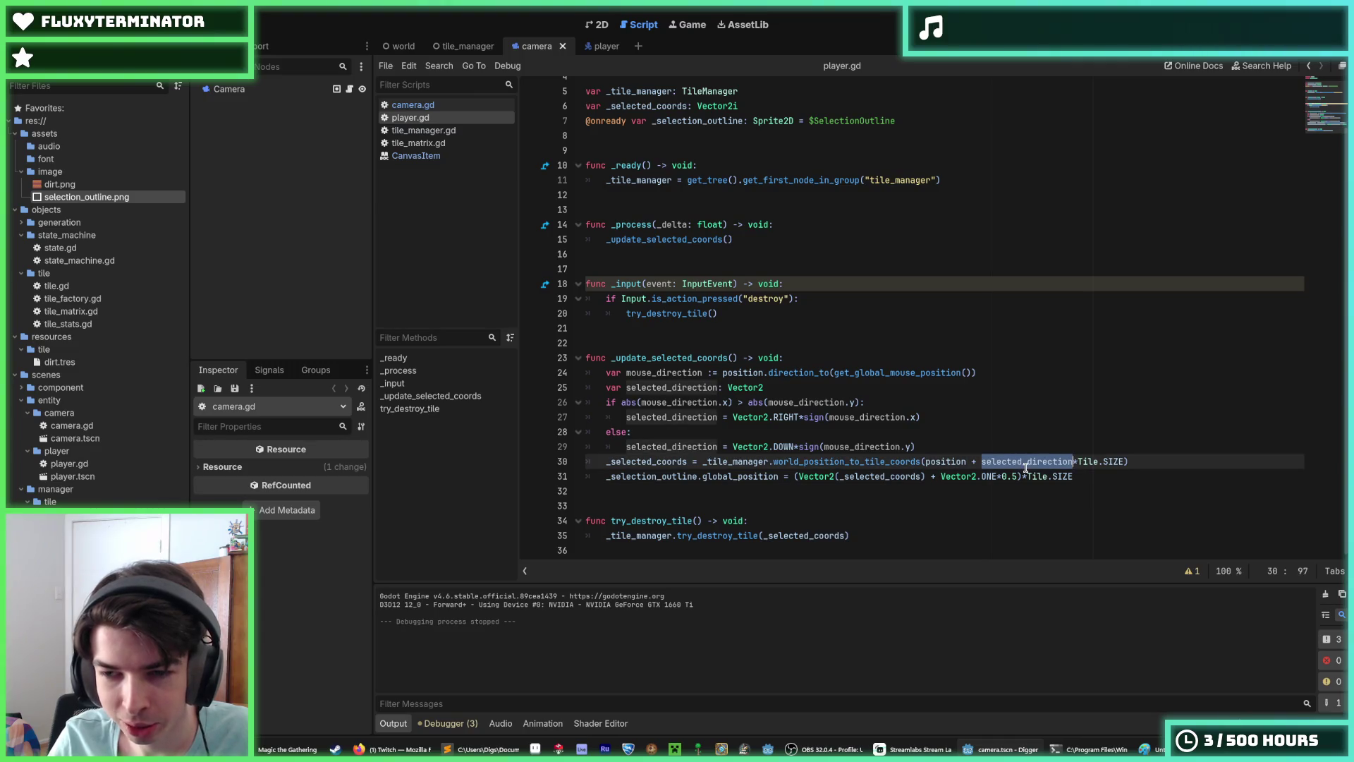
left_click(975, 478)
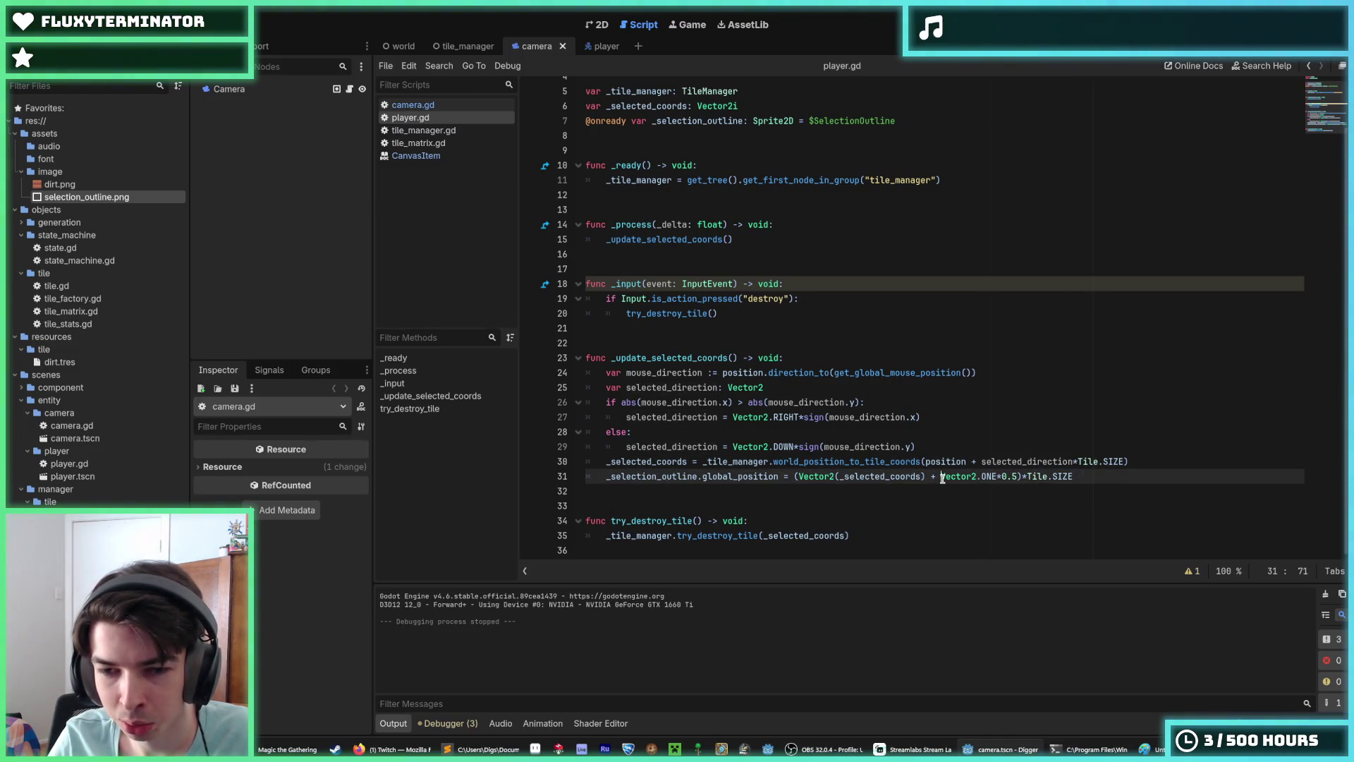
double_click(1027, 463)
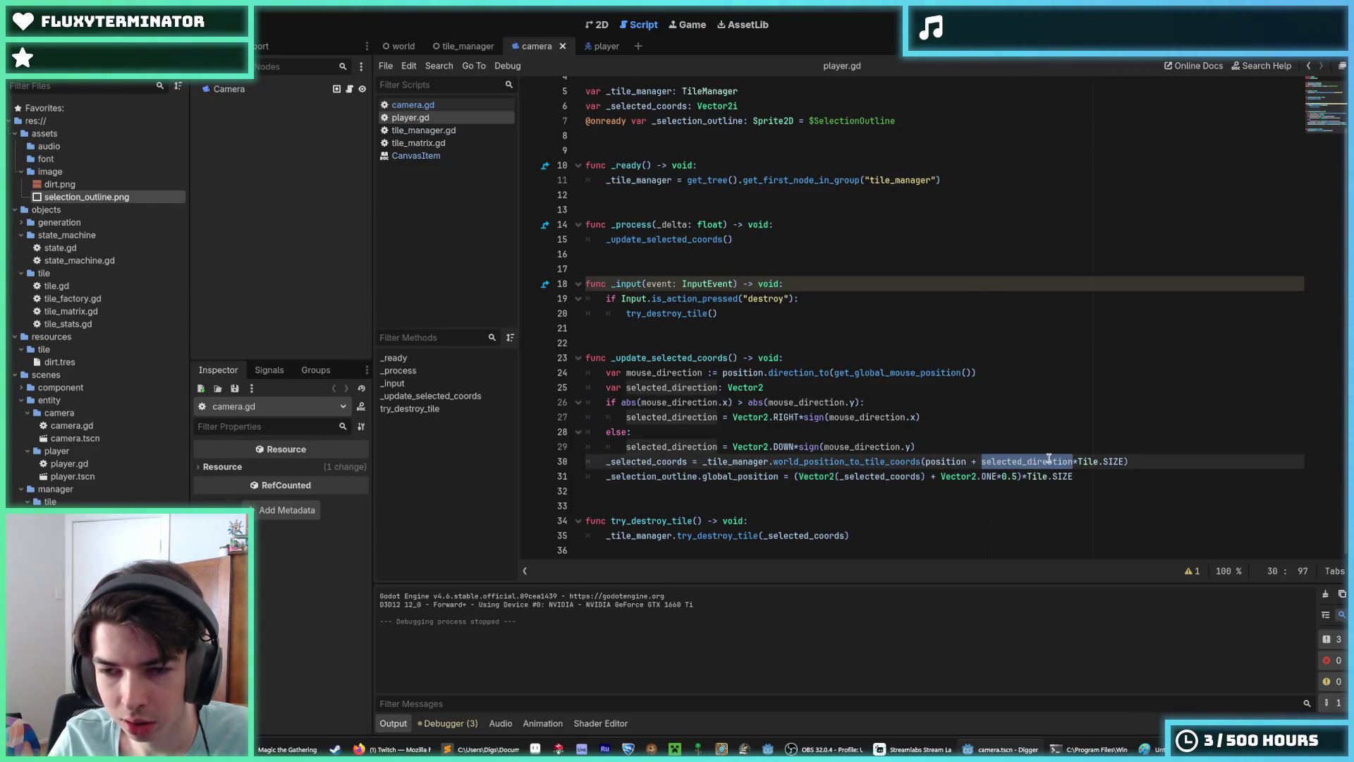
left_click(1068, 460)
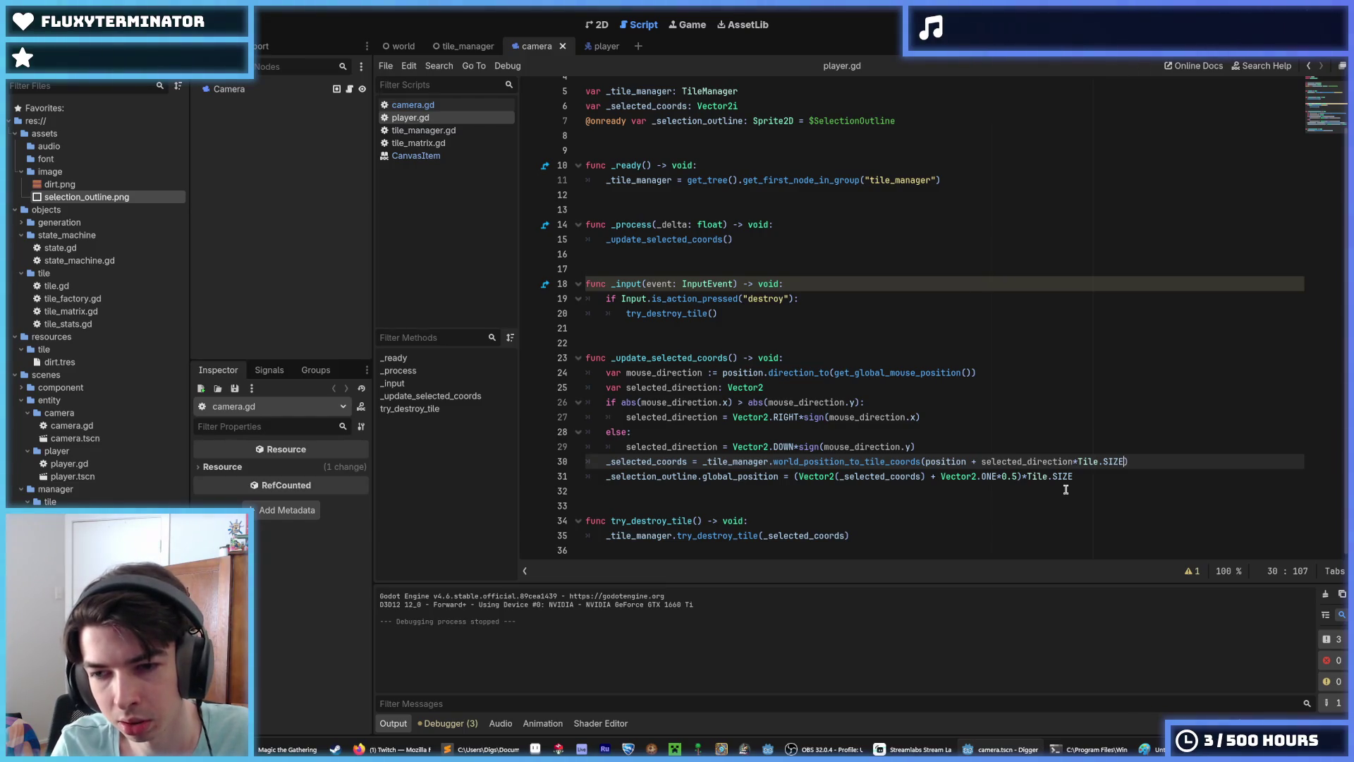
- Change line 30's offset to selected_direction*Tile.SIZE*1.5, remove the stray bracket, and run the game
key("BackSpace")
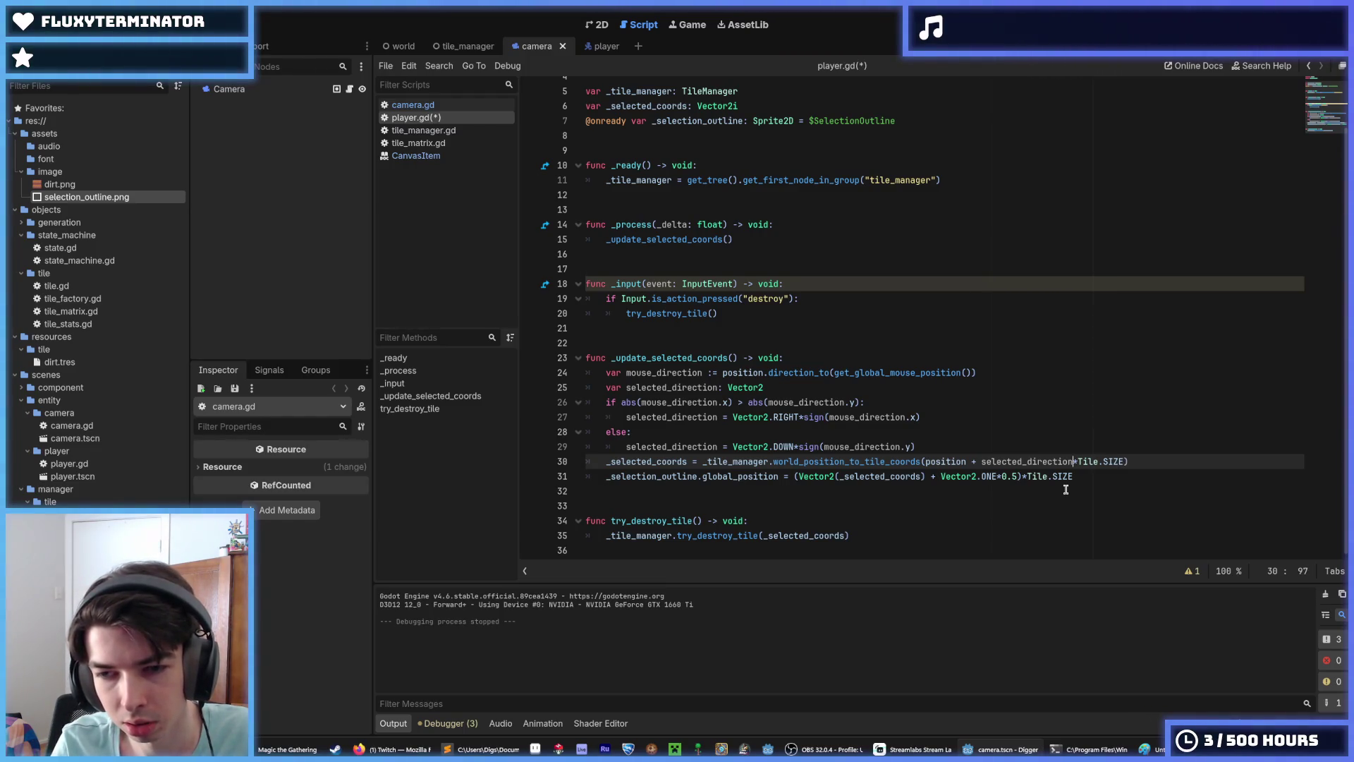
type("(")
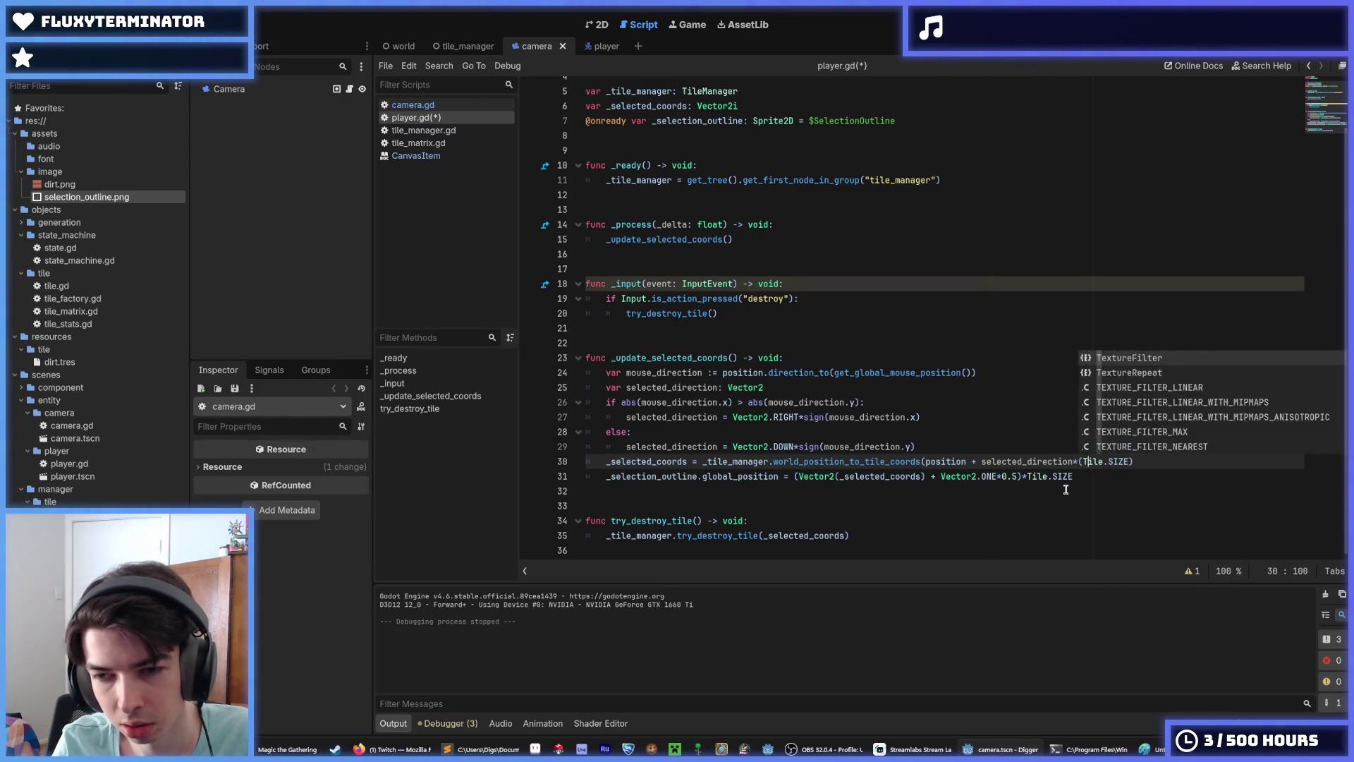
key("End")
type("*")
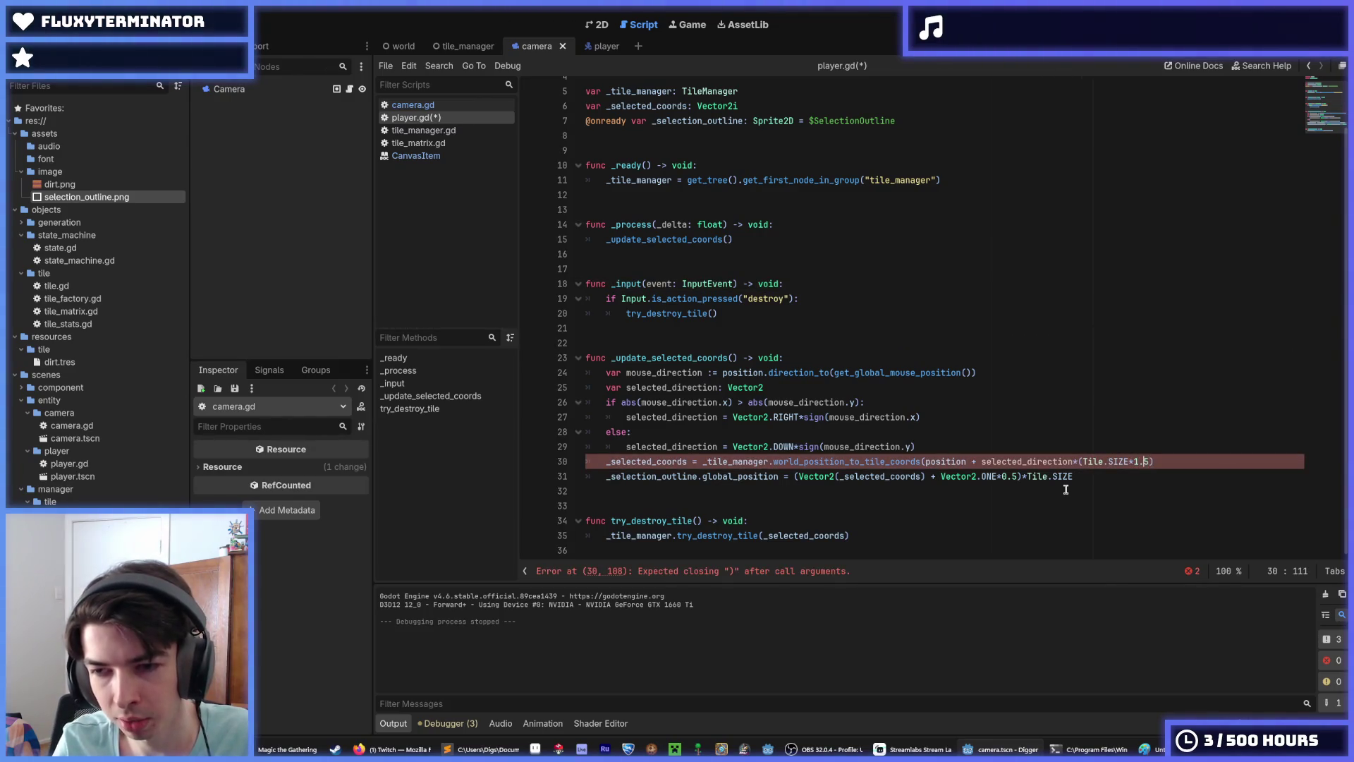
key("Left")
key("BackSpace")
key("F5")
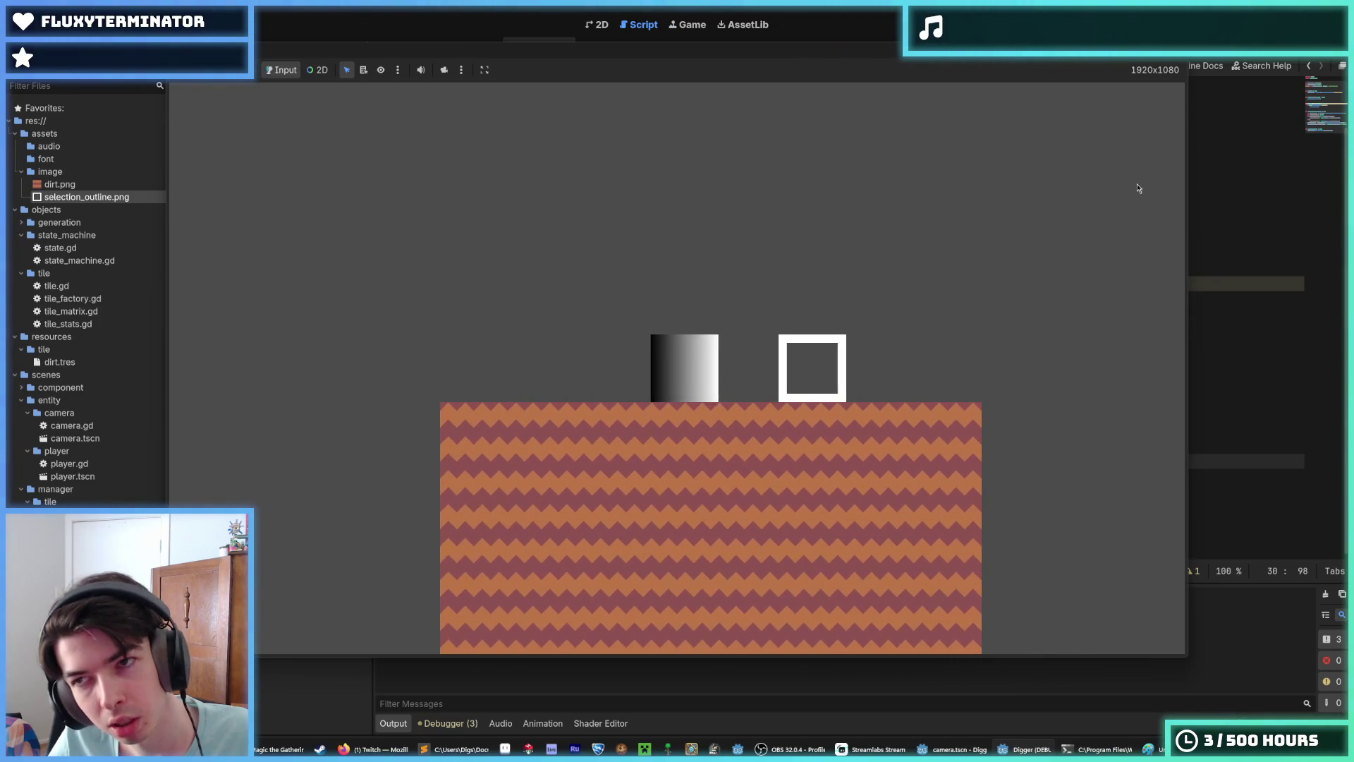
- Restart the game and walk the player back and forth to check the selection outline
key("F8")
left_click(1143, 461)
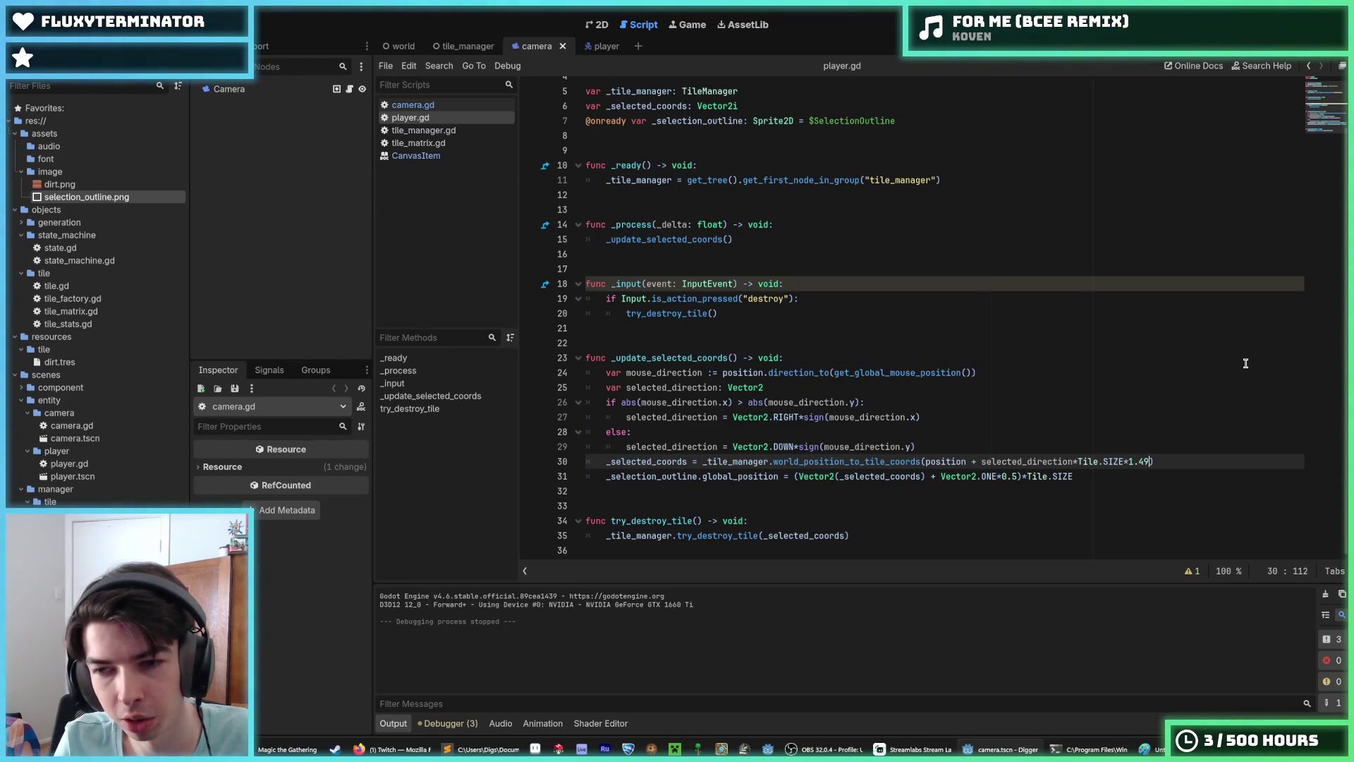
key("F5")
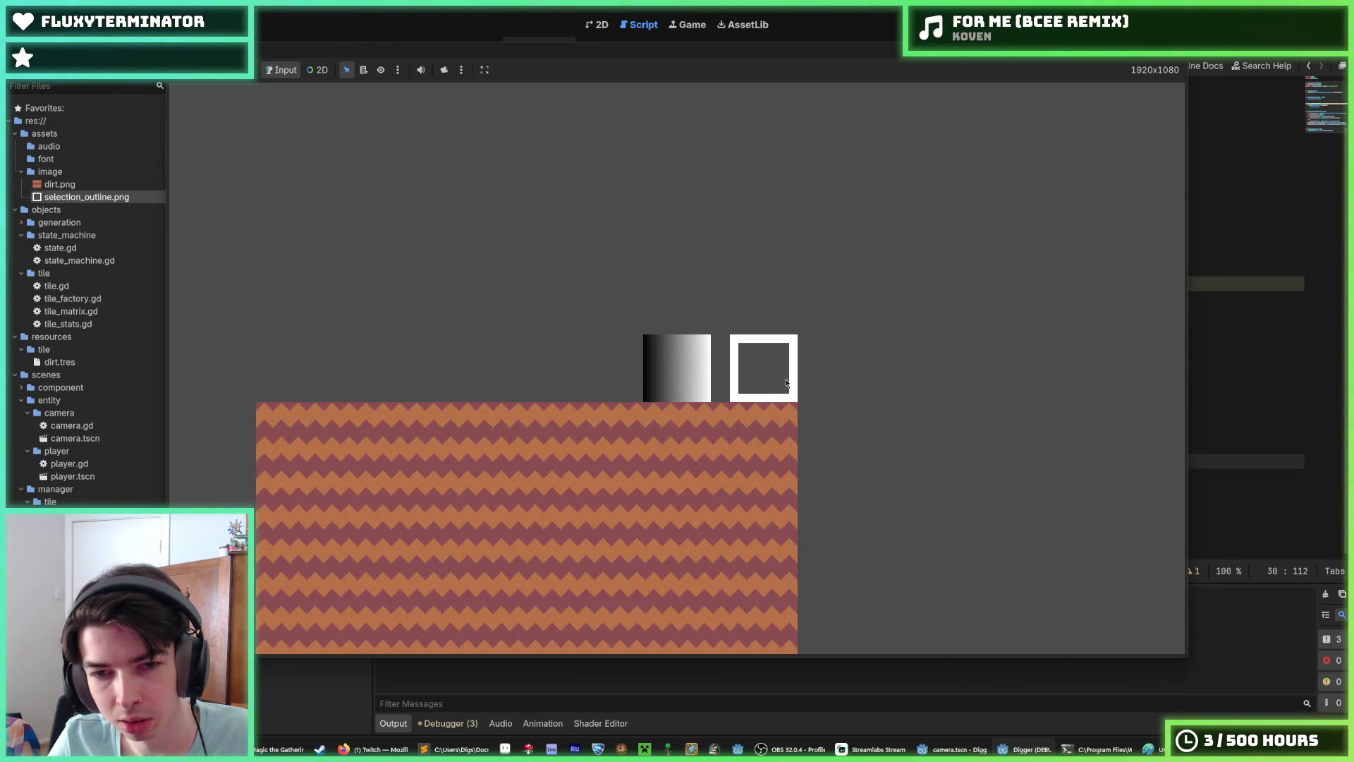
key("a")
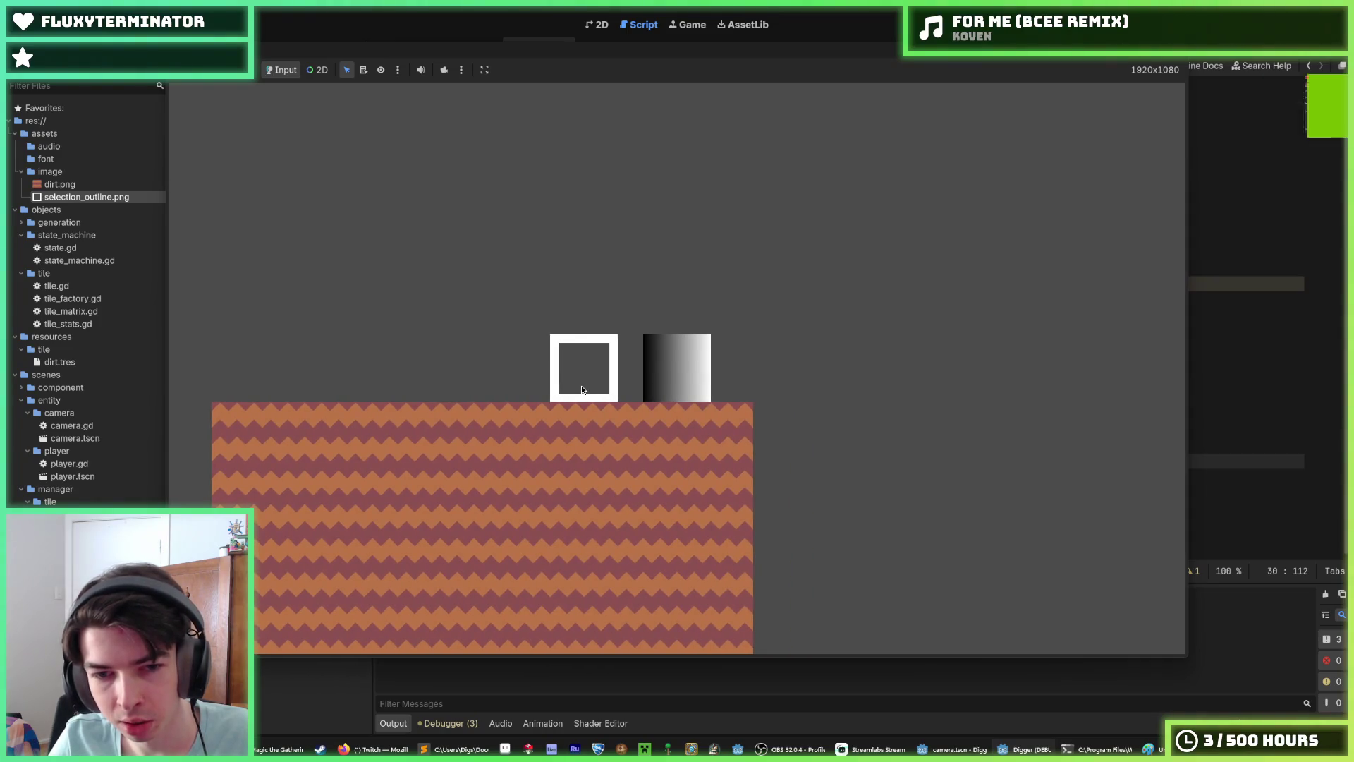
key("a")
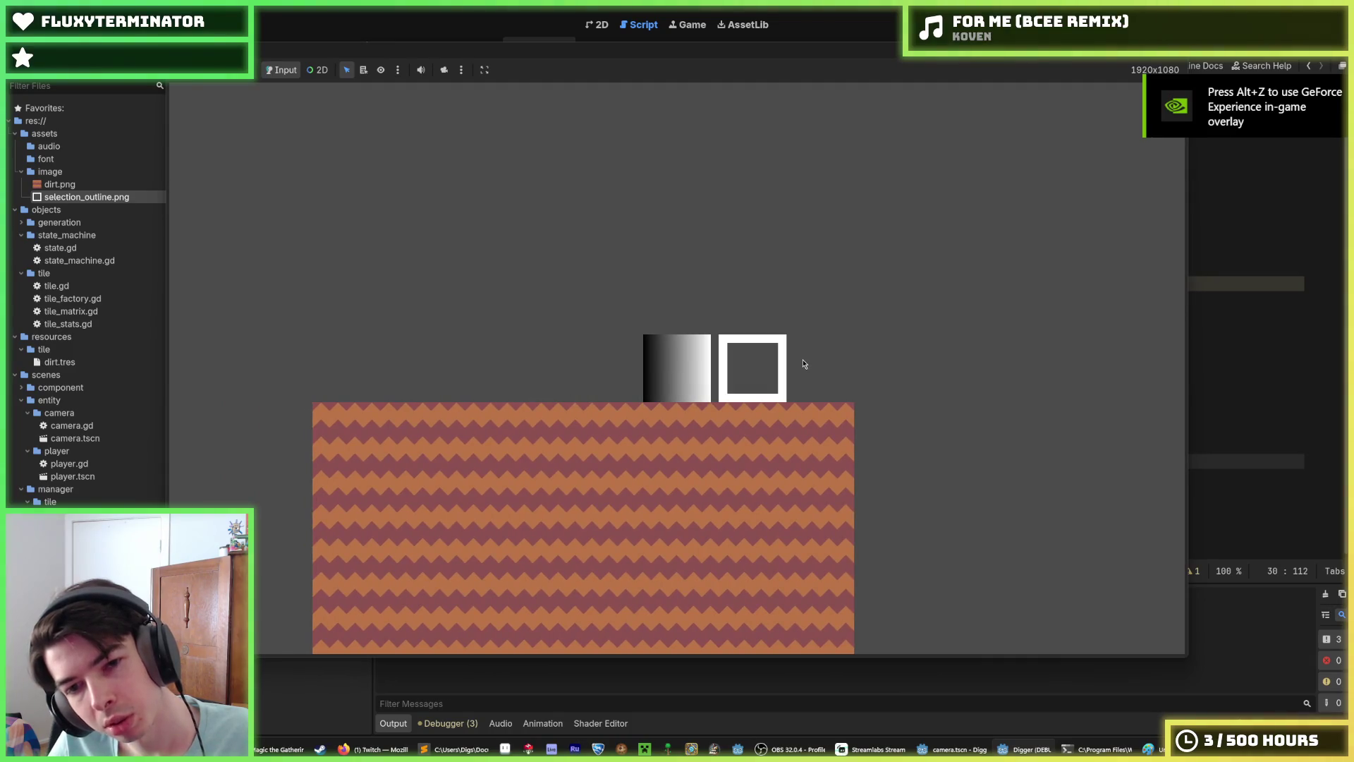
key("a")
- Dig the selected tiles beside and below the player, tunnel left and right, then stop the game
key("d")
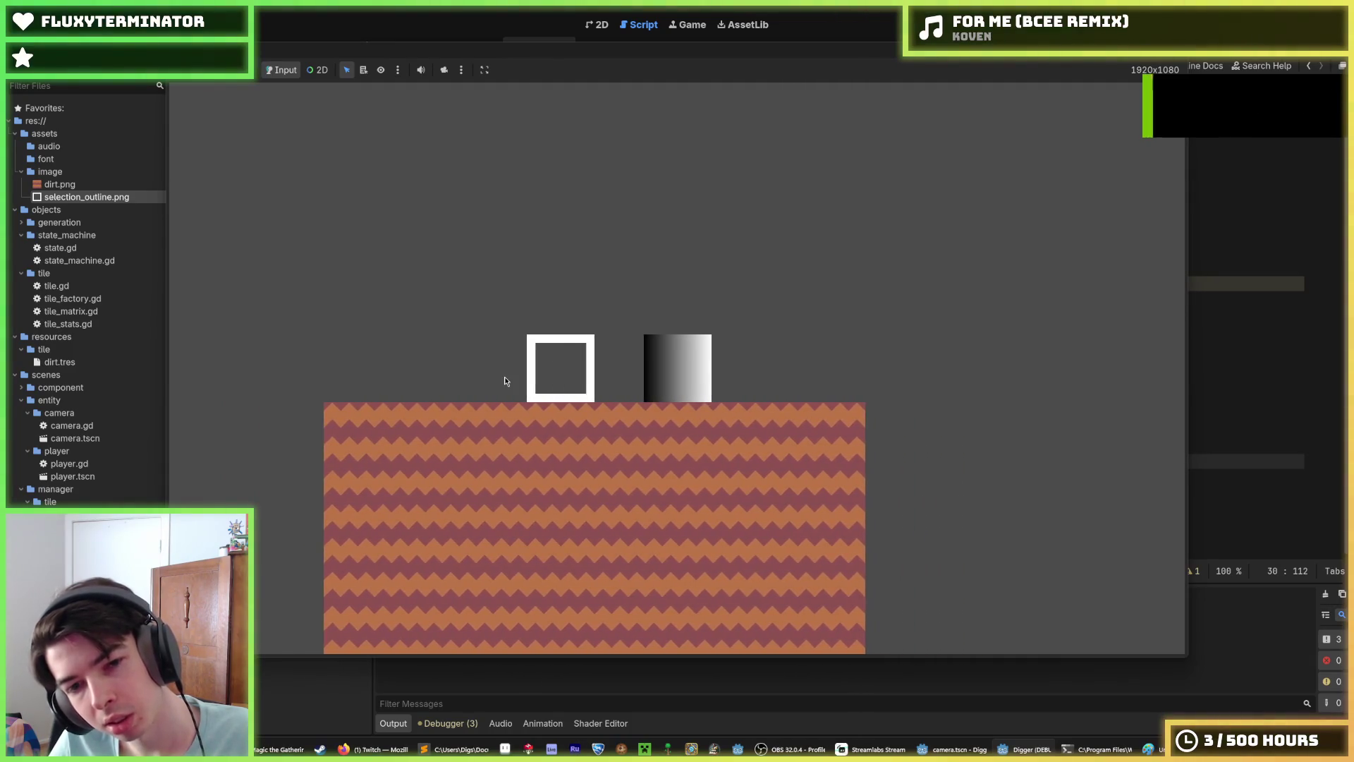
key("a")
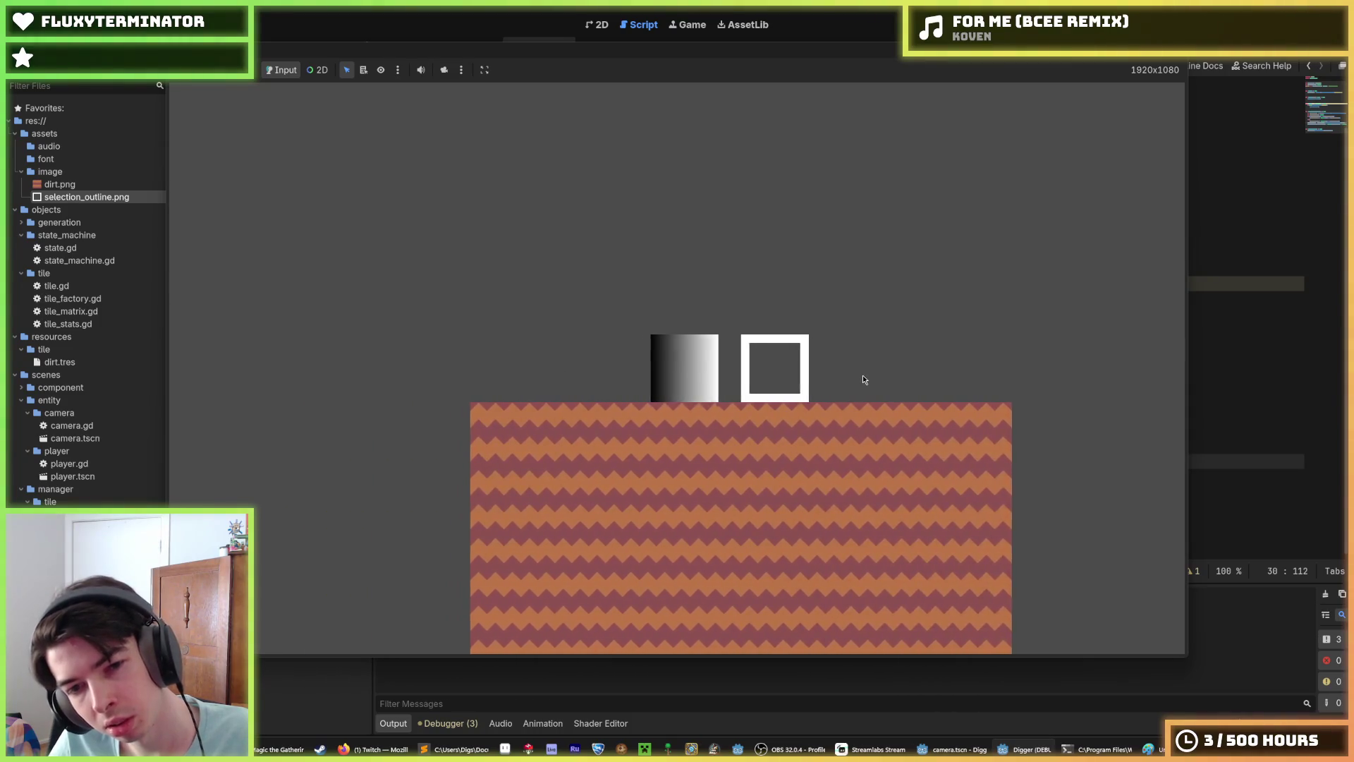
key("d")
left_click(672, 452)
key("a")
left_click(543, 442)
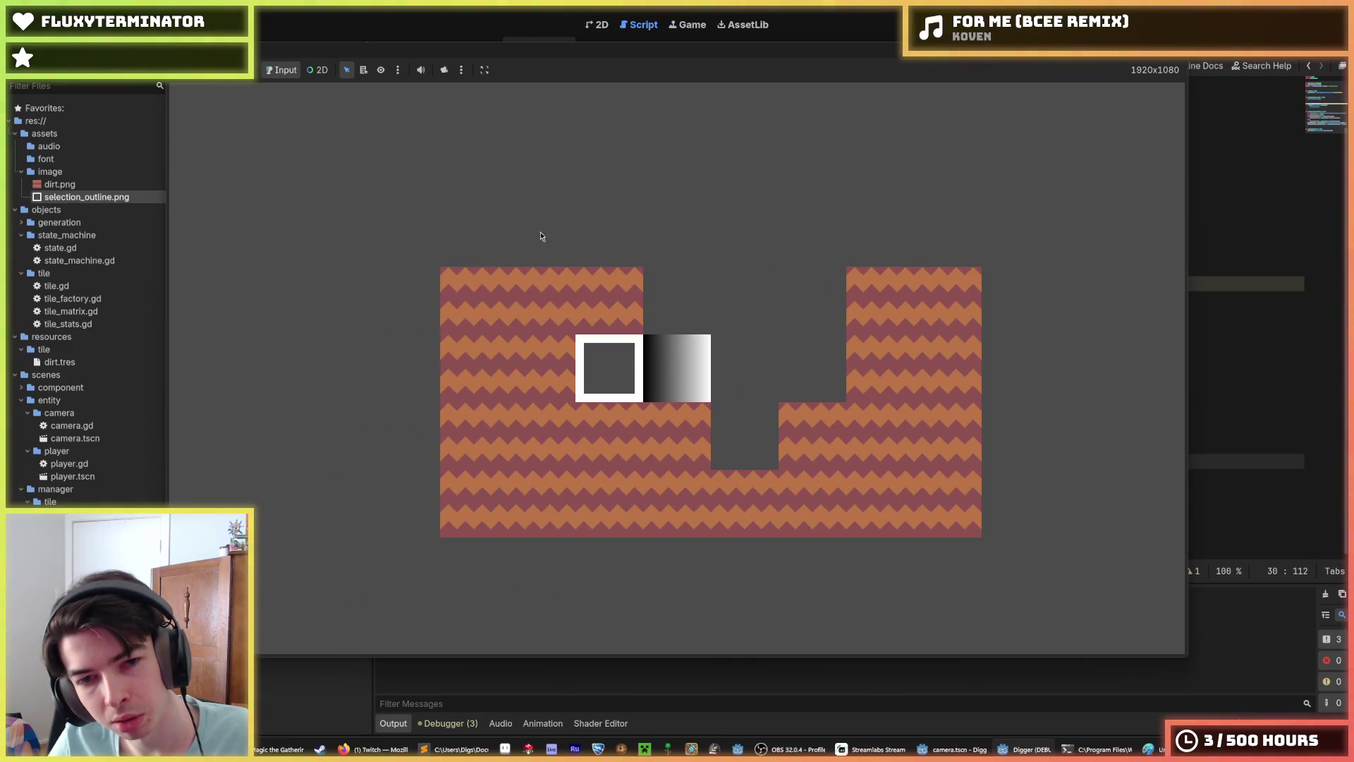
key("d")
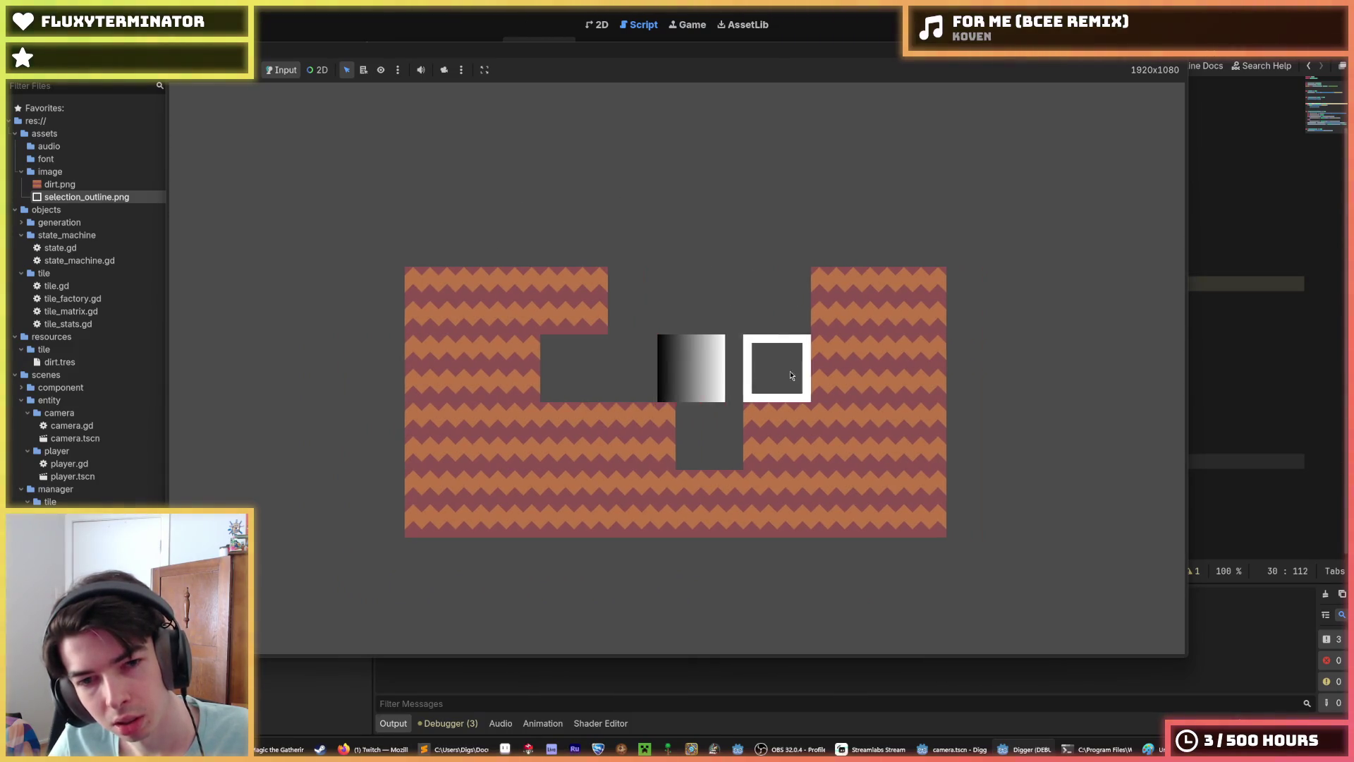
key("a")
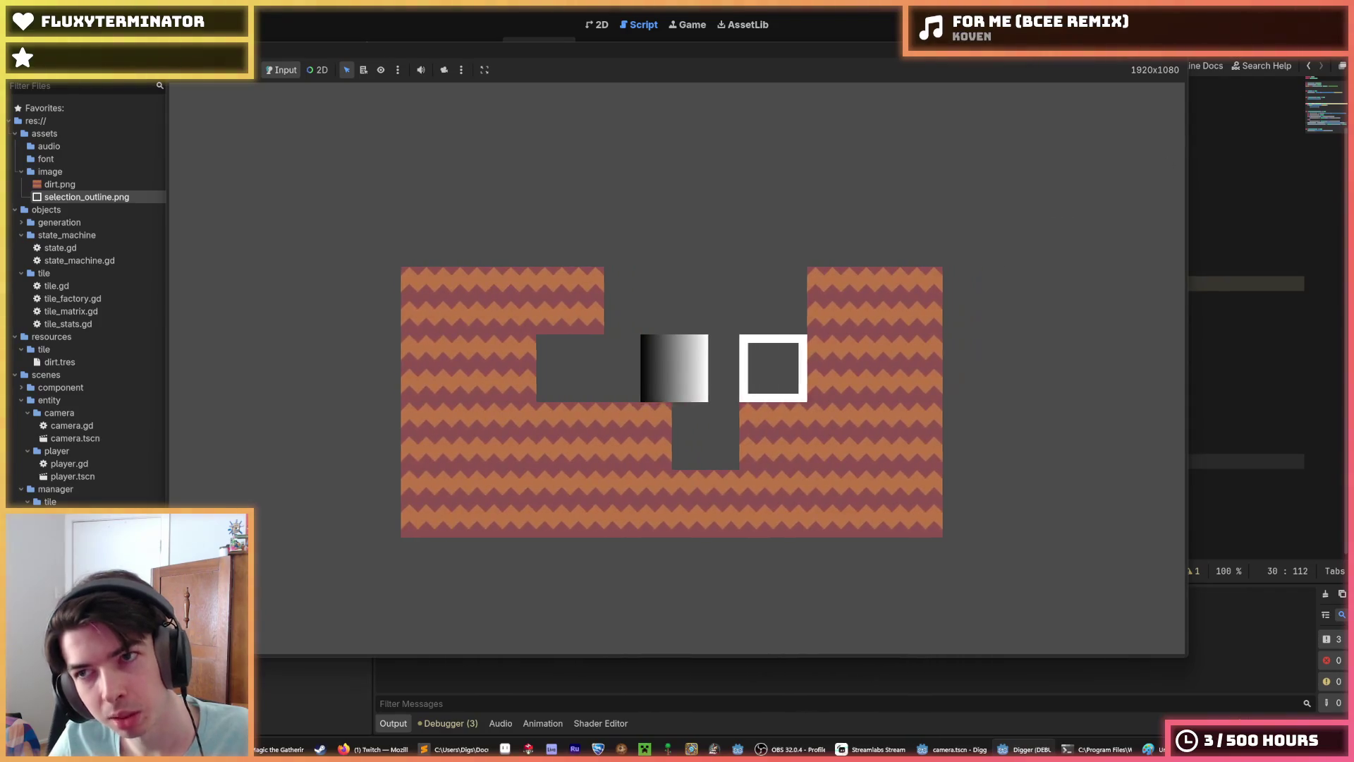
key("F8")
left_click(853, 230)
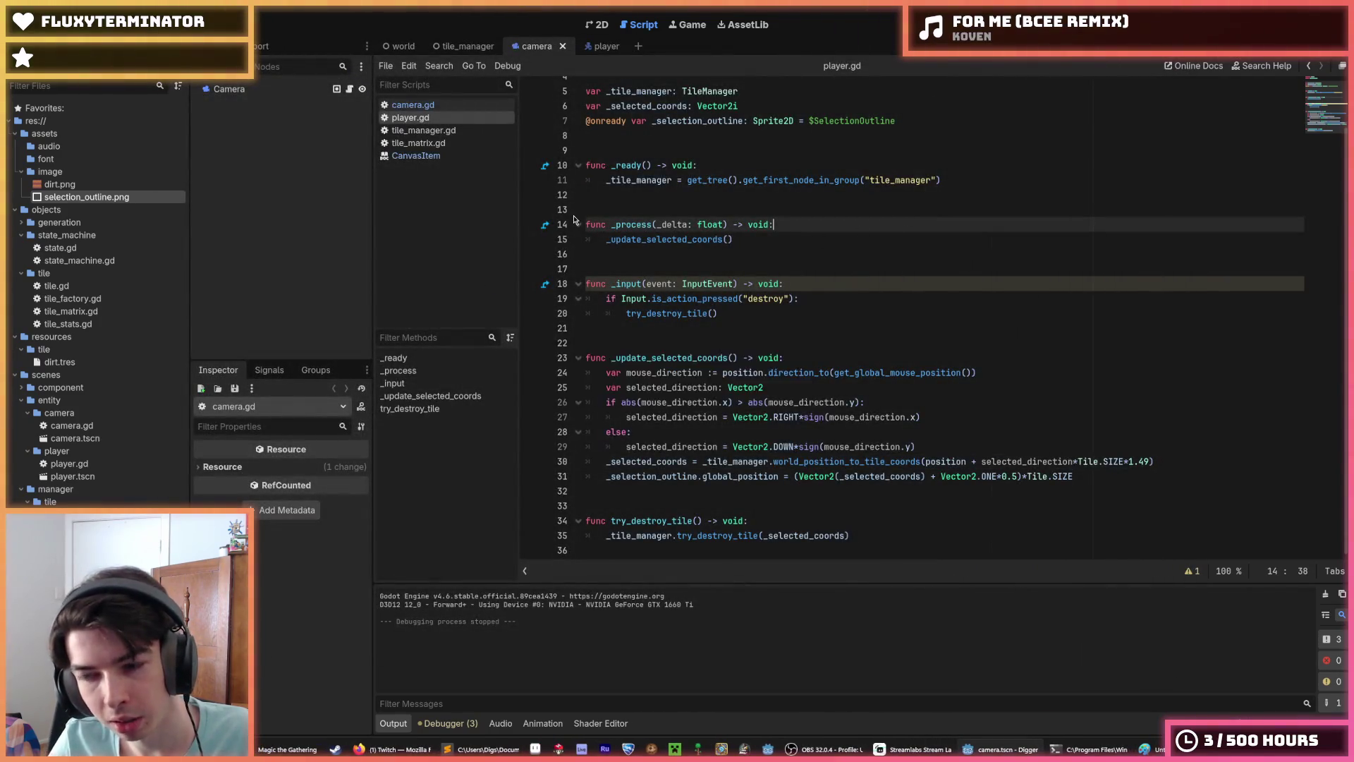
- In the player scene, set the CollisionShape2D rectangle size to 120 × 120 and save
left_click(594, 47)
left_click(599, 26)
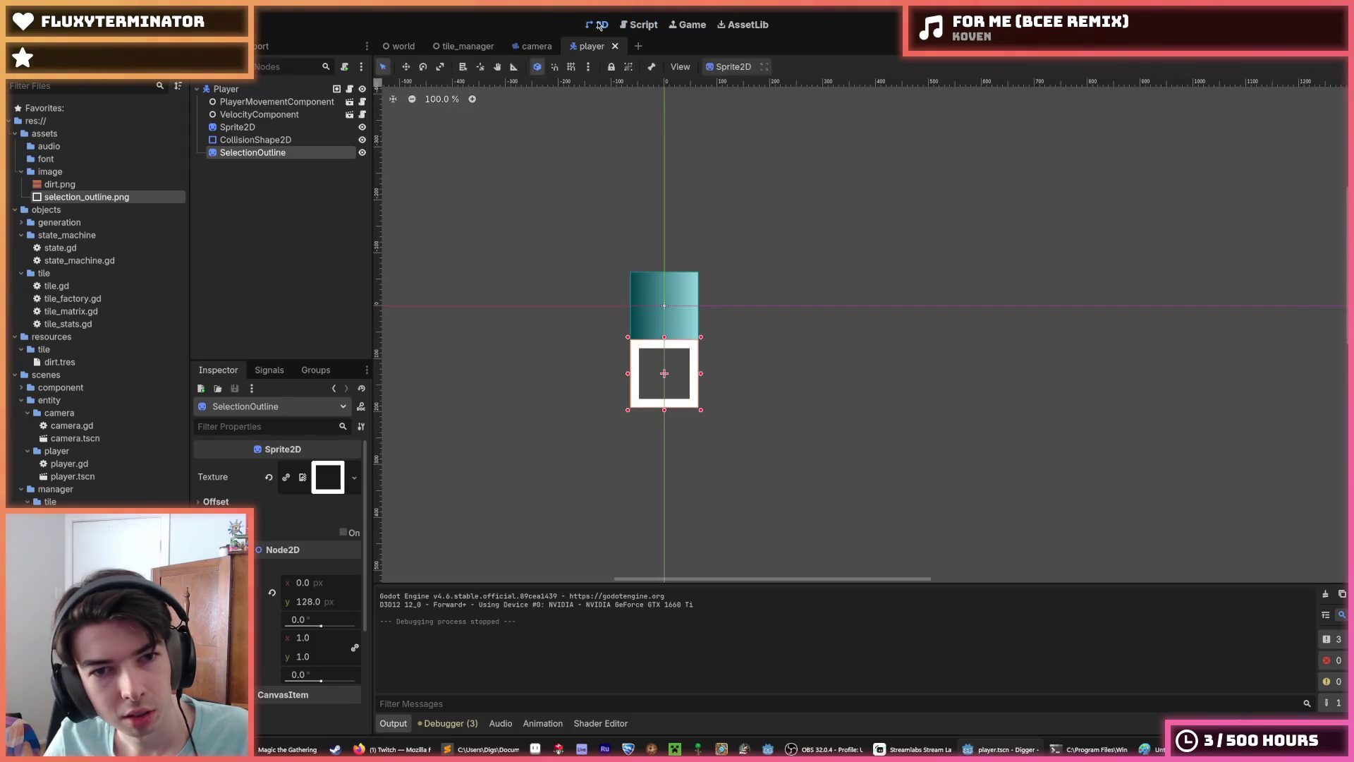
left_click(256, 140)
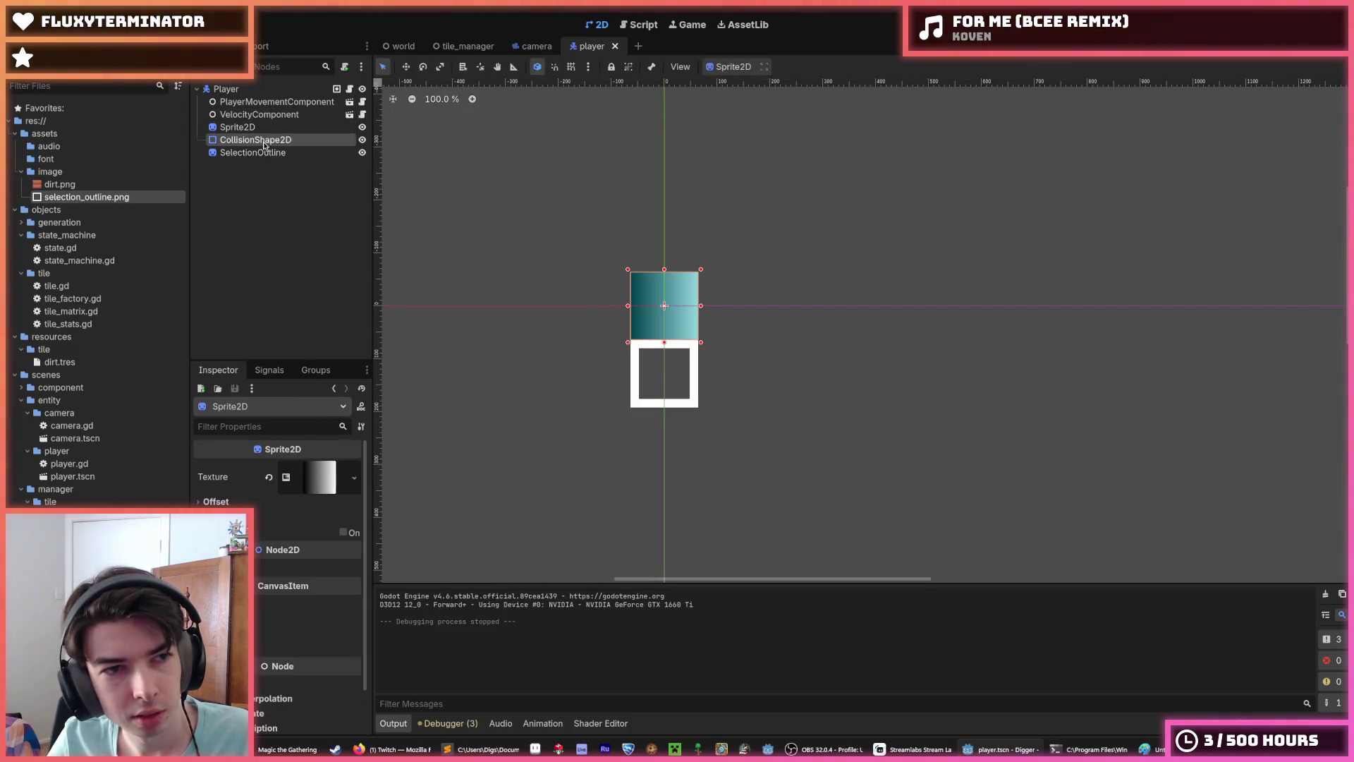
left_click(317, 469)
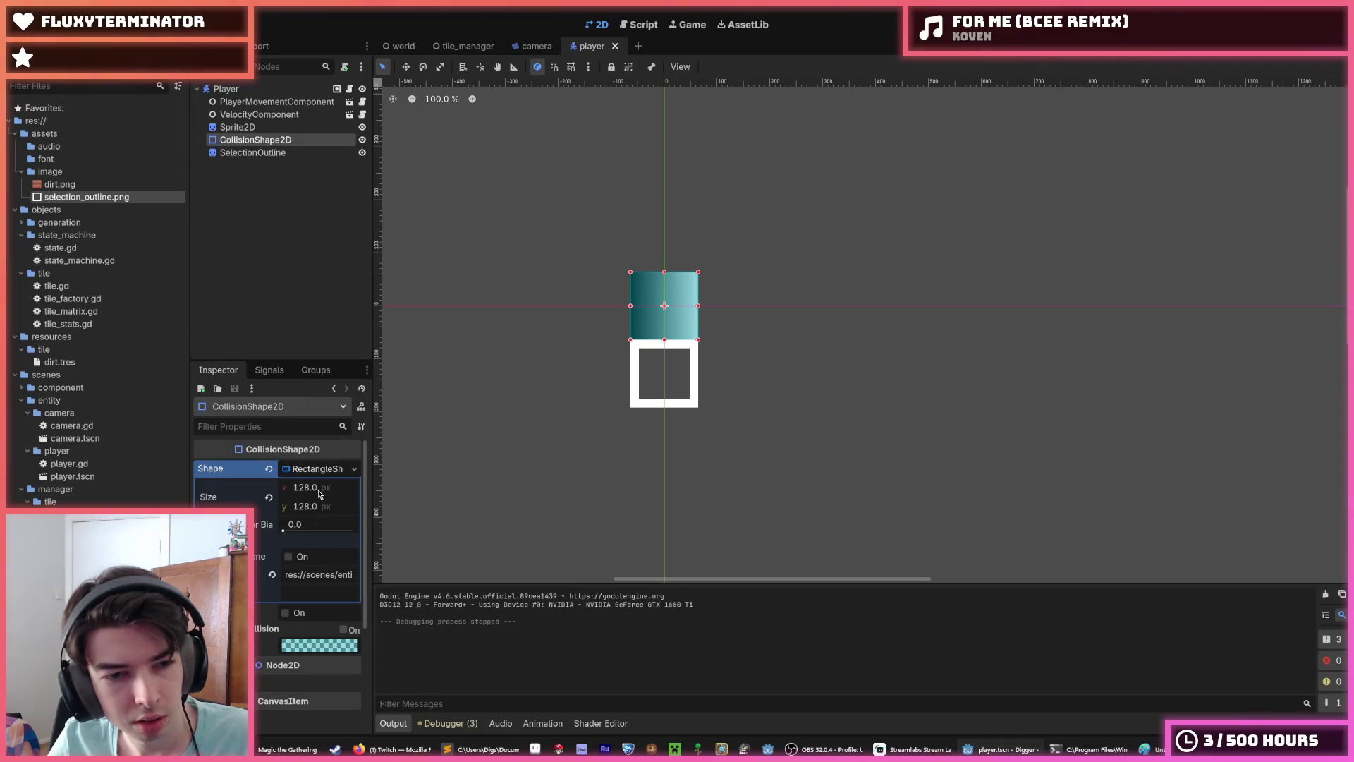
left_click(321, 488)
type("120")
key("Tab")
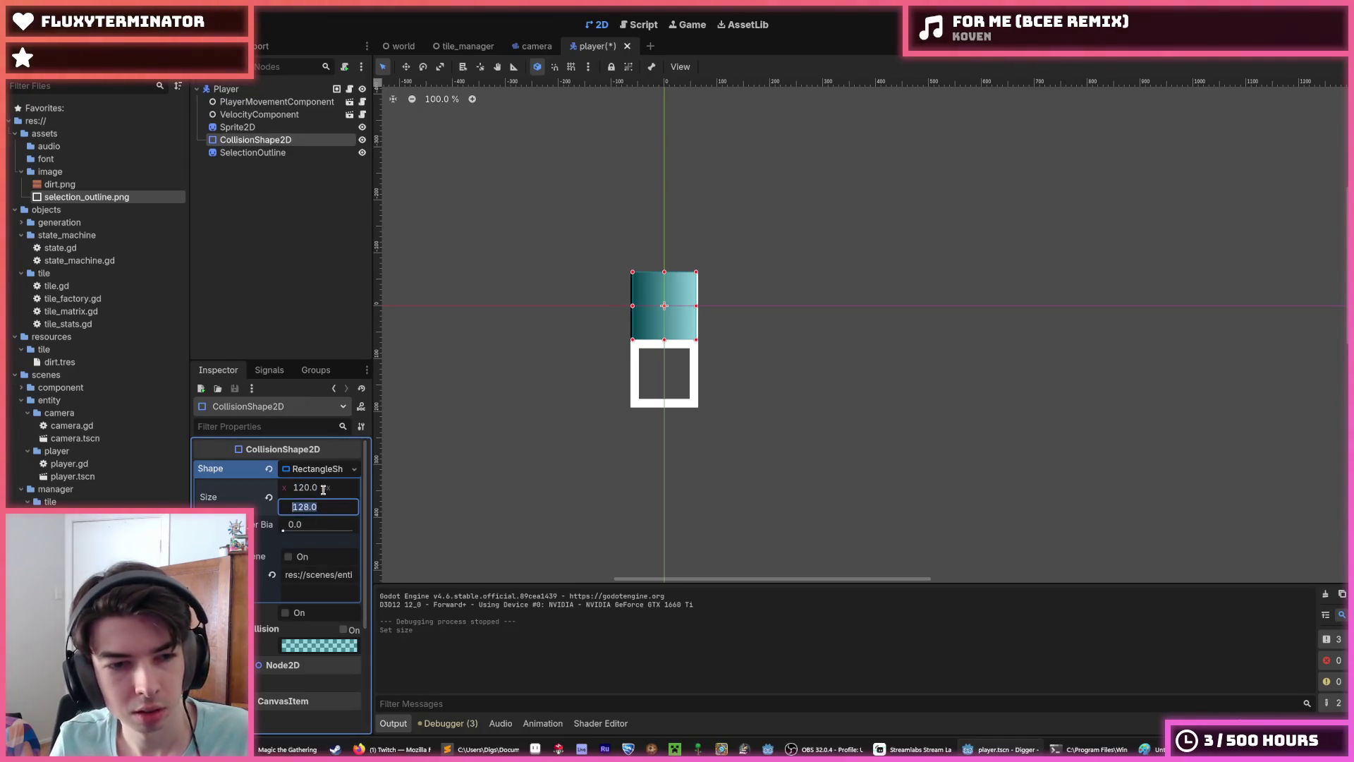
type("120")
key("Return")
key("ctrl+s")
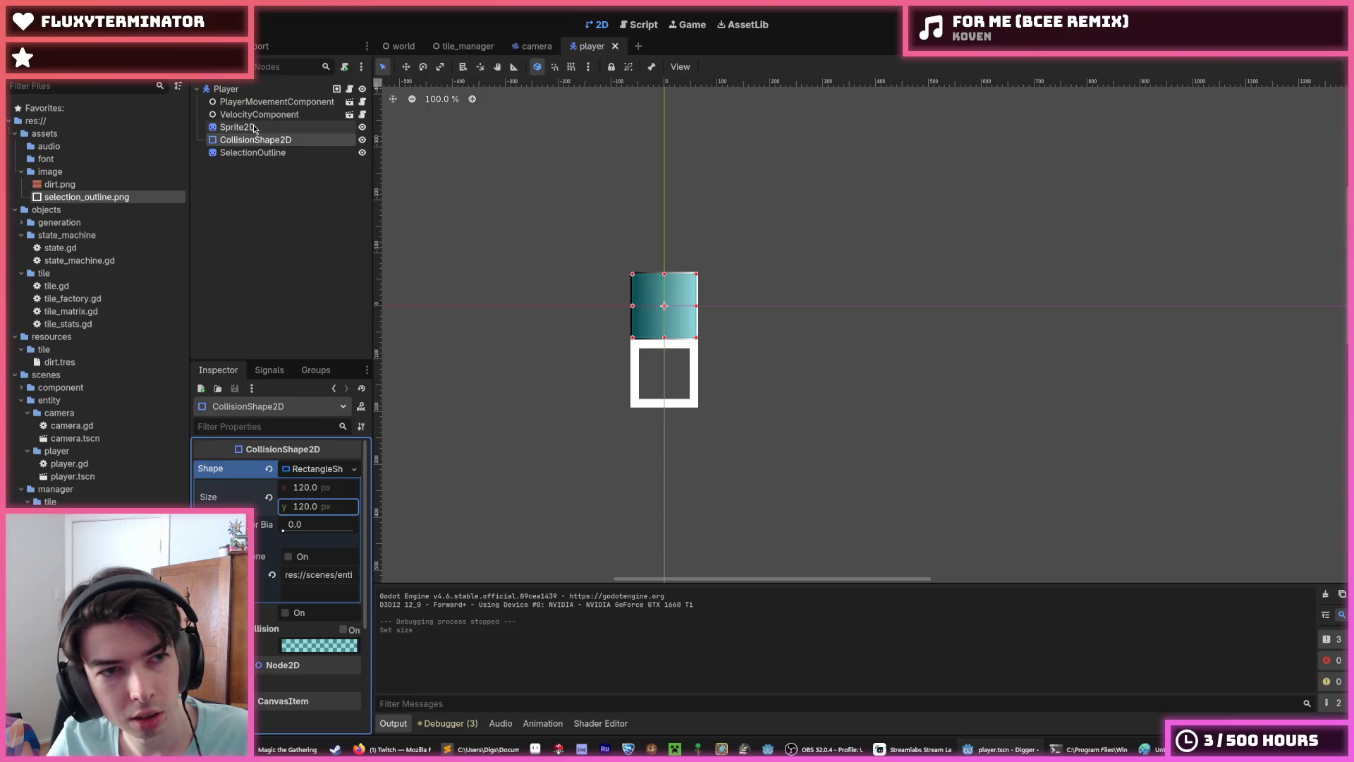
- Set the Sprite2D gradient texture width and height to 120, save the scene, and run the game
left_click(283, 128)
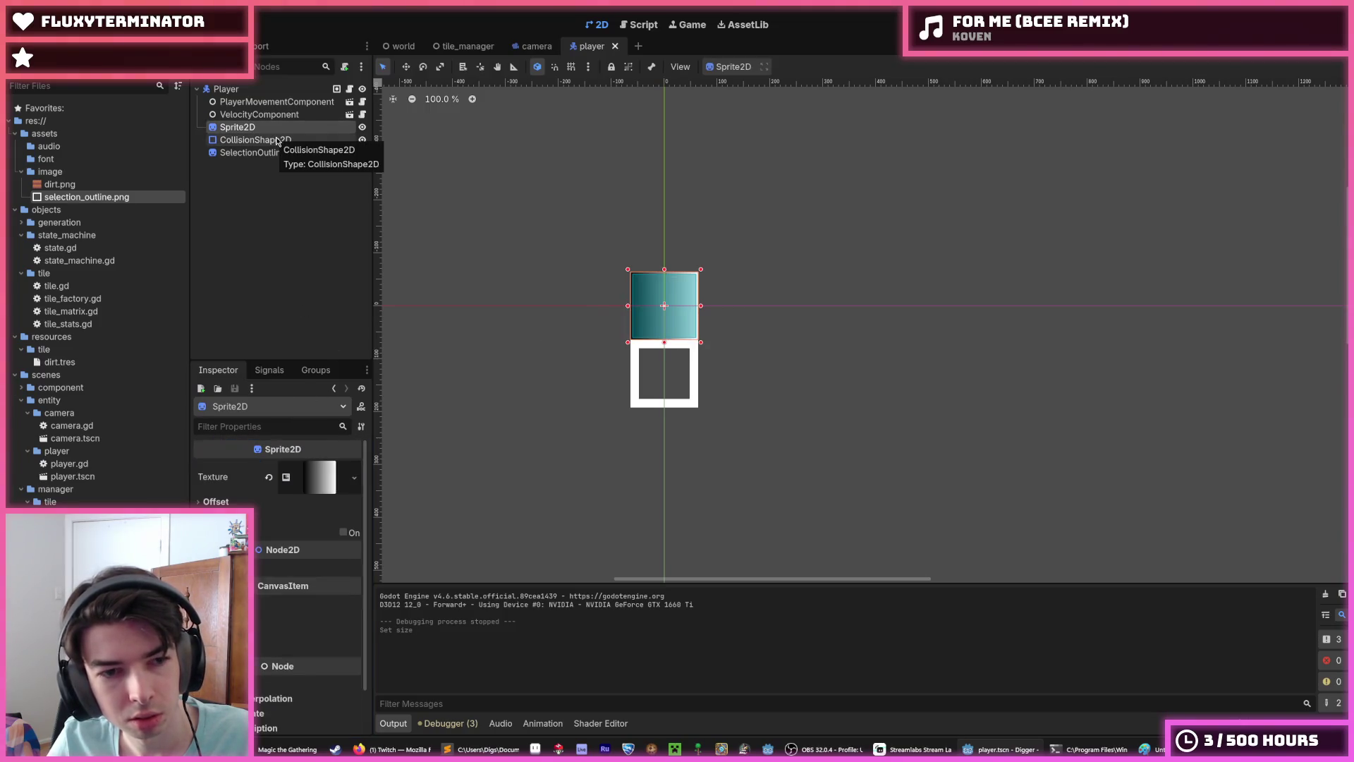
left_click(261, 93)
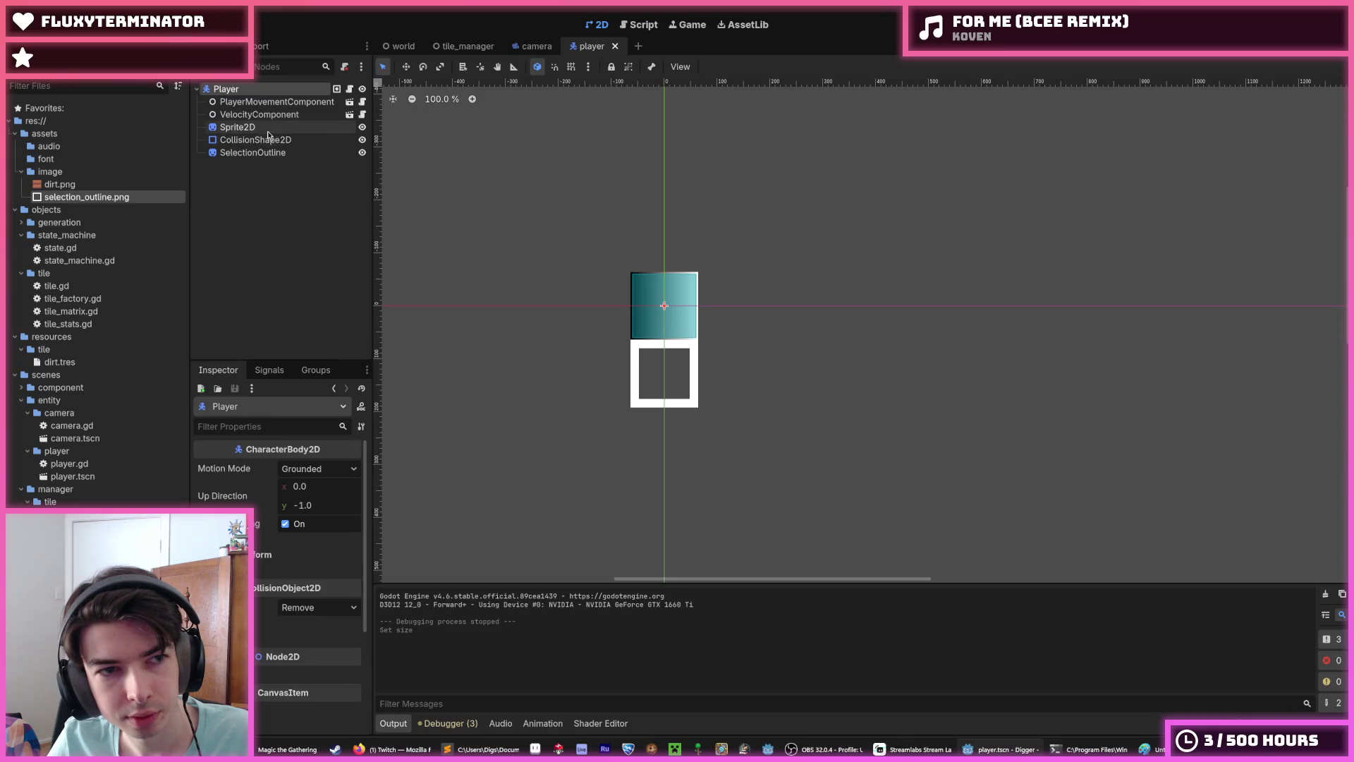
left_click(272, 128)
left_click(320, 484)
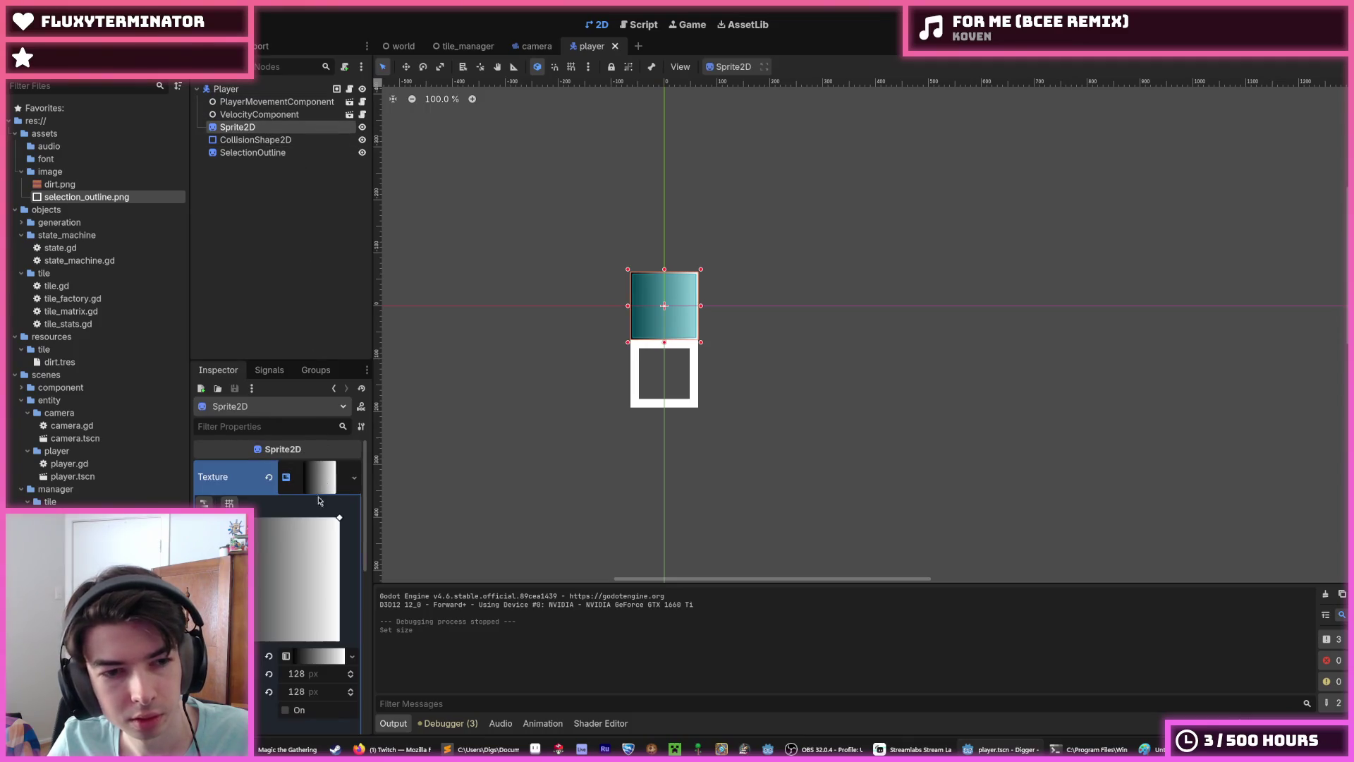
left_click(310, 678)
type("120")
key("Tab")
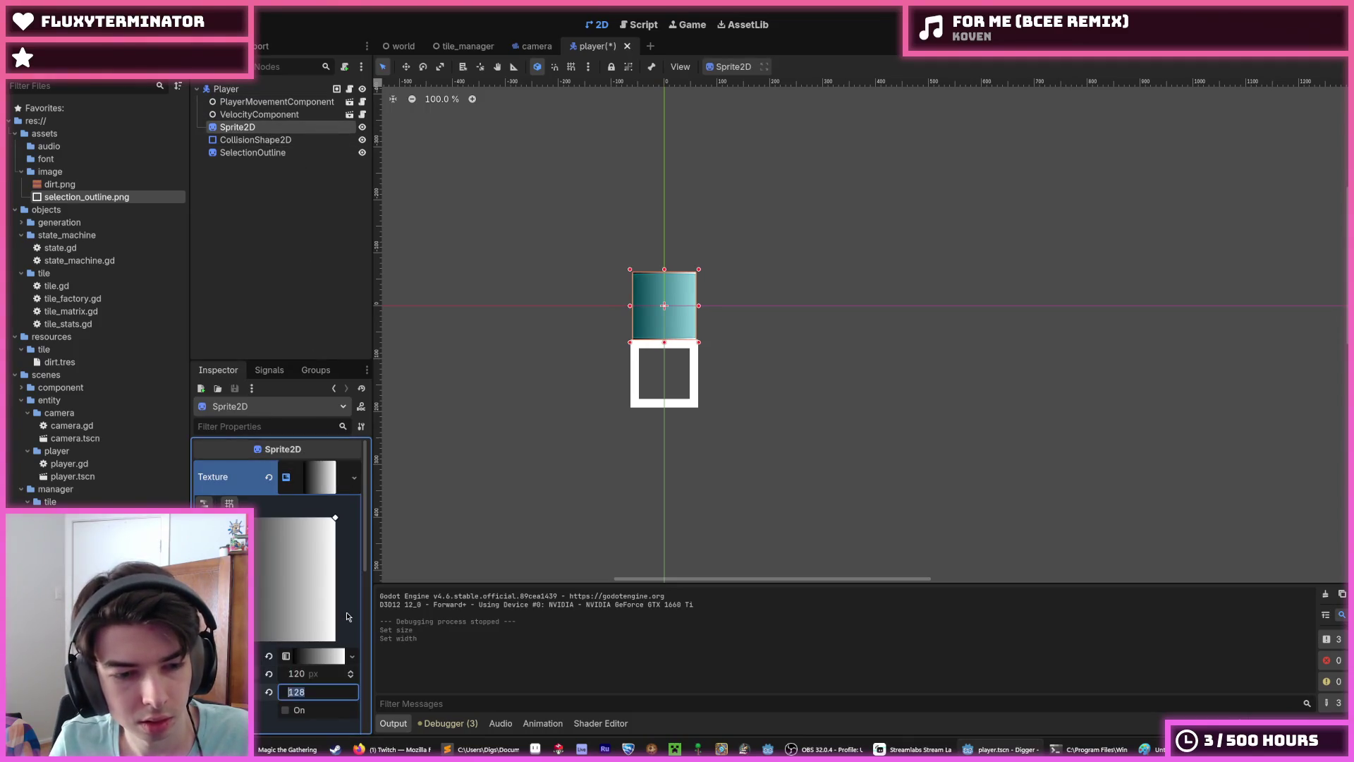
type("120")
key("Return")
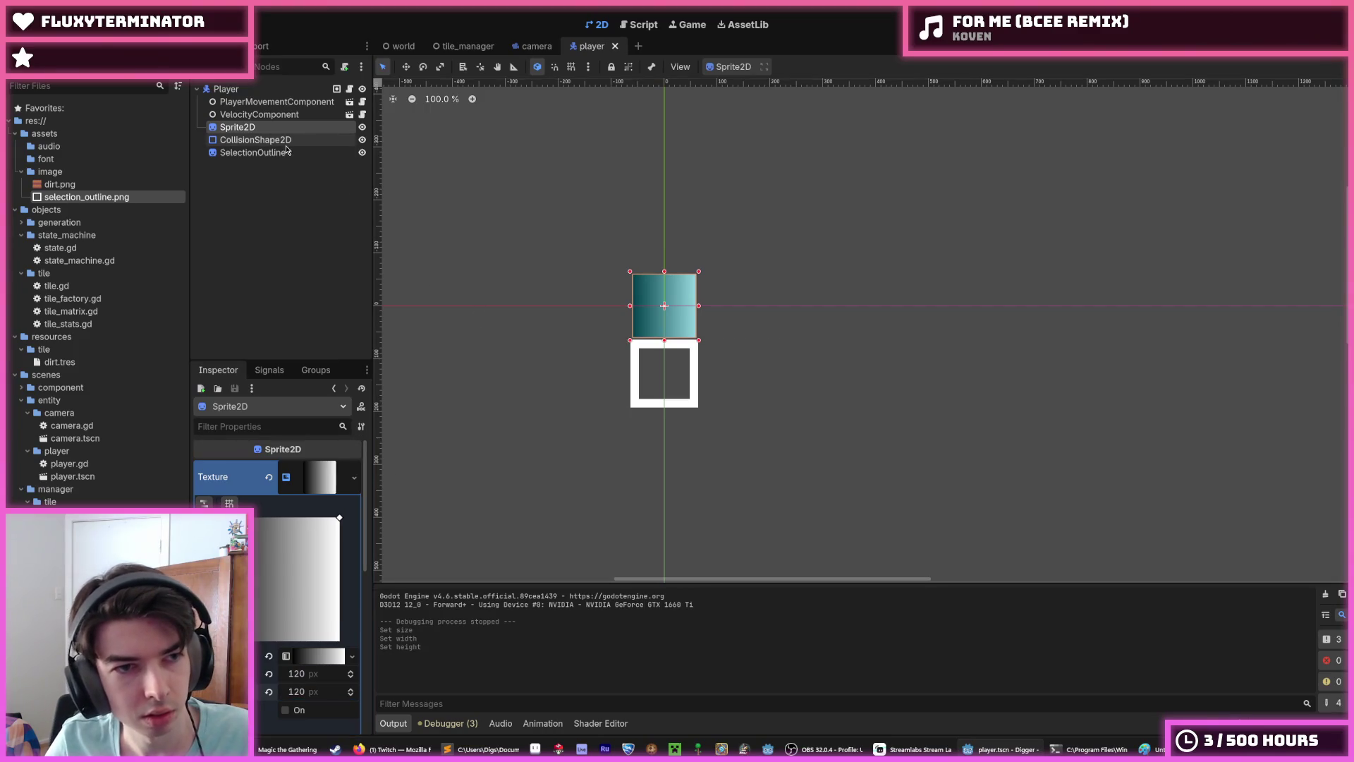
left_click(264, 141)
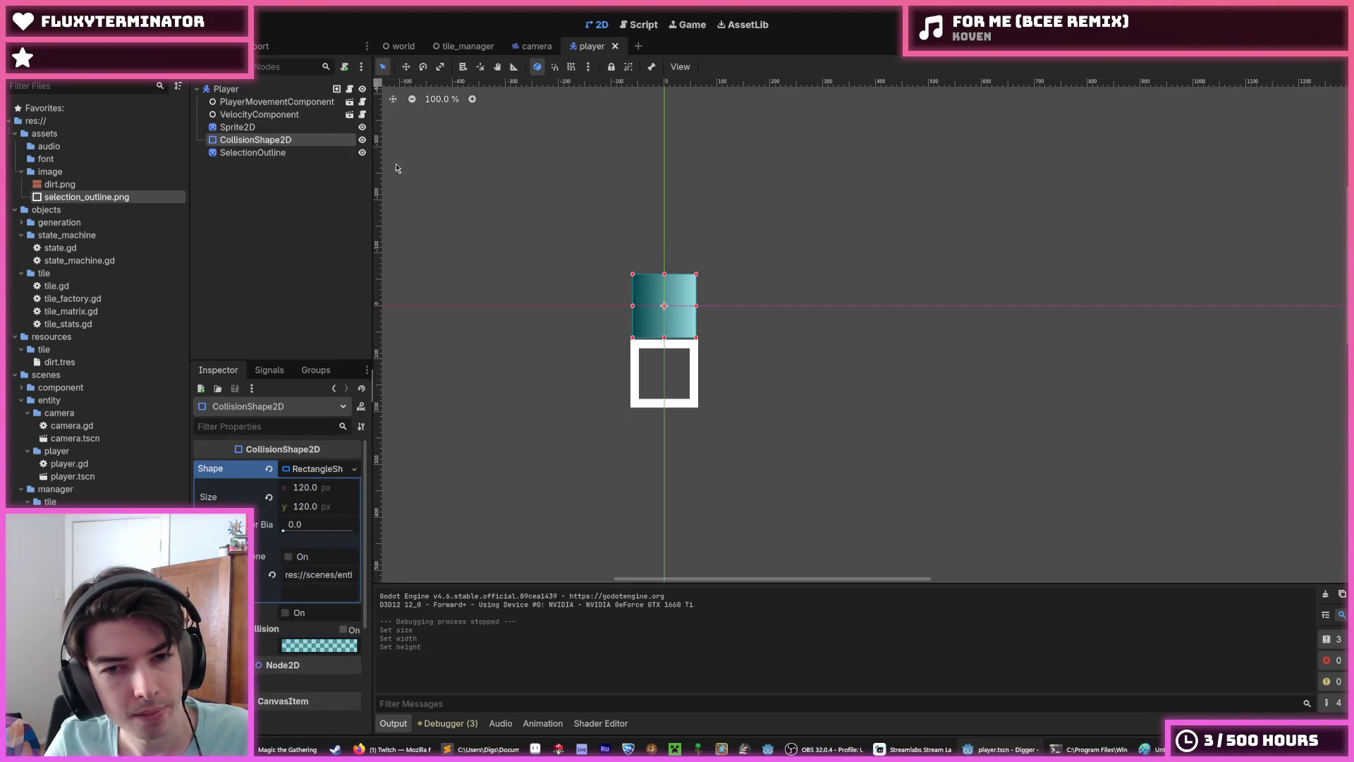
key("ctrl+s")
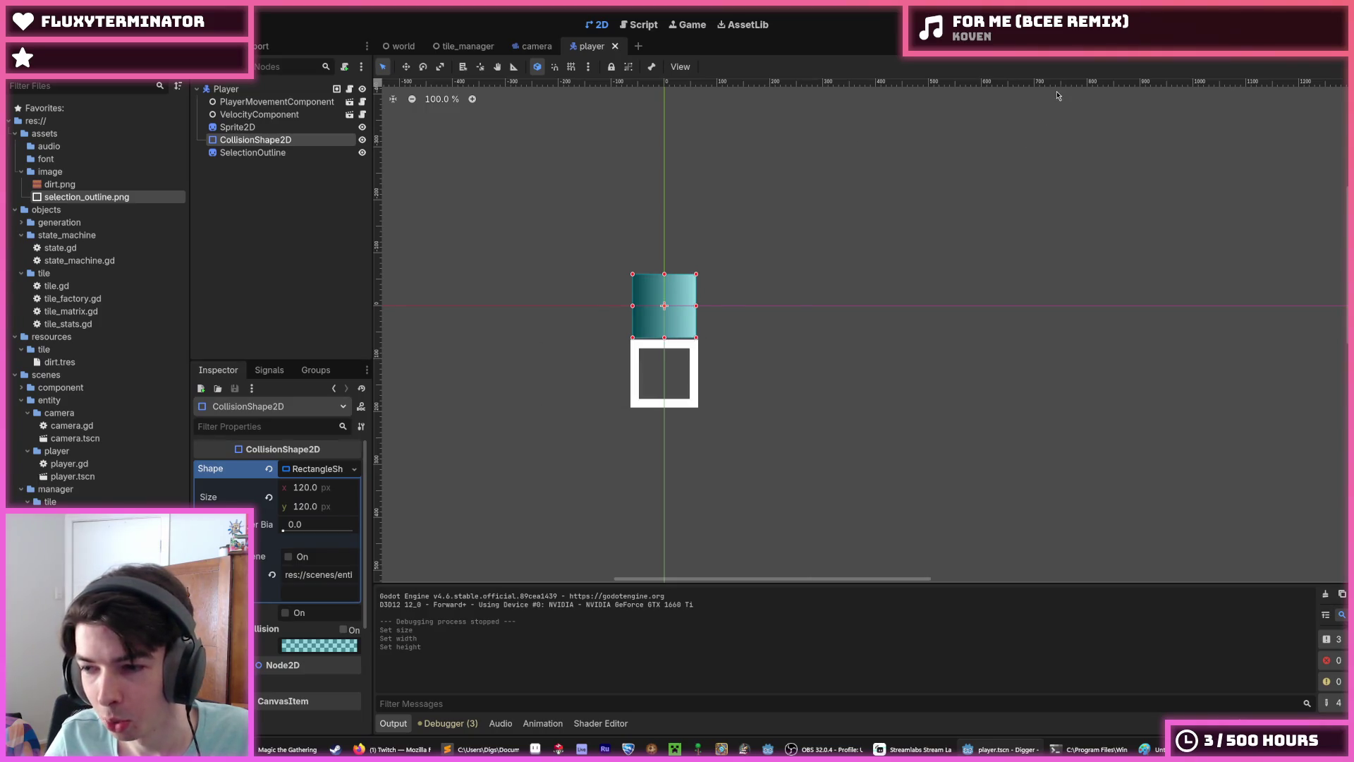
key("ctrl+s")
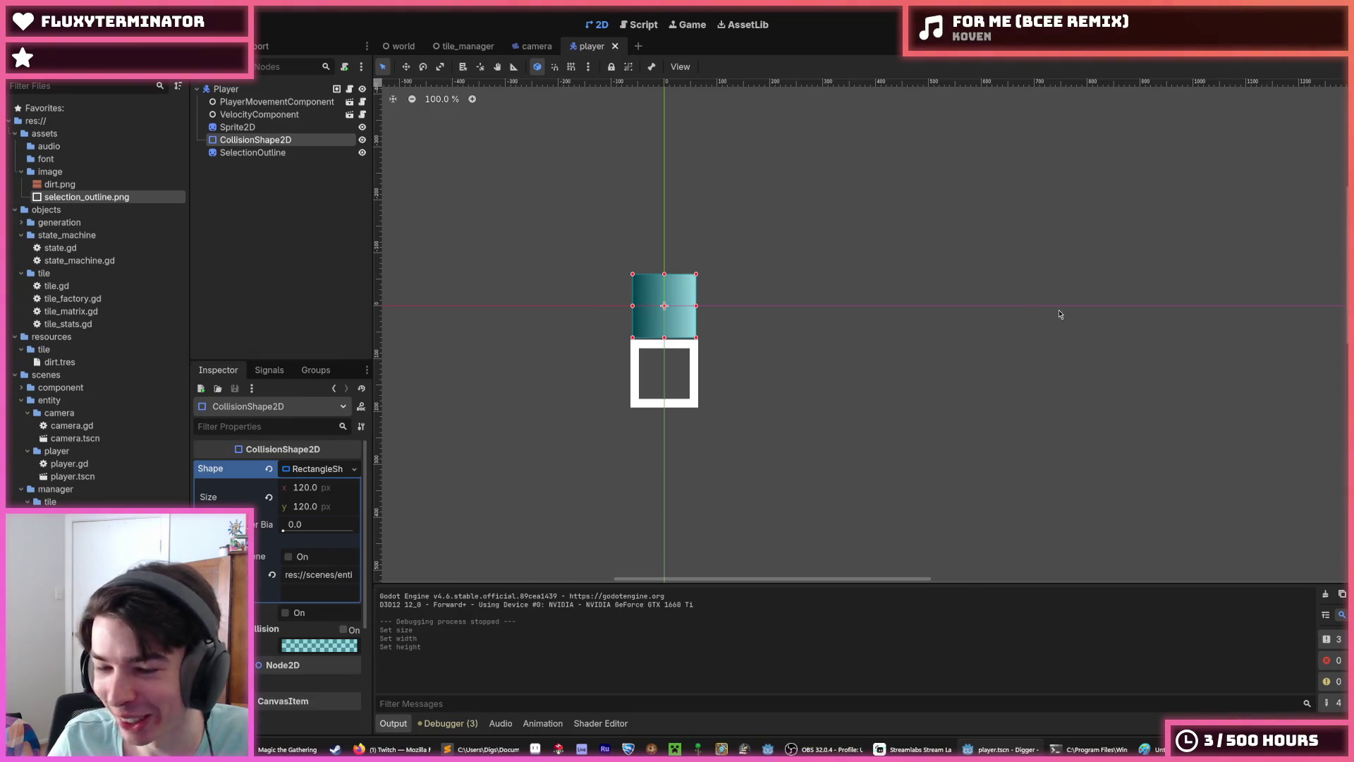
key("F5")
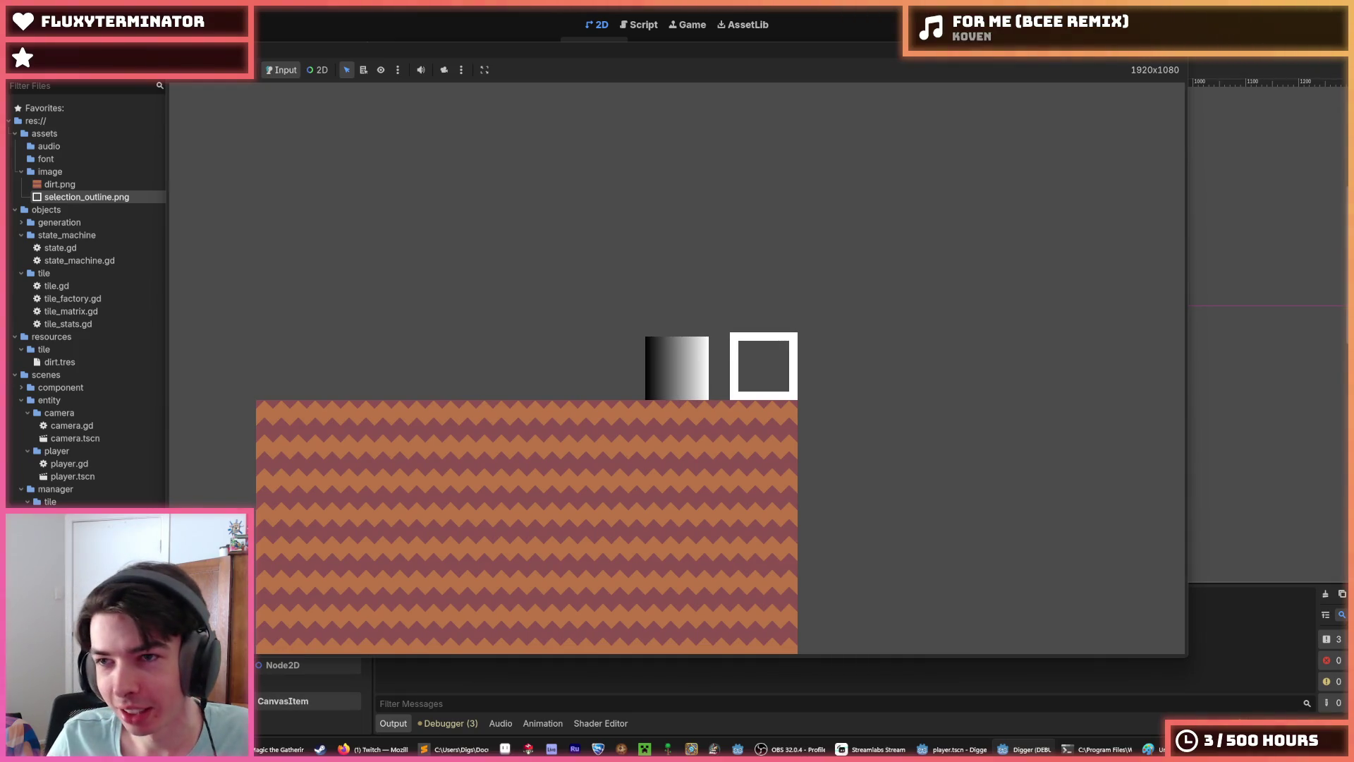
- Save and relaunch the game, dig a sideways tunnel along the top row of dirt, then stop it
key("F8")
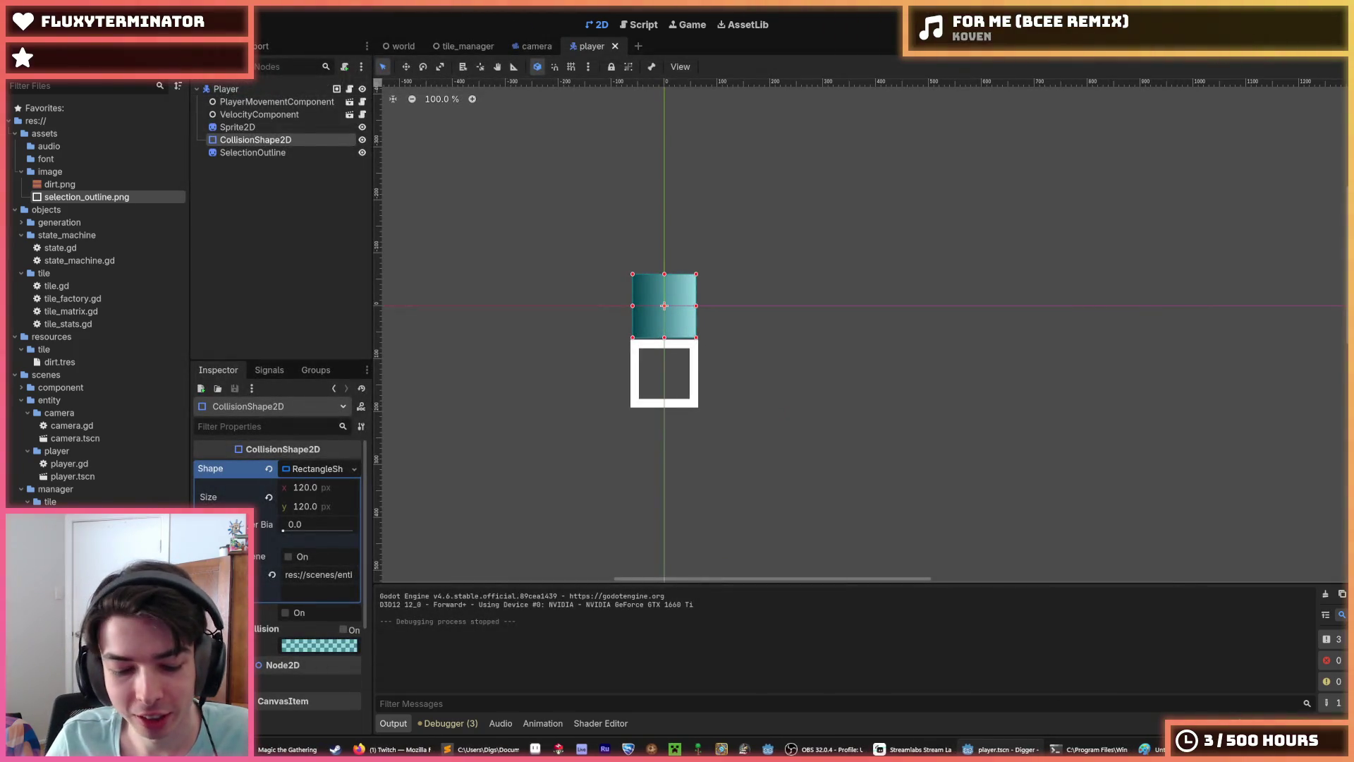
key("ctrl+s")
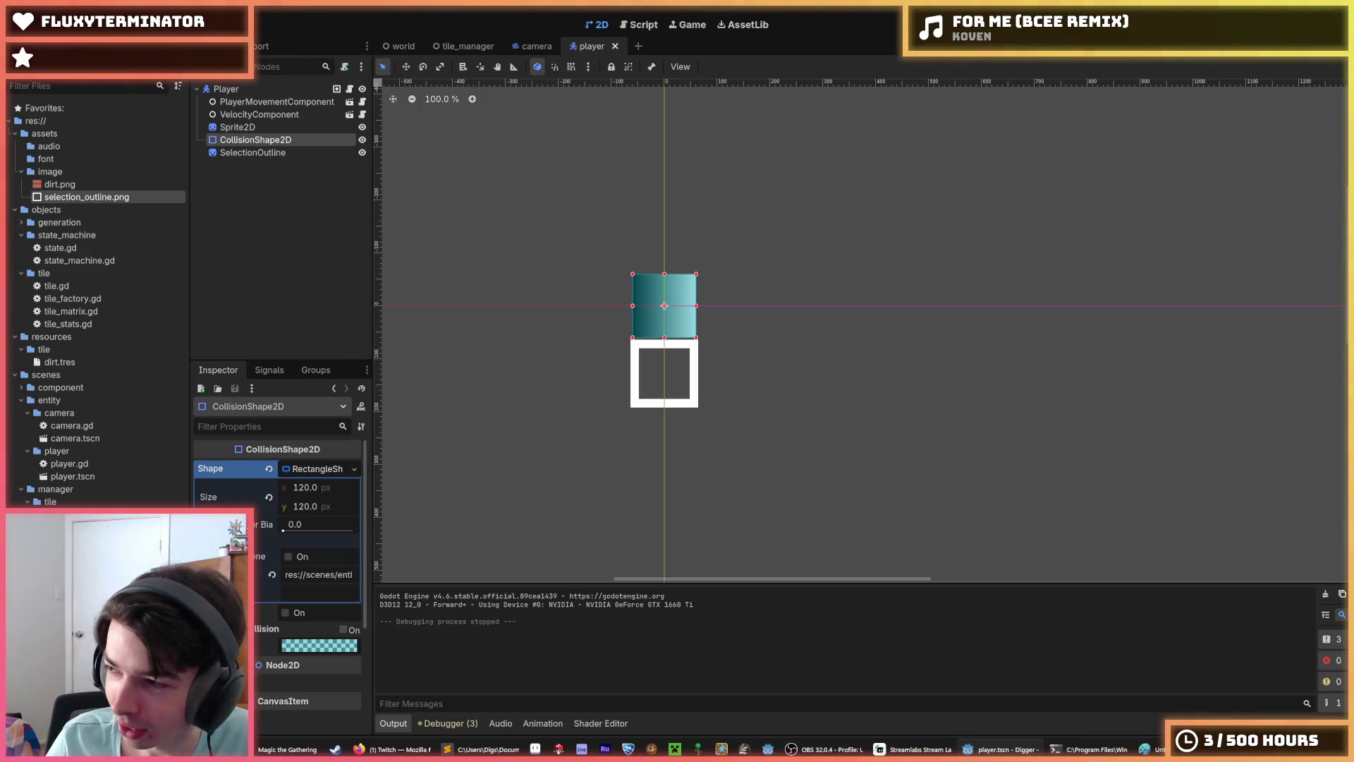
key("F5")
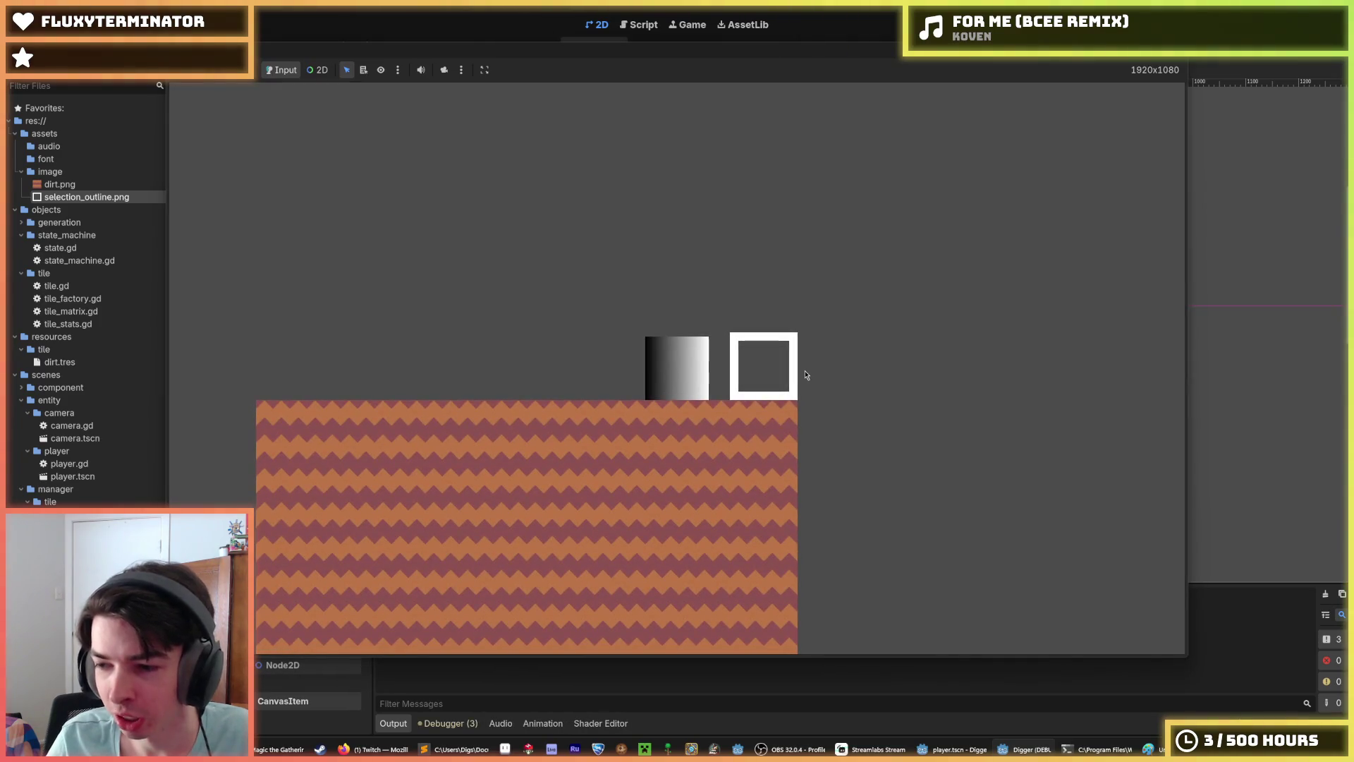
left_click(690, 501)
left_click(634, 501)
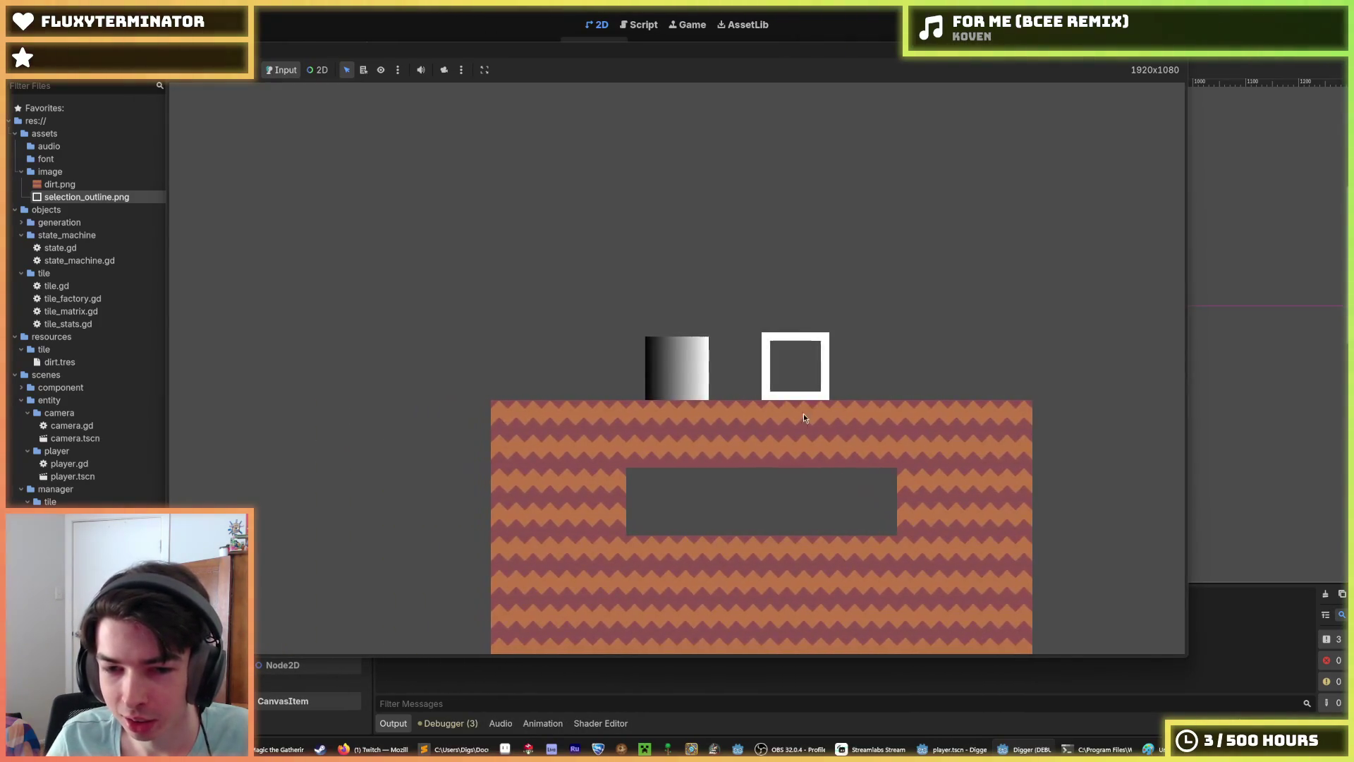
left_click(692, 499)
left_click(699, 499)
left_click(679, 492)
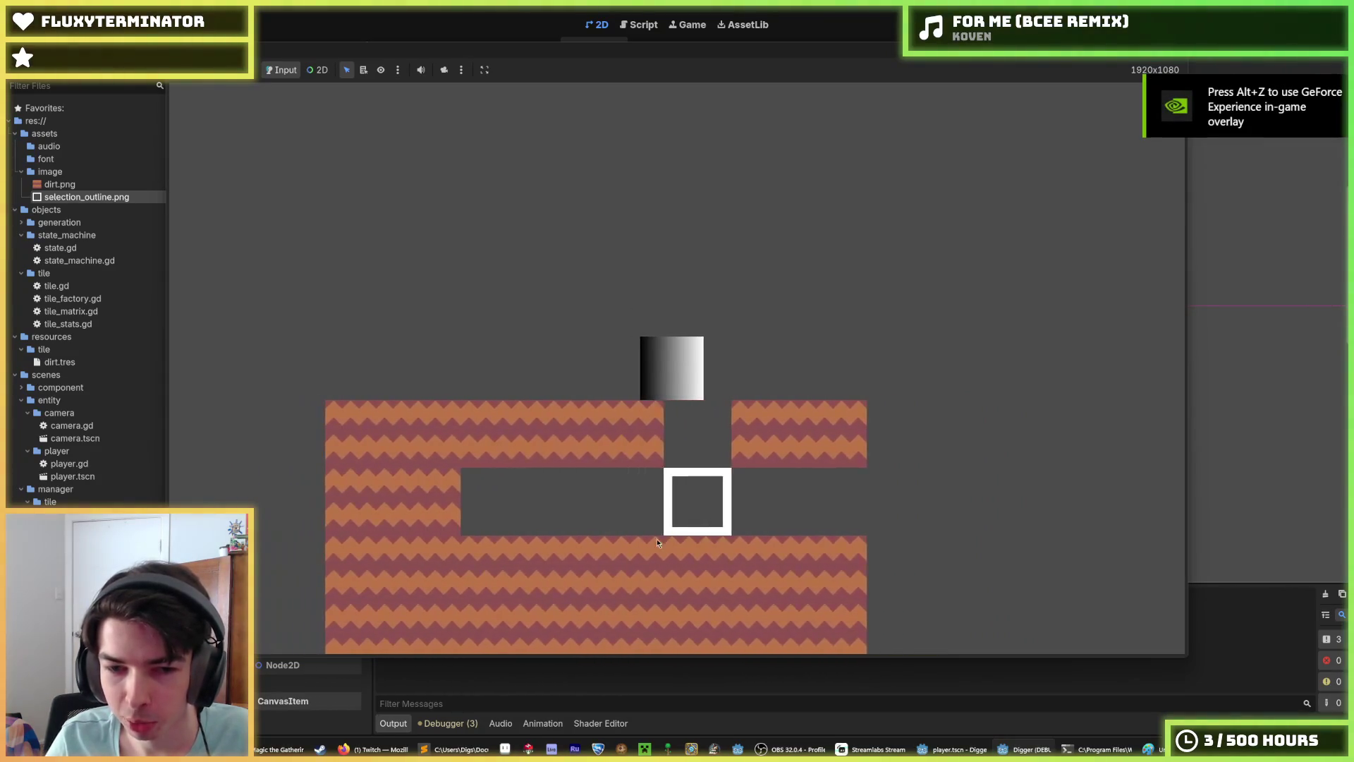
left_click(756, 502)
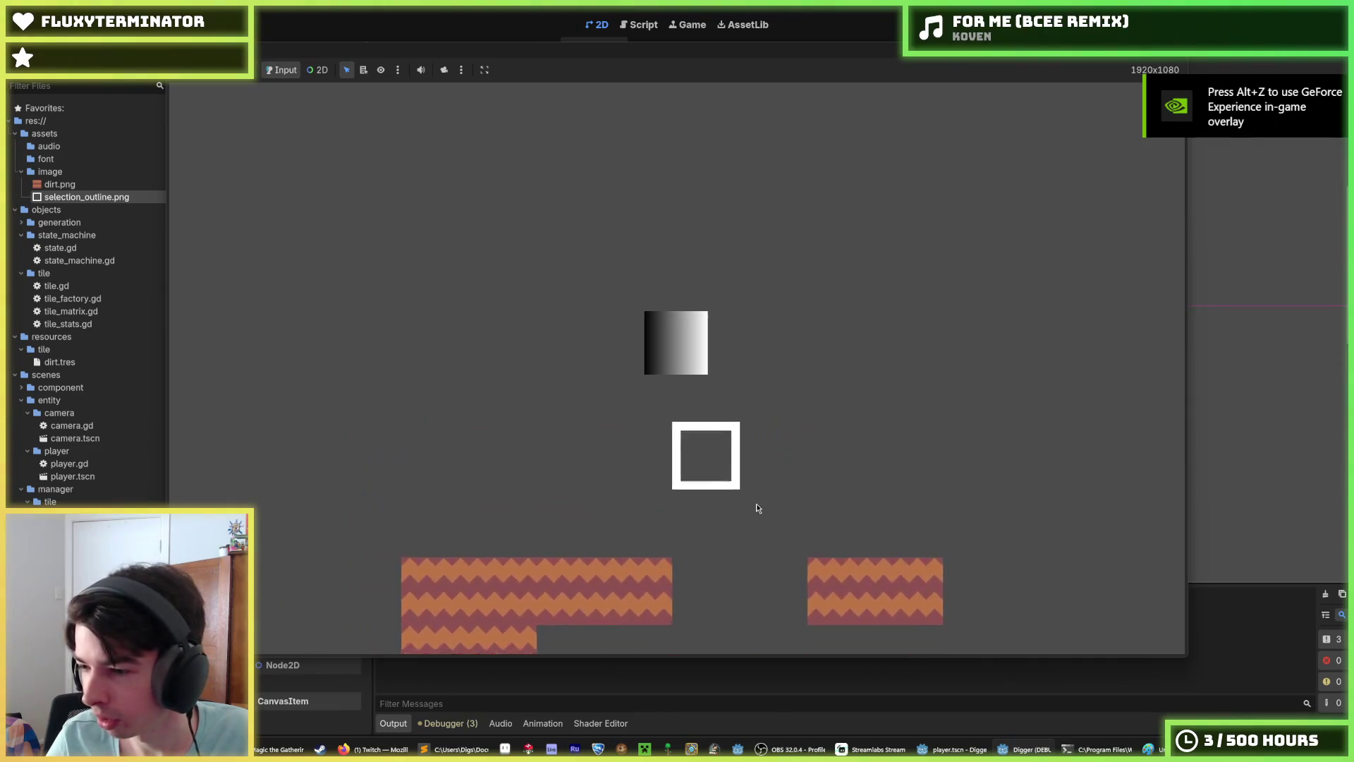
key("F8")
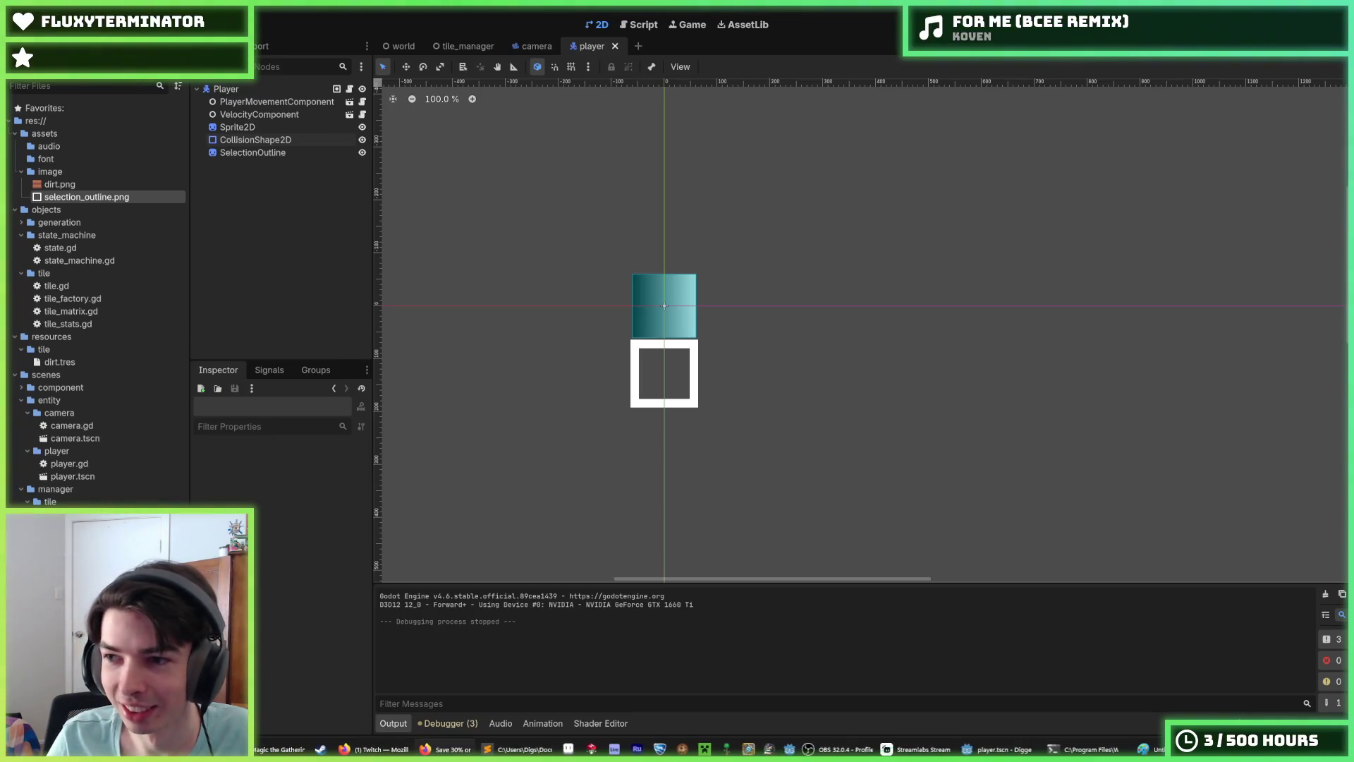
key("alt+Tab")
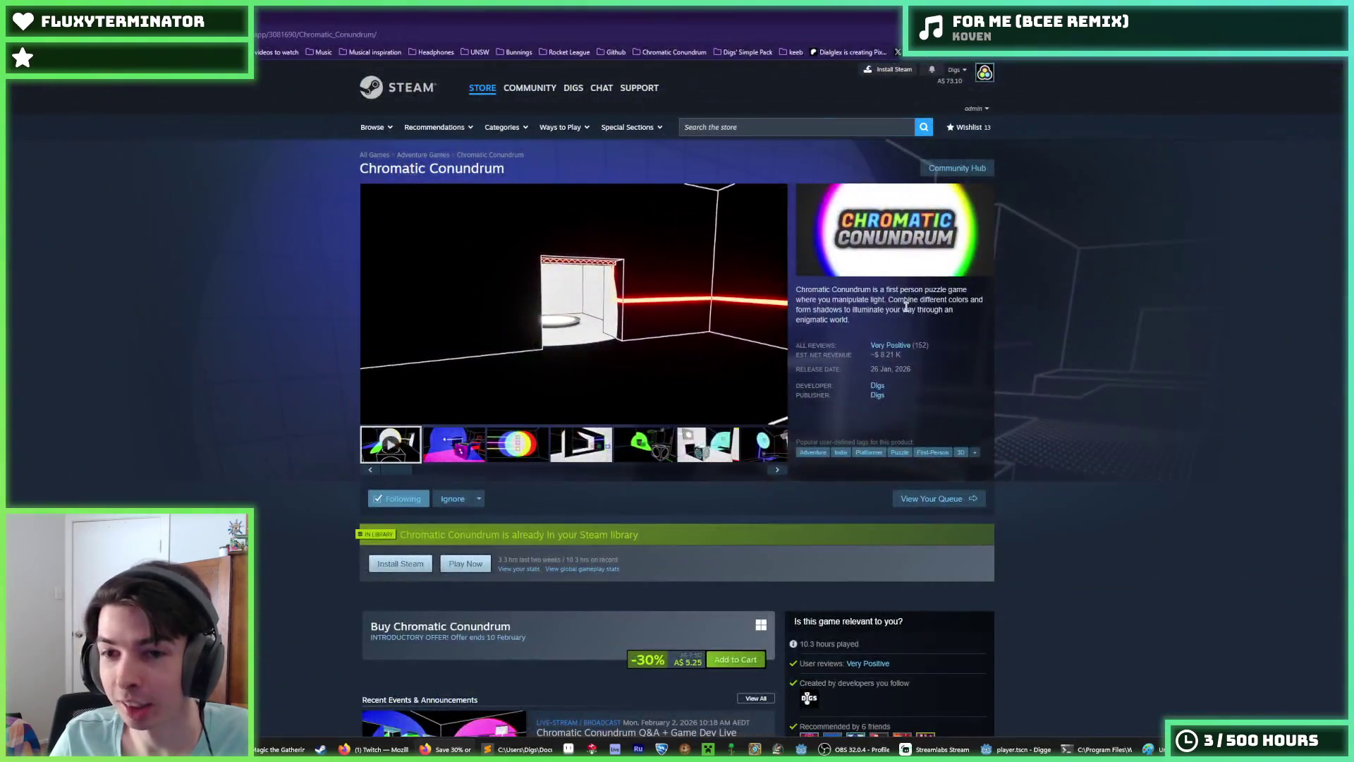
double_click(906, 309)
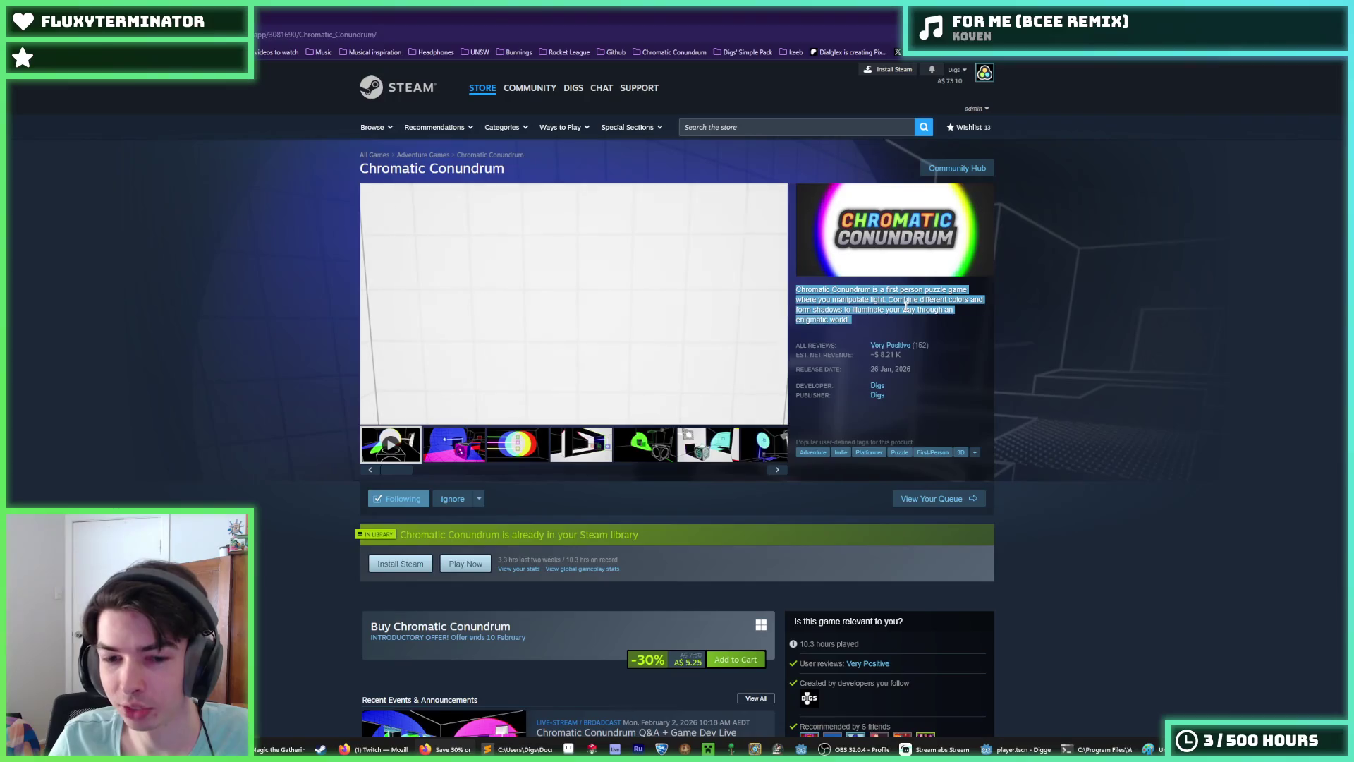
scroll(901, 331, "down", 3)
scroll(897, 353, "up", 3)
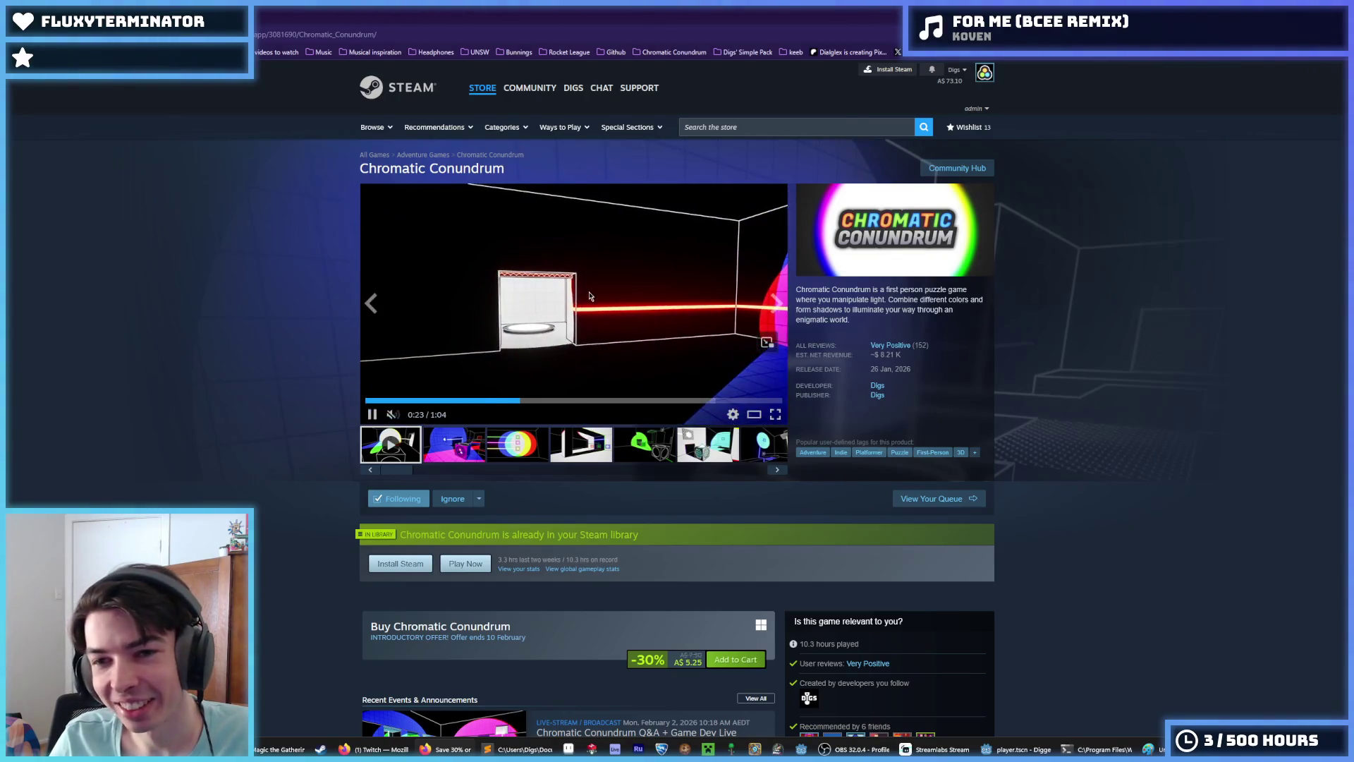
left_click(705, 268)
left_click_drag(505, 168, 390, 165)
left_click(390, 164)
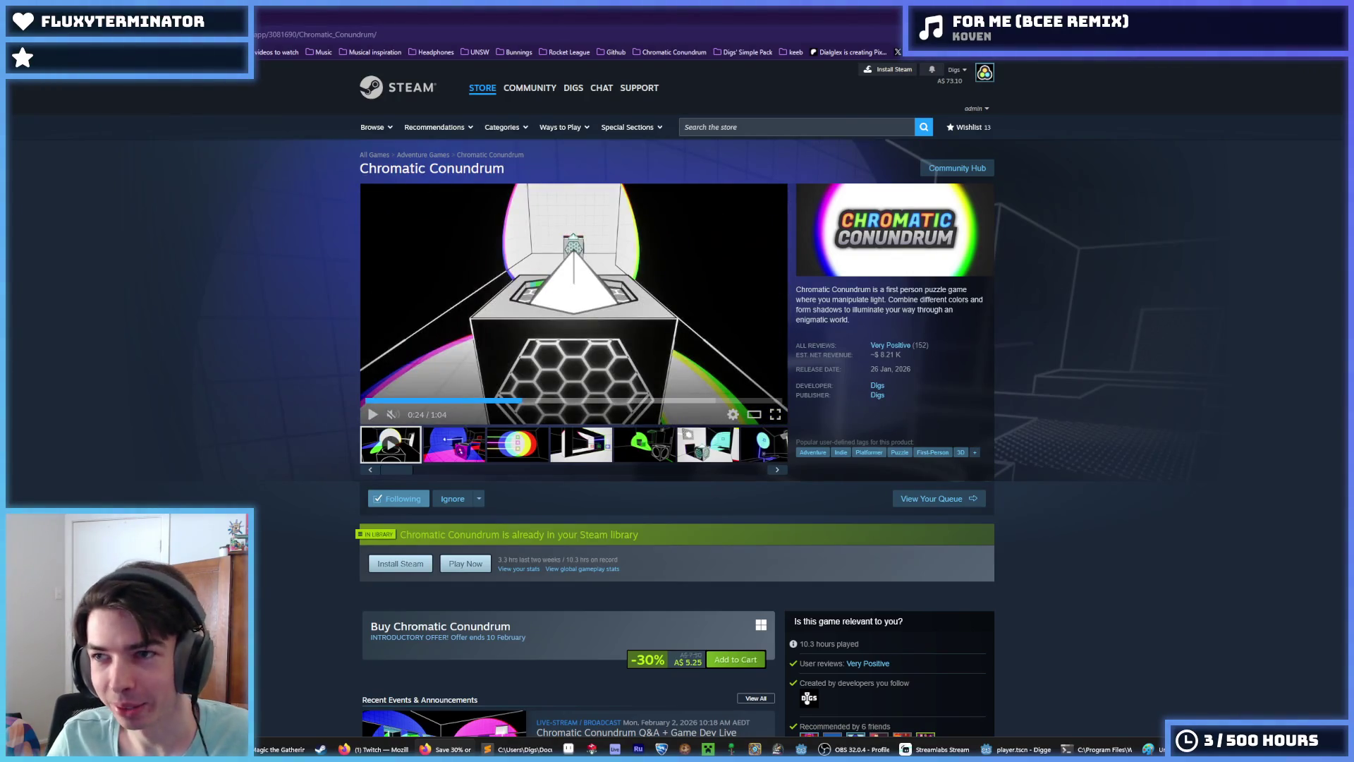
key("alt+Tab")
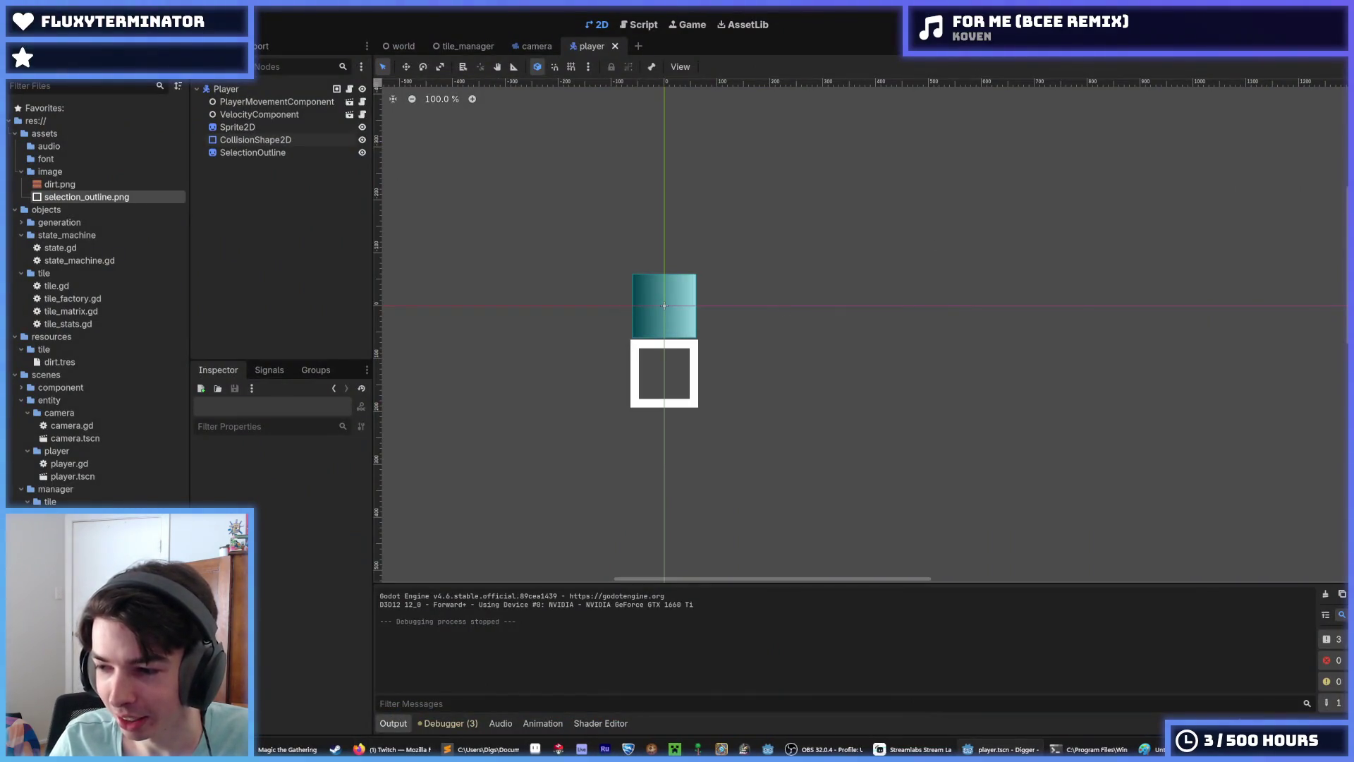
- Switch back from Firefox and run the Digger project with the play button
key("alt+Tab")
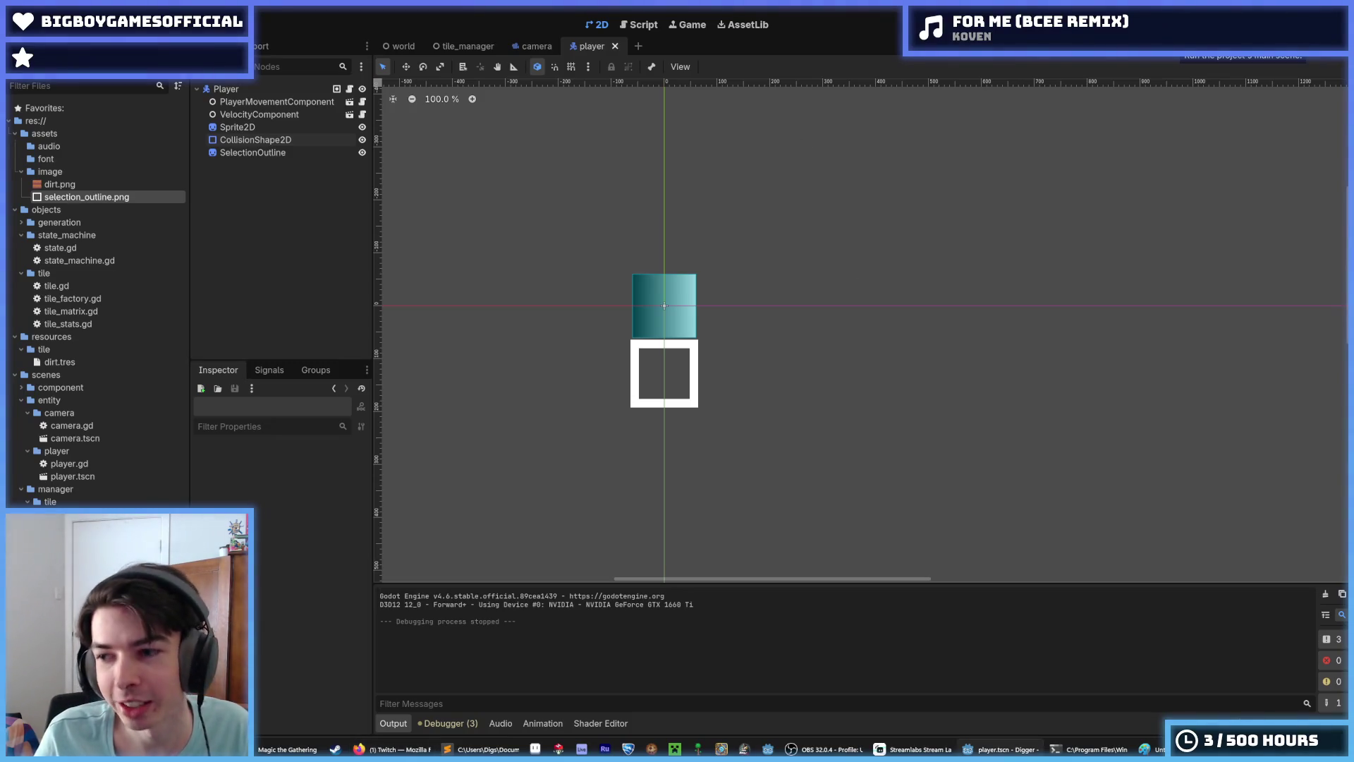
left_click(1192, 32)
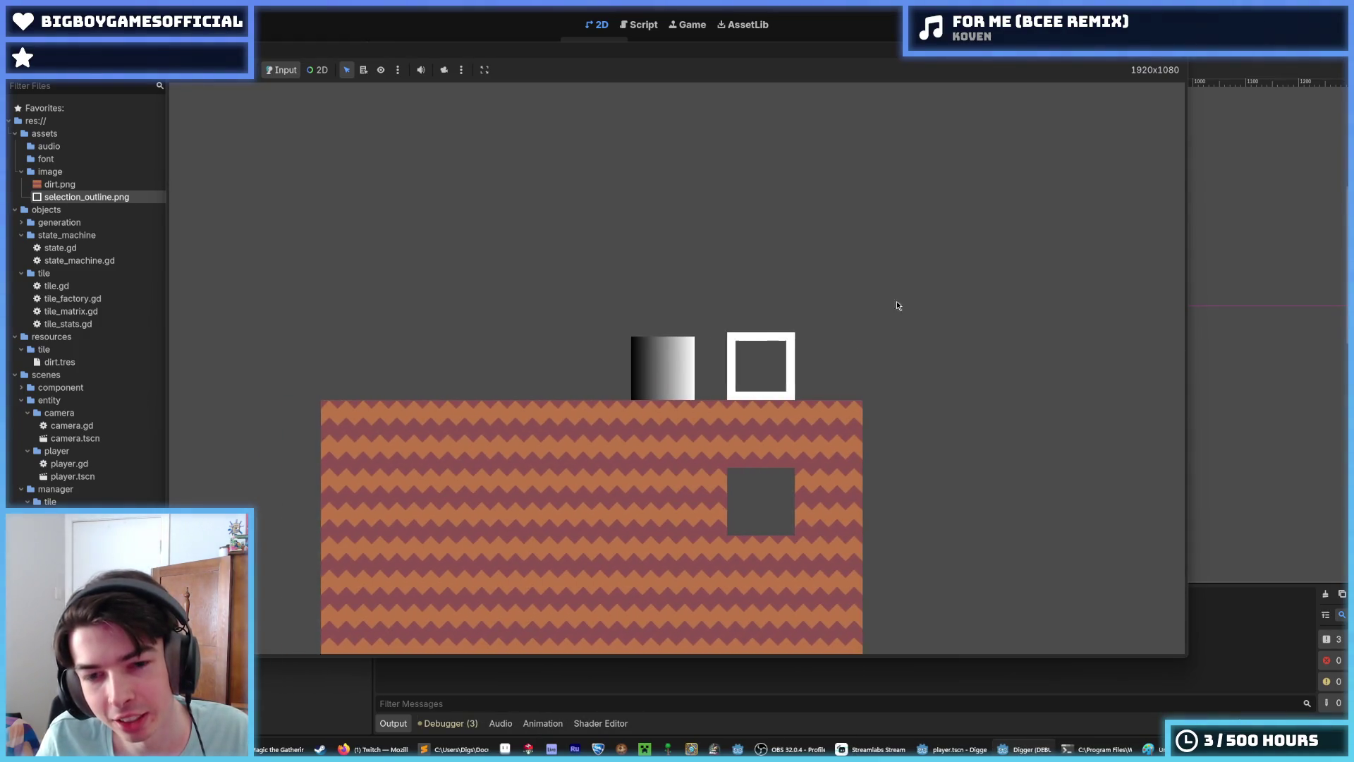
- Dig three tiles around the player, stop the game with F8, and save the player scene
left_click(708, 587)
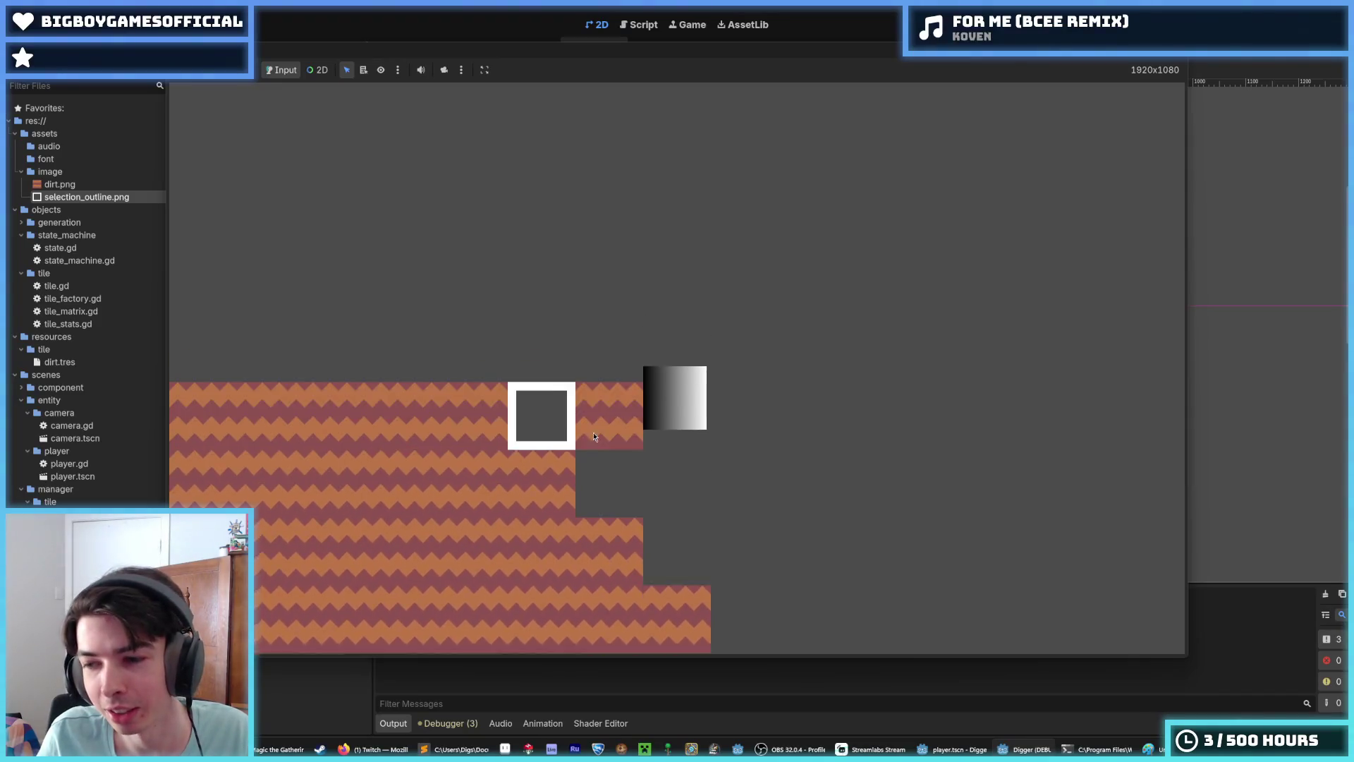
left_click(594, 437)
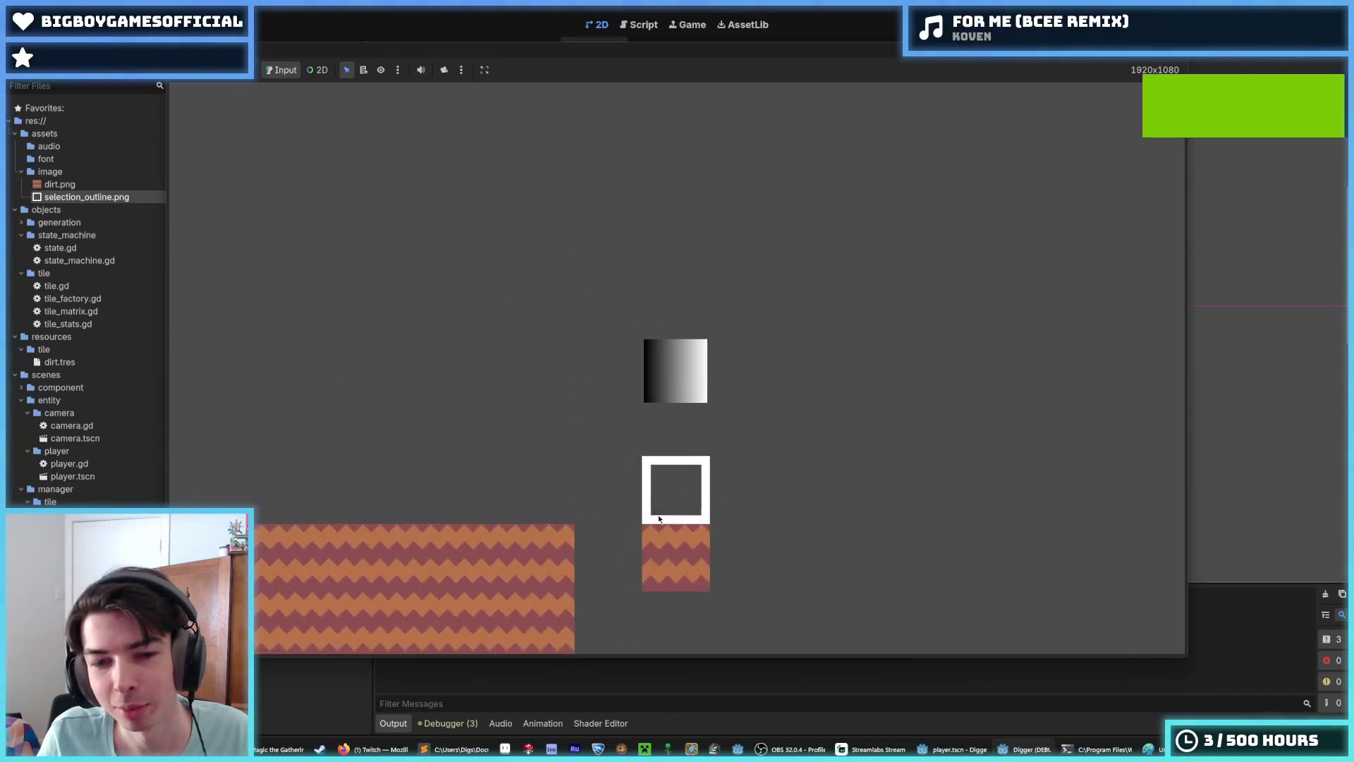
left_click(683, 479)
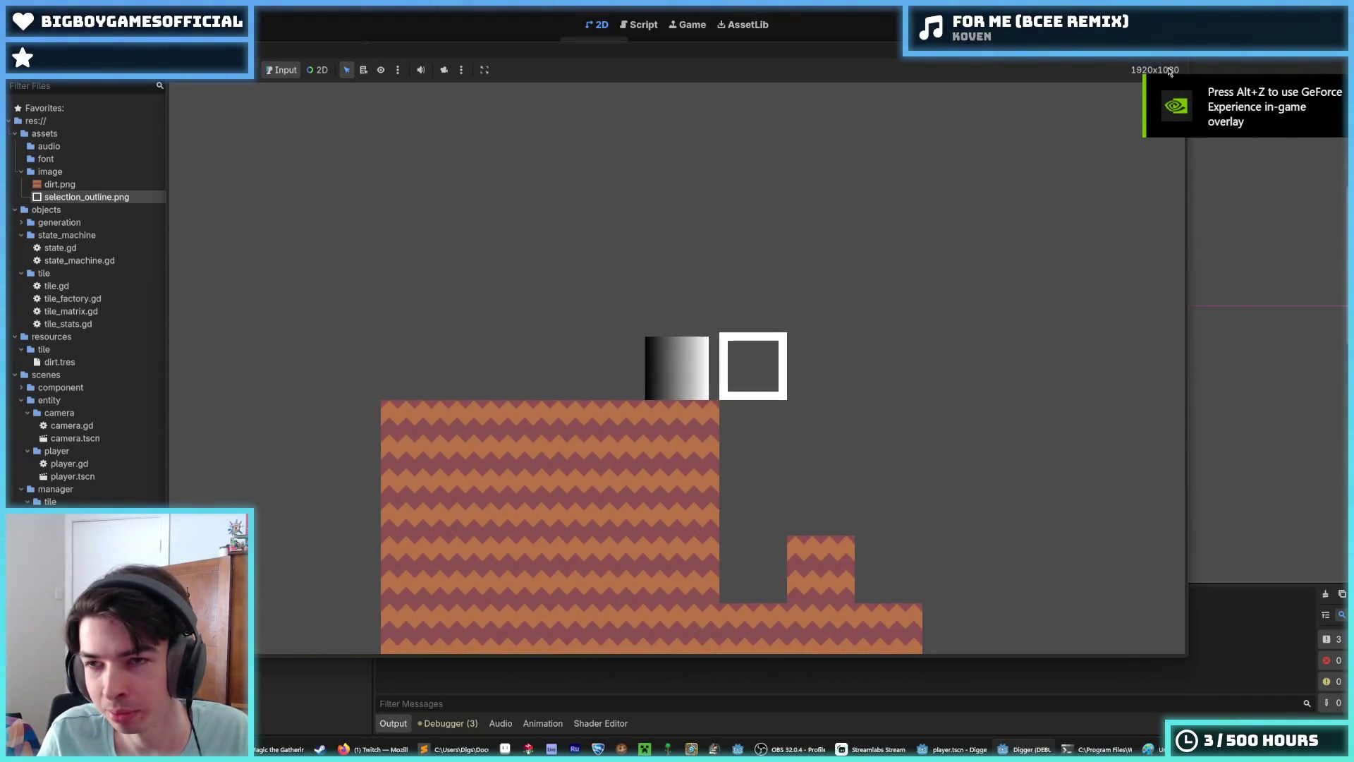
key("F8")
key("ctrl+s")
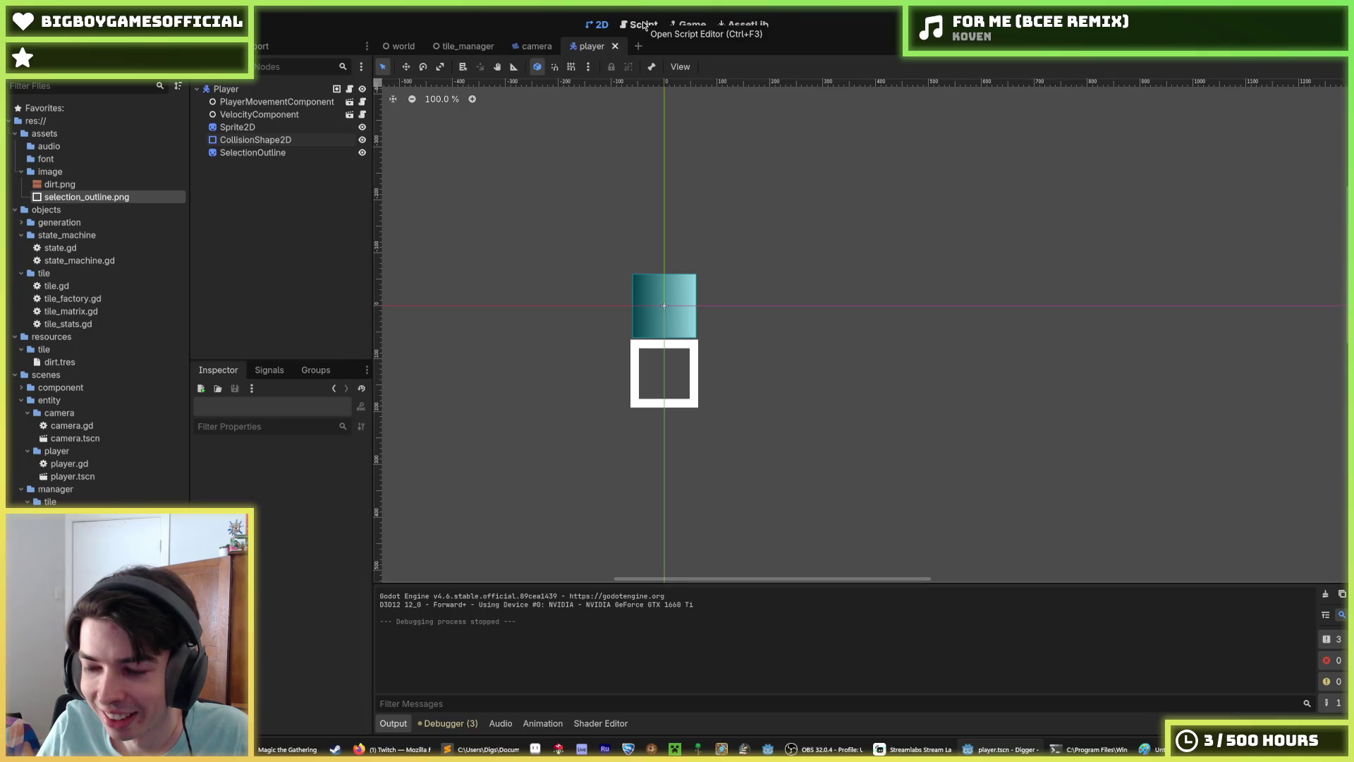
- Open player.gd and put the caret on the destroy-action check at line 19
left_click(643, 25)
left_click(800, 310)
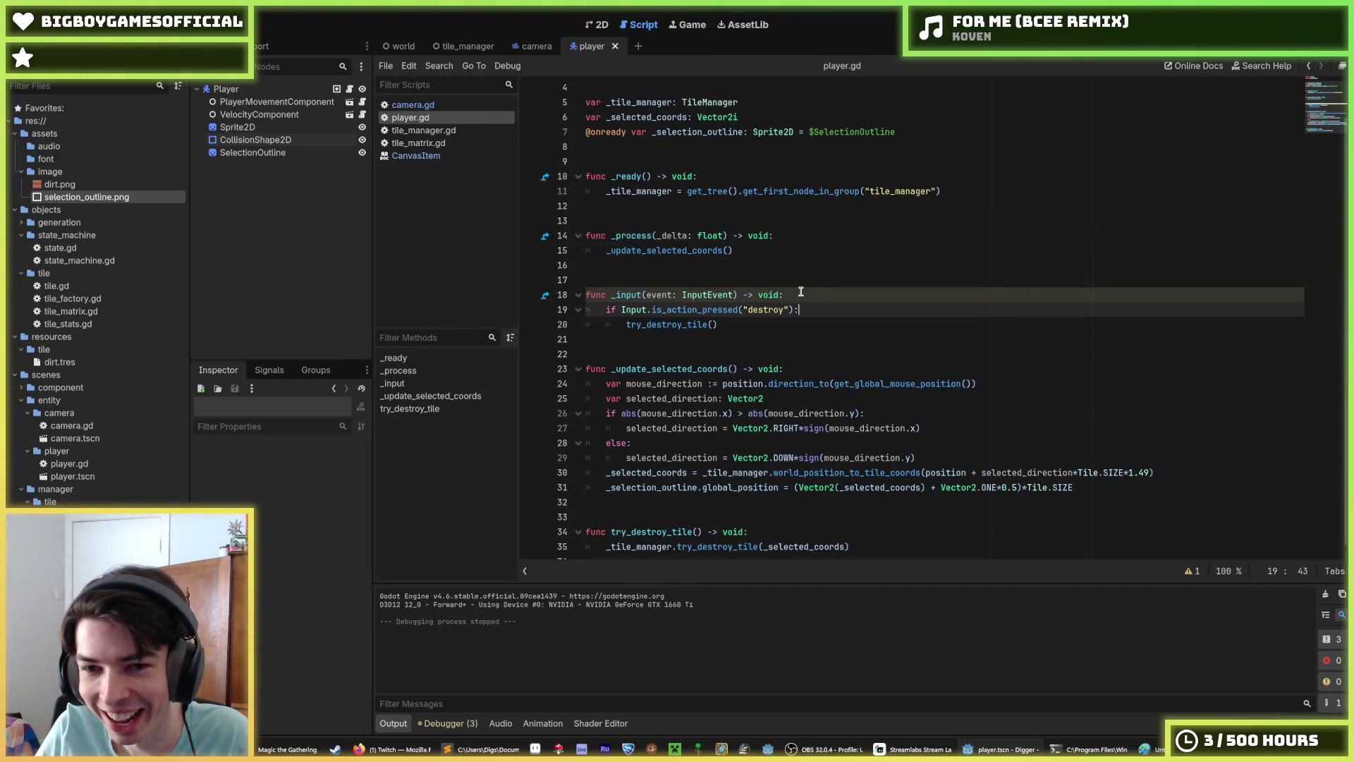
left_click(801, 293)
left_click(816, 311)
left_click(812, 292)
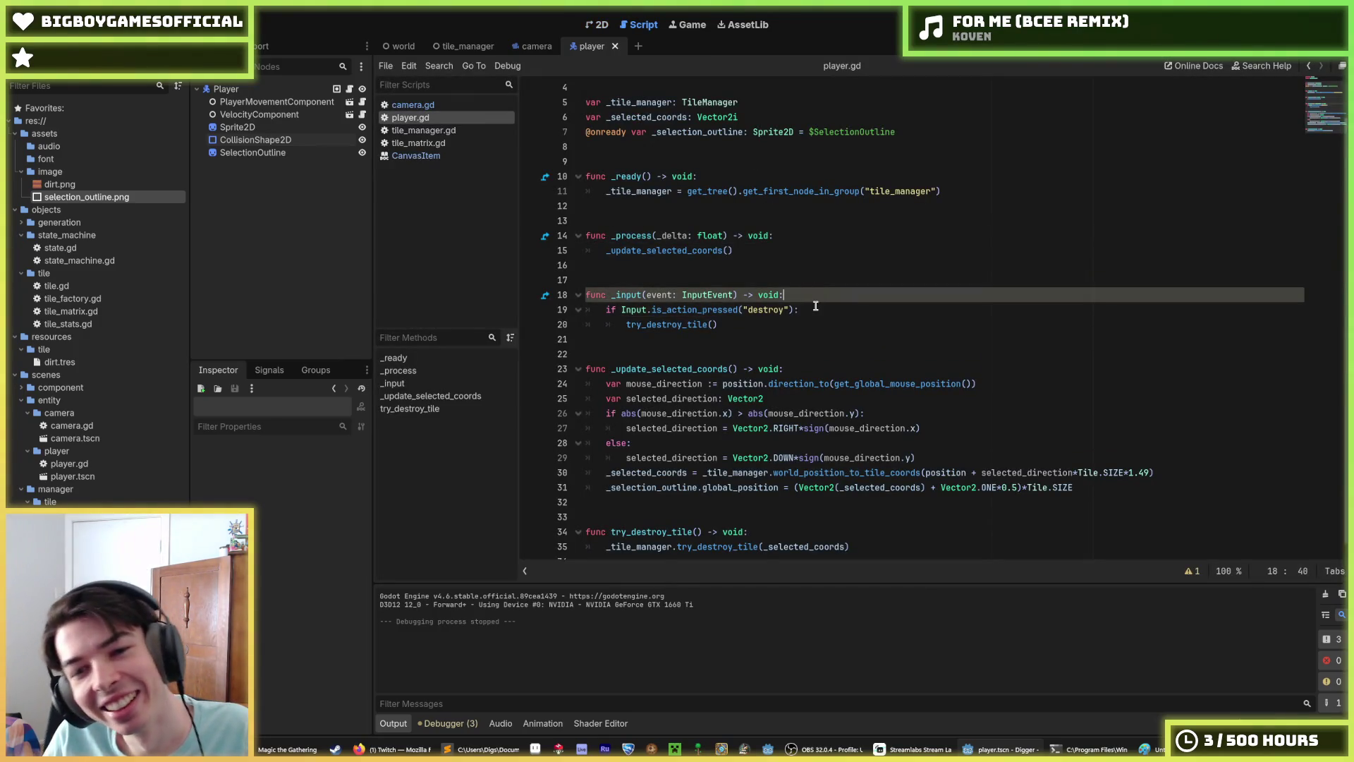
left_click(815, 308)
left_click(798, 297)
left_click(804, 308)
left_click(809, 299)
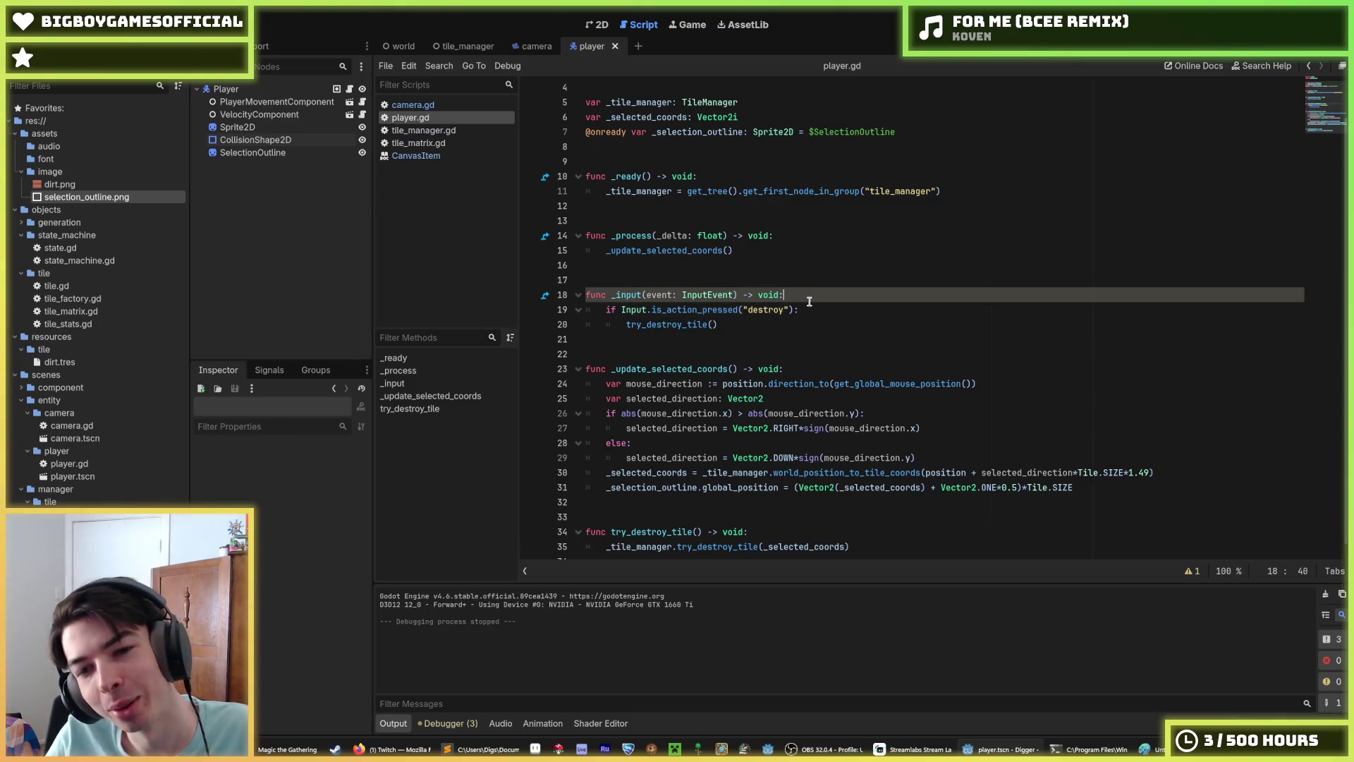
left_click(812, 314)
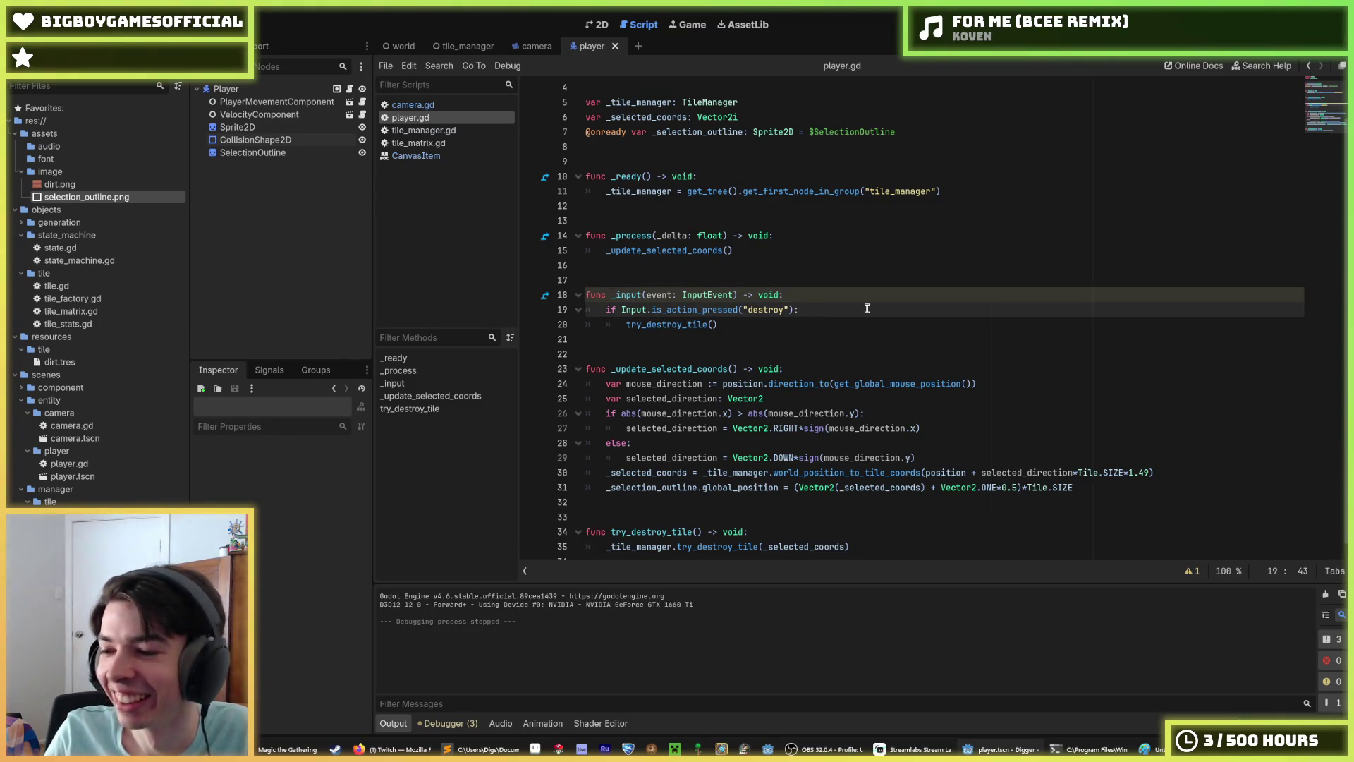
left_click(780, 295)
left_click(825, 310)
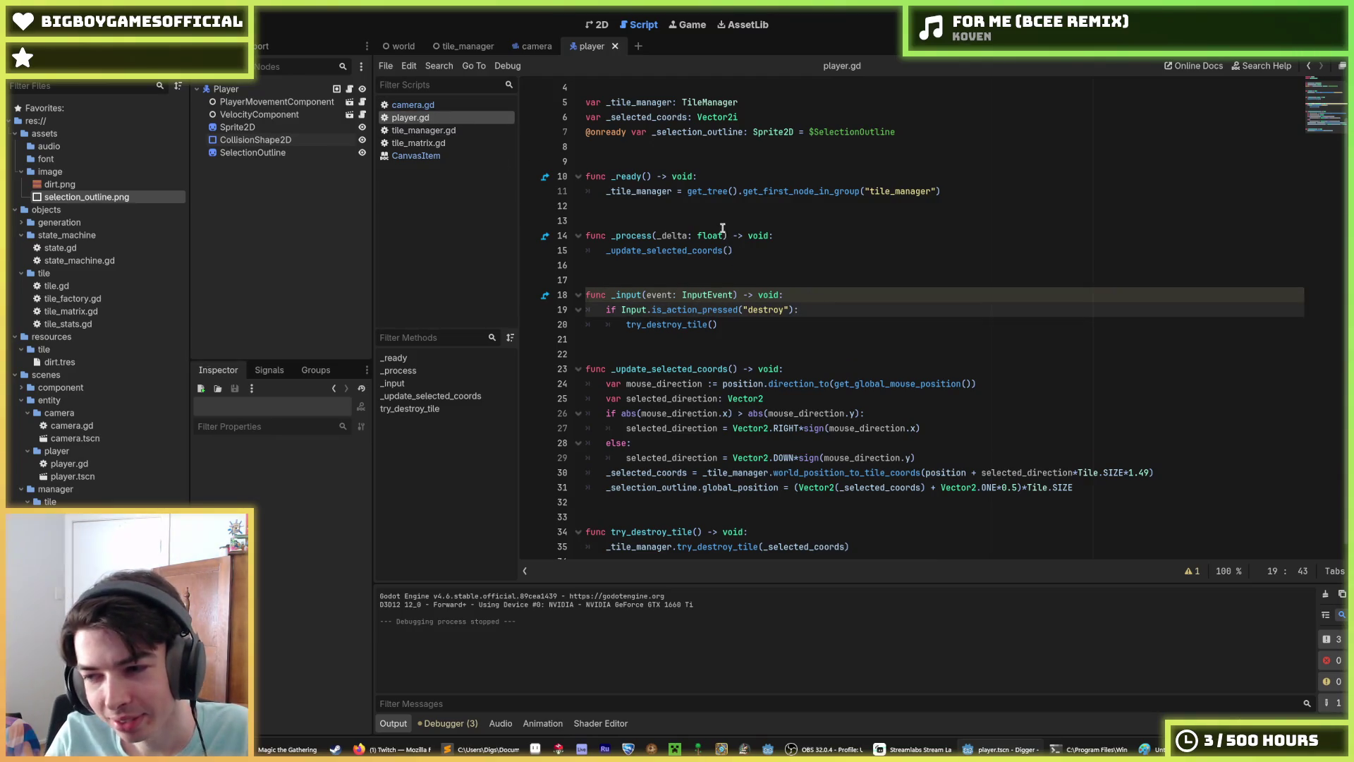
- Step between the _input header on line 18 and line 19 to review the destroy handling
key("Up")
key("Down")
key("Up")
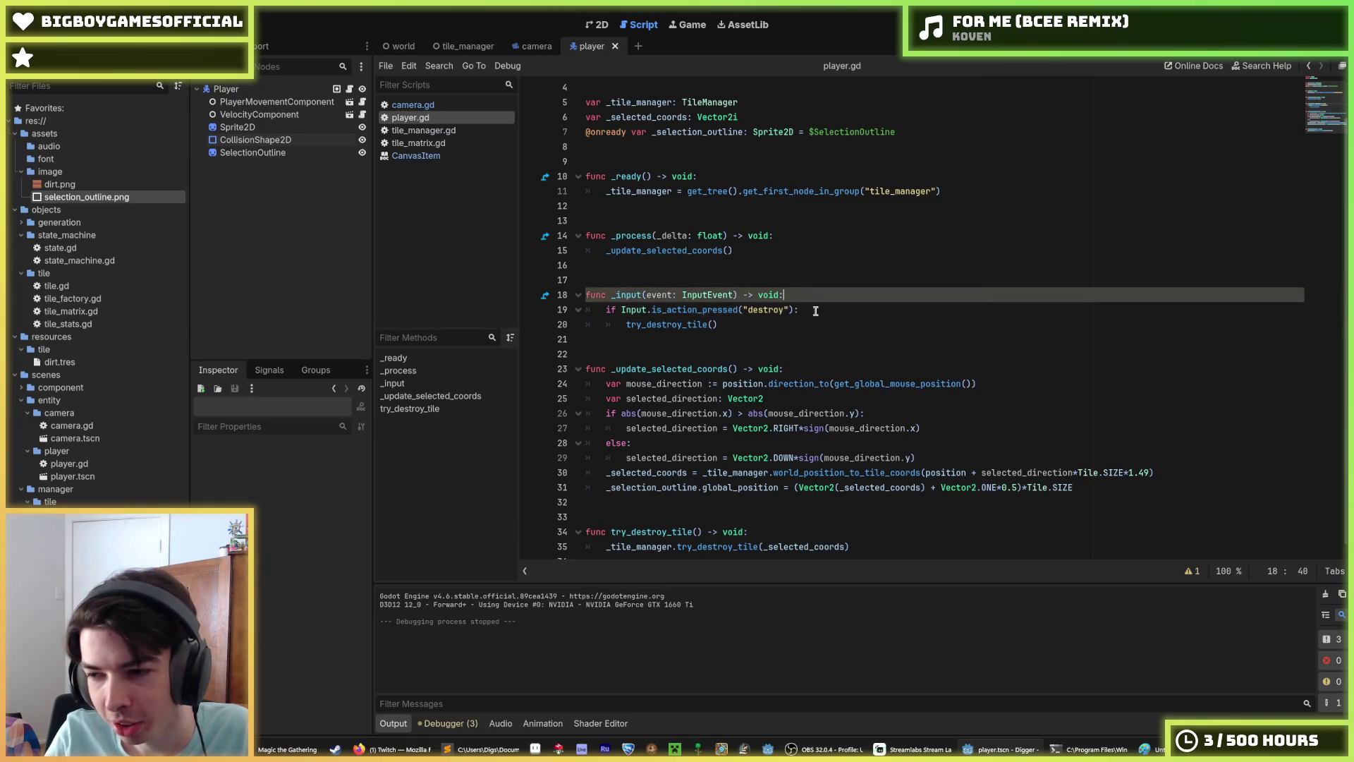
key("Down")
key("Up")
key("Down")
key("Up")
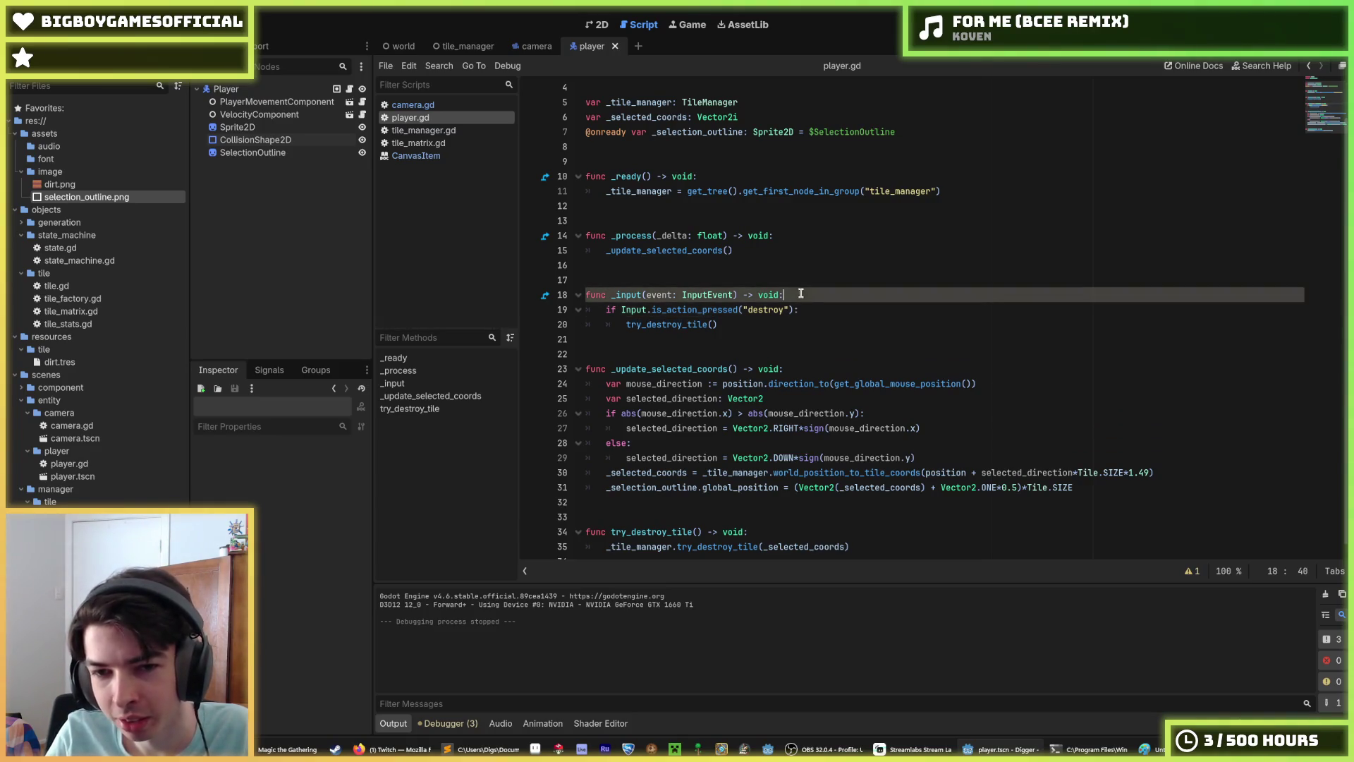
key("Down")
key("Up")
key("Down")
key("Up")
key("Down")
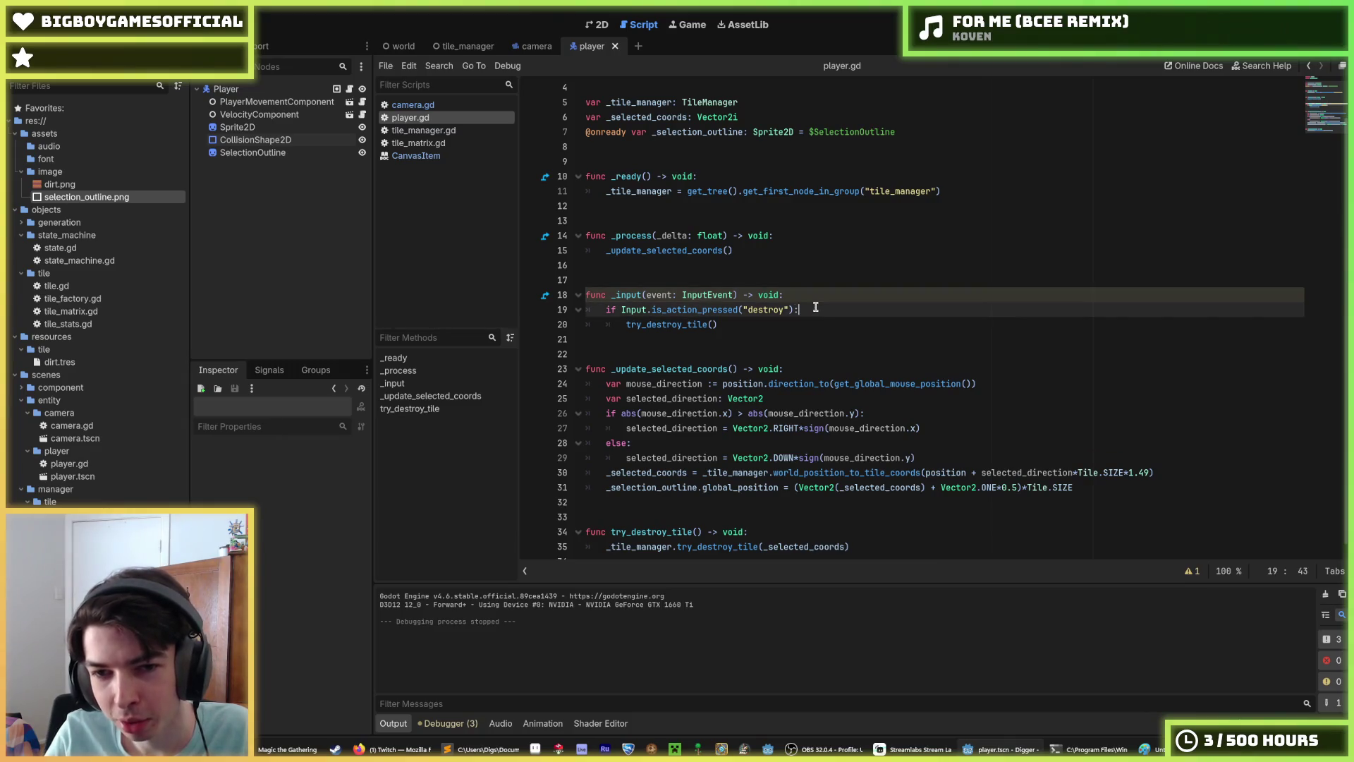
key("Up")
key("Down")
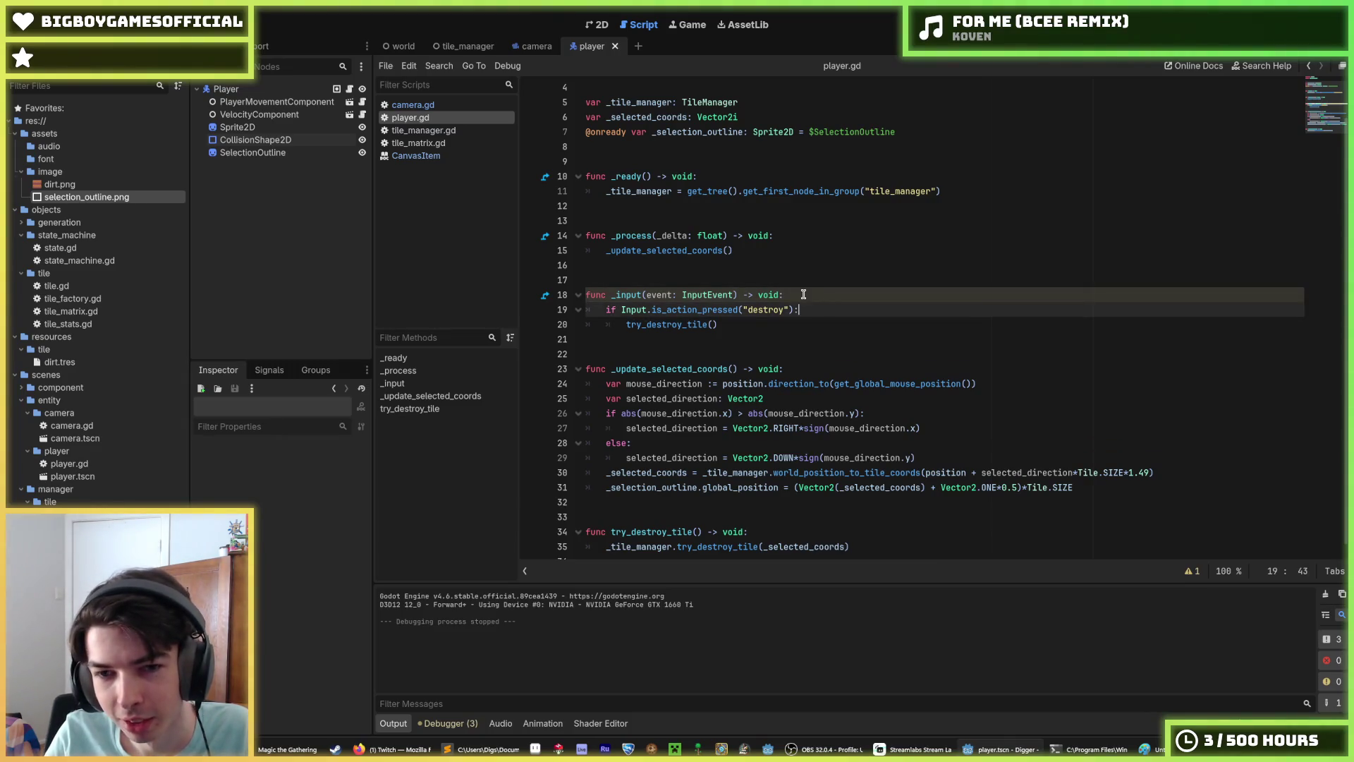
key("Up")
key("Down")
key("Up")
key("Down")
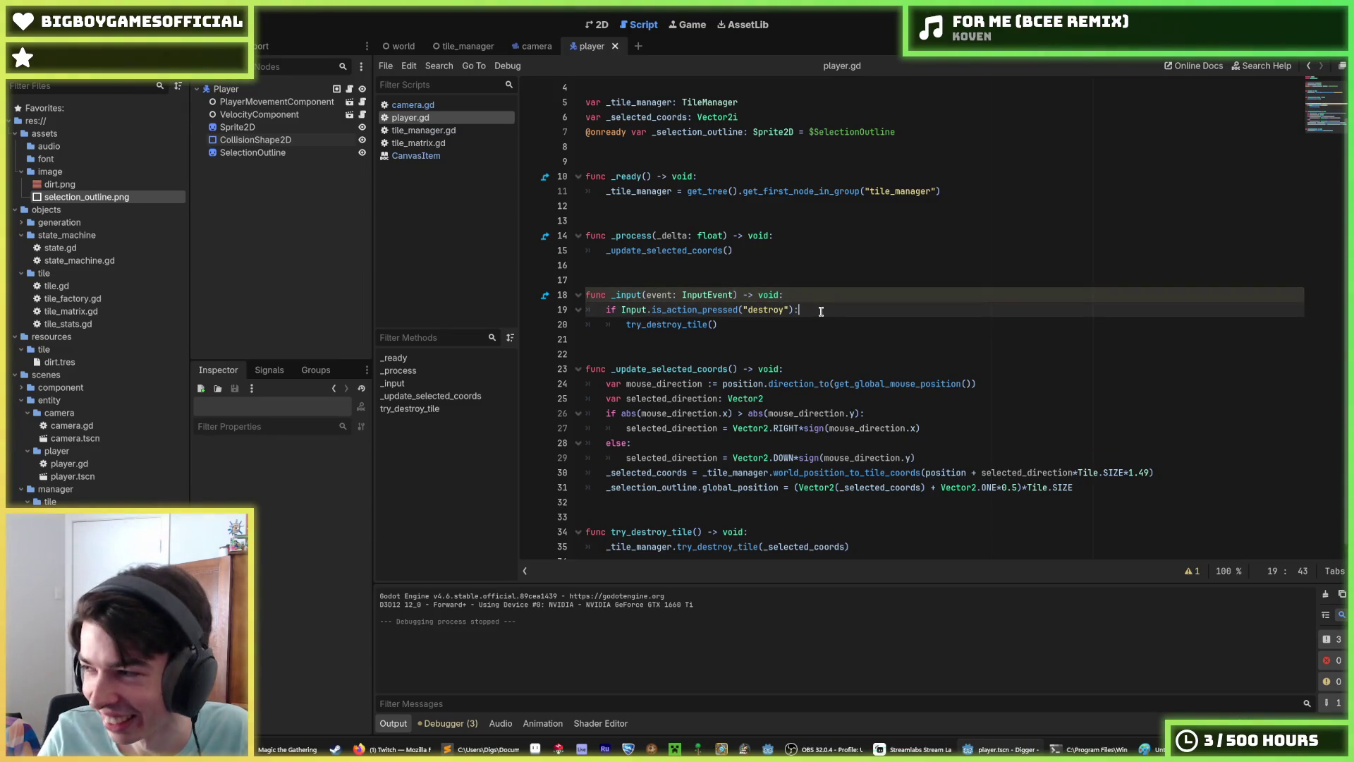
left_click(807, 295)
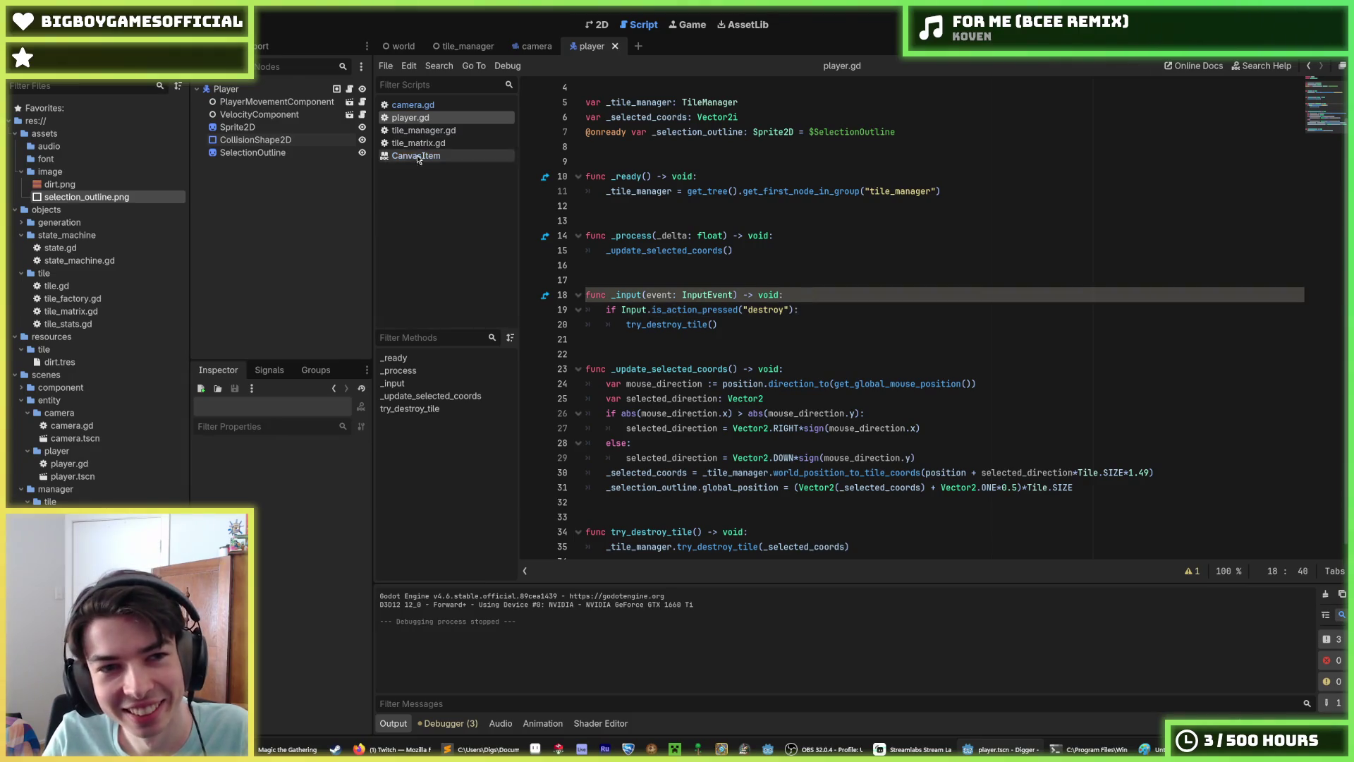
- Bring the player scene back in the 2D view and select its Player root node
left_click(539, 47)
left_click(597, 24)
left_click(605, 45)
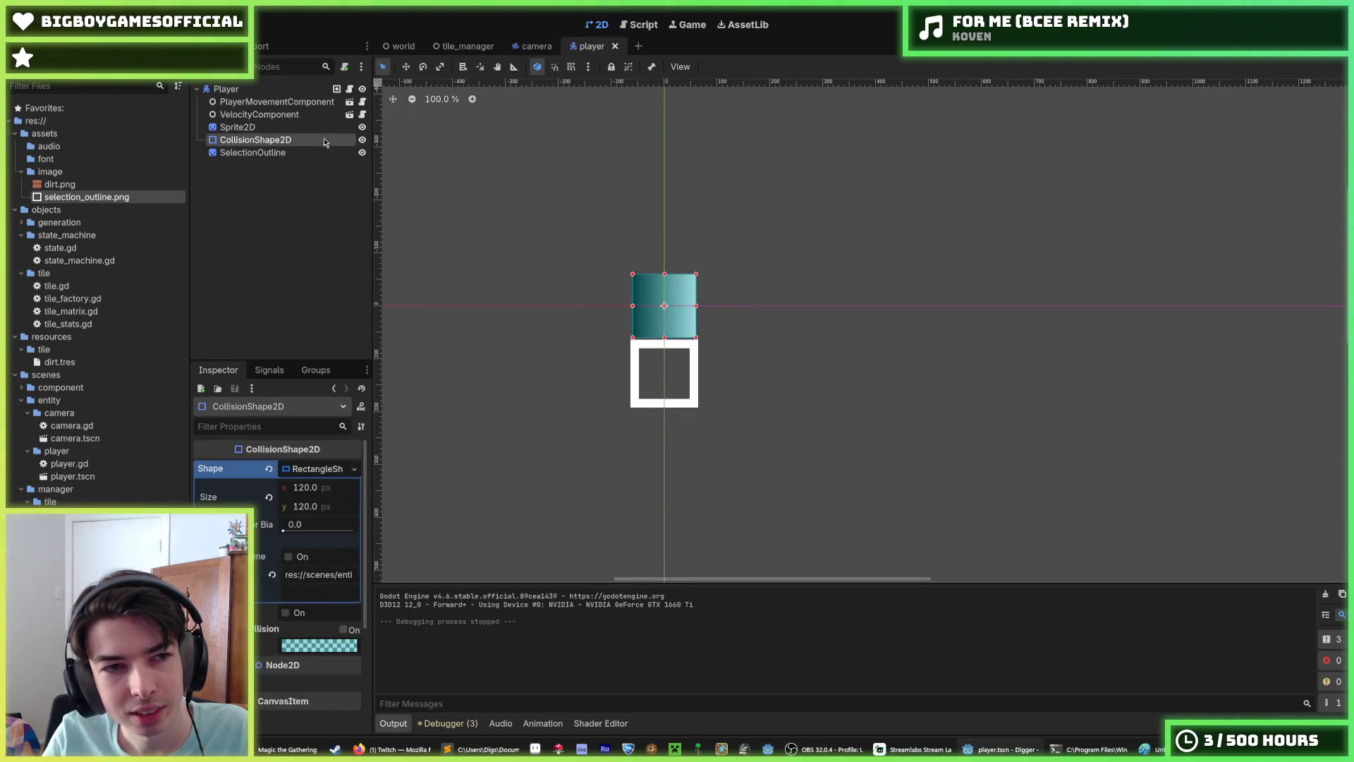
left_click(275, 89)
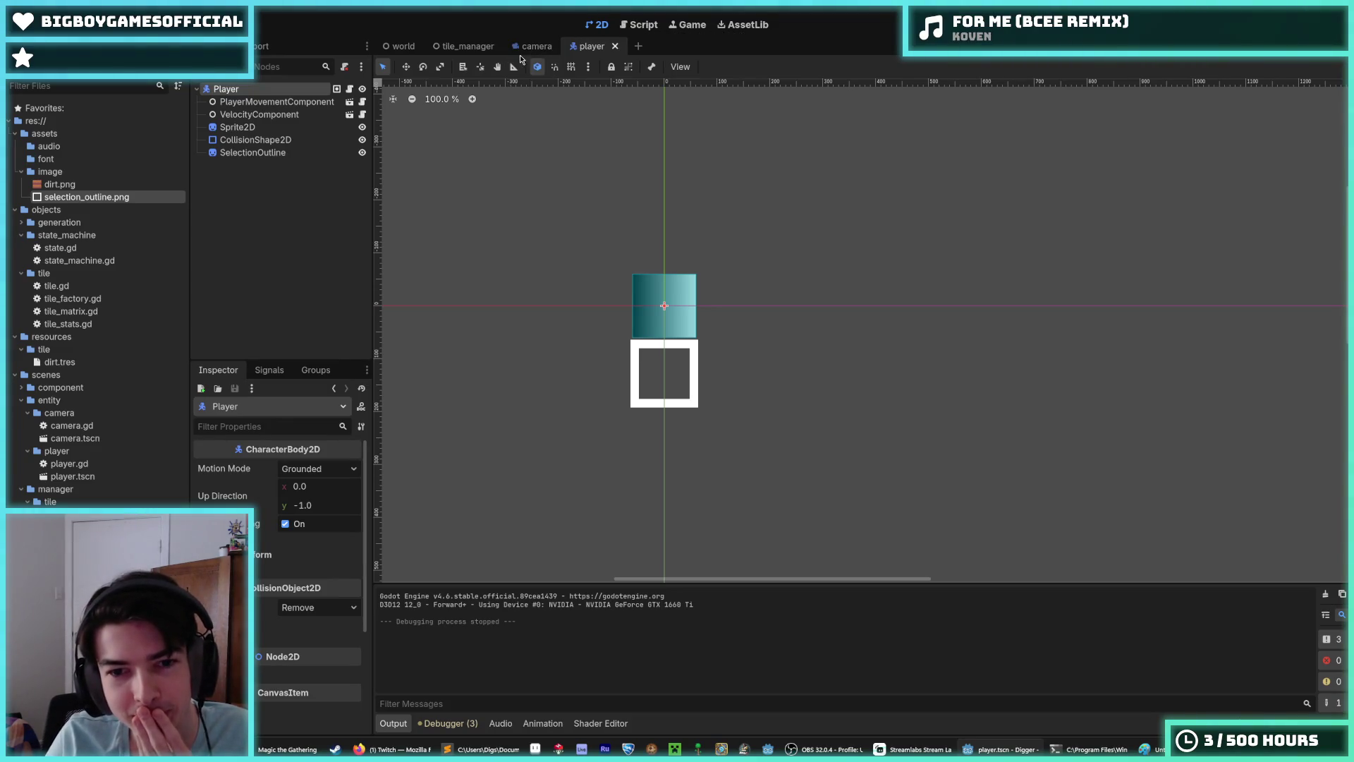
- Check the PlayerMovementComponent node, then open the Player's script from its script icon
left_click(272, 101)
left_click(265, 89)
left_click(272, 101)
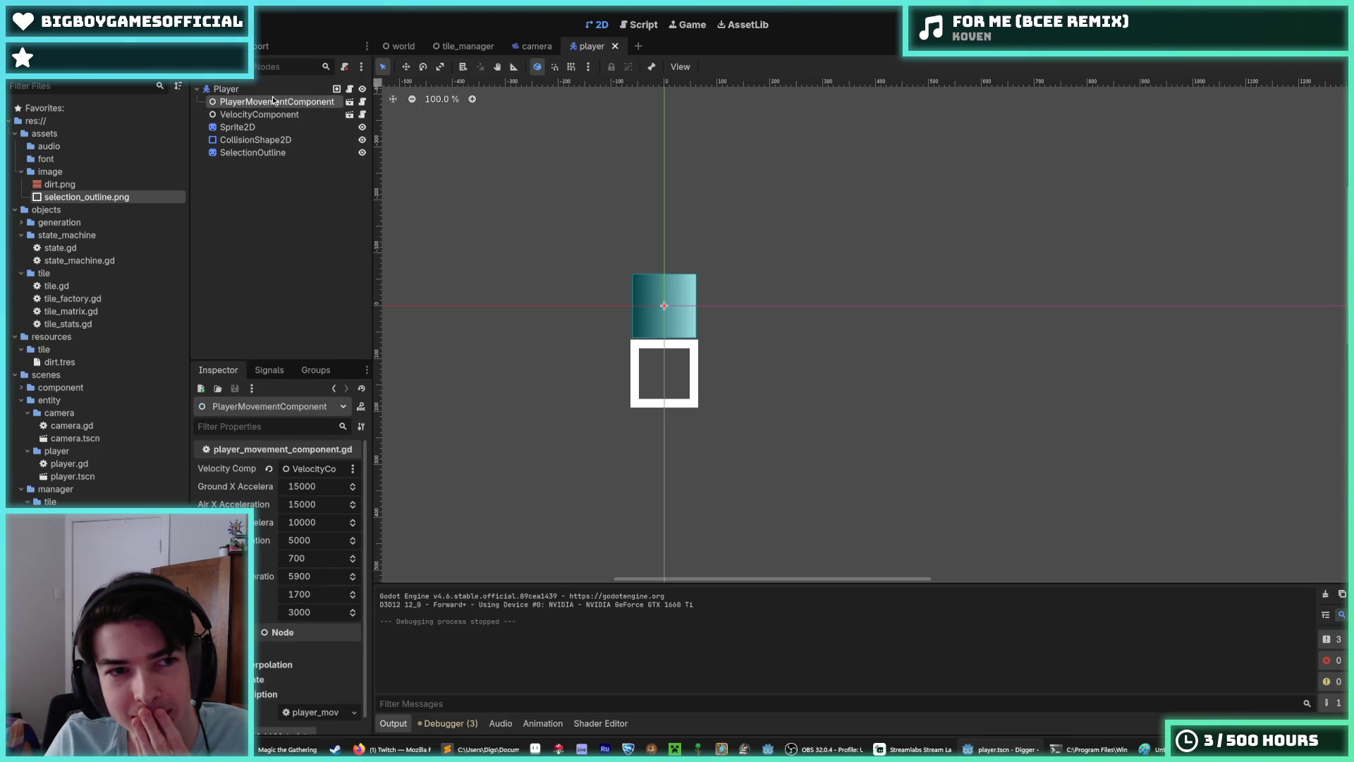
left_click(350, 89)
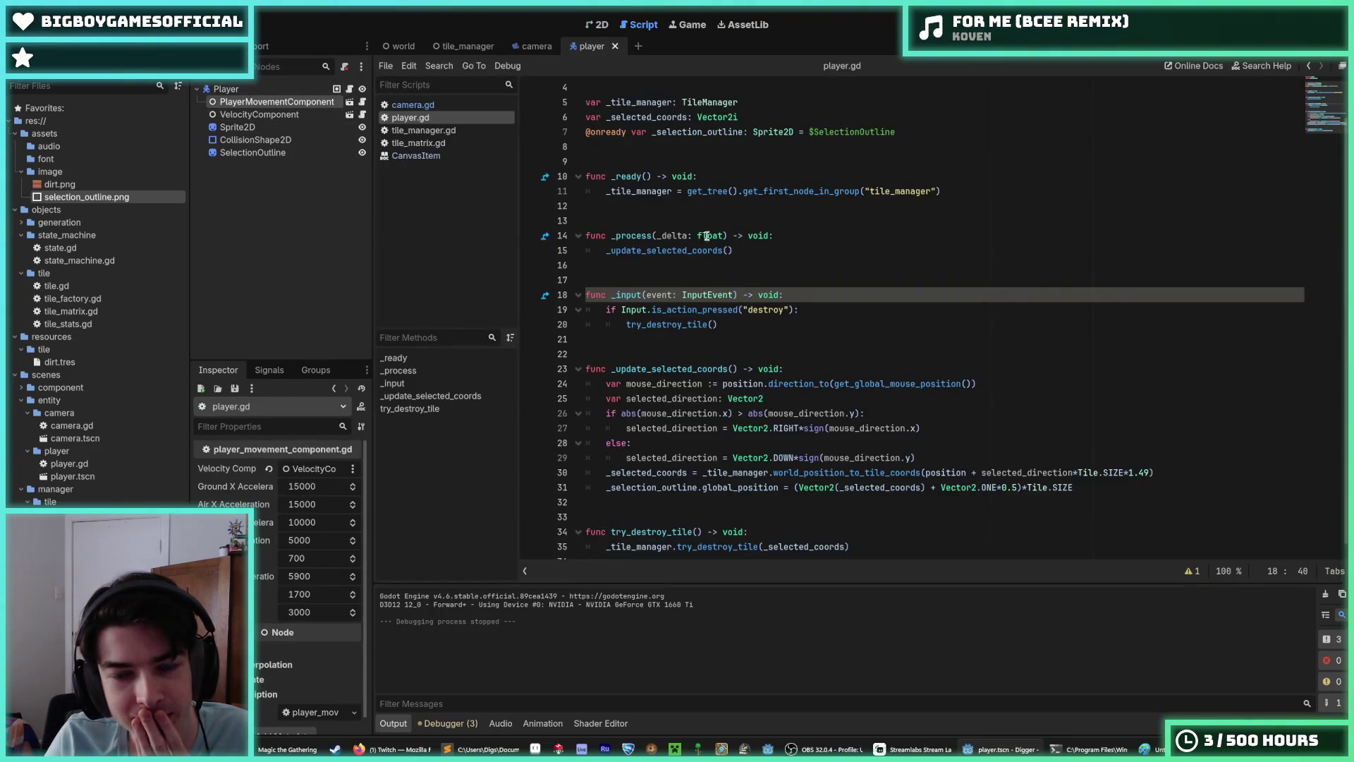
scroll(701, 232, "down", 1)
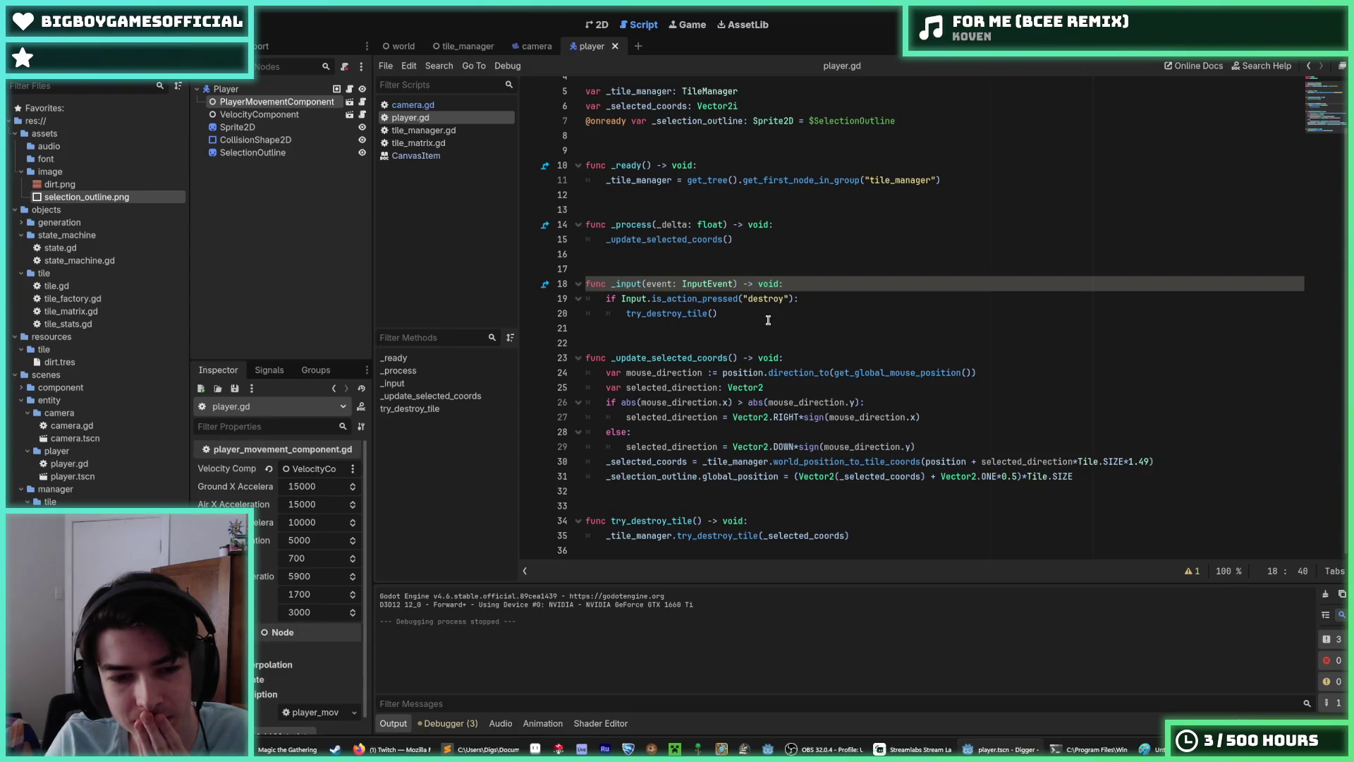
- Examine the line 30 _selected_coords calculation and select its world_position_to_tile_coords call
left_click(950, 450)
left_click(1169, 459)
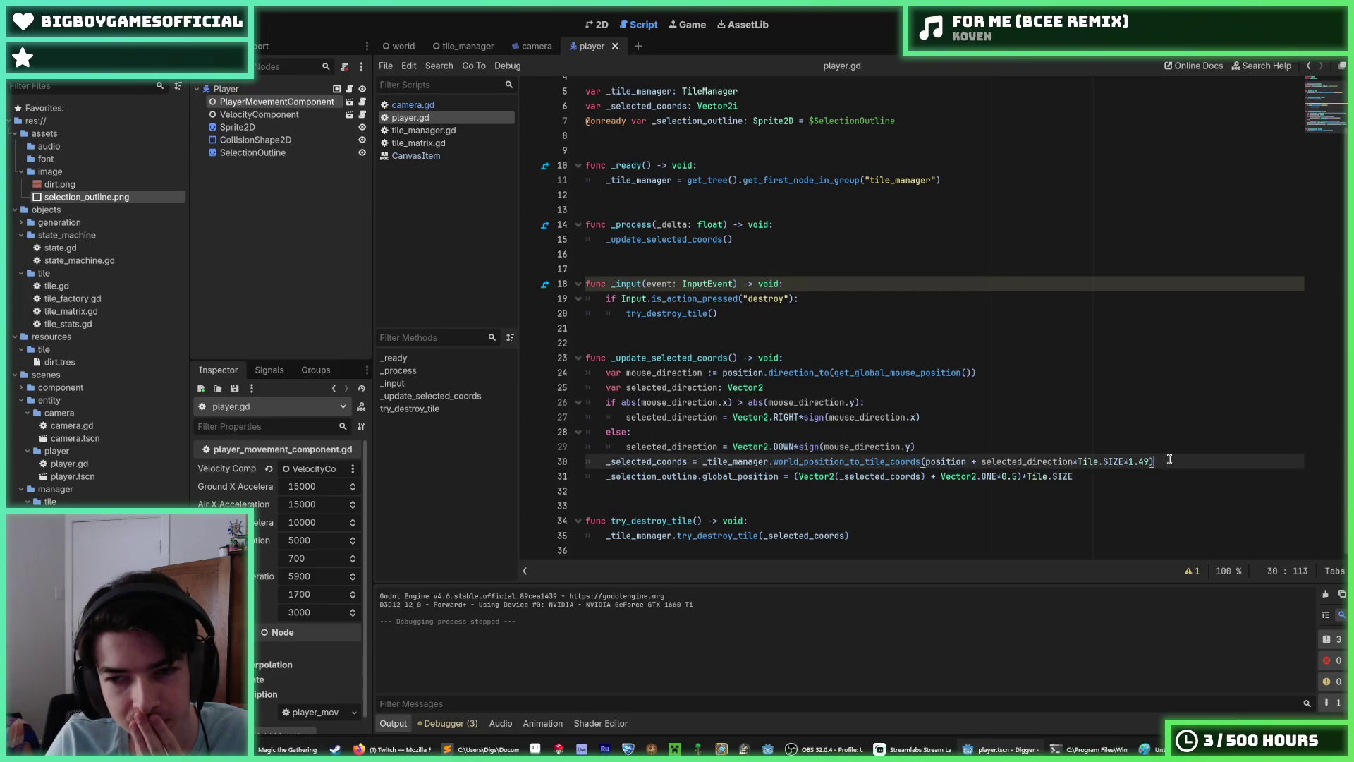
left_click(1142, 453)
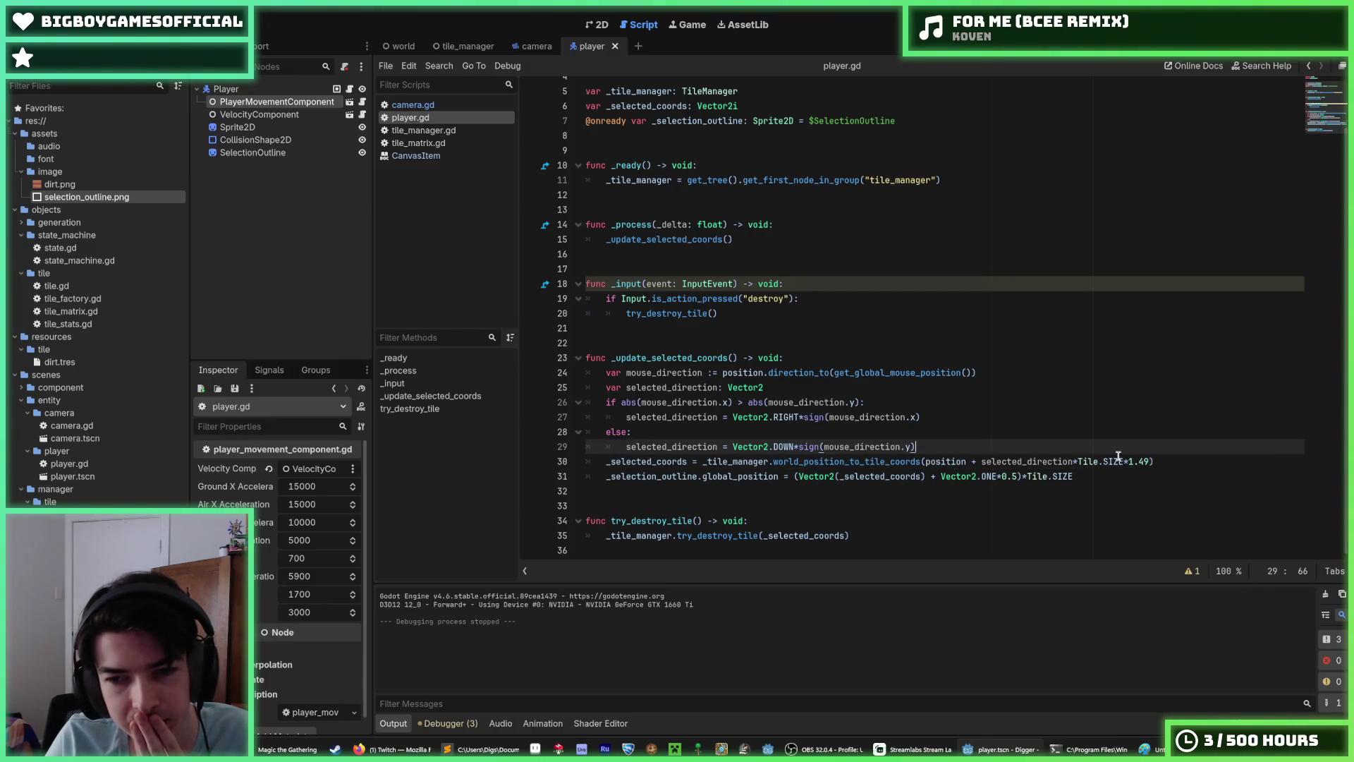
left_click(965, 461)
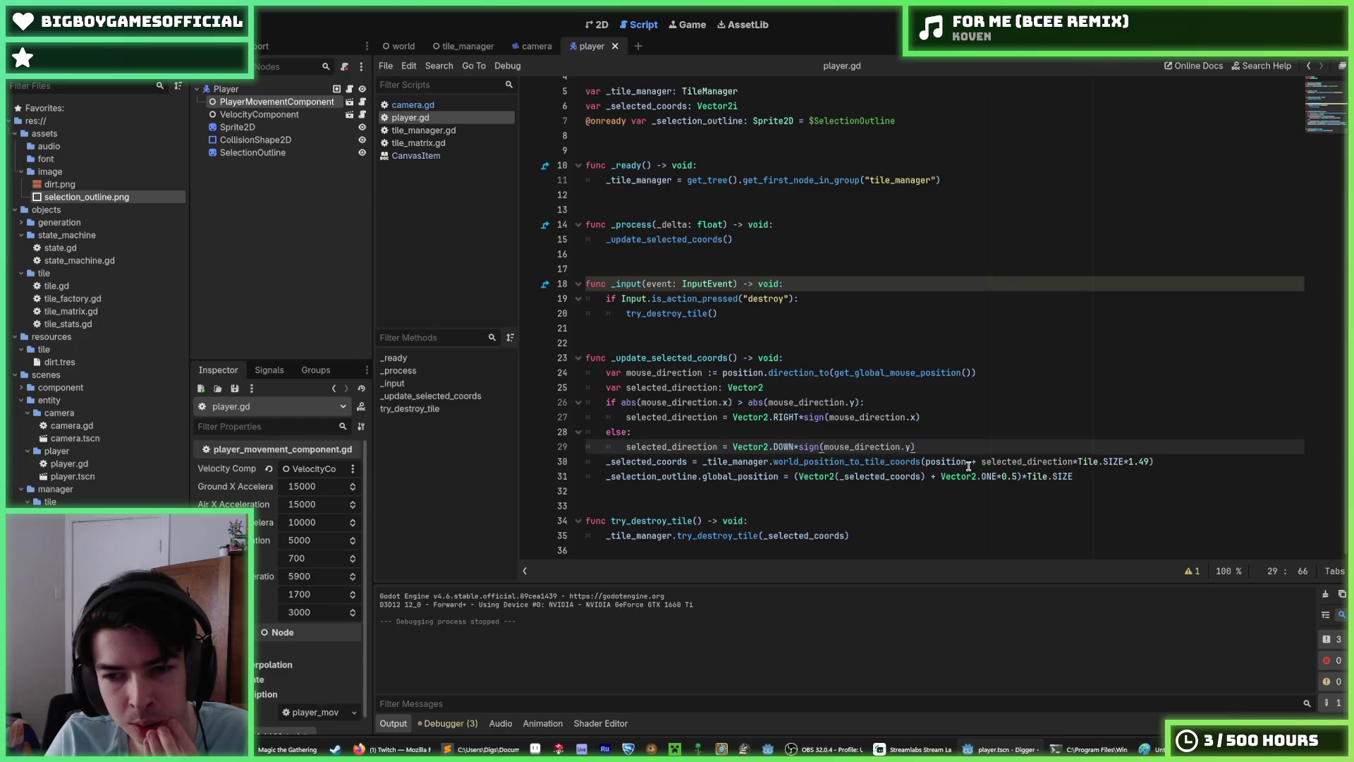
left_click(969, 452)
left_click(968, 457)
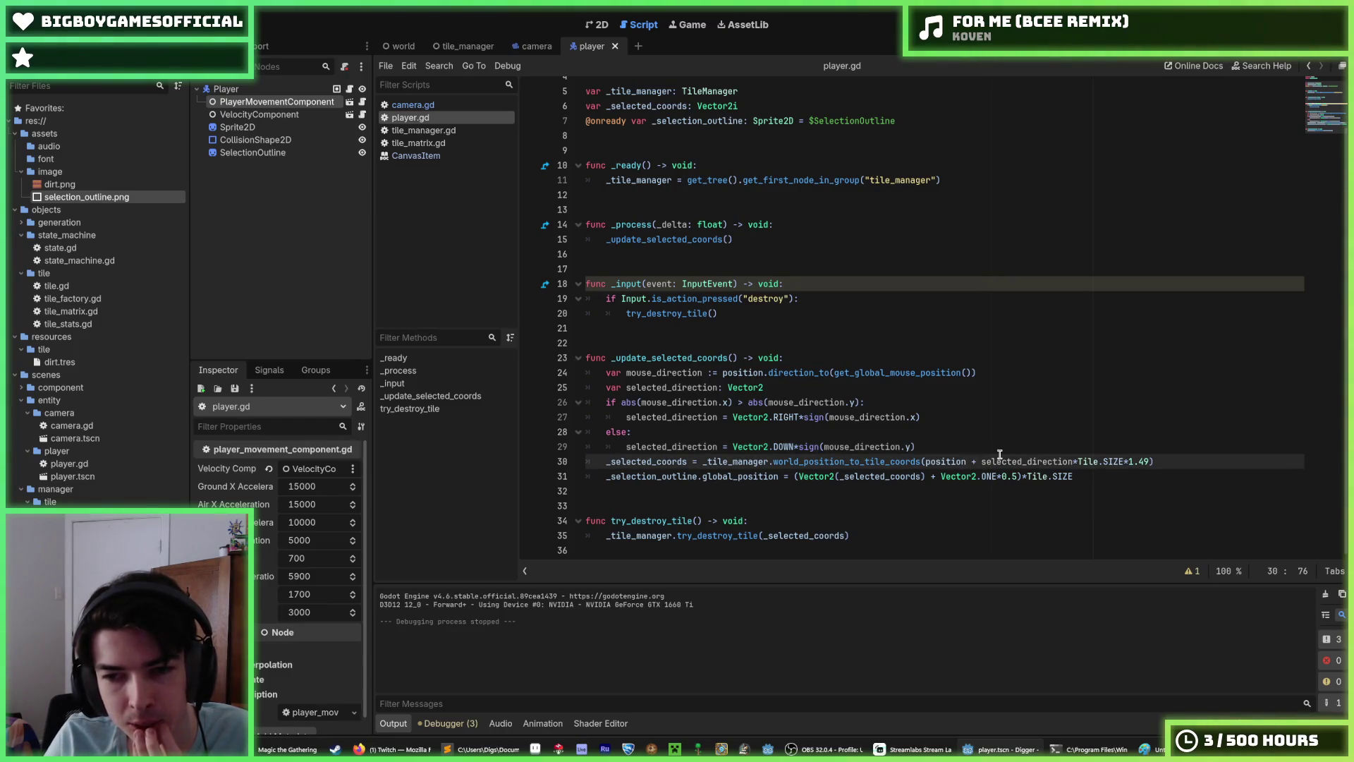
left_click(920, 462)
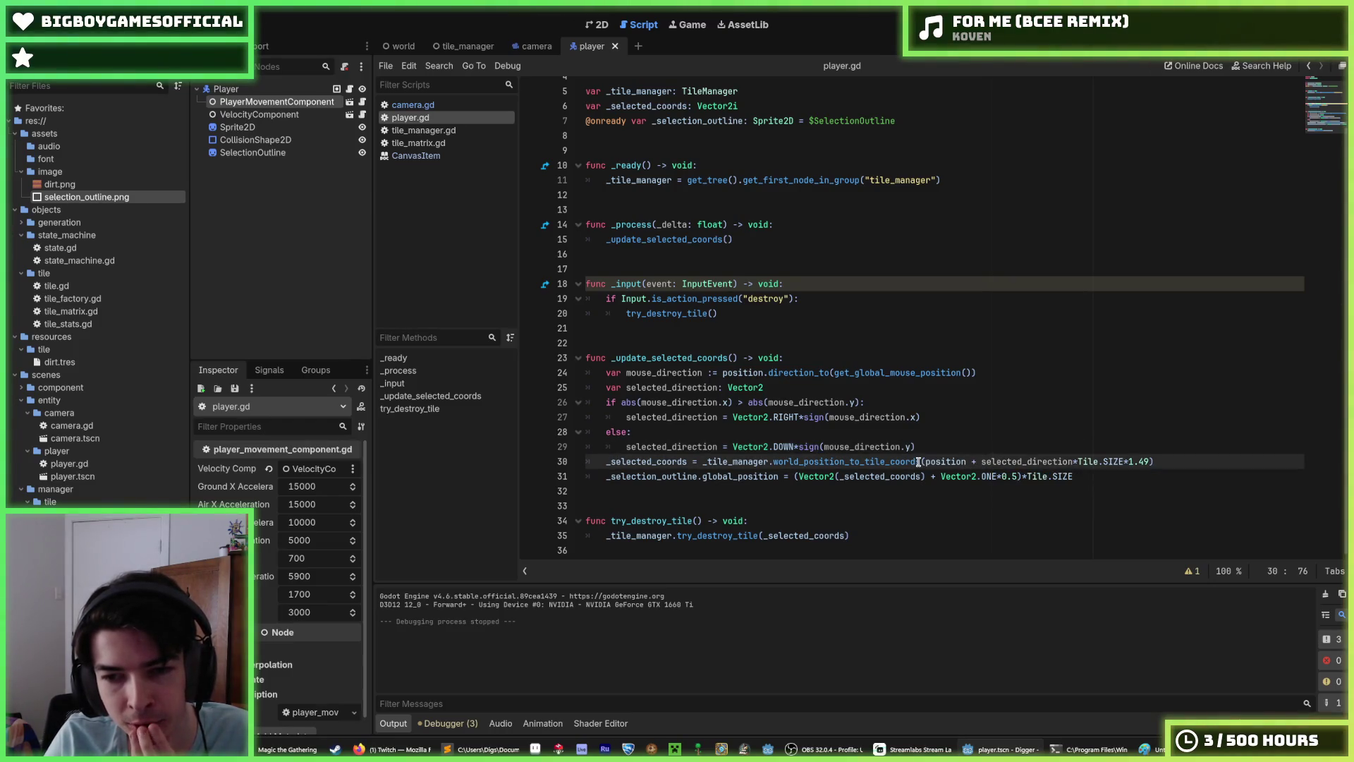
mouse_move(920, 461)
left_mouse_down()
mouse_move(713, 461)
mouse_move(921, 461)
left_mouse_up()
left_click(701, 462)
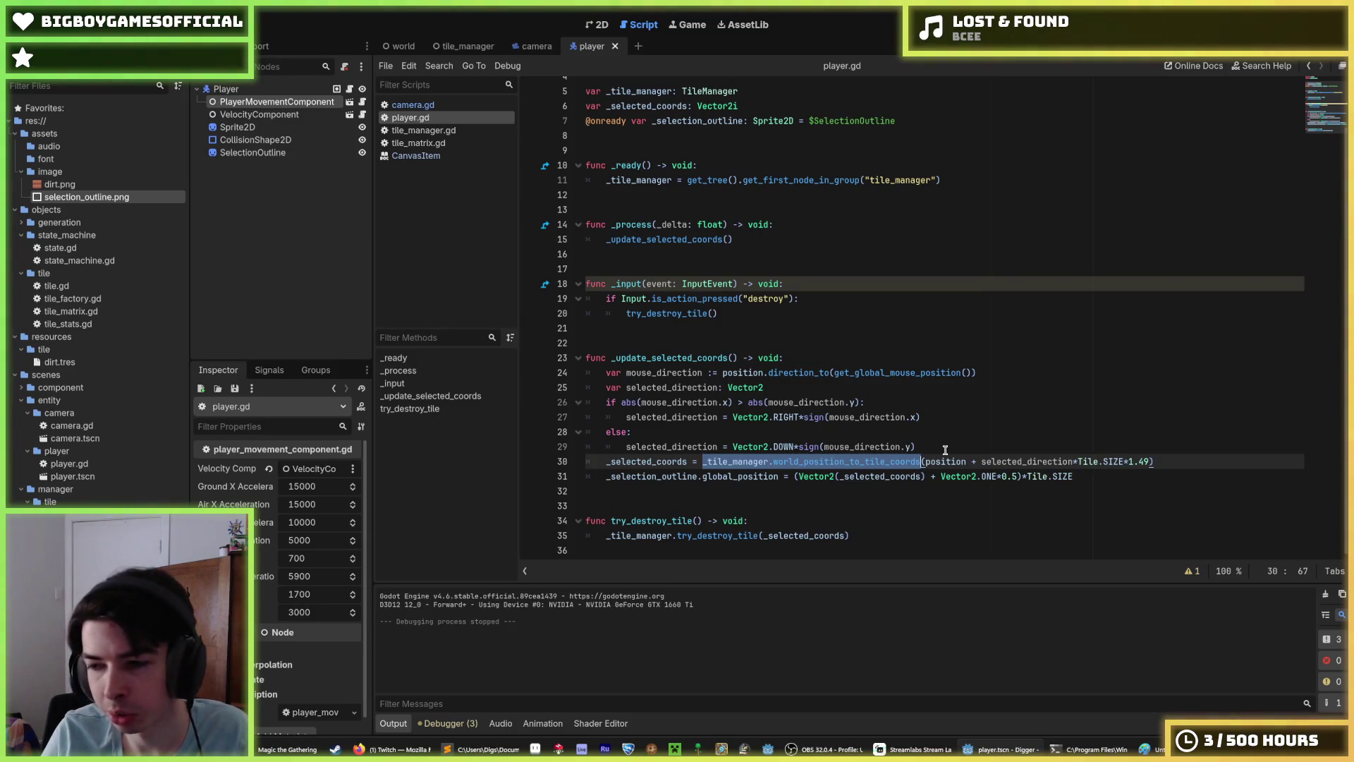
- Change the line 30 direction multiplier from 1.49 to 1.5 and save player.gd
left_click(945, 450)
key("Return")
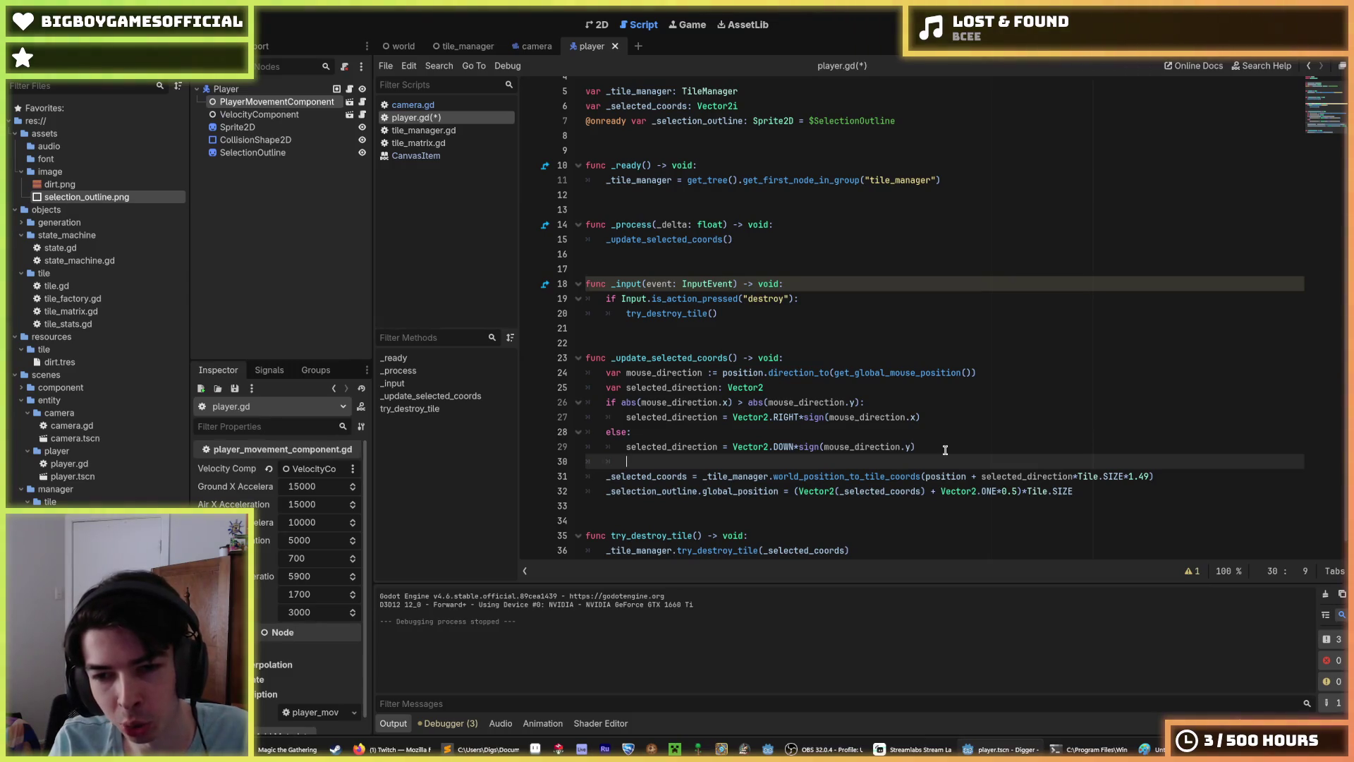
key("ctrl+z")
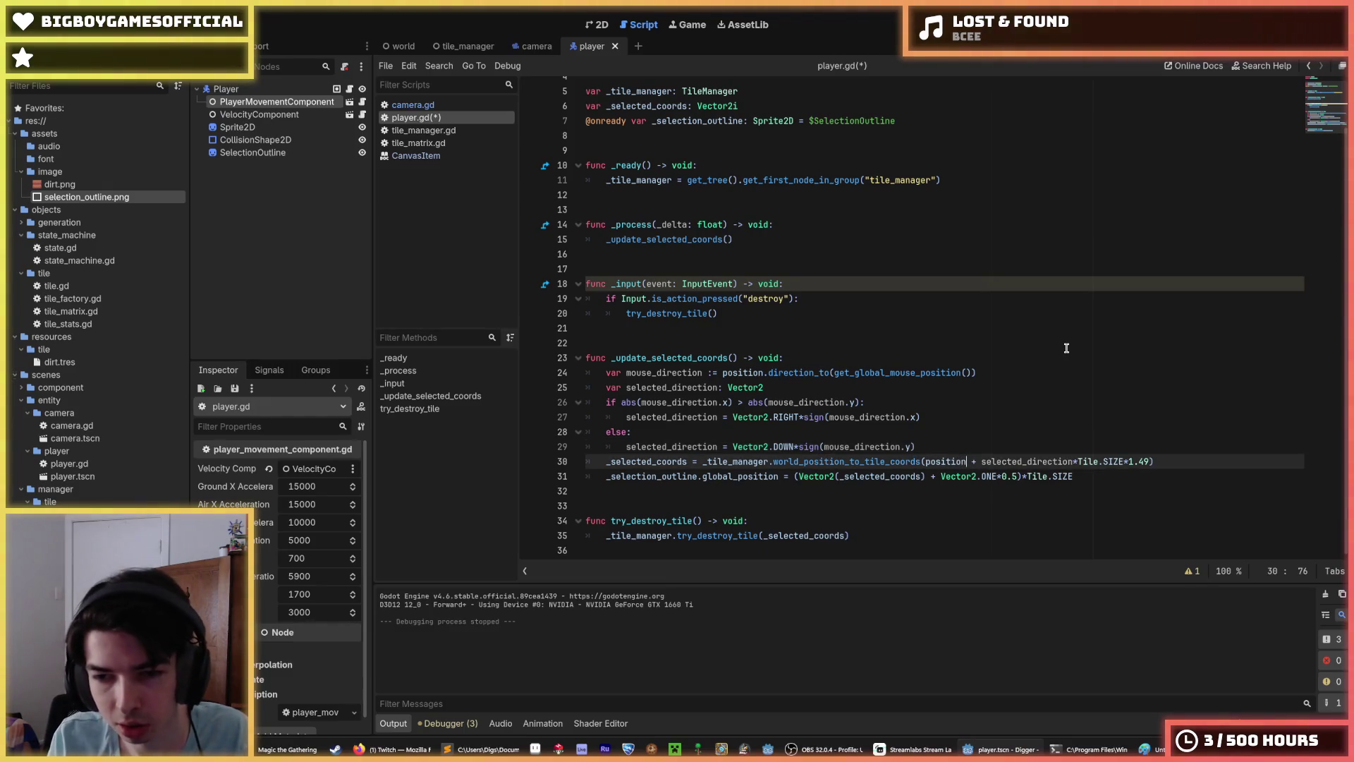
type(")")
key("End")
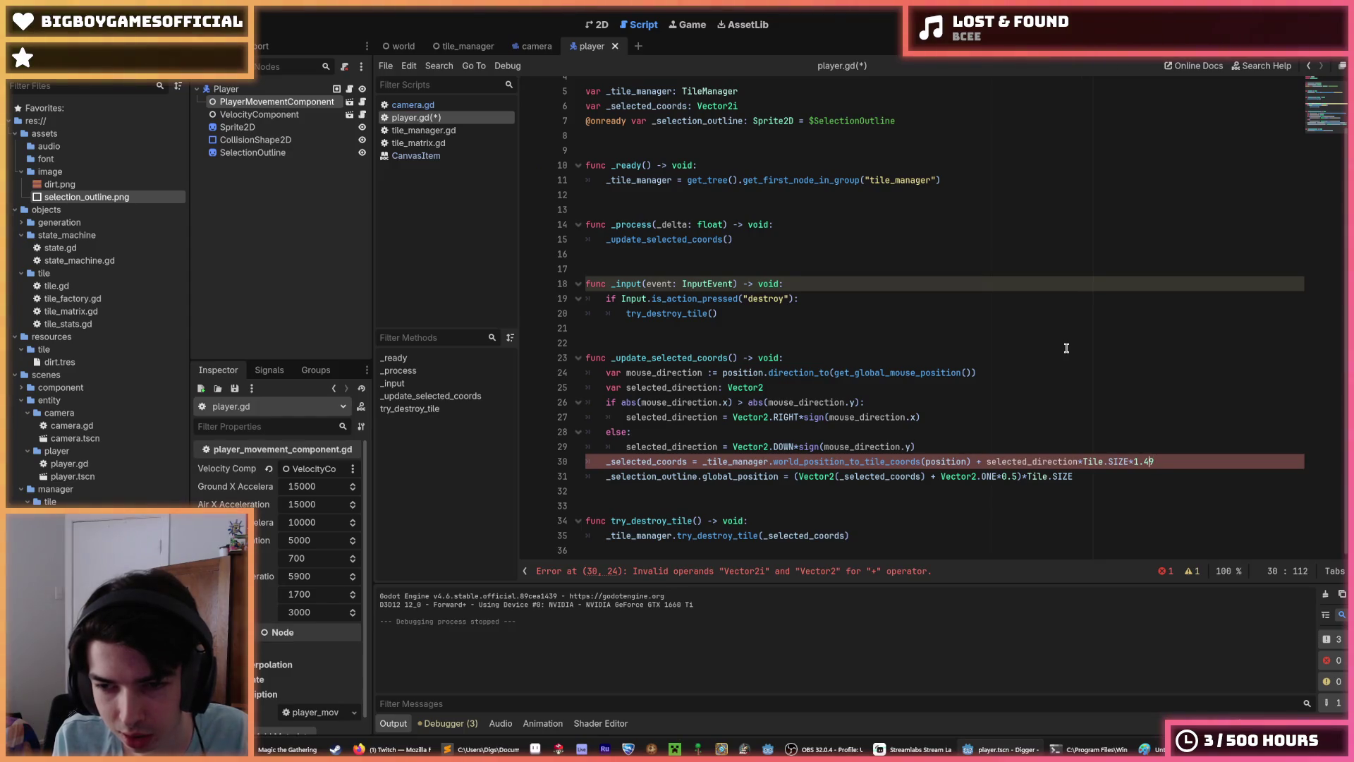
key("Left")
key("Left")
key("Left")
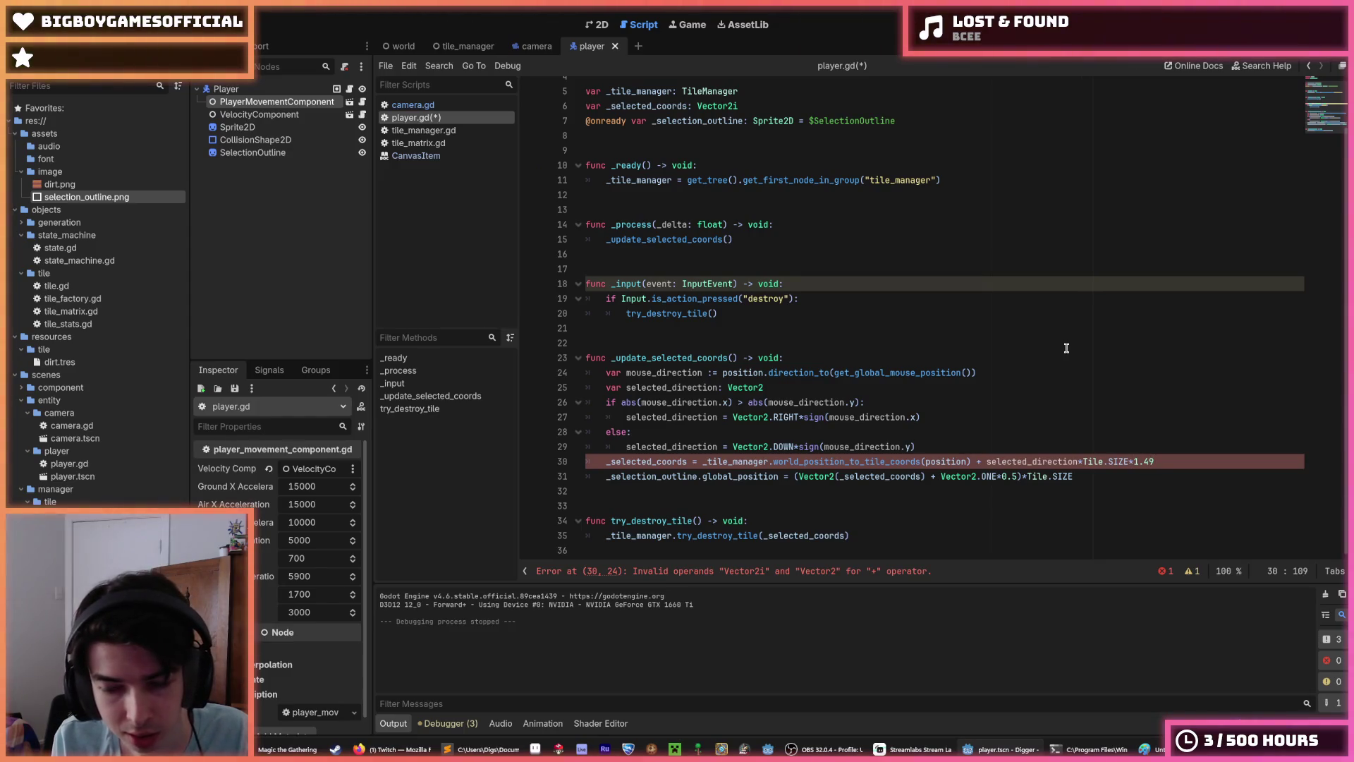
key("End")
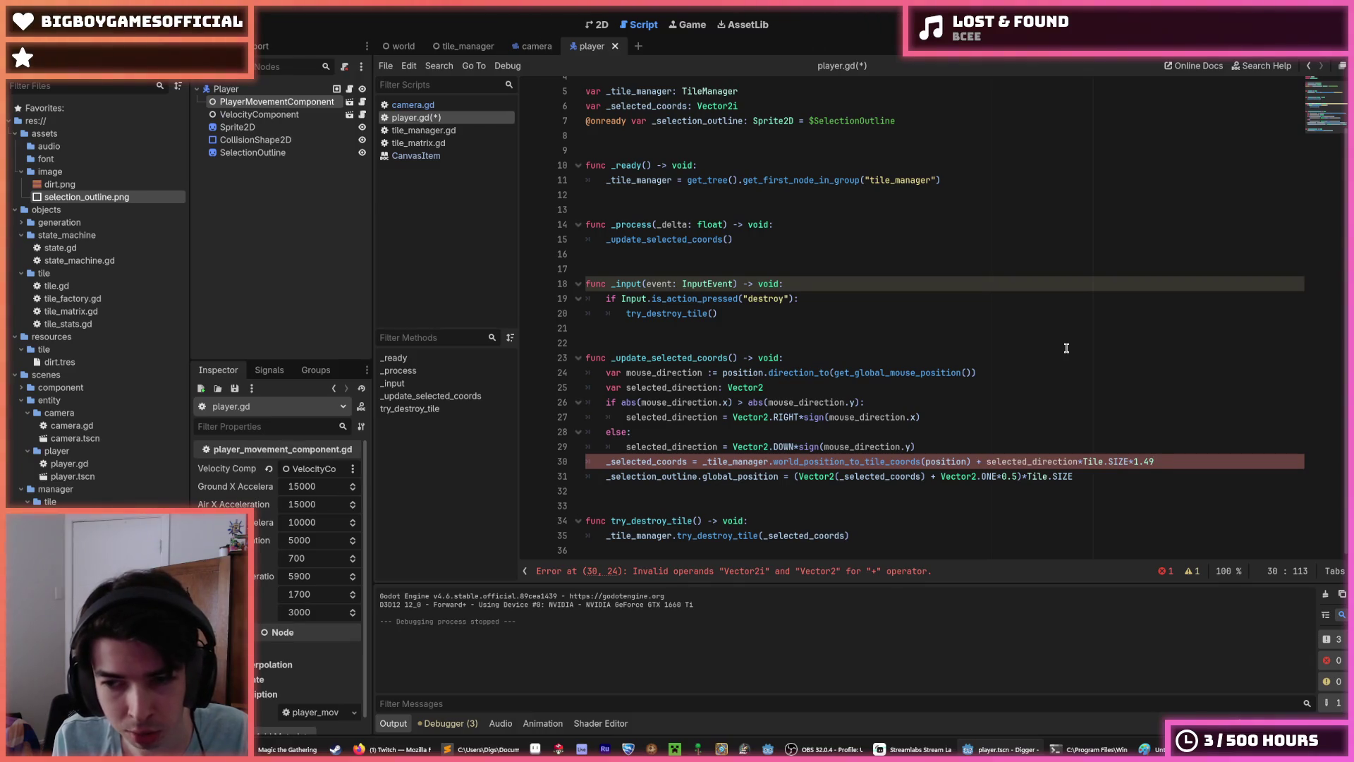
key("BackSpace")
key("BackSpace")
type("5")
key("ctrl+s")
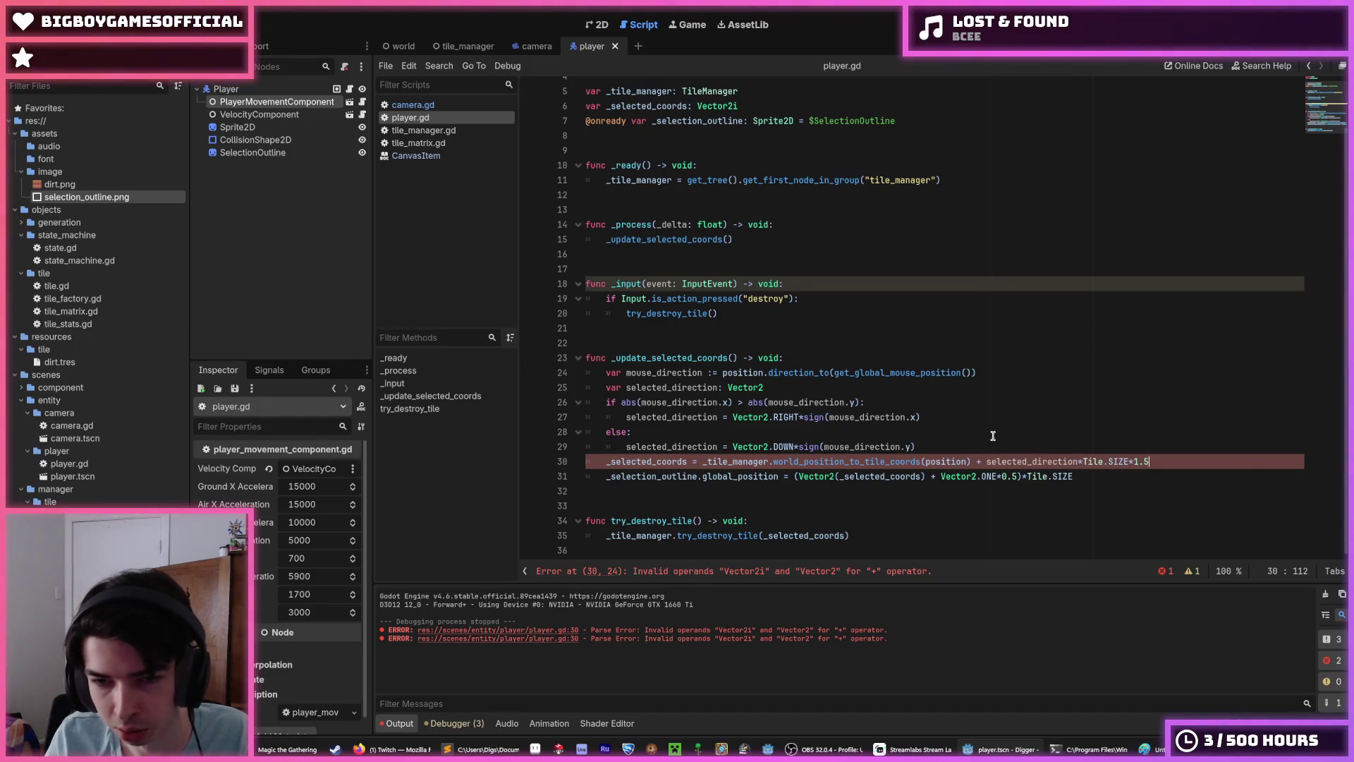
- Review the selected_direction declaration on line 25 and position the caret within line 30
left_click(771, 387)
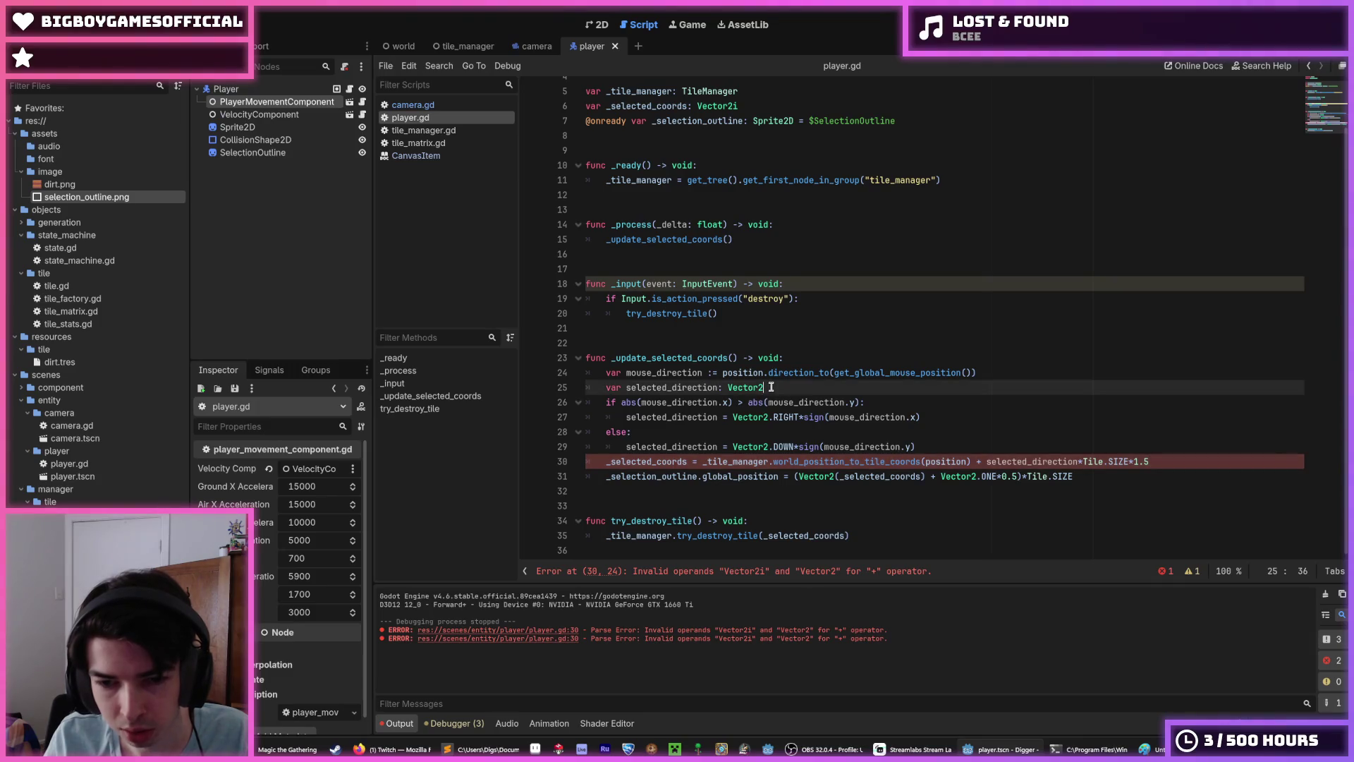
mouse_move(806, 379)
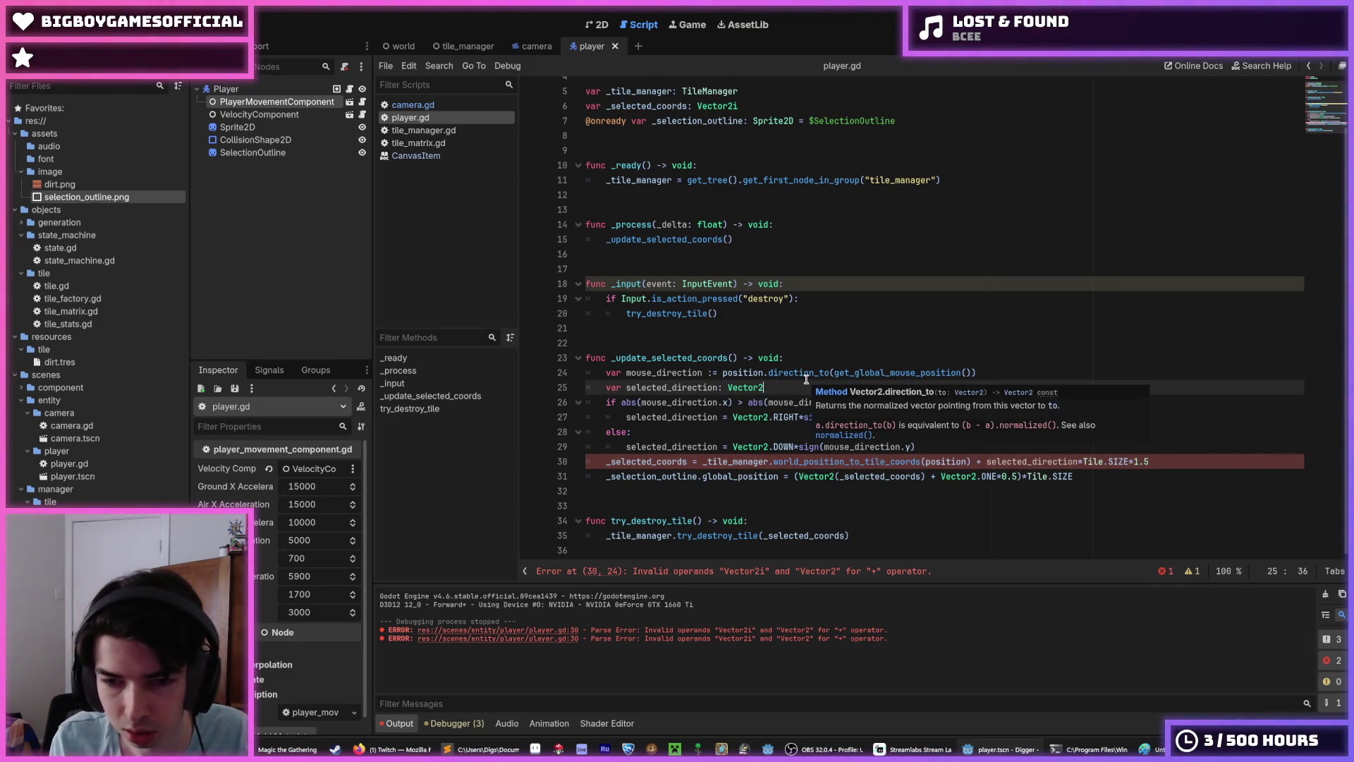
left_click(969, 462)
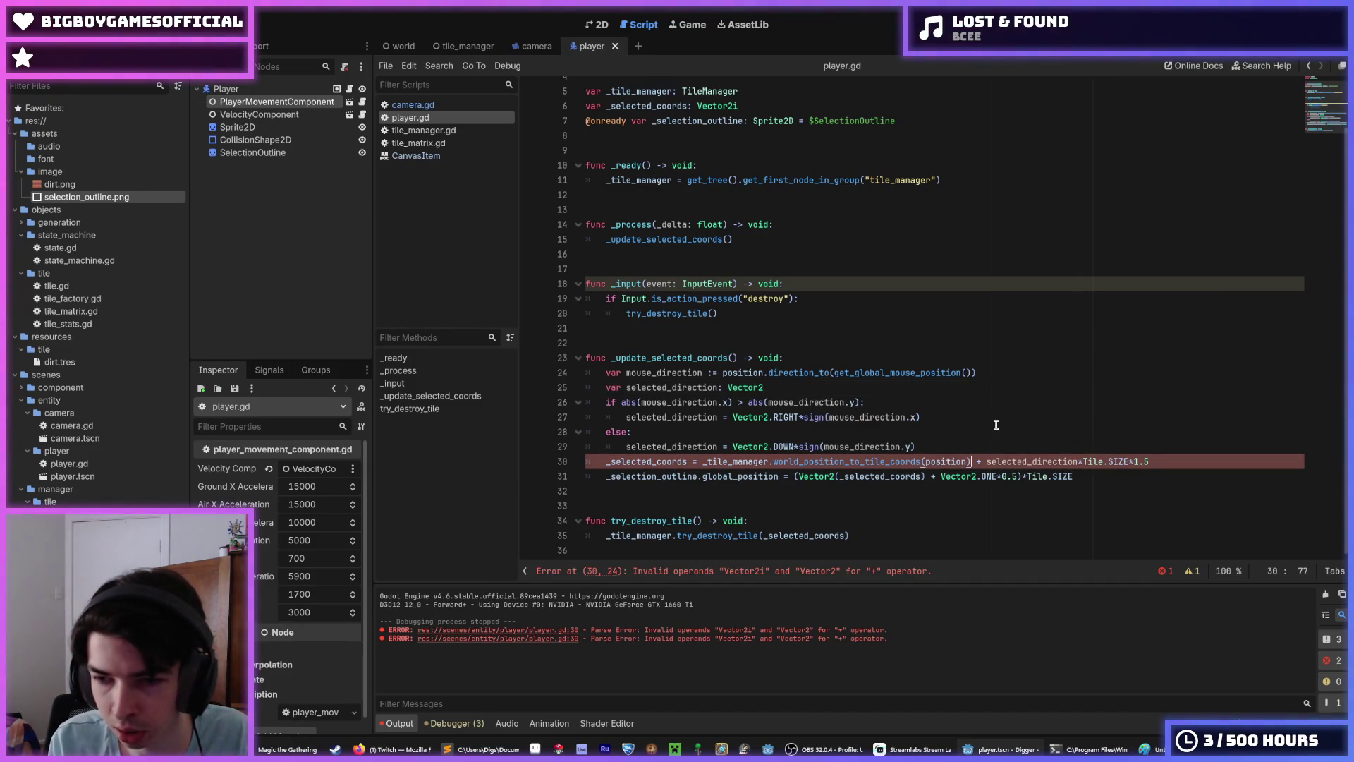
type("*")
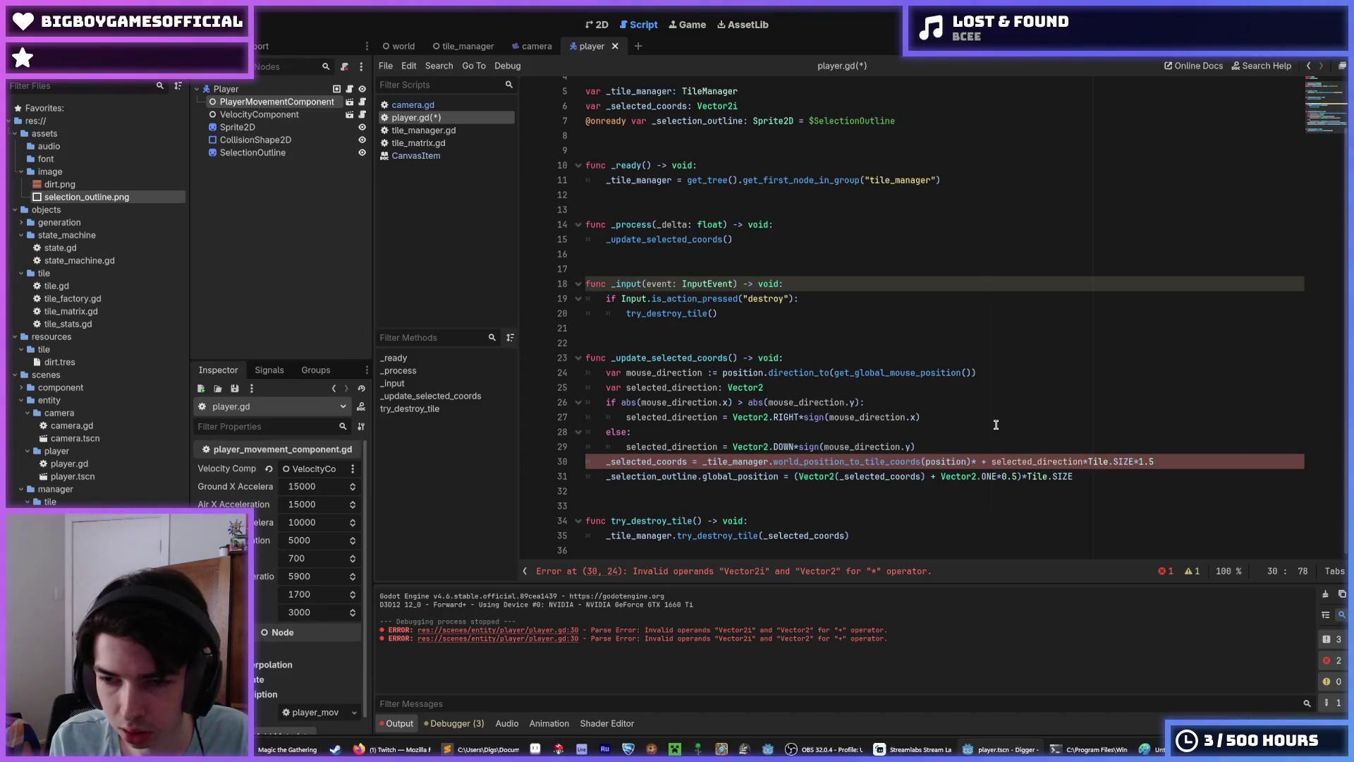
key("BackSpace")
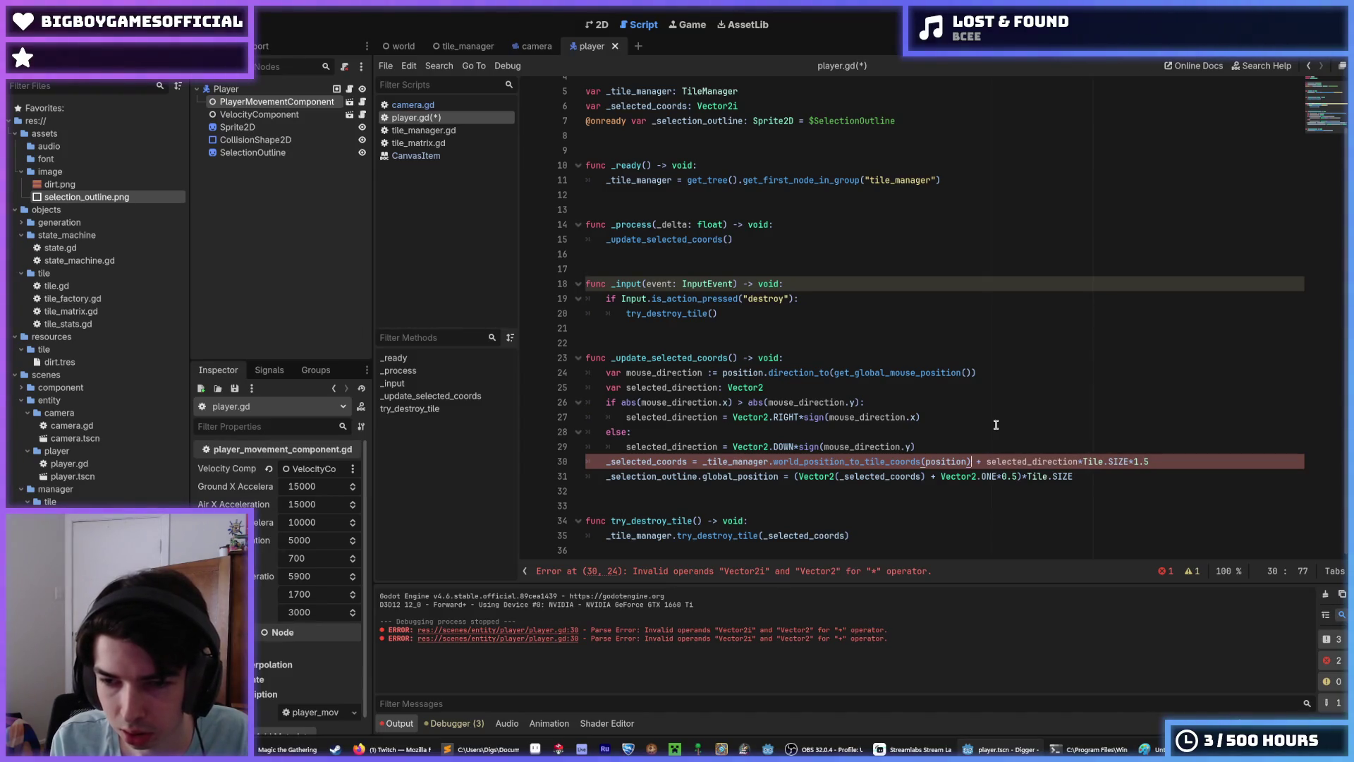
key("Left")
key("Left")
key("Left")
key("Left")
key("Left")
key("Left")
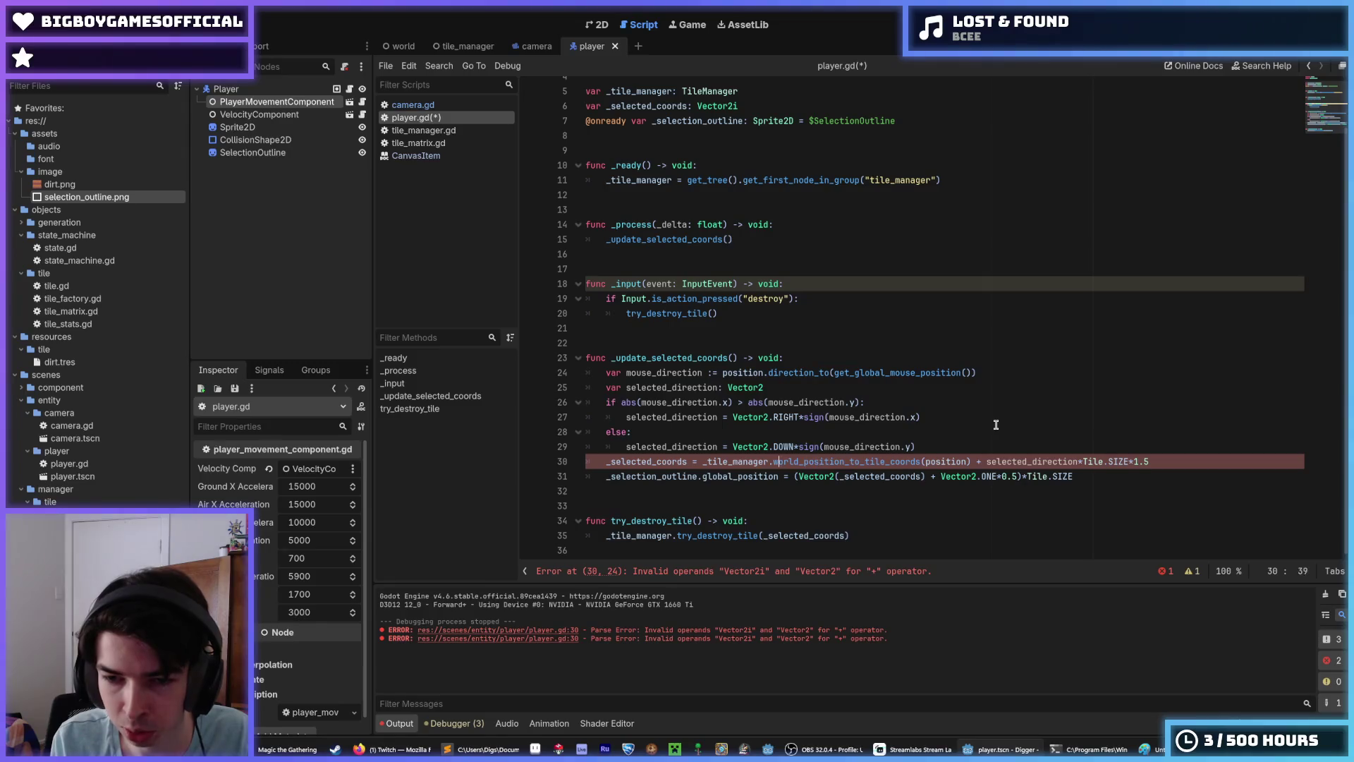
- Regroup line 30 as (tile coords + selected_direction*1.5)*Tile.SIZE and save
type("(")
key("End")
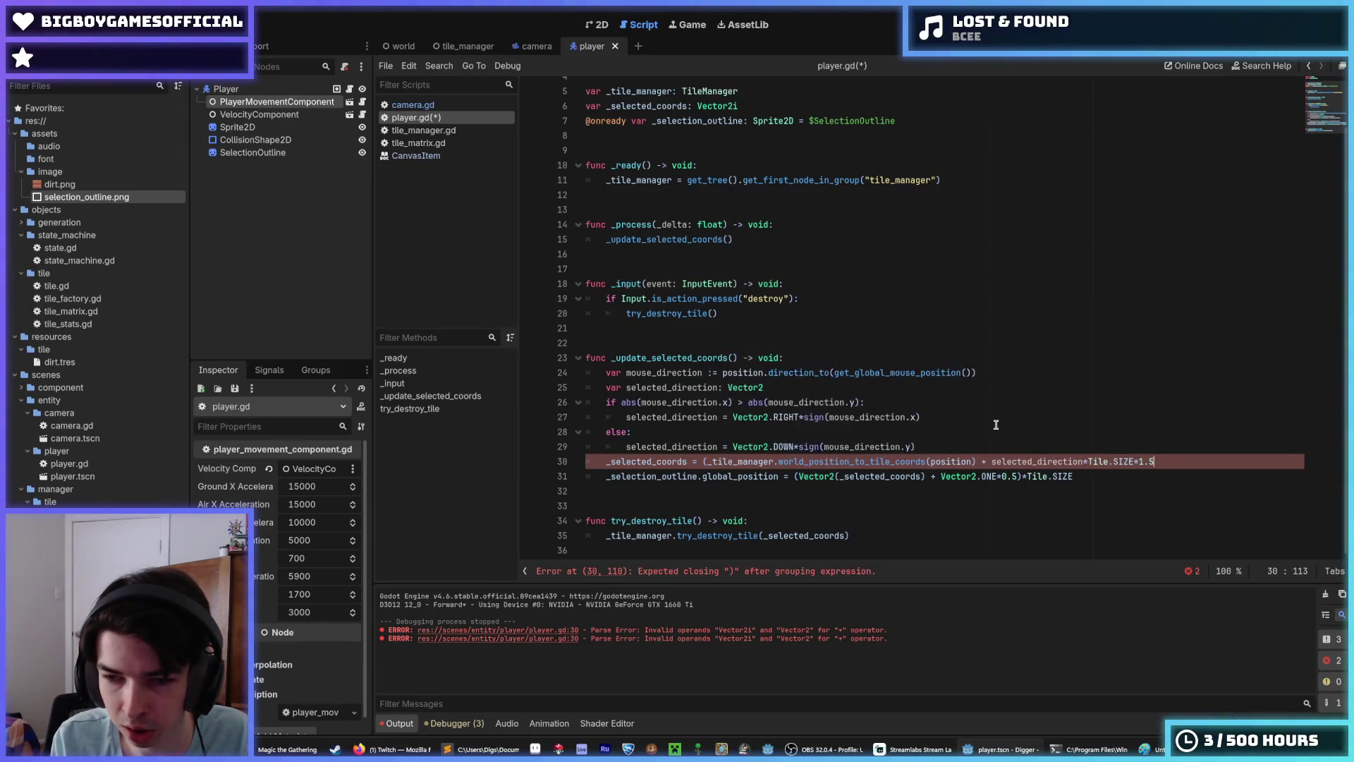
key("Left")
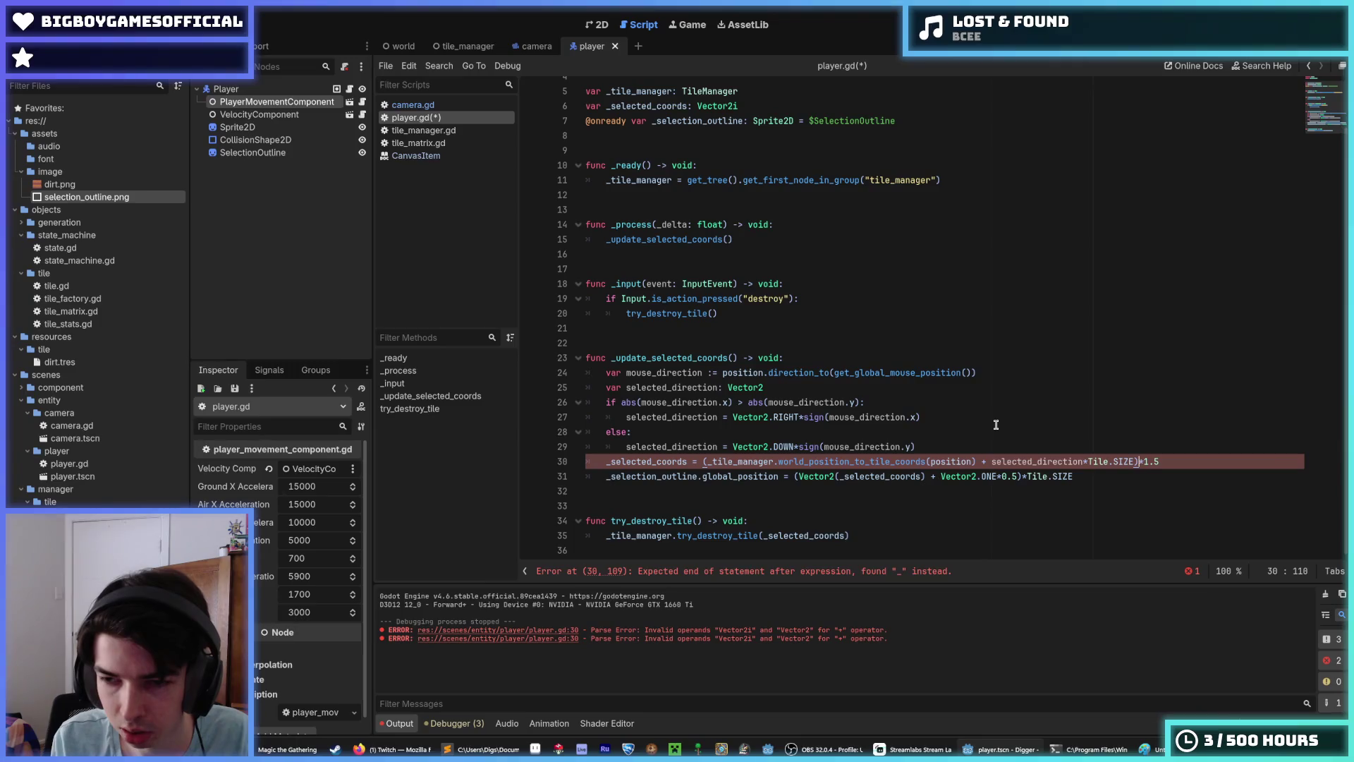
key("Left")
key("Left")
key("Left")
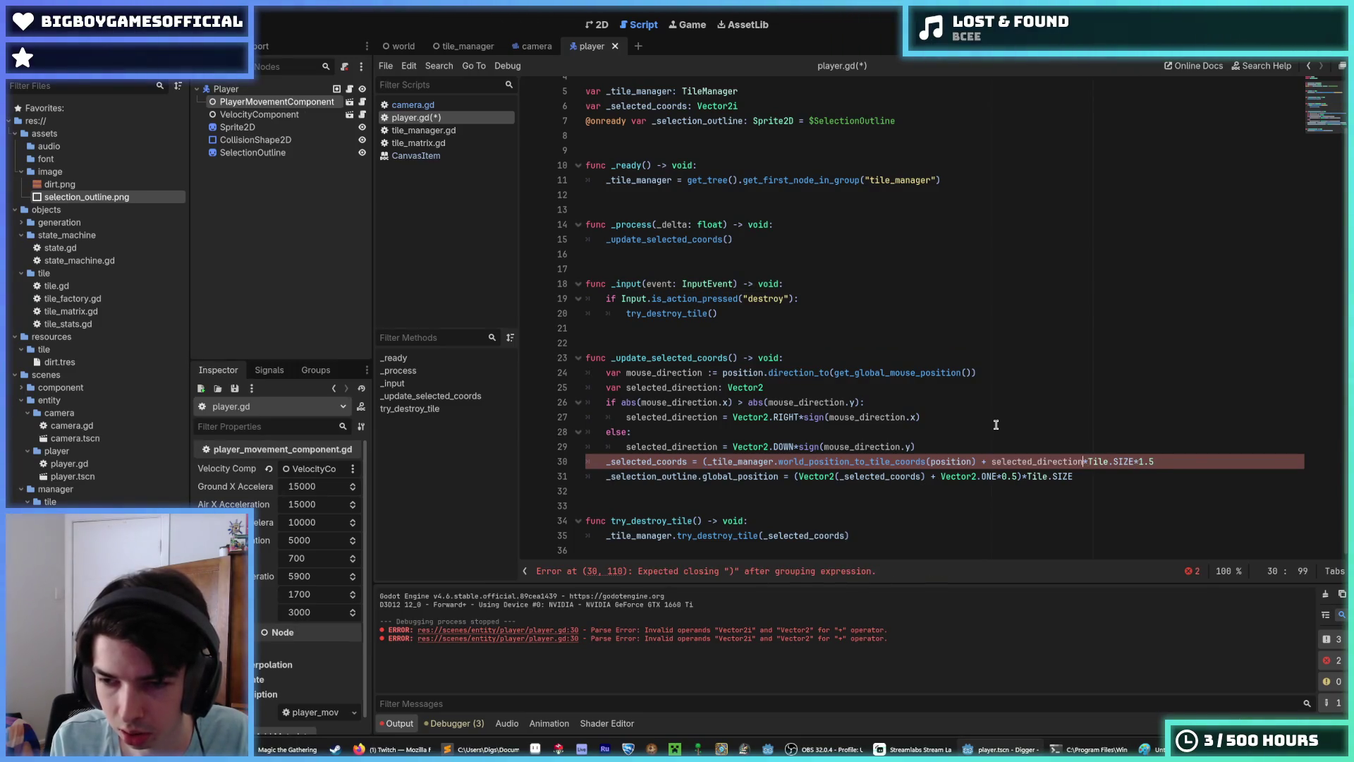
type(")")
key("End")
key("BackSpace")
key("BackSpace")
key("BackSpace")
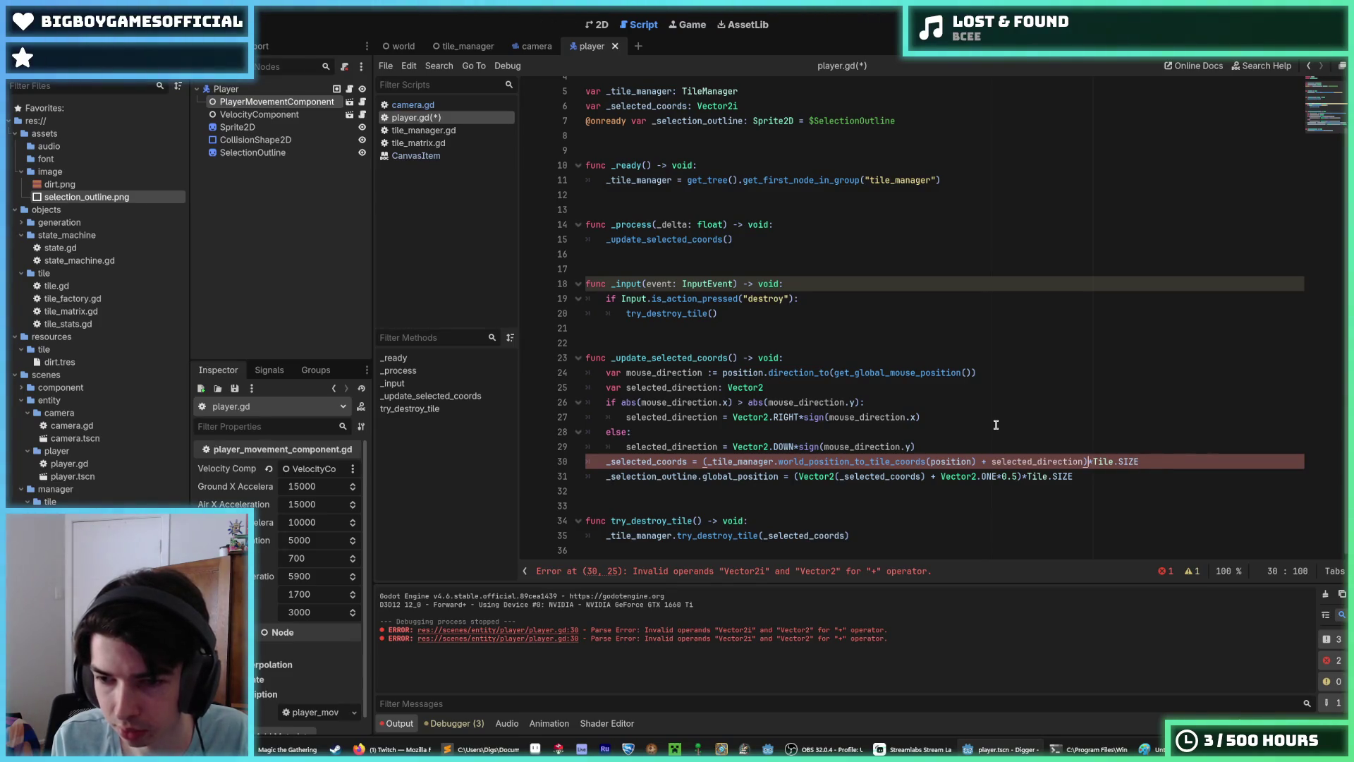
key("Left")
type("*1.5")
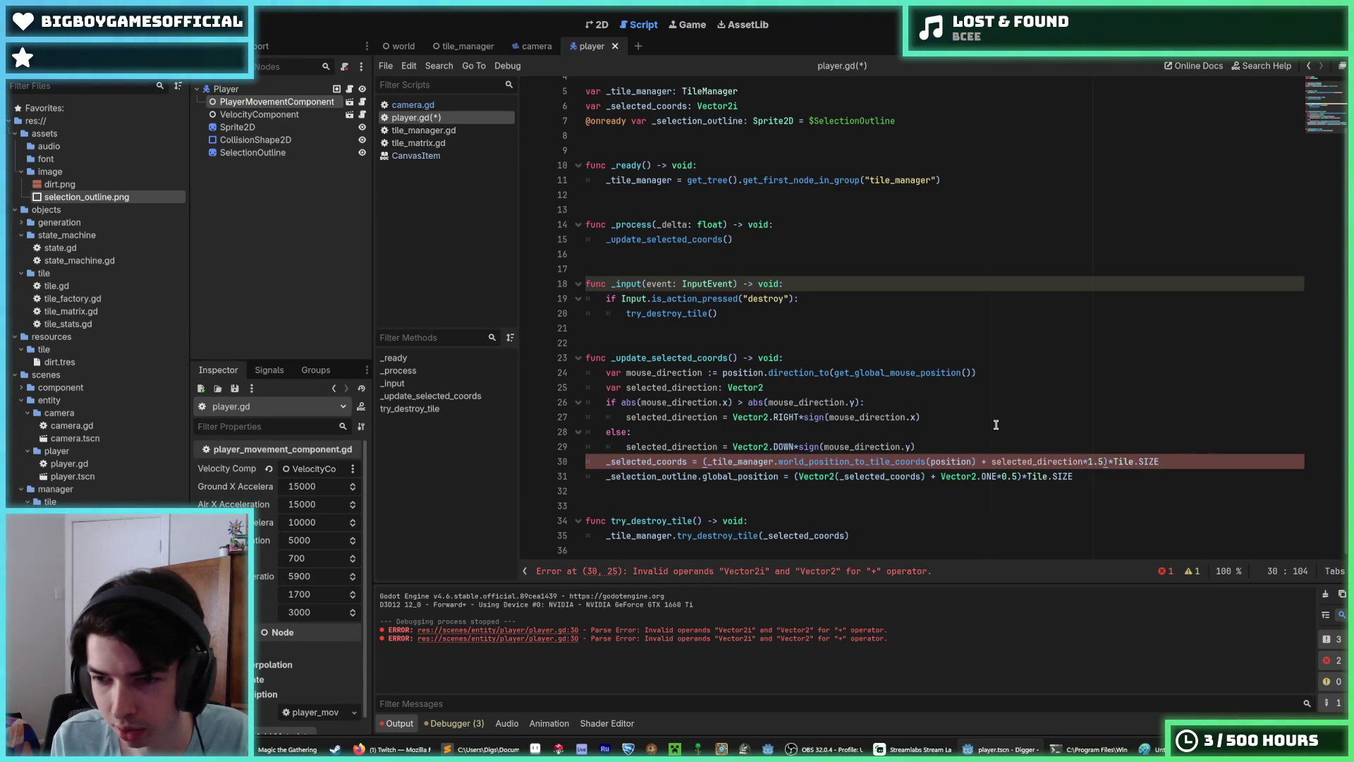
key("ctrl+s")
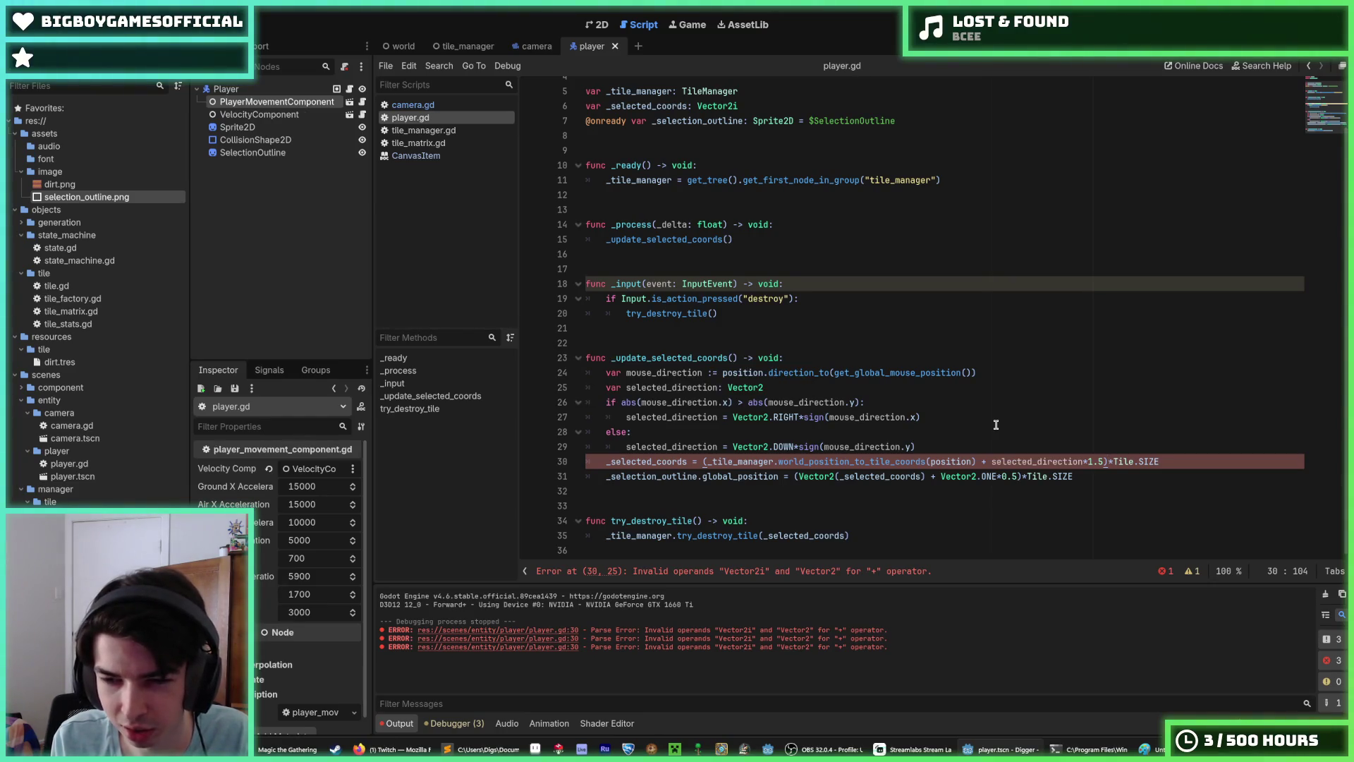
- Start making the directions Vector2i, changing the line 25 declaration to Vector2i
key("Left")
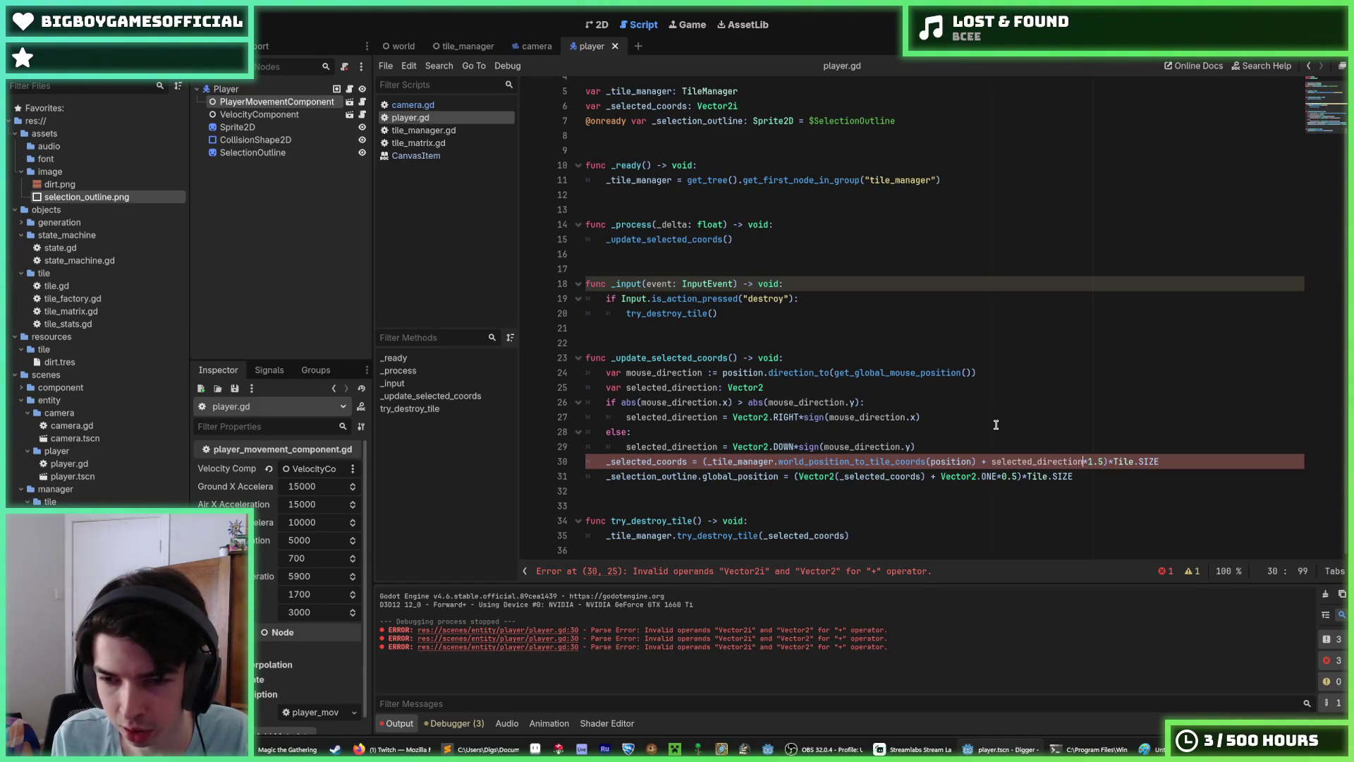
key("ctrl+Left")
key("ctrl+Left")
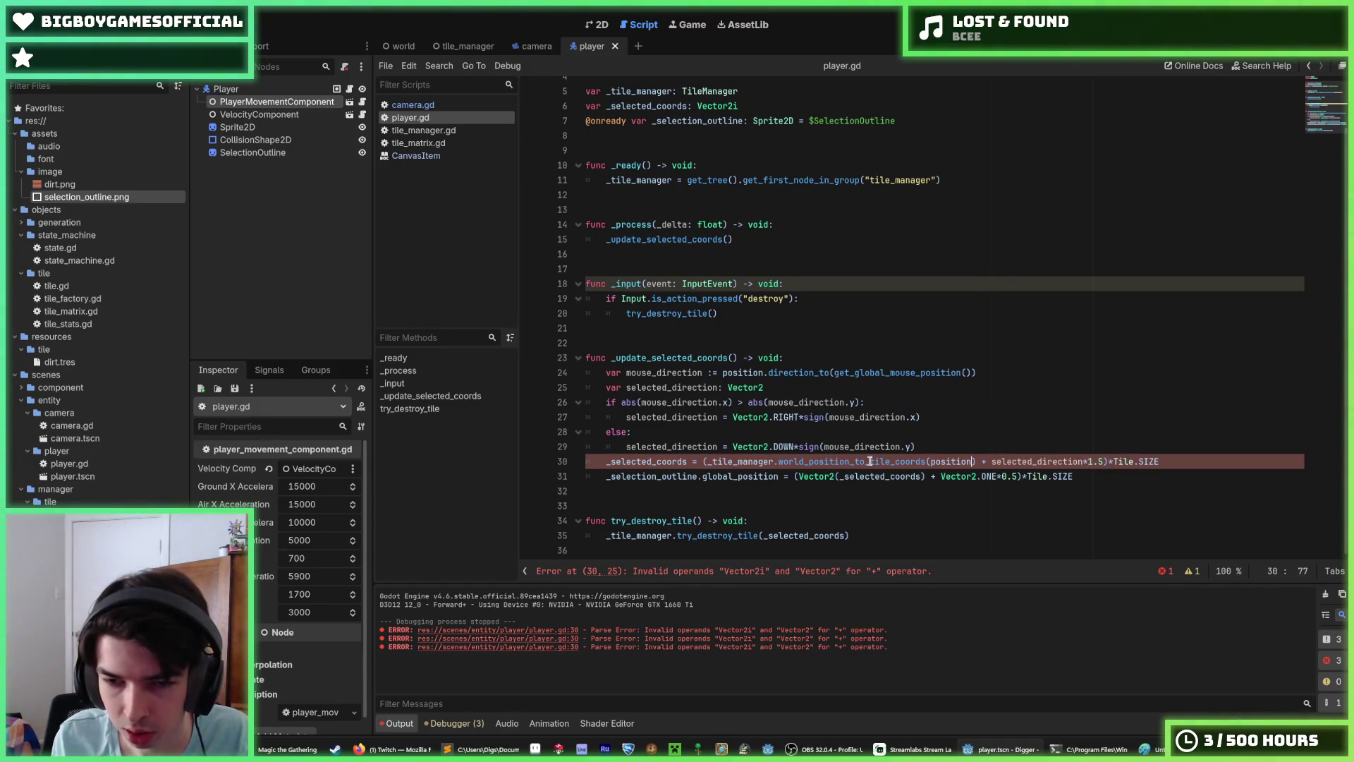
left_click(975, 463)
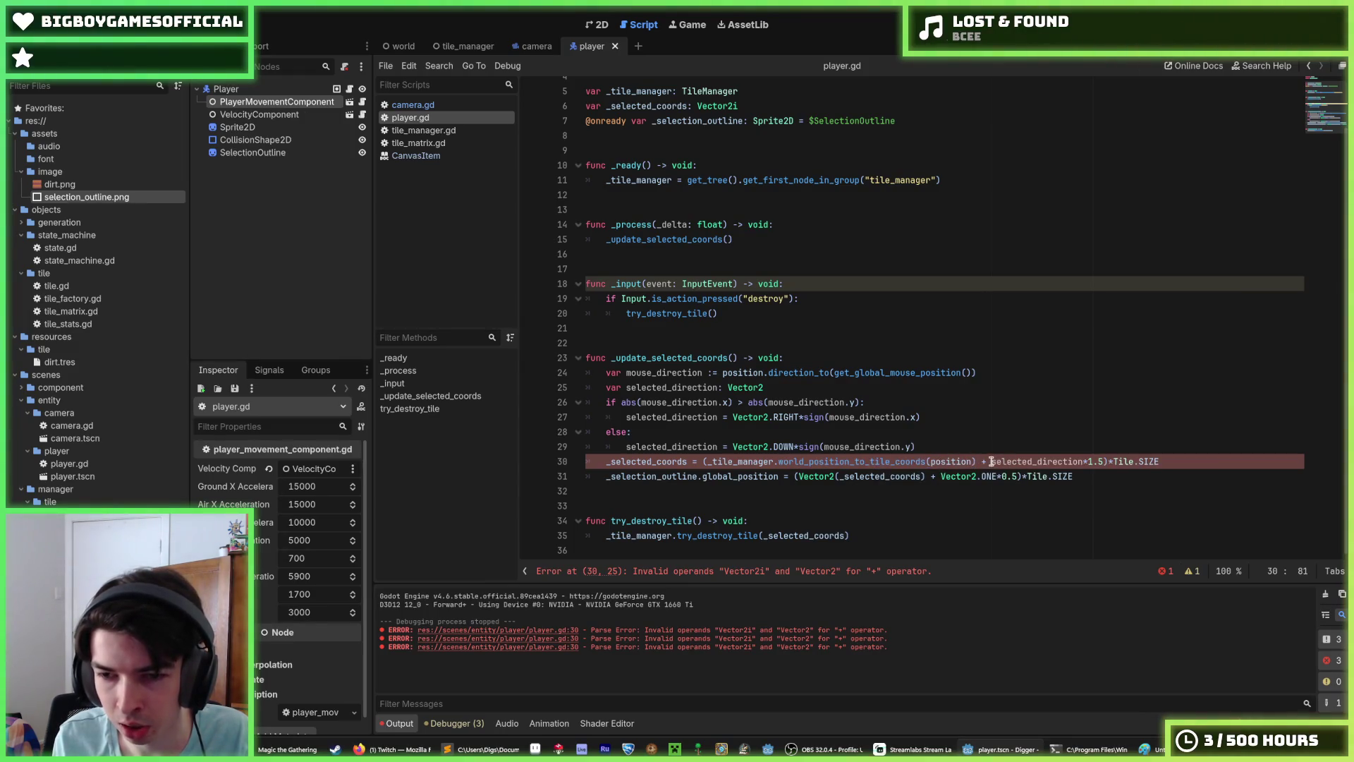
left_click(765, 388)
type("i")
key("Down")
key("Down")
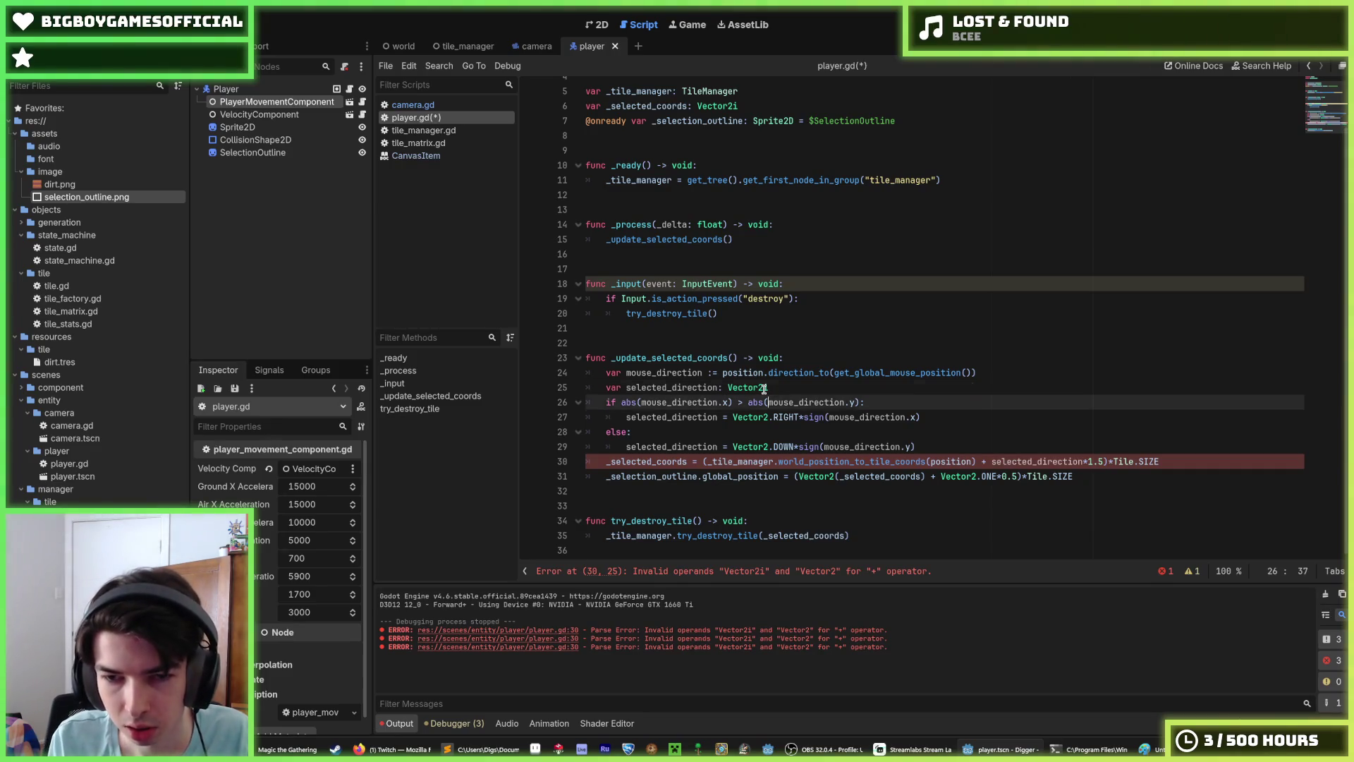
- Make RIGHT and DOWN Vector2i, save, run the game, and stop it after the operand error
type("i")
key("Down")
key("Down")
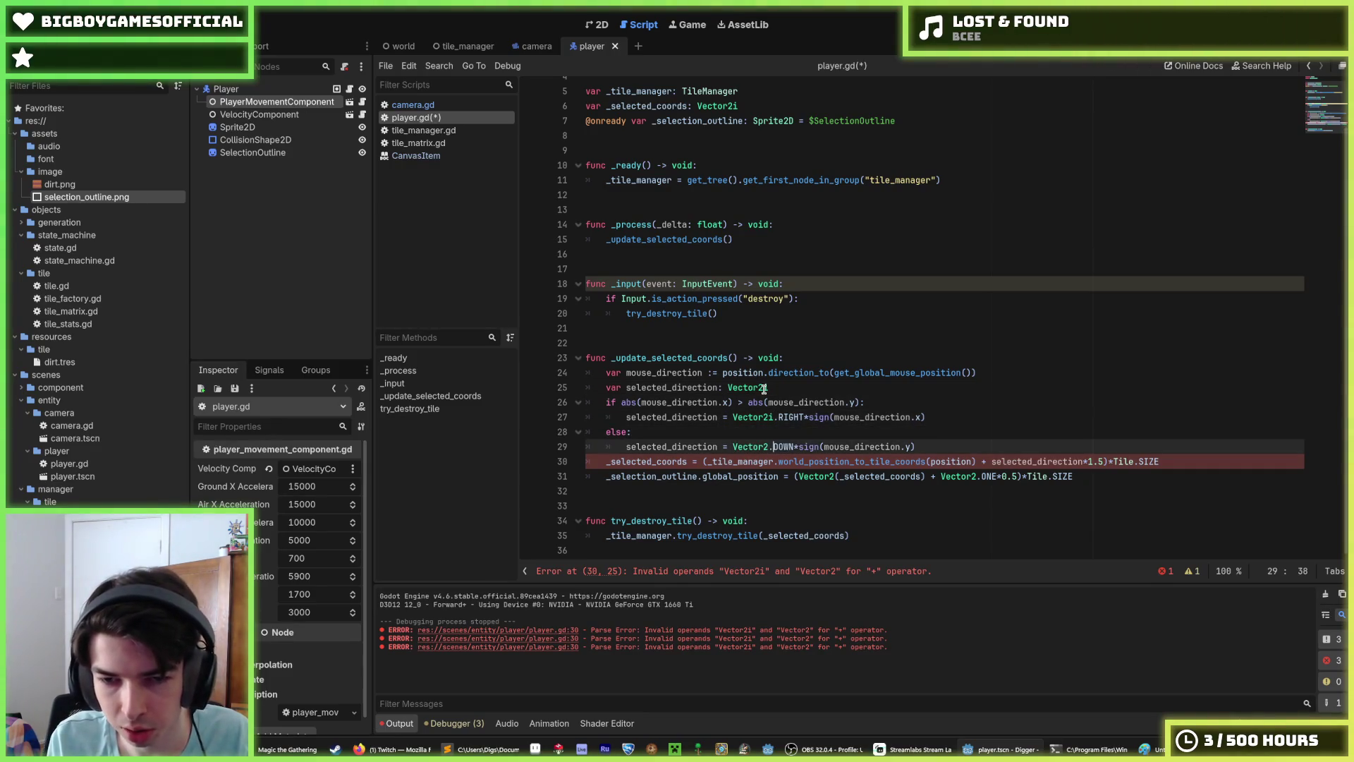
type("i")
key("ctrl+s")
left_click(1039, 432)
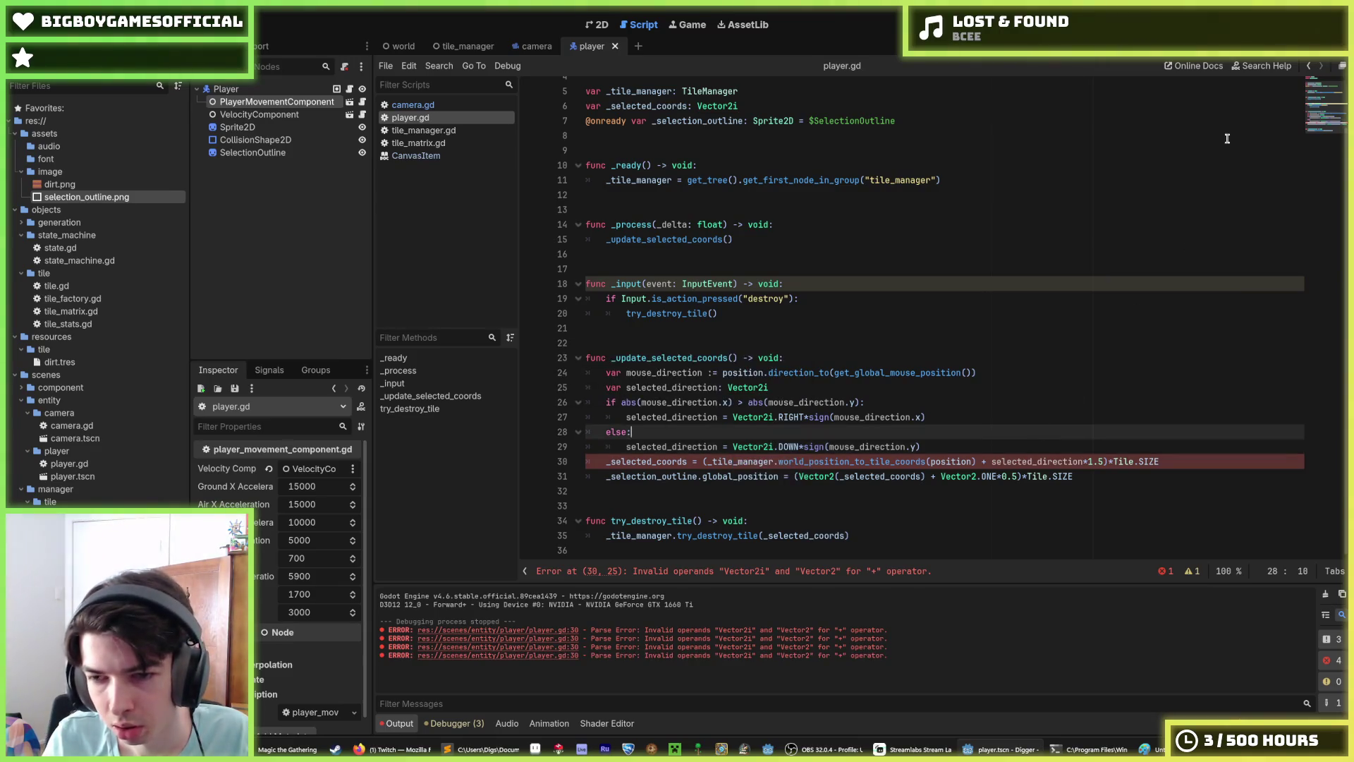
key("F5")
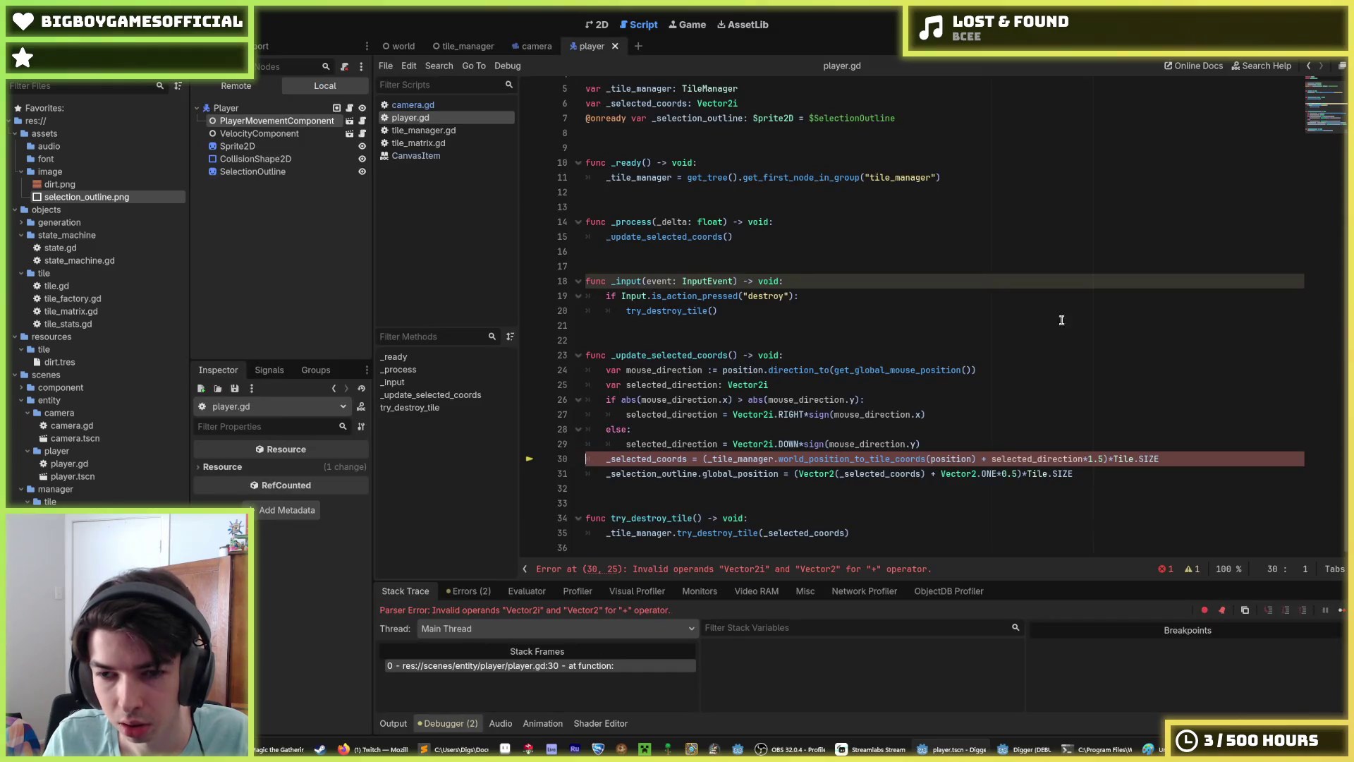
left_click(1098, 374)
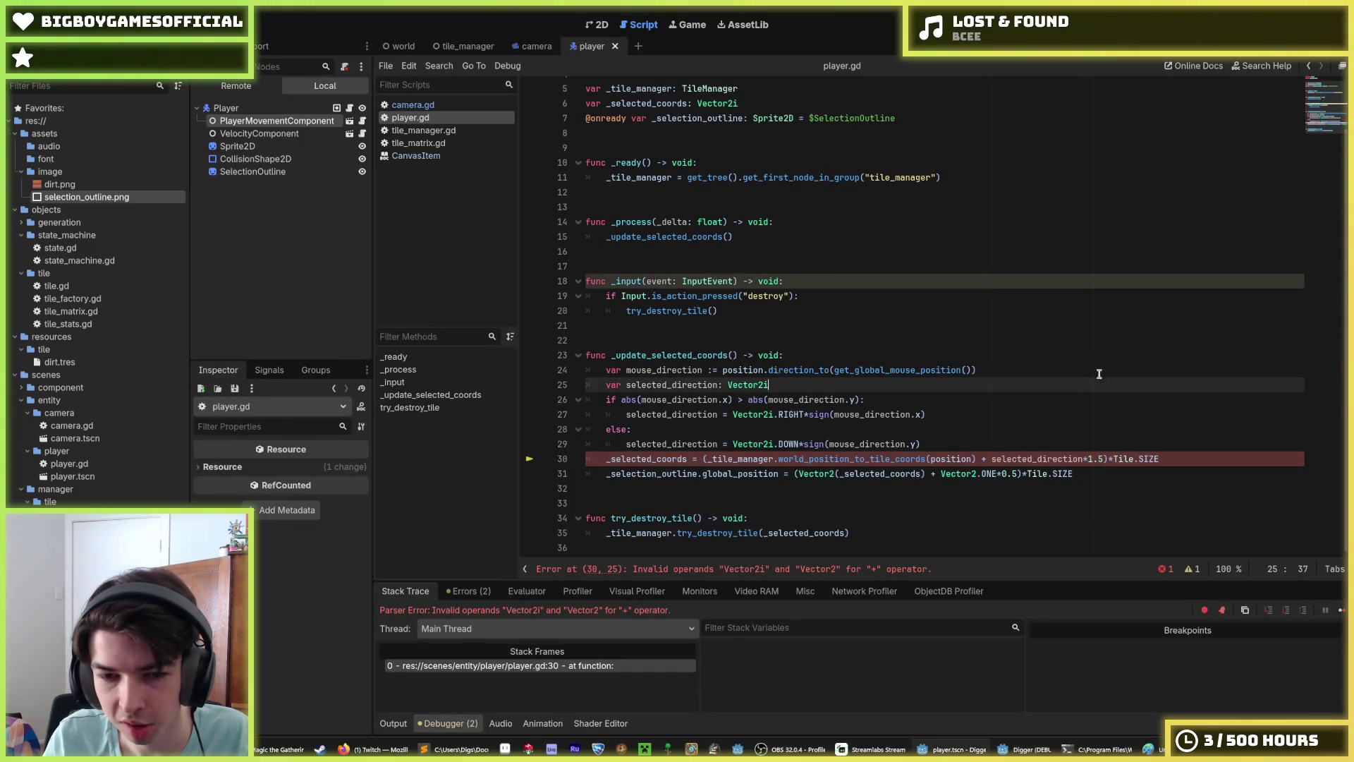
key("F8")
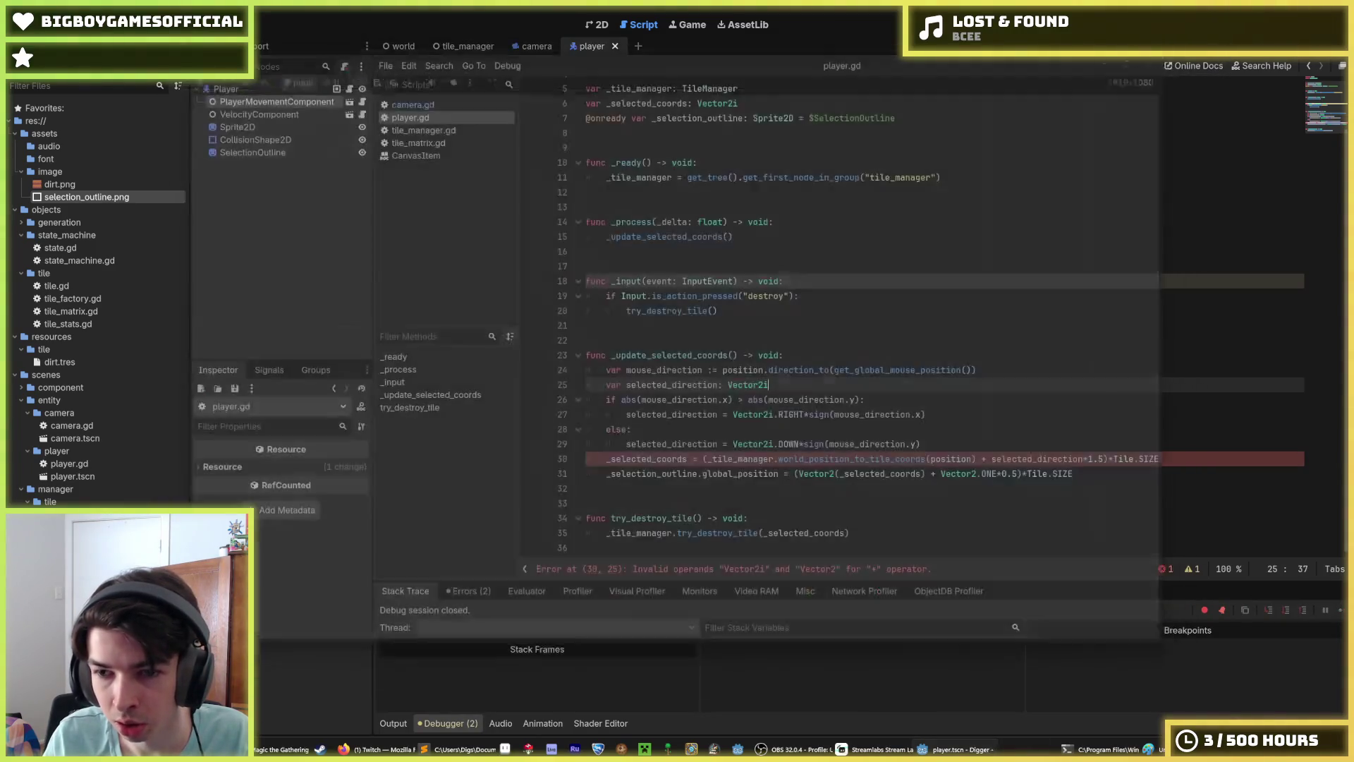
- Inspect the line 30 tile-conversion call, then revert the directions back to Vector2
double_click(853, 458)
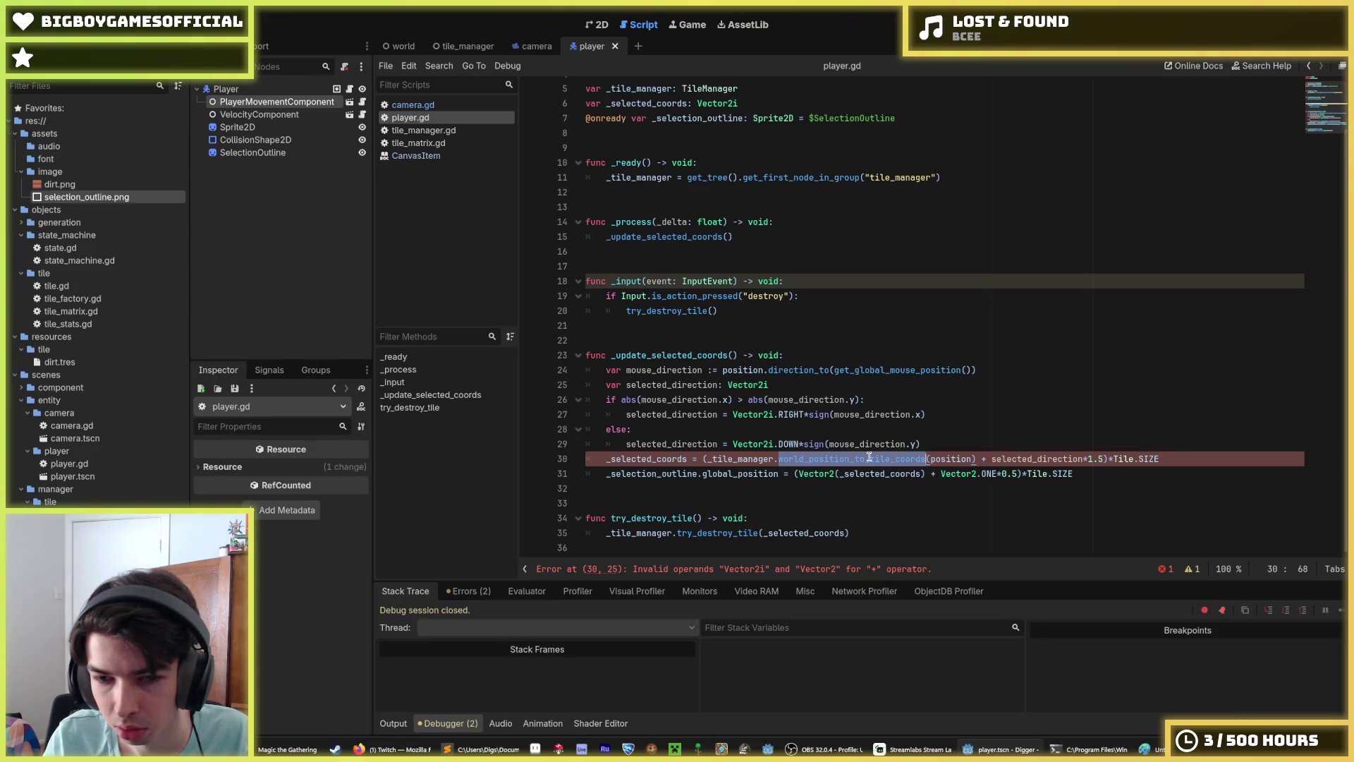
left_click(868, 458)
double_click(870, 459)
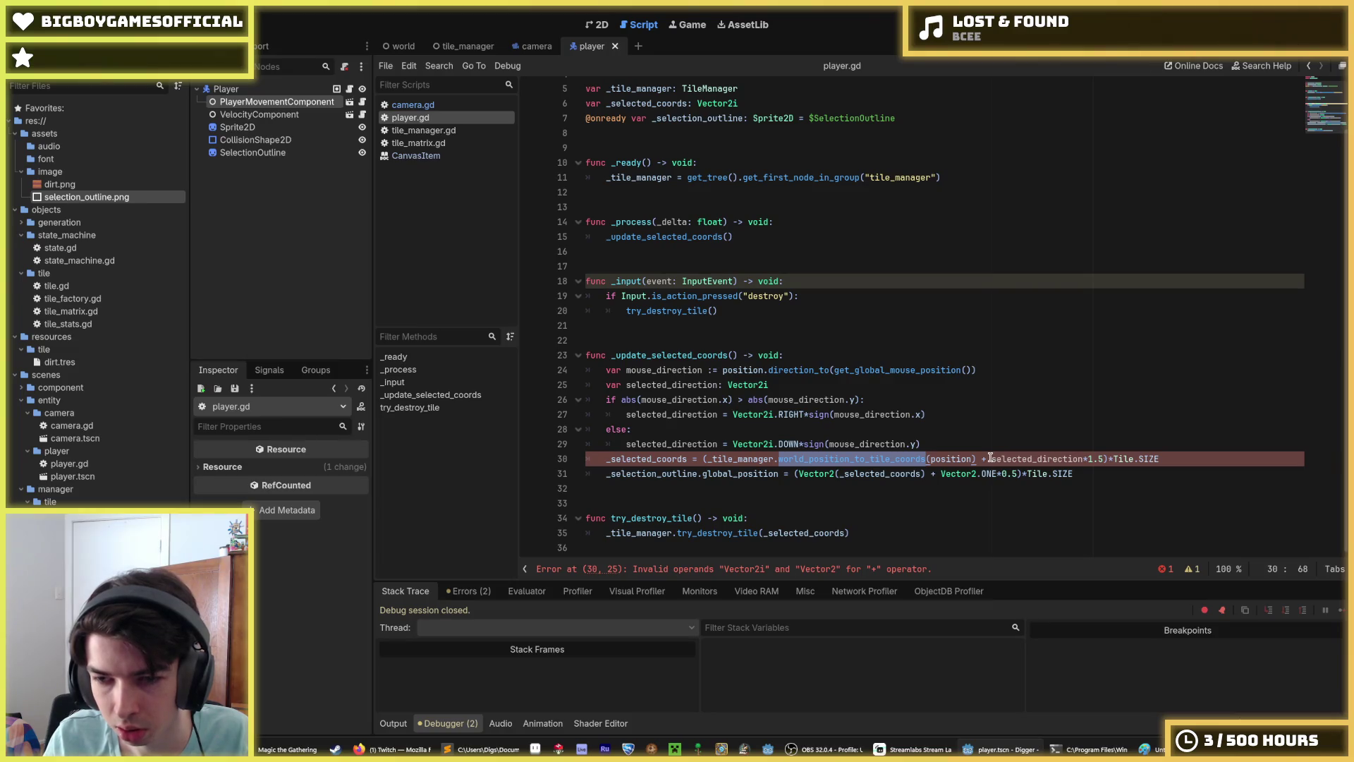
left_click_drag(993, 459, 1090, 460)
left_click(904, 449)
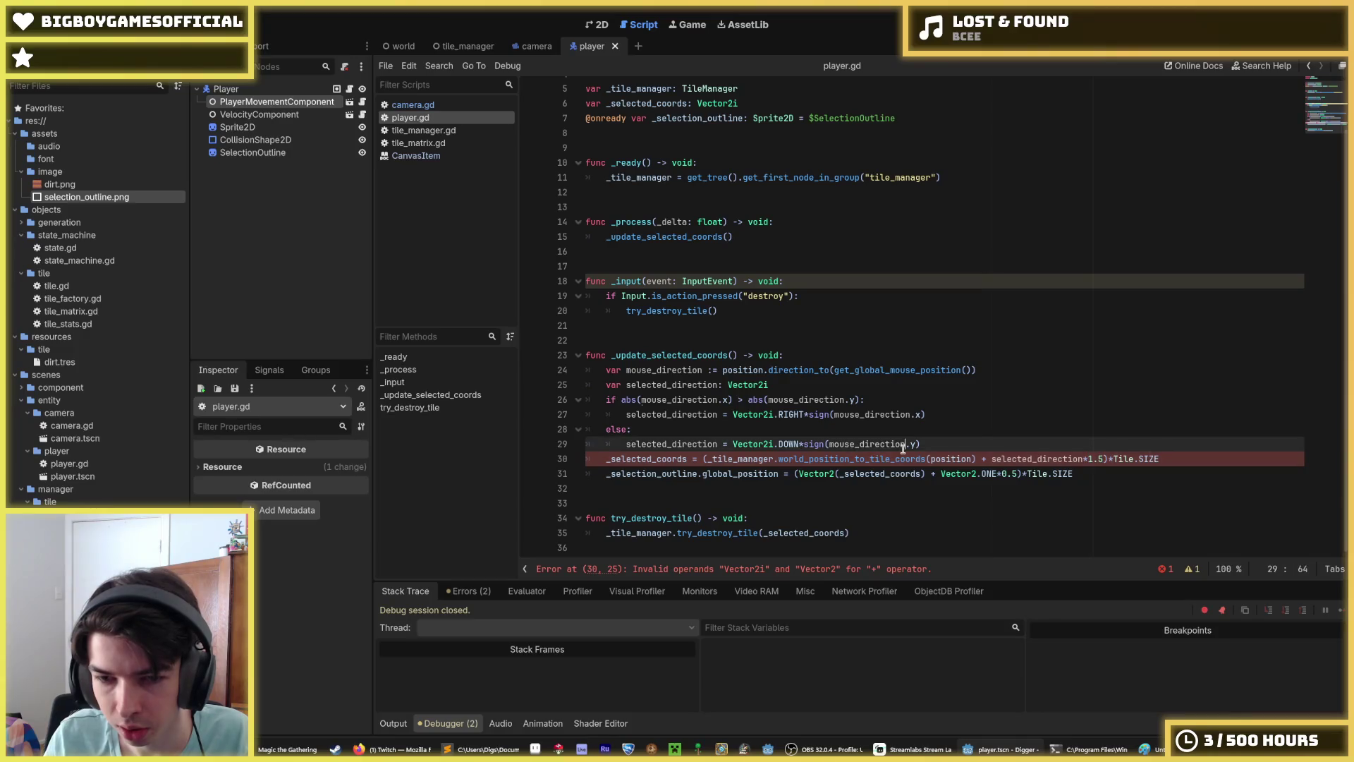
key("ctrl+Left")
key("ctrl+Left")
key("ctrl+Left")
key("BackSpace")
key("Up")
key("Up")
key("Delete")
- Wrap world_position_to_tile_coords(position) on line 30 in Vector2(), save, and test-run the game
left_click(711, 459)
type("V")
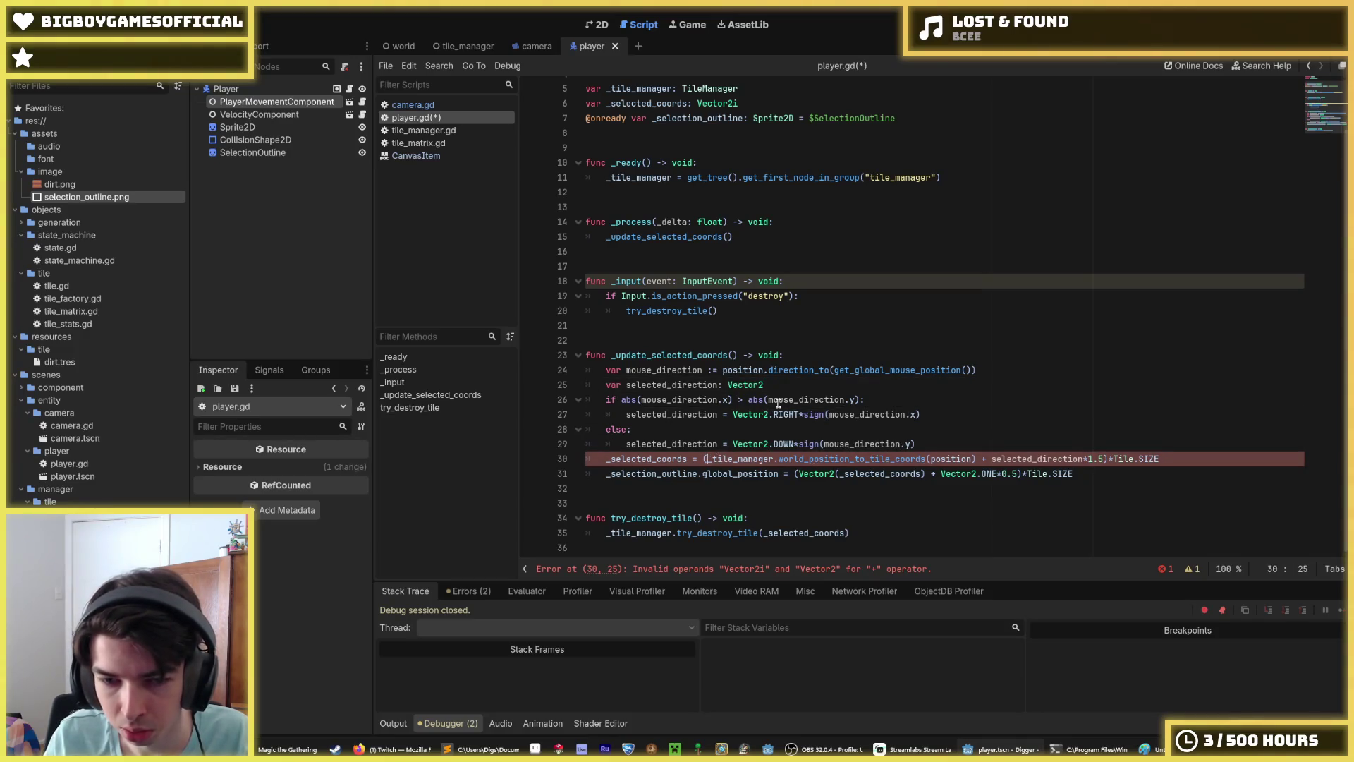
type("ector2(")
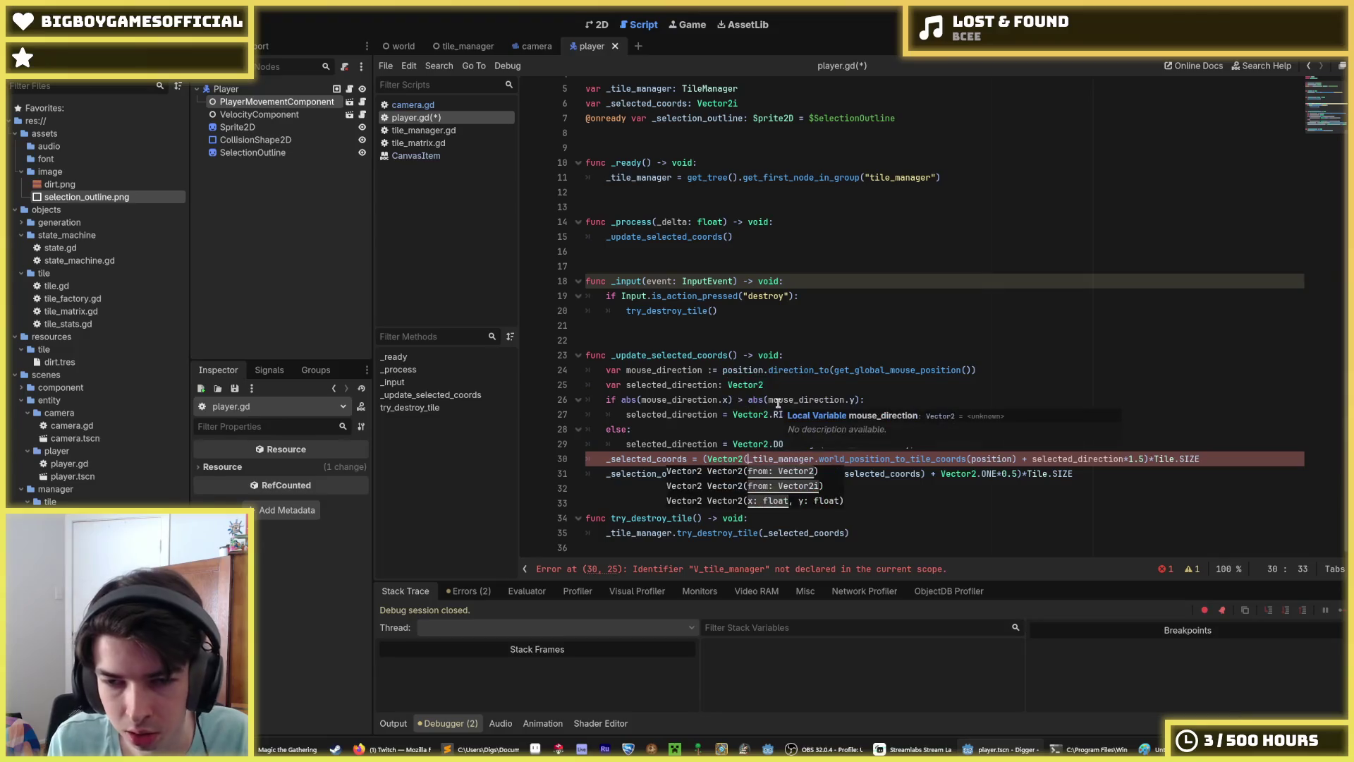
left_click(1017, 459)
type(")")
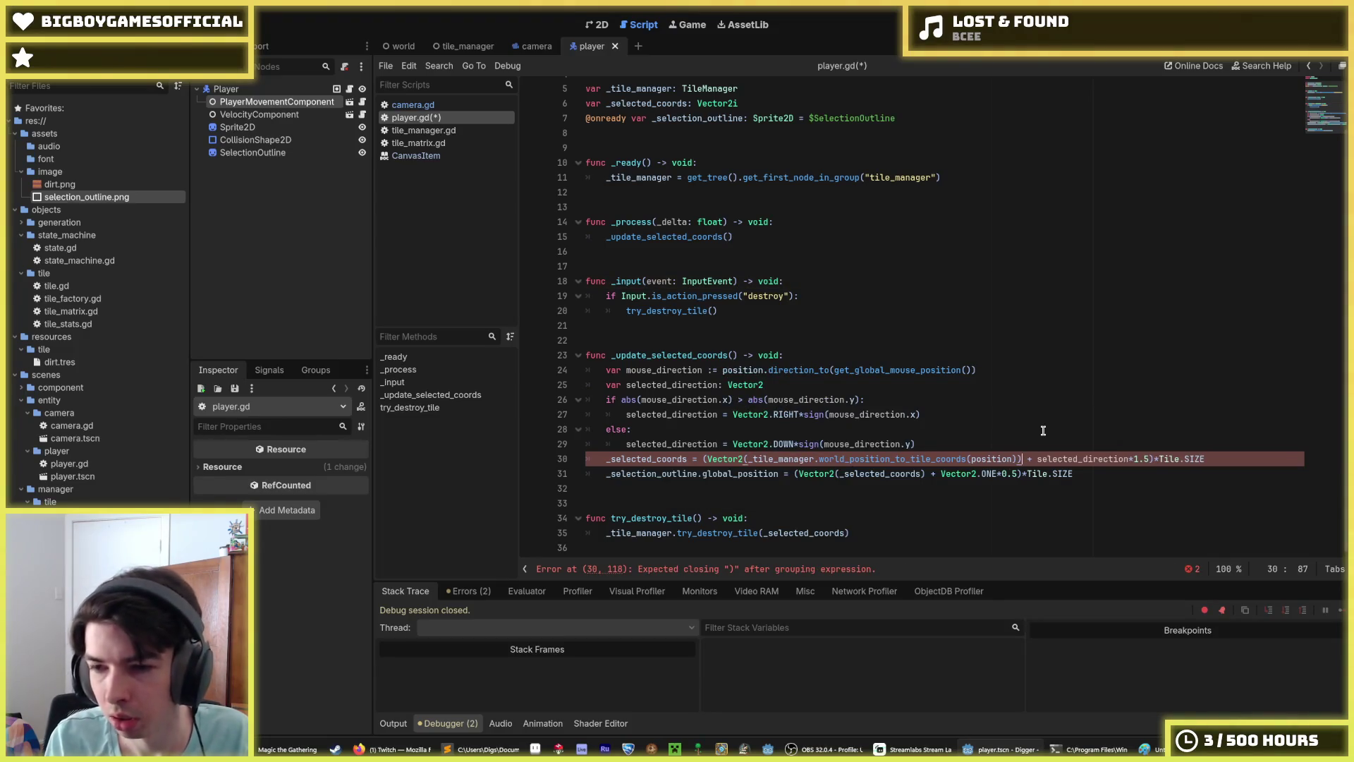
key("ctrl+s")
key("F5")
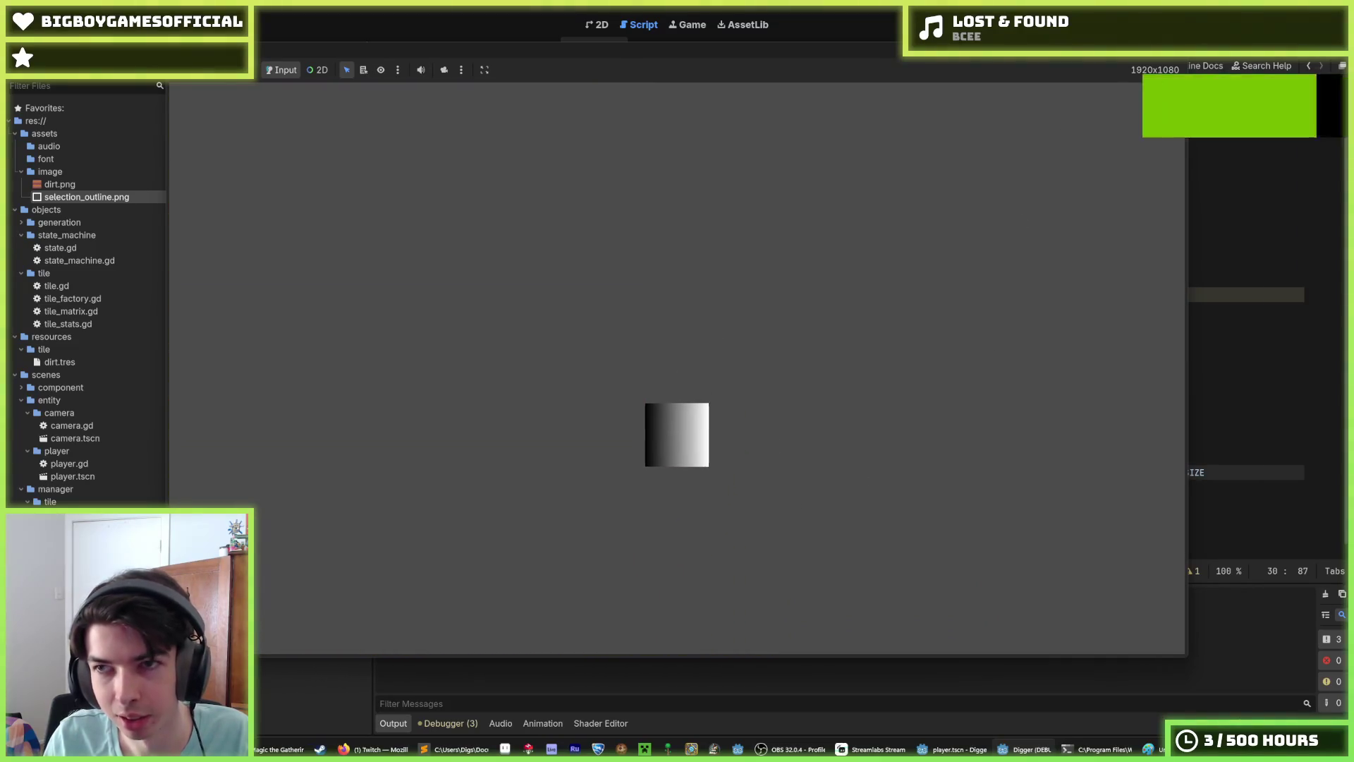
key("F8")
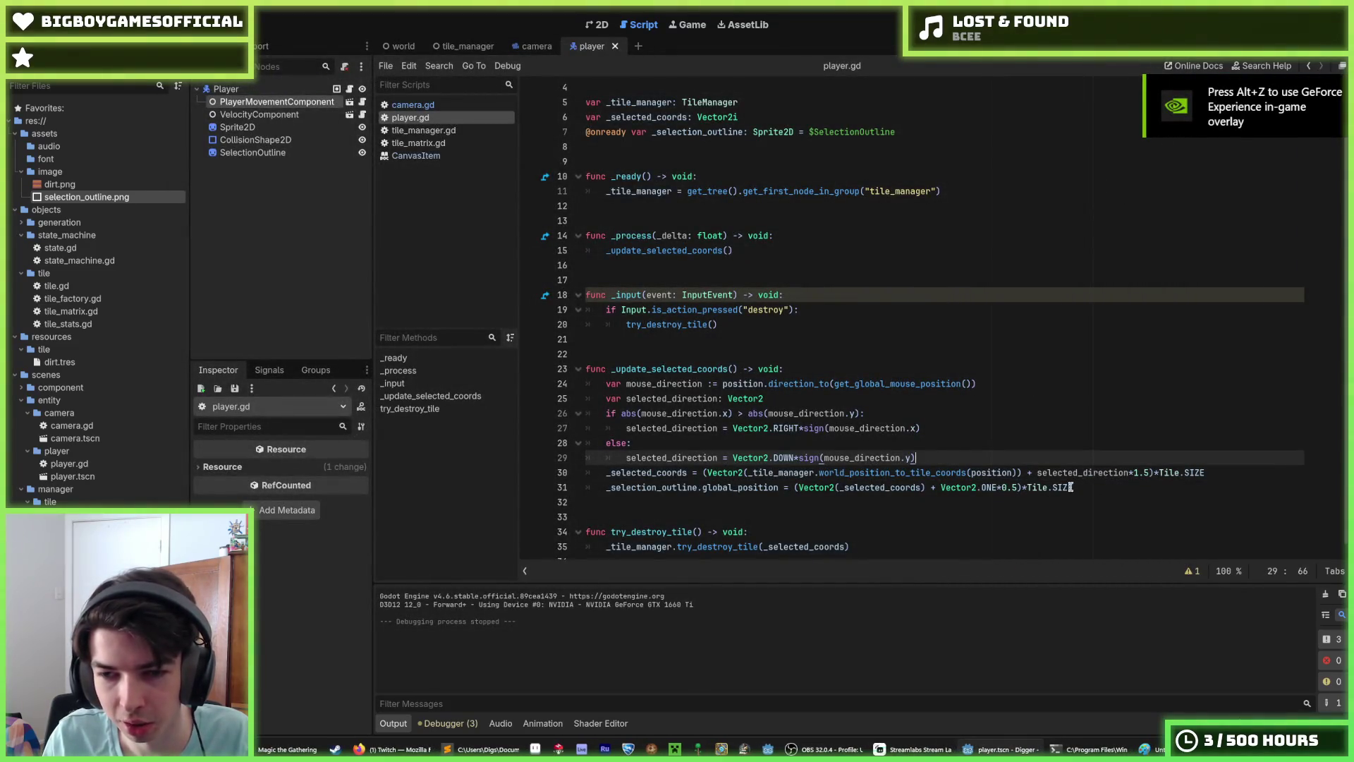
- Review lines 30 and 31, checking the _tile_manager property info
left_click(1076, 488)
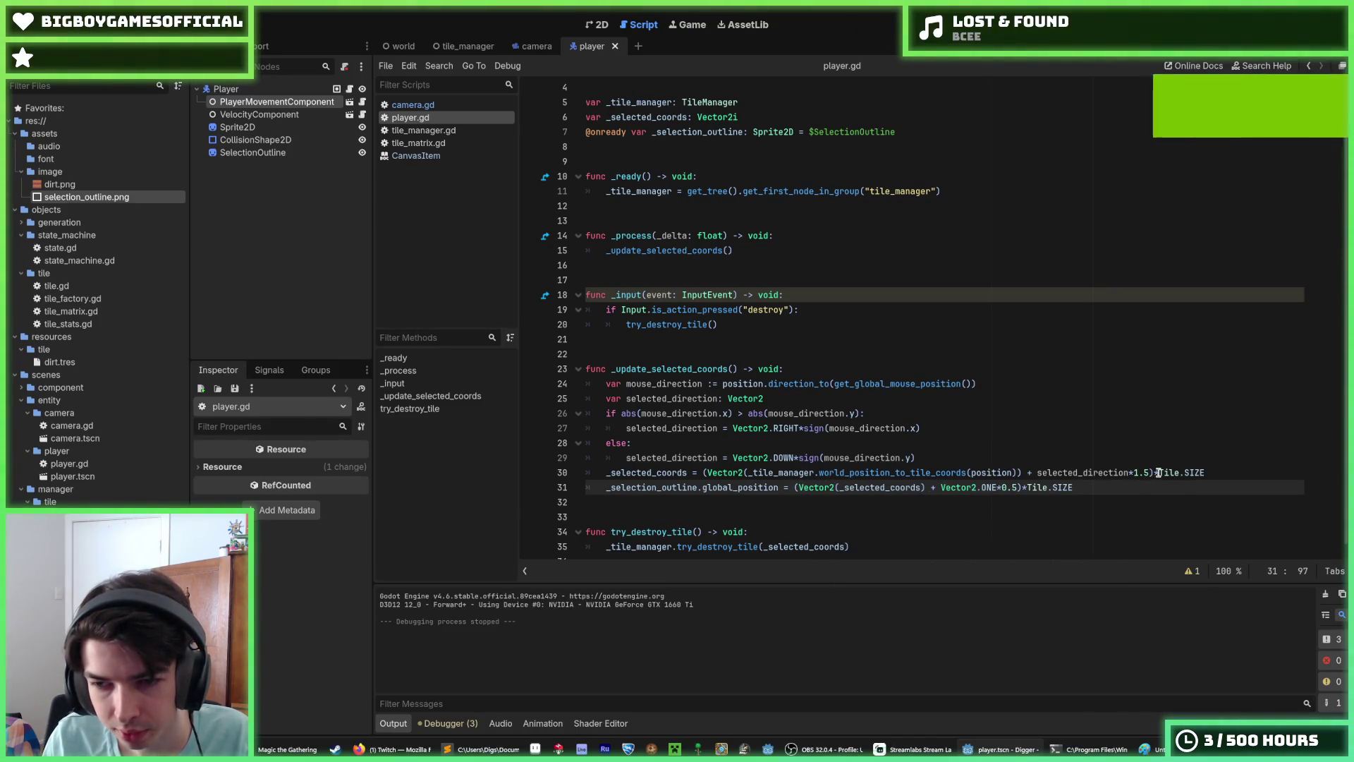
mouse_move(752, 473)
left_mouse_down()
mouse_move(1206, 473)
mouse_move(1148, 473)
left_mouse_up()
left_click(1032, 473)
left_click(1148, 474)
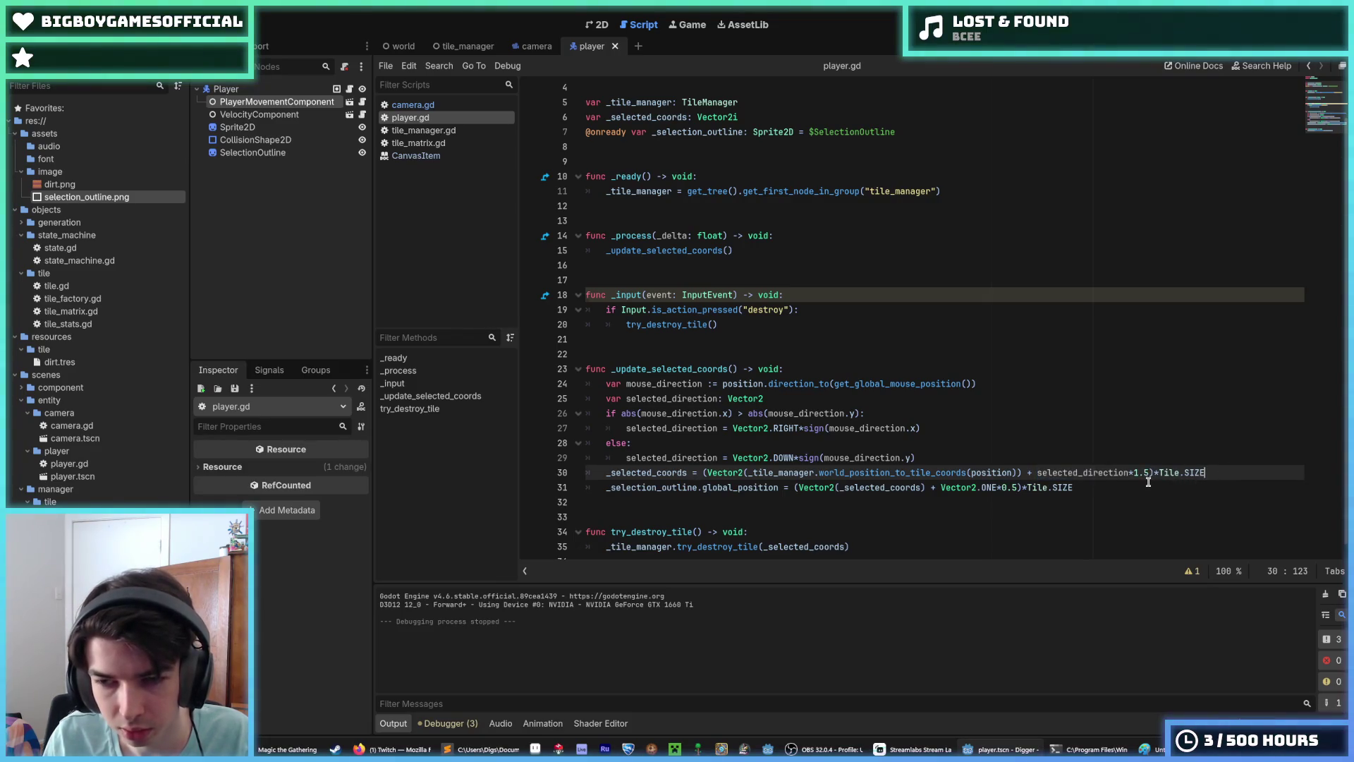
left_click(1140, 486)
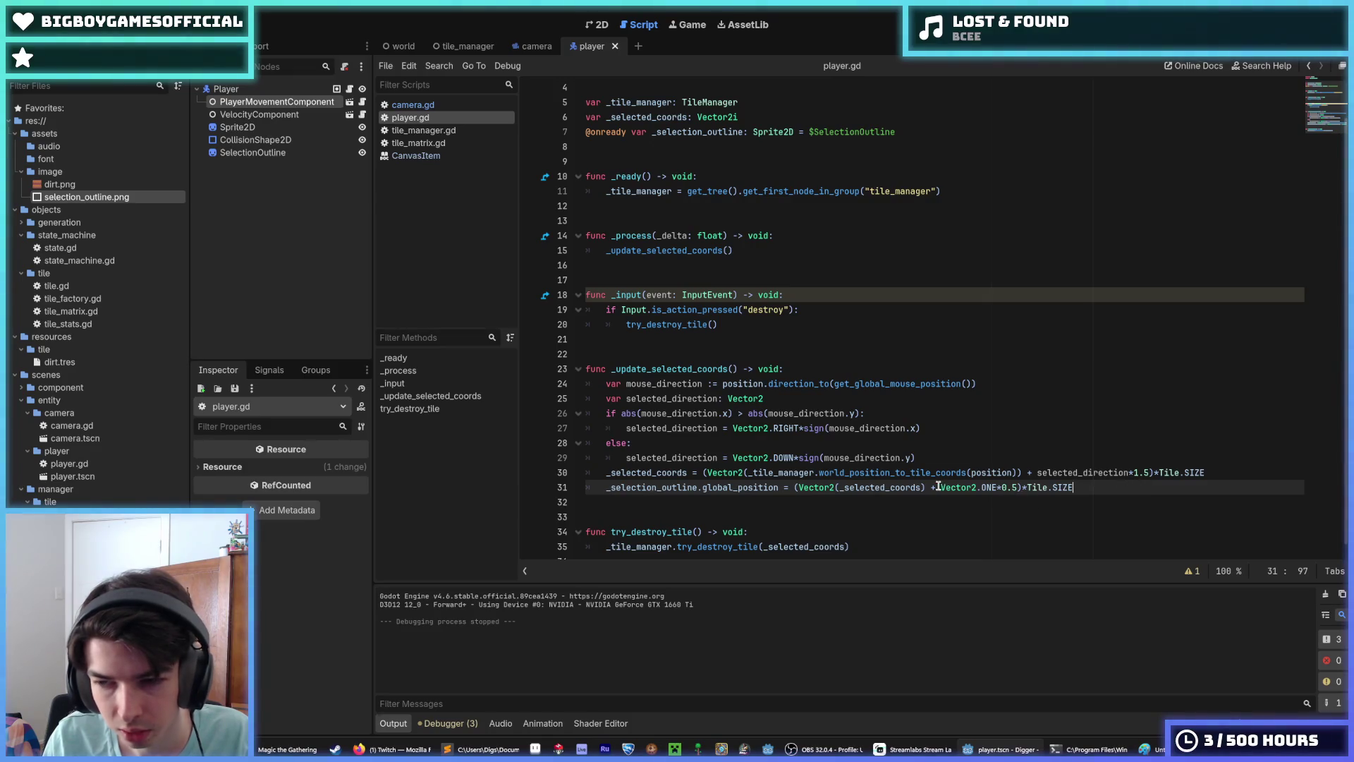
double_click(717, 486)
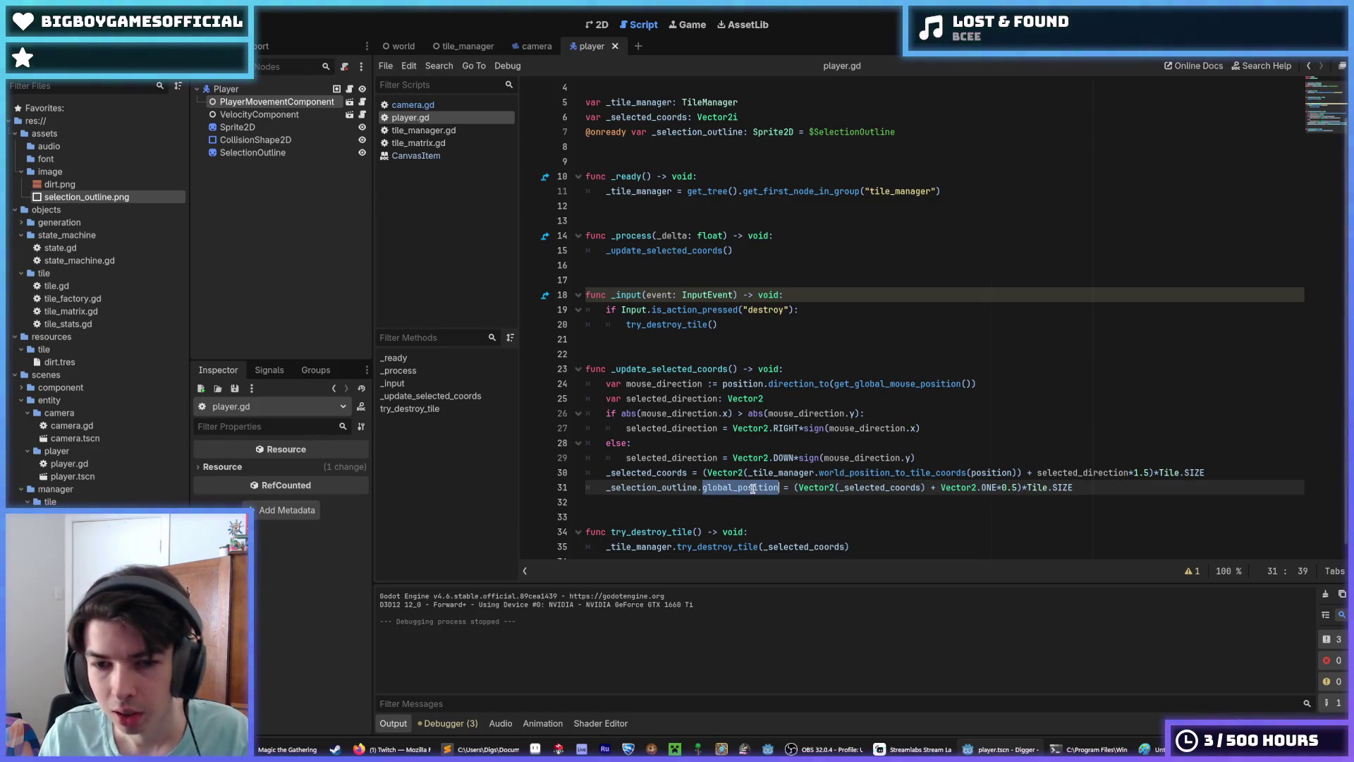
left_click(765, 475)
mouse_move(765, 477)
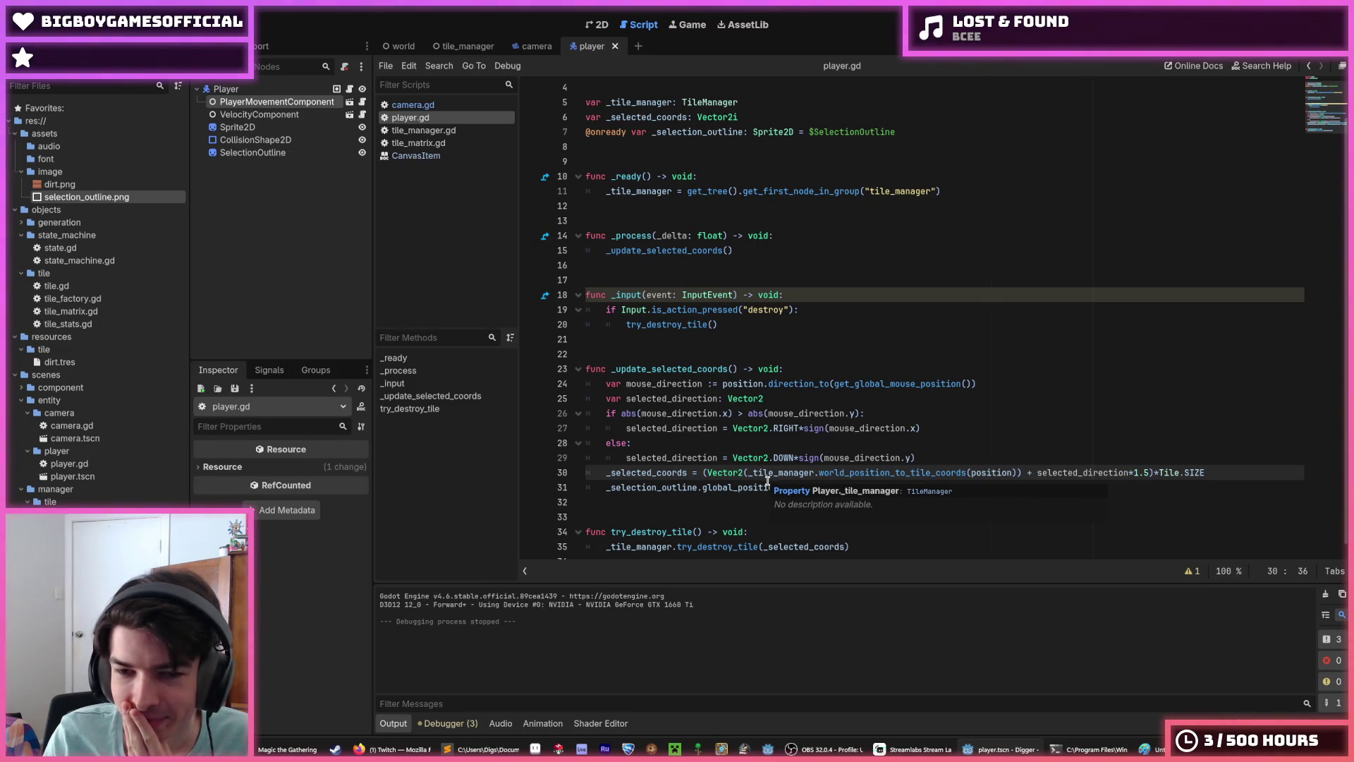
double_click(778, 478)
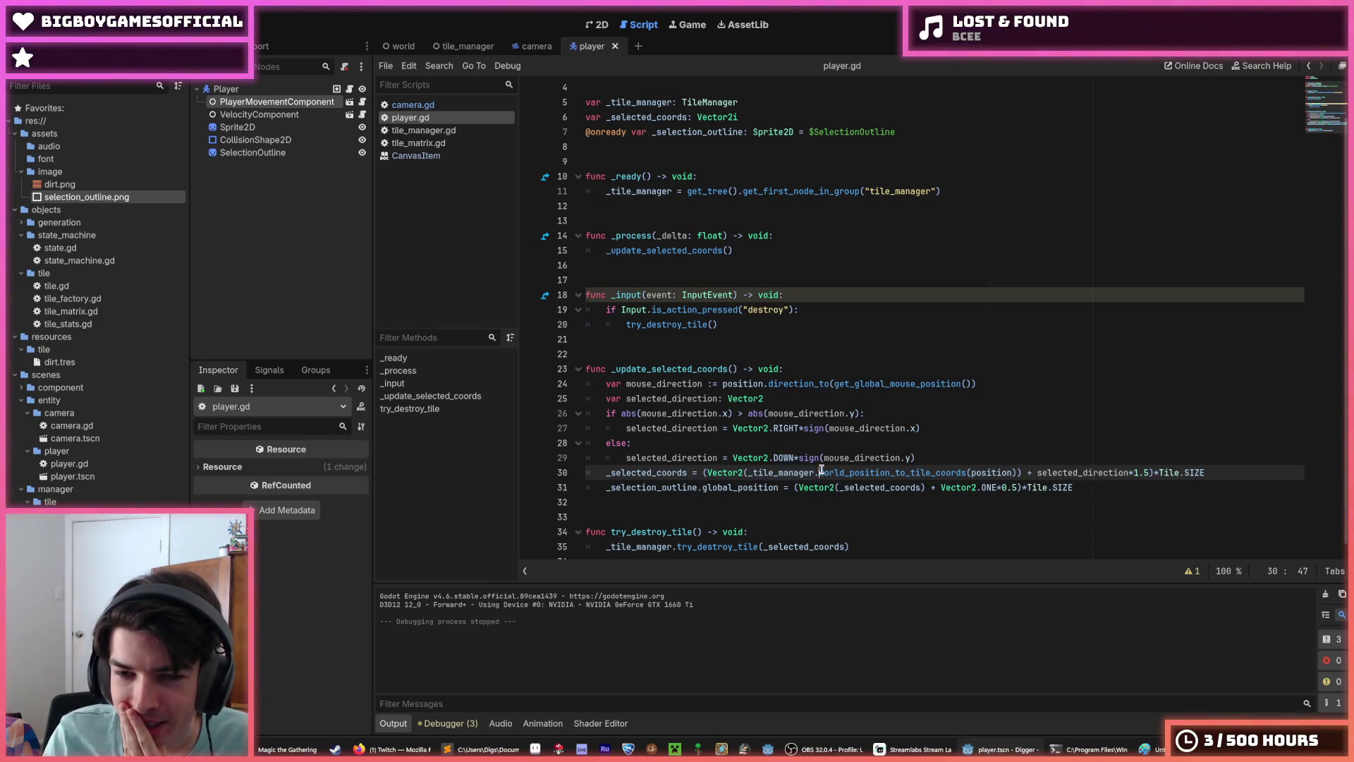
left_click(798, 475)
double_click(783, 474)
left_click(792, 474)
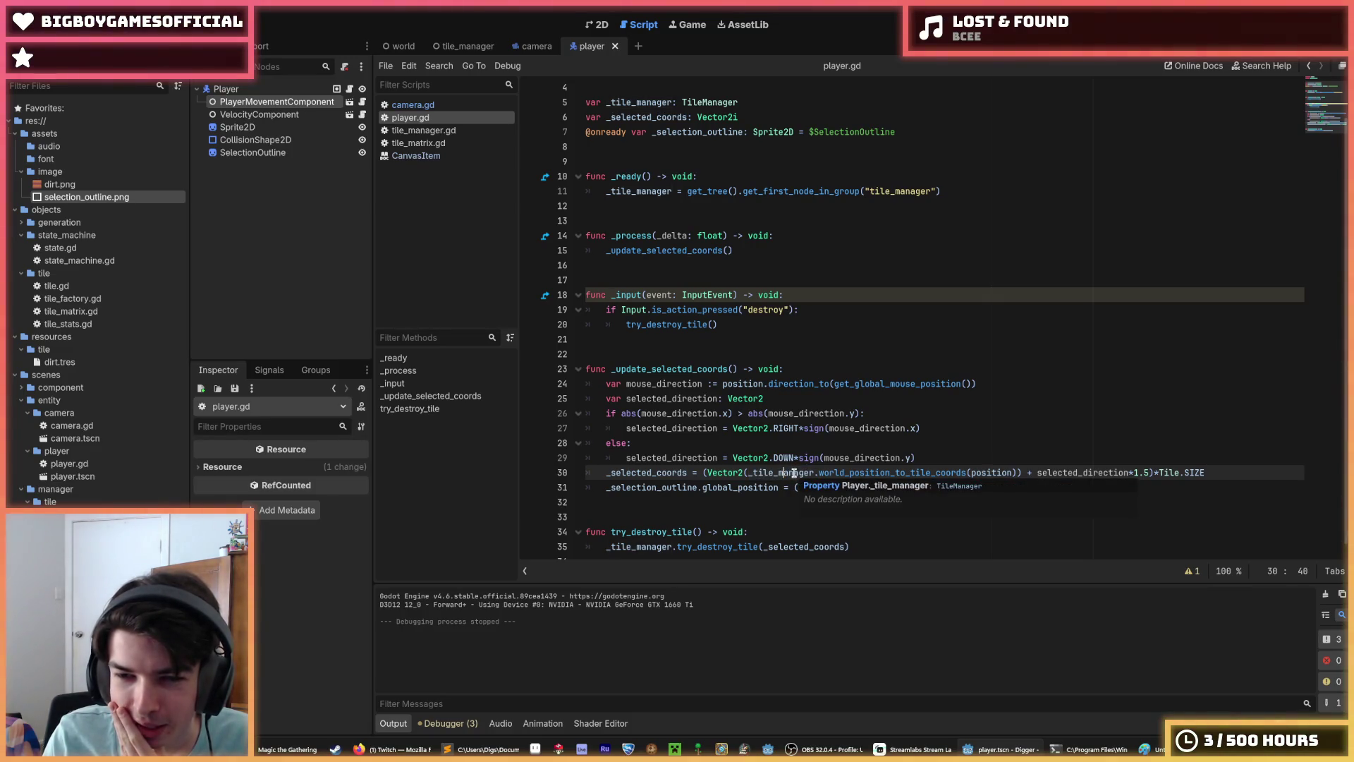
- Edit the grouping parenthesis before Vector2 on line 30 and review Tile.SIZE on line 31
double_click(792, 471)
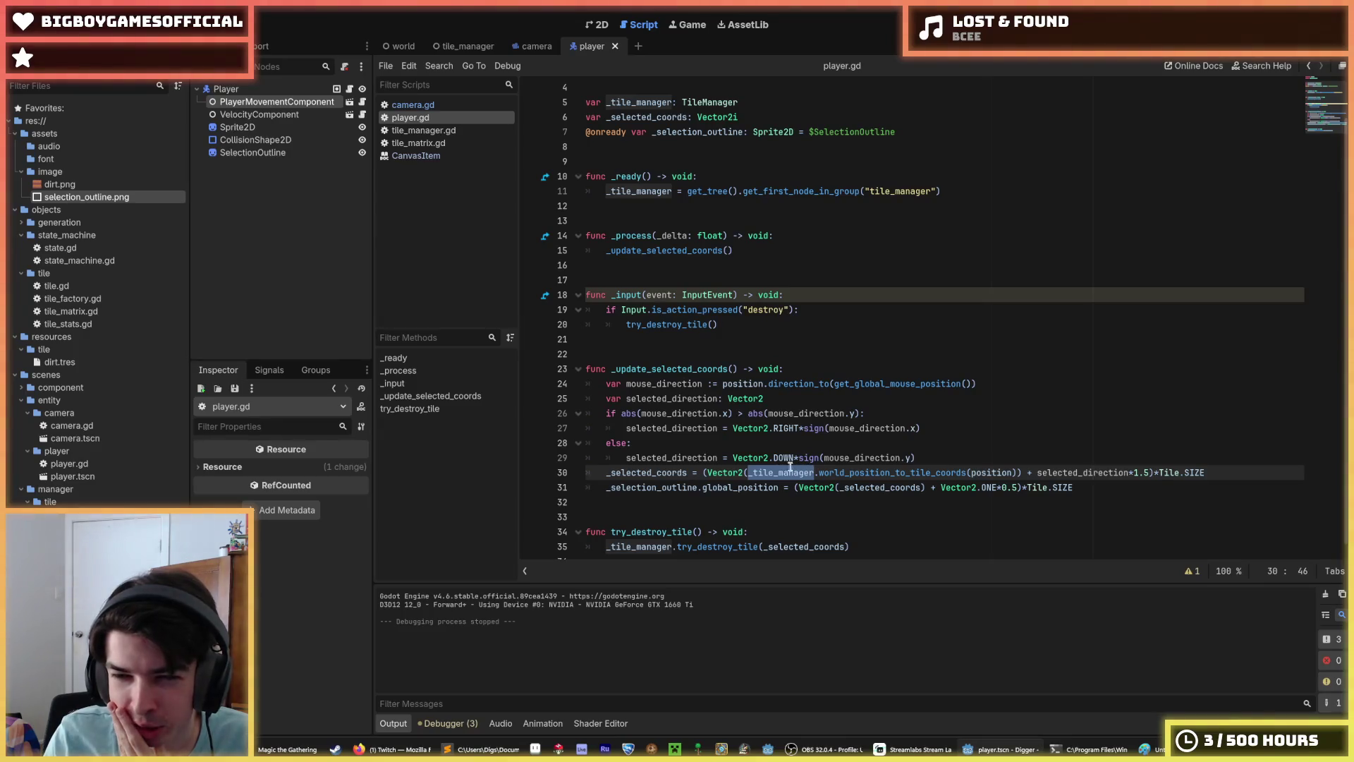
left_click(707, 471)
type("(")
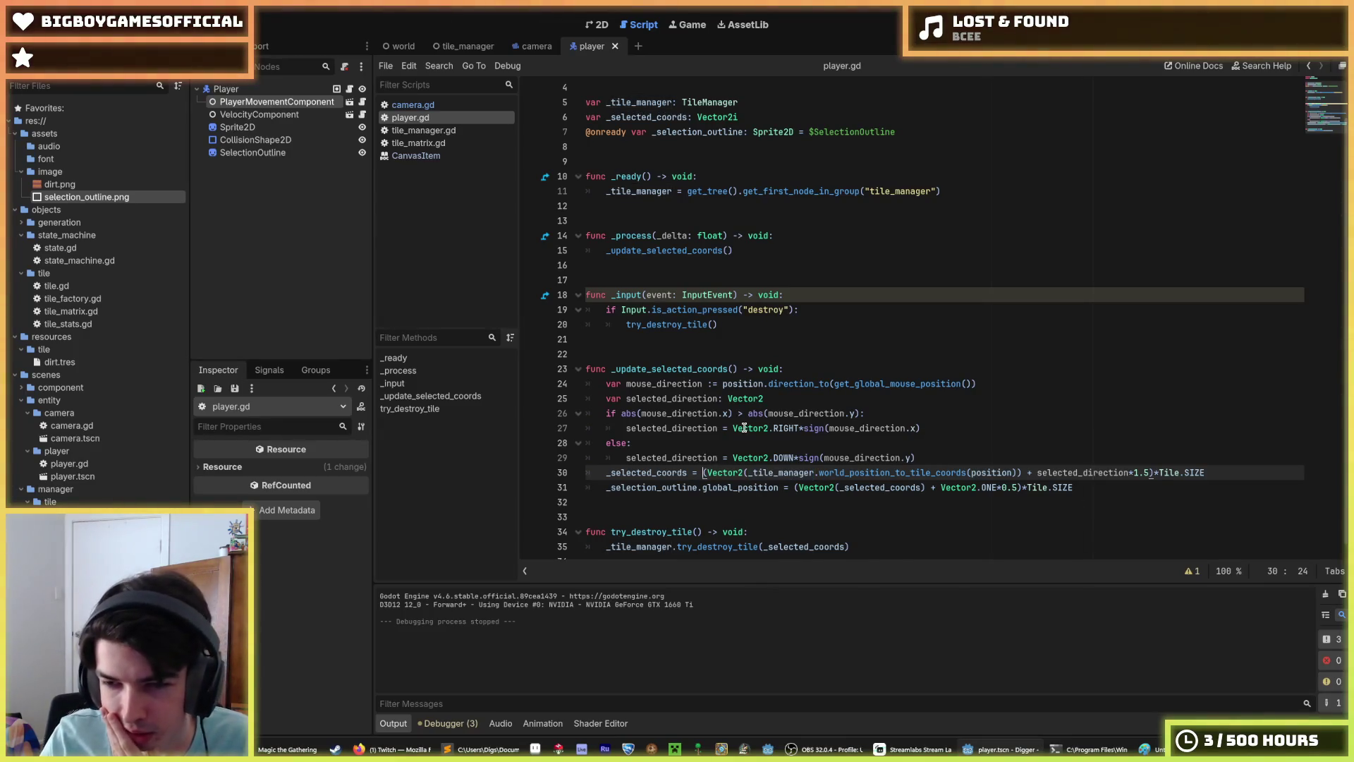
left_click(694, 488)
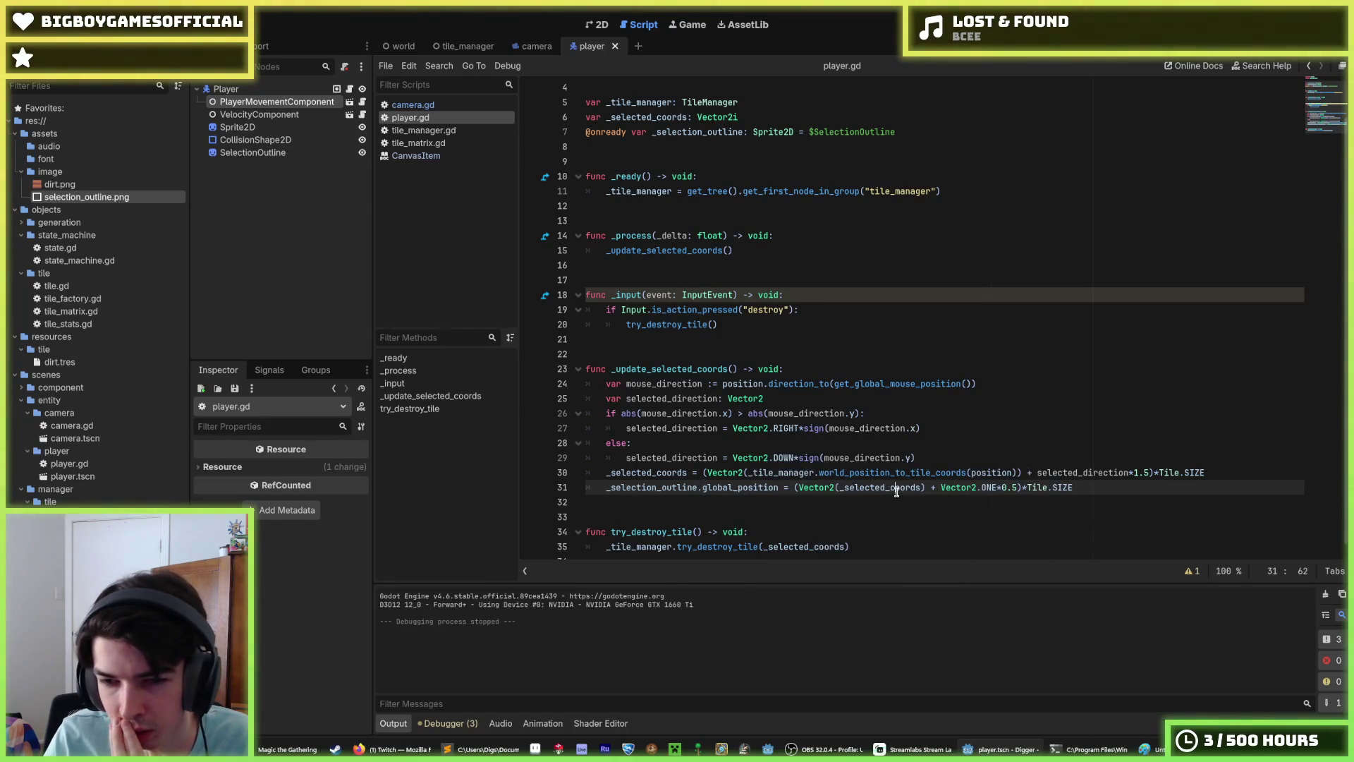
double_click(896, 487)
left_click(909, 487)
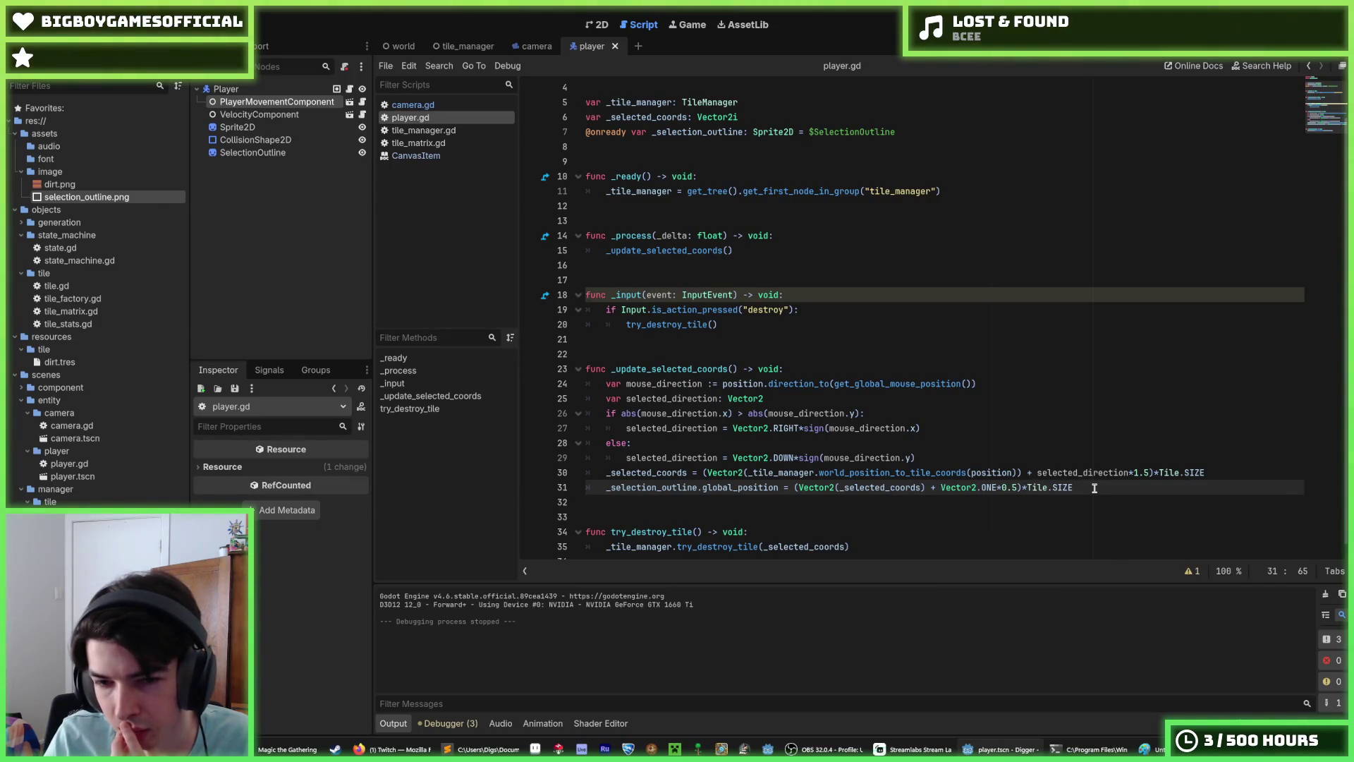
left_click_drag(1073, 487, 1029, 487)
left_click(1028, 487)
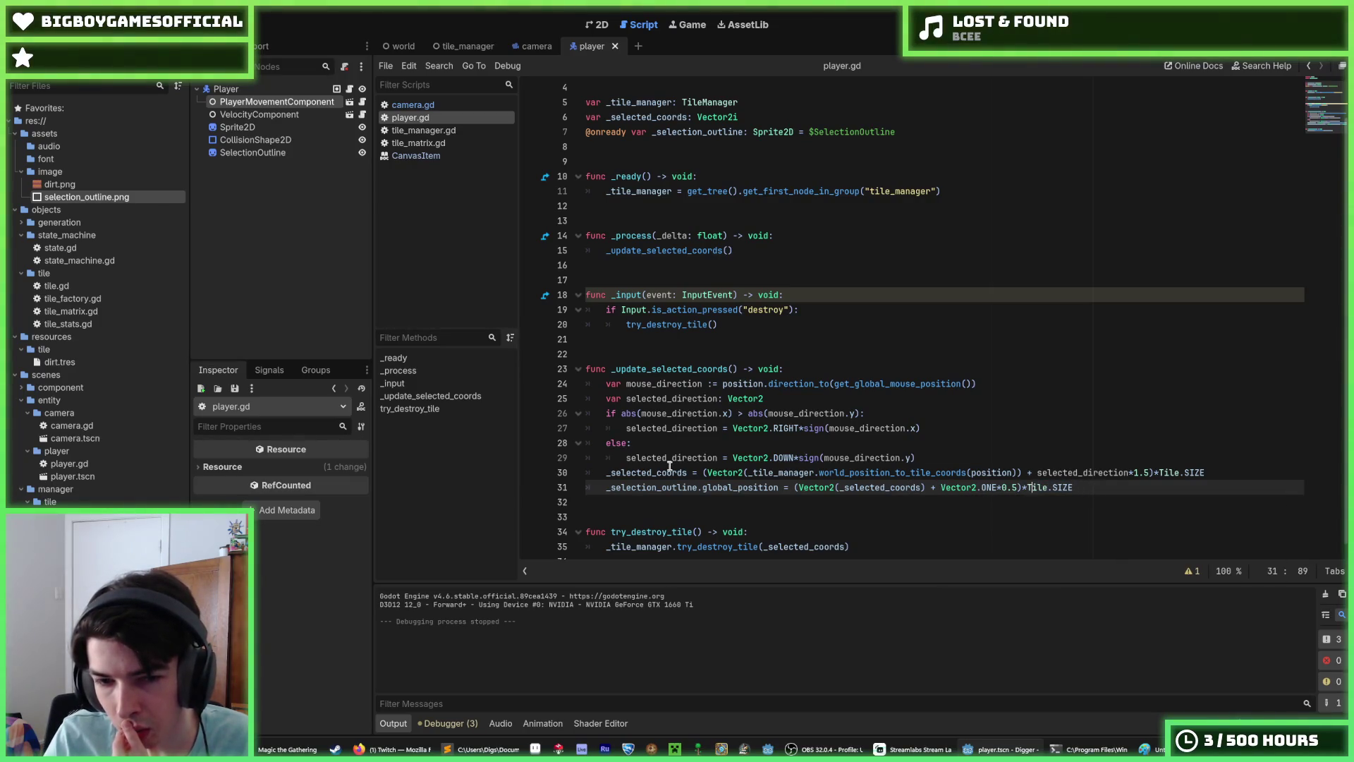
left_click(706, 471)
- Strip the trailing ')*Tile.SIZE' from line 30 so it ends at selected_direction*1.5, and save
type("(")
key("BackSpace")
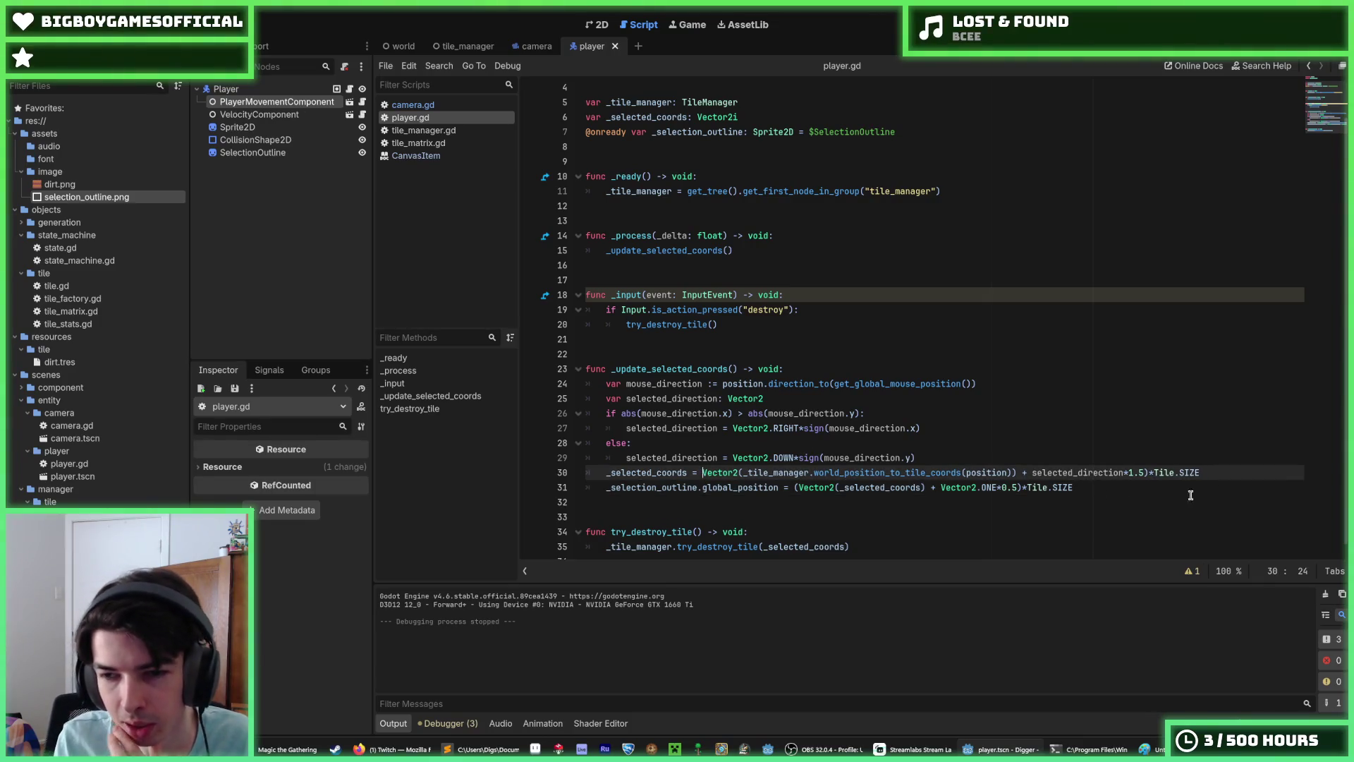
left_click_drag(1142, 473, 1240, 471)
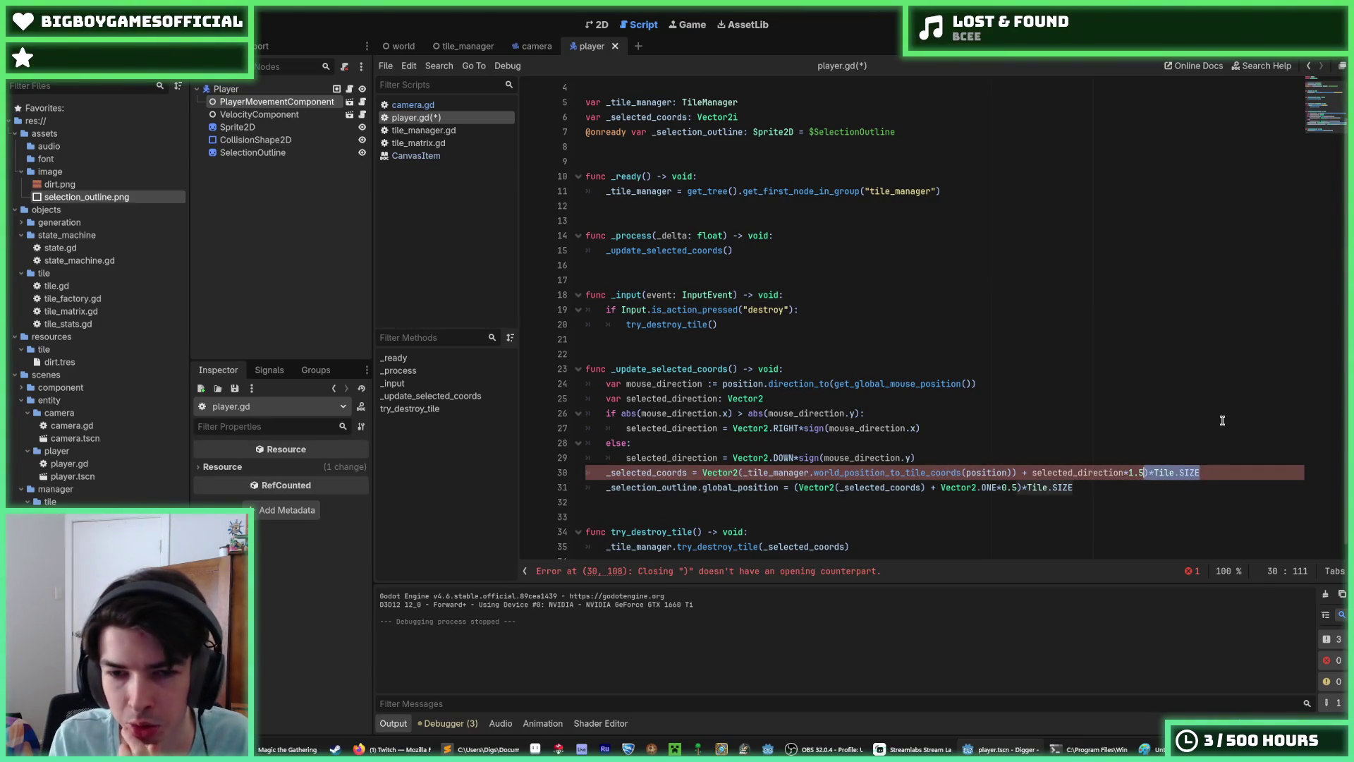
key("BackSpace")
key("ctrl+s")
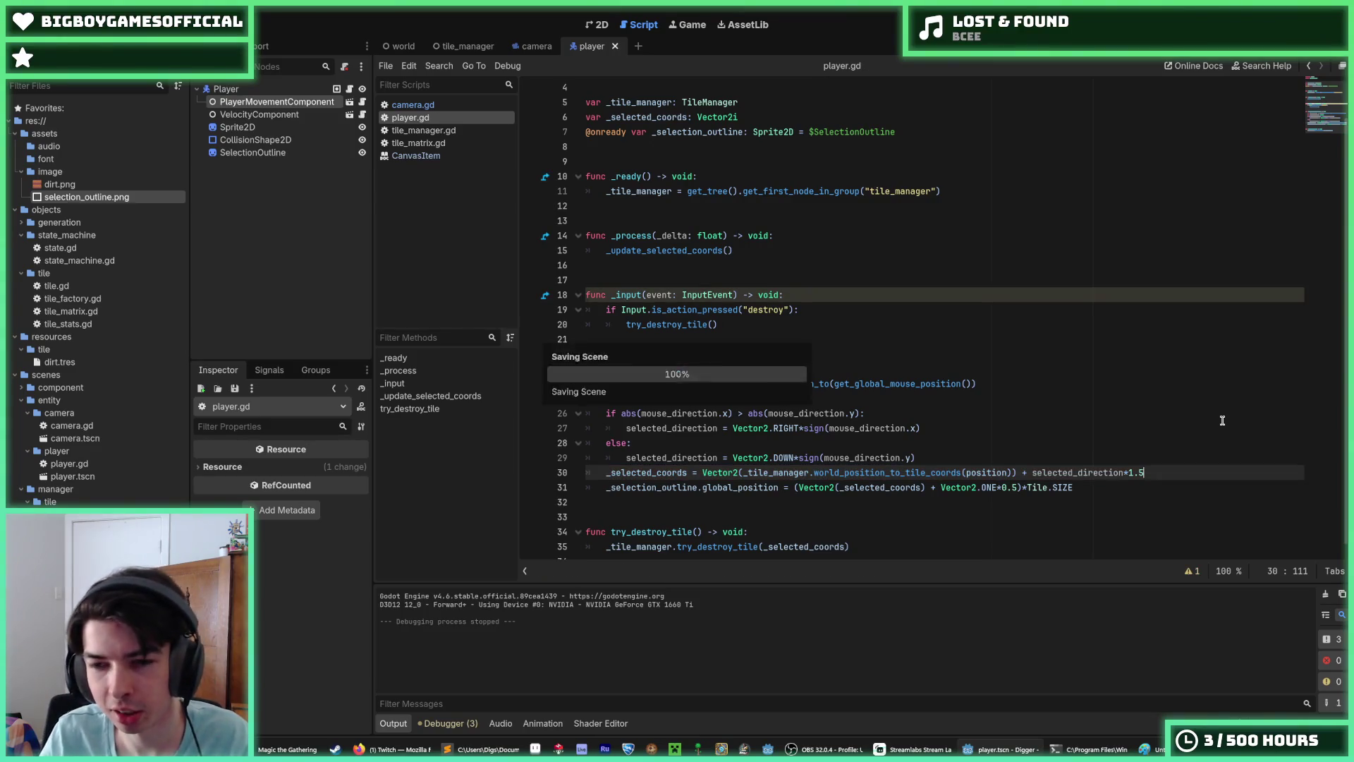
- Review the _selected_coords uses and the 1.5 factor on line 30, then save player.gd again
double_click(666, 472)
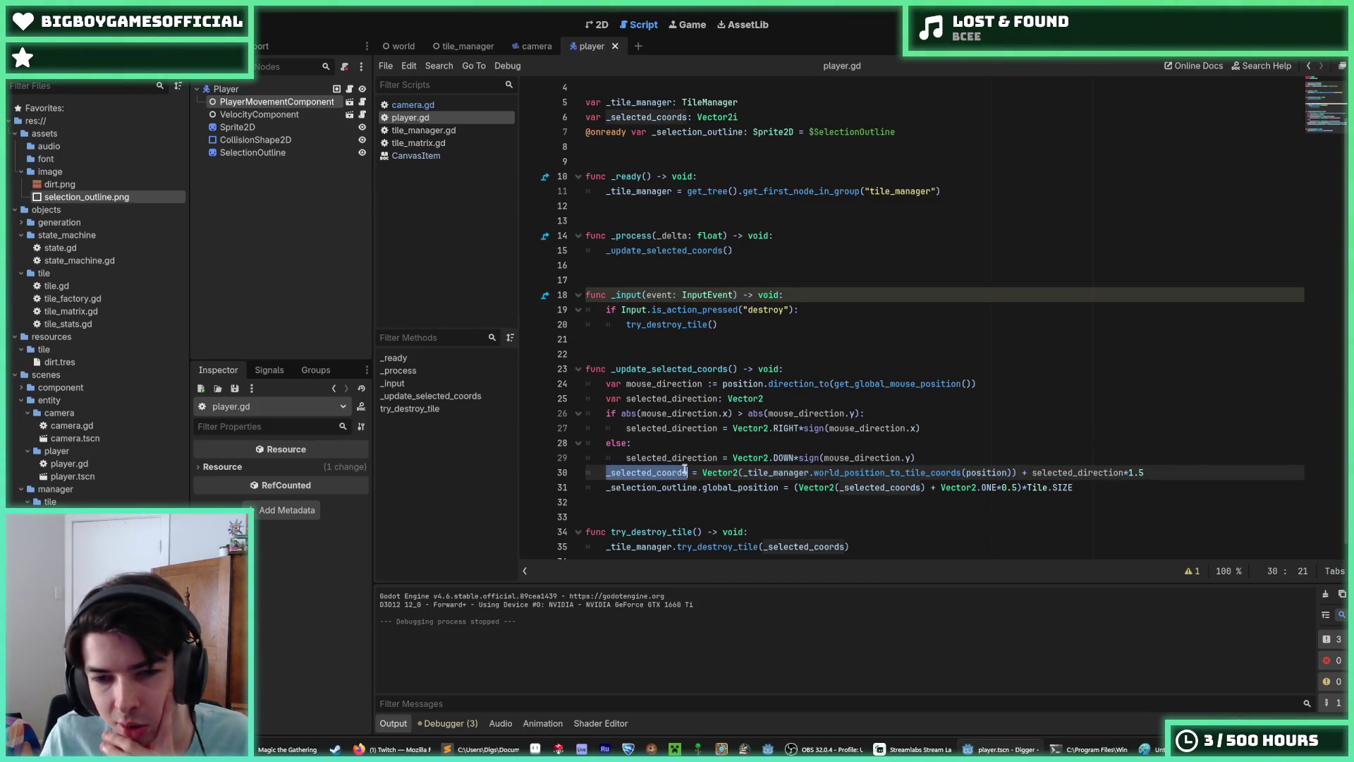
left_click(1171, 472)
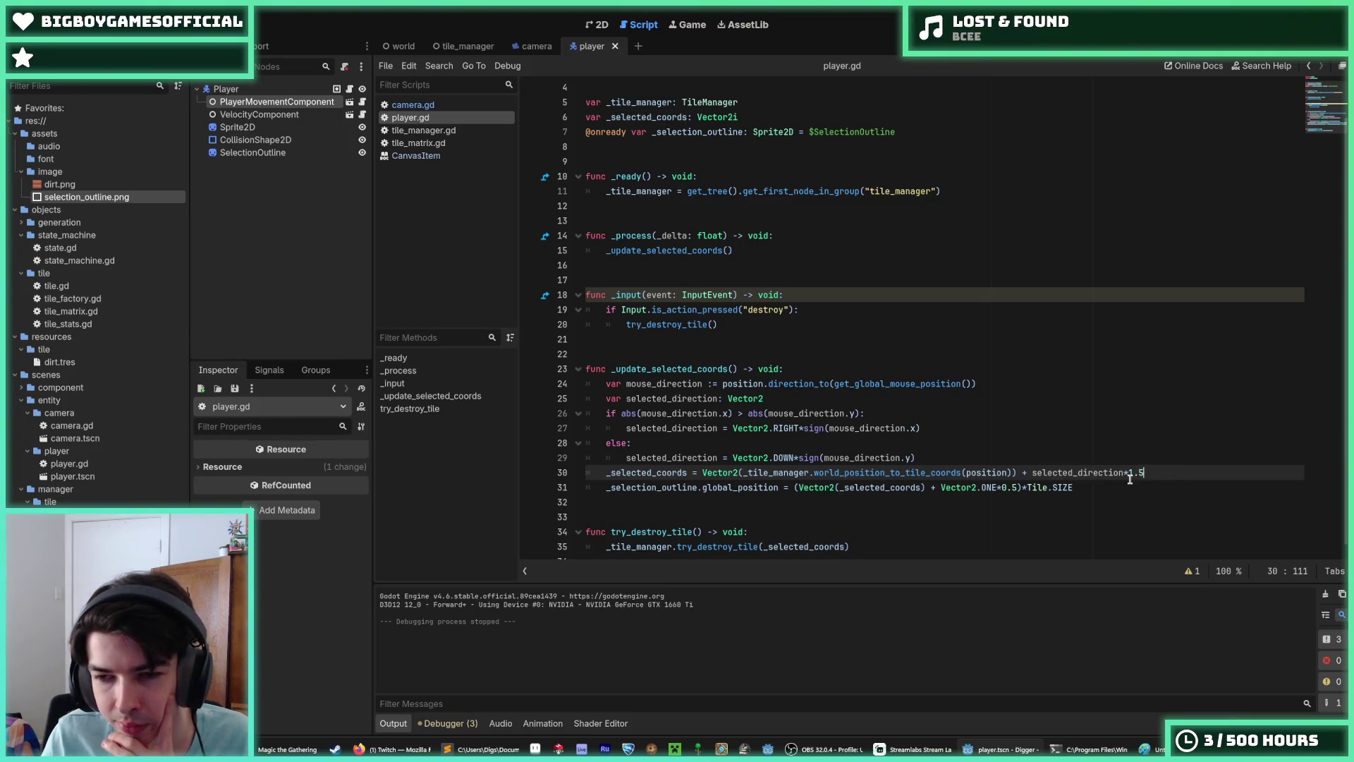
left_click_drag(1144, 472, 1124, 471)
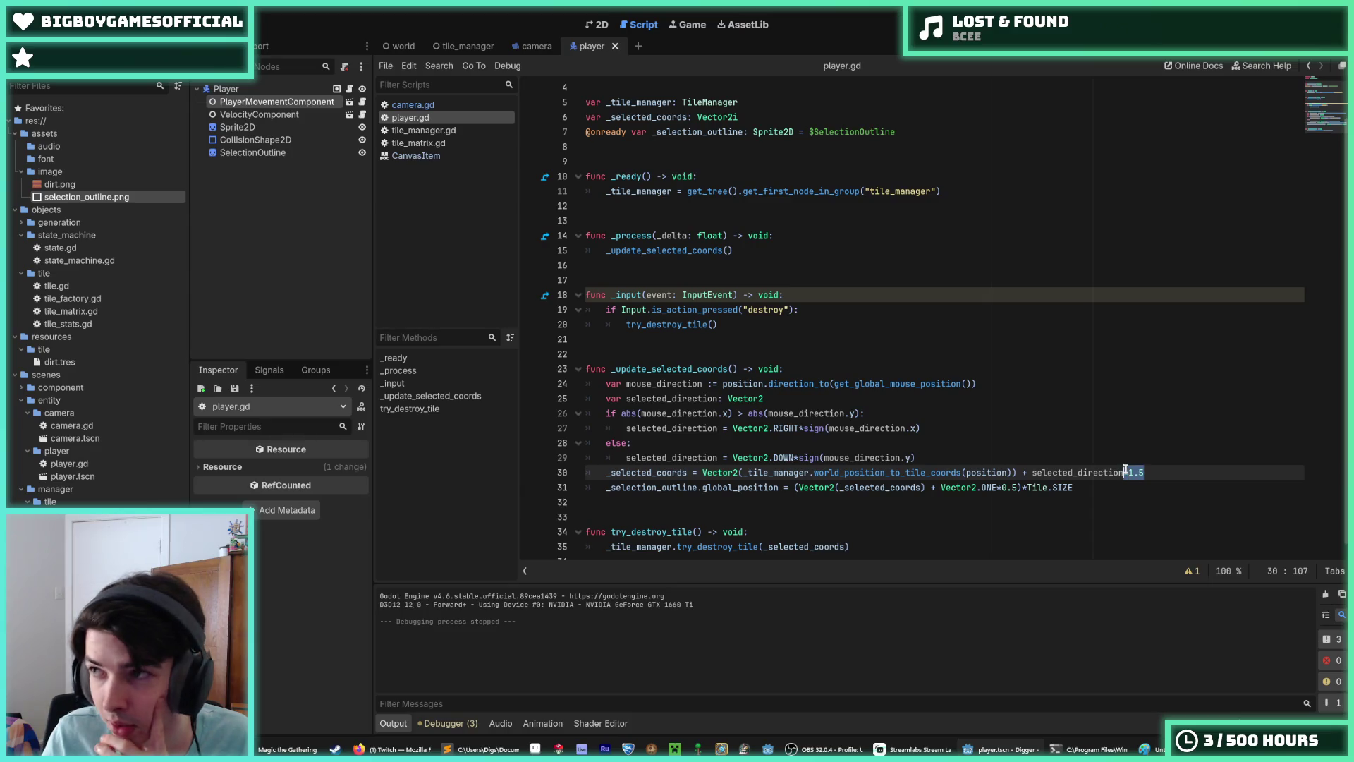
left_click(1167, 473)
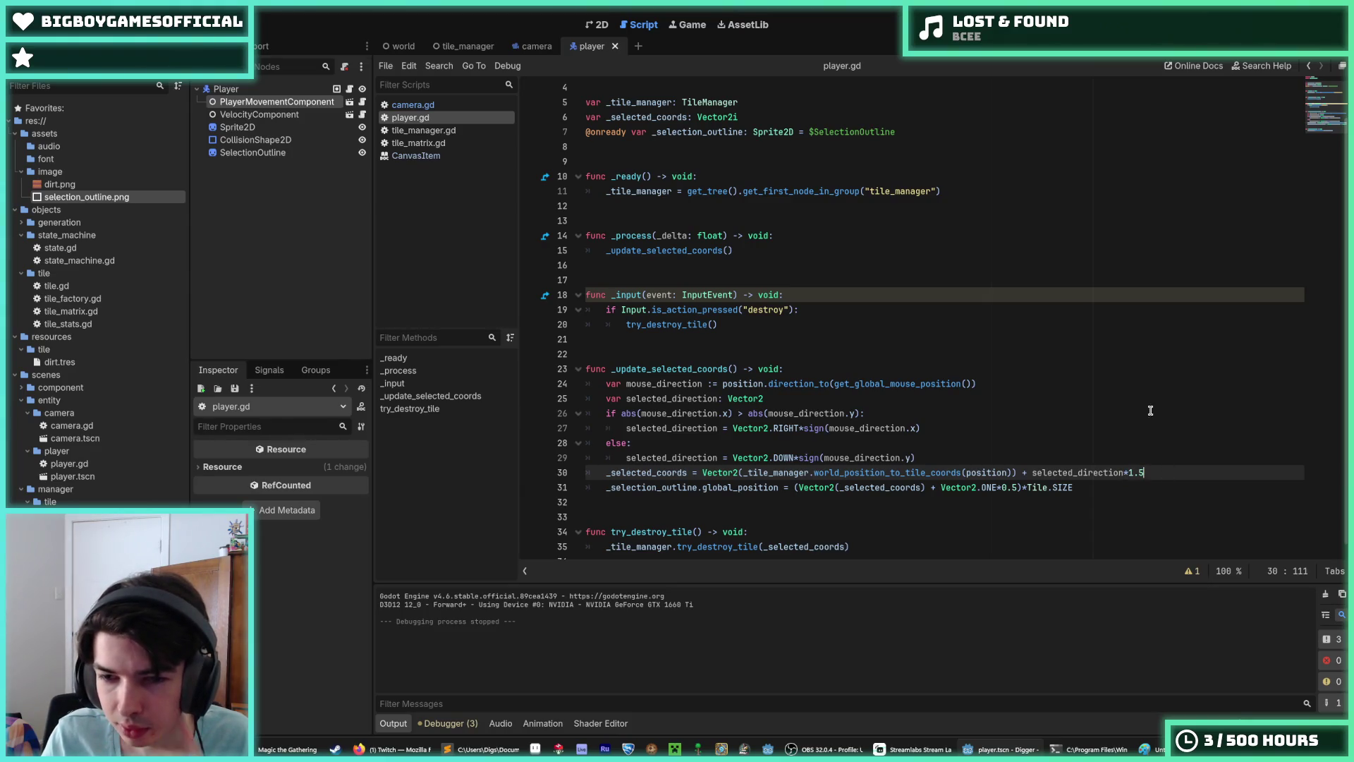
left_click(742, 473)
key("ctrl+s")
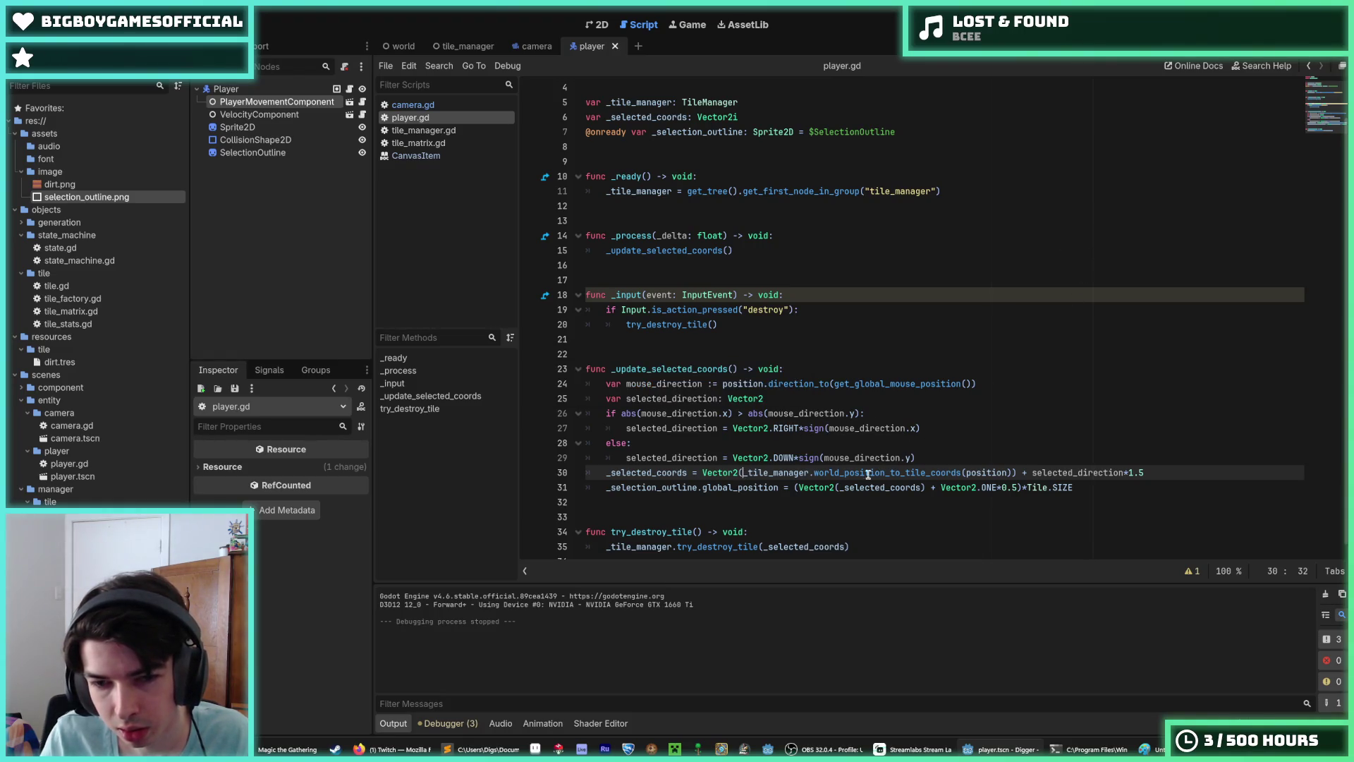
- Remove the 'Vector2(' wrapper before _selected_coords on line 31, leaving an unmatched parenthesis
left_click(837, 486)
key("ctrl+shift+Left")
key("ctrl+shift+Left")
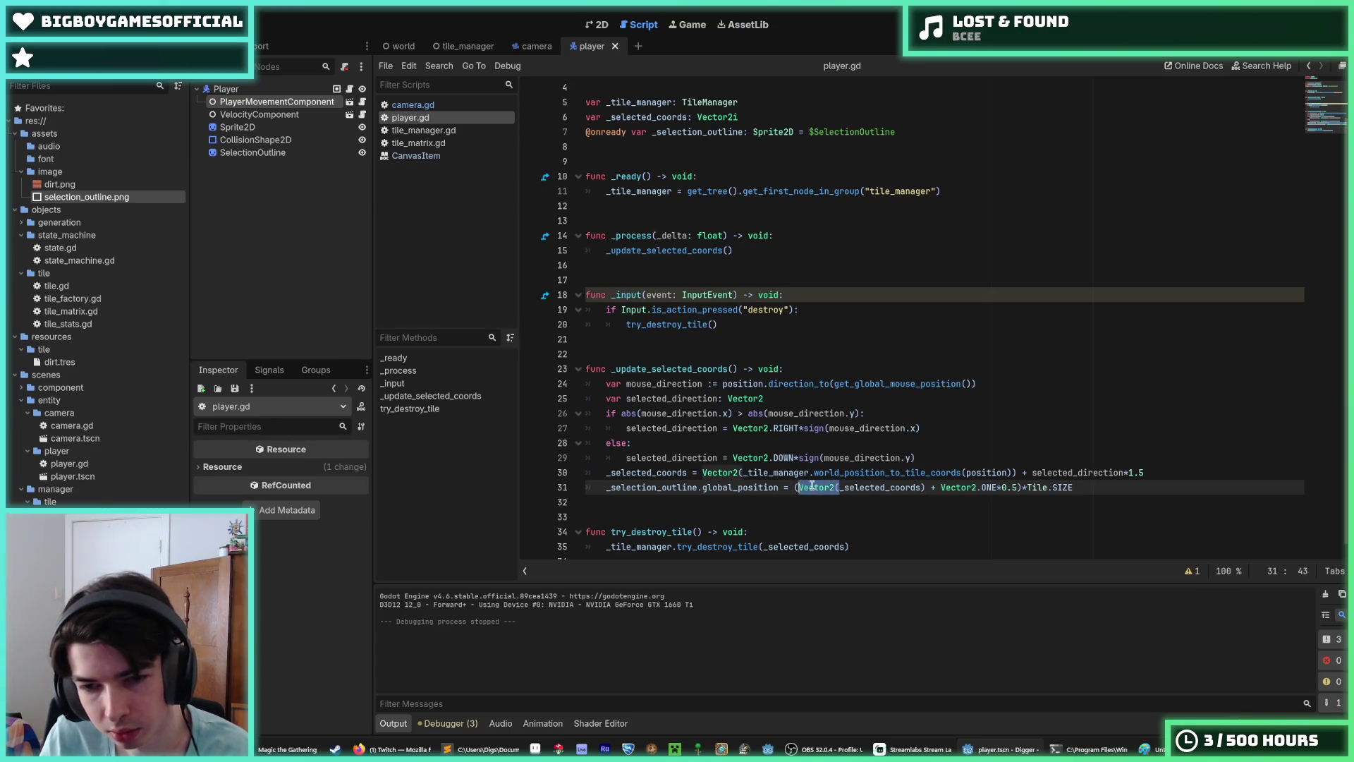
key("BackSpace")
left_click(885, 487)
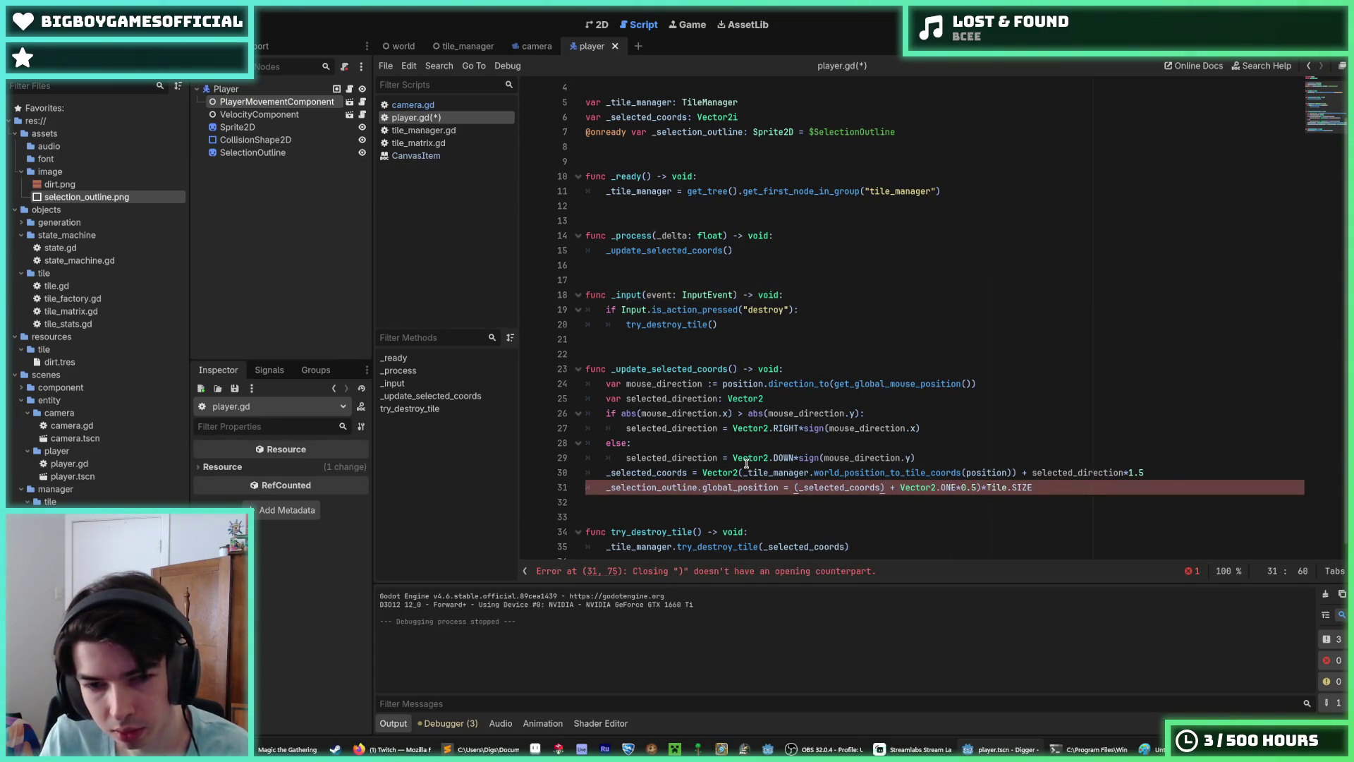
scroll(751, 466, "up", 1)
scroll(756, 471, "down", 1)
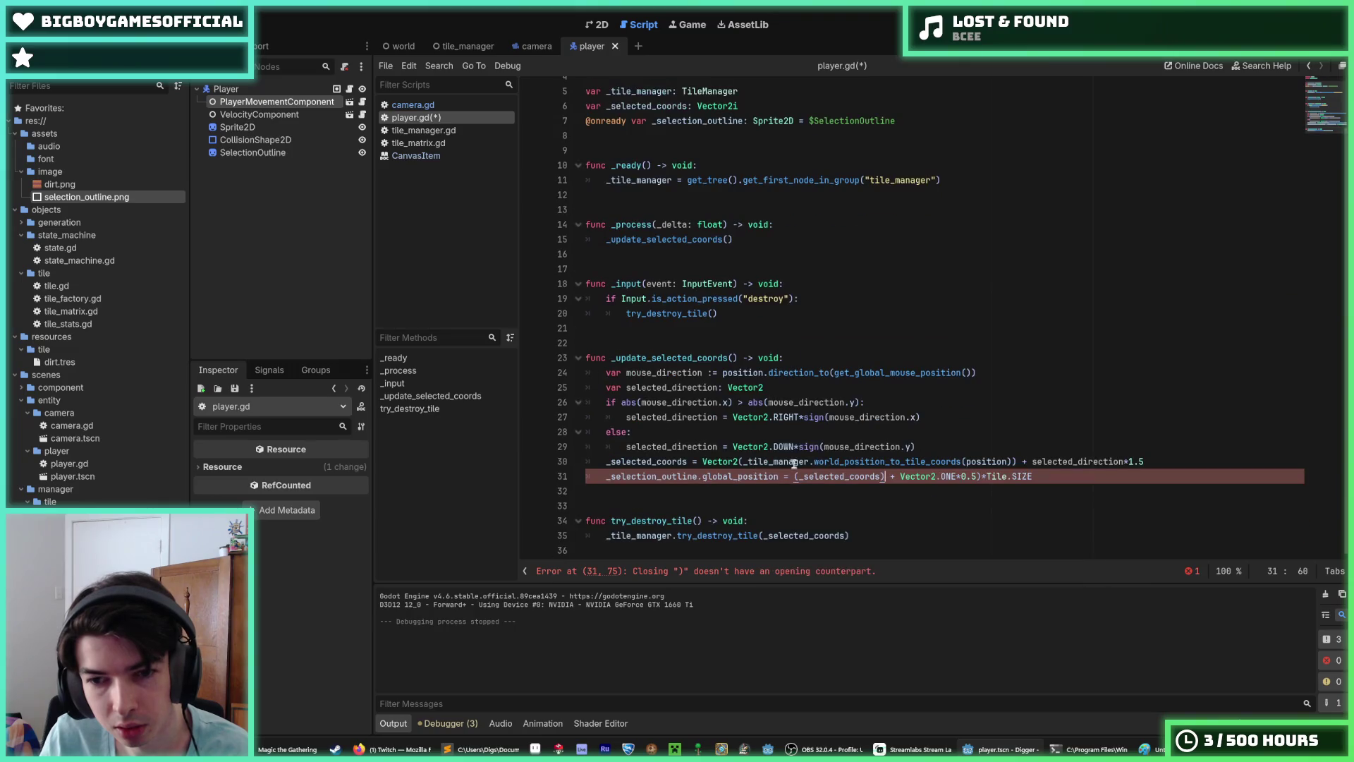
left_click(1165, 462)
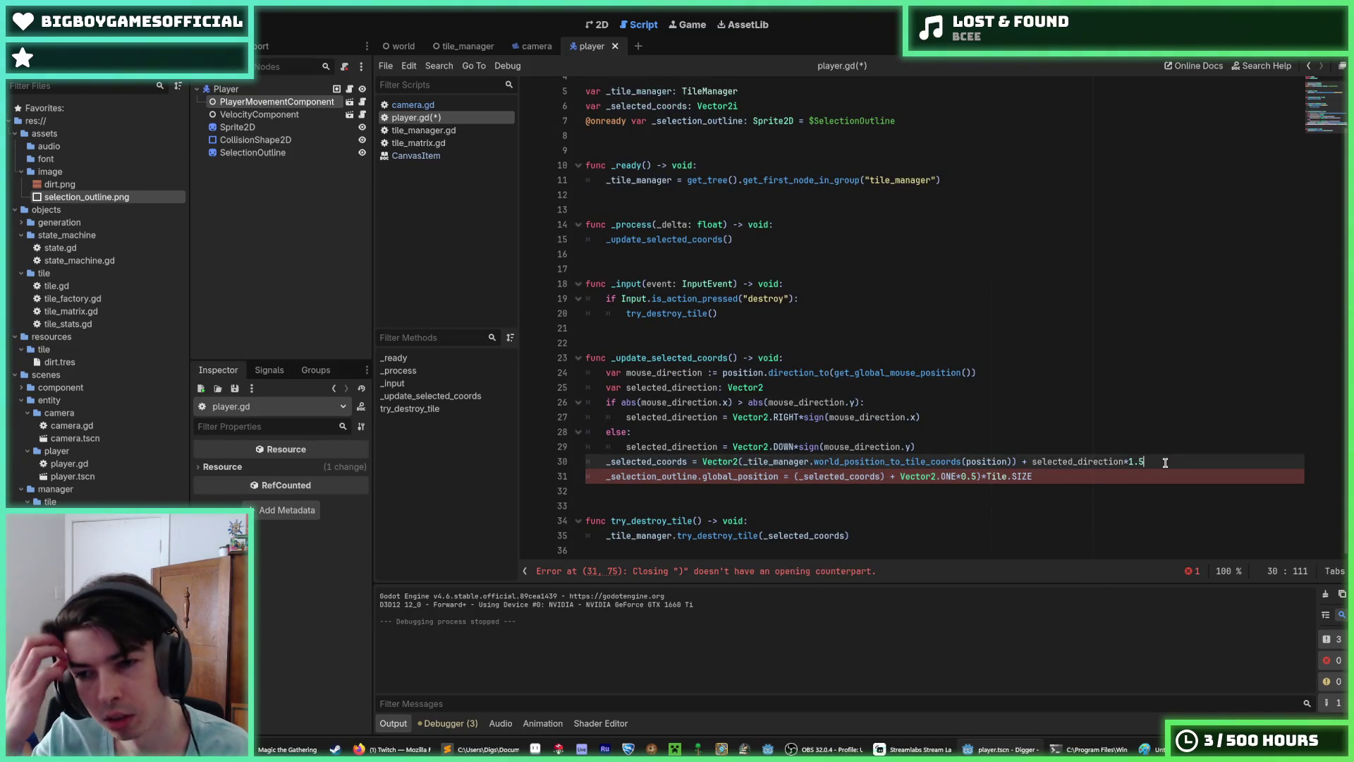
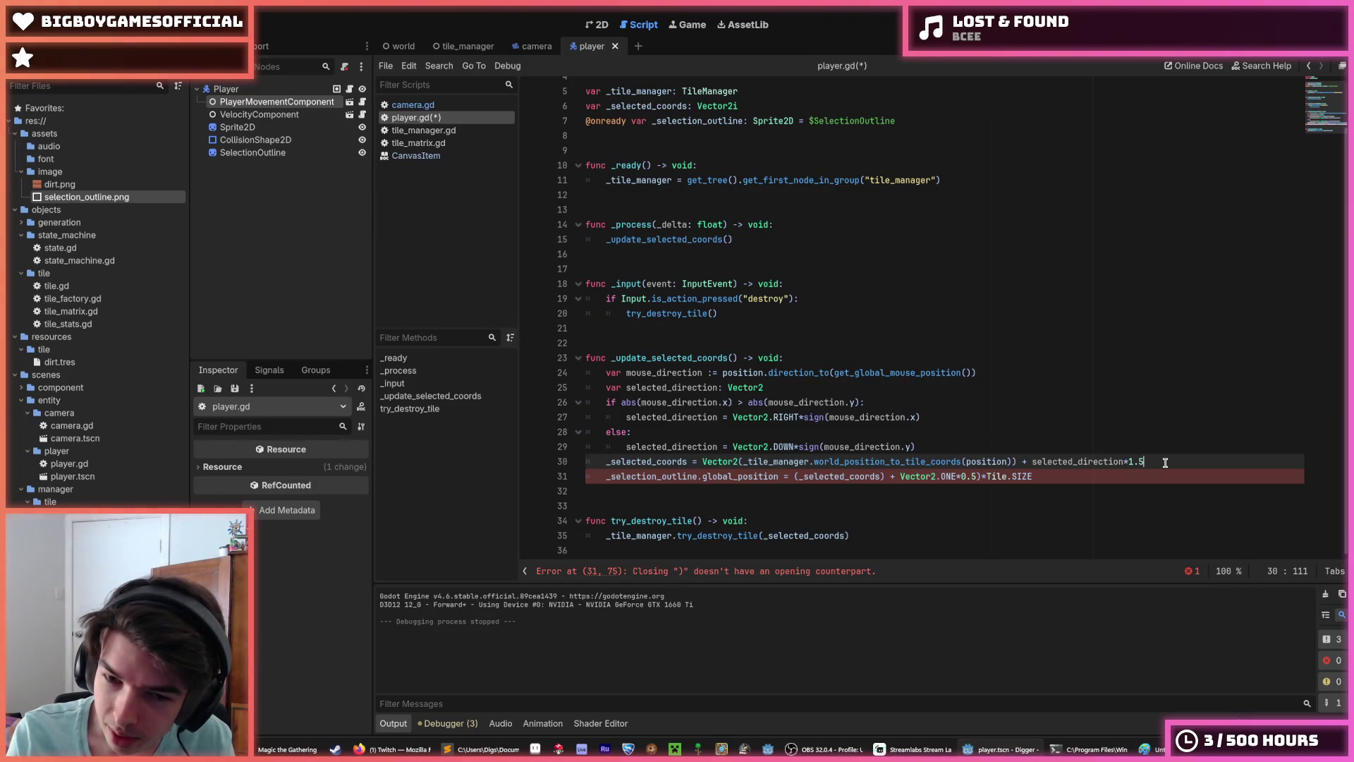
- Remove the '*1.5' multiplier, the extra parenthesis and the Vector2() wrapper from line 30
key("shift+Left")
key("shift+Left")
key("shift+Left")
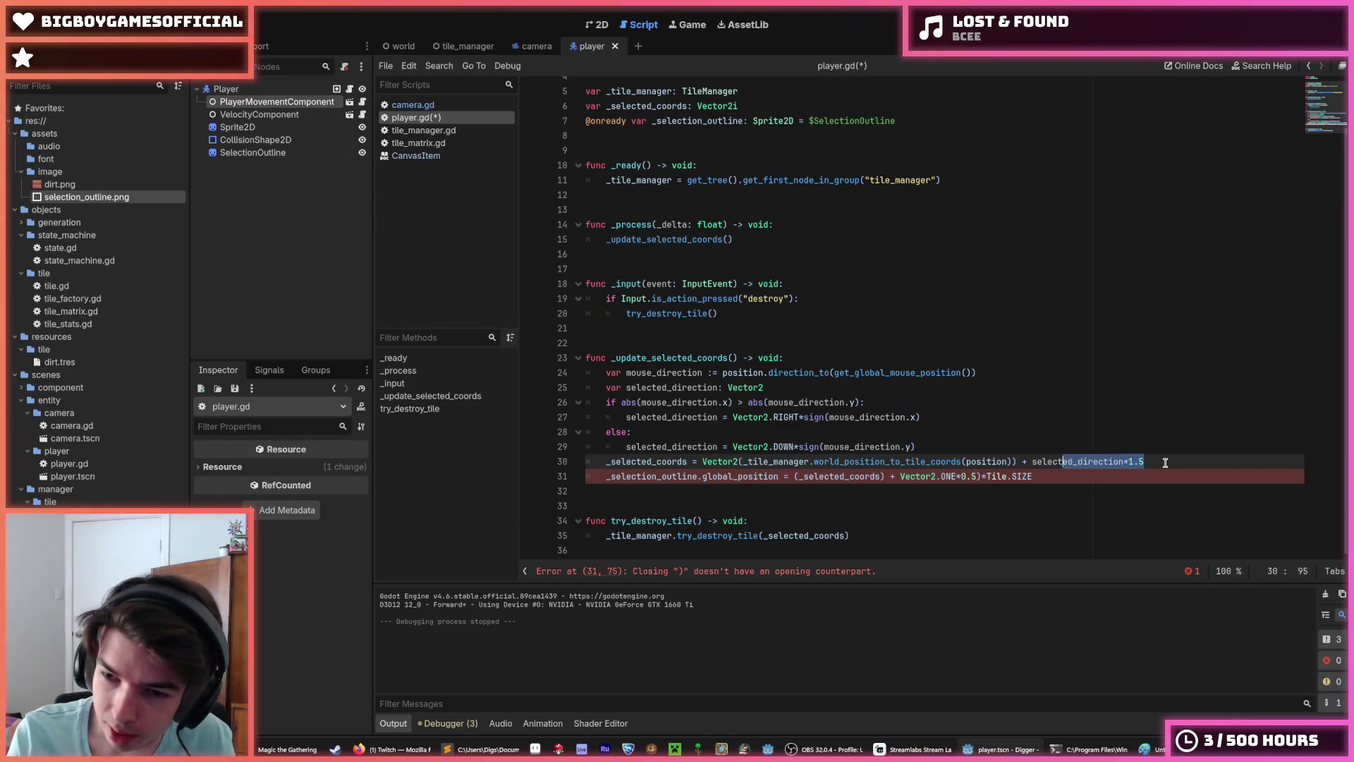
key("shift+Left")
key("shift+Left")
key("shift+Left")
key("Right")
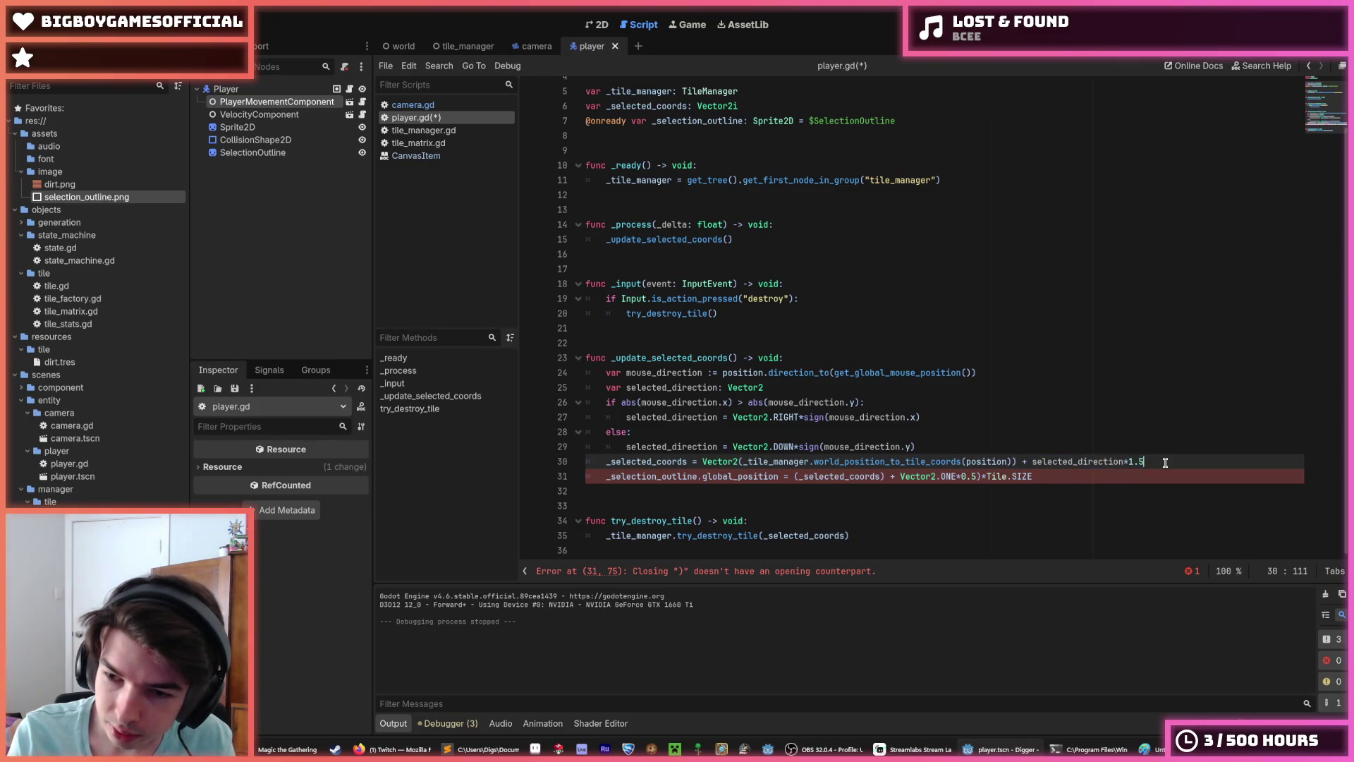
key("BackSpace")
key("BackSpace")
key("BackSpace")
key("Left")
key("Left")
key("Left")
key("BackSpace")
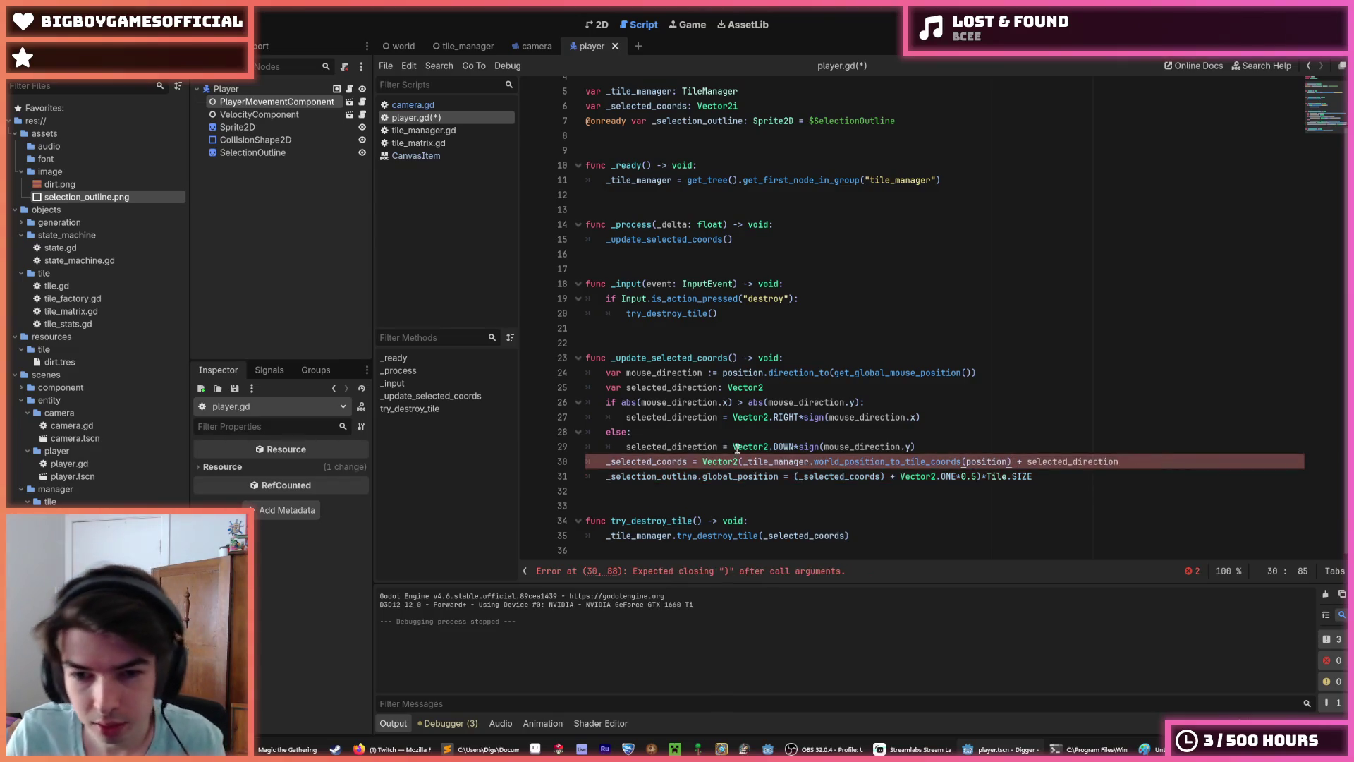
left_click(709, 462)
key("BackSpace")
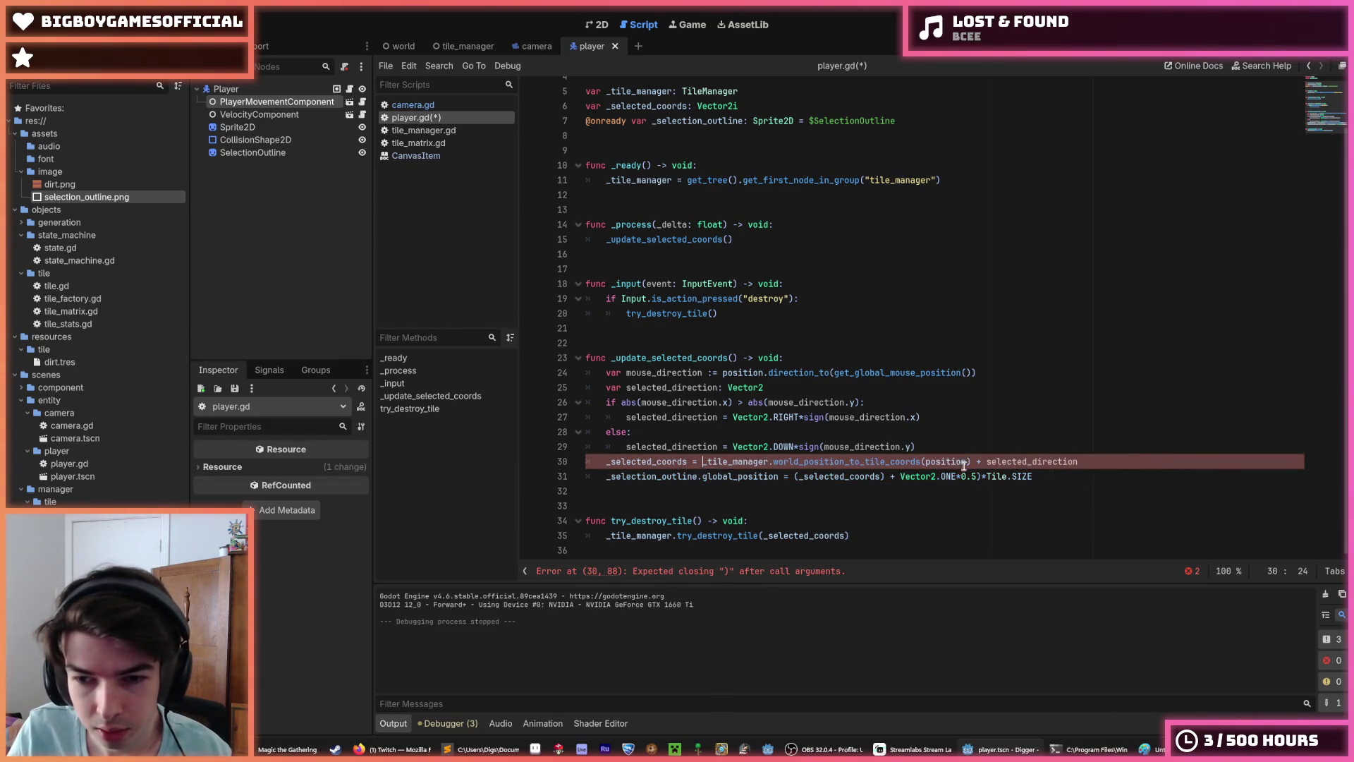
- Wrap _selected_coords in Vector2 on line 31, fix its parentheses, and save player.gd
left_click(804, 477)
type("Vector2")
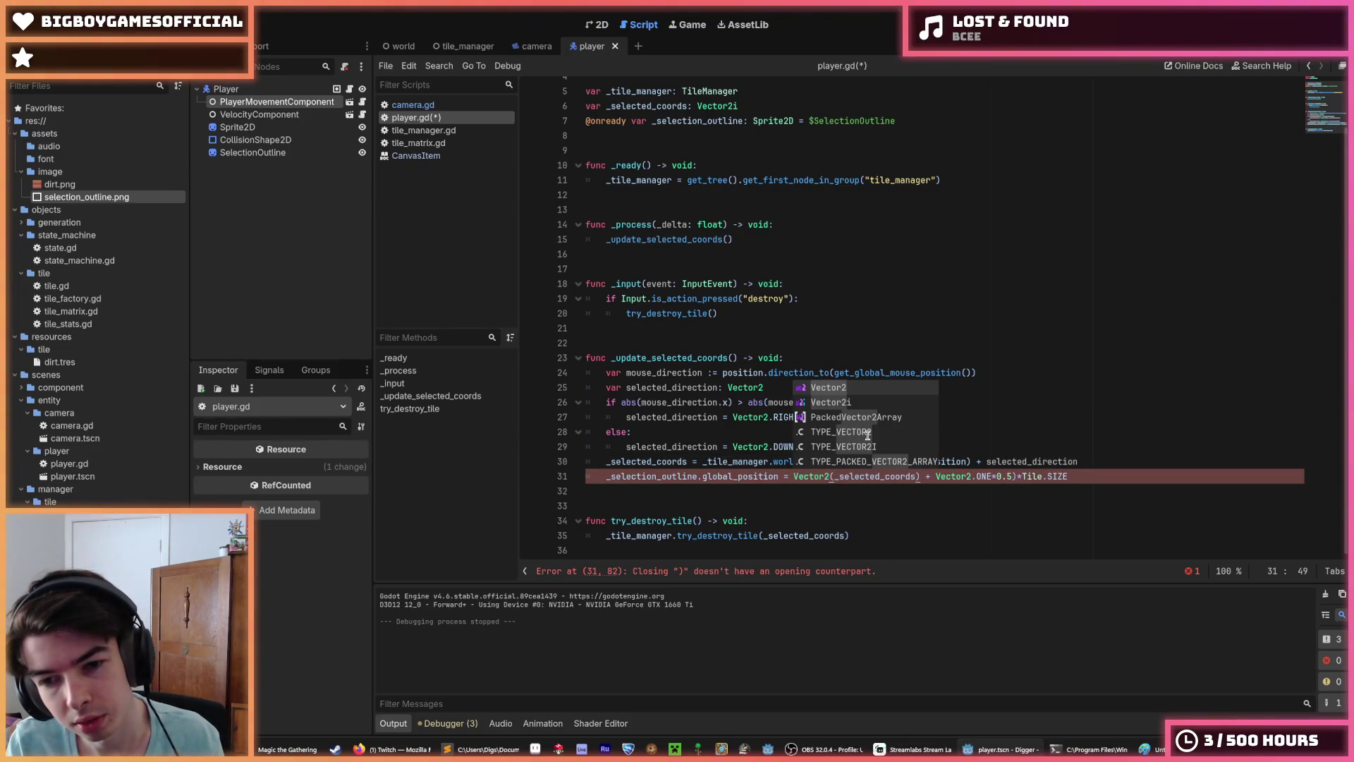
key("Escape")
left_click(1104, 462)
key("ctrl+s")
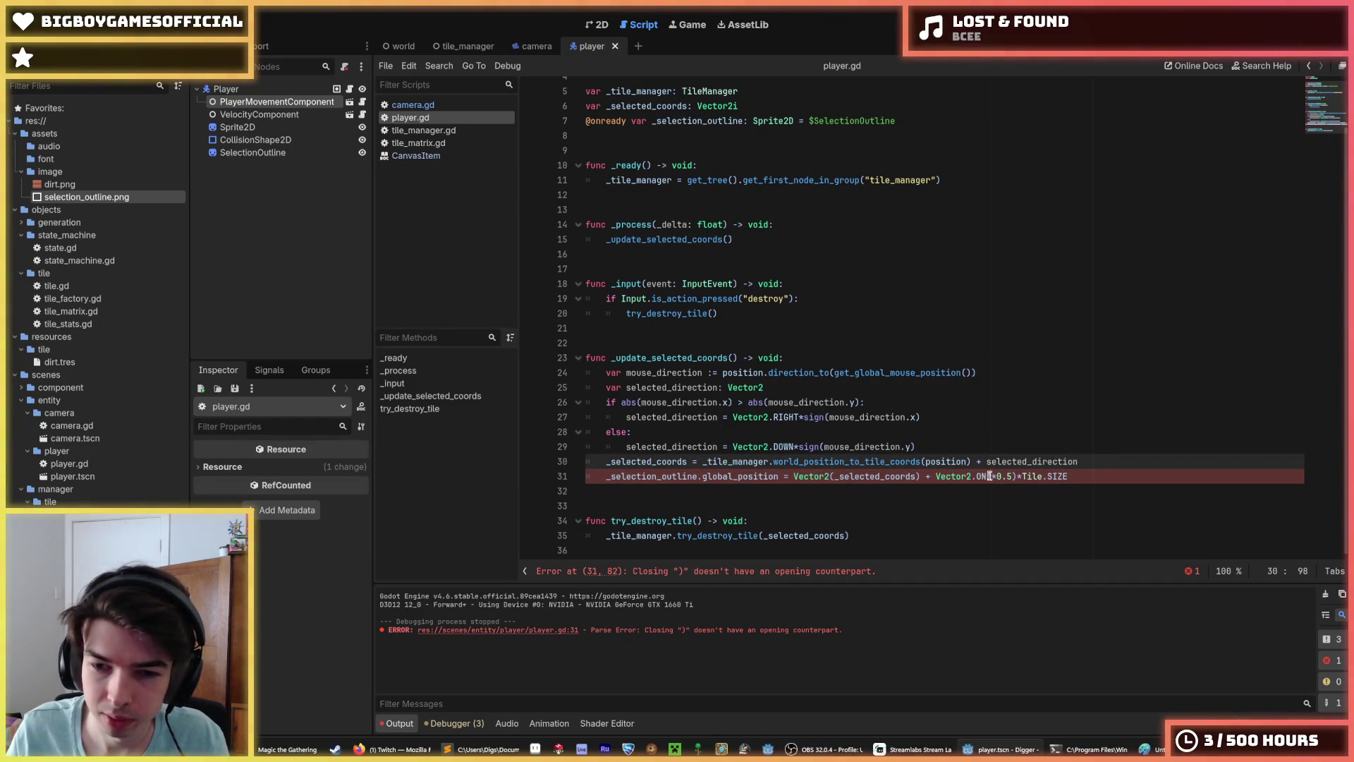
left_click(916, 476)
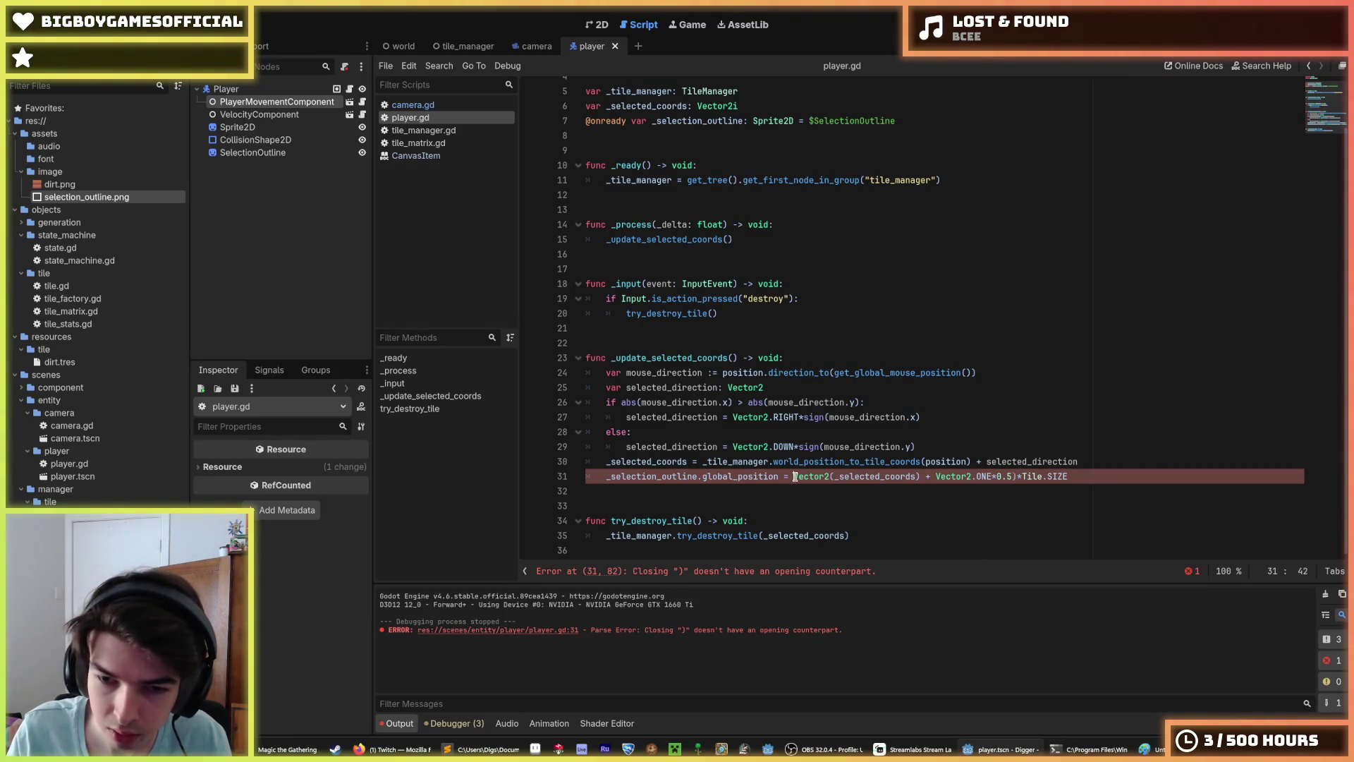
type("(")
key("Up")
key("End")
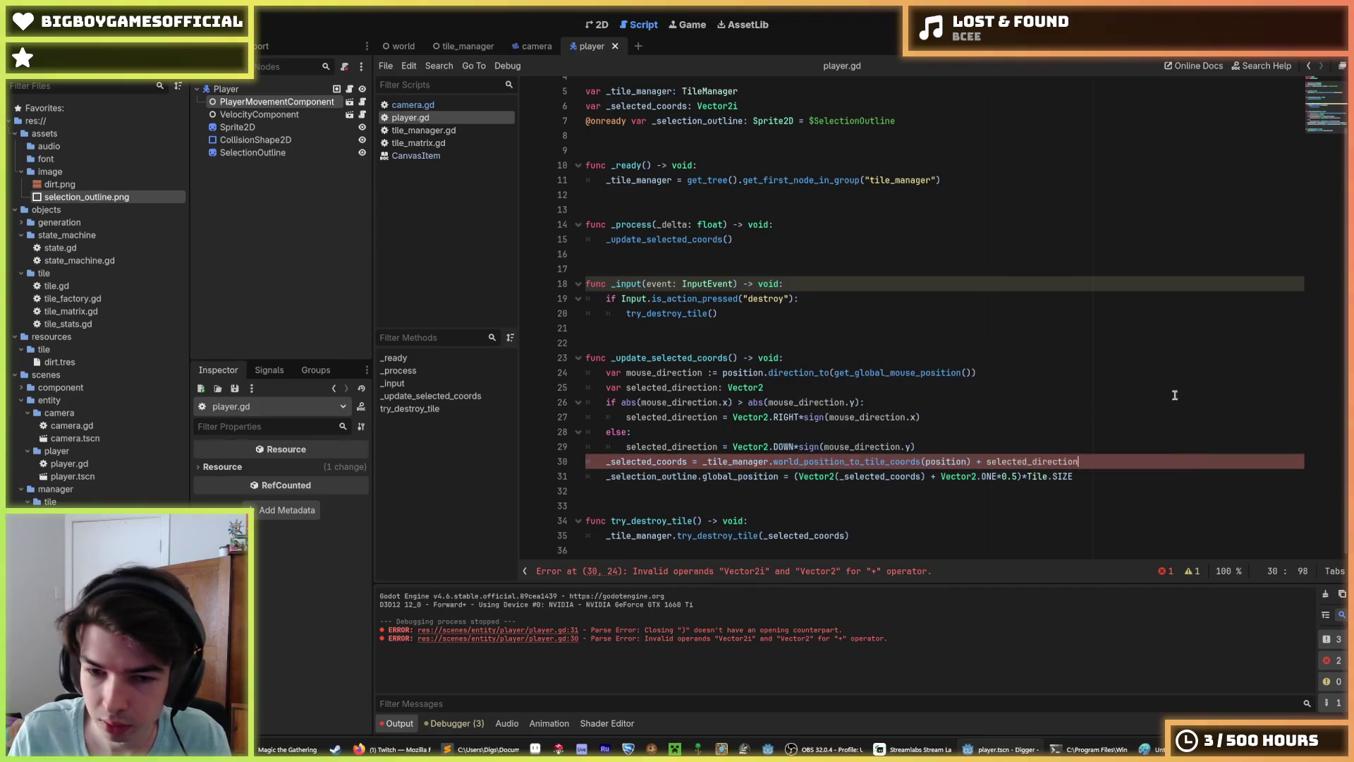
left_click(805, 283)
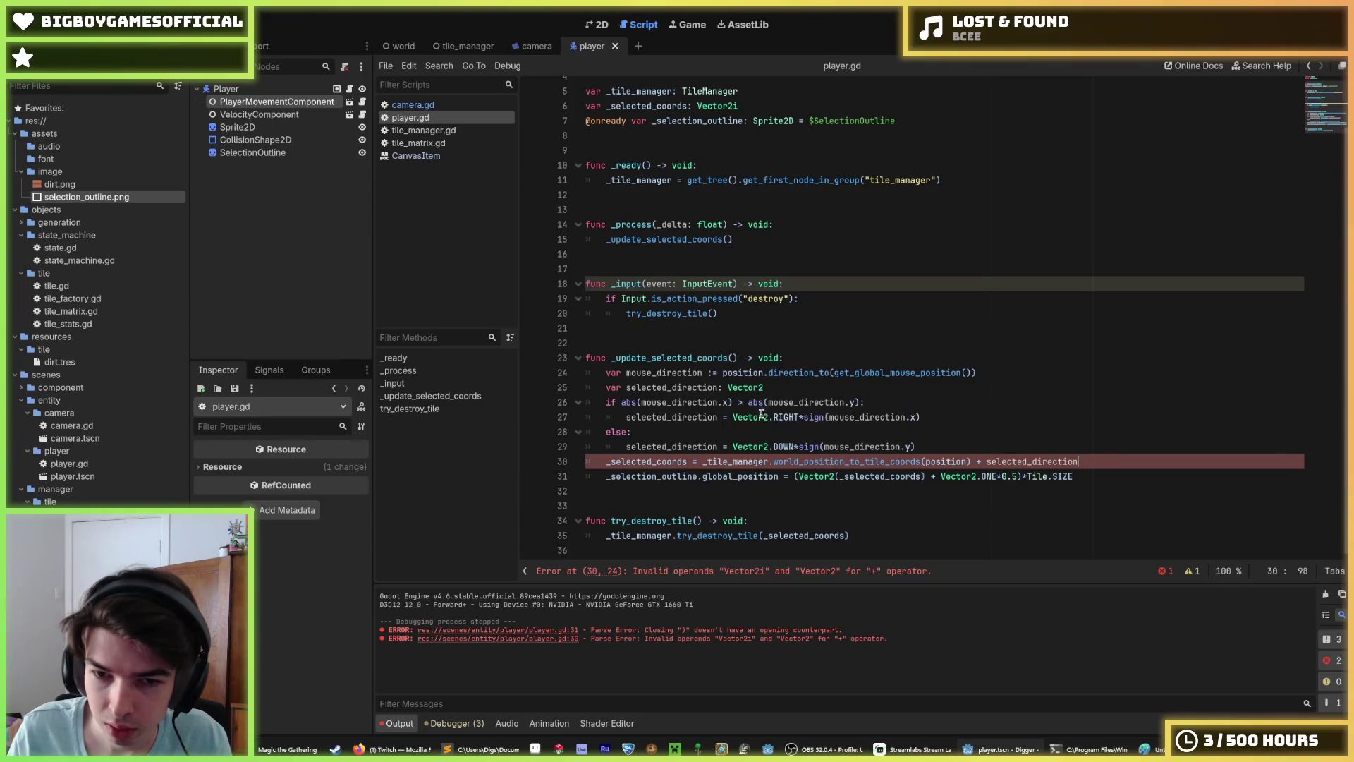
- Change every Vector2 in the direction code on lines 25–29 to Vector2i and run the game
double_click(746, 387)
type("i")
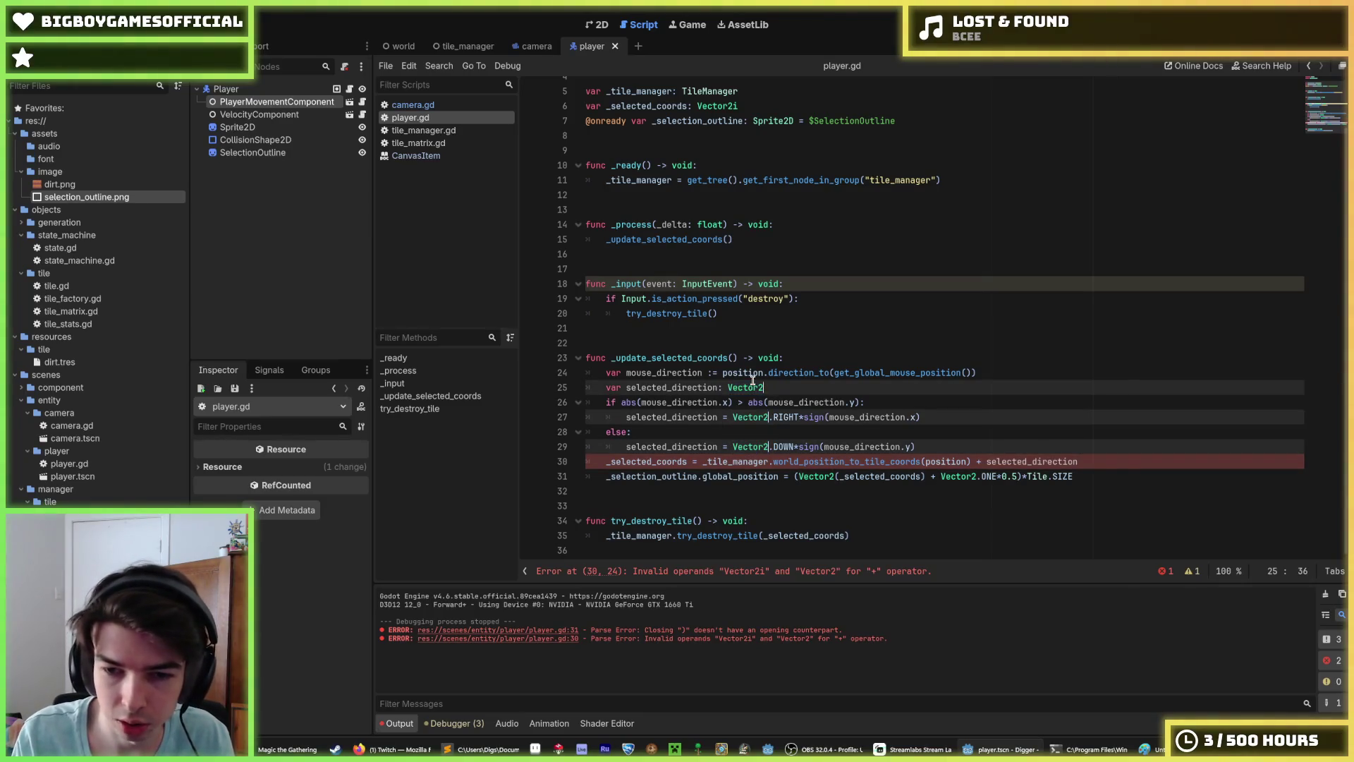
key("Escape")
left_click(784, 357)
key("F5")
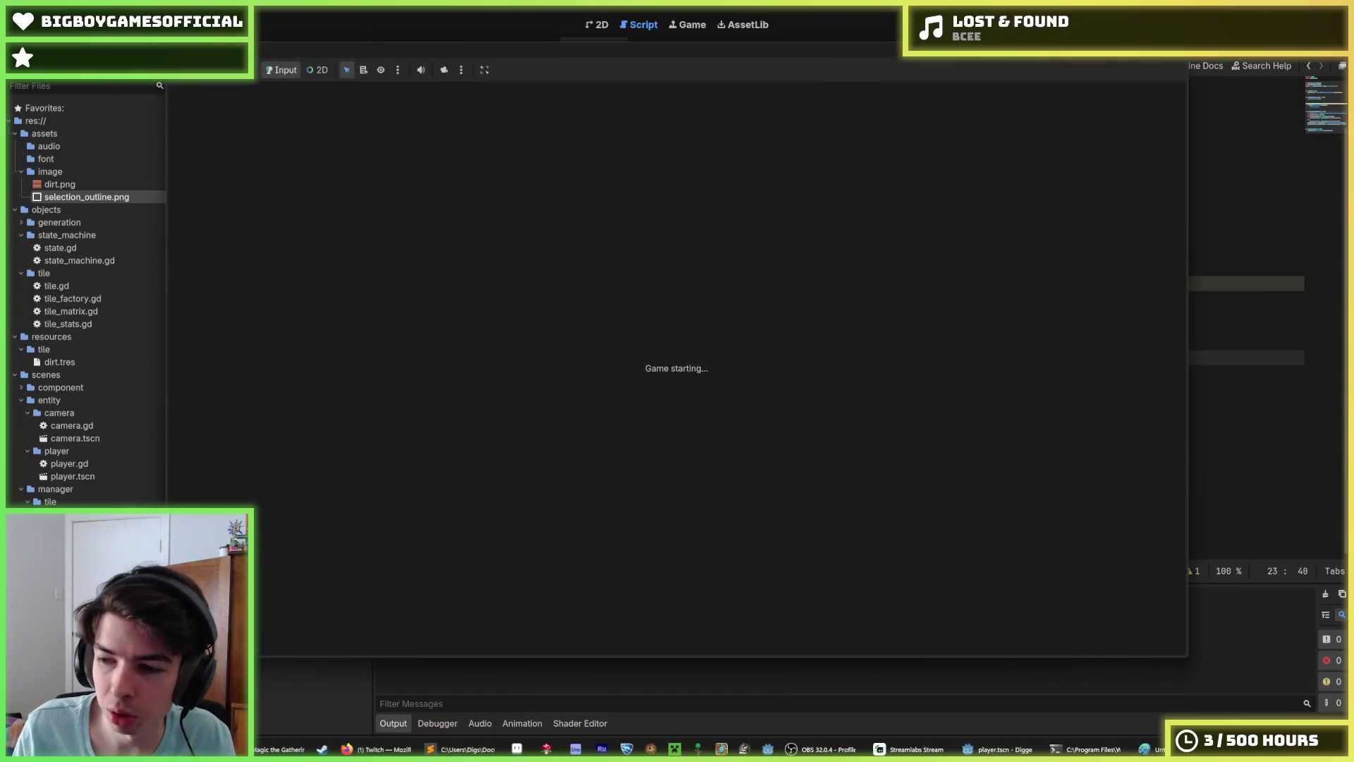
- Walk the player left and right, dig the tile below, then stop the game
key("a")
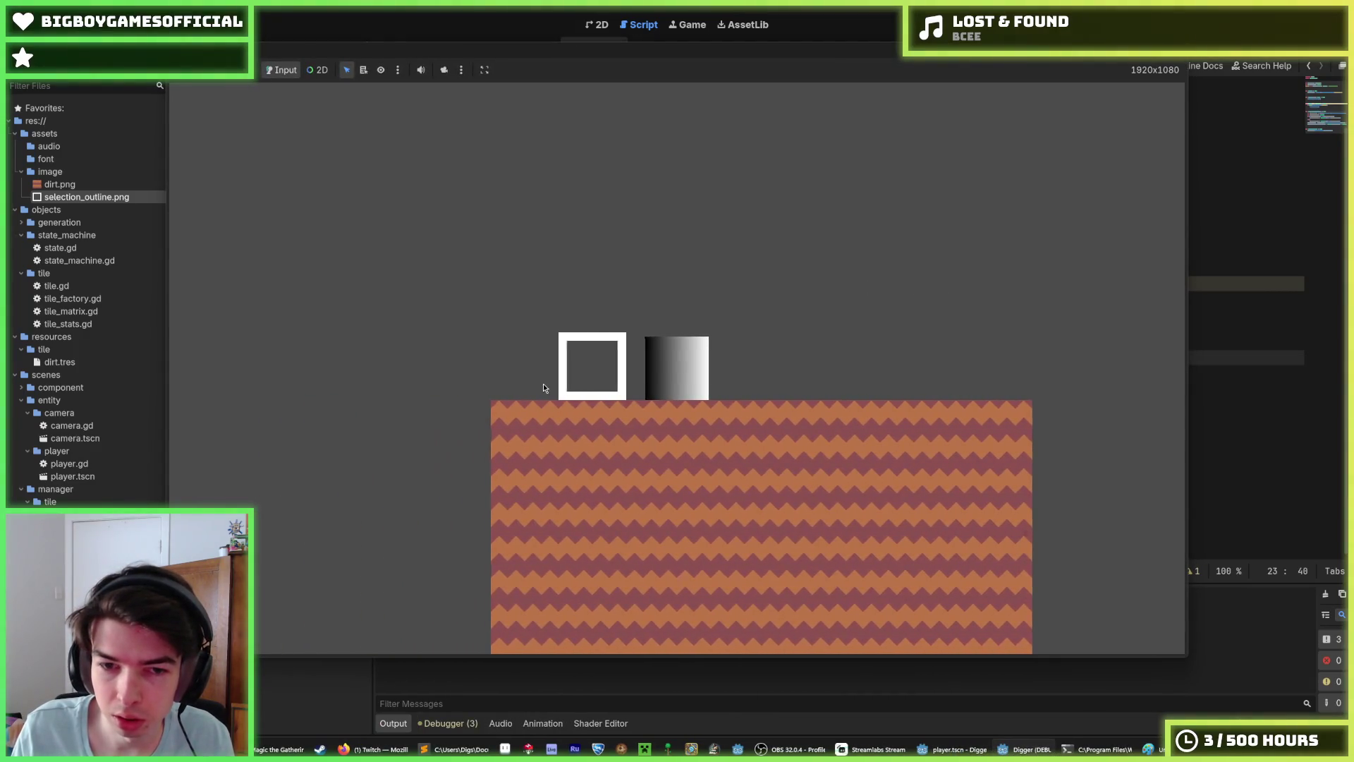
key("d")
key("d")
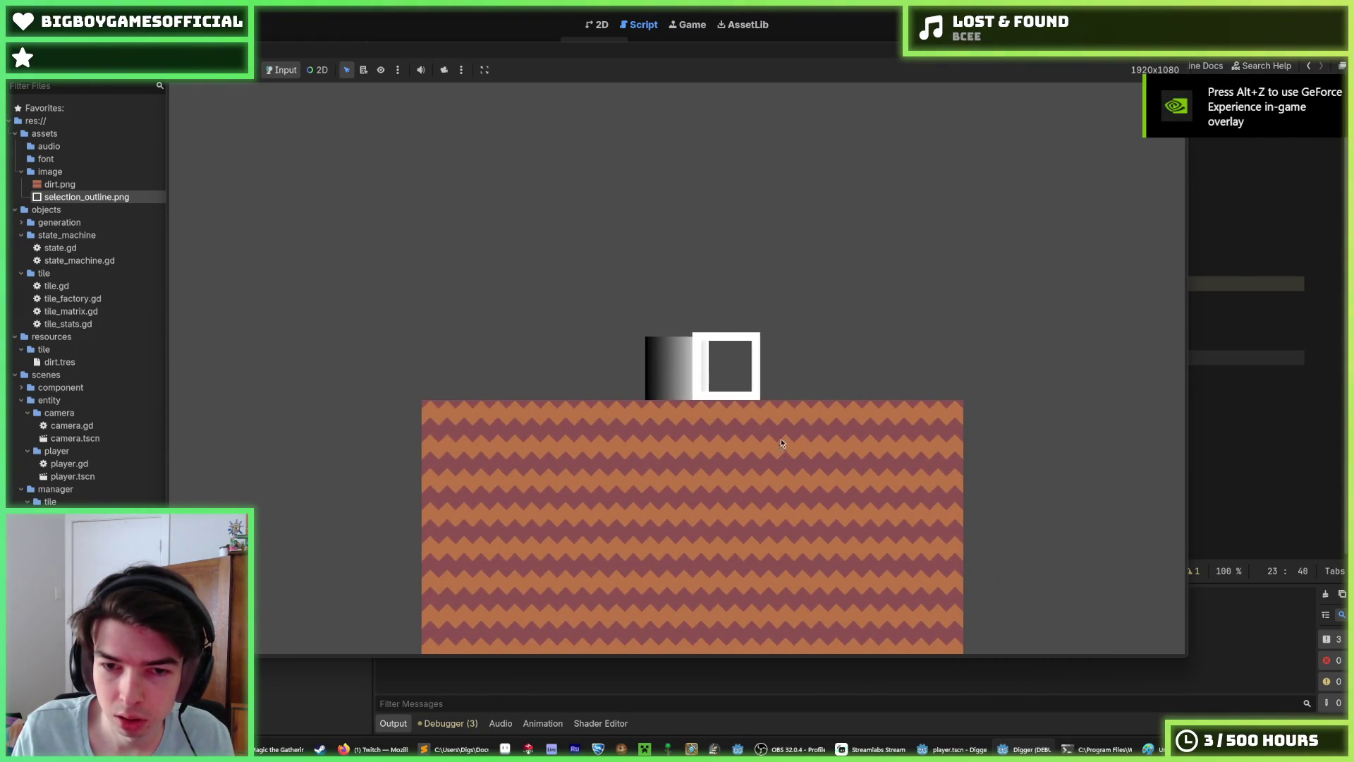
left_click(723, 511)
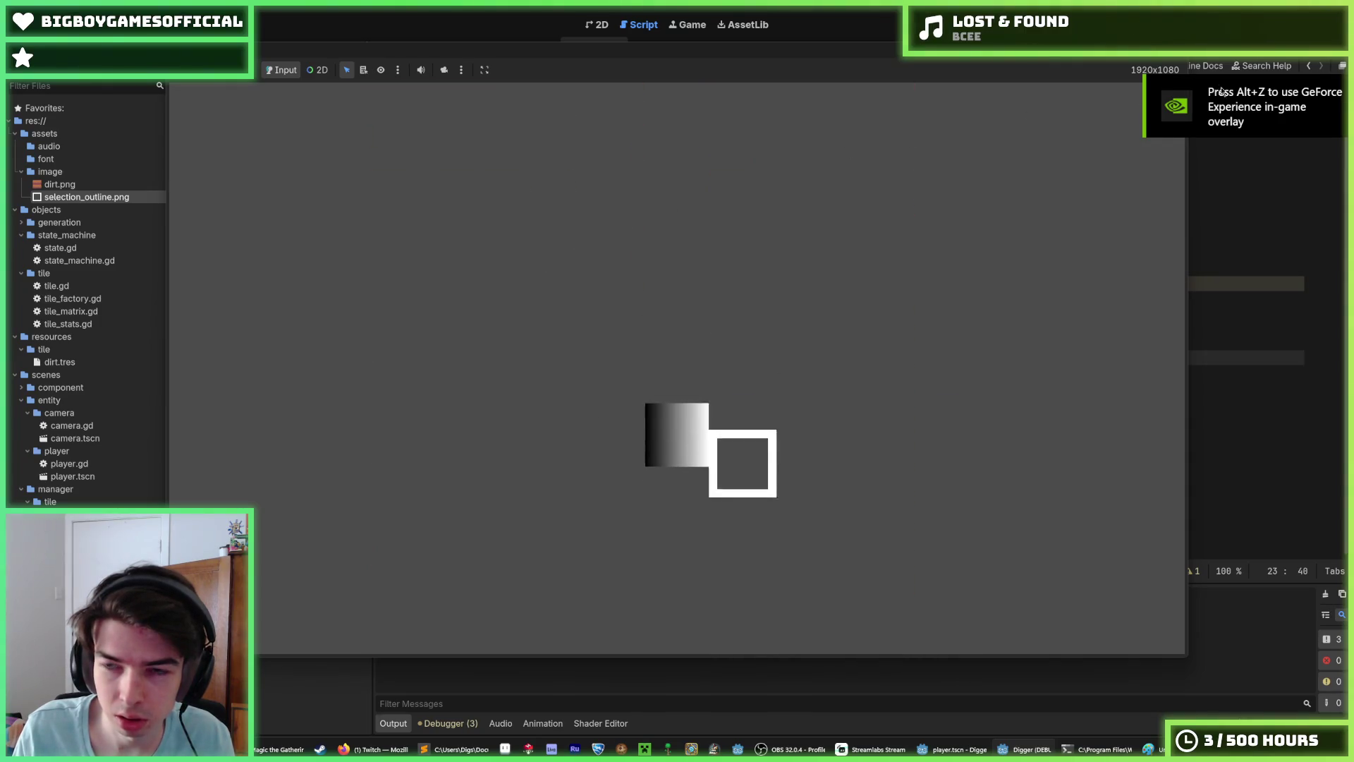
key("F8")
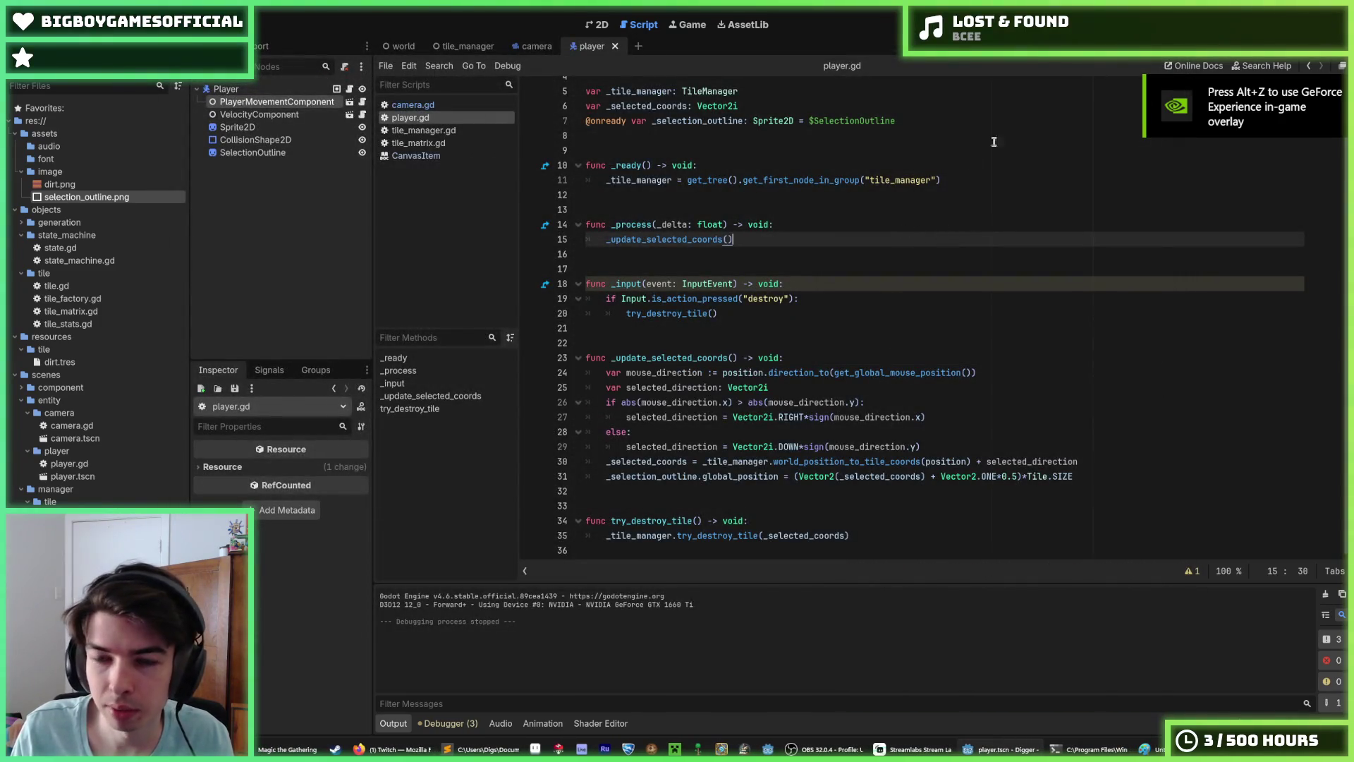
- Rerun the game, walk both ways digging tiles beside the player, then stop it with F8
key("F5")
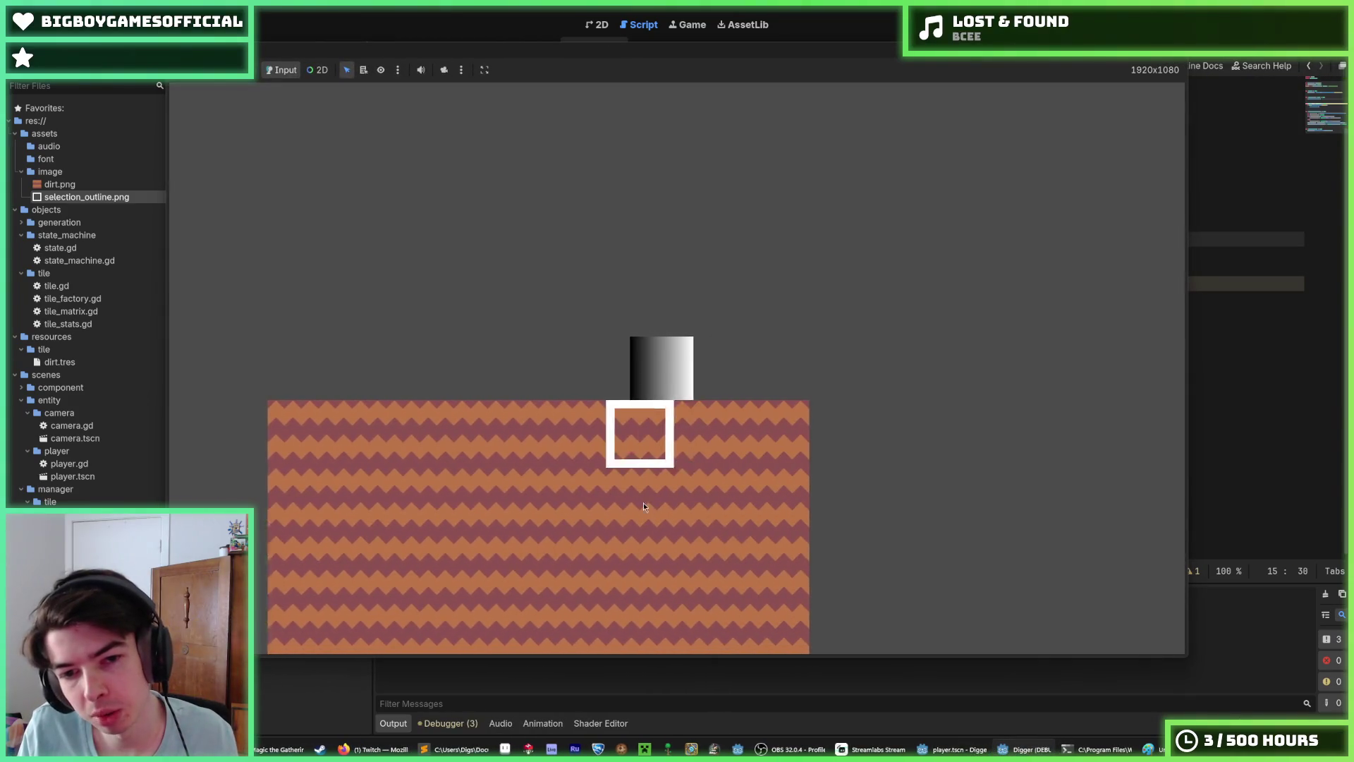
key("a")
key("d")
key("d")
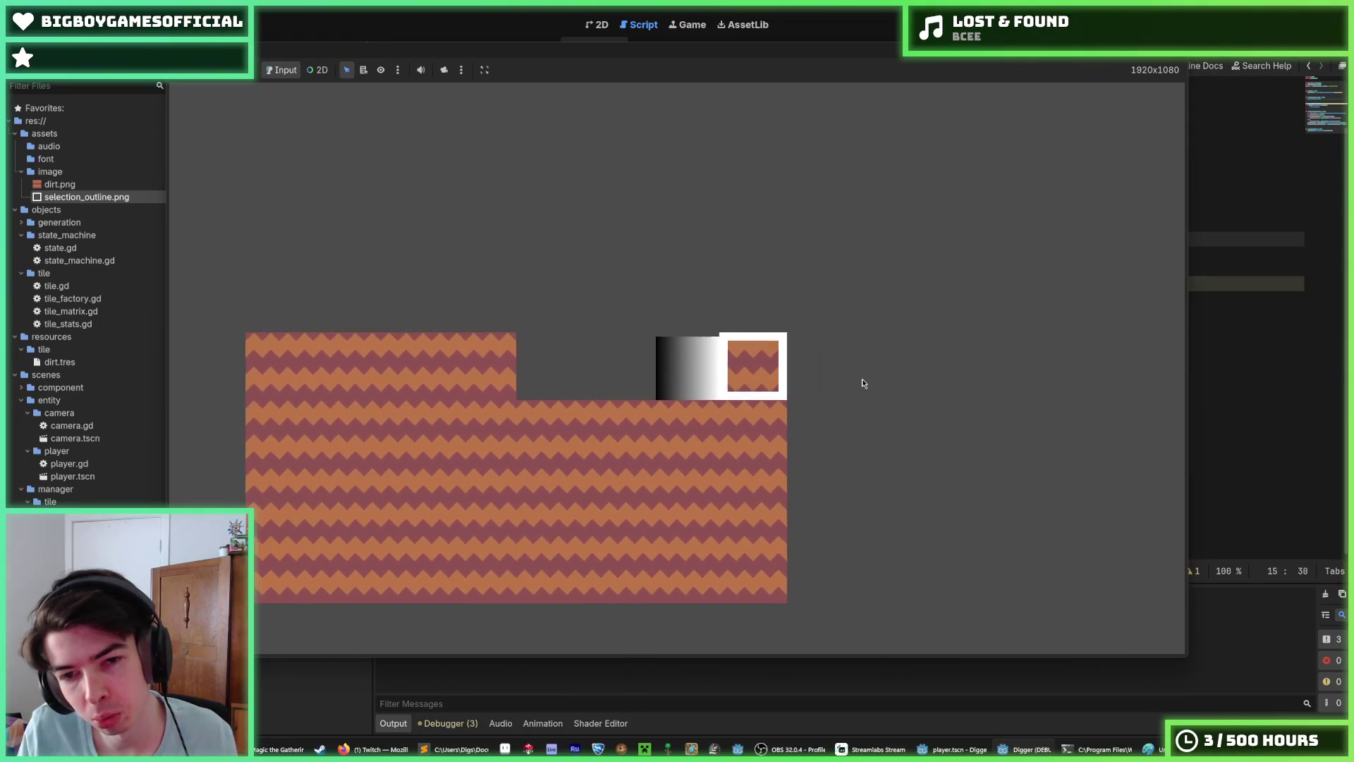
key("a")
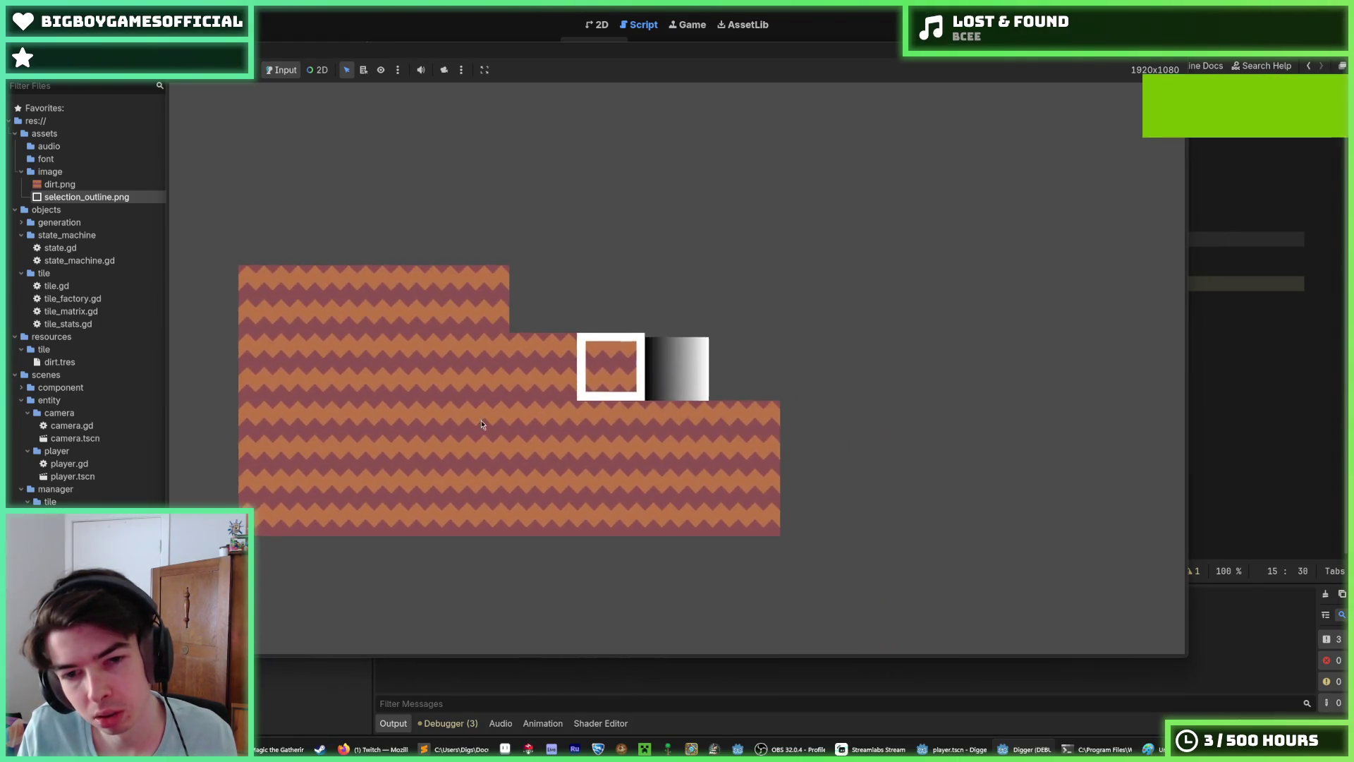
key("a")
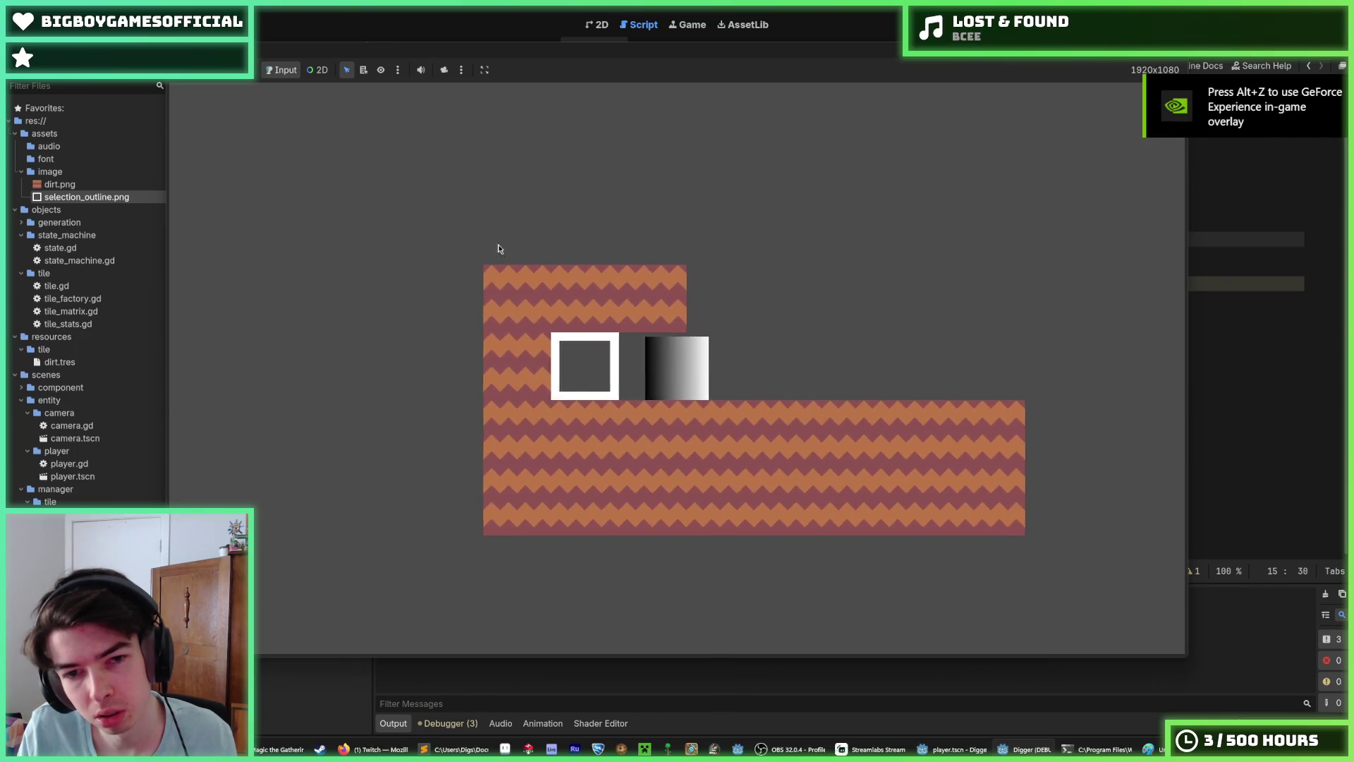
key("d")
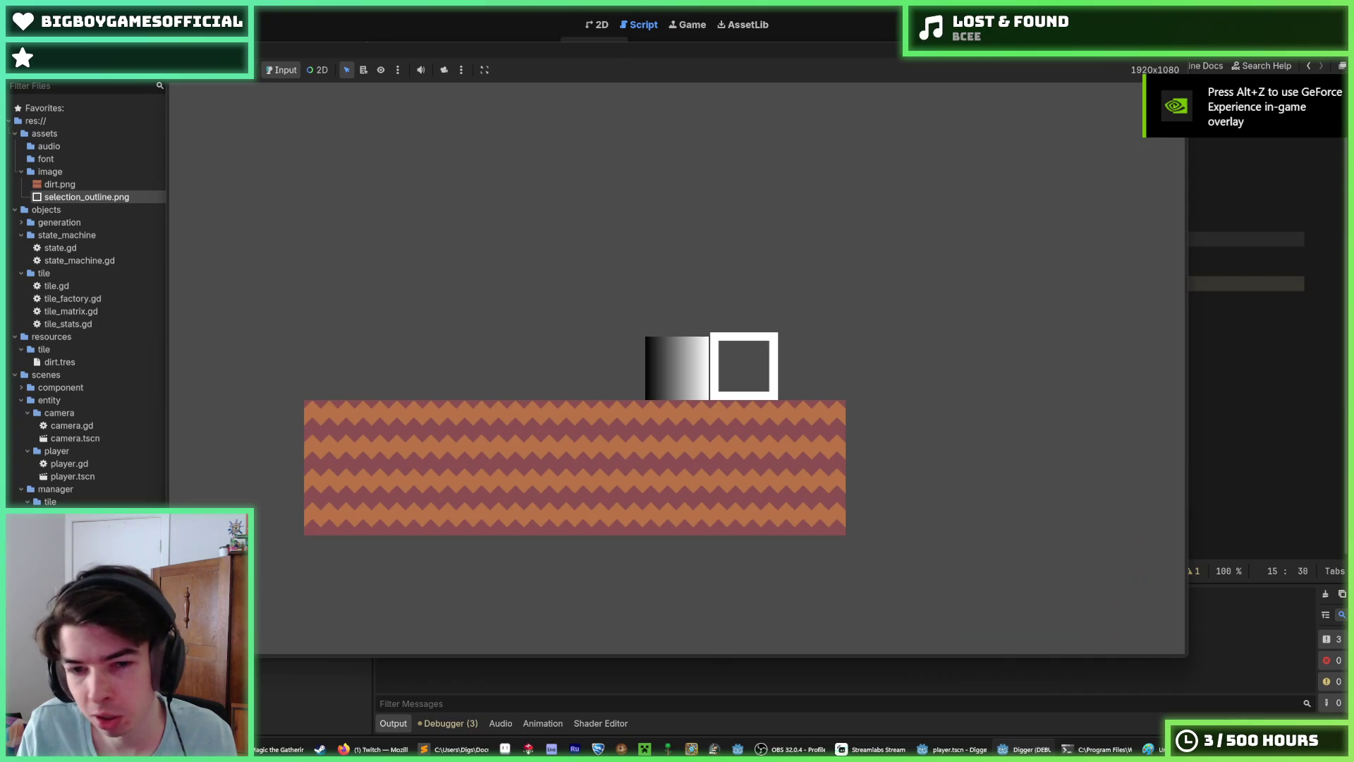
key("F8")
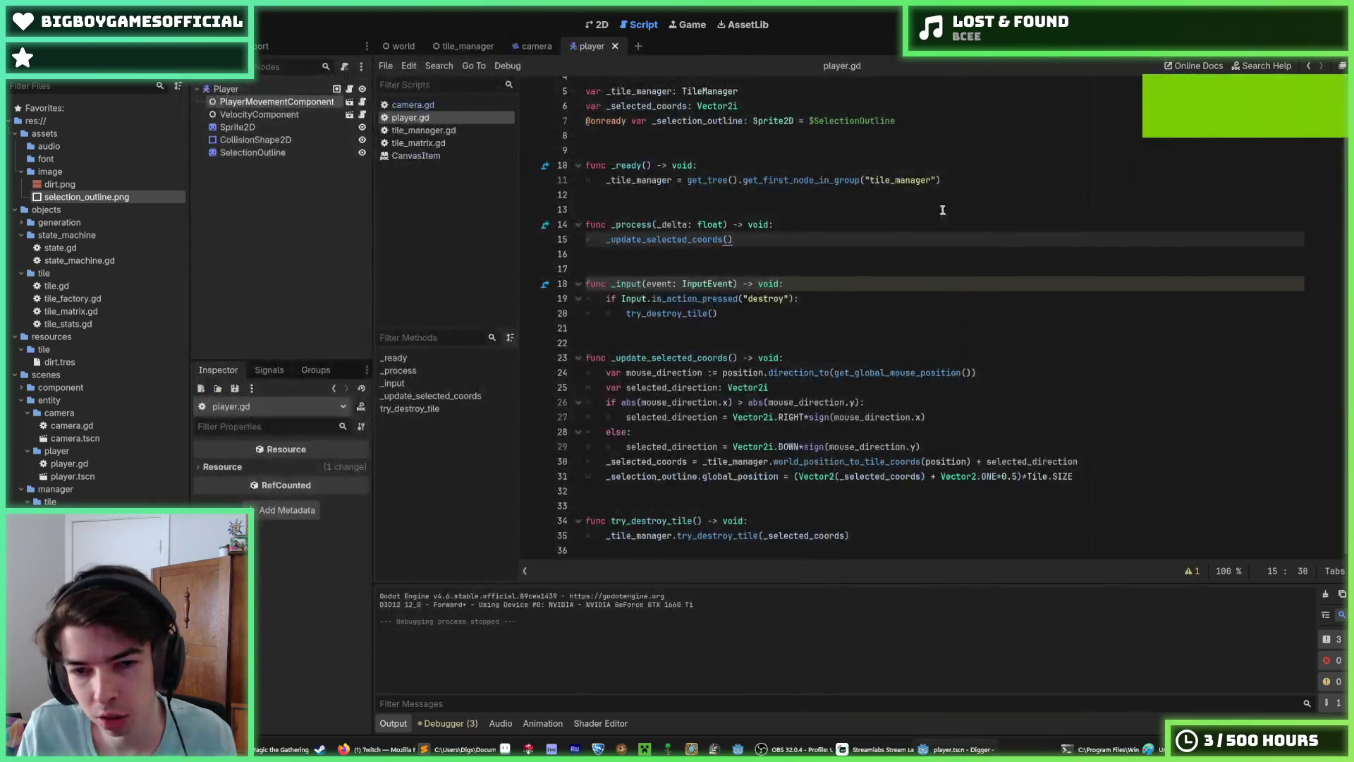
- Save the scene and expand the generation folder in the FileSystem dock
key("ctrl+s")
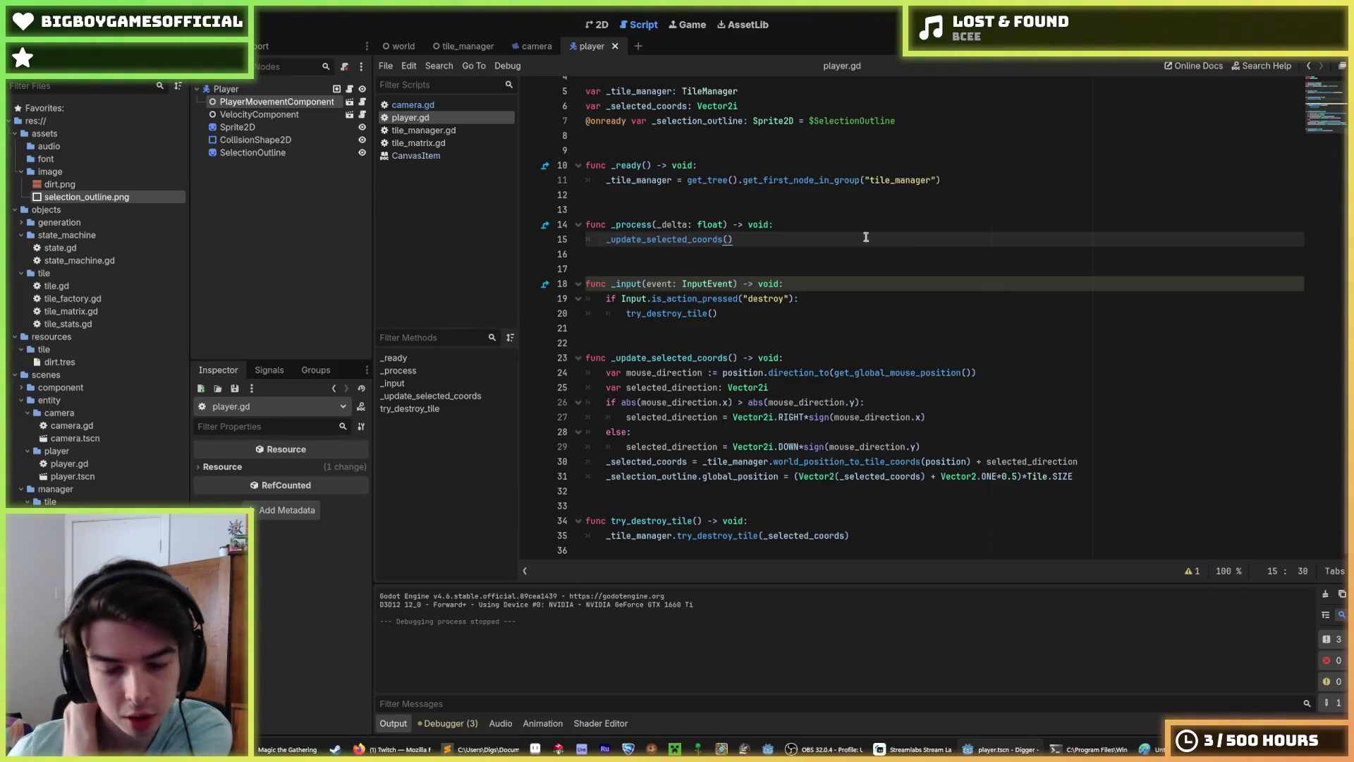
left_click(773, 241)
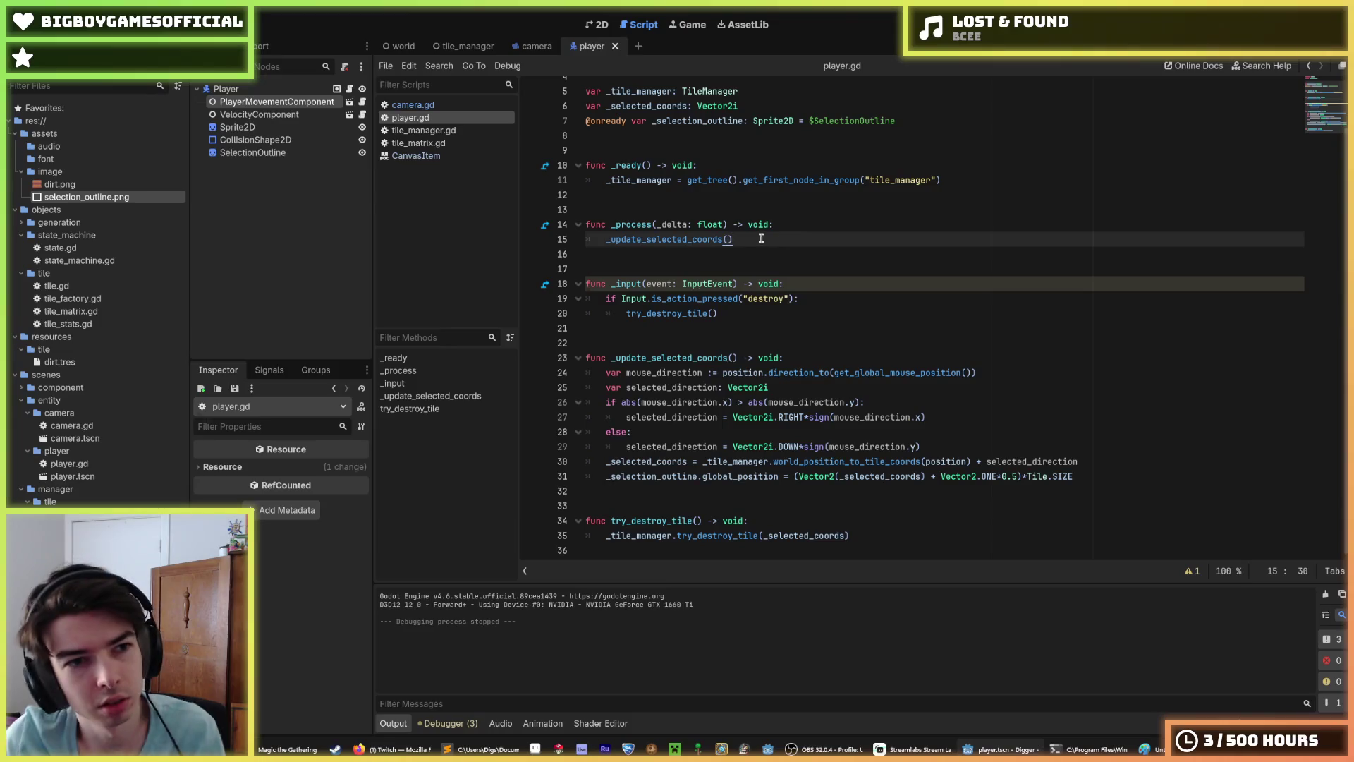
double_click(60, 223)
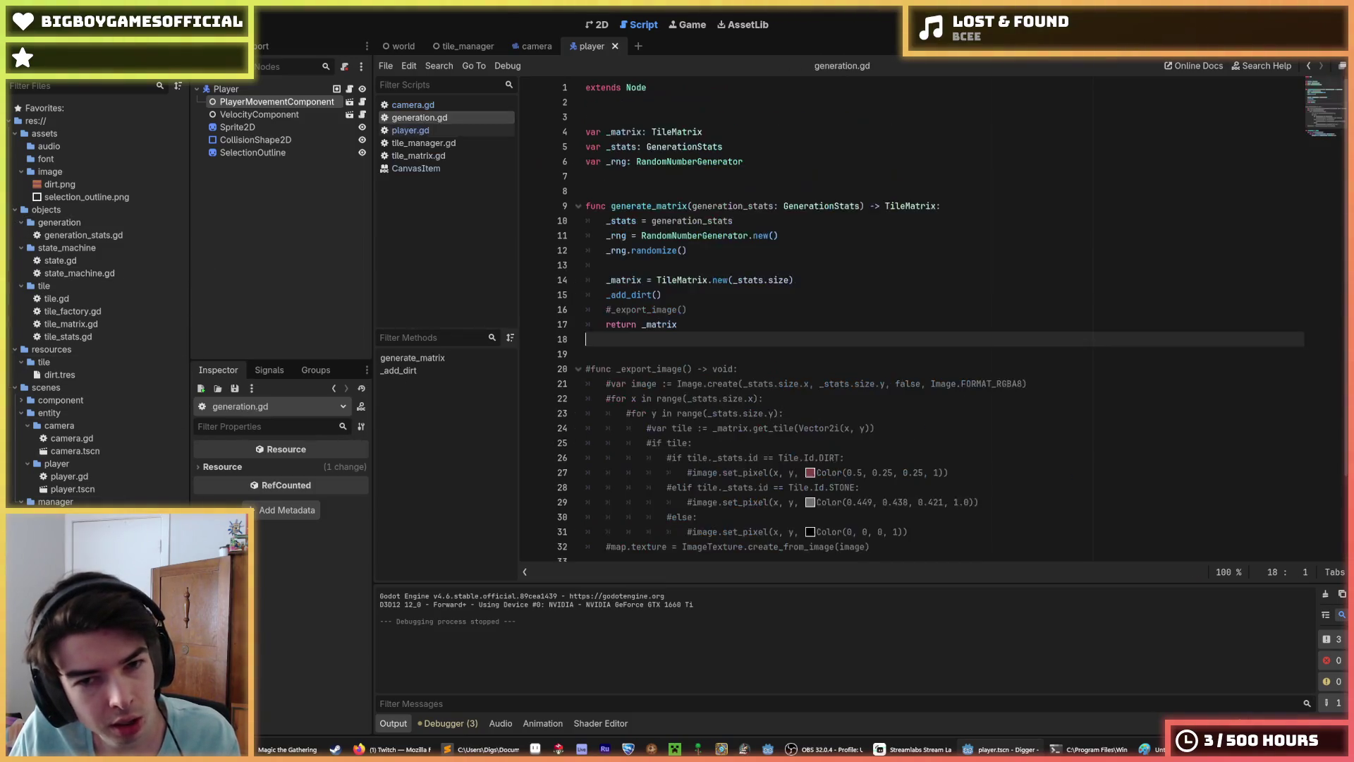
- Read through generate_matrix's matrix creation and the _add_dirt x/y loops in generation.gd
scroll(730, 337, "down", 3)
scroll(730, 337, "up", 3)
scroll(730, 337, "down", 2)
scroll(730, 331, "up", 2)
scroll(731, 321, "down", 2)
scroll(788, 339, "up", 2)
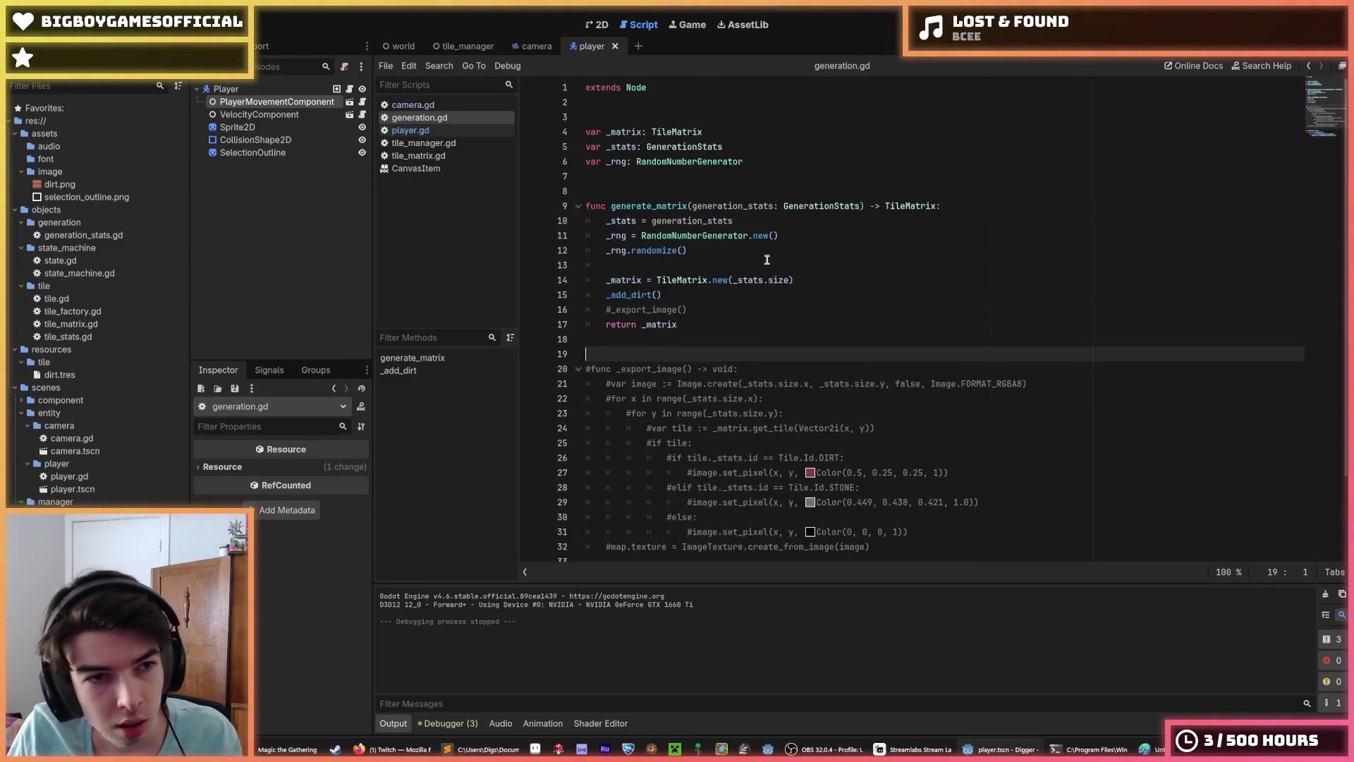
left_click(764, 279)
scroll(831, 275, "down", 2)
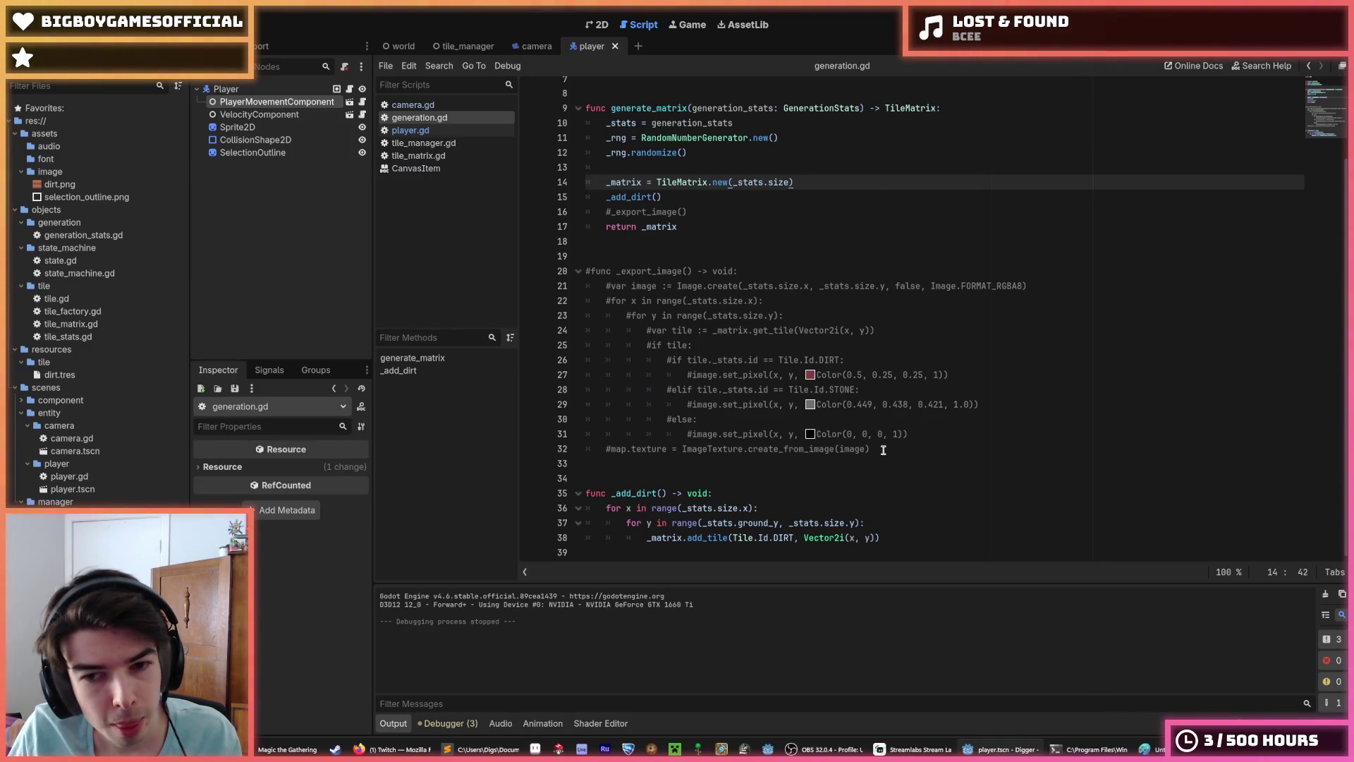
left_click(897, 538)
left_click(864, 508)
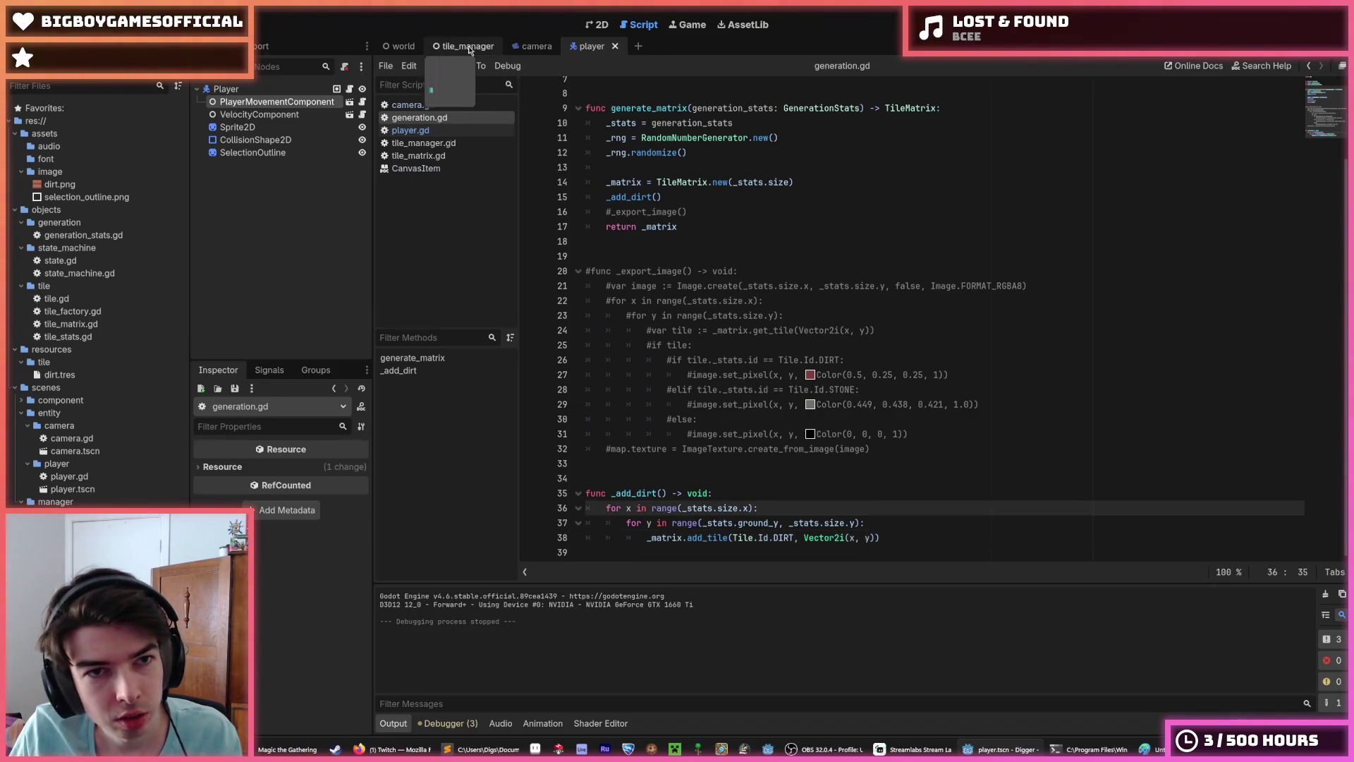
left_click(469, 46)
left_click(386, 48)
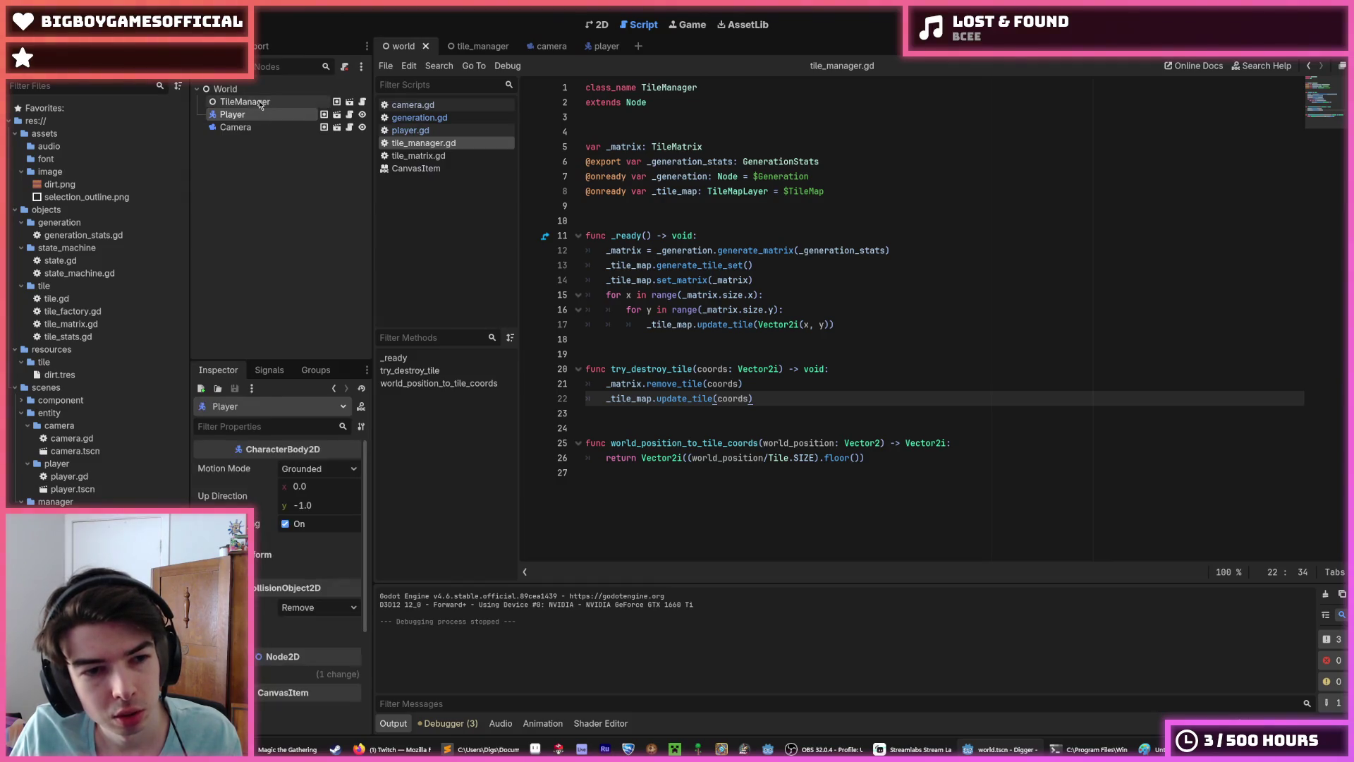
- Set the TileManager's Generation Stats Size x and y to 32, save, and run the game
left_click(337, 102)
left_click(247, 101)
left_click(244, 92)
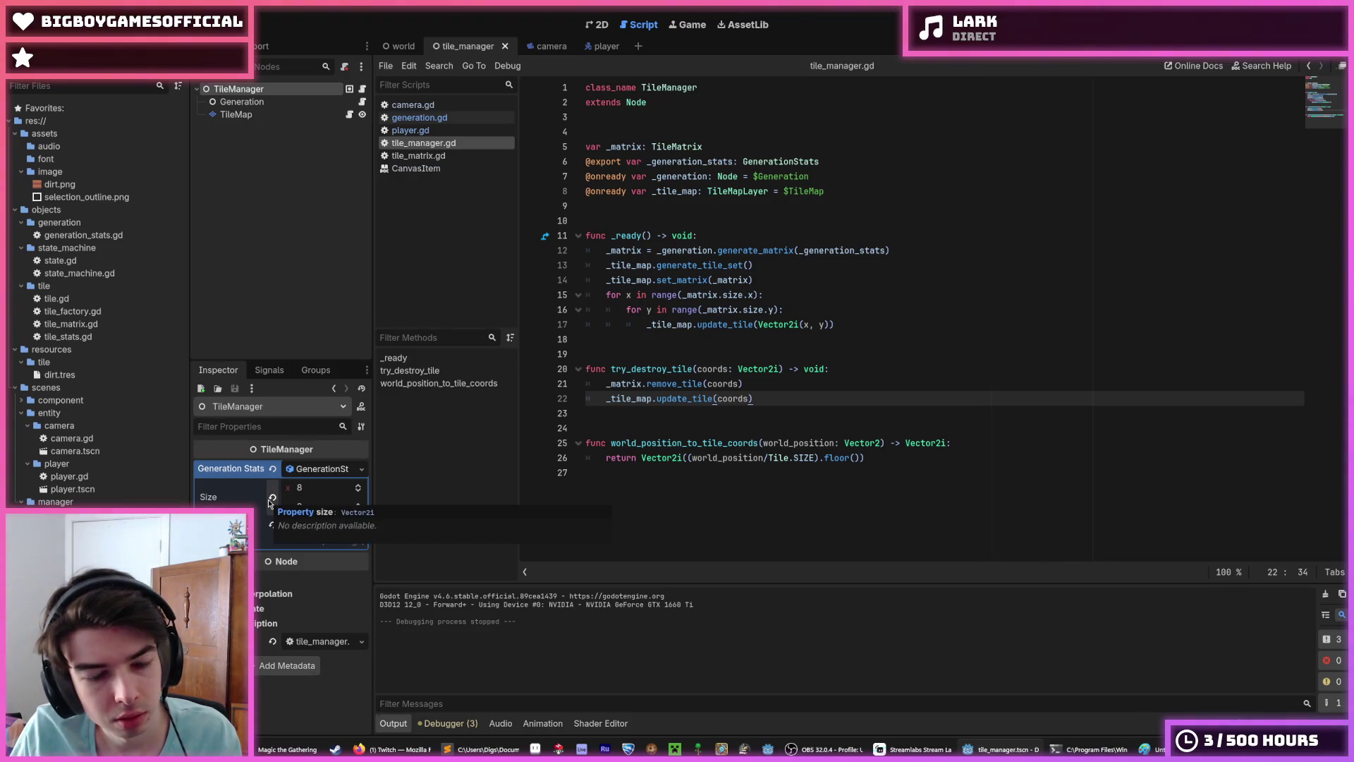
left_click(316, 487)
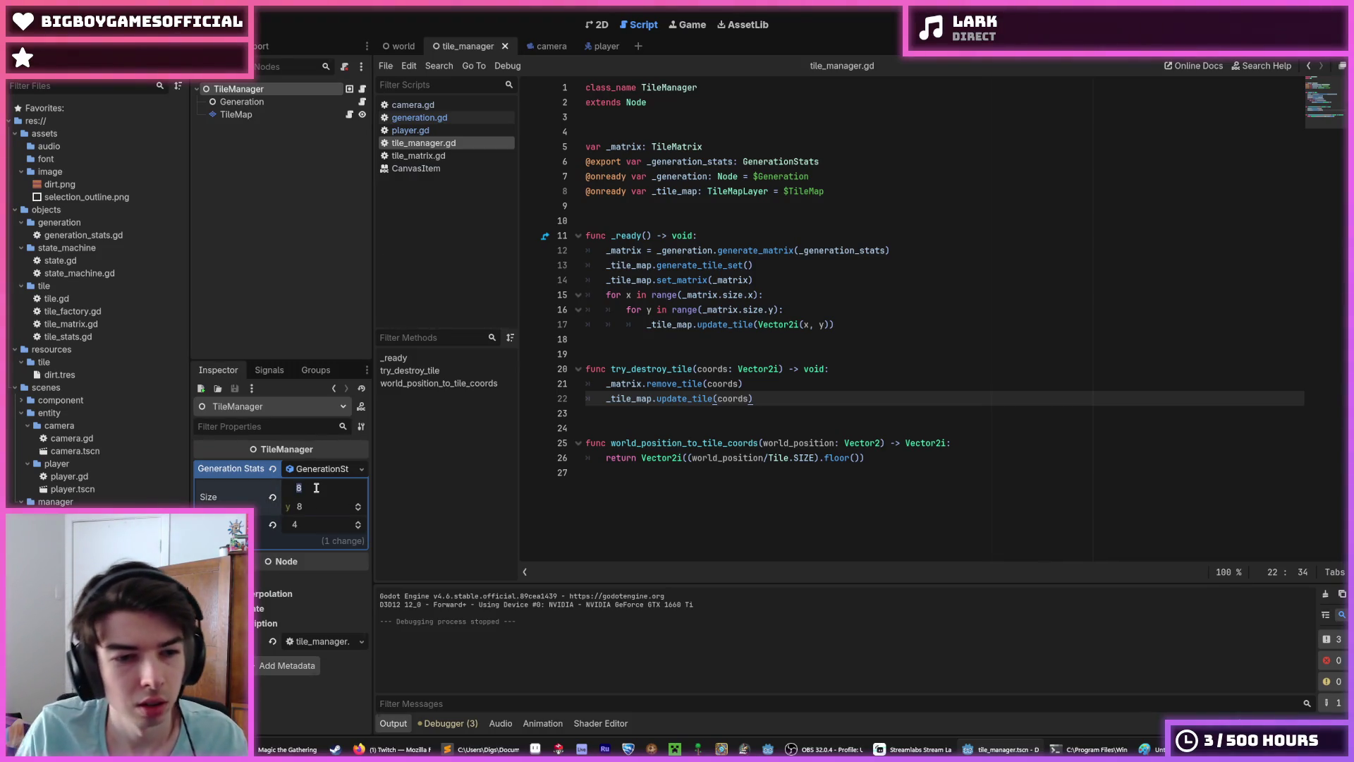
key("Tab")
type("1")
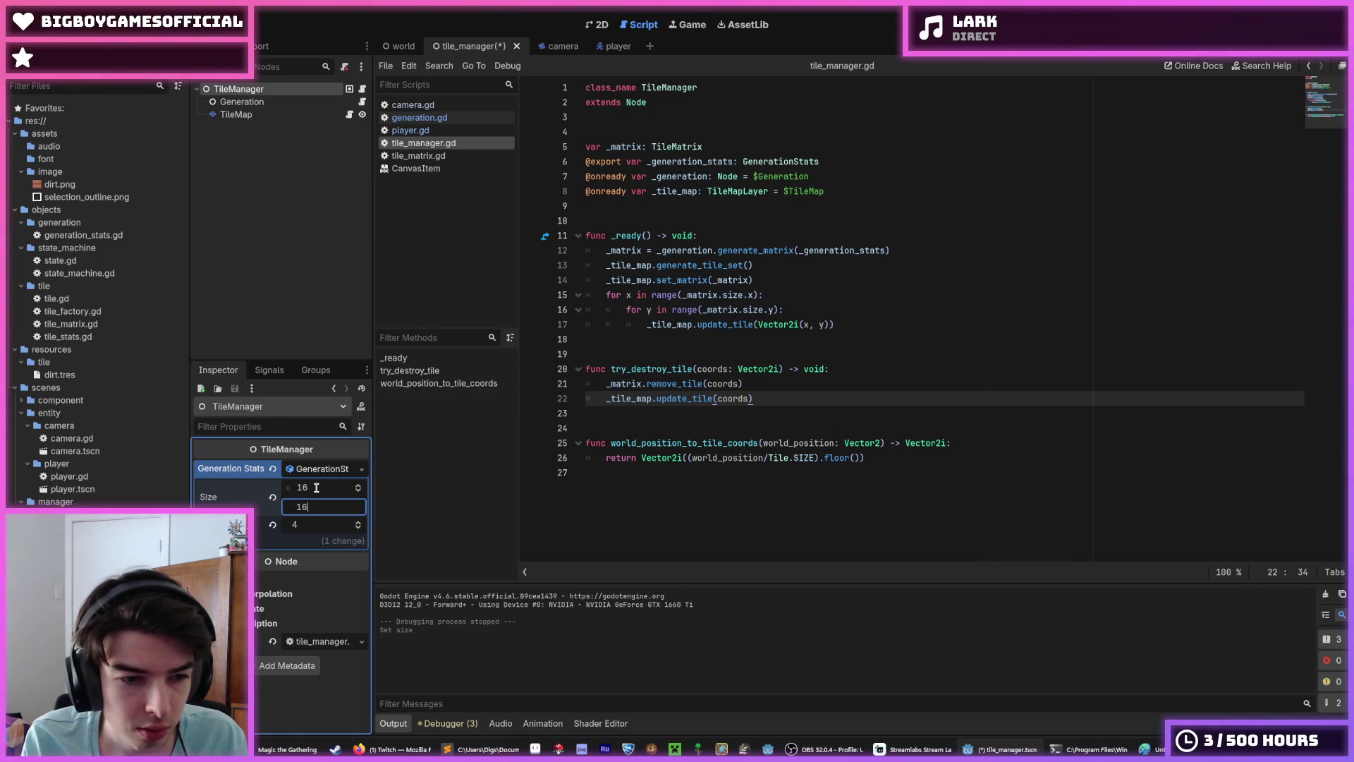
key("Return")
type("2")
key("Tab")
type("32")
key("ctrl+s")
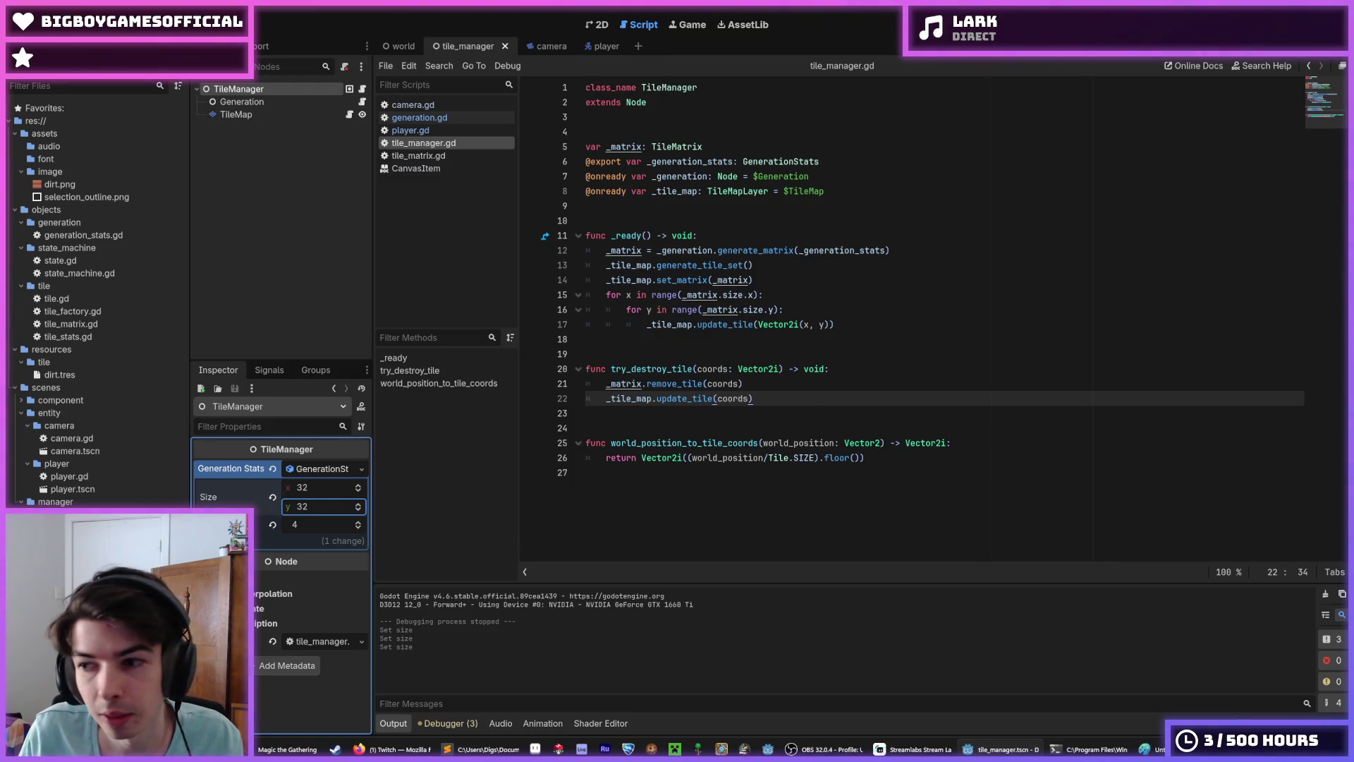
key("F5")
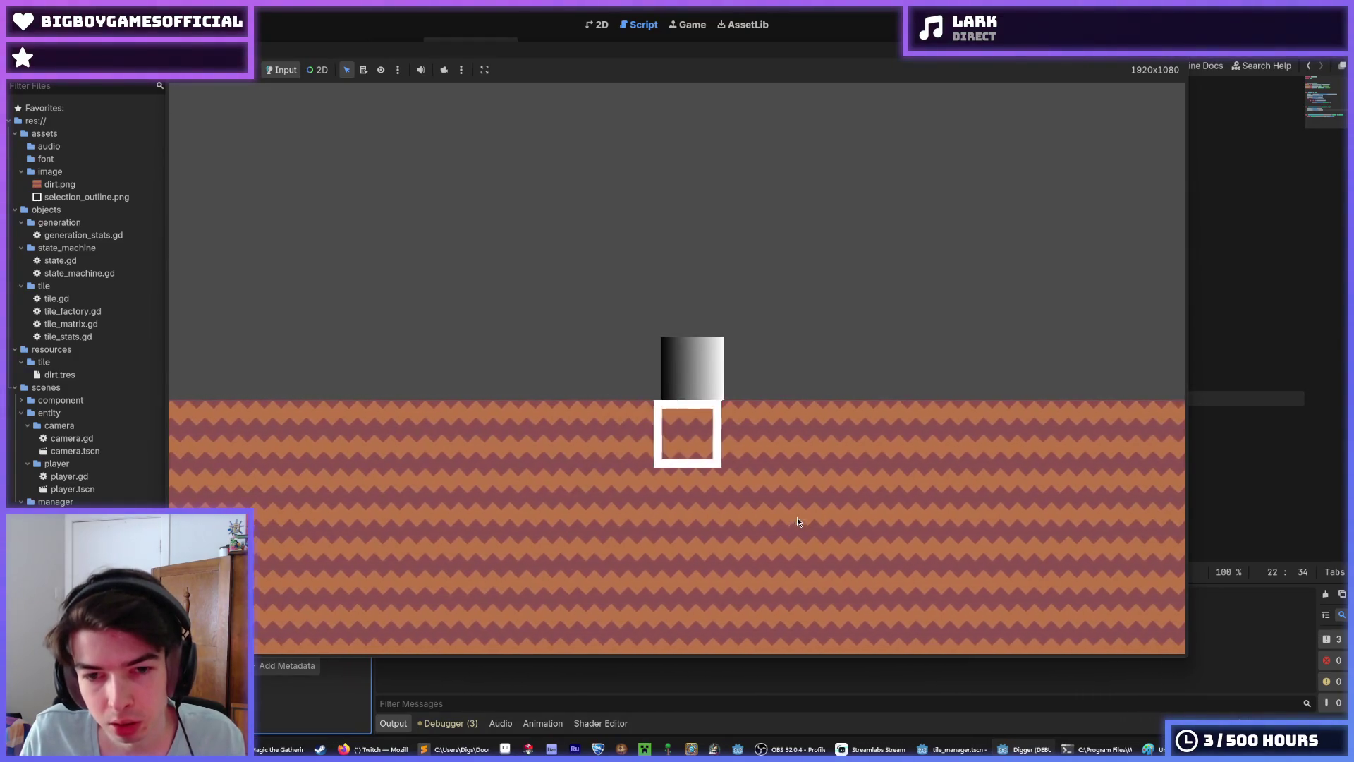
- Walk left and right, digging out tiles below and beside the player
key("a")
key("a")
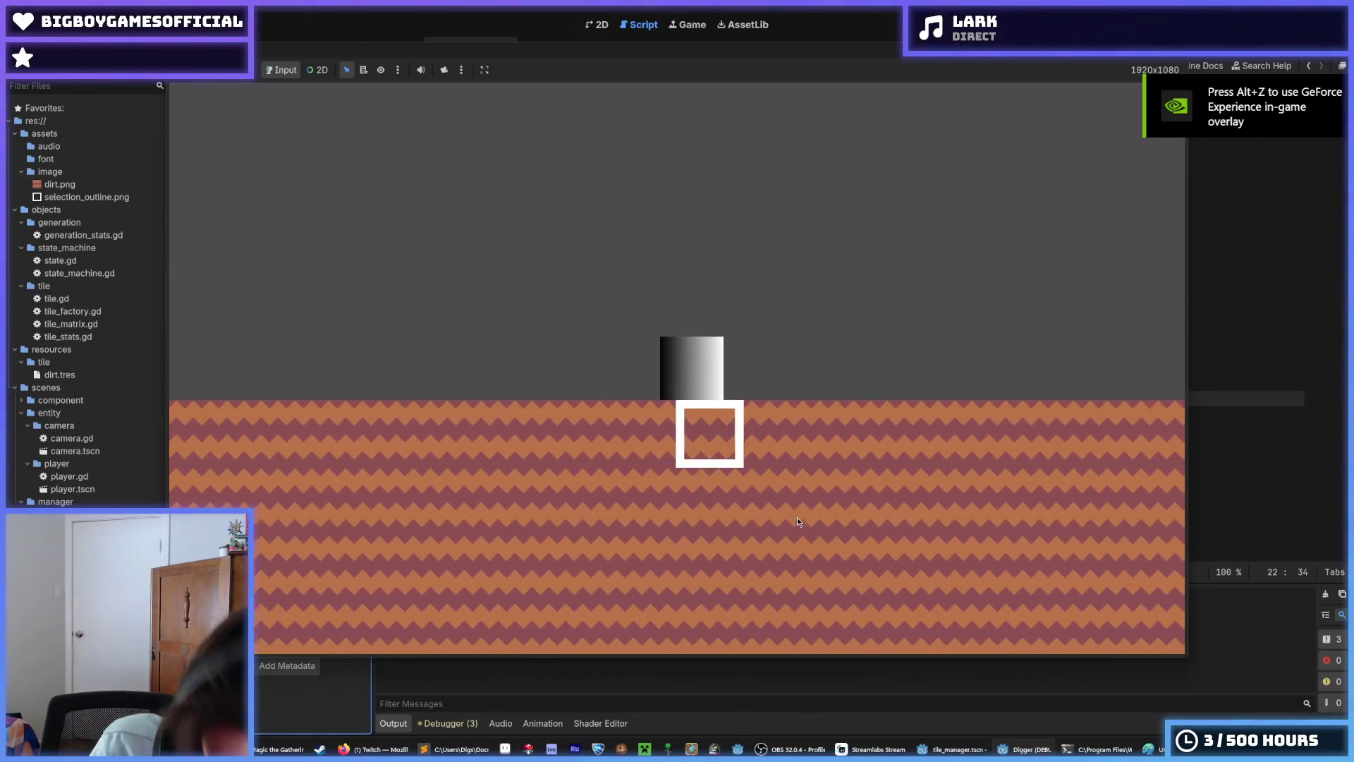
left_click(643, 540)
left_click(487, 343)
key("a")
left_click(446, 326)
key("a")
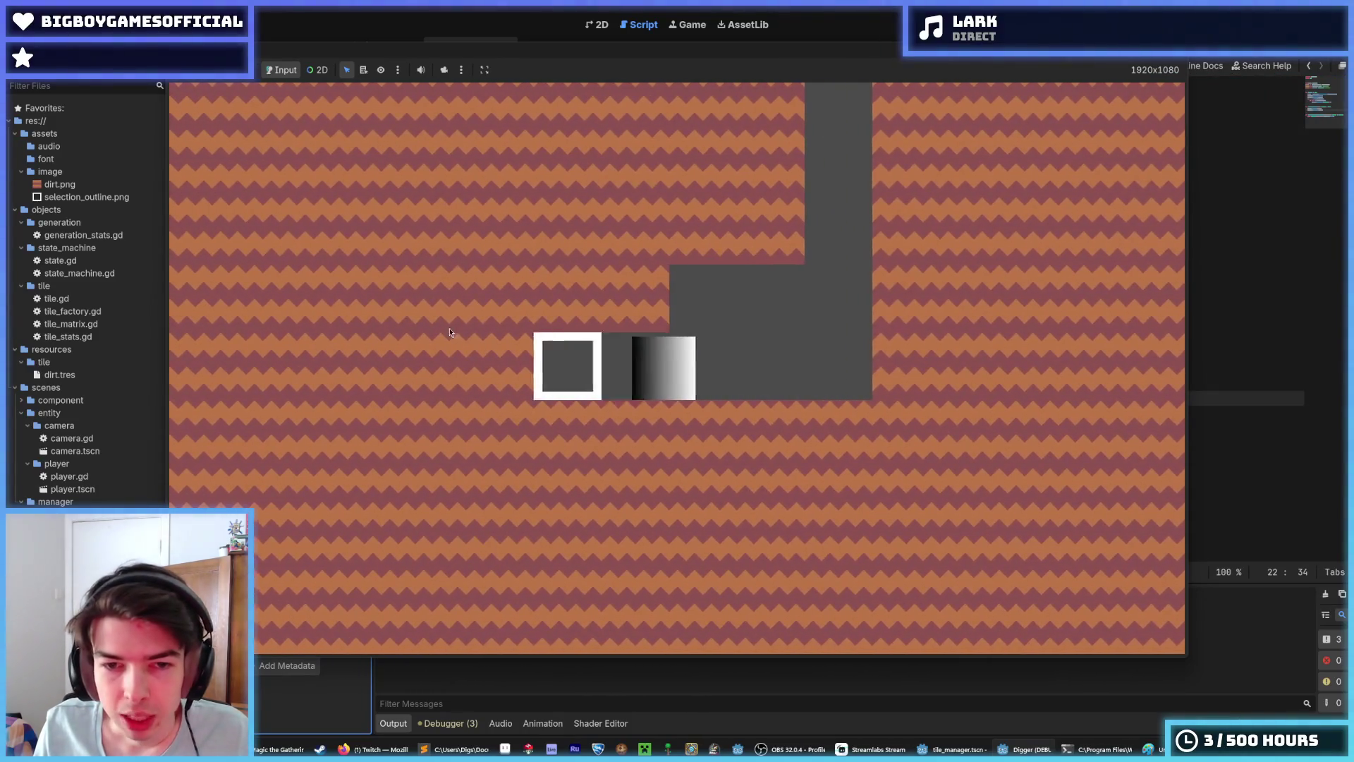
left_click(758, 185)
key("d")
key("d")
key("d")
key("d")
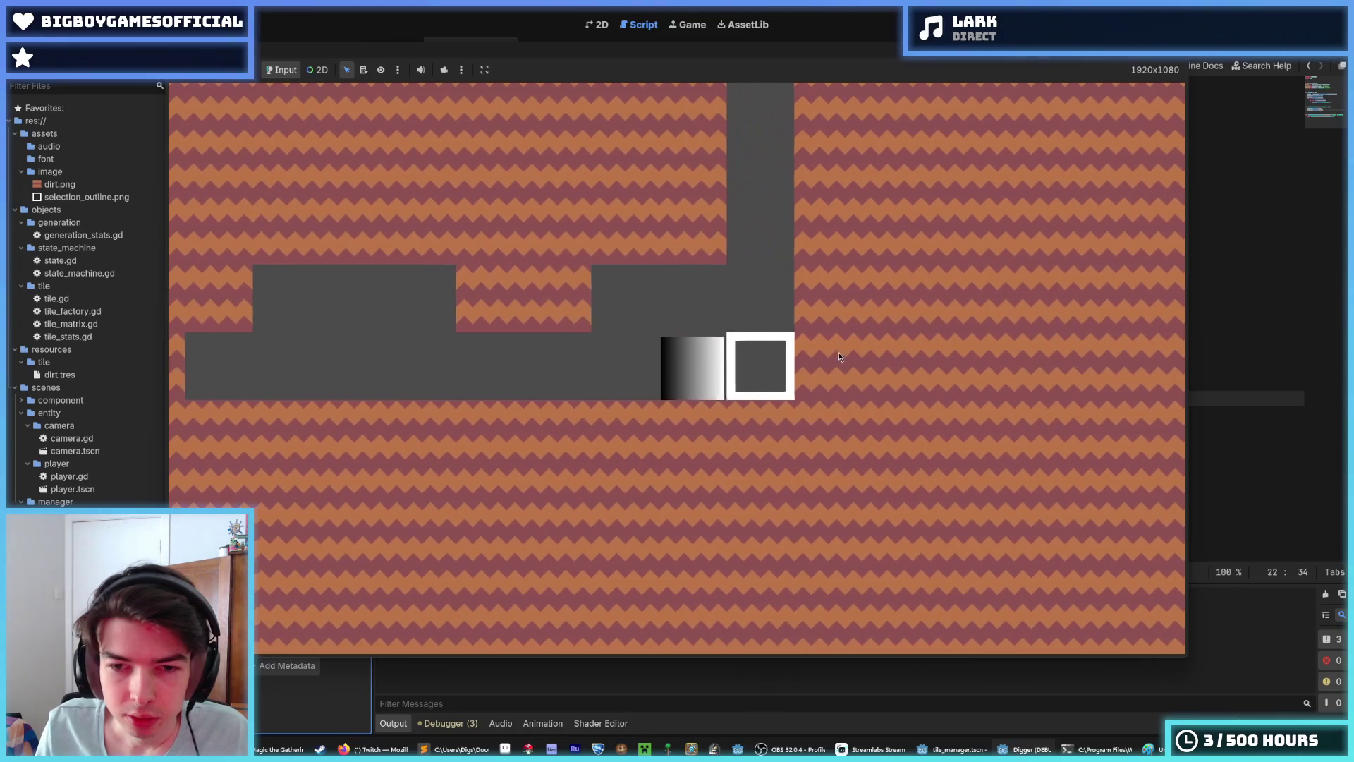
- Dig a vertical shaft several tiles straight down beneath the player
left_click(662, 623)
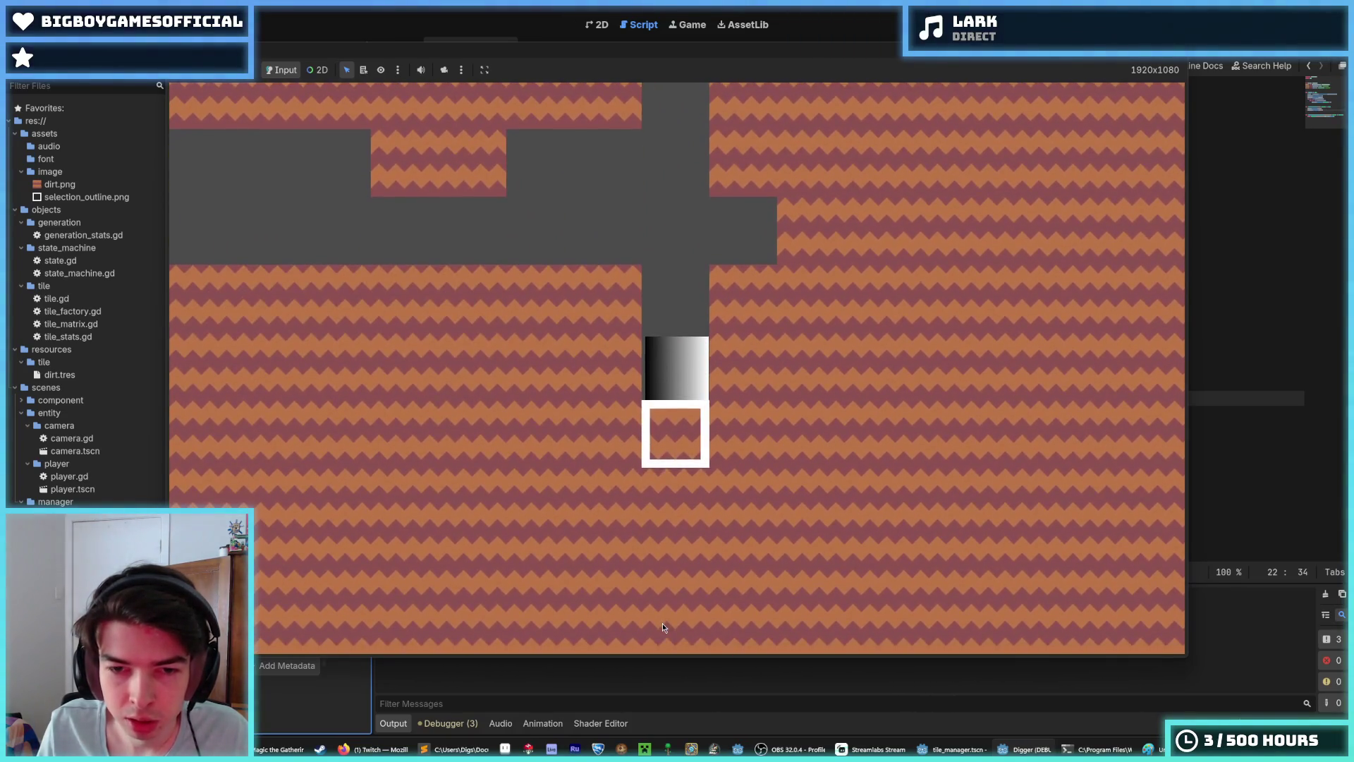
left_click(662, 623)
left_click(688, 591)
left_click(689, 585)
left_click(684, 581)
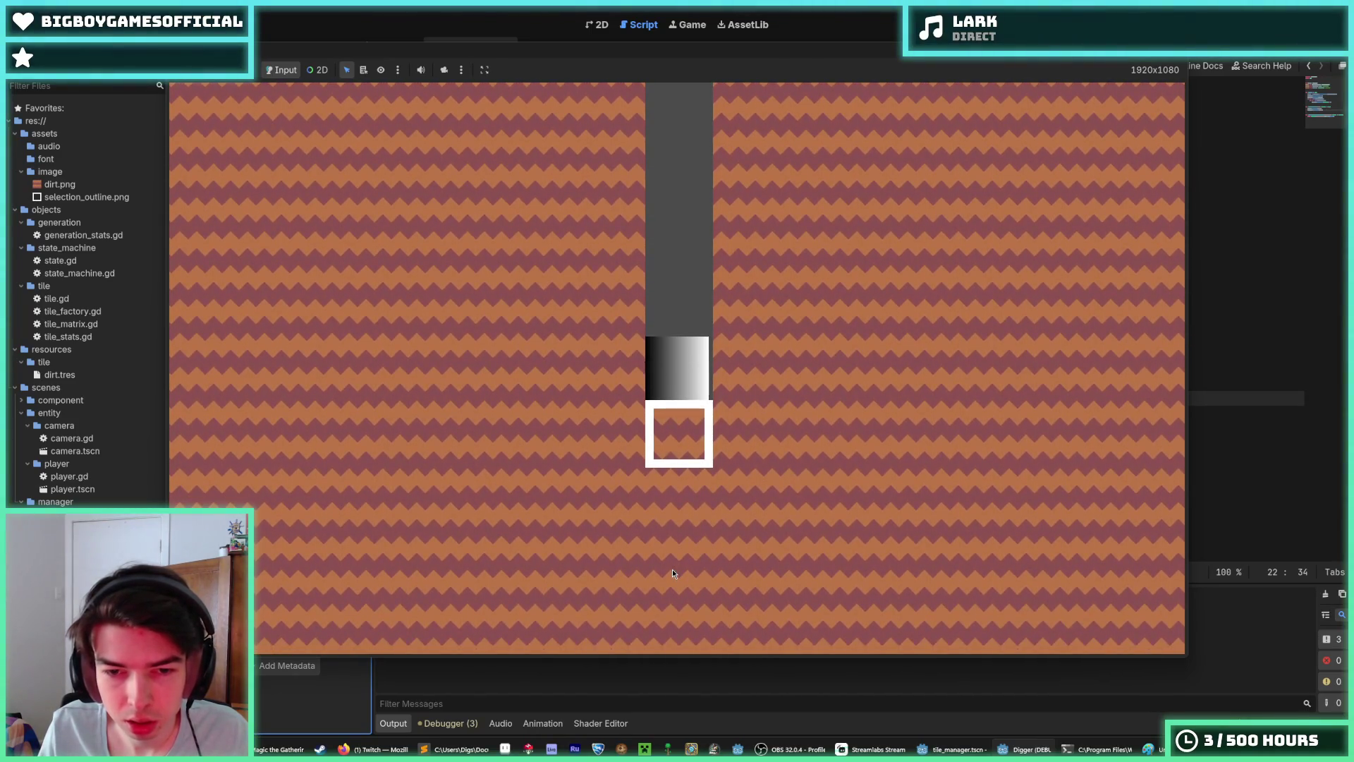
left_click(672, 571)
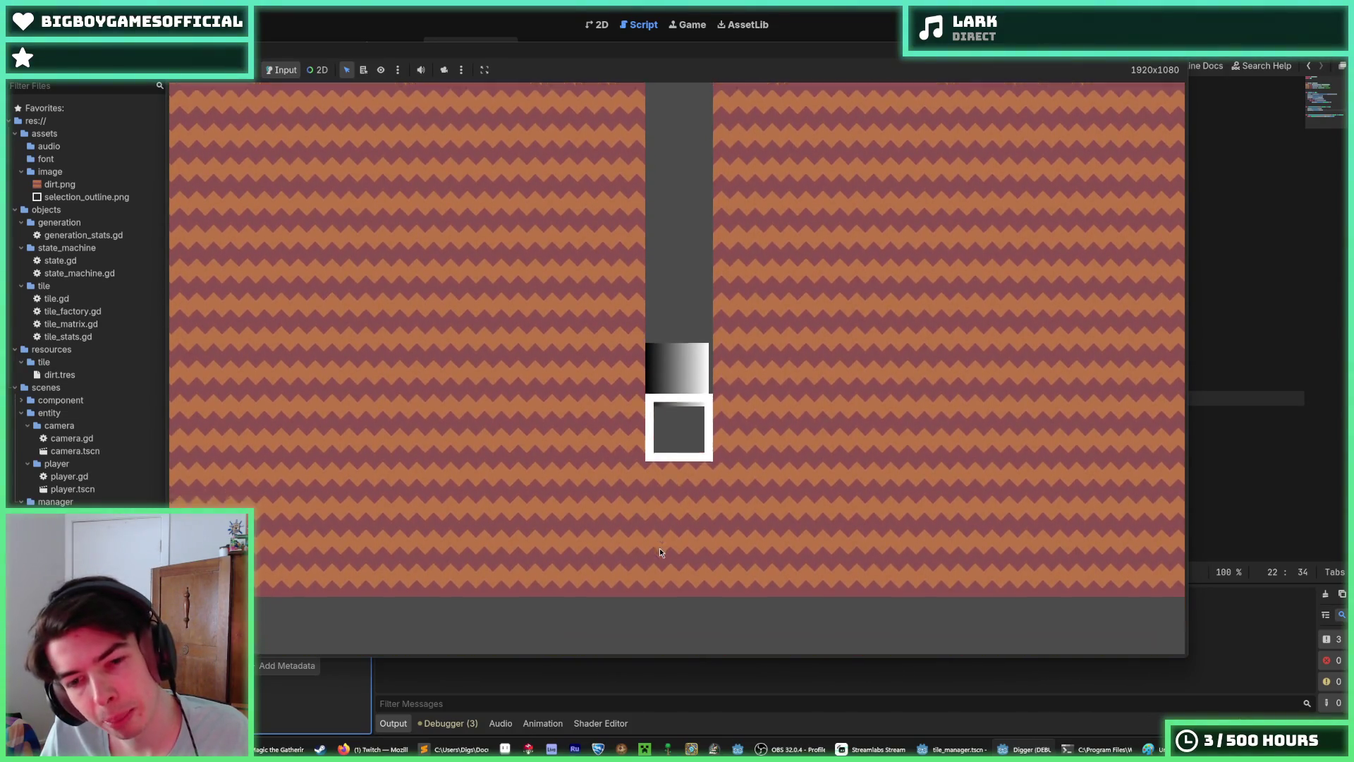
- Drag-dig long tunnels left, right and upward, then stop the game
left_click(480, 405)
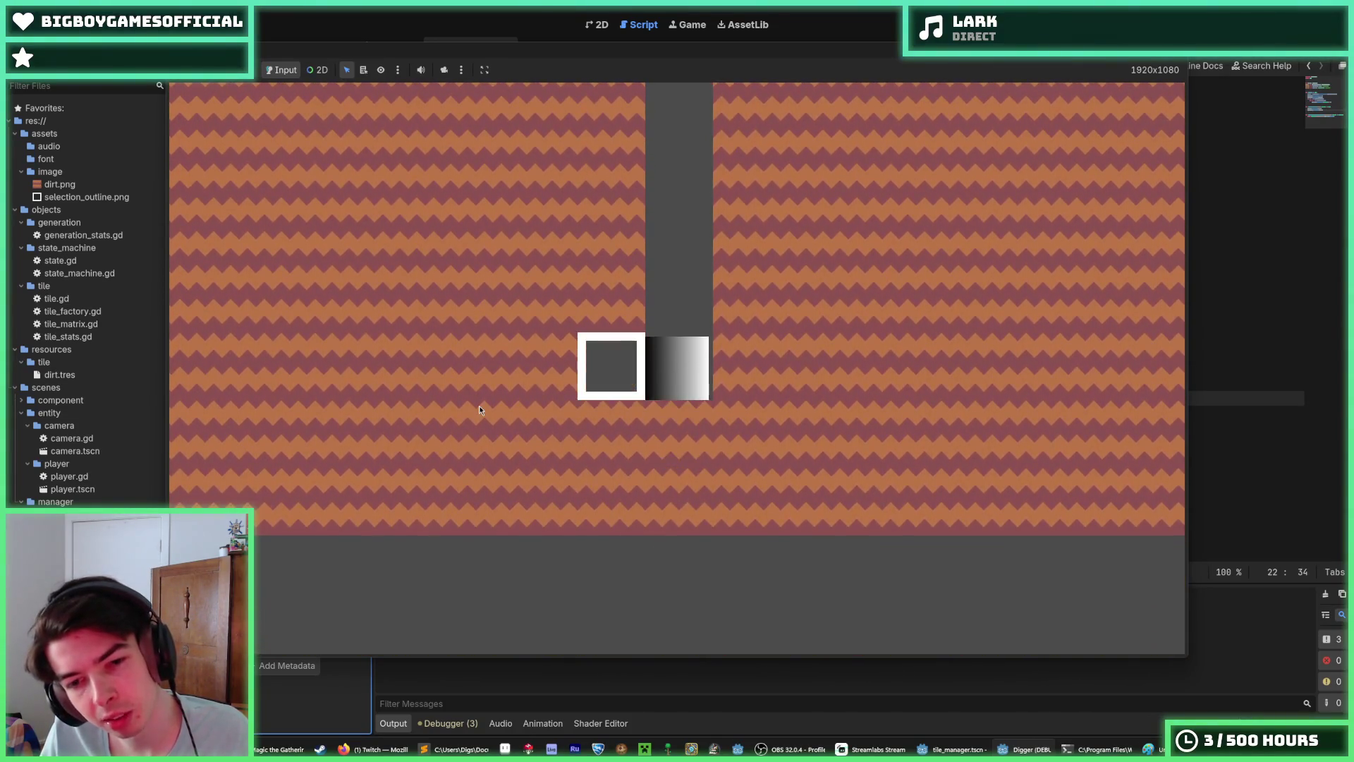
mouse_move(480, 405)
left_mouse_down()
mouse_move(512, 328)
mouse_move(578, 268)
mouse_move(700, 208)
mouse_move(867, 228)
left_mouse_up()
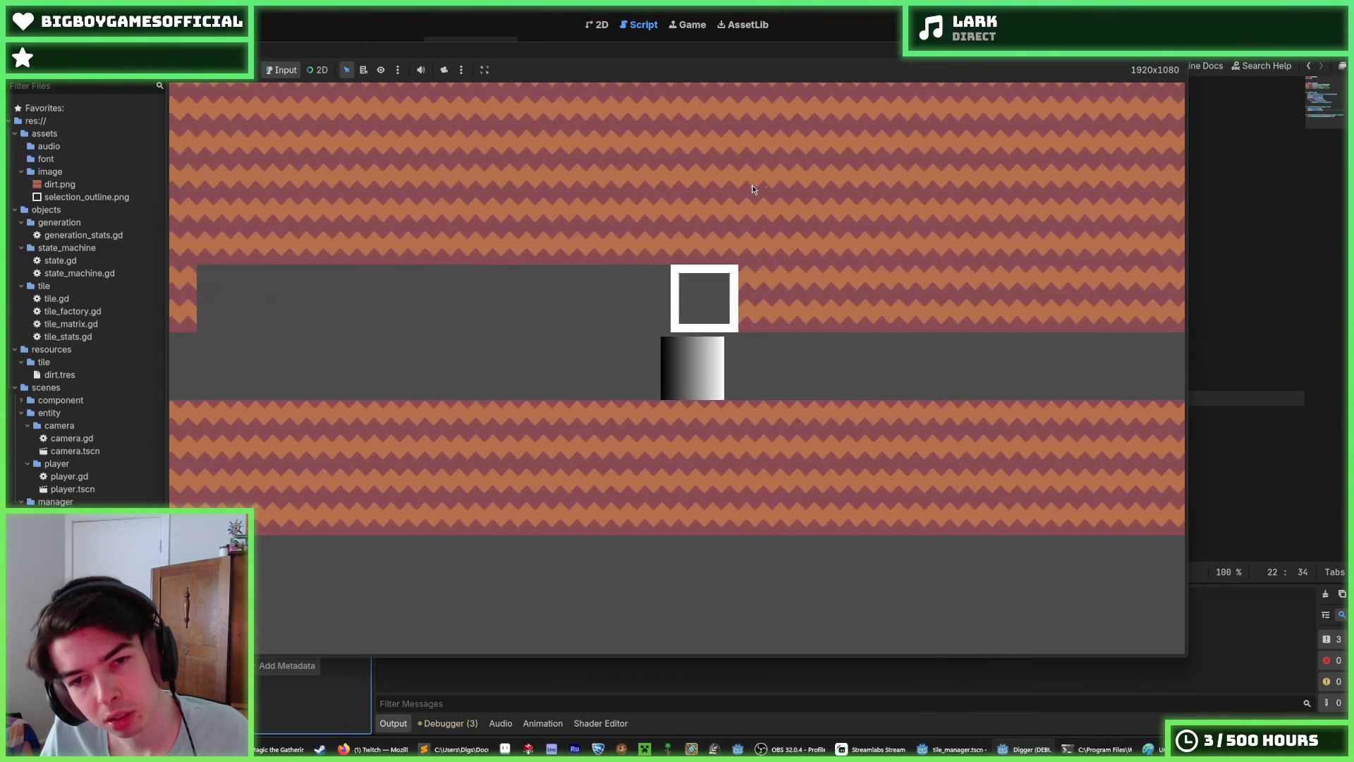
mouse_move(751, 190)
left_mouse_down()
mouse_move(885, 315)
mouse_move(710, 208)
left_mouse_up()
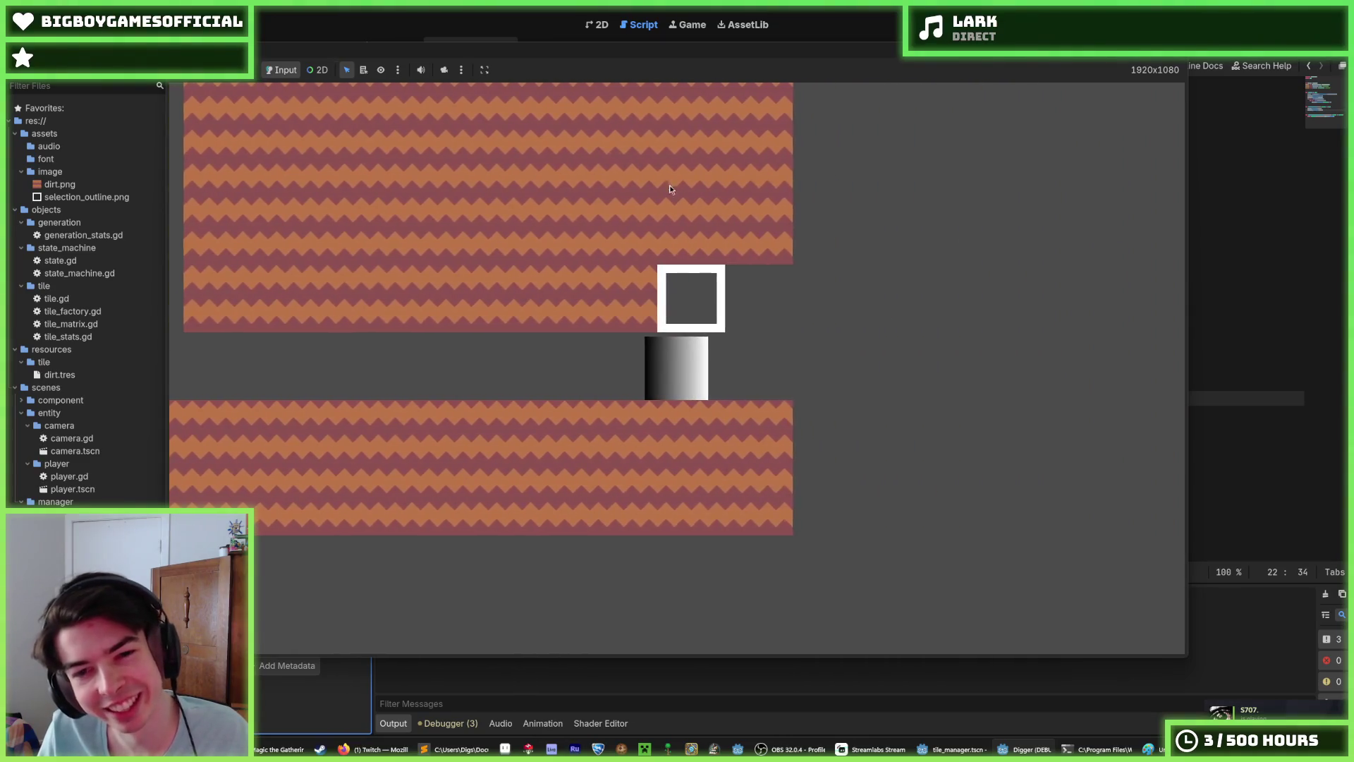
mouse_move(572, 196)
left_mouse_down()
mouse_move(632, 168)
mouse_move(439, 346)
mouse_move(430, 305)
mouse_move(436, 330)
mouse_move(494, 238)
mouse_move(645, 149)
mouse_move(620, 171)
left_mouse_up()
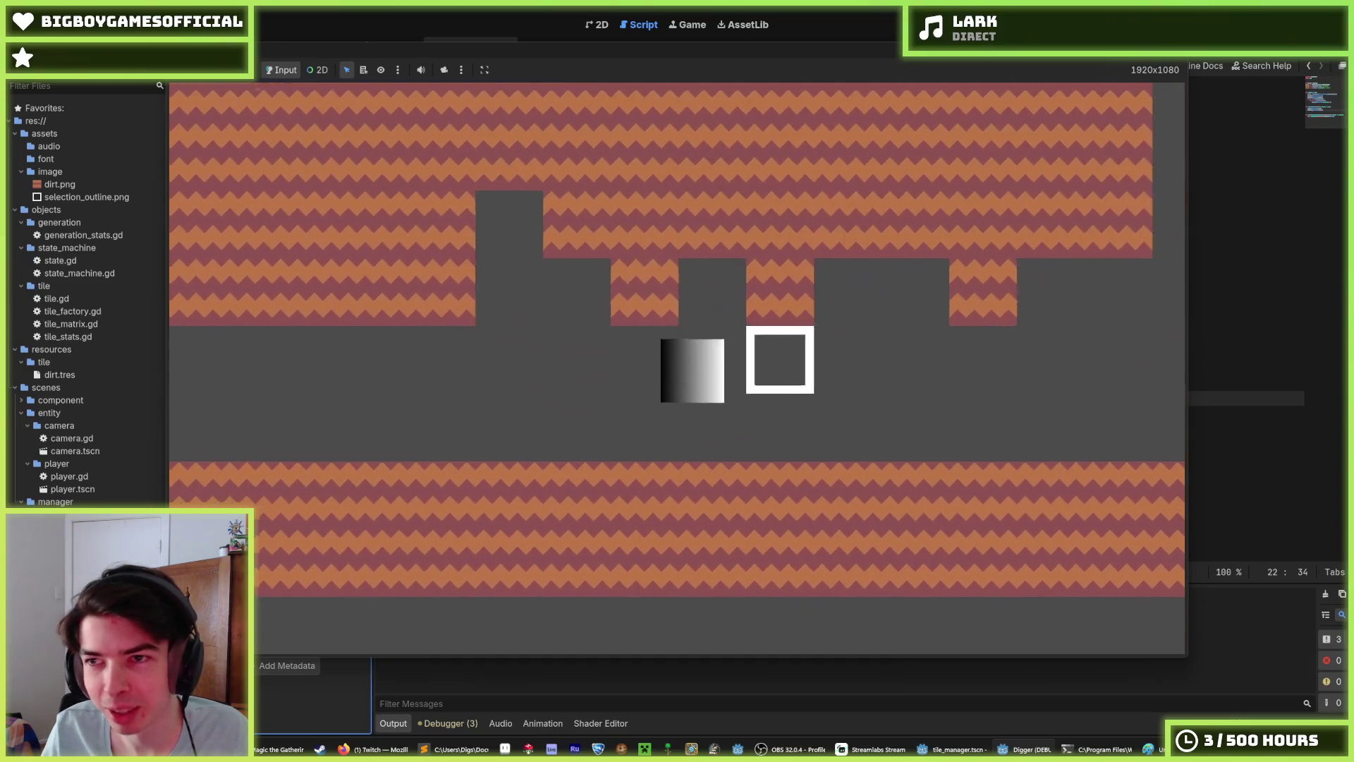
key("F8")
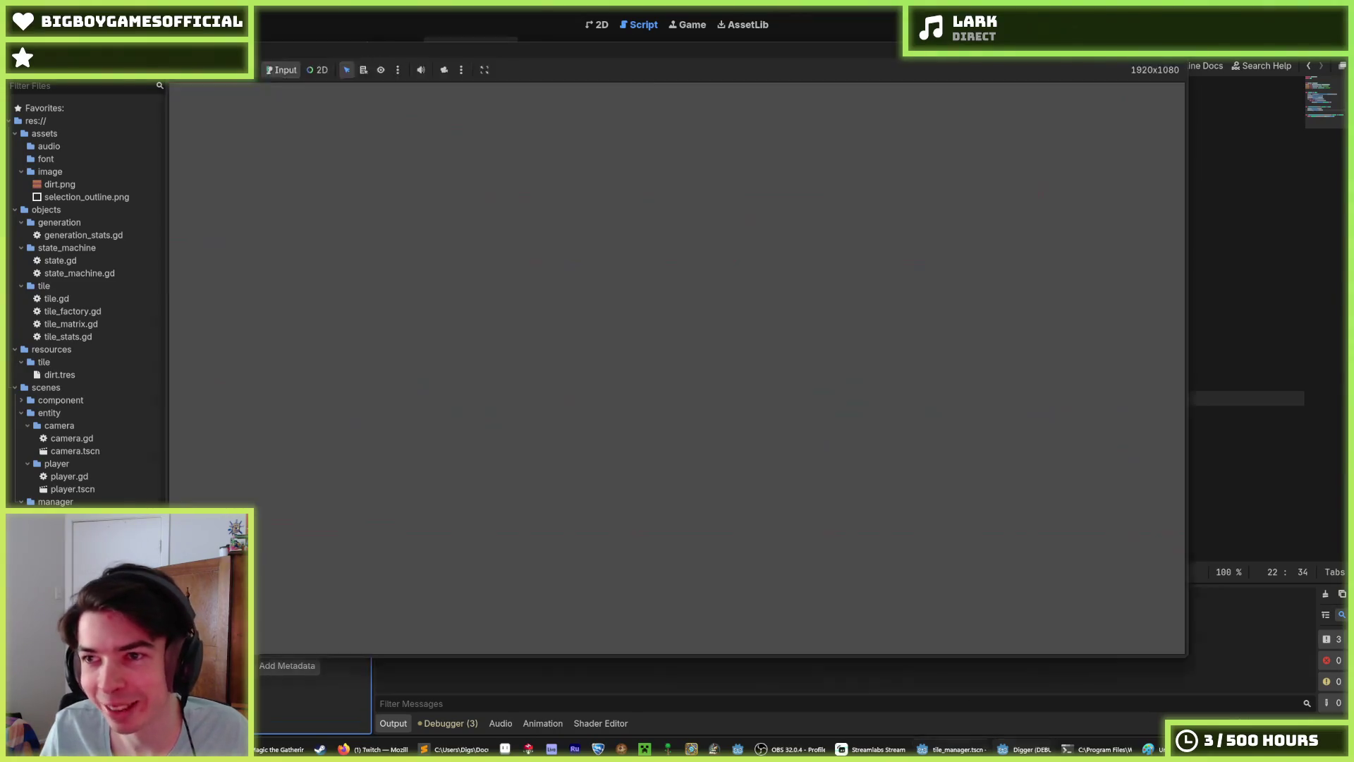
- Look over the tile_manager loop over matrix width, then open player.gd in the script editor
left_click(860, 219)
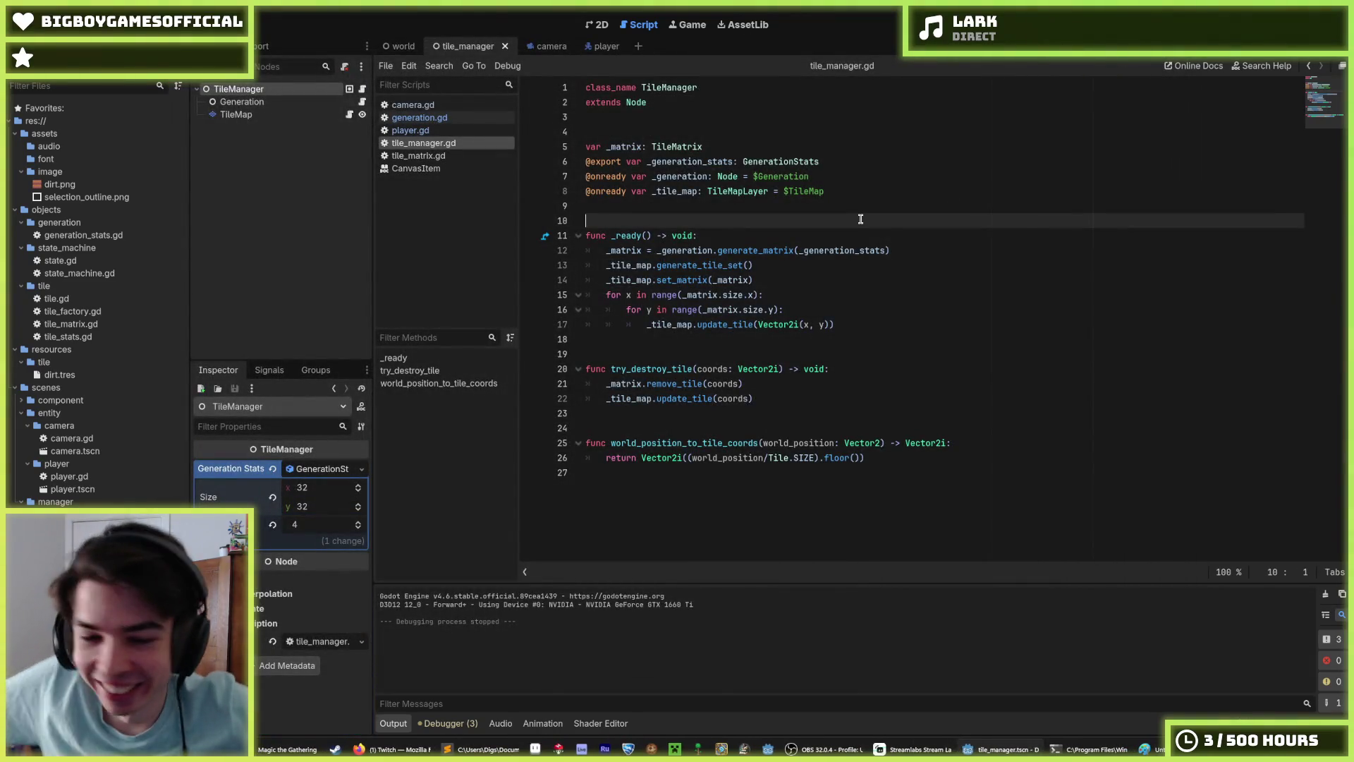
left_click(850, 288)
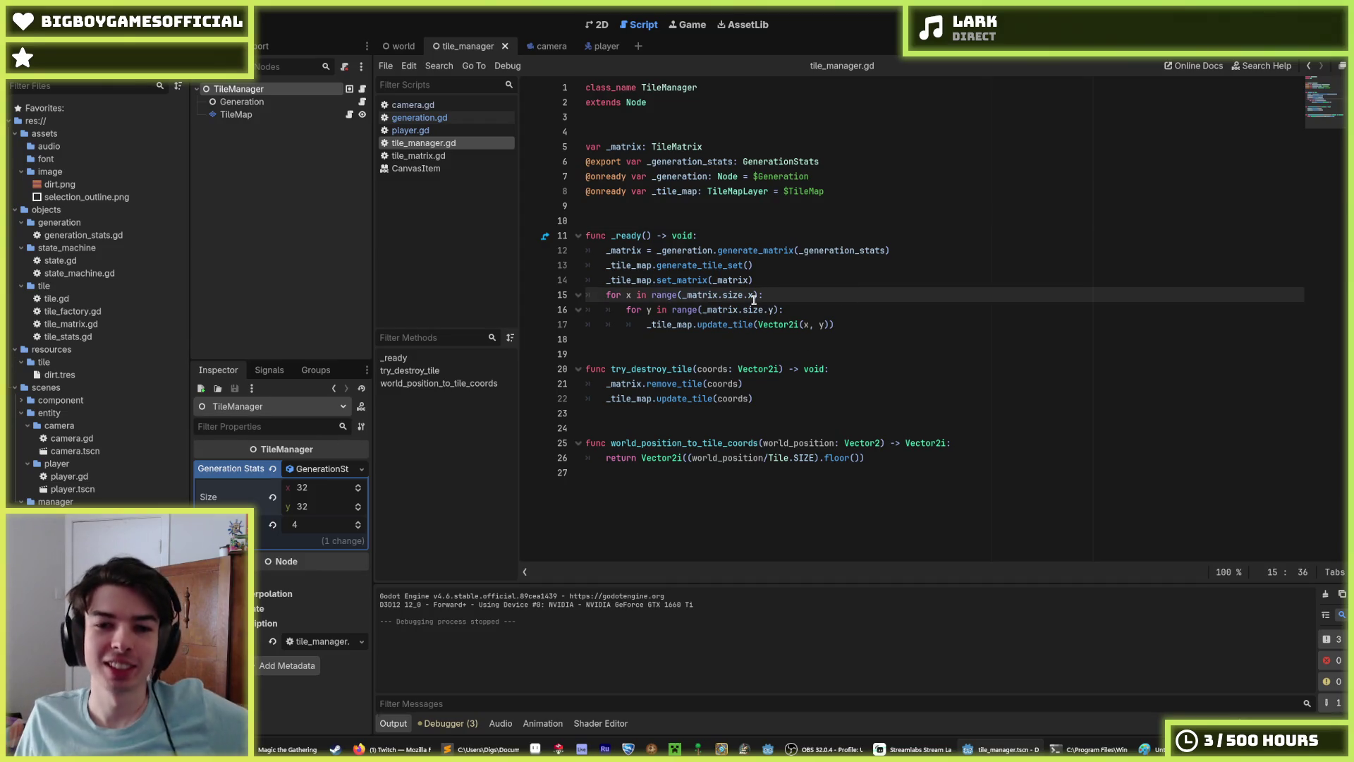
left_click(410, 130)
left_click(419, 117)
left_click(430, 131)
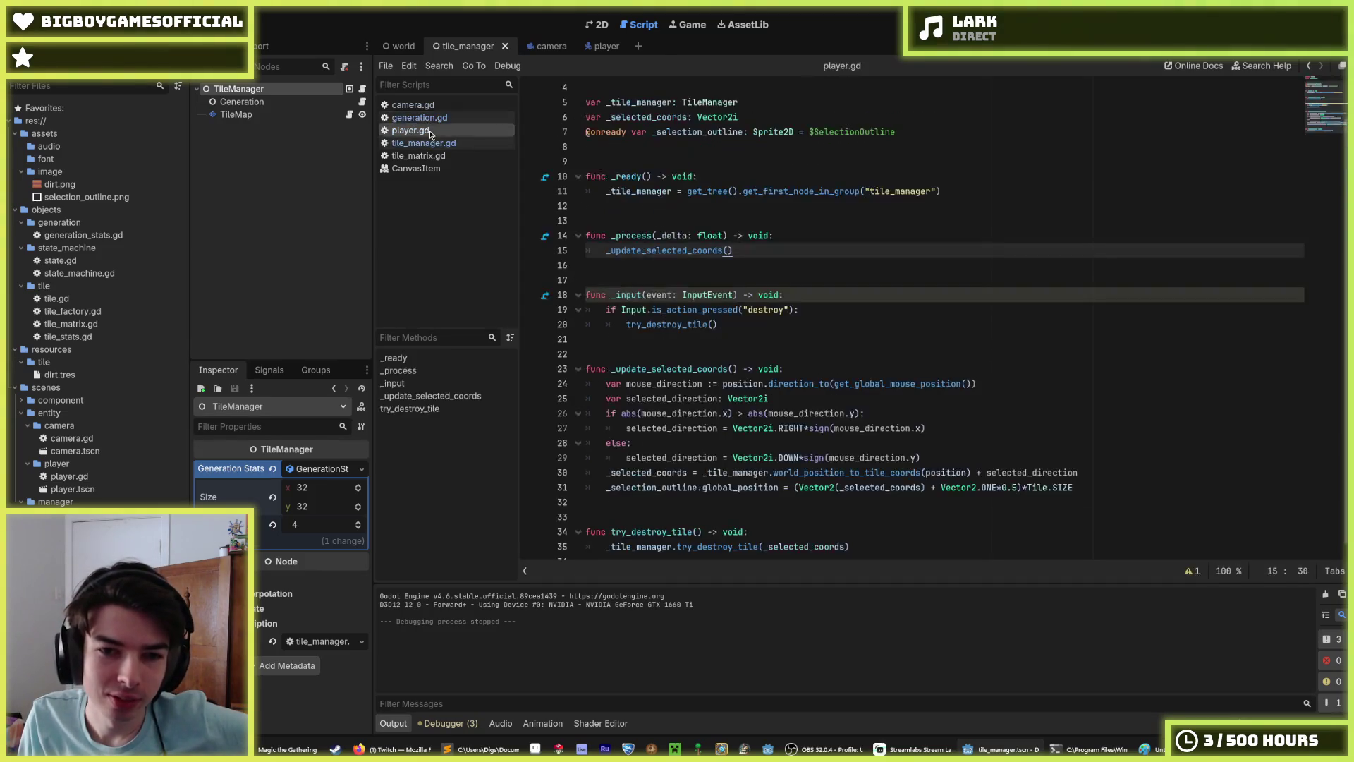
scroll(866, 241, "down", 1)
left_click(835, 267)
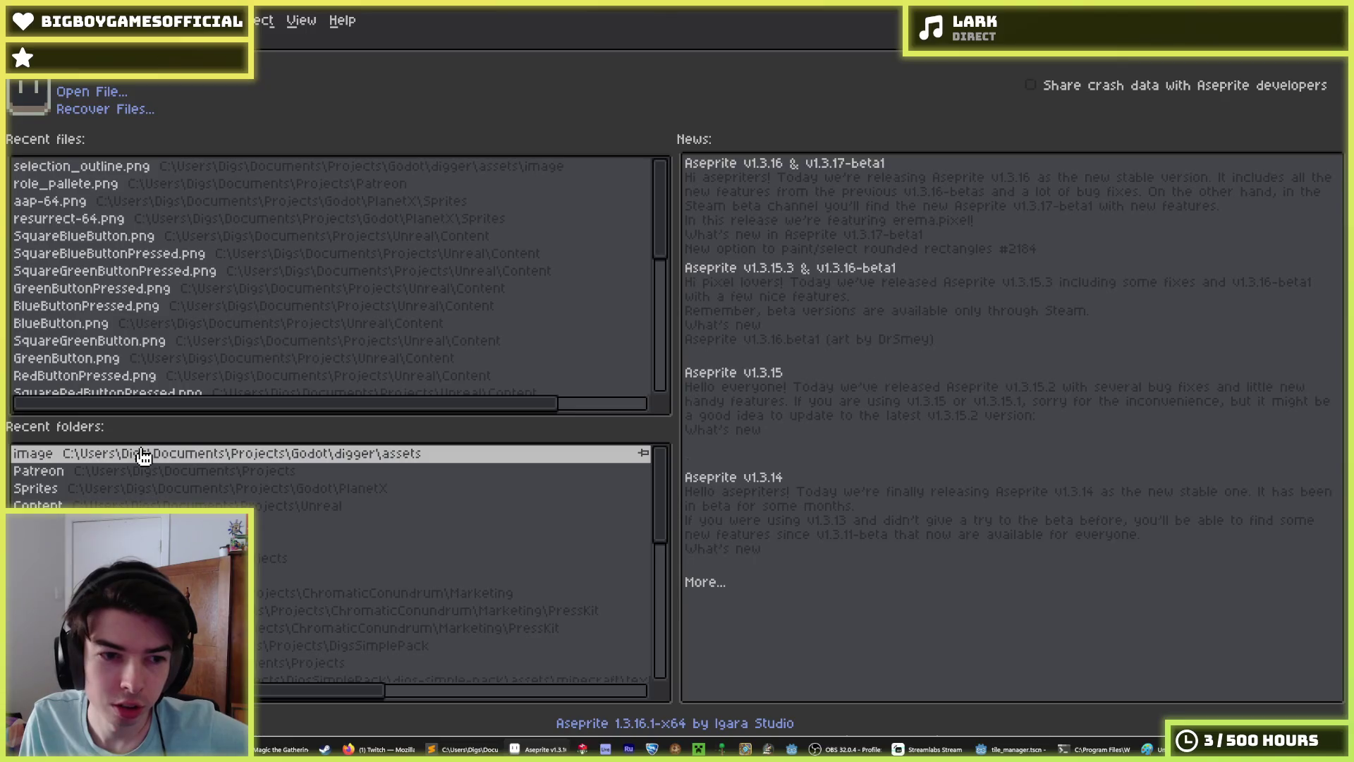
- Open dirt.png, load the default palette and pick a grey colour
left_click(220, 457)
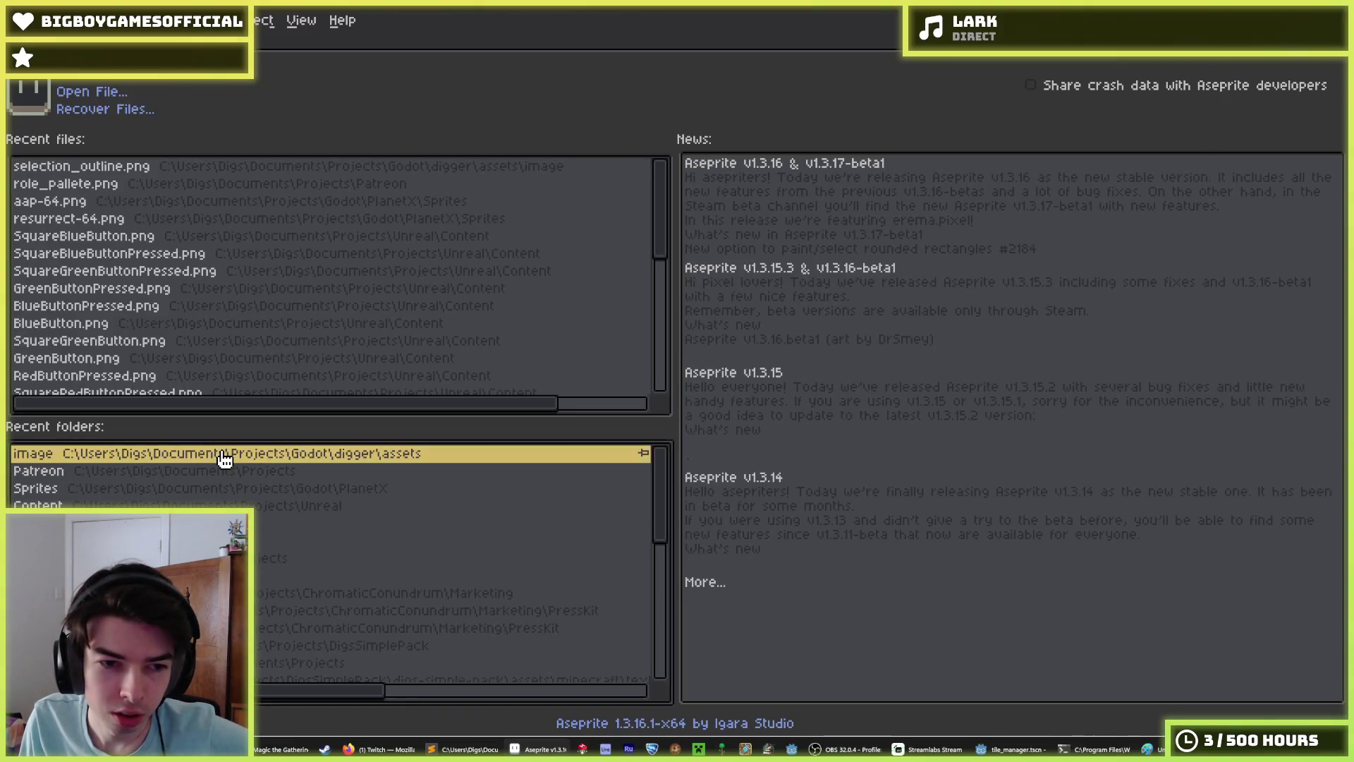
double_click(176, 152)
scroll(775, 251, "down", 3)
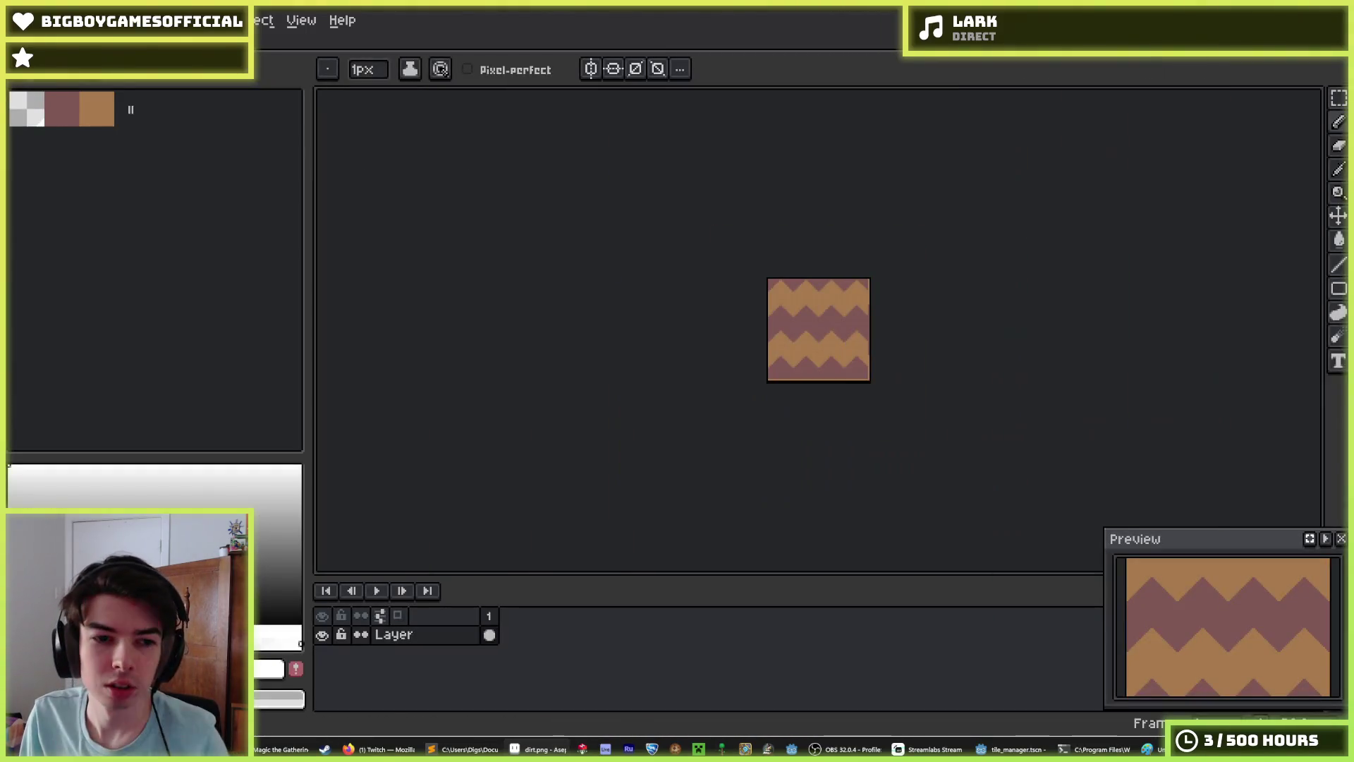
right_click(81, 84)
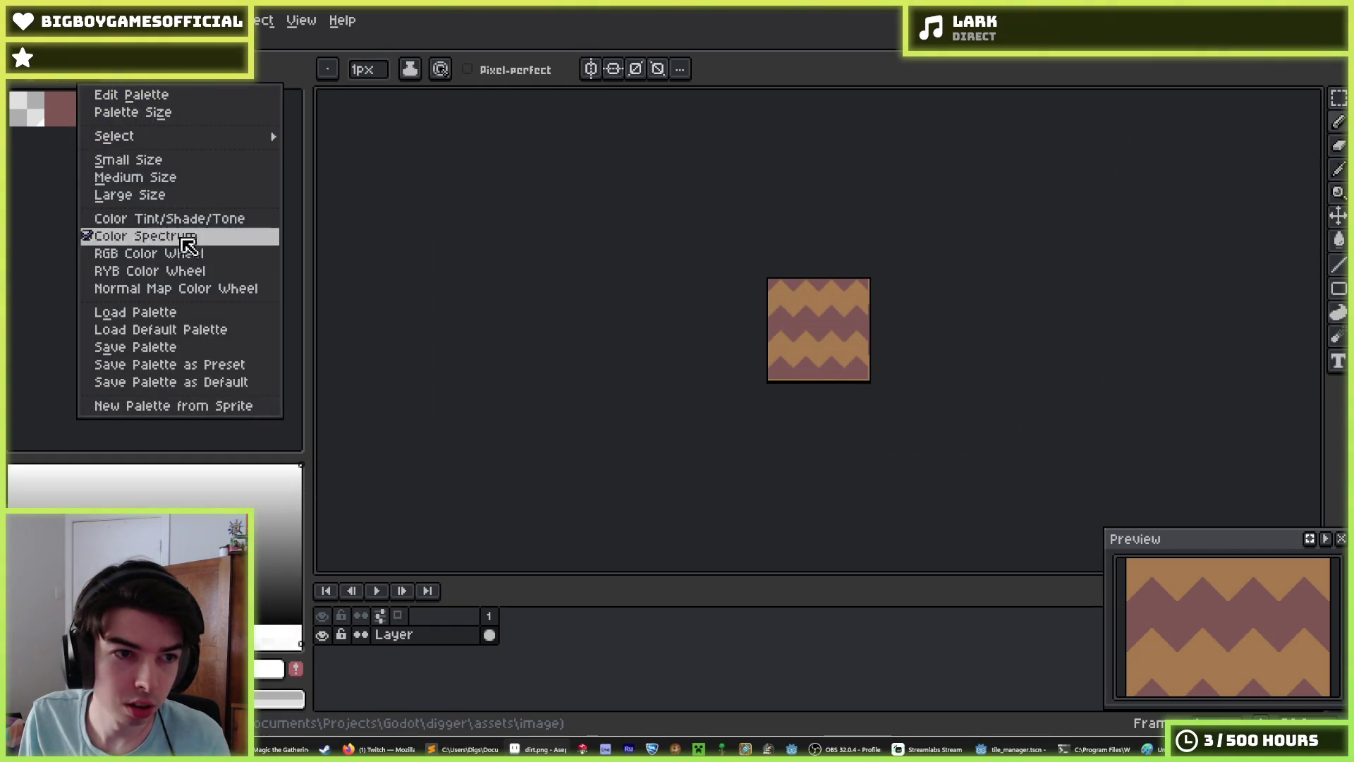
left_click(182, 330)
scroll(181, 251, "down", 5)
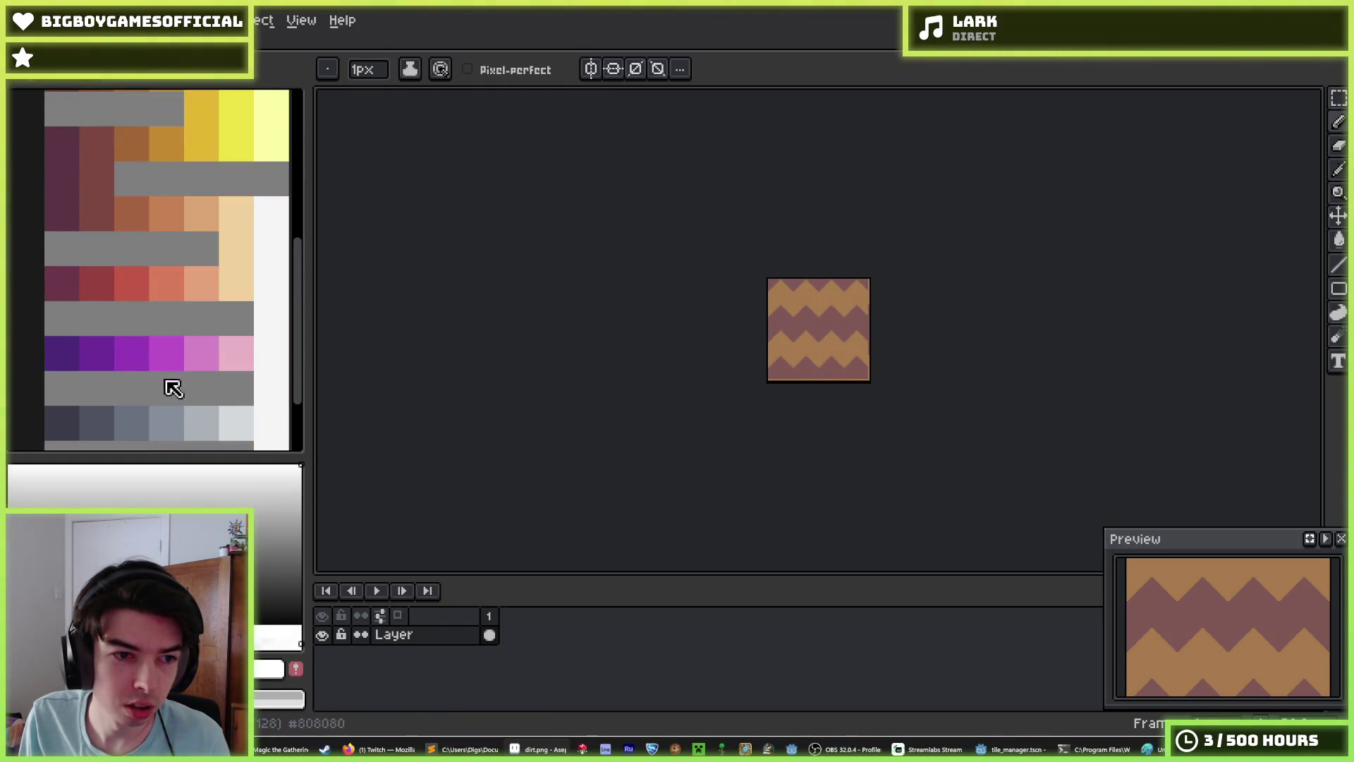
left_click(172, 337)
- Flood-fill the whole sprite with grey to make a stone tile
key("g")
left_click(813, 324)
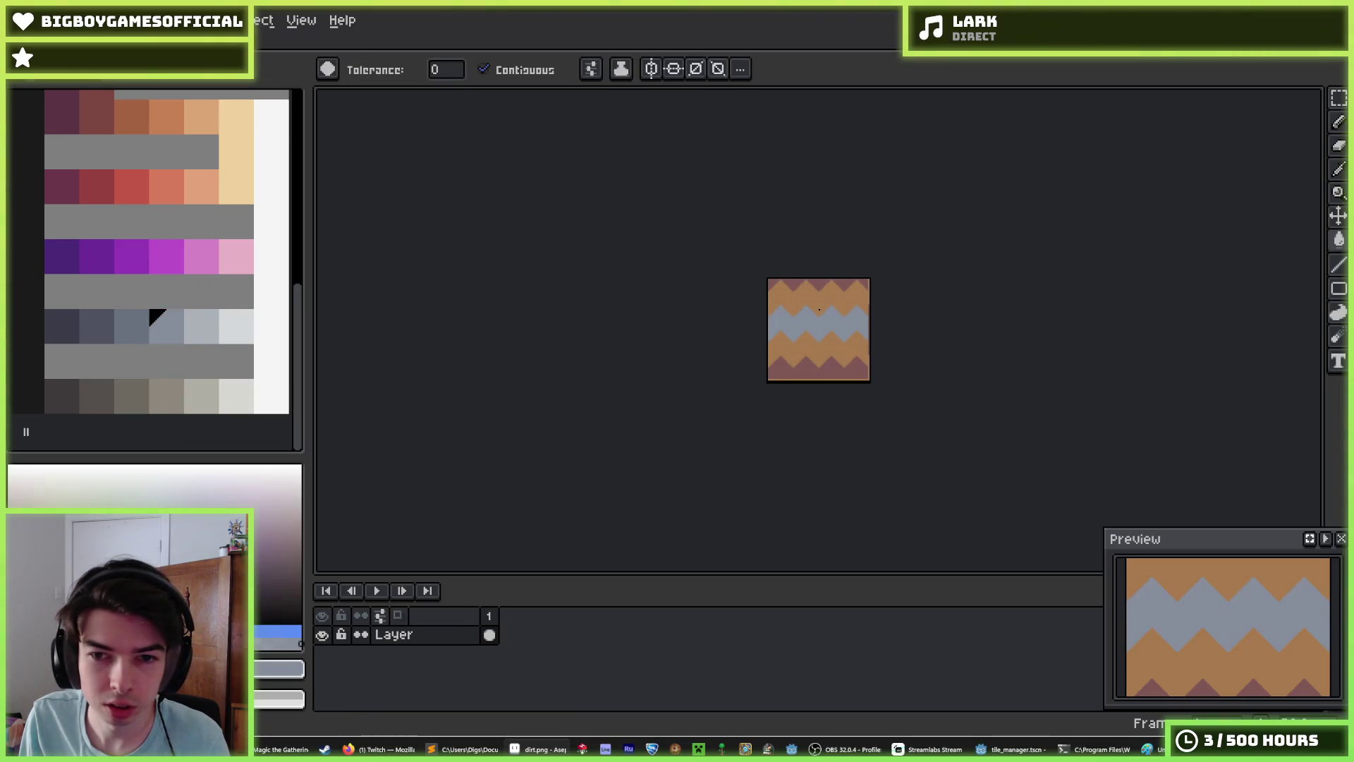
left_click(811, 296)
left_click(811, 371)
left_click(811, 345)
scroll(810, 357, "up", 1)
scroll(811, 356, "down", 1)
key("Delete")
left_click(819, 359)
scroll(790, 367, "up", 3)
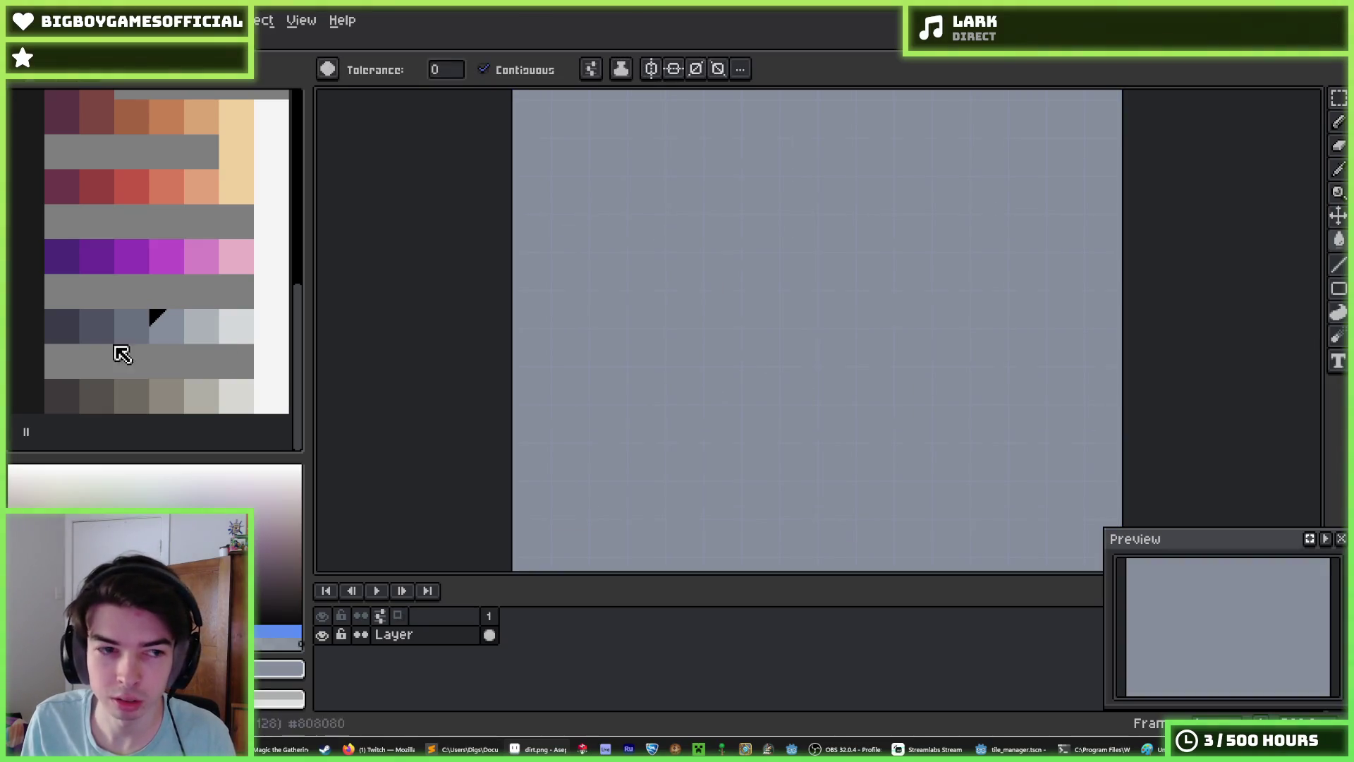
left_click(132, 326)
scroll(759, 352, "down", 1)
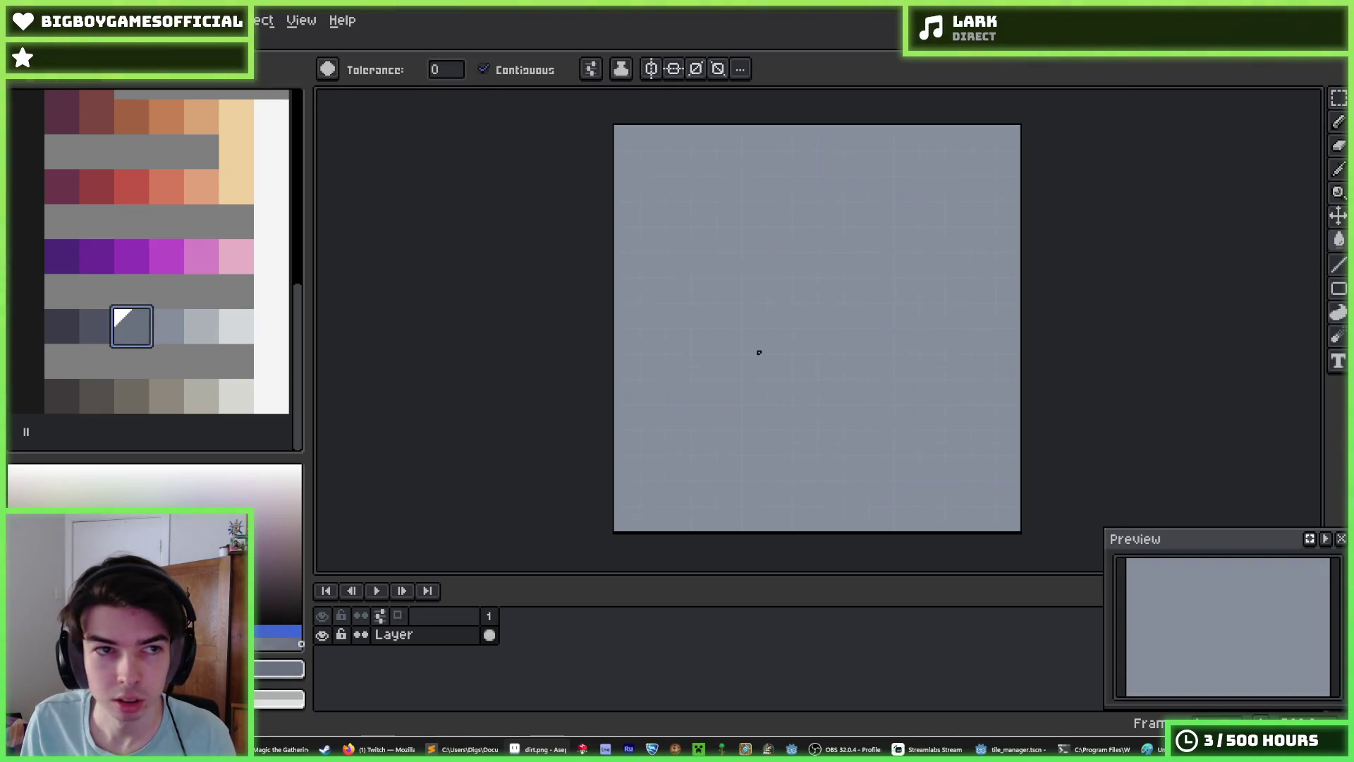
- Save the grey tile as stone.png in the image folder, then undo the fill
key("ctrl+o")
left_click(181, 99)
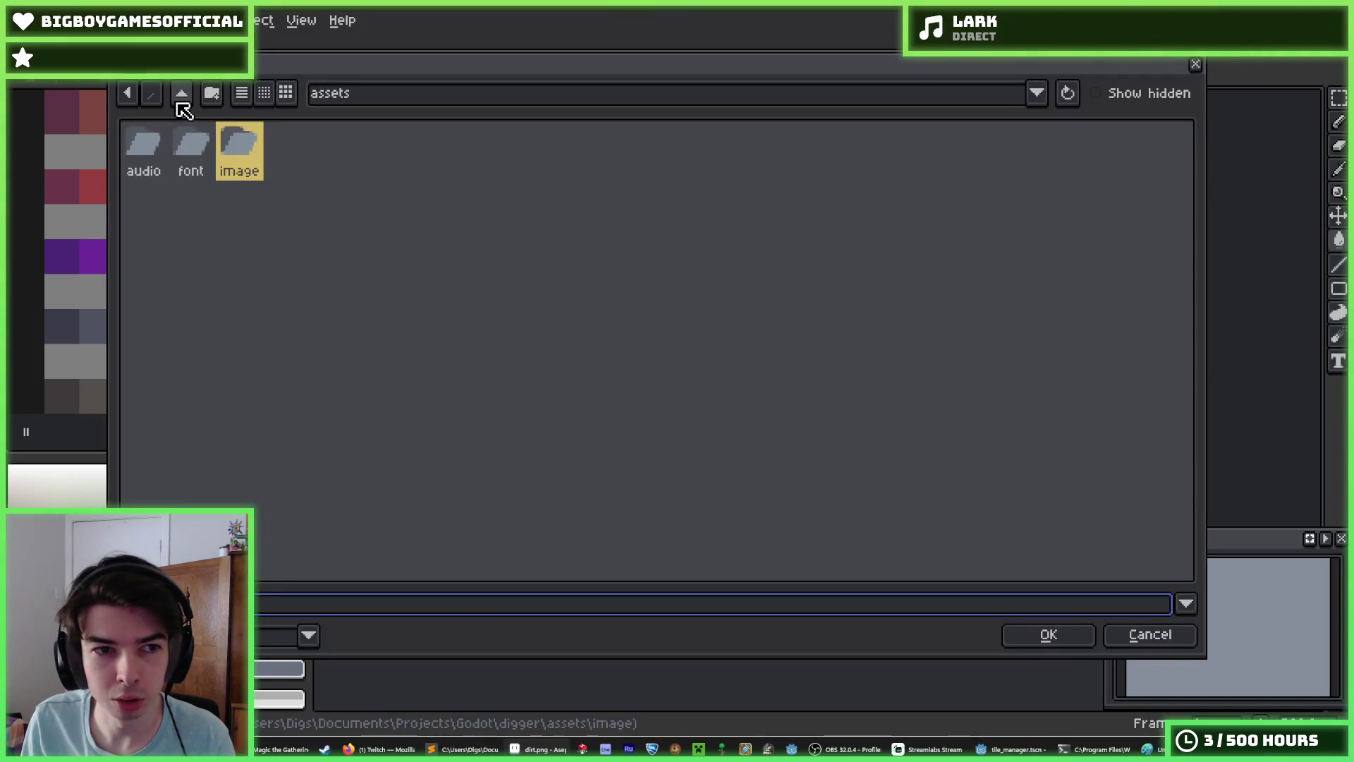
double_click(242, 150)
key("Tab")
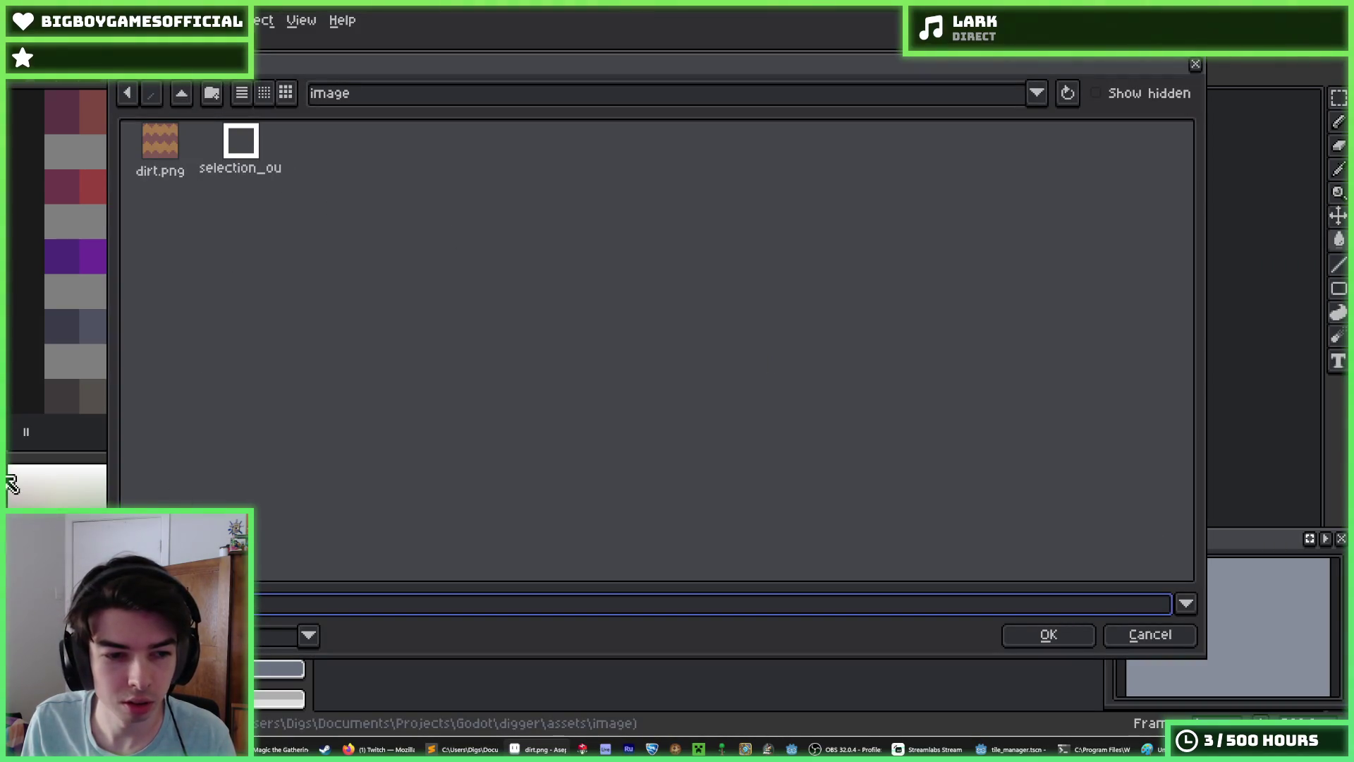
key("Return")
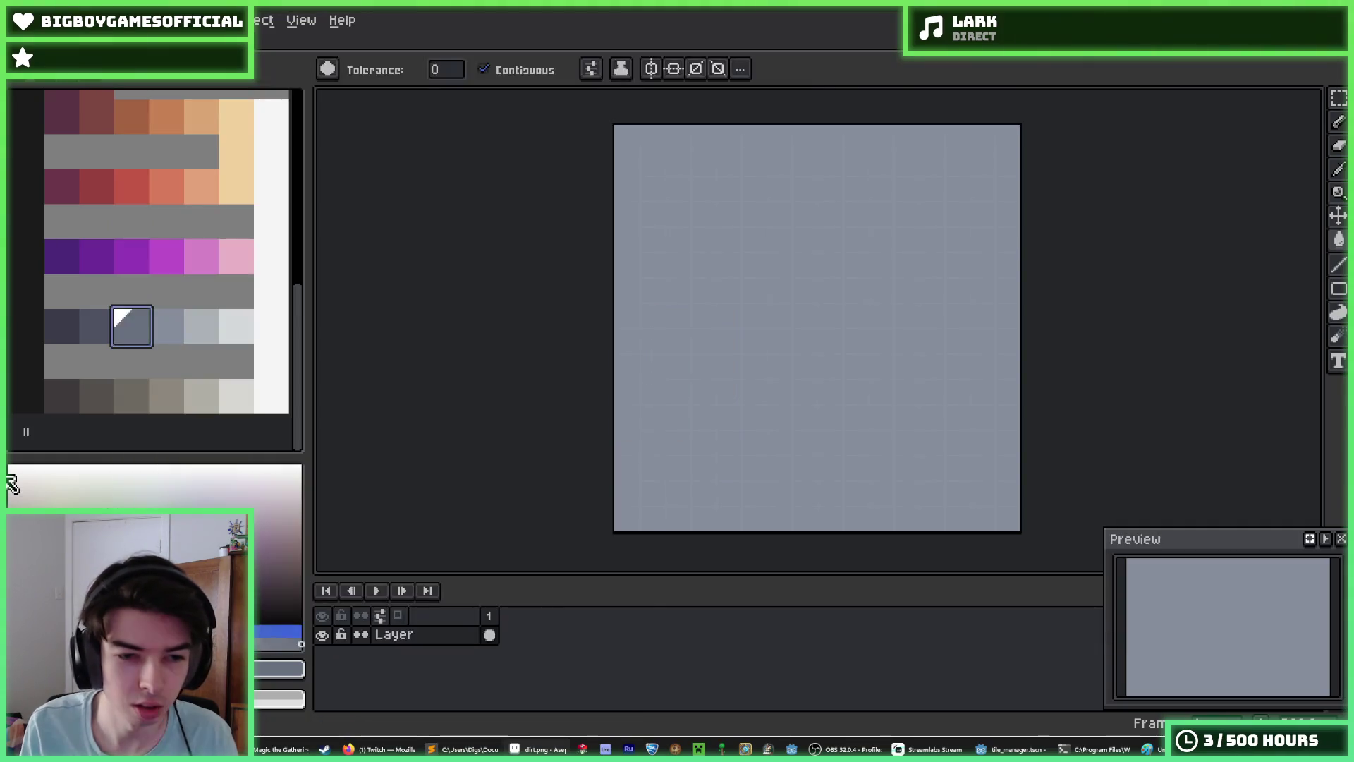
key("ctrl+z")
key("ctrl+z")
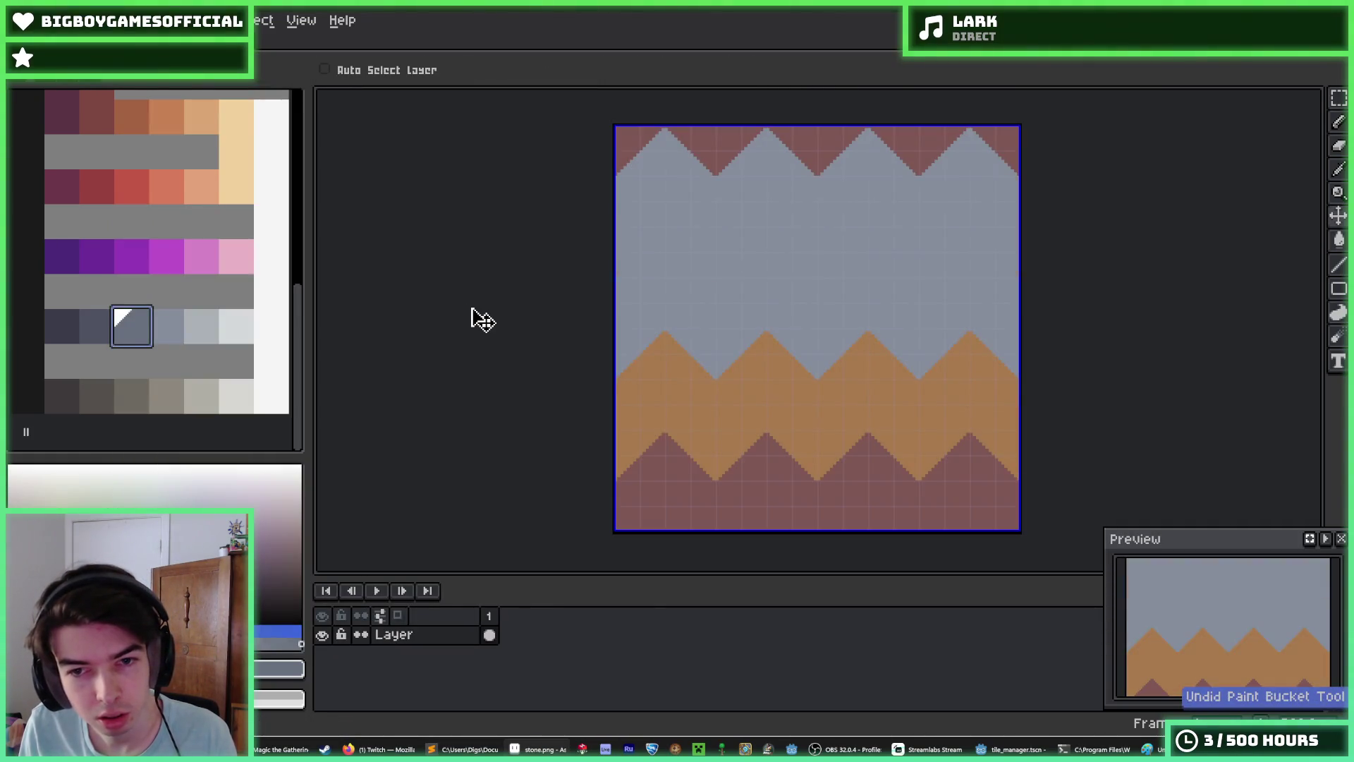
- Overwrite dirt.png with the dirt sprite, close it, and return to Godot
key("ctrl+Tab")
key("ctrl+shift+s")
double_click(182, 172)
left_click(573, 409)
key("ctrl+w")
key("alt+Tab")
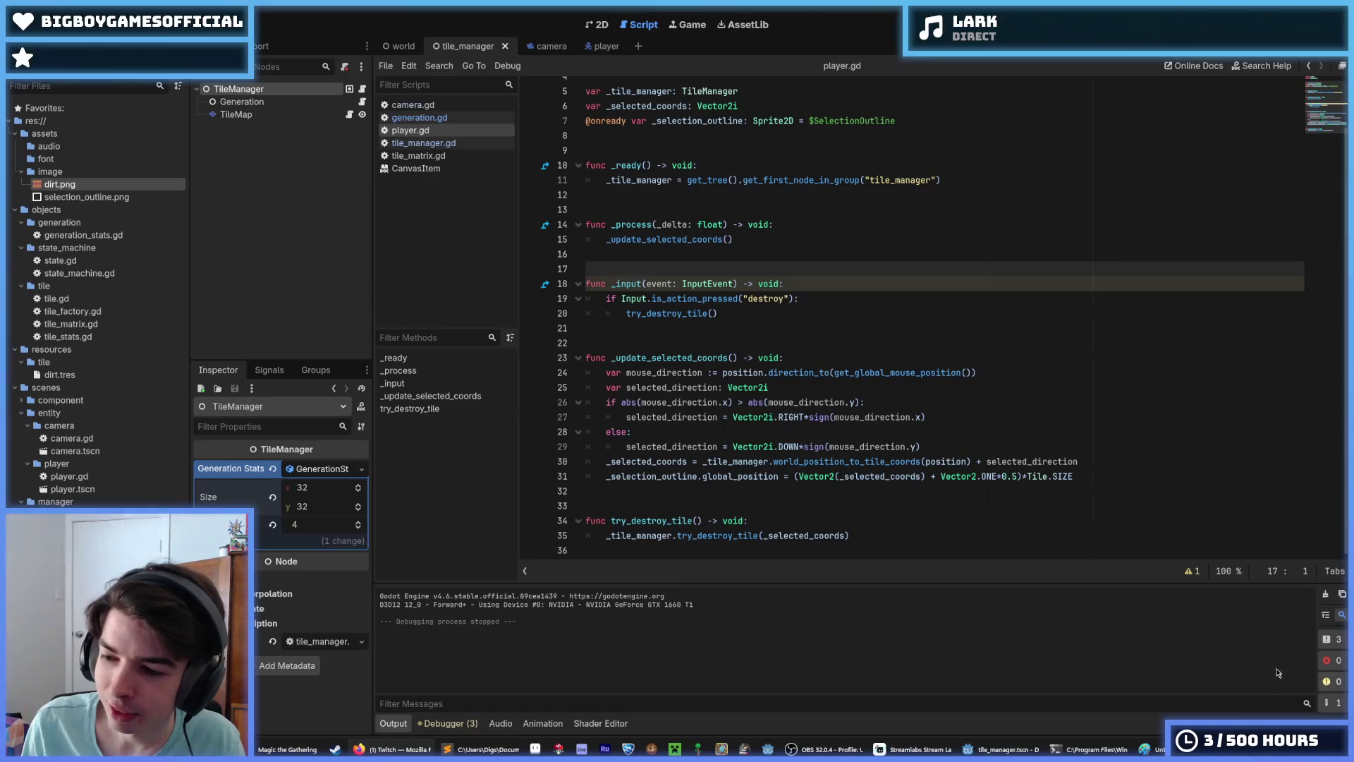
- Review lines 20 and 33–35 of player.gd and save the scene and scripts
left_click(862, 523)
key("Down")
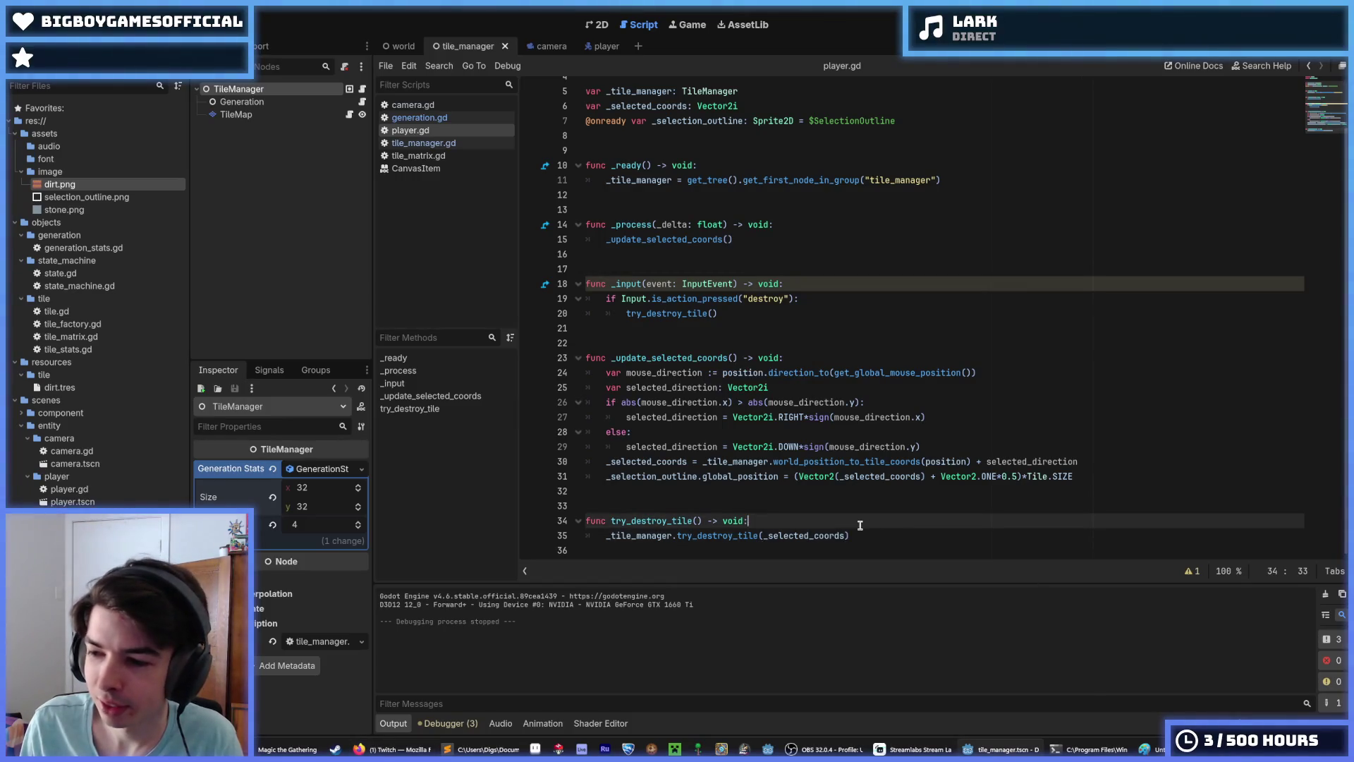
left_click(849, 516)
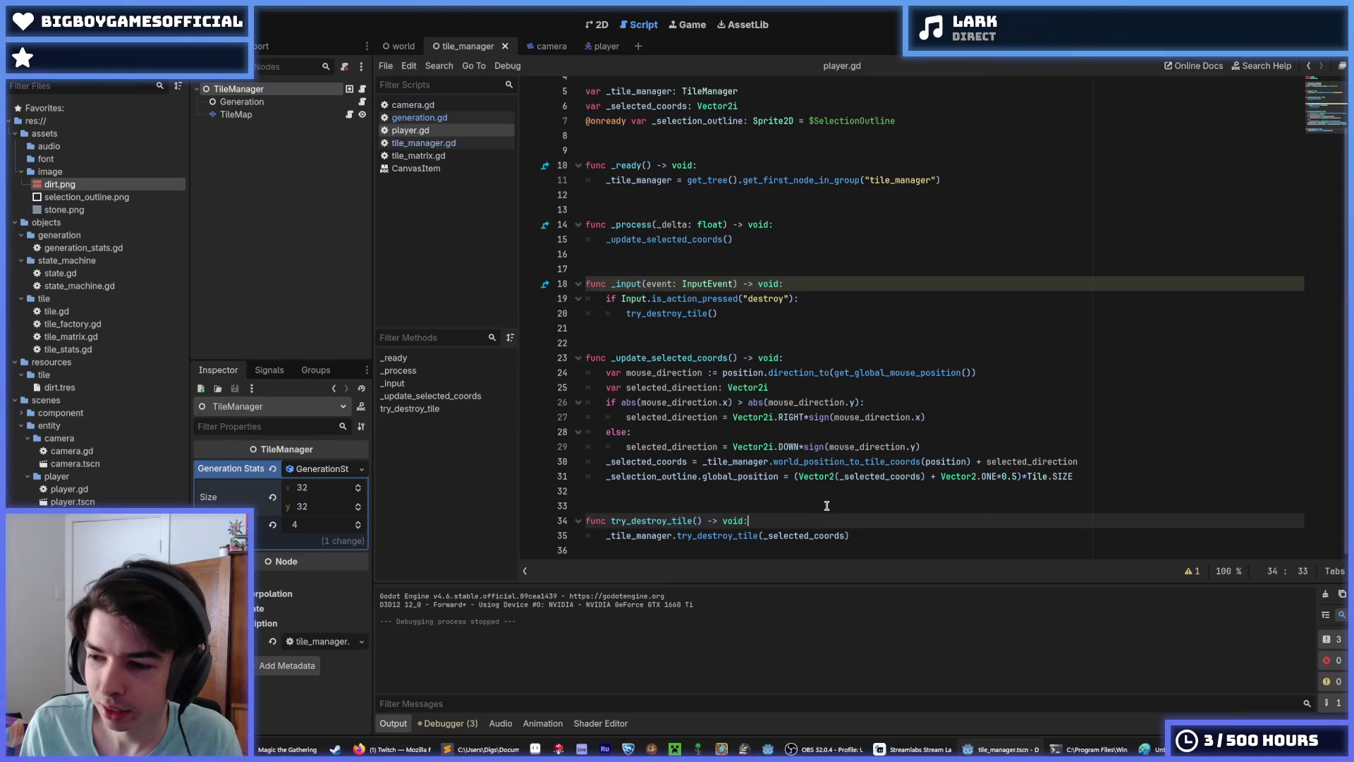
left_click(827, 506)
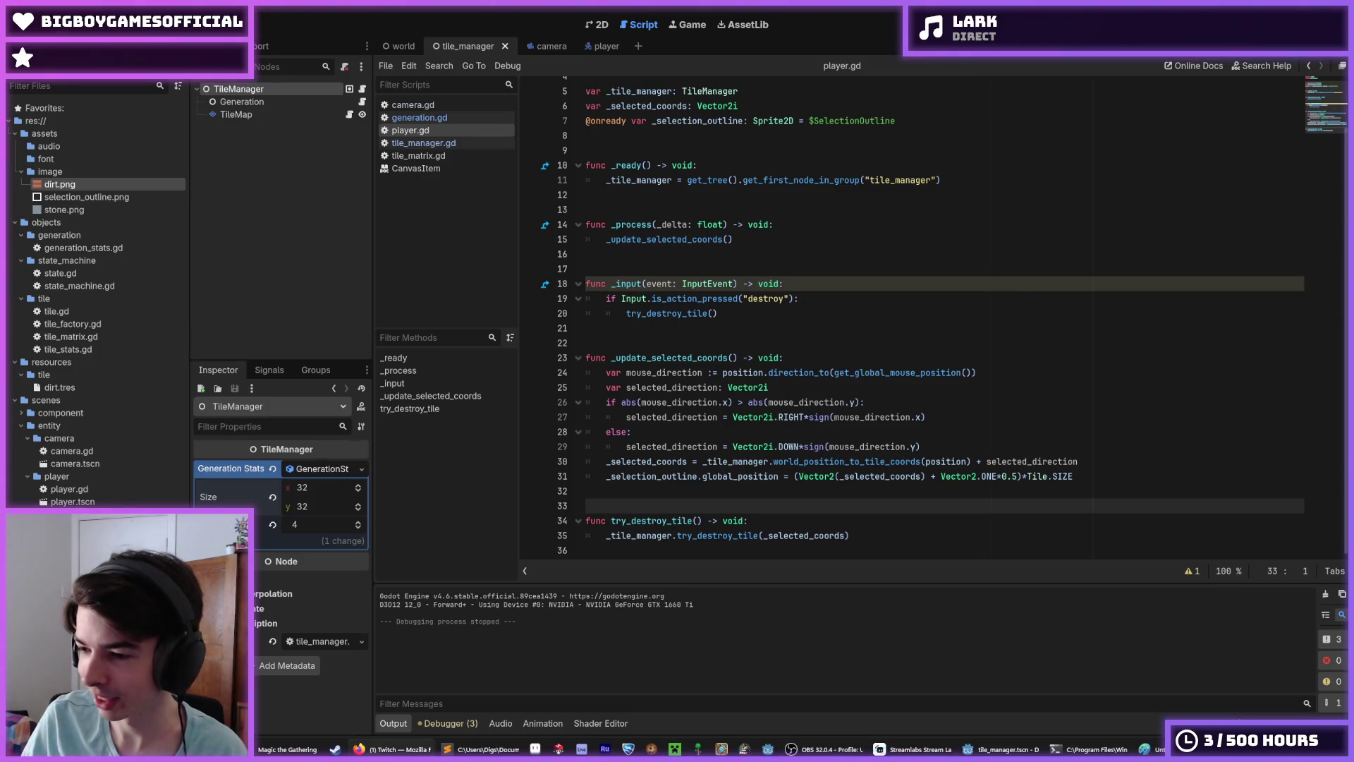
left_click(885, 308)
key("ctrl+s")
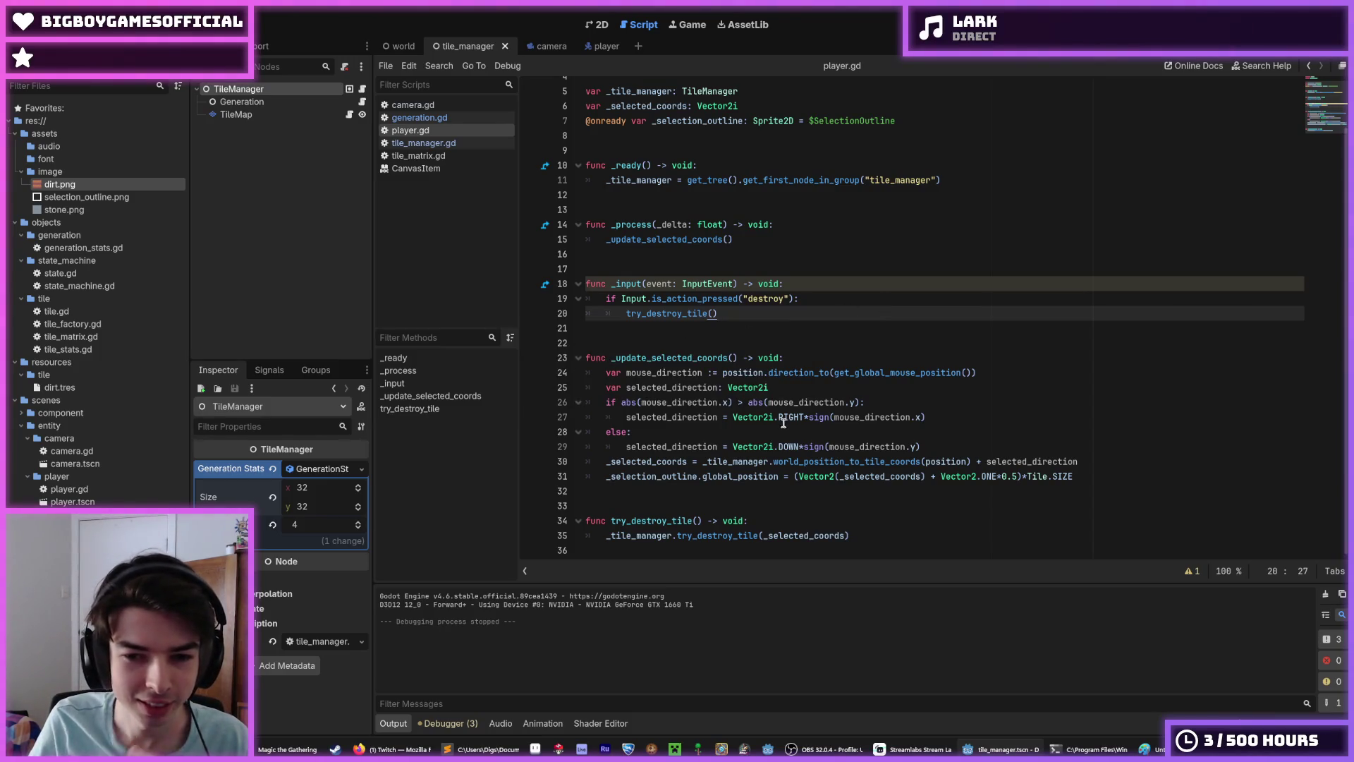
- Open generation.gd and scroll down through its code
left_click(438, 118)
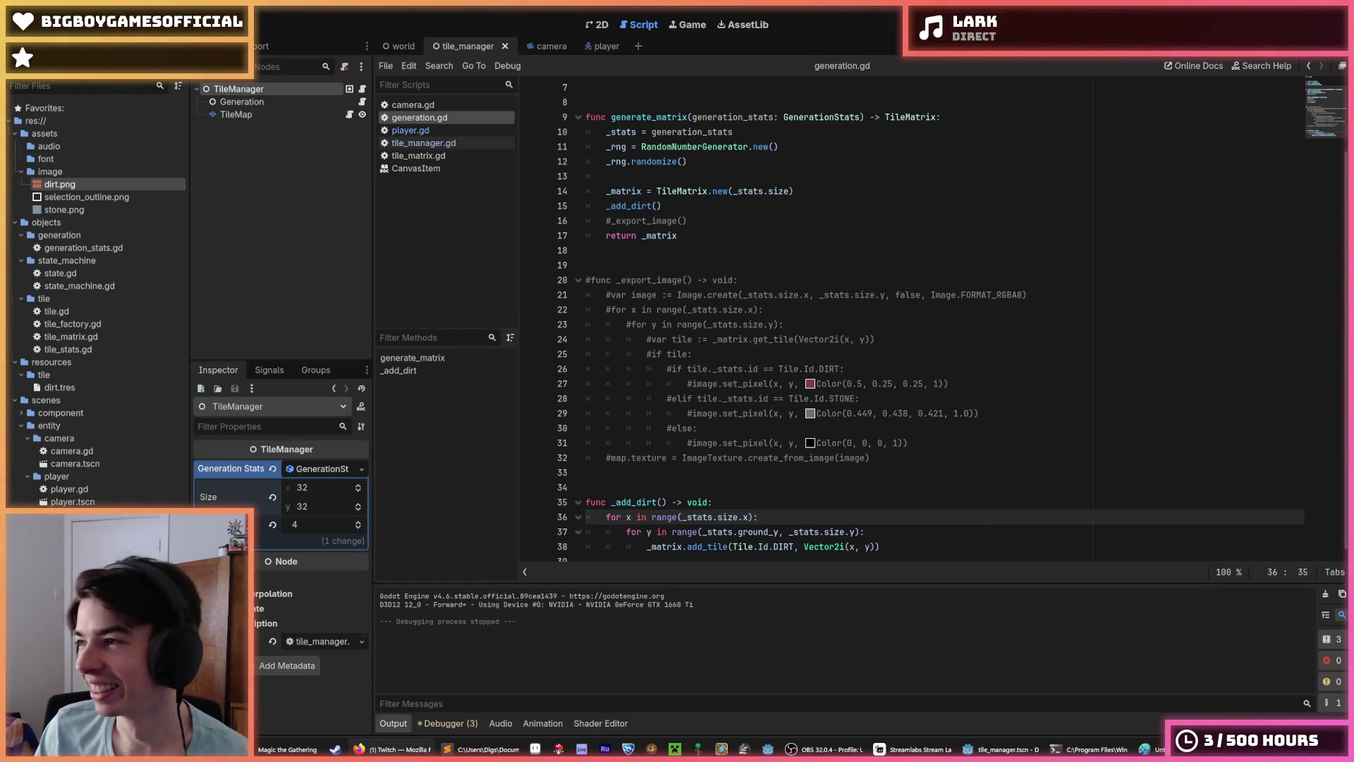
left_click(869, 377)
scroll(869, 378, "down", 1)
- Select the whole _add_dirt function and duplicate it below itself
left_click(681, 468)
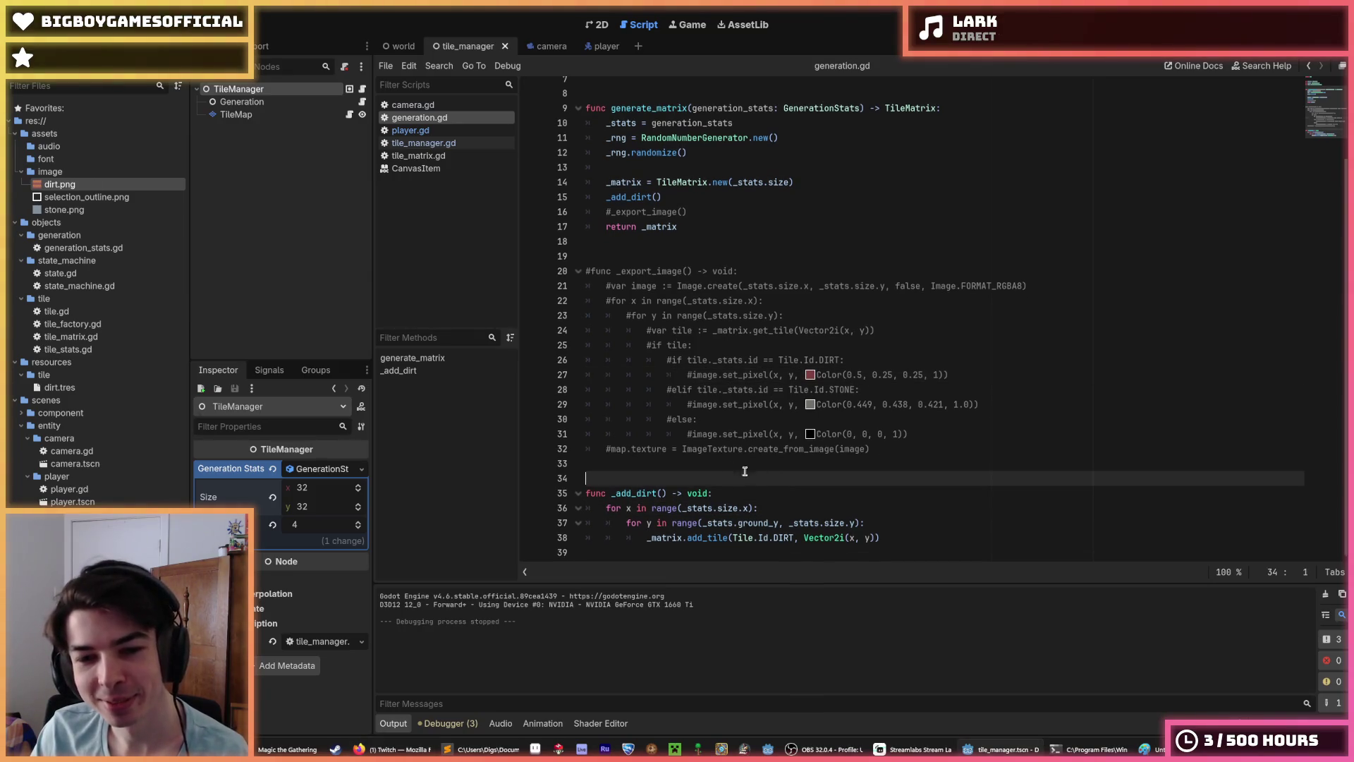
left_click(667, 475)
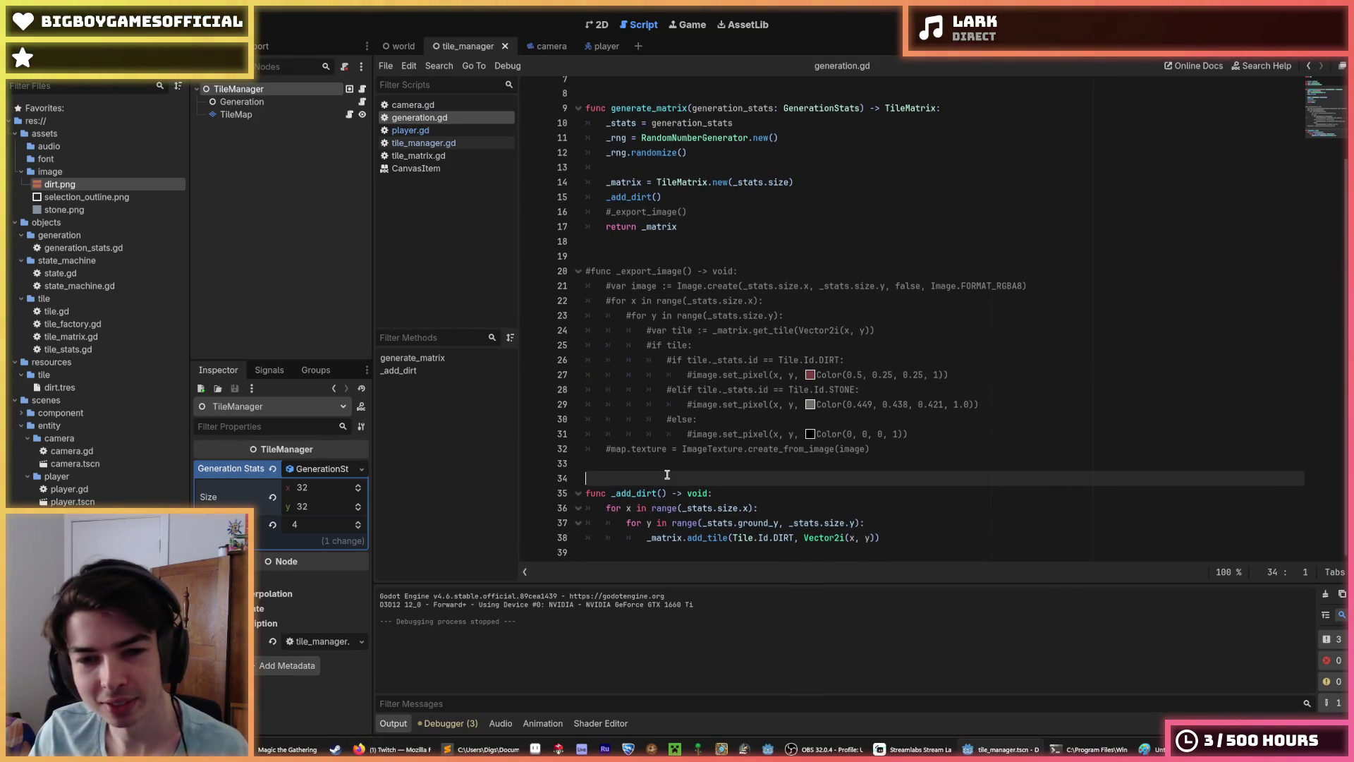
mouse_move(696, 450)
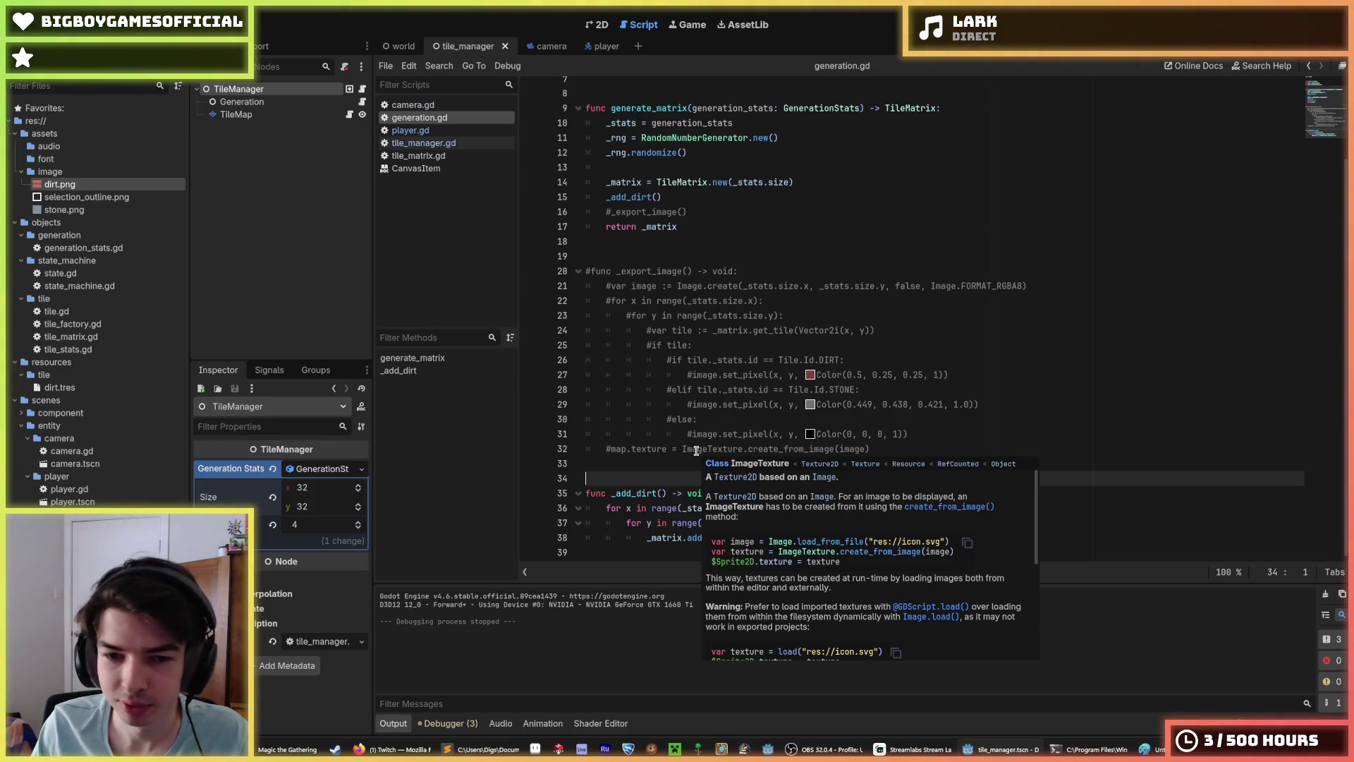
left_click_drag(890, 536, 629, 480)
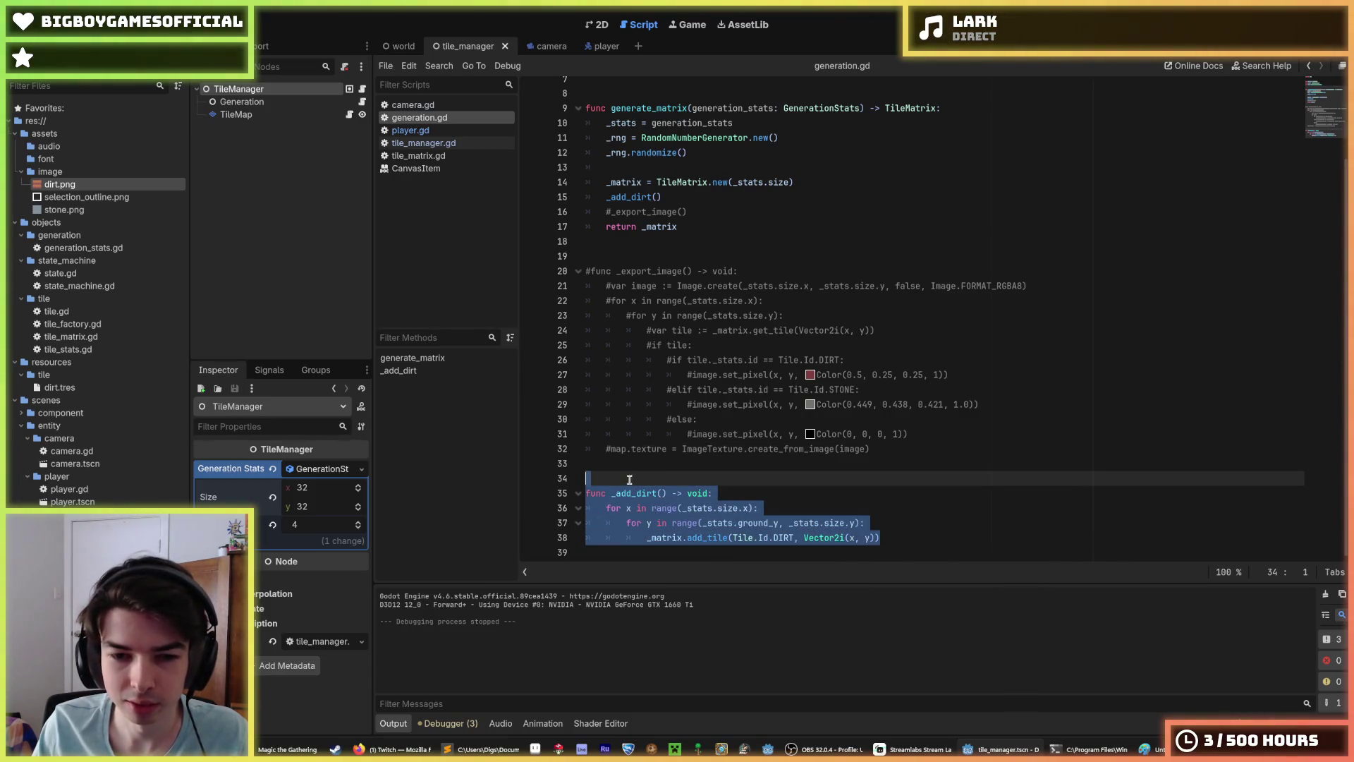
key("ctrl+shift+d")
- Rename the copy to _add_stone, save, and change its Tile.Id.DIRT to STONE
left_click(658, 494)
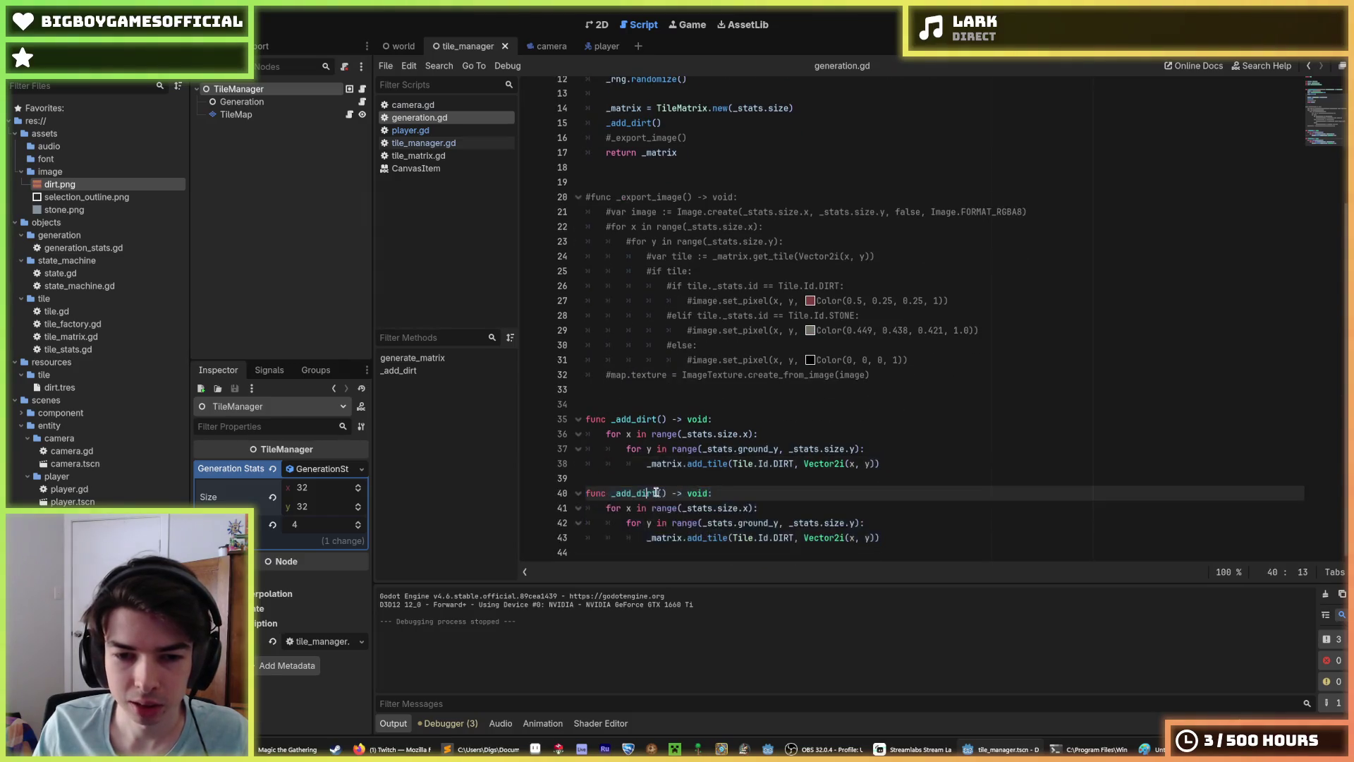
left_click_drag(658, 502, 637, 502)
type("stone")
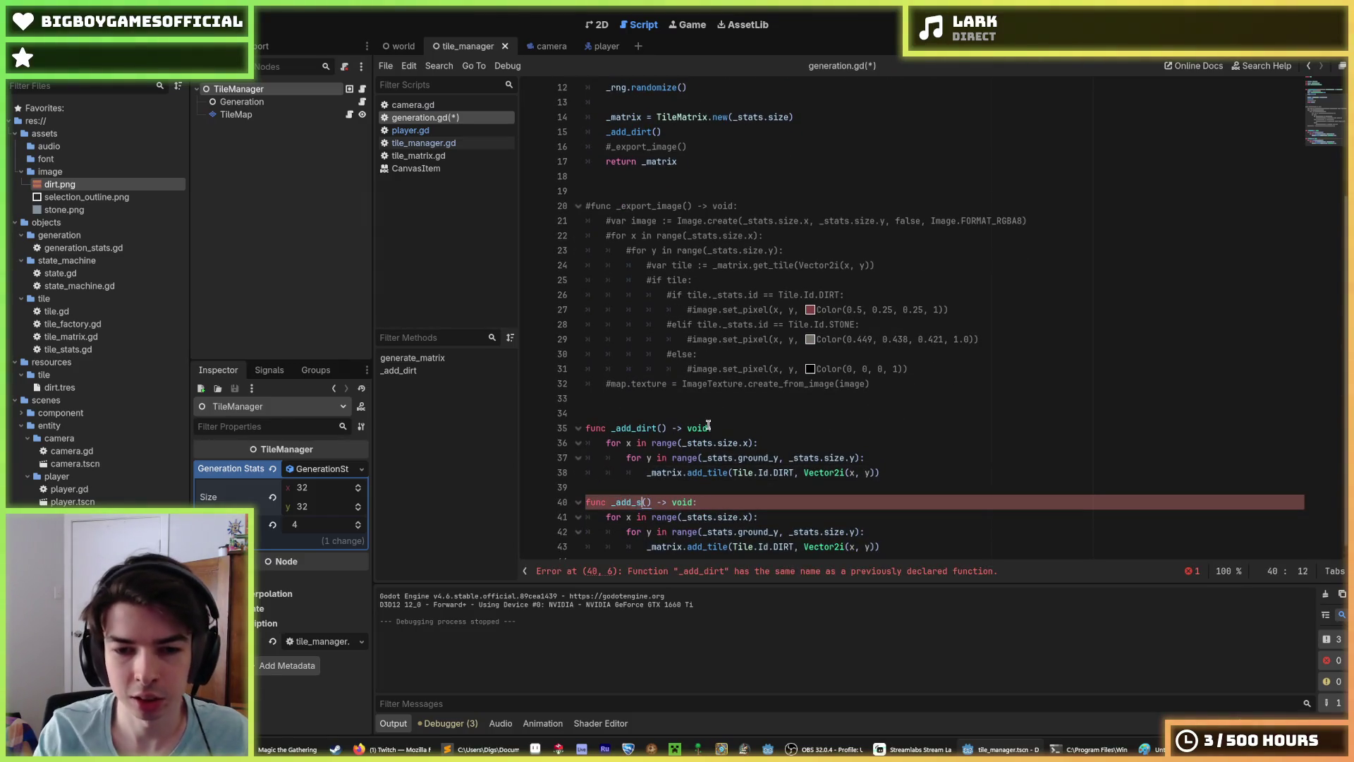
key("ctrl+s")
double_click(784, 537)
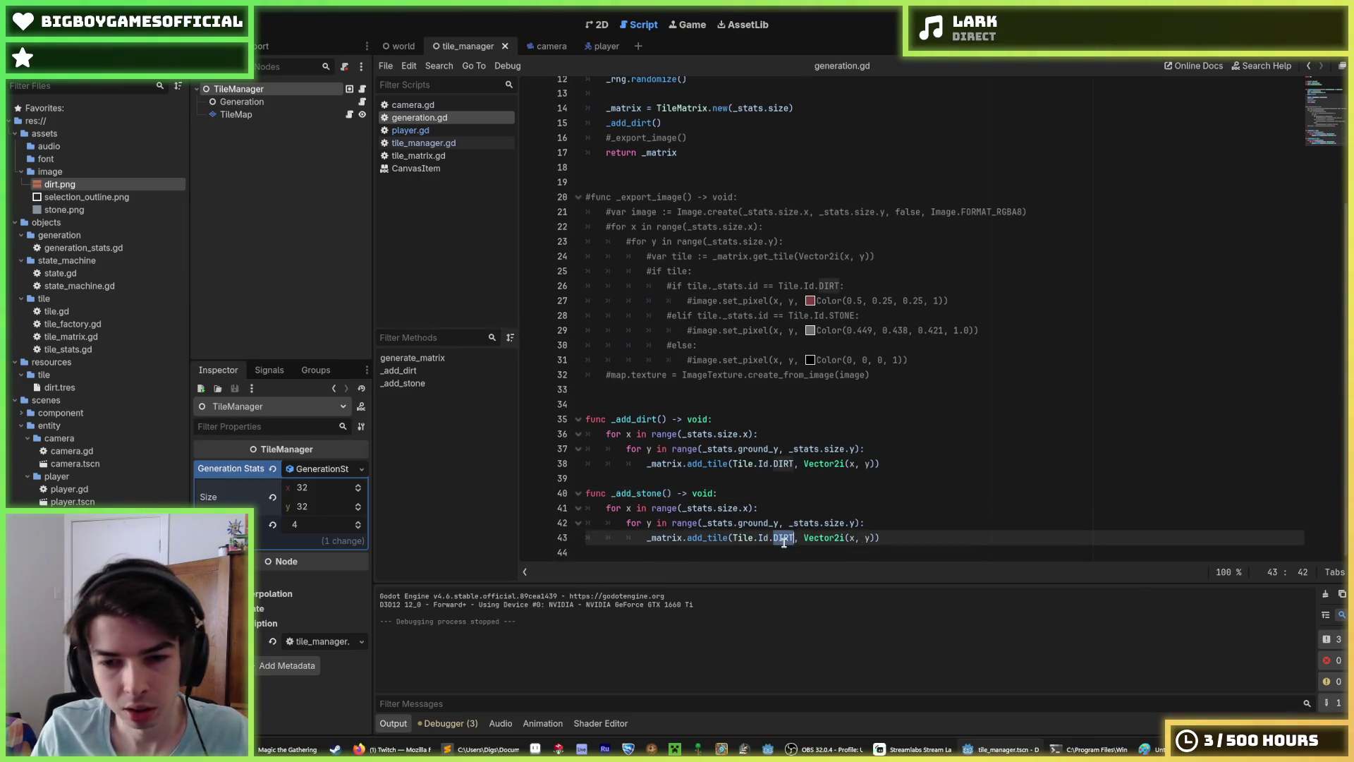
type("STONE")
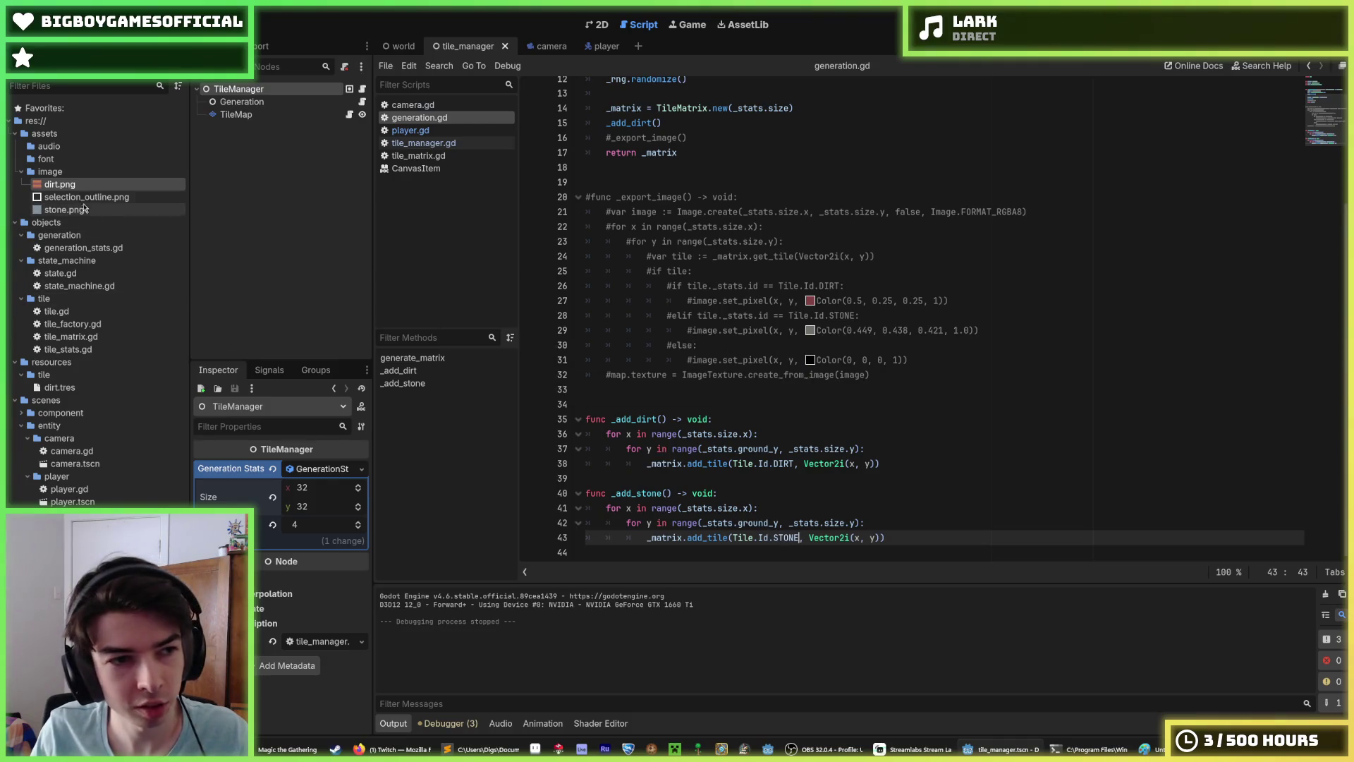
left_click(55, 387)
- Create a new TileStats resource in the resources/tile folder saved as stone.tres
left_click(44, 375)
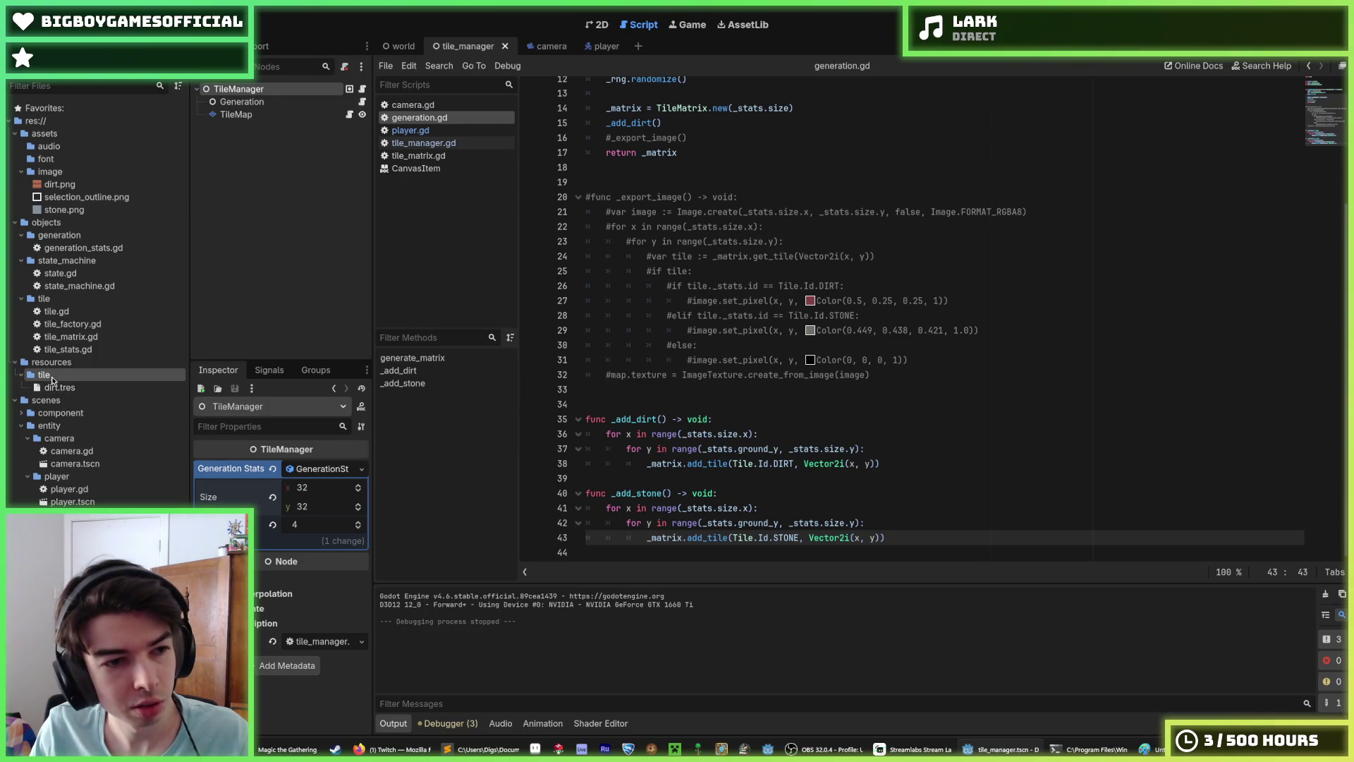
right_click(44, 375)
mouse_move(176, 388)
left_click(275, 427)
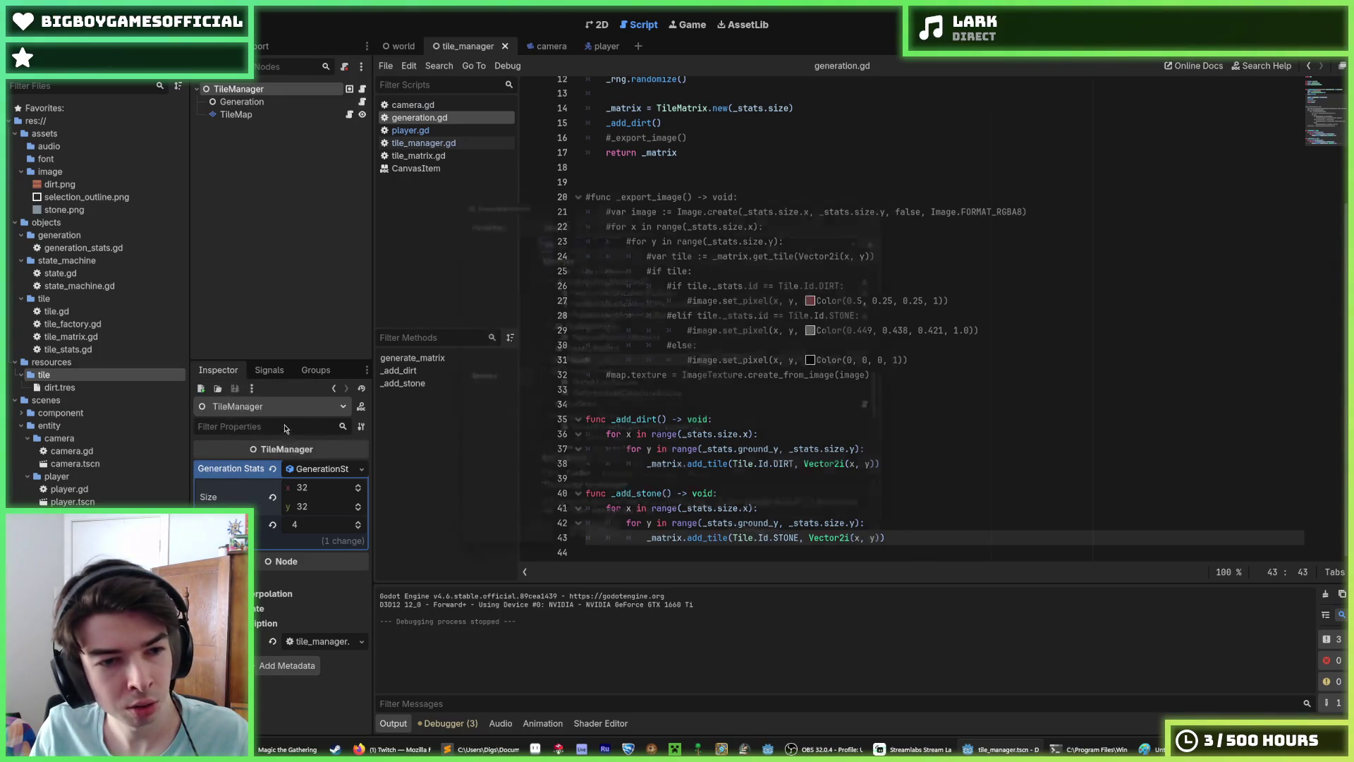
type("tilesta")
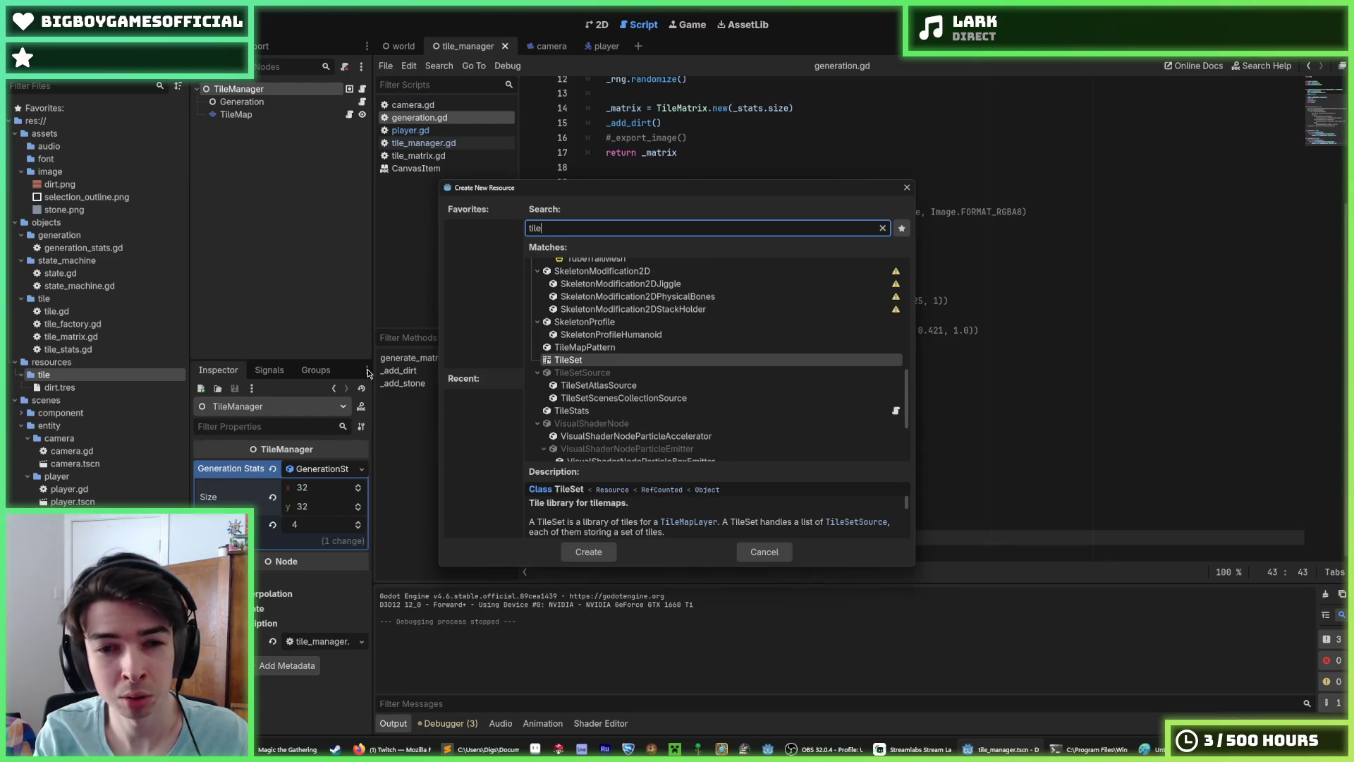
type("t")
key("Return")
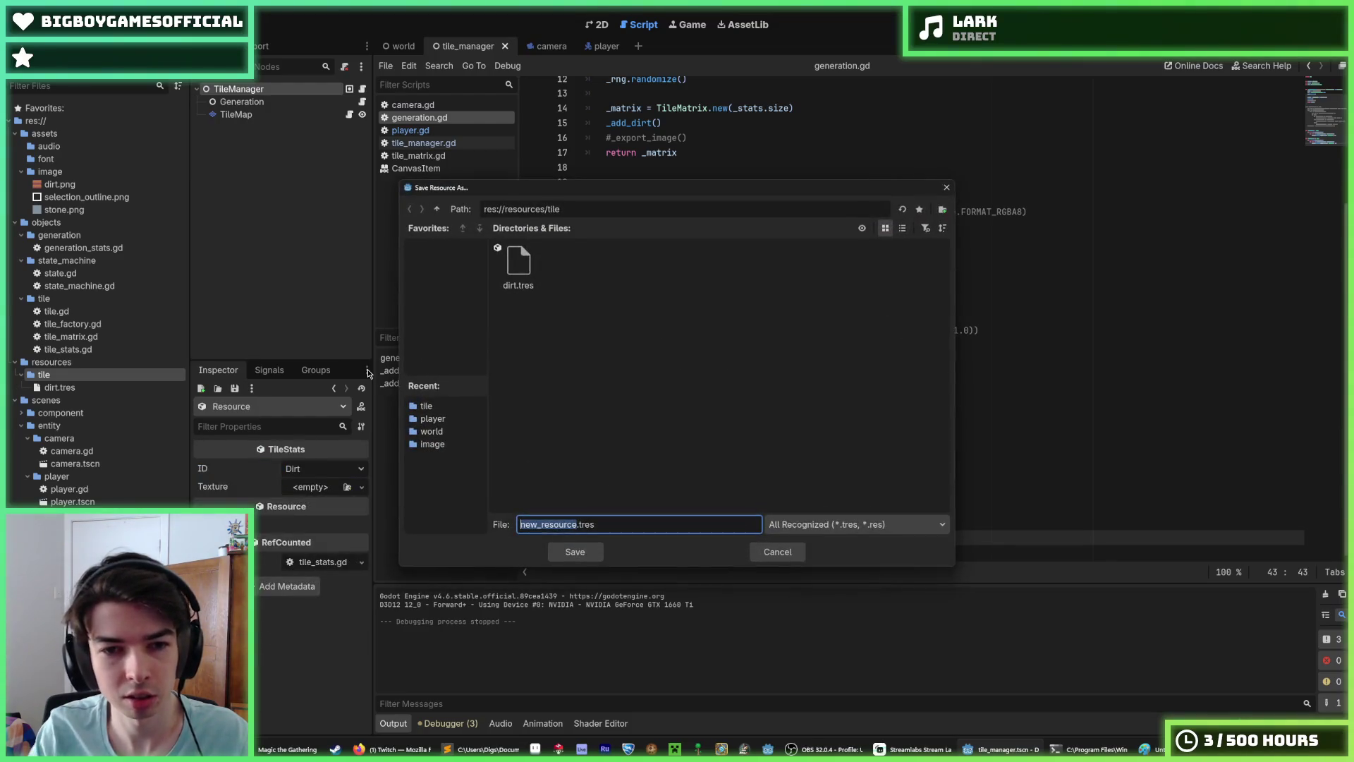
type("stone")
key("Return")
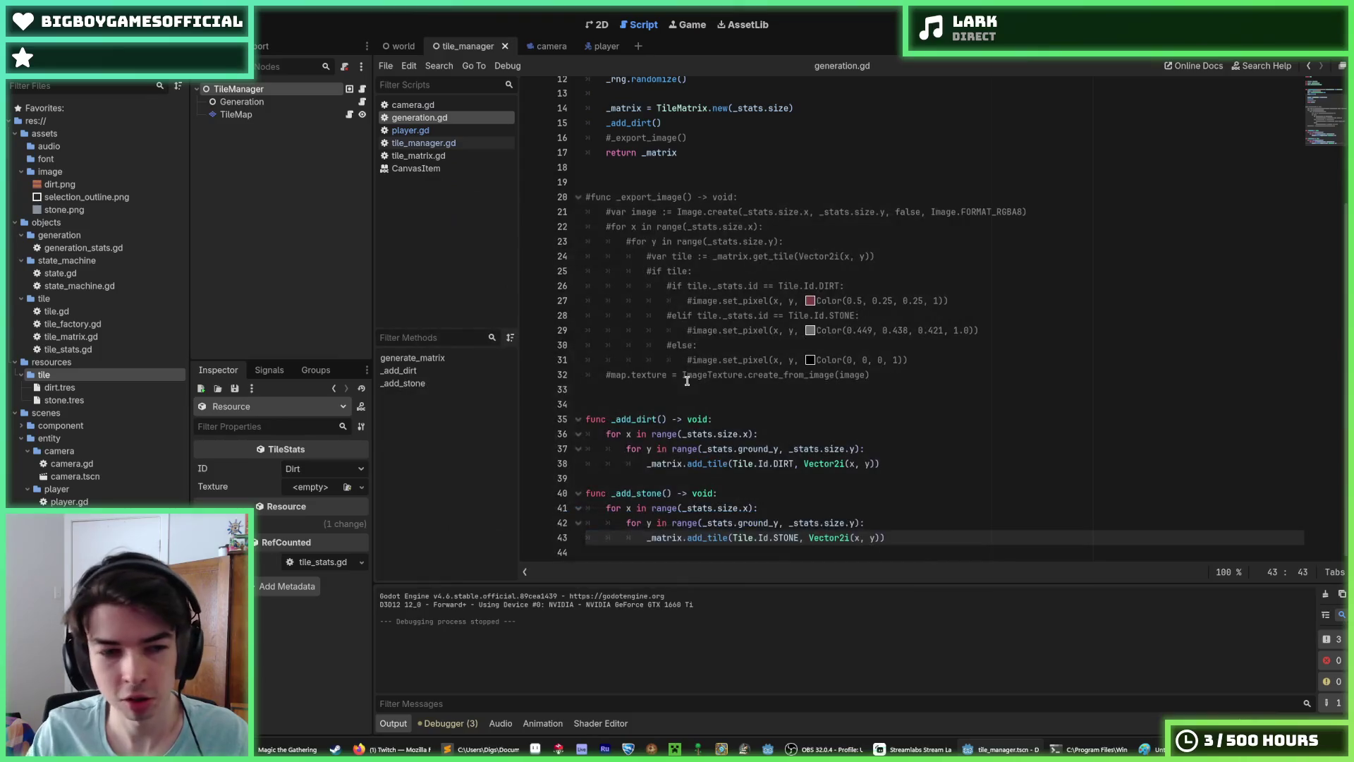
- Set stone.tres's ID to Stone and assign stone.png as its texture
left_click(61, 401)
left_click(304, 469)
left_click(305, 491)
left_click(305, 492)
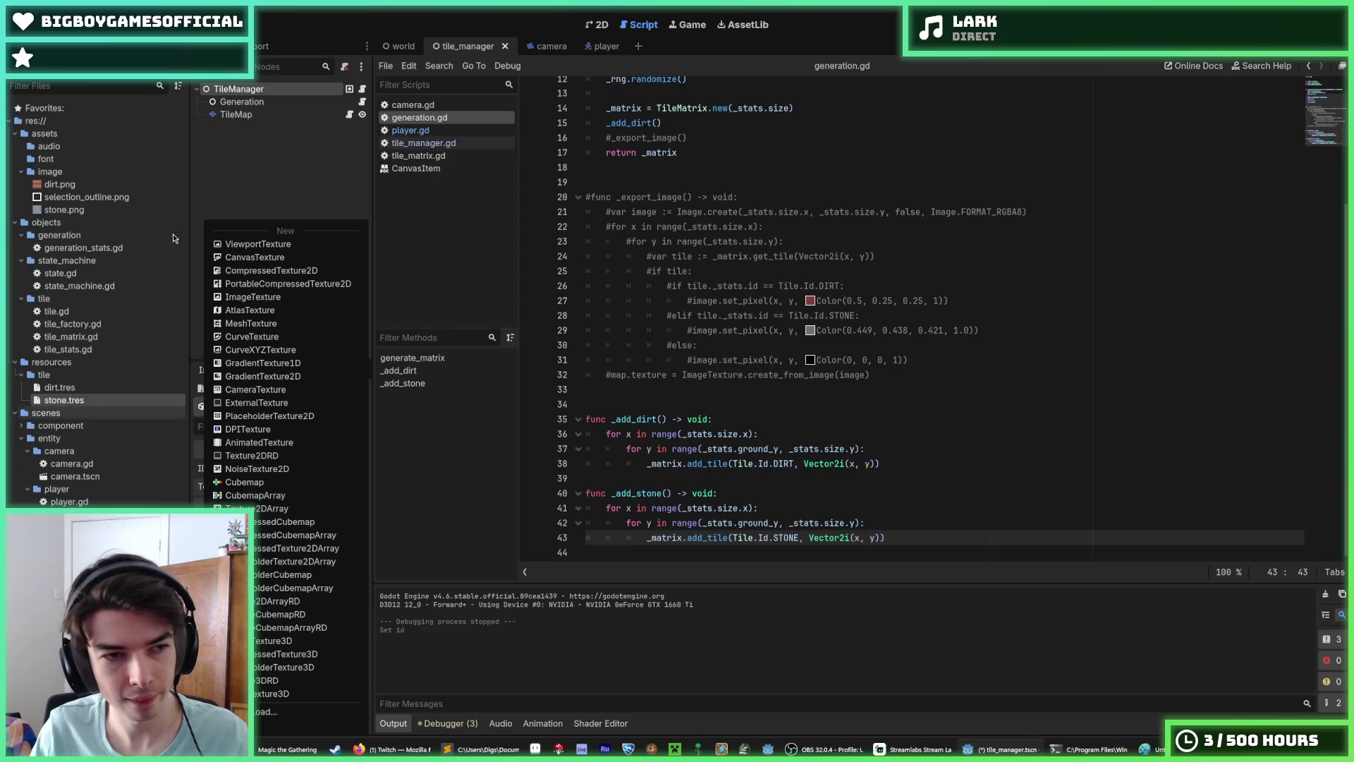
left_click(48, 214)
left_click_drag(48, 214, 328, 488)
- Return to the generation script and place the caret on the _add_dirt() call line
left_click(817, 372)
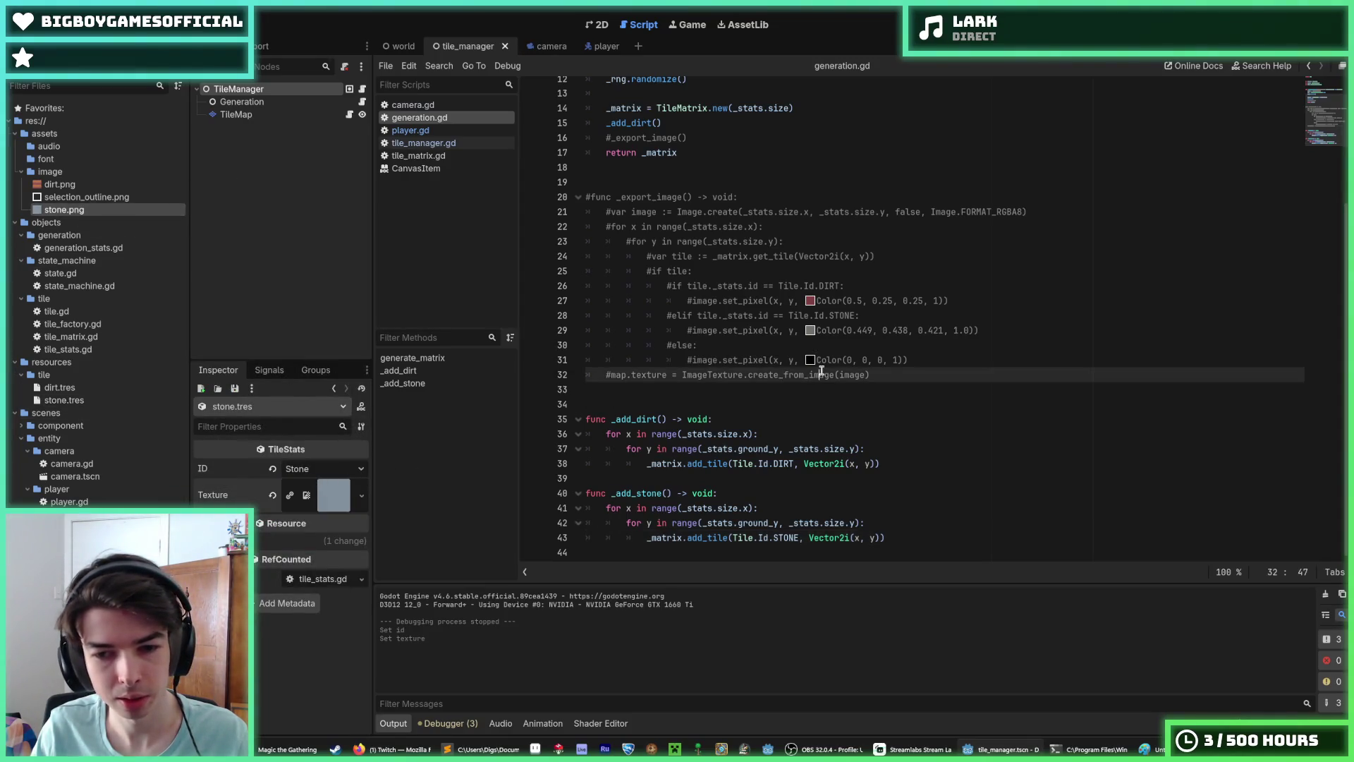
left_click(826, 404)
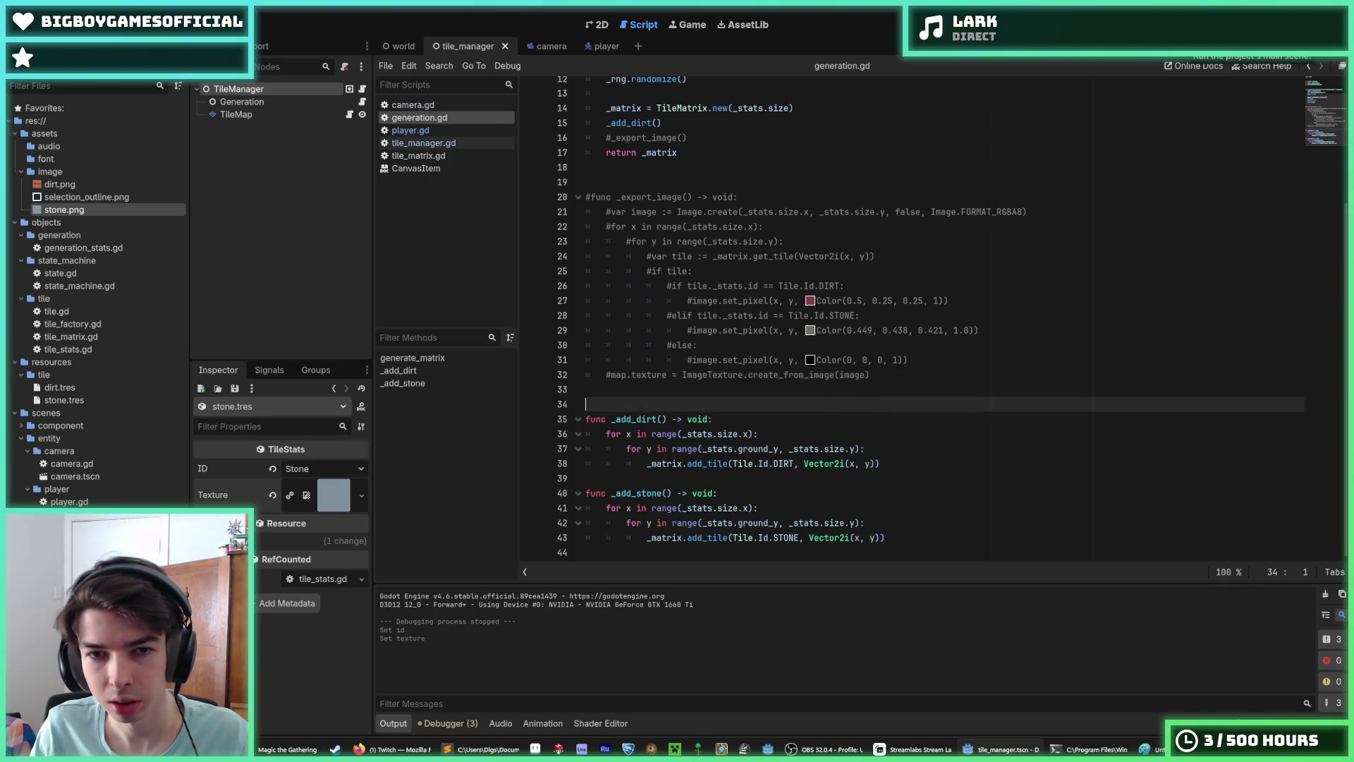
scroll(706, 282, "up", 2)
left_click(663, 212)
- Add an _add_stone() call after _add_dirt(), start its loop at _stats.ground_y+4, and run the game
key("ctrl+shift+d")
left_click_drag(652, 227, 631, 226)
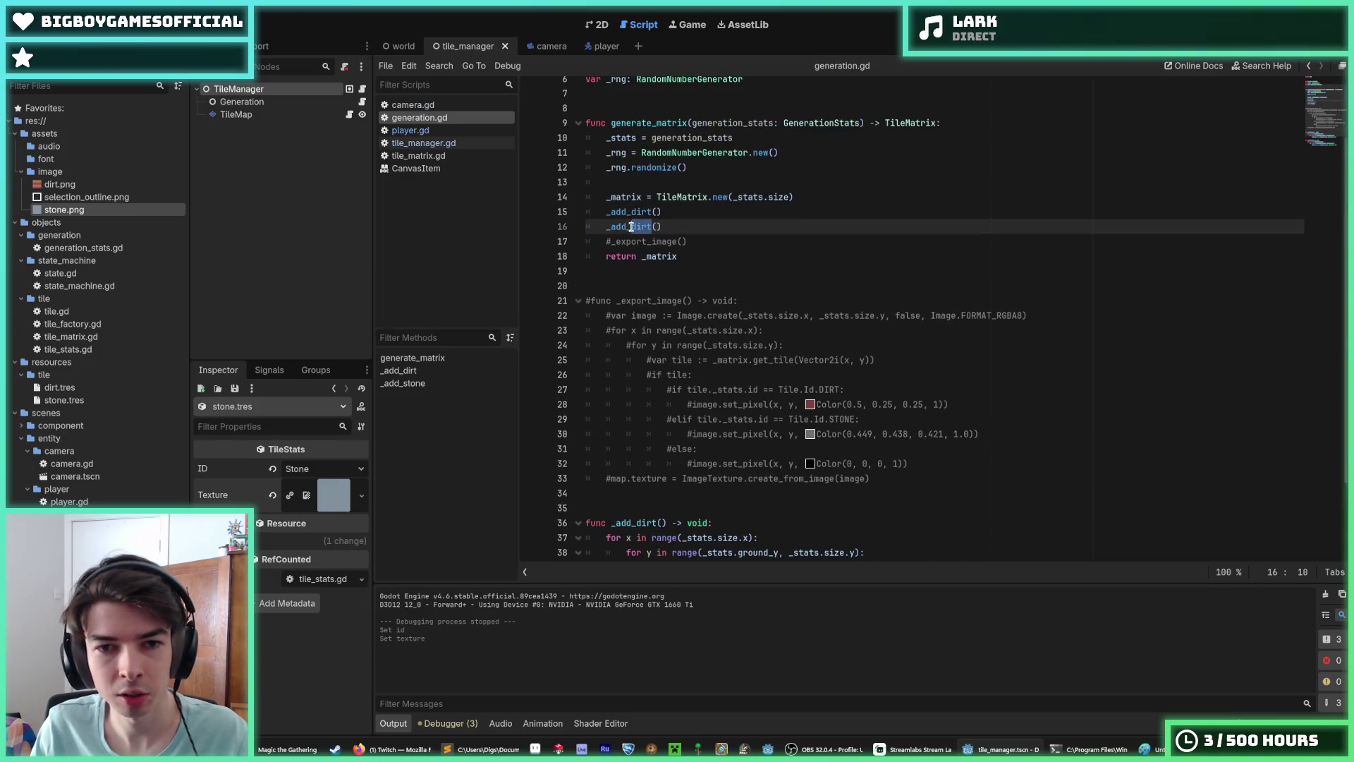
type("stone")
scroll(716, 500, "down", 2)
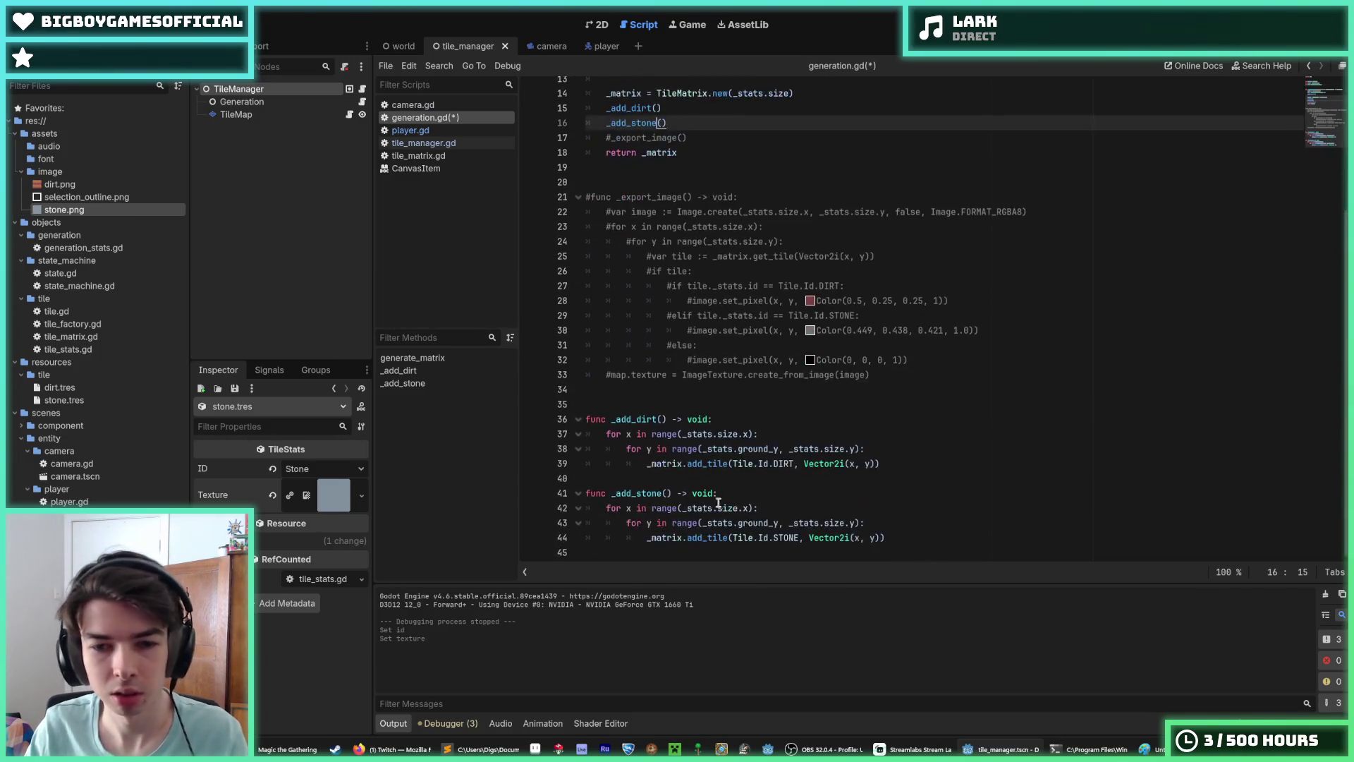
left_click(779, 523)
type("+")
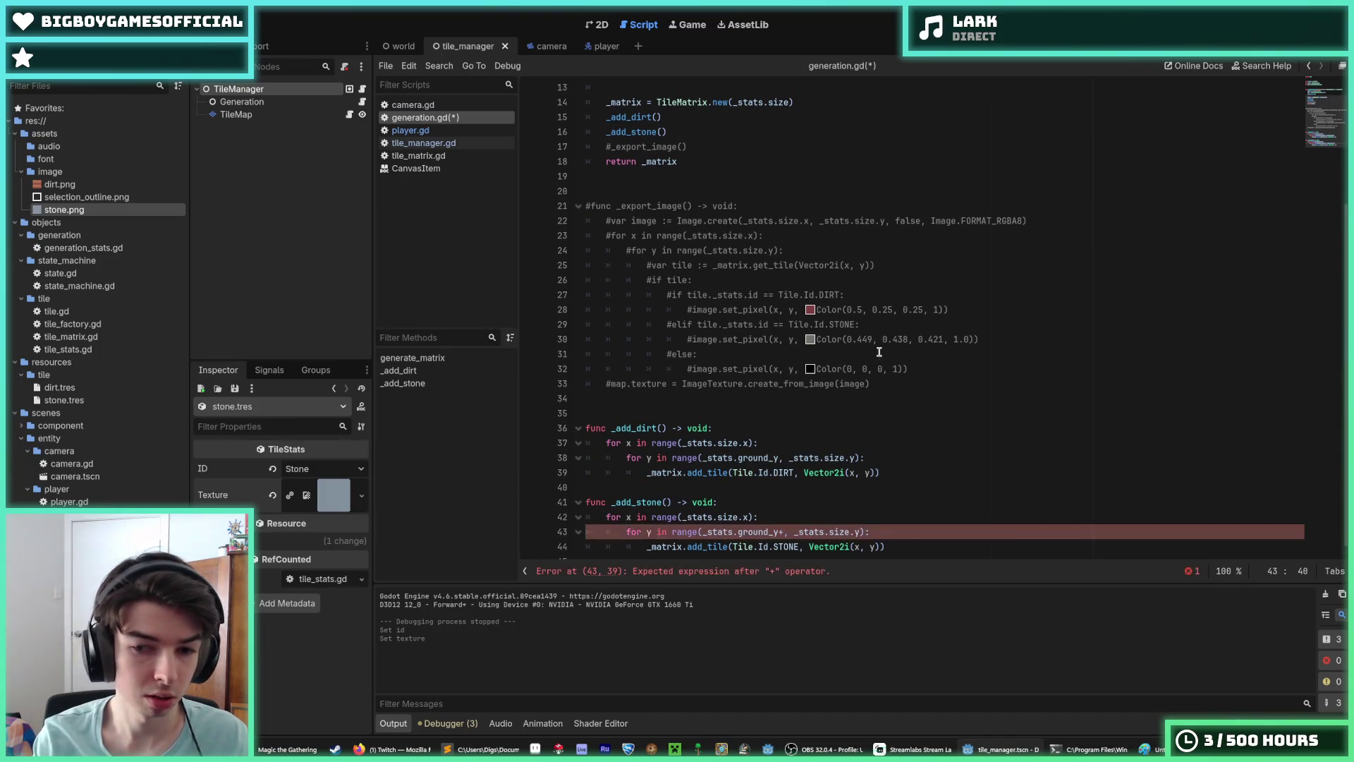
type("4")
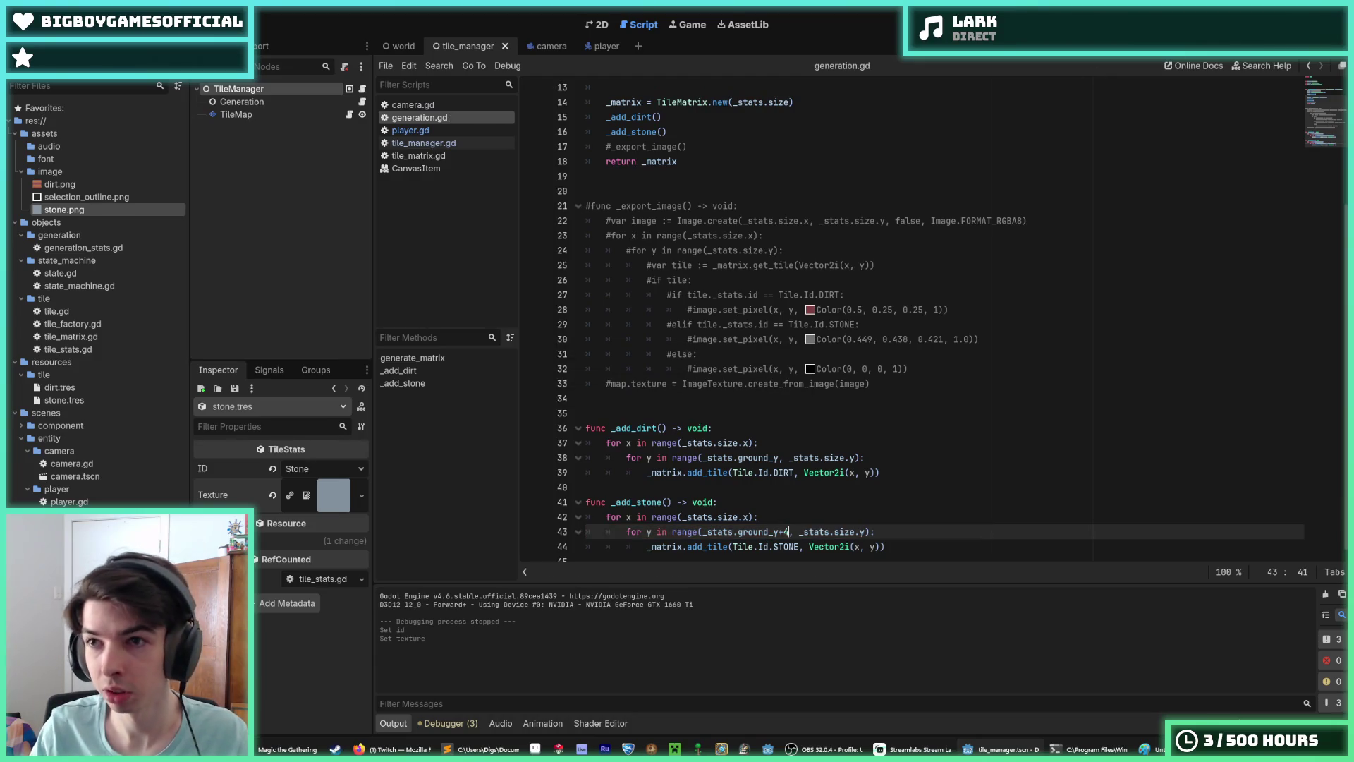
key("F5")
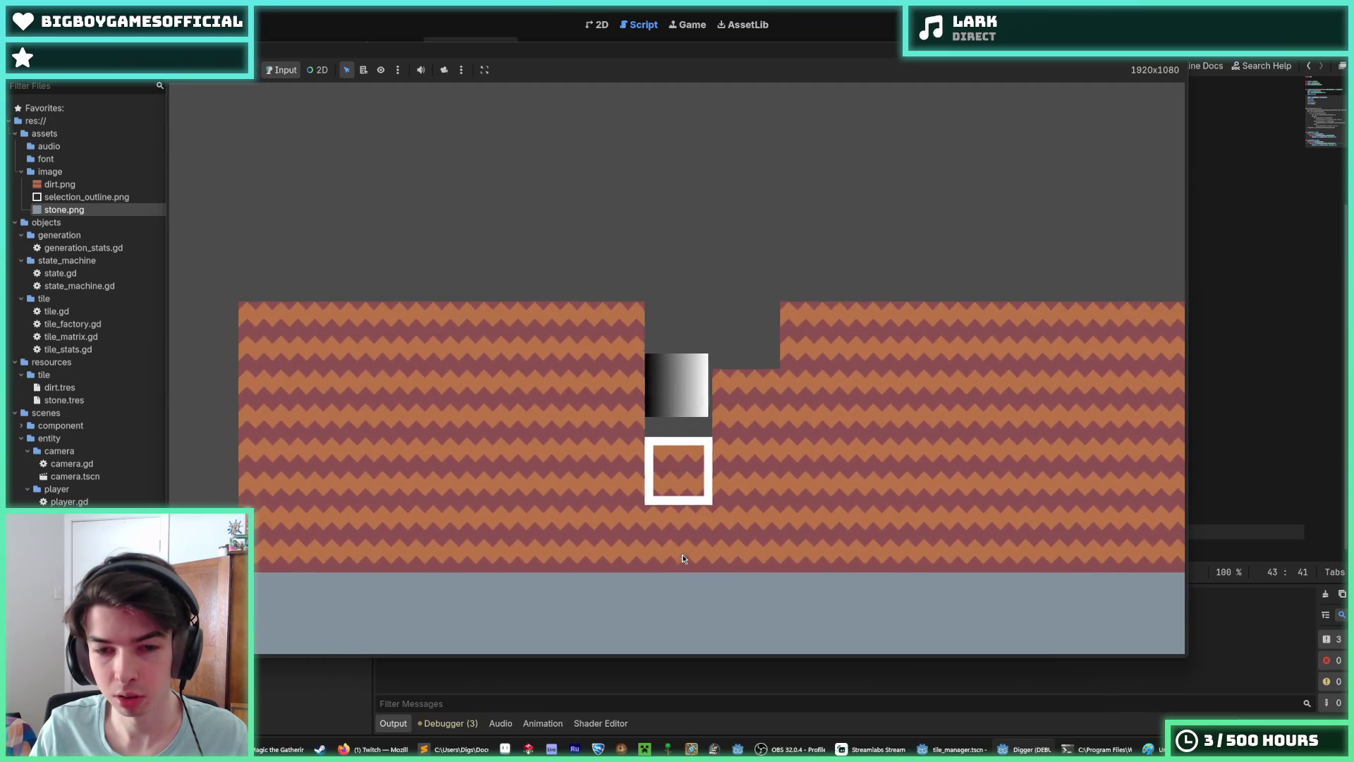
- Dig tunnels around the player with clicks and A/D movement, then stop the game with F8
left_click(683, 553)
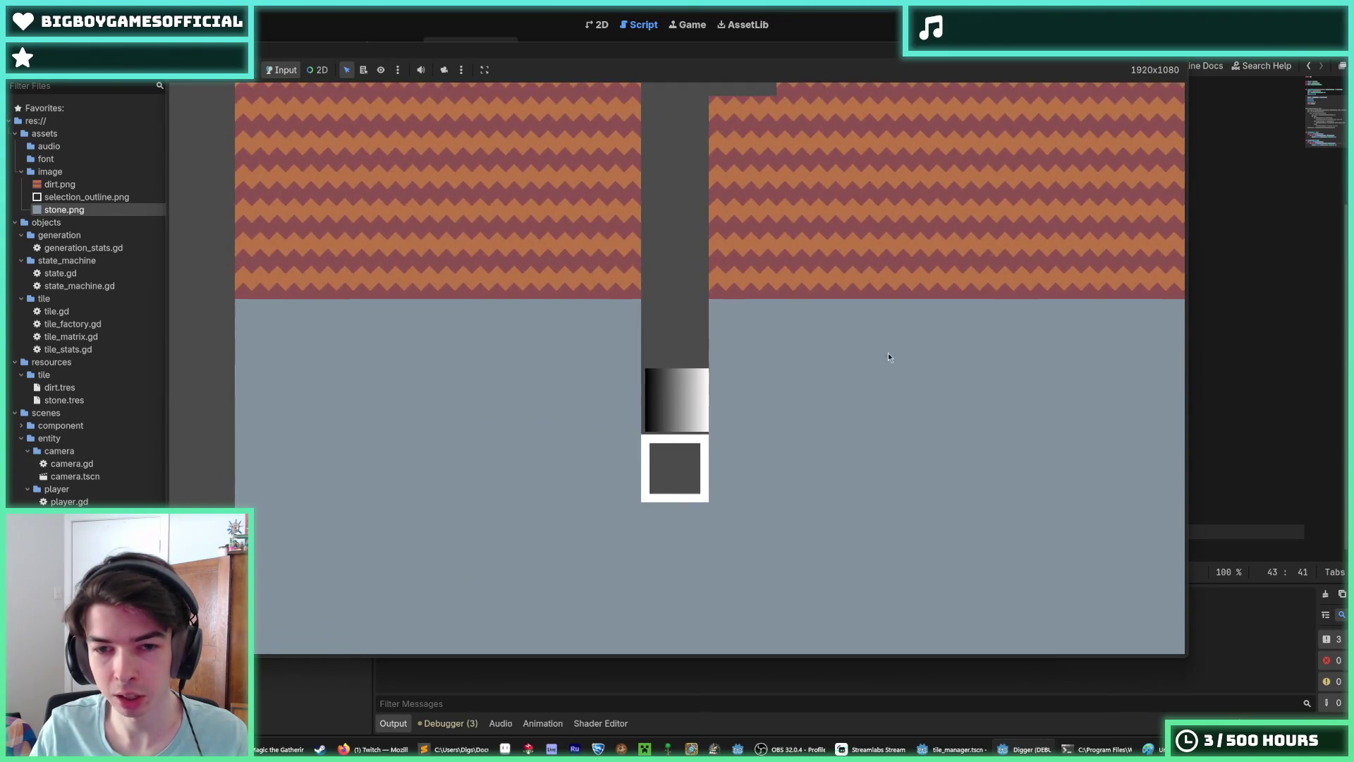
left_click(738, 229)
left_click(767, 299)
key("d")
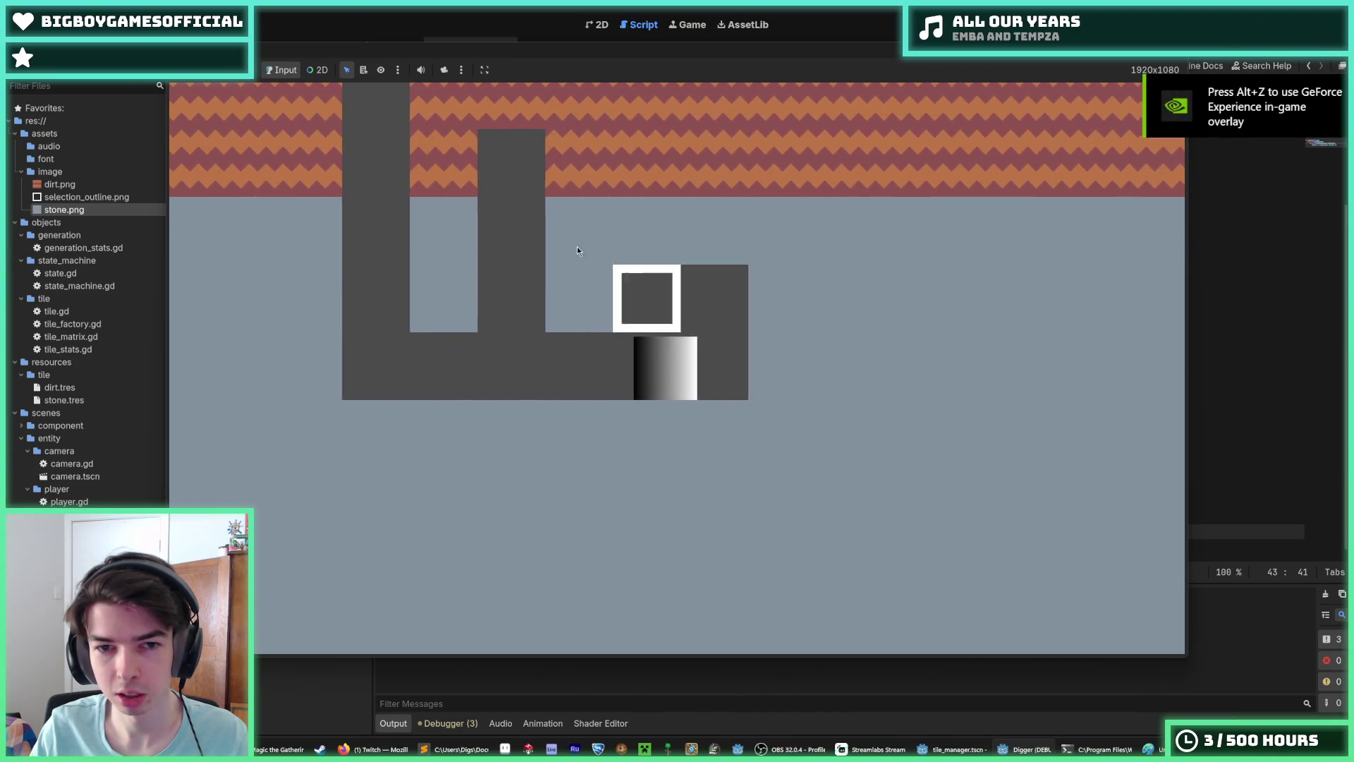
key("d")
key("a")
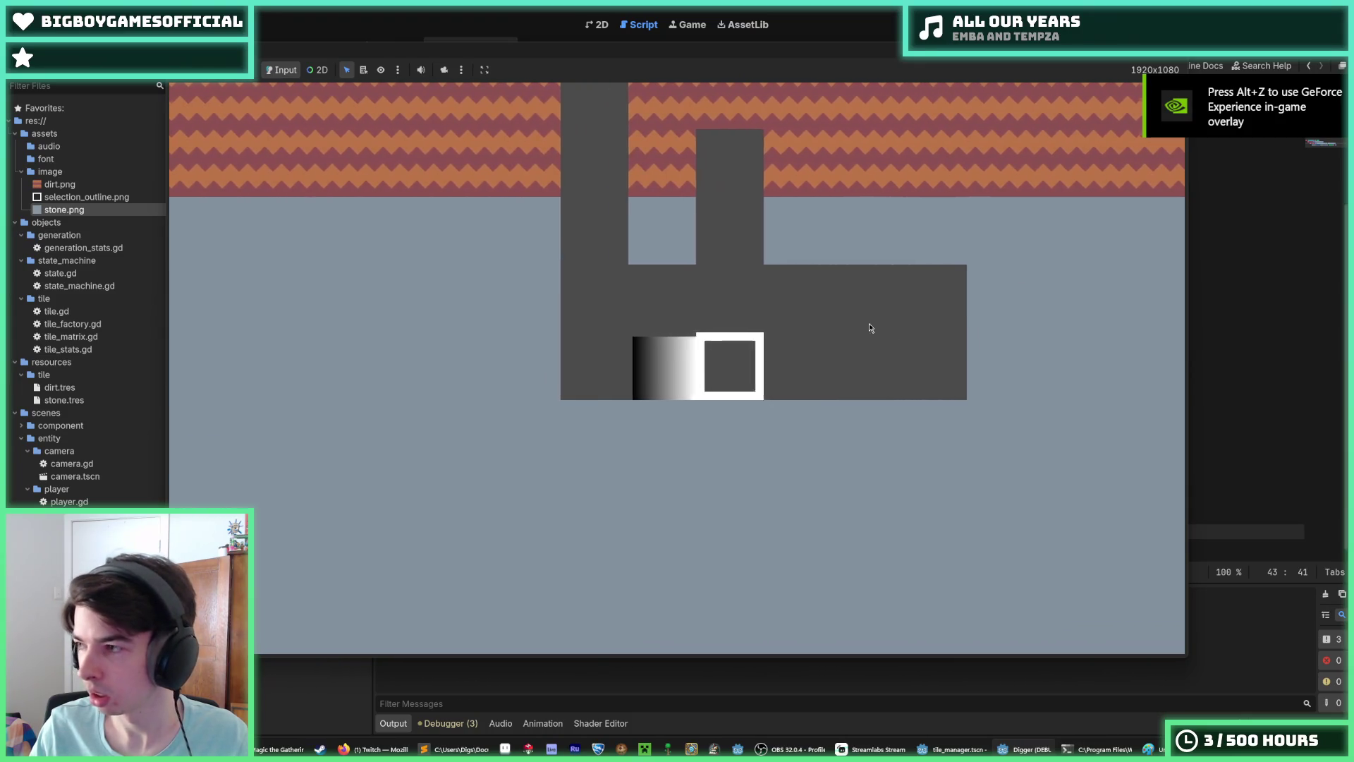
key("d")
left_click(731, 523)
left_click(672, 239)
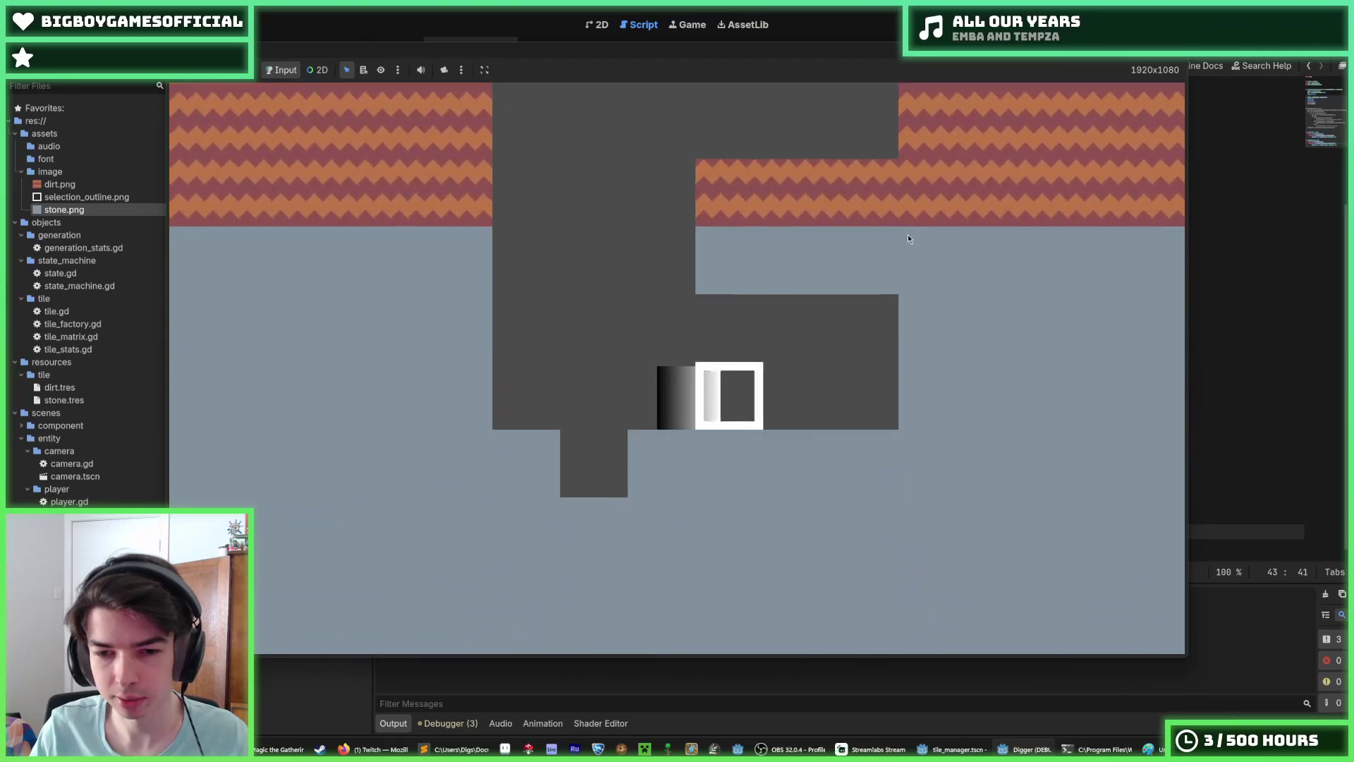
key("F8")
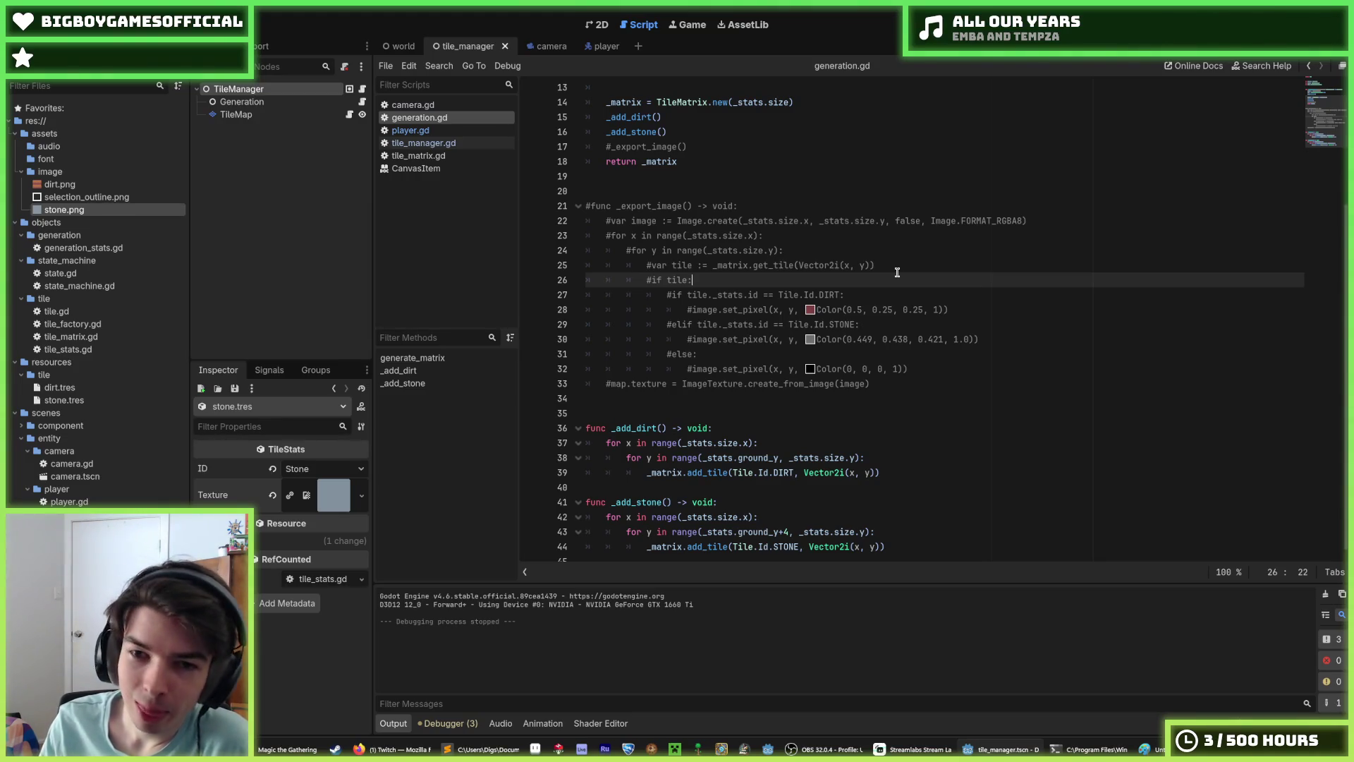
scroll(864, 280, "down", 1)
left_click(878, 448)
key("Down")
key("End")
key("Up")
key("Down")
key("Up")
key("Down")
key("Up")
key("Down")
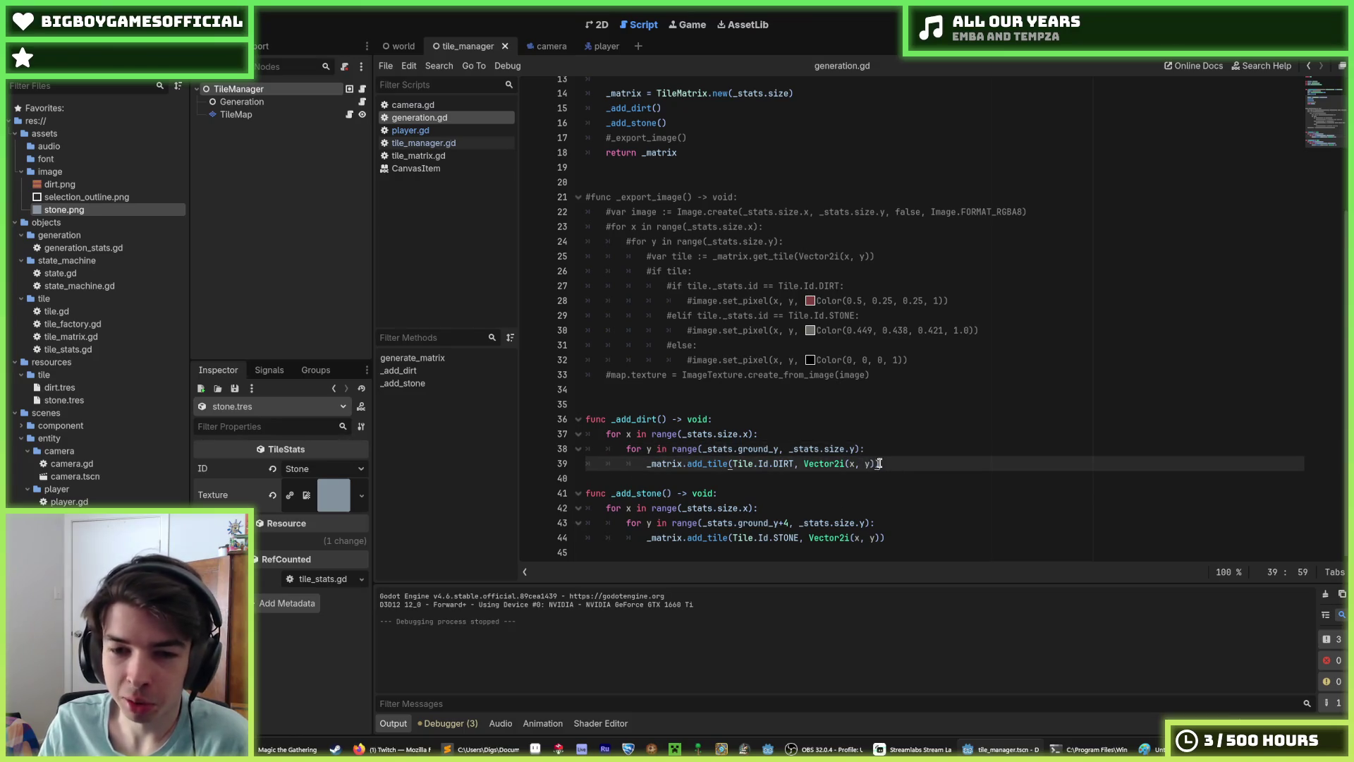
key("Up")
mouse_move(391, 749)
mouse_move(464, 752)
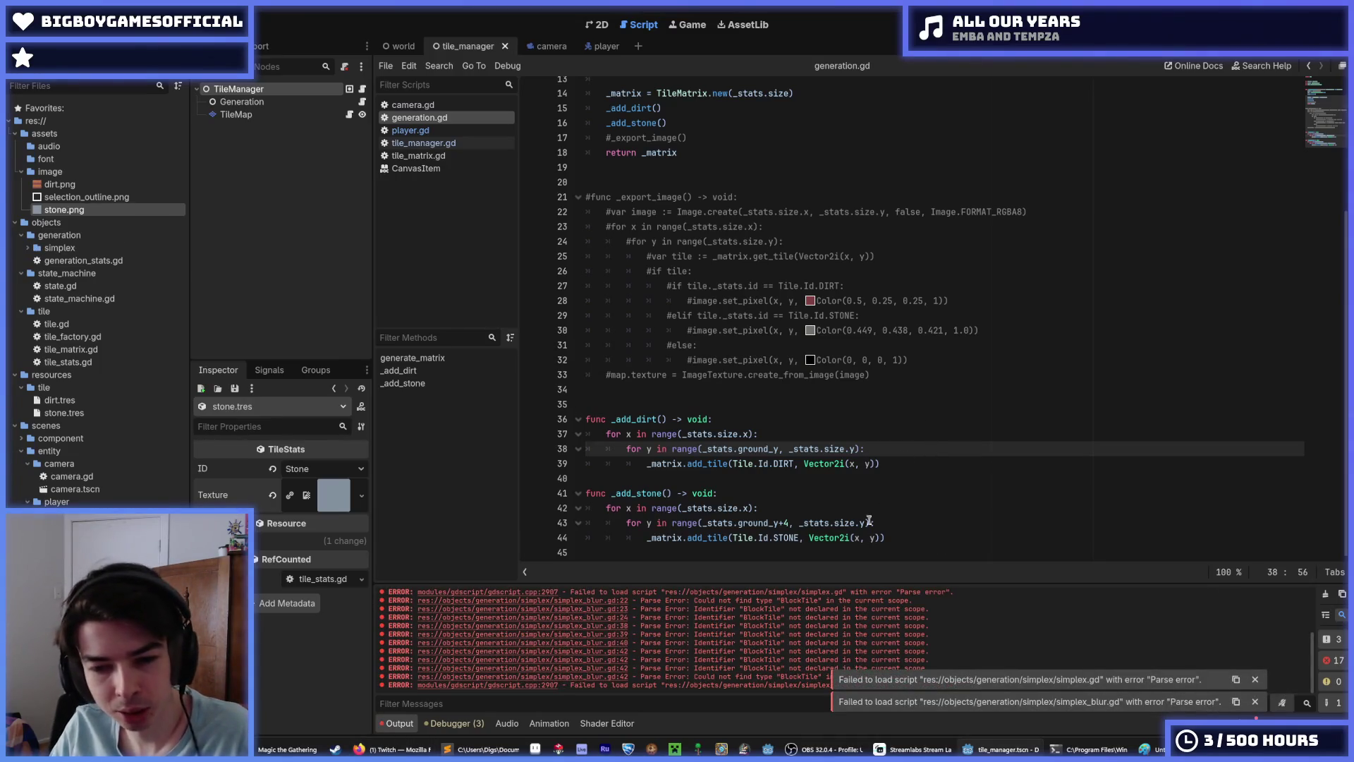
- Click in the editor once the simplex folder is in res://objects/generation
left_click(685, 449)
- Expand the simplex folder and open simplex.gd
scroll(574, 628, "up", 3)
scroll(575, 630, "up", 2)
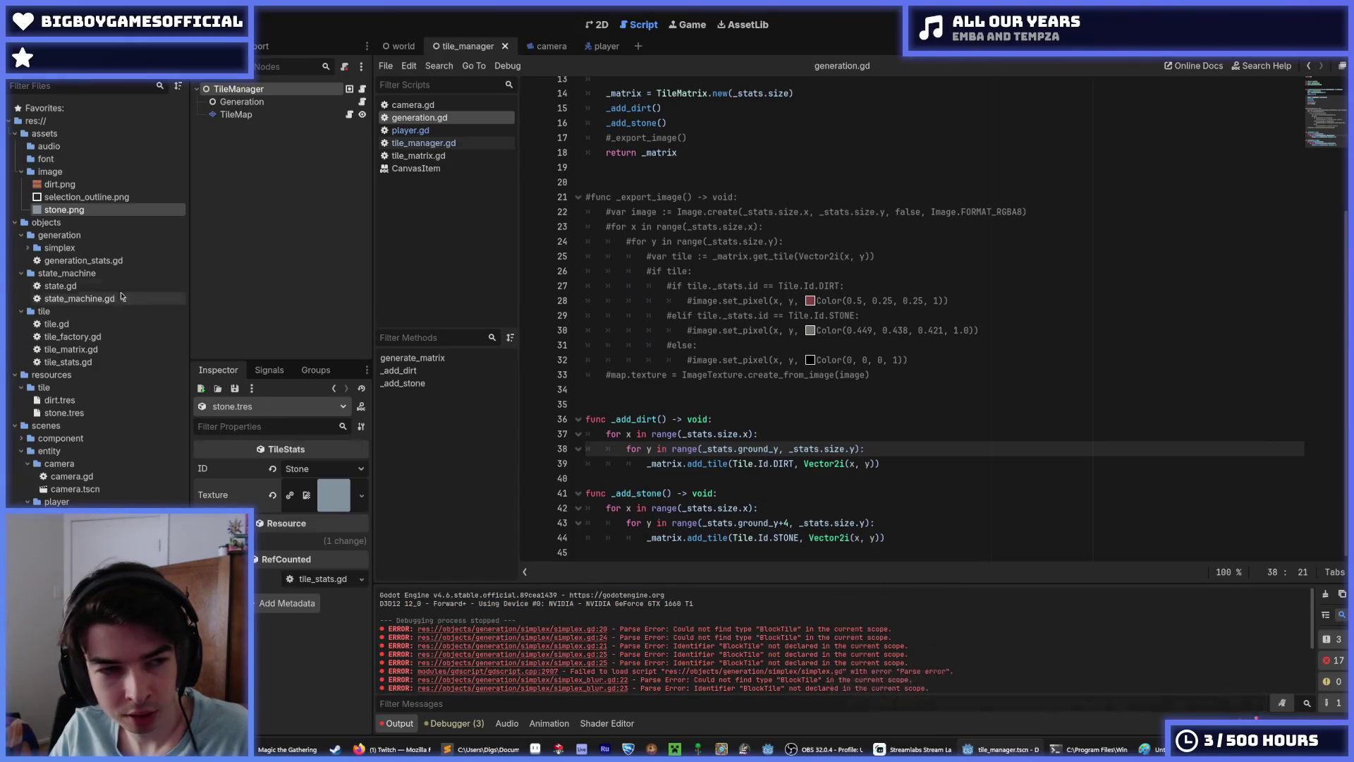
double_click(59, 248)
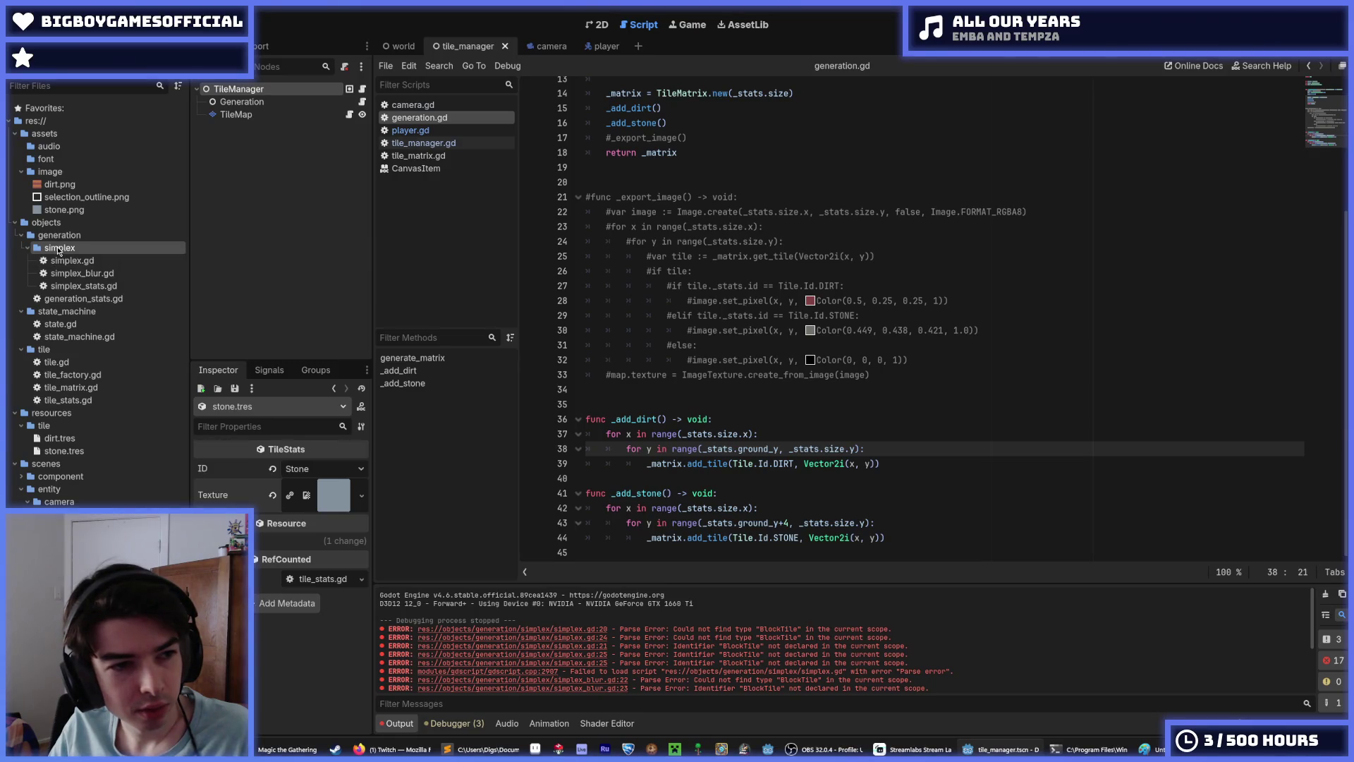
left_click_drag(72, 247, 66, 236)
double_click(68, 261)
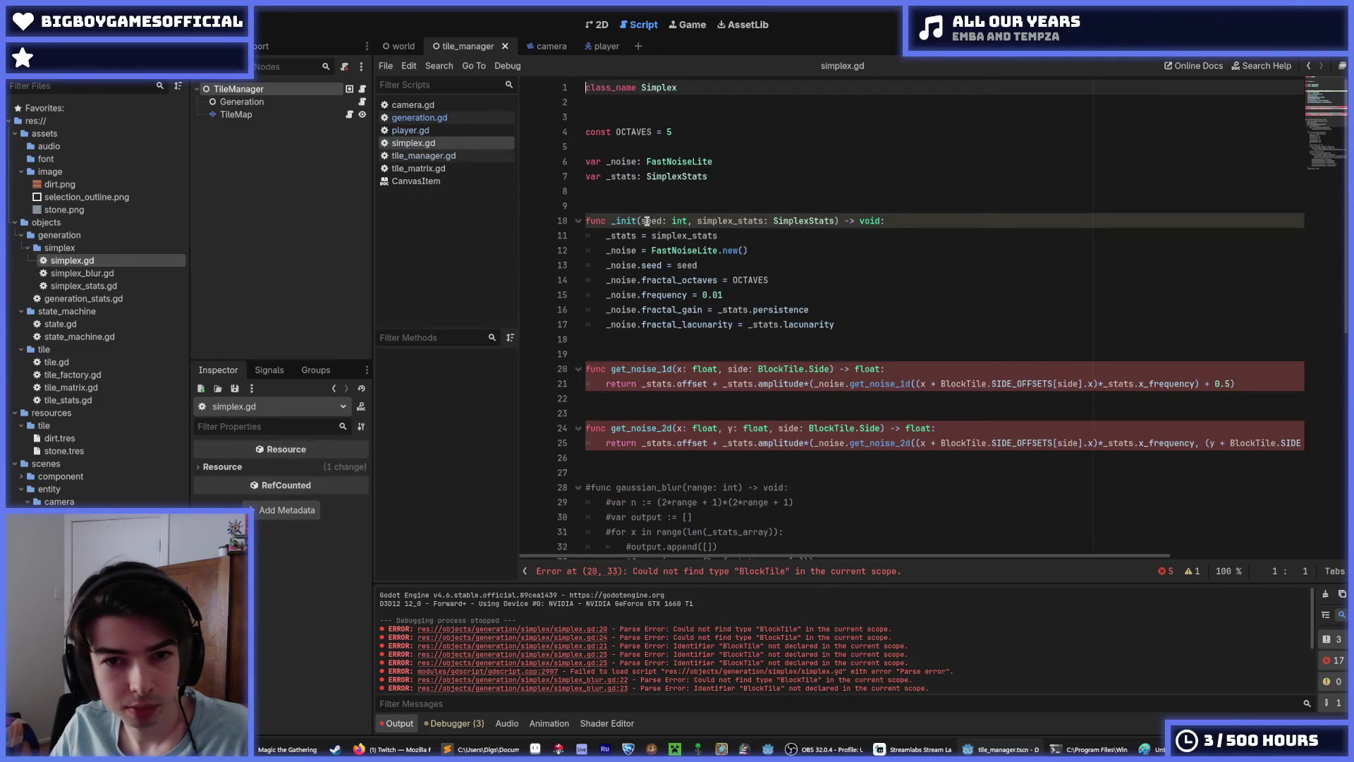
- Rename every BlockTile reference in simplex.gd to Tile
scroll(791, 236, "down", 2)
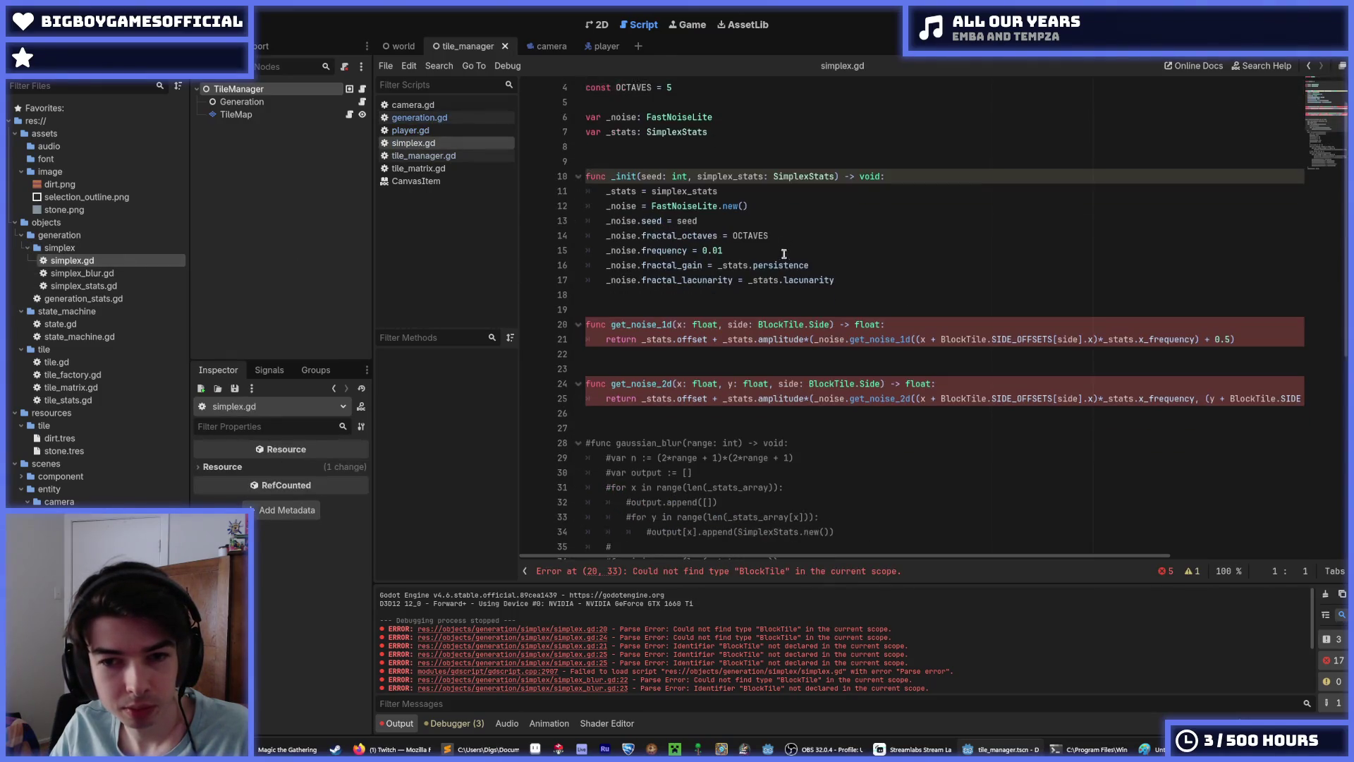
double_click(776, 280)
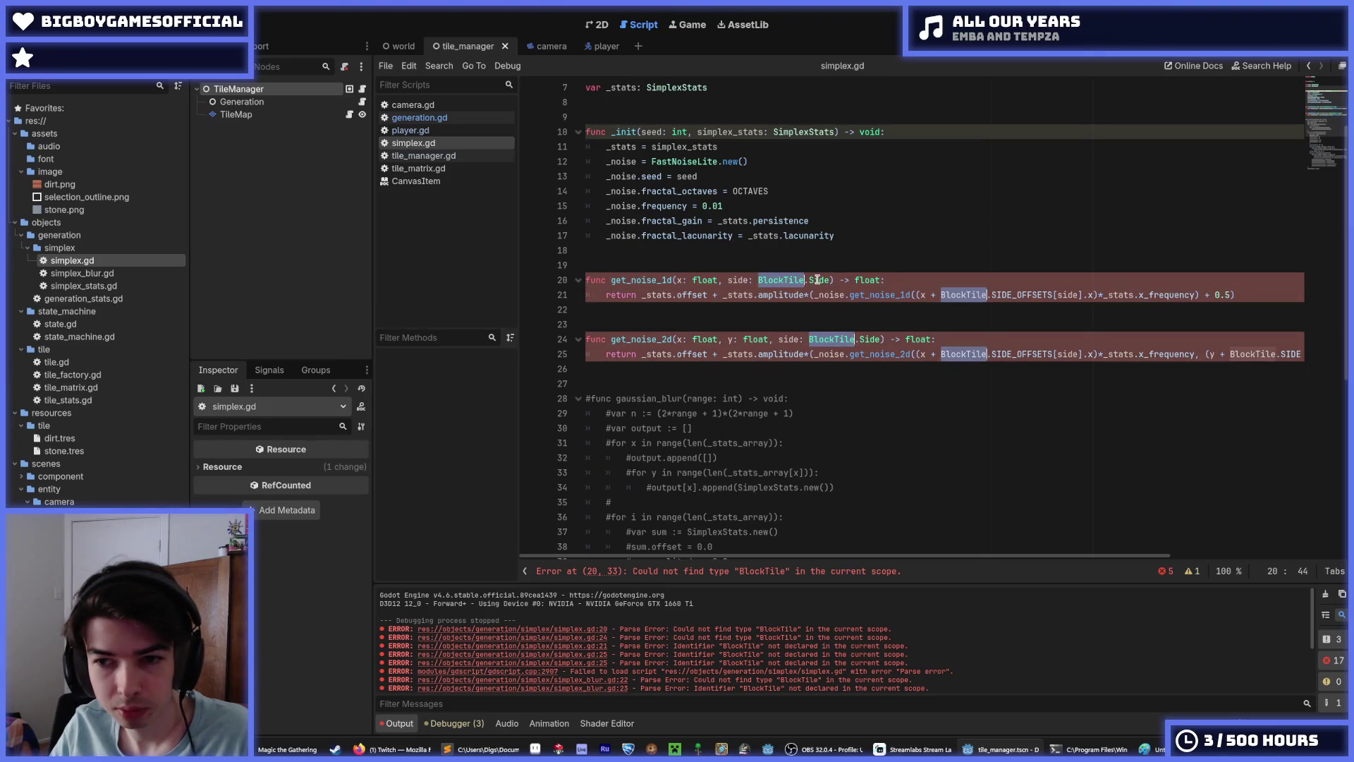
key("ctrl+d")
key("ctrl+d")
key("ctrl+d")
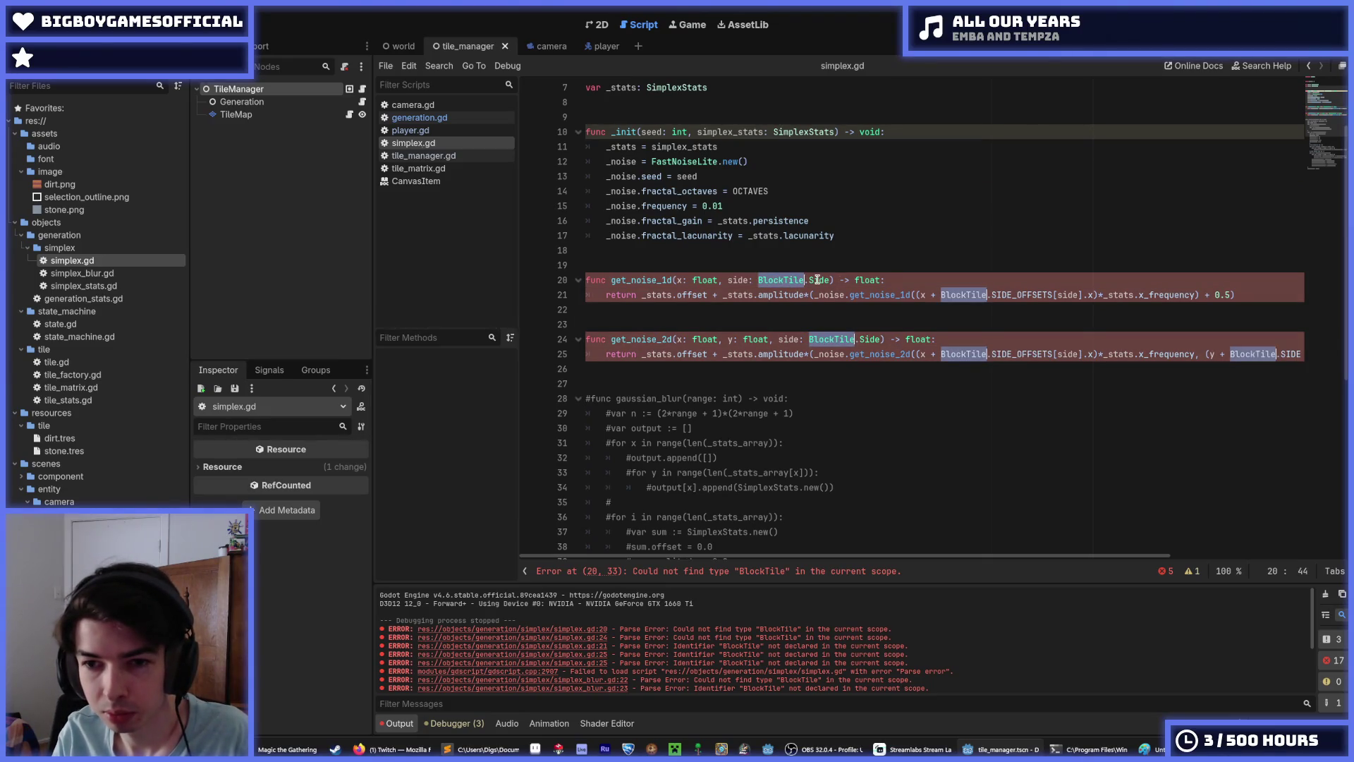
type("Tile")
key("Escape")
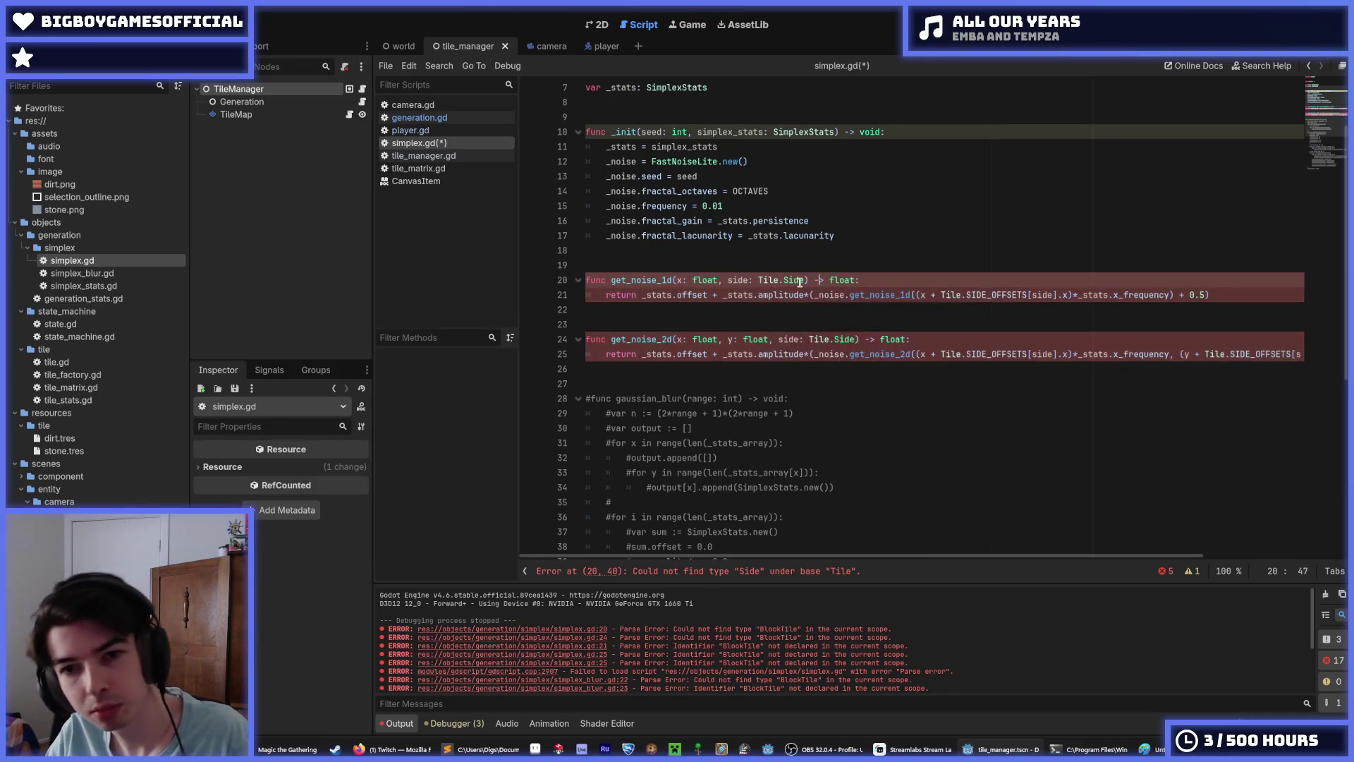
- Remove the side parameters from get_noise_1d and get_noise_2d and the 1D call's side offset
left_click_drag(805, 280, 716, 280)
key("BackSpace")
left_click_drag(858, 339, 770, 339)
key("BackSpace")
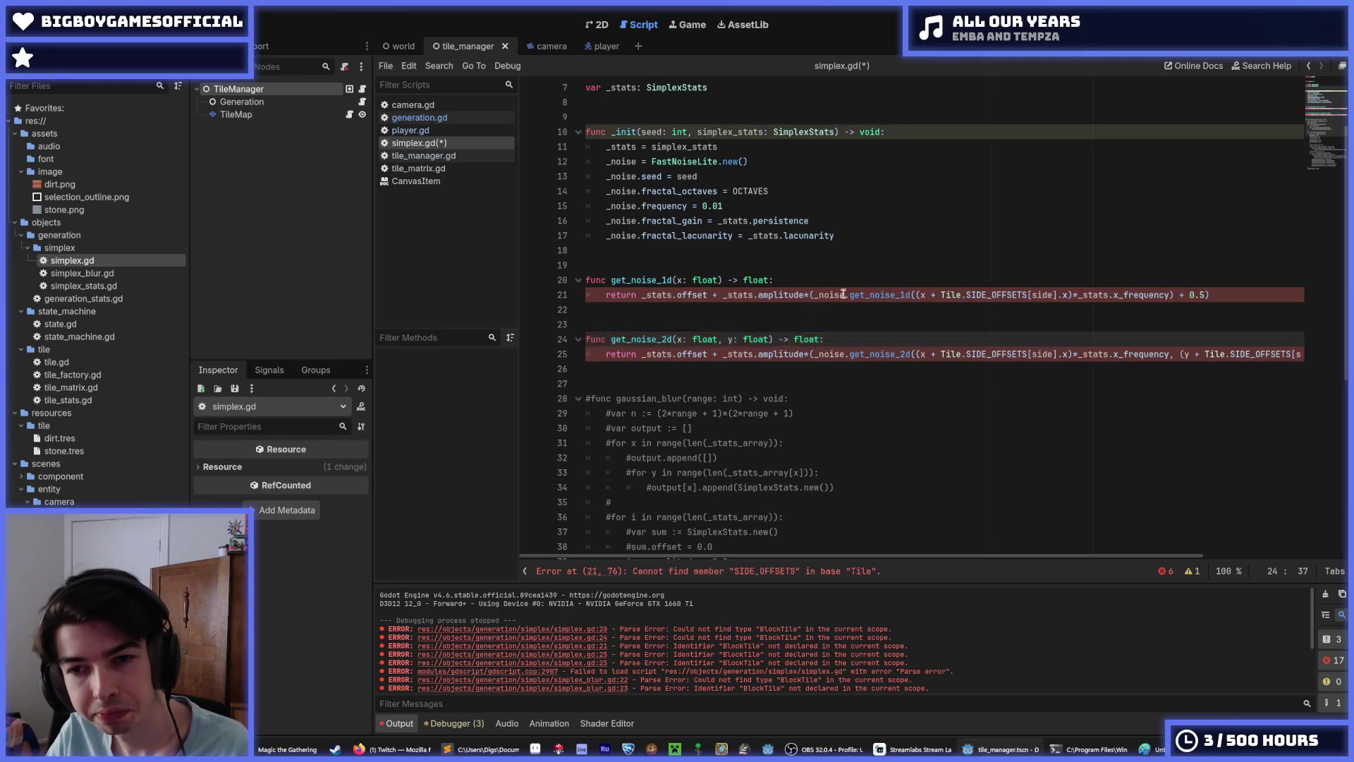
left_click(869, 295)
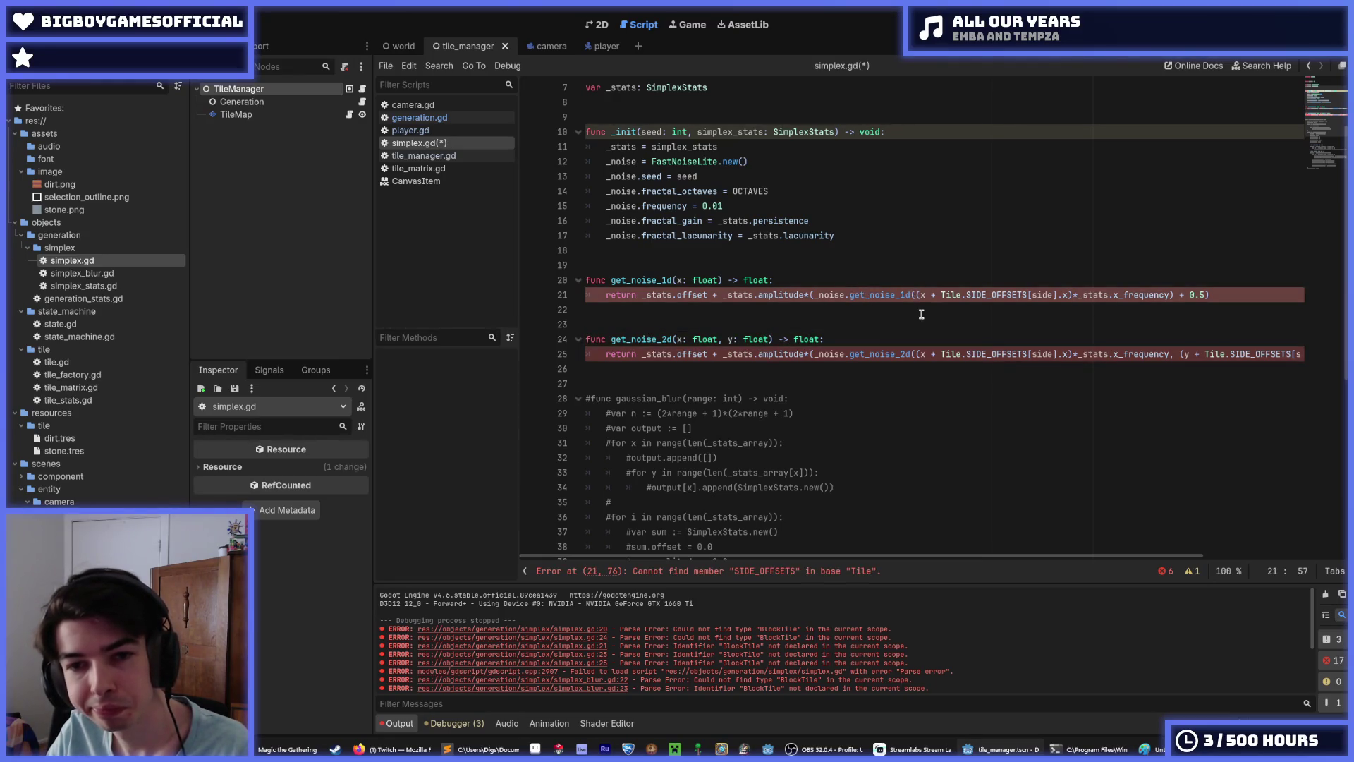
mouse_move(944, 295)
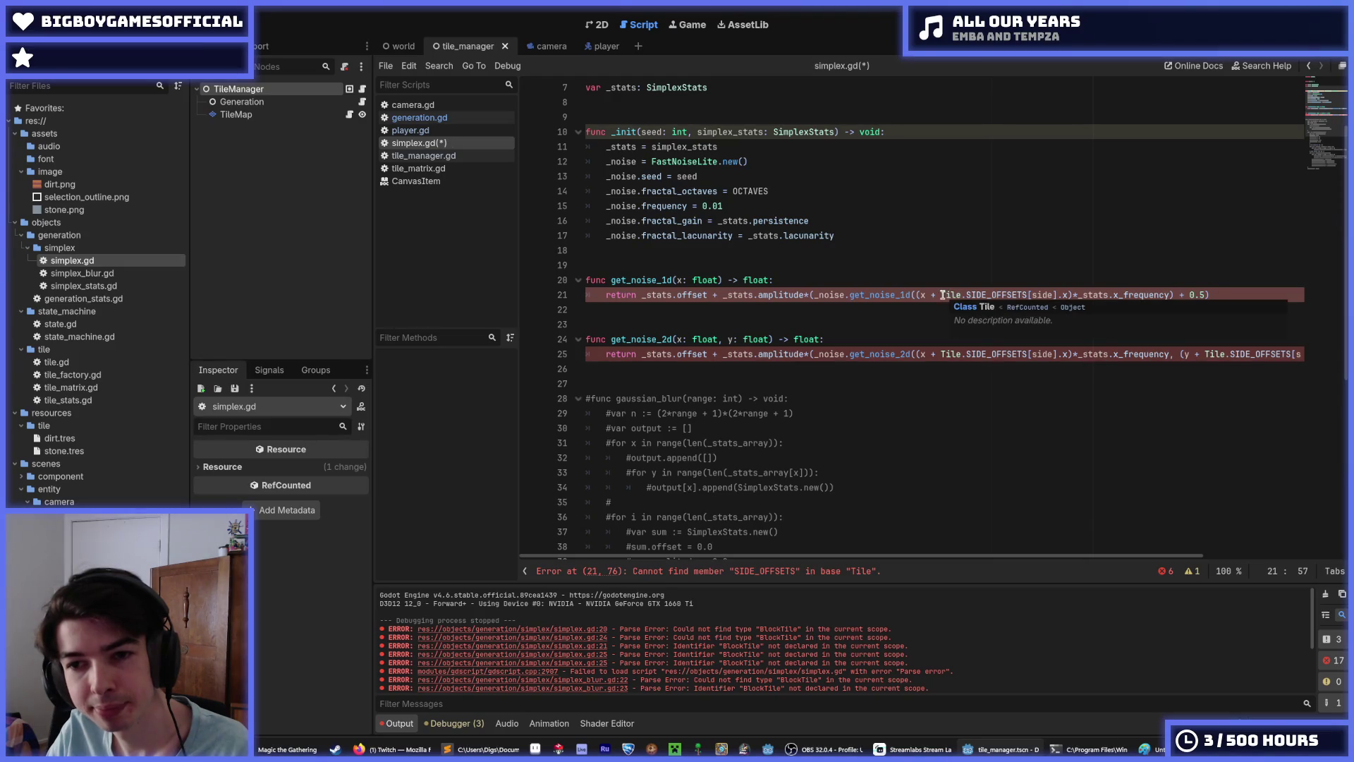
left_click_drag(940, 295, 1066, 295)
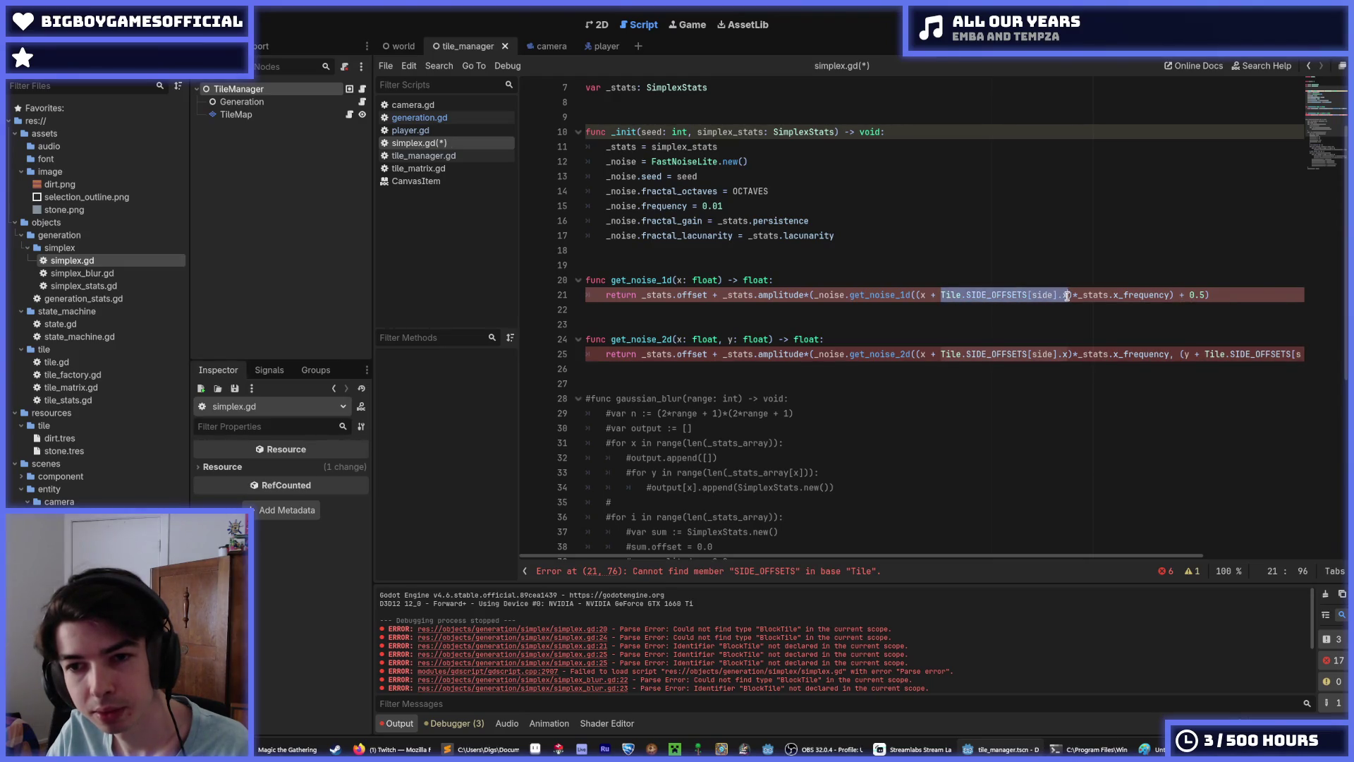
key("BackSpace")
key("BackSpace")
key("BackSpace")
- Delete the x and y side offsets from the 2D noise call
left_click(925, 354)
left_click_drag(924, 354, 1067, 354)
key("BackSpace")
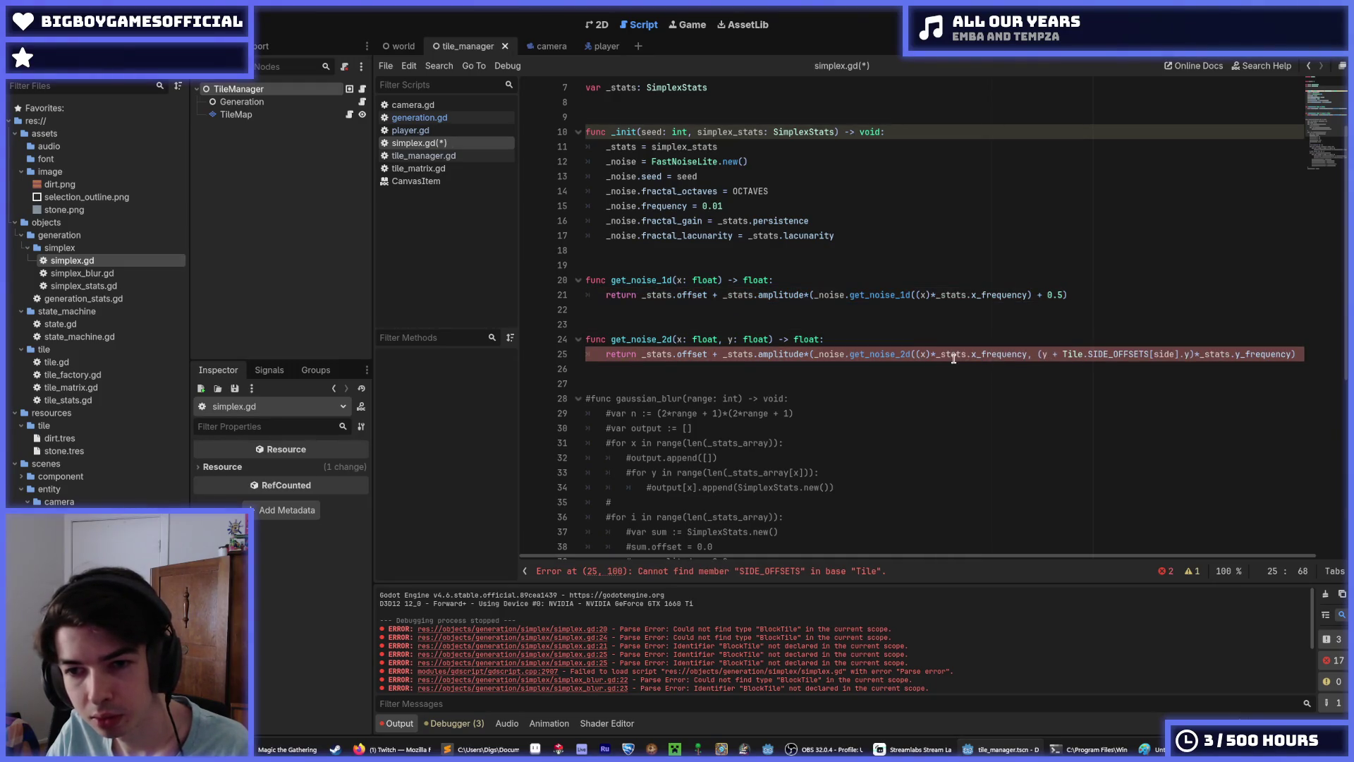
double_click(976, 354)
left_click(1030, 354)
left_click(1063, 353)
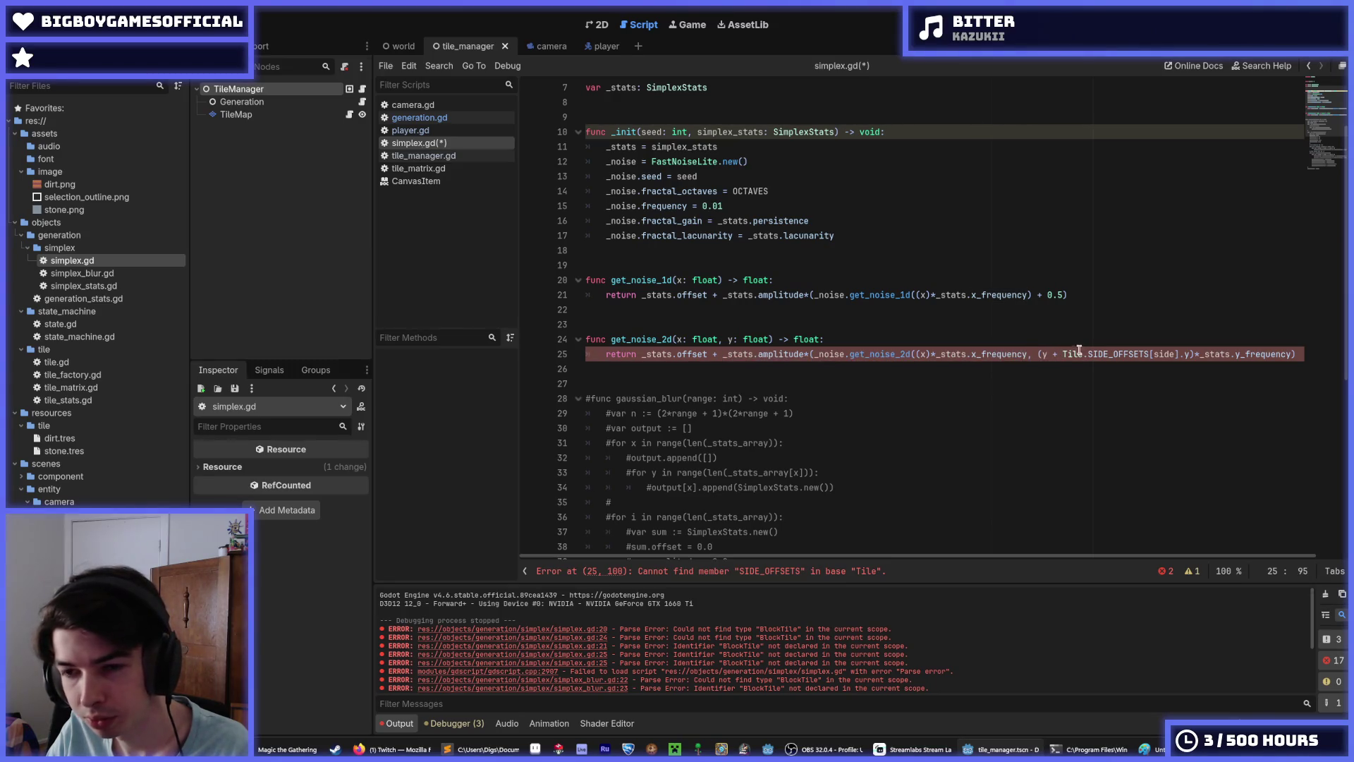
scroll(993, 332, "up", 2)
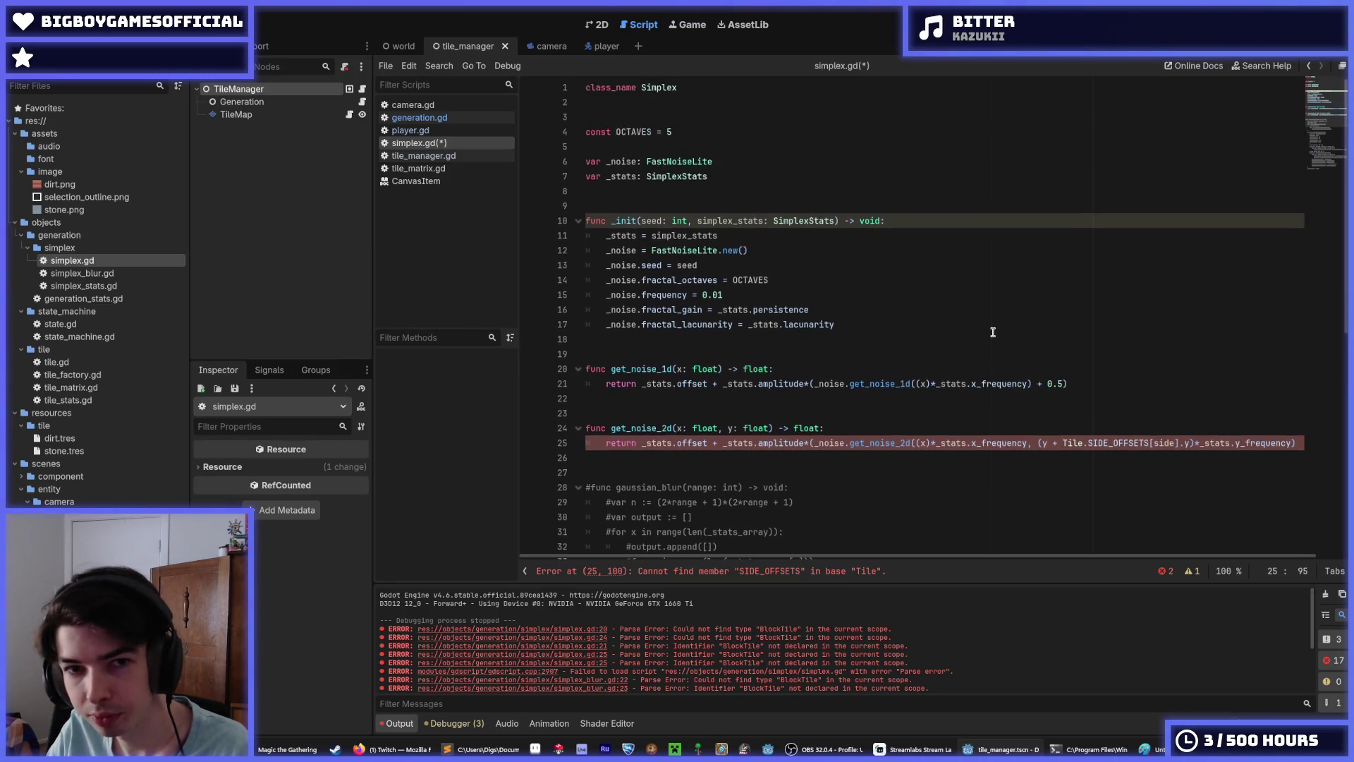
left_click(832, 235)
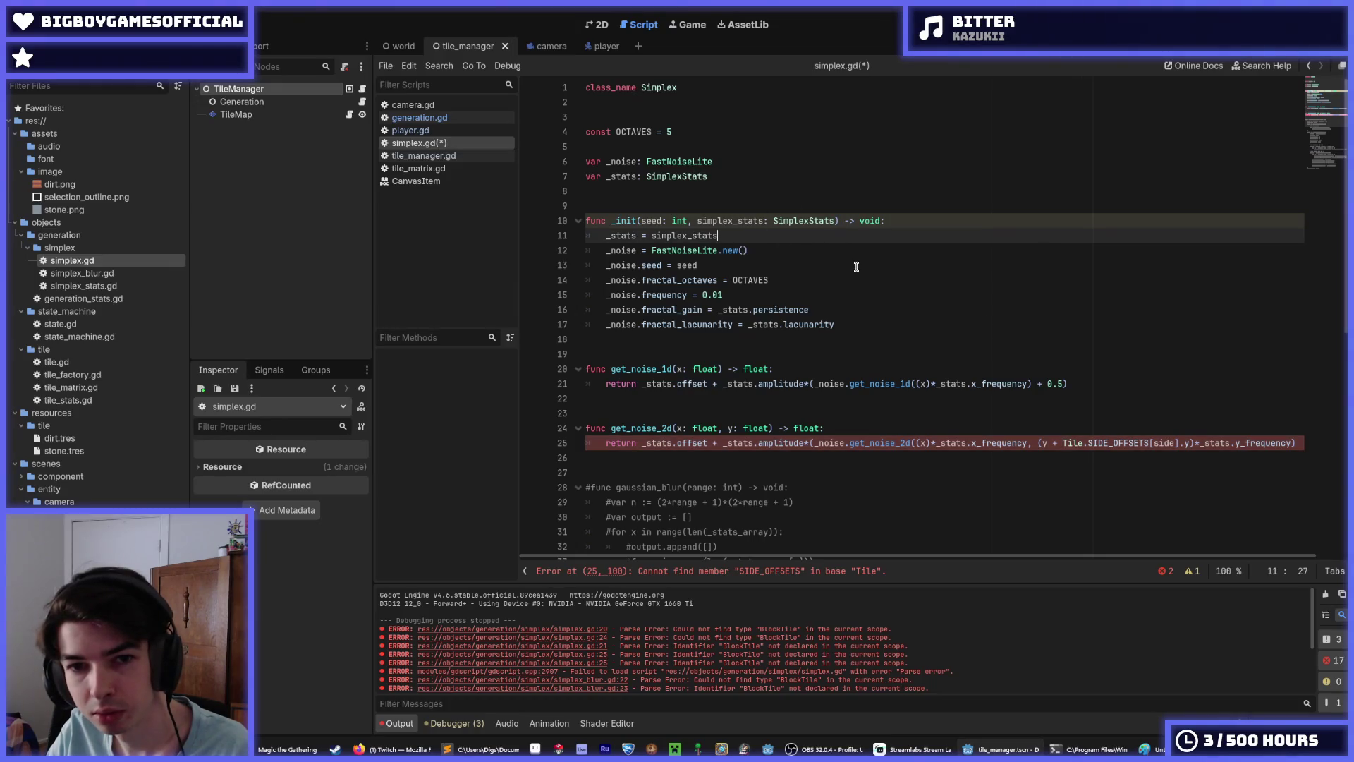
scroll(855, 266, "down", 2)
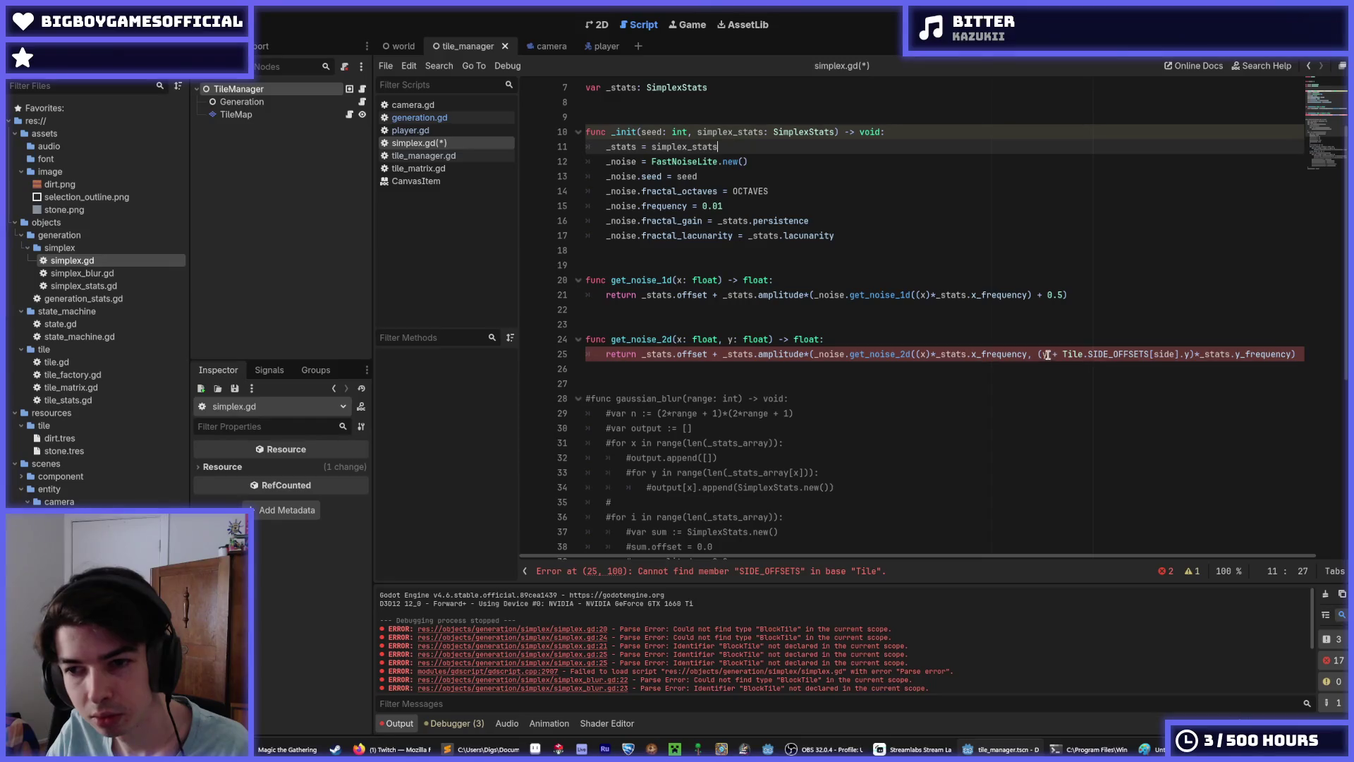
left_click_drag(1049, 354, 1190, 354)
key("BackSpace")
- Remove the leftover extra brackets around x and y in the 2D noise call
left_click(1206, 355)
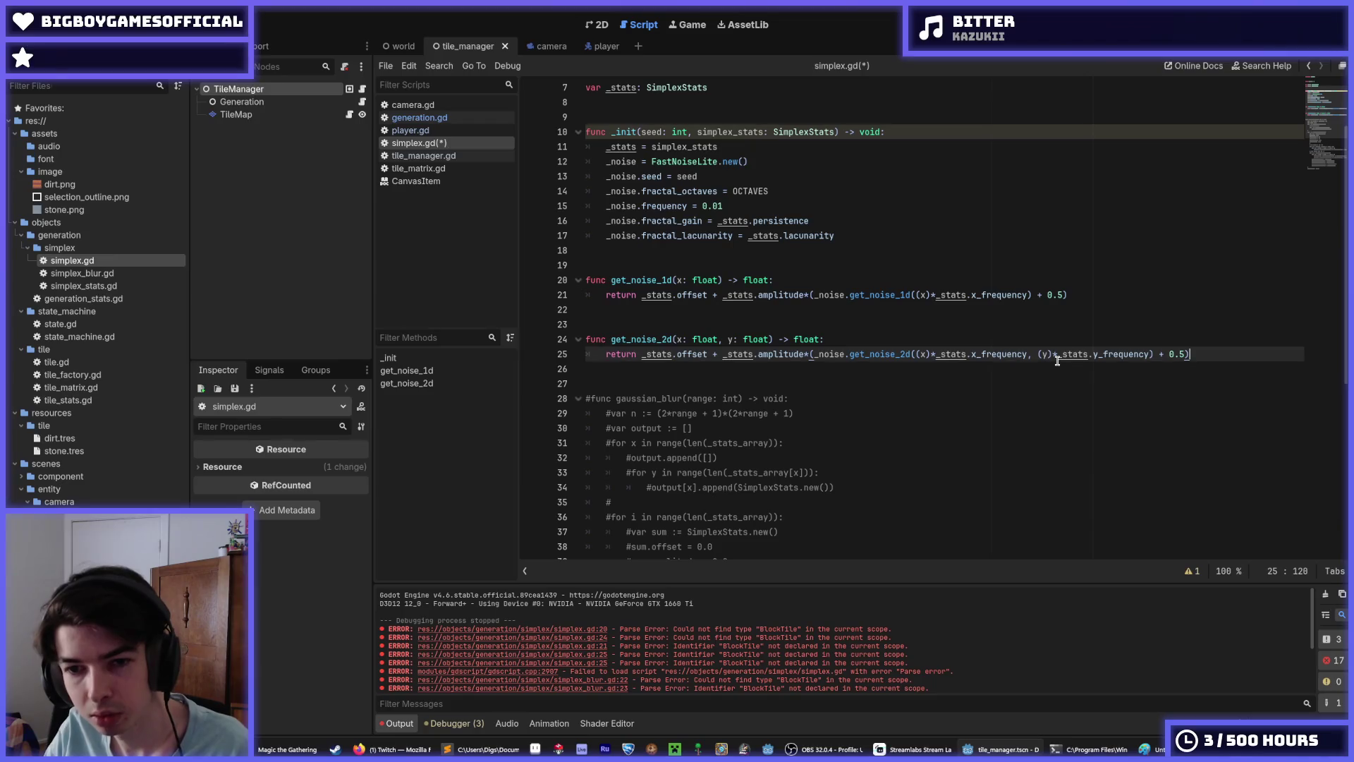
left_click(928, 355)
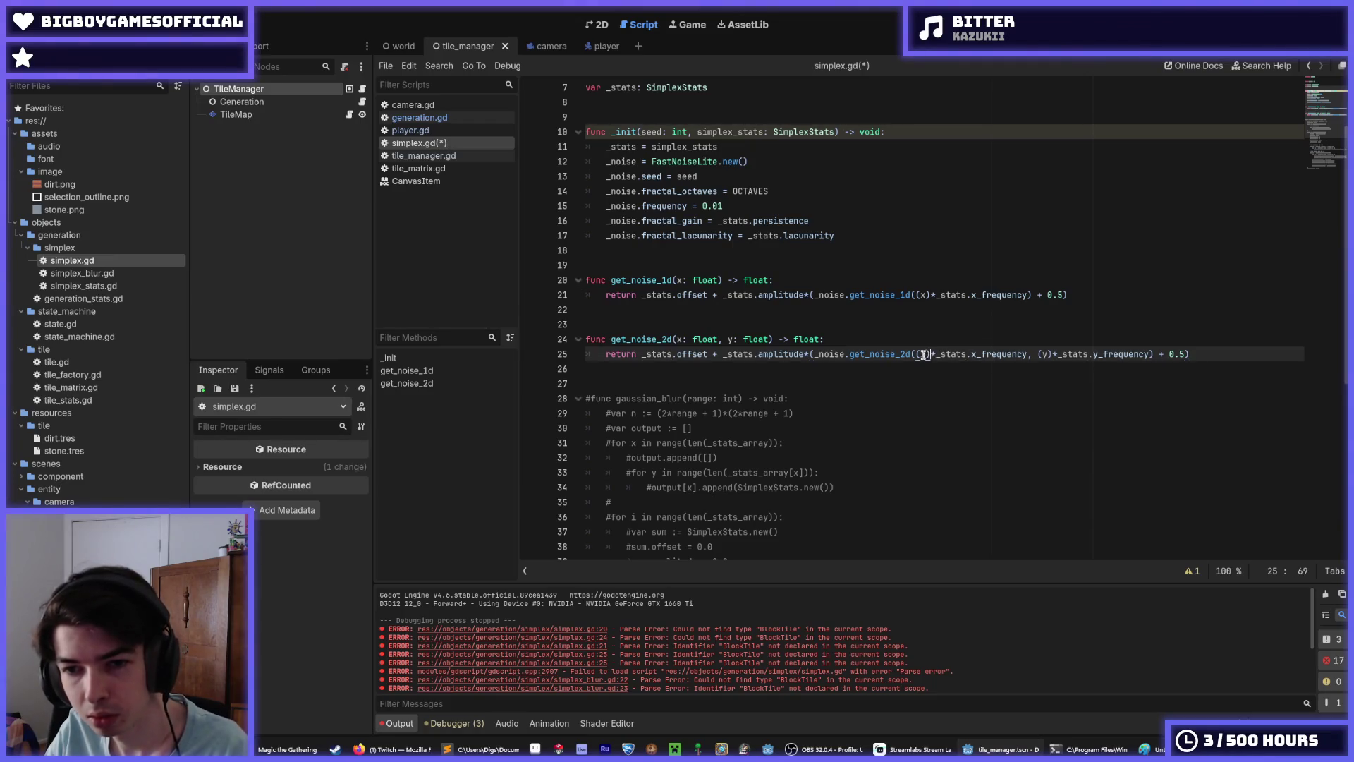
key("BackSpace")
key("BackSpace")
left_click(1034, 355)
key("BackSpace")
key("Delete")
- Save simplex.gd and delete the commented-out gaussian blur code at its end
key("End")
key("ctrl+s")
scroll(805, 442, "down", 7)
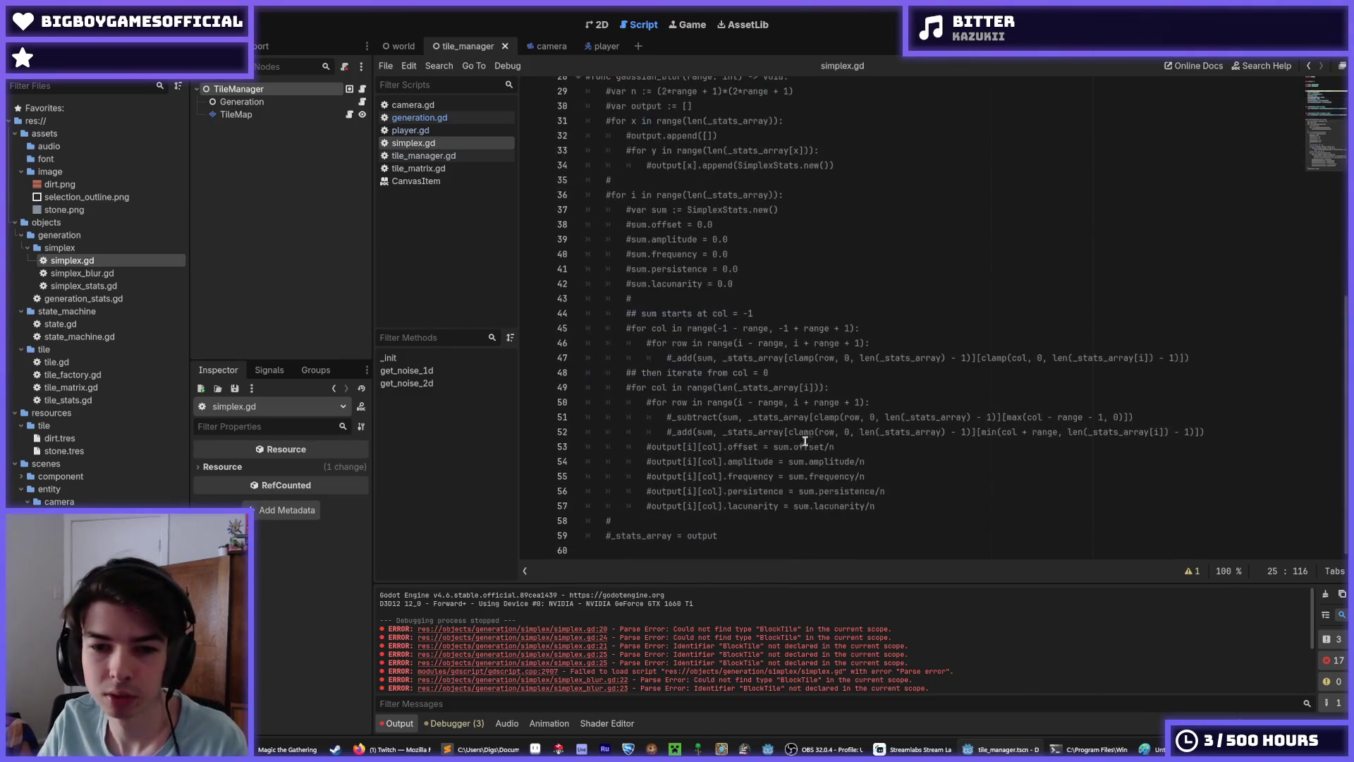
mouse_move(589, 551)
left_mouse_down()
mouse_move(620, 465)
mouse_move(593, 296)
mouse_move(609, 271)
left_mouse_up()
key("BackSpace")
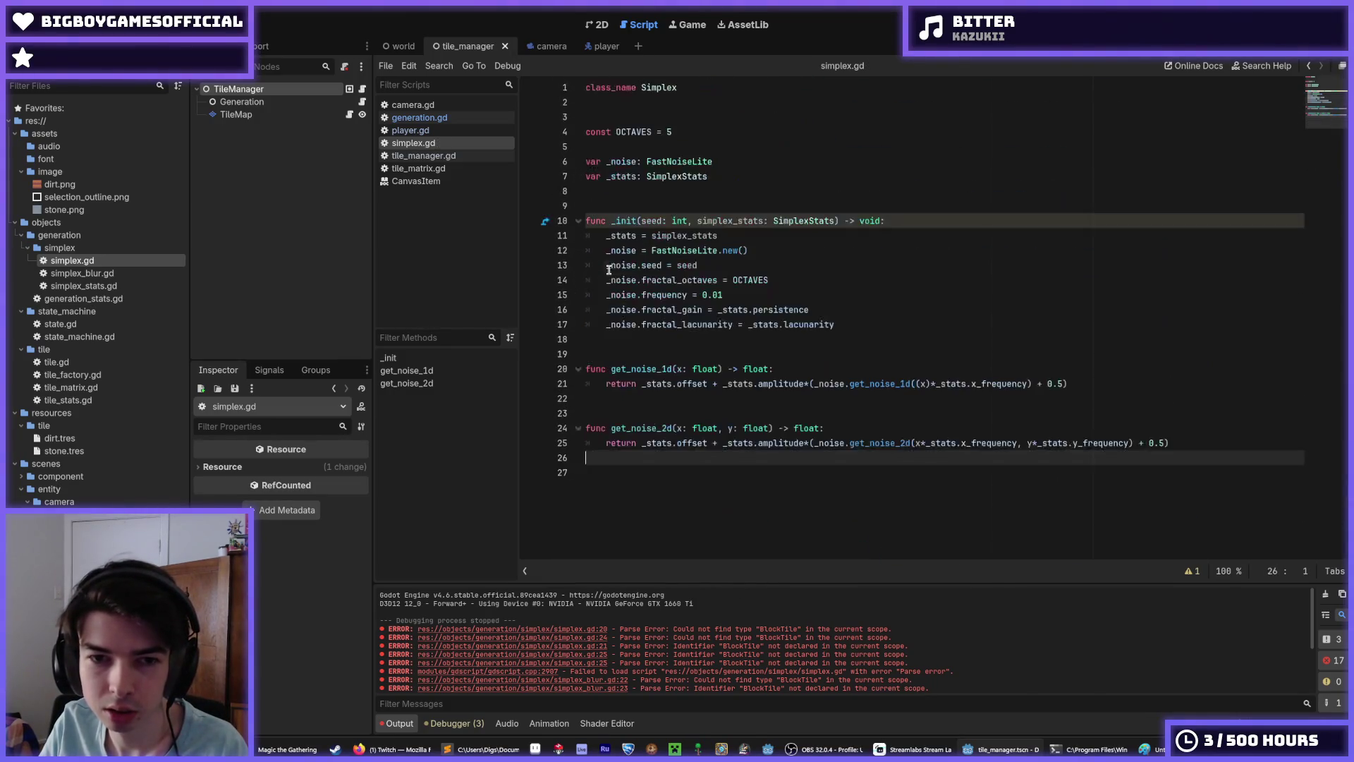
key("BackSpace")
- Review the noise frequency and setup in simplex.gd's _init
left_click(877, 294)
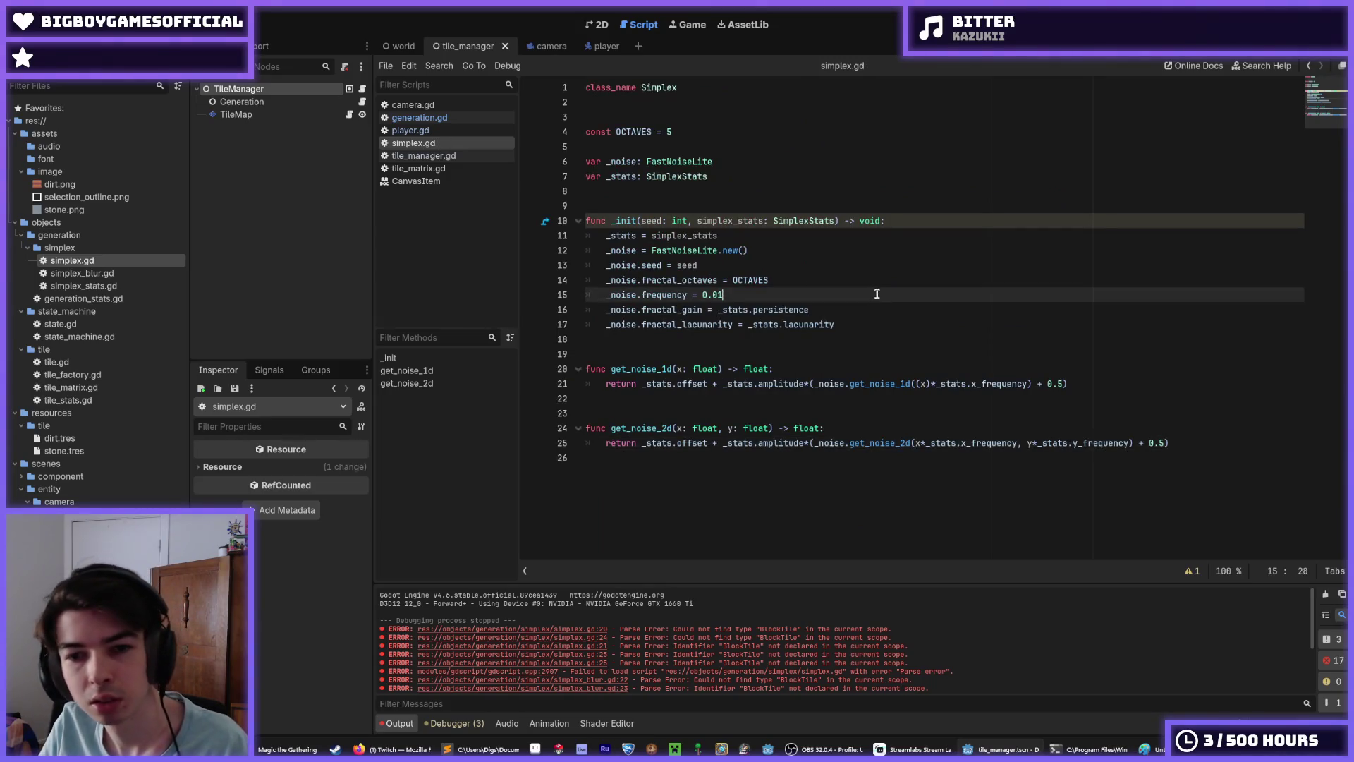
left_click(809, 266)
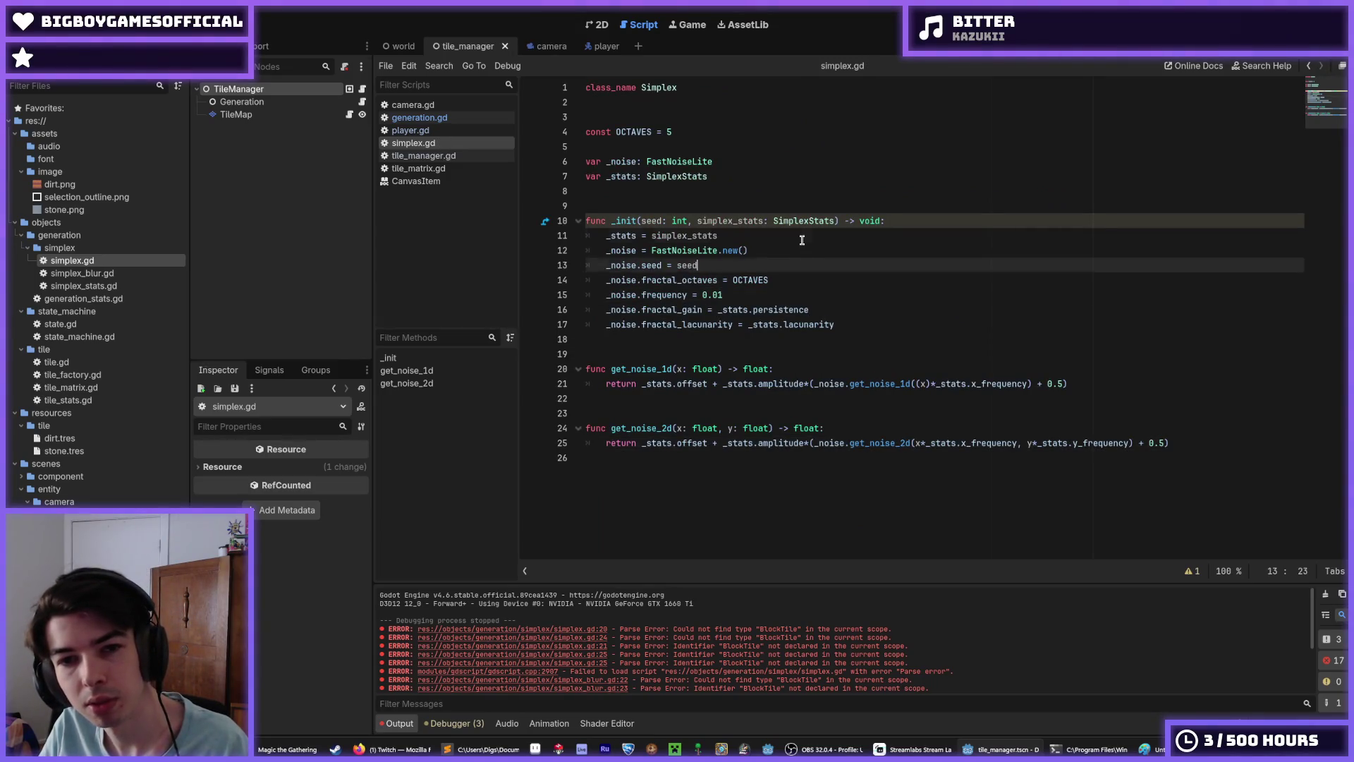
left_click(803, 238)
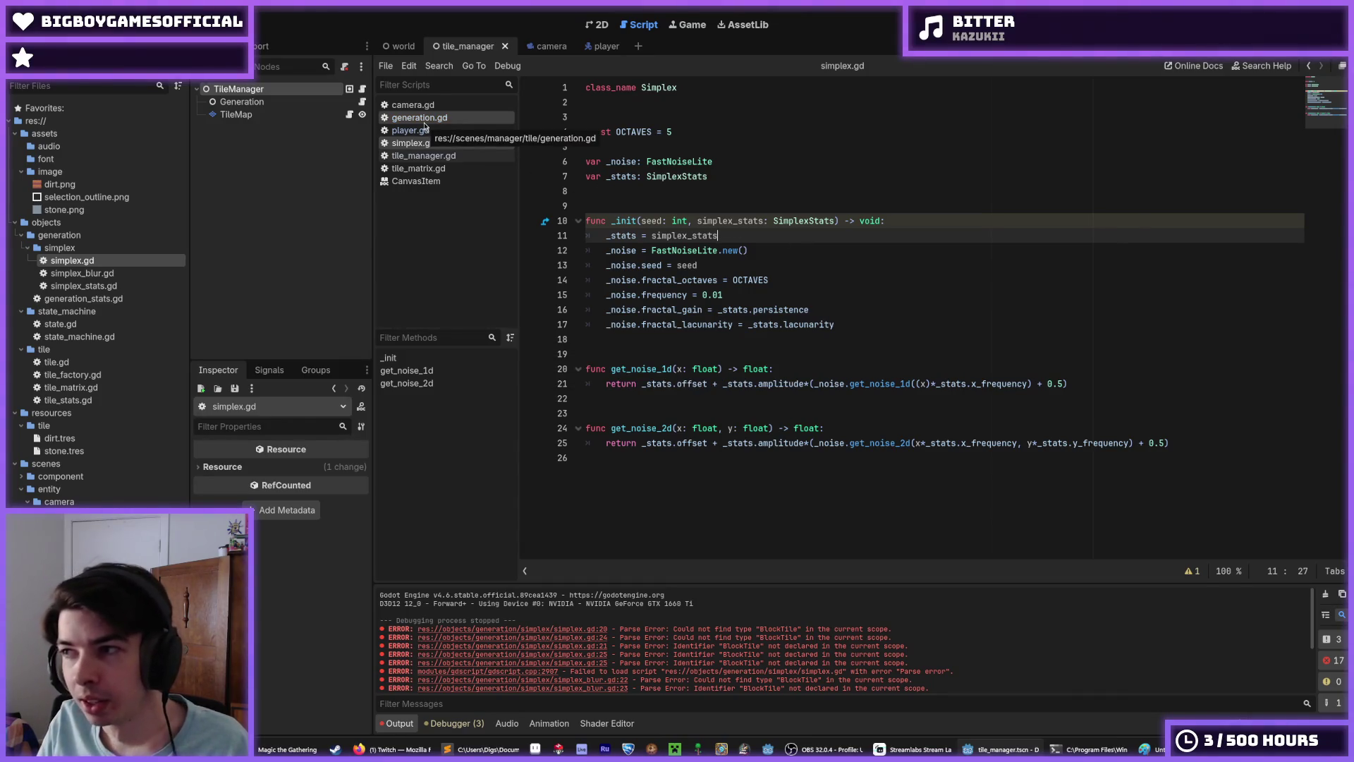
left_click(83, 274)
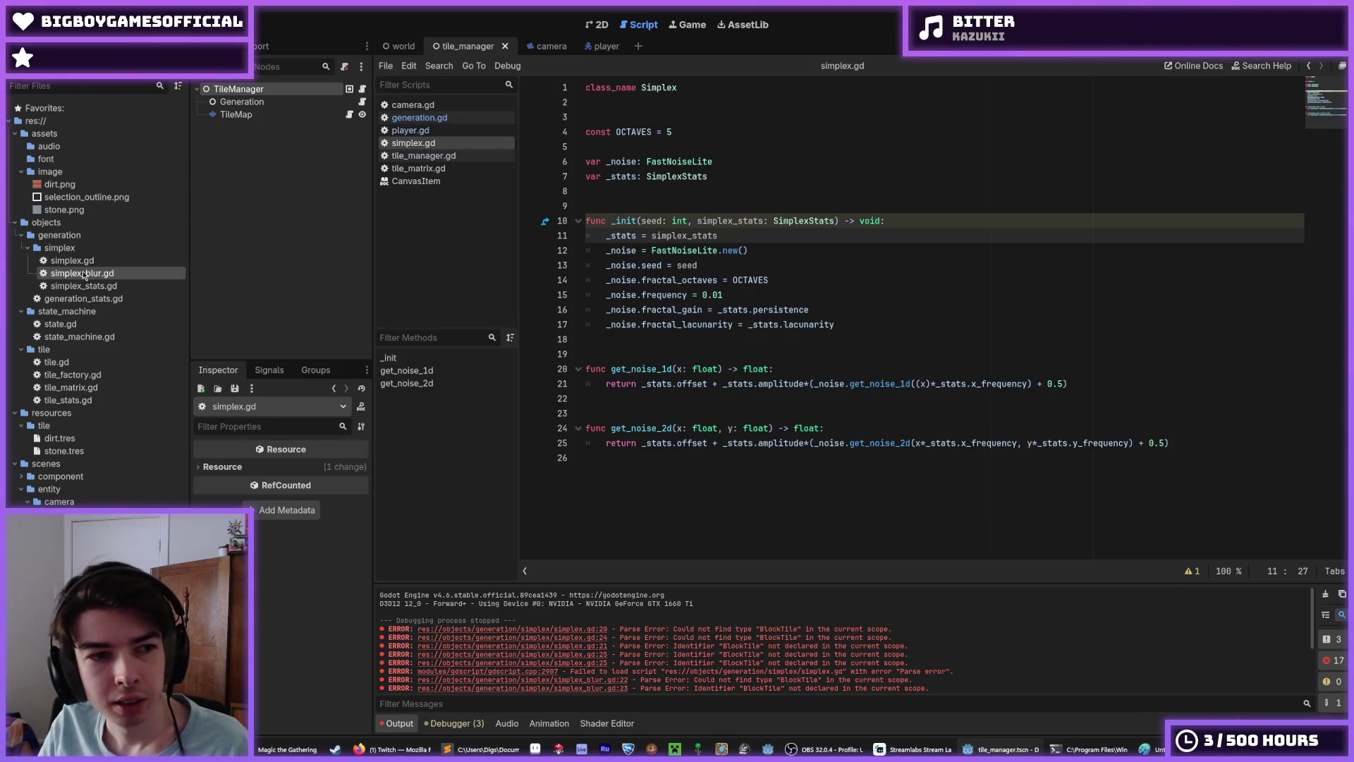
- Delete simplex_blur.gd from the project
double_click(84, 274)
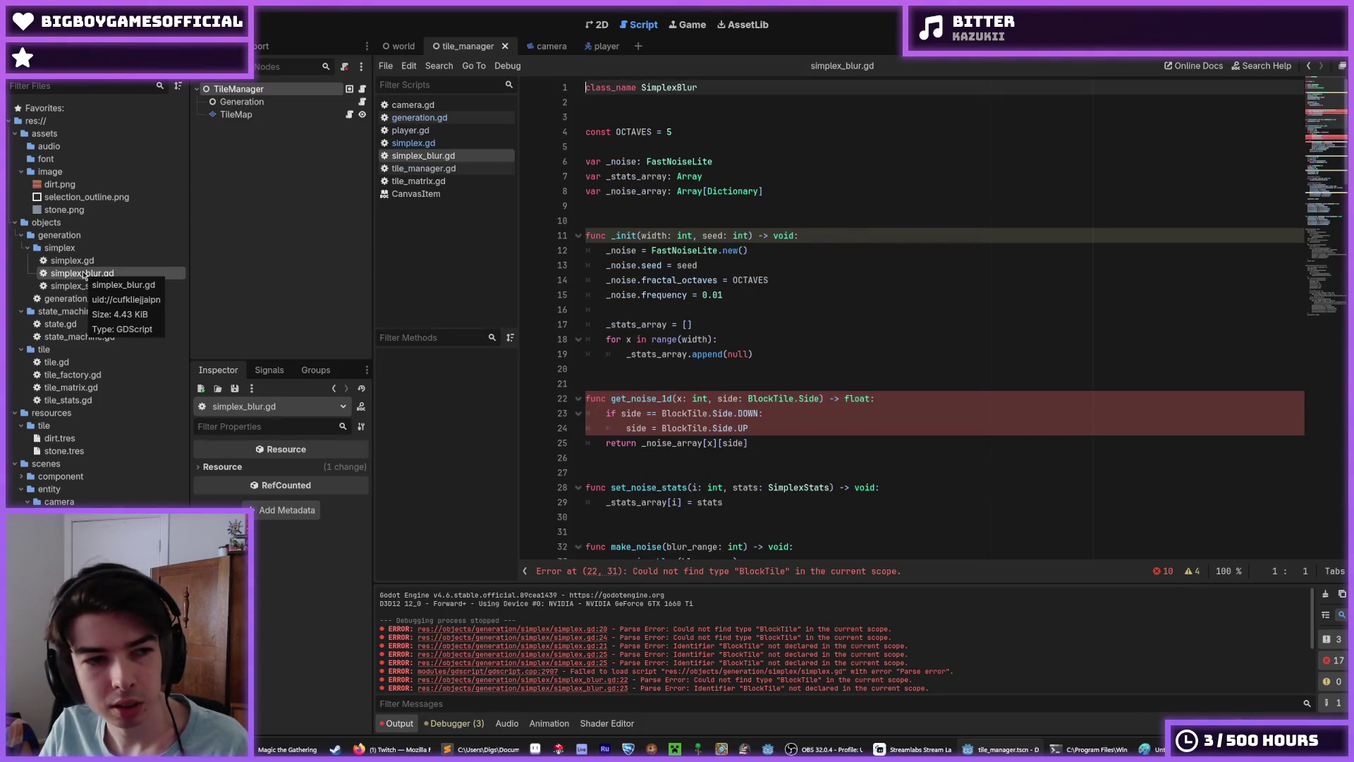
right_click(83, 274)
left_click(125, 431)
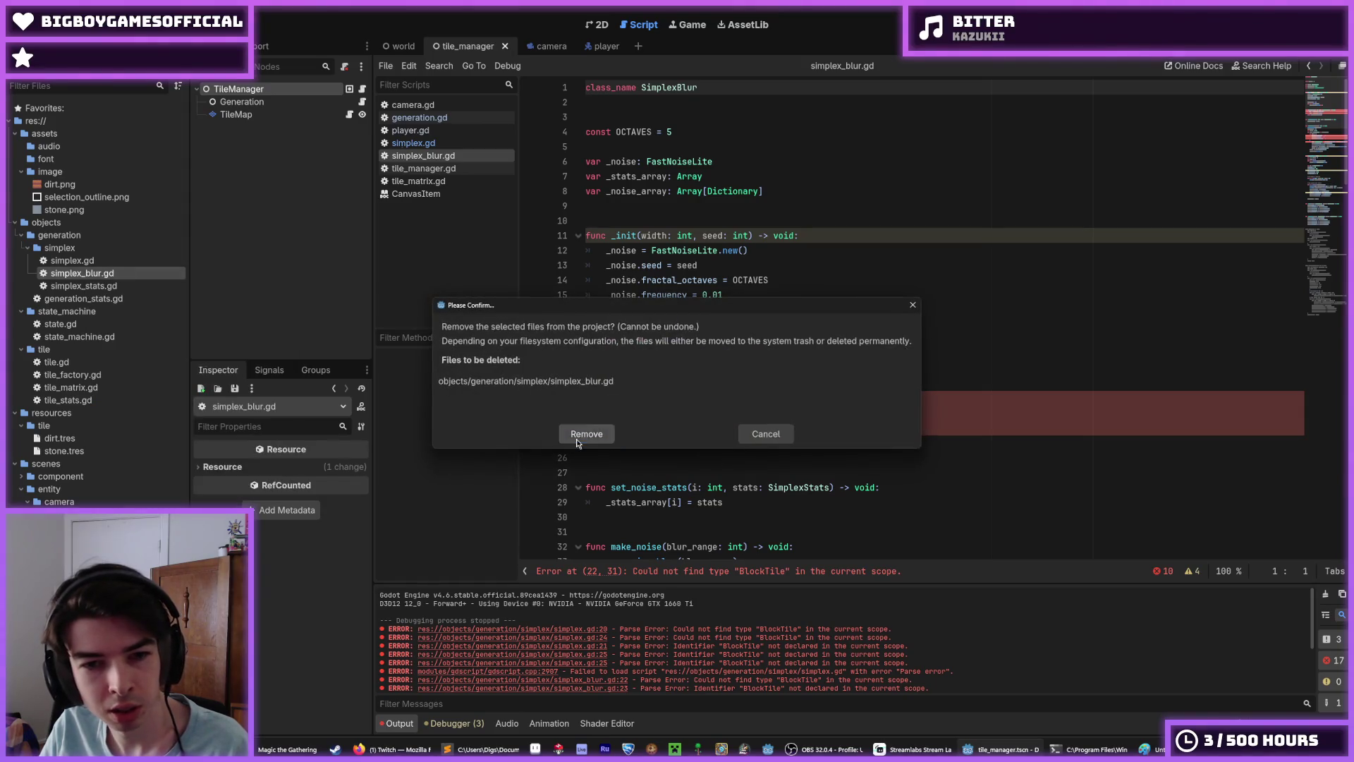
left_click(586, 433)
- Open simplex_stats.gd and save all open scripts
double_click(91, 275)
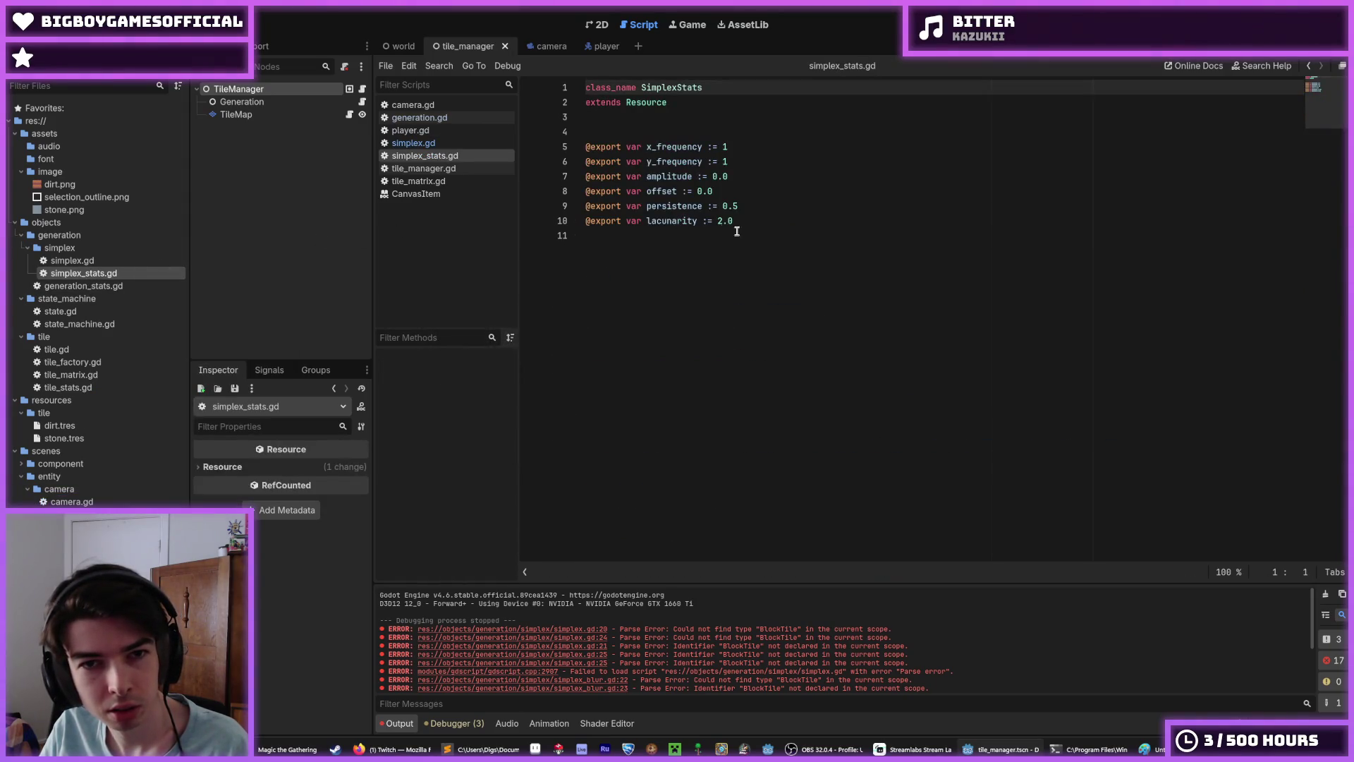
left_click(774, 239)
key("ctrl+s")
left_click(85, 260)
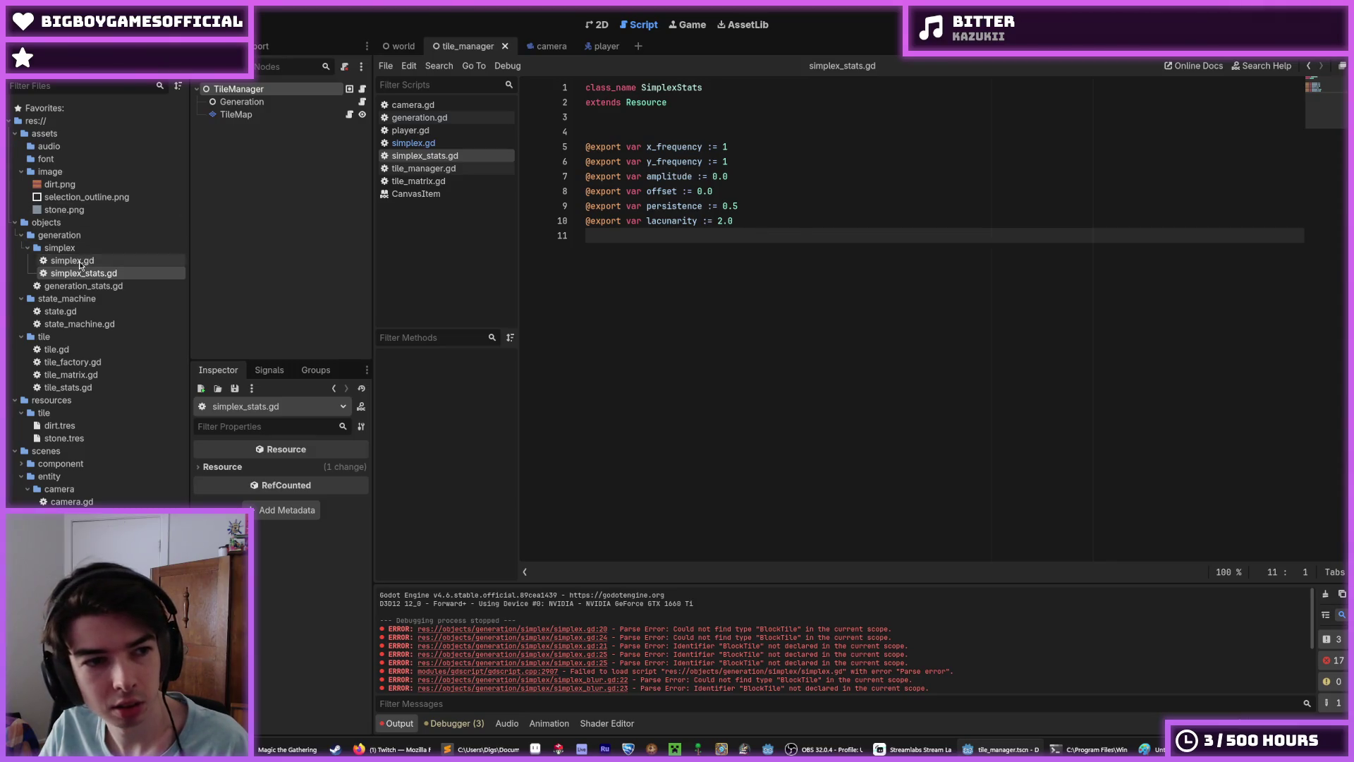
- Check the resources folder actions without creating anything, then bring up the Generation node's script
left_click(68, 415)
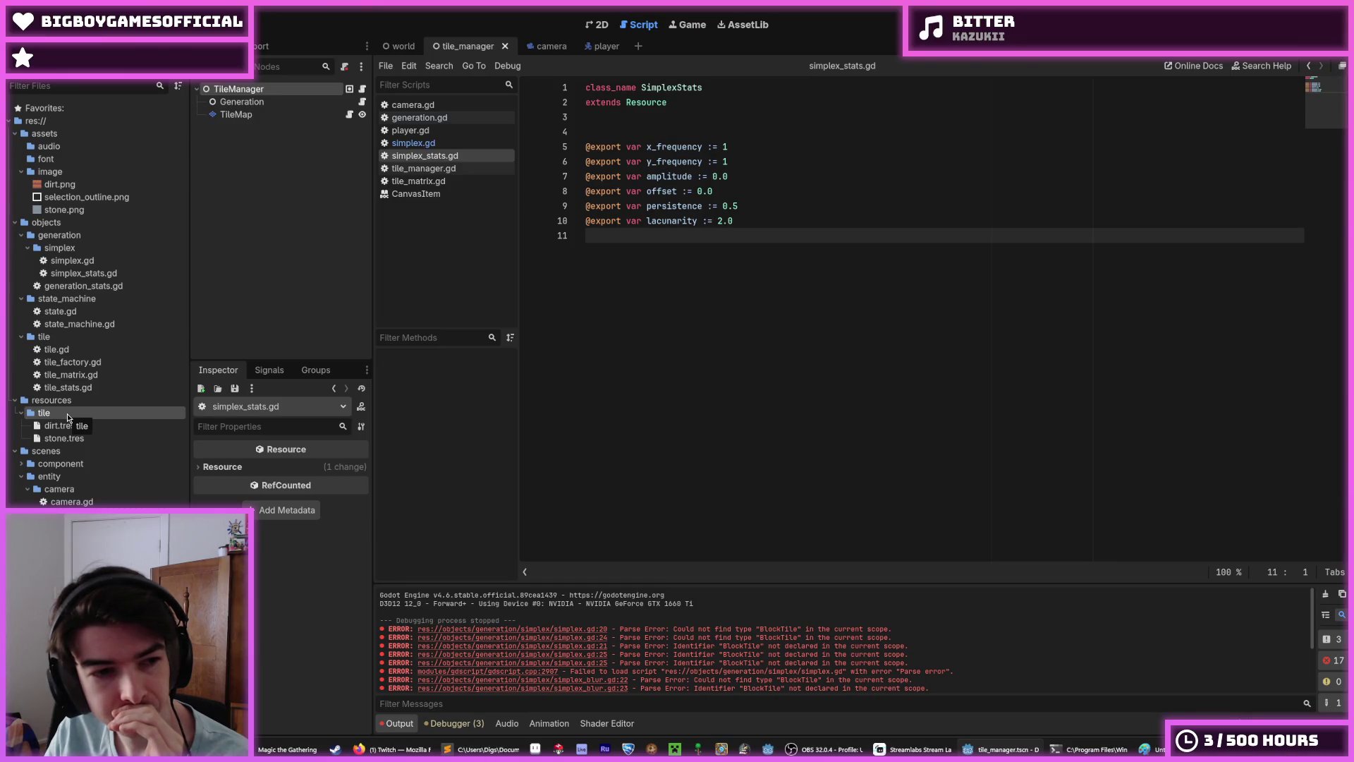
right_click(48, 403)
mouse_move(116, 414)
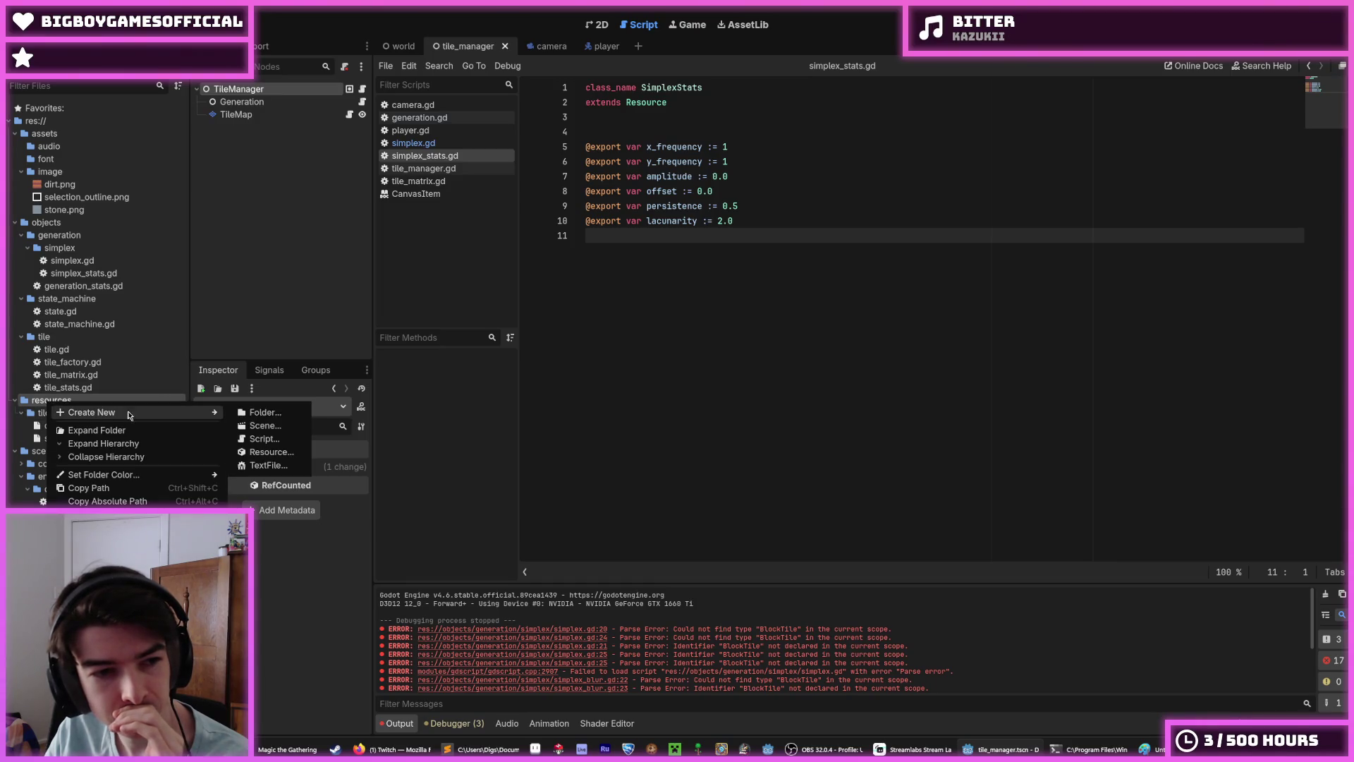
left_click(261, 564)
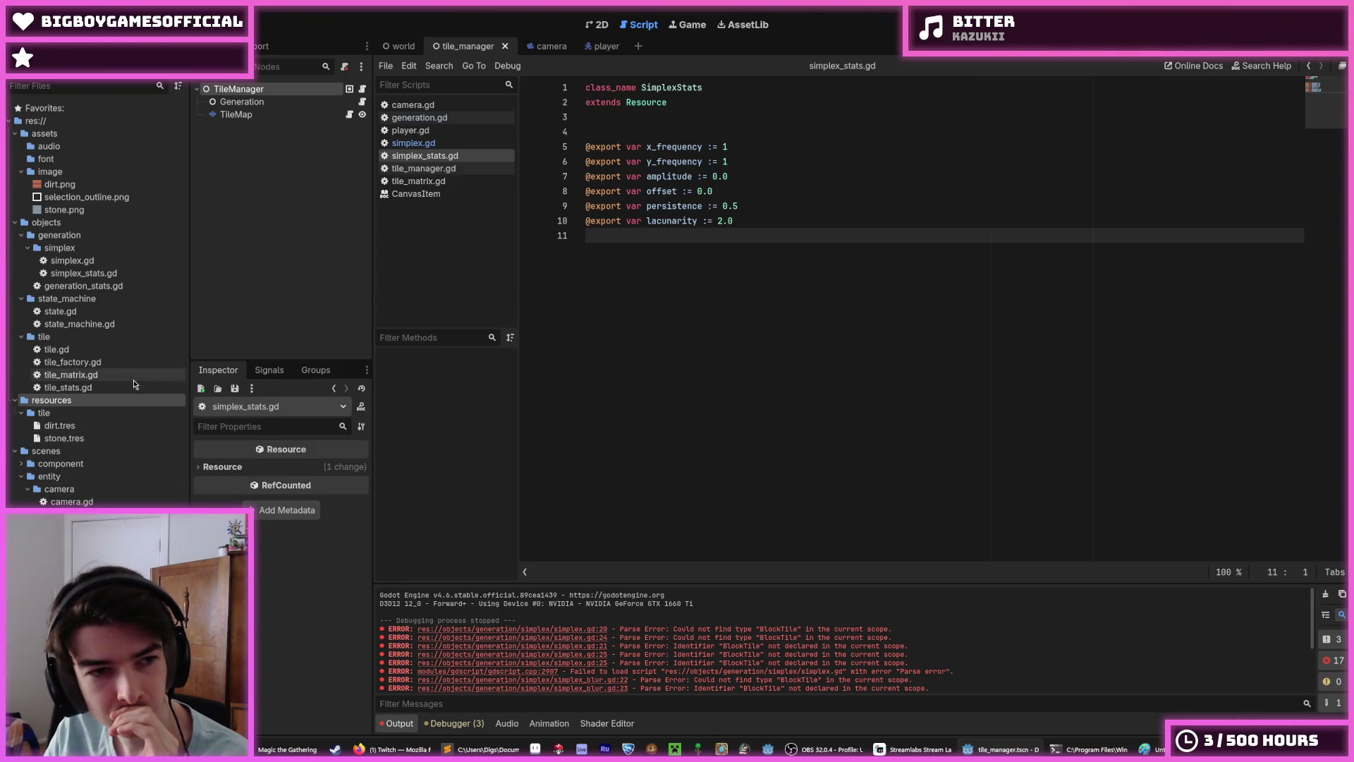
left_click(361, 103)
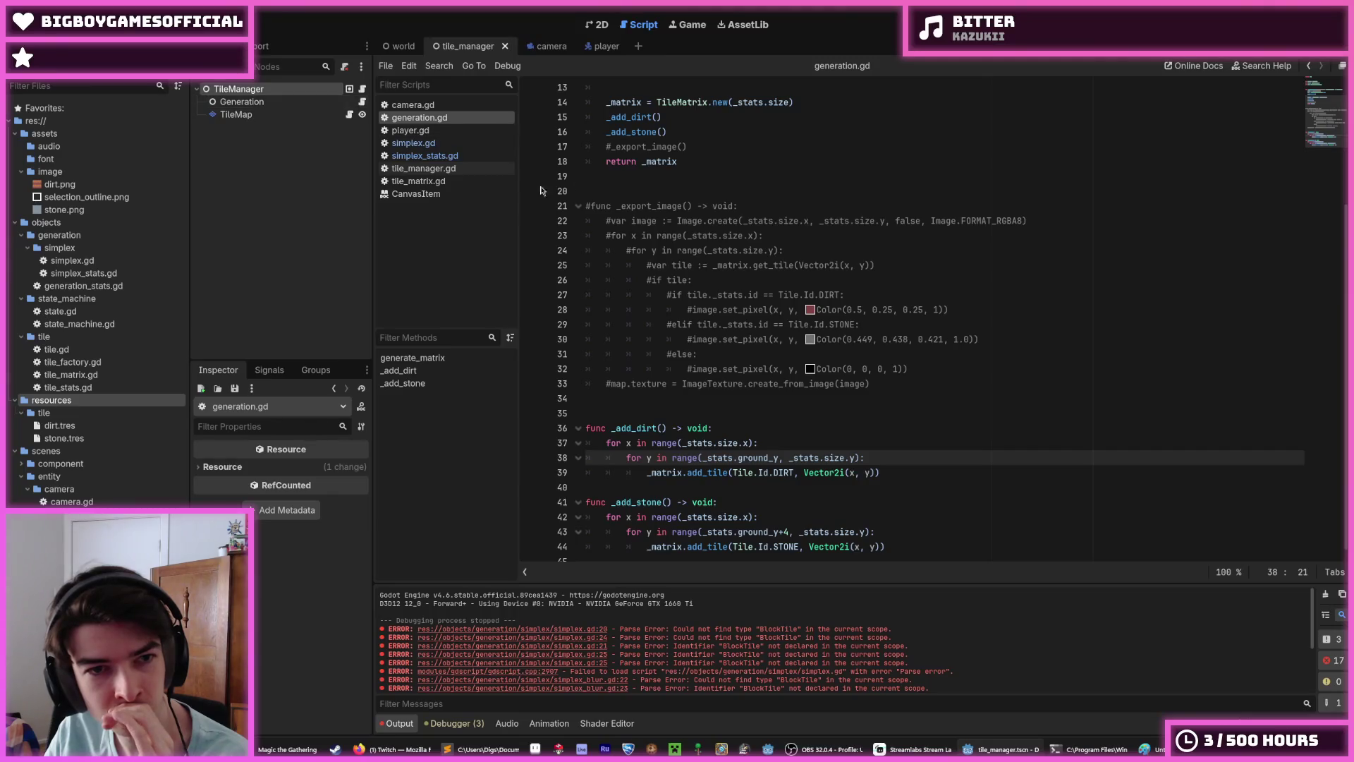
double_click(83, 285)
left_click(819, 195)
type("@export va")
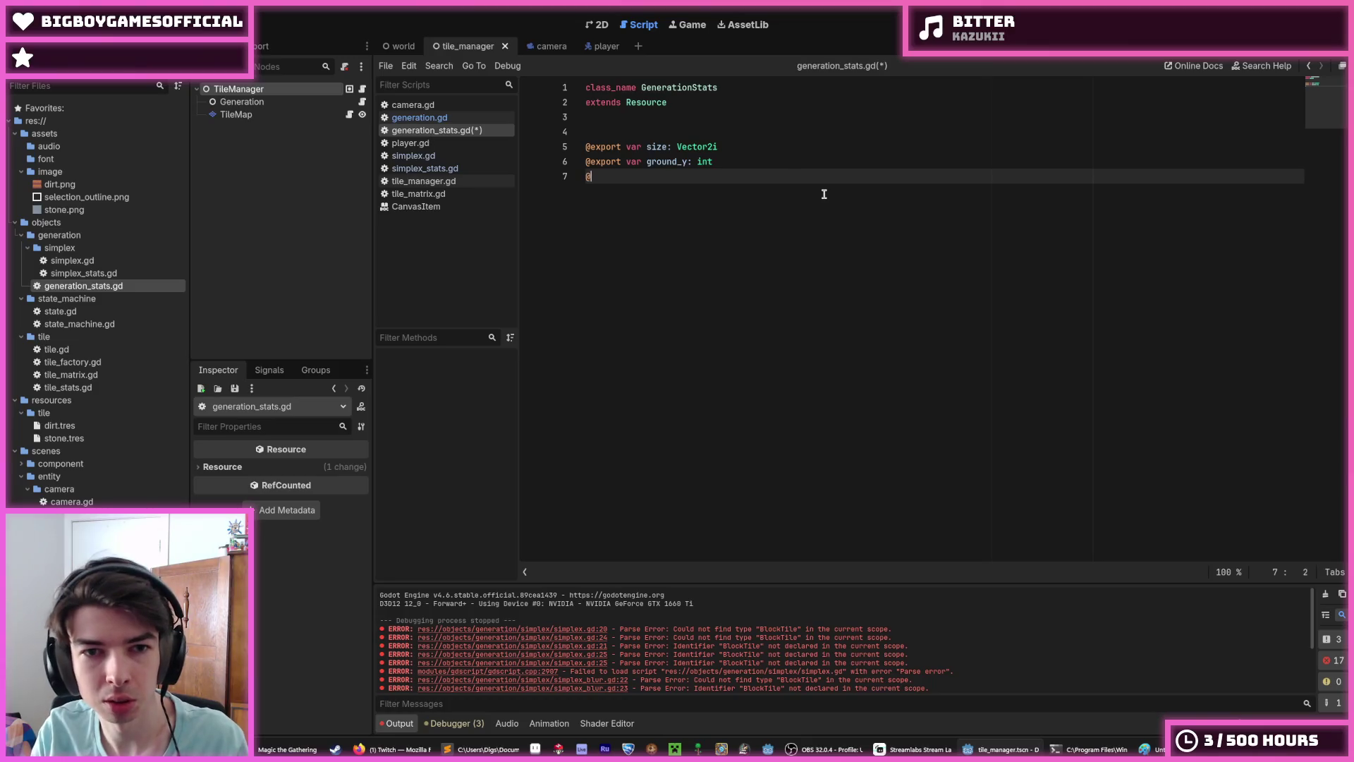
type("r ")
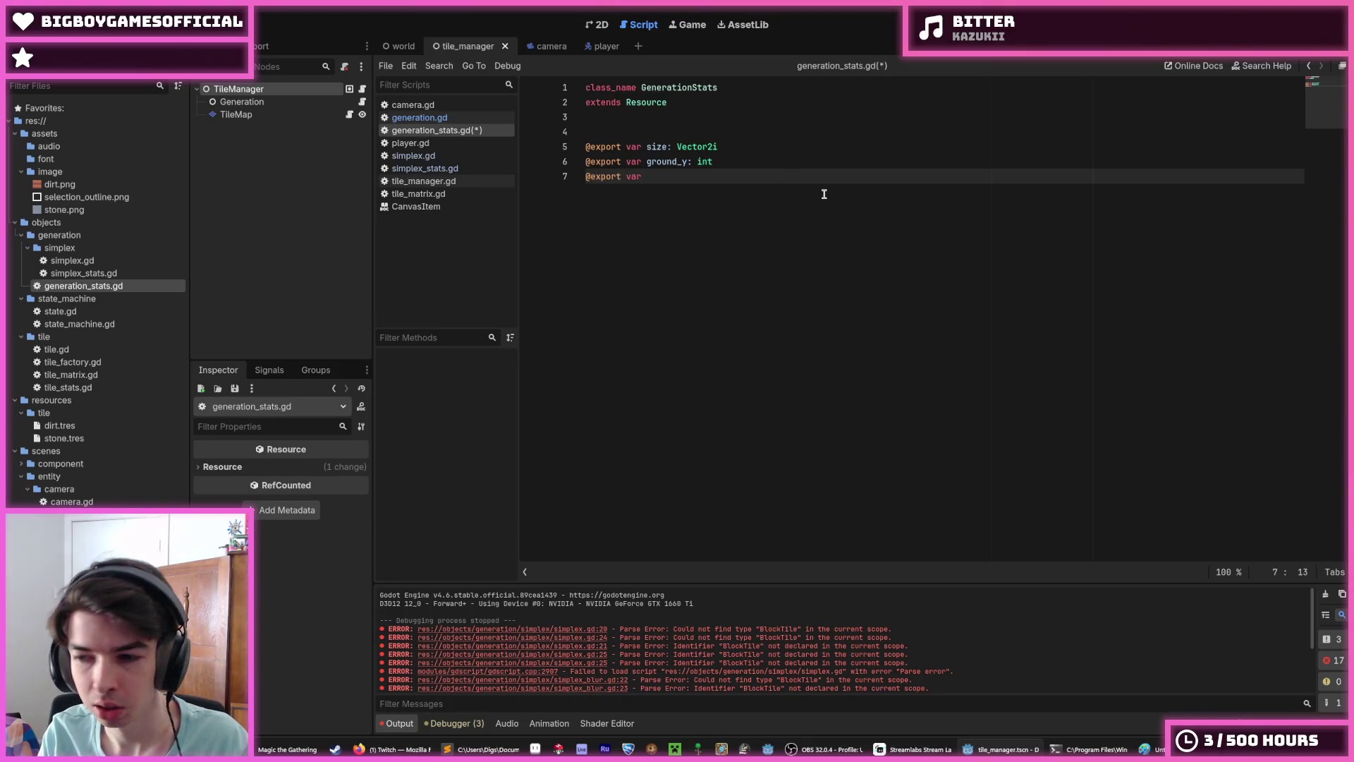
type("stone_simplex_")
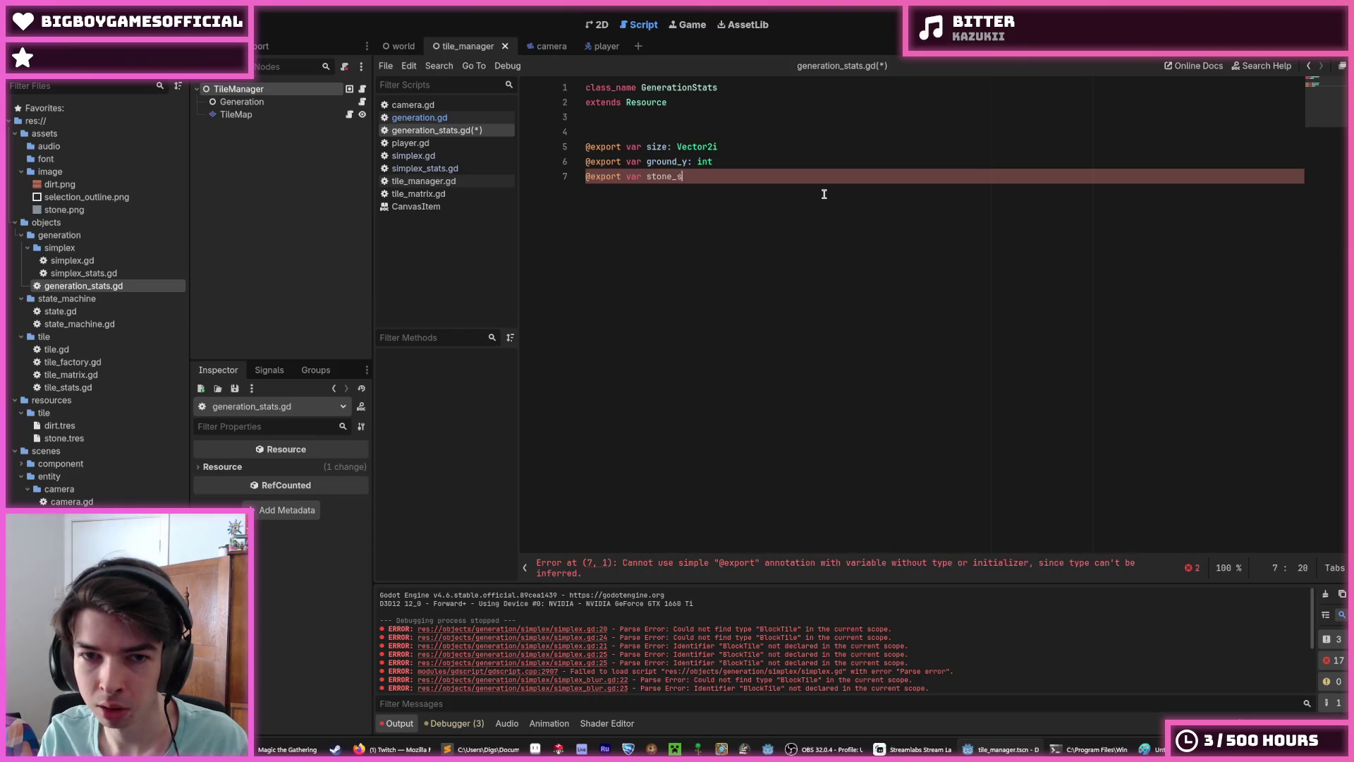
type("stats: V")
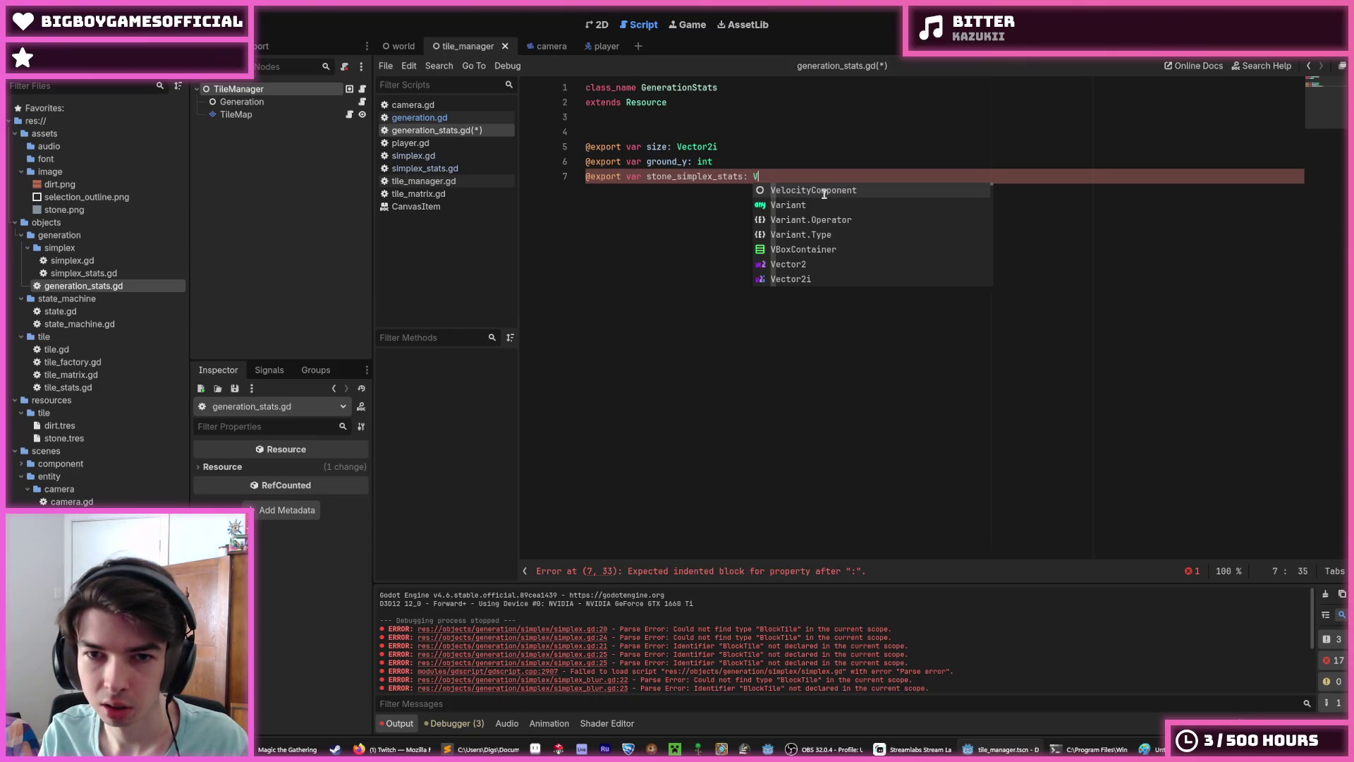
key("Escape")
type("SimplexStats")
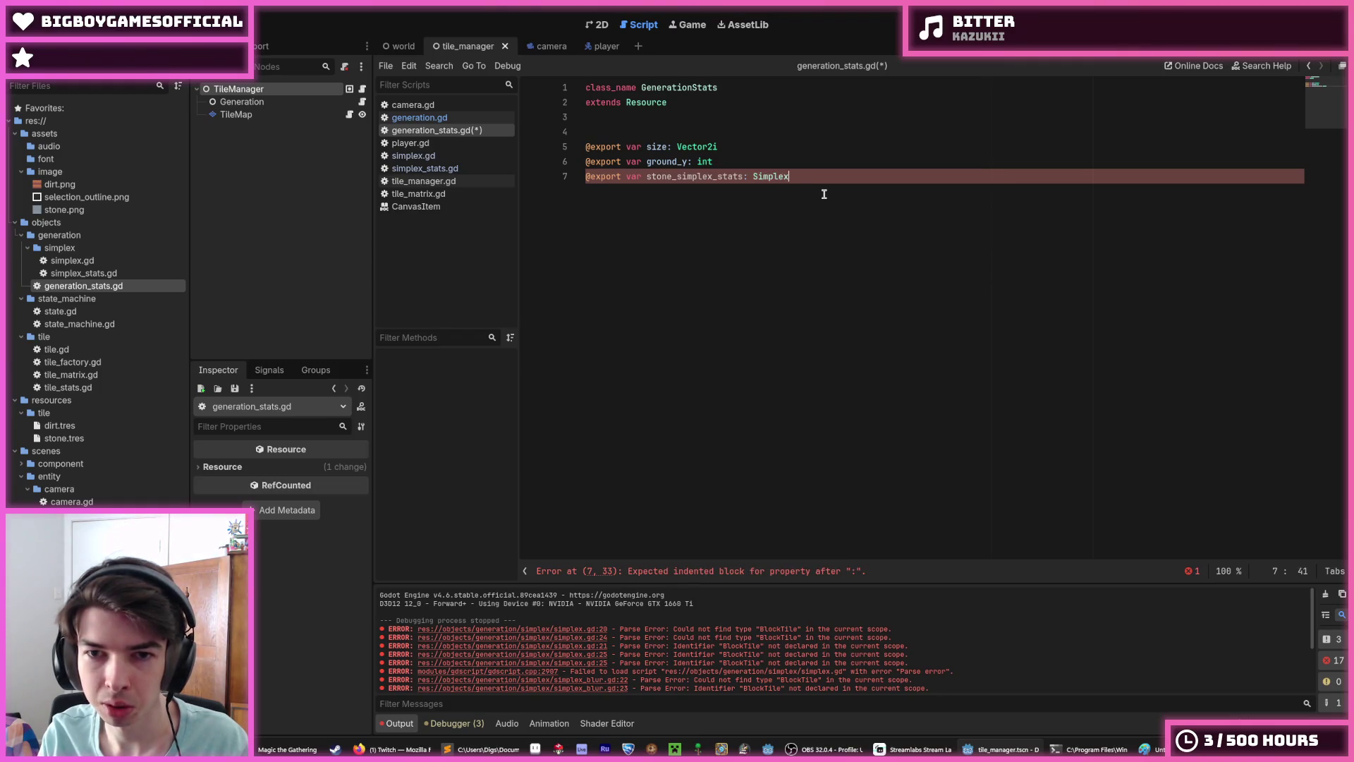
key("ctrl+s")
left_click(424, 168)
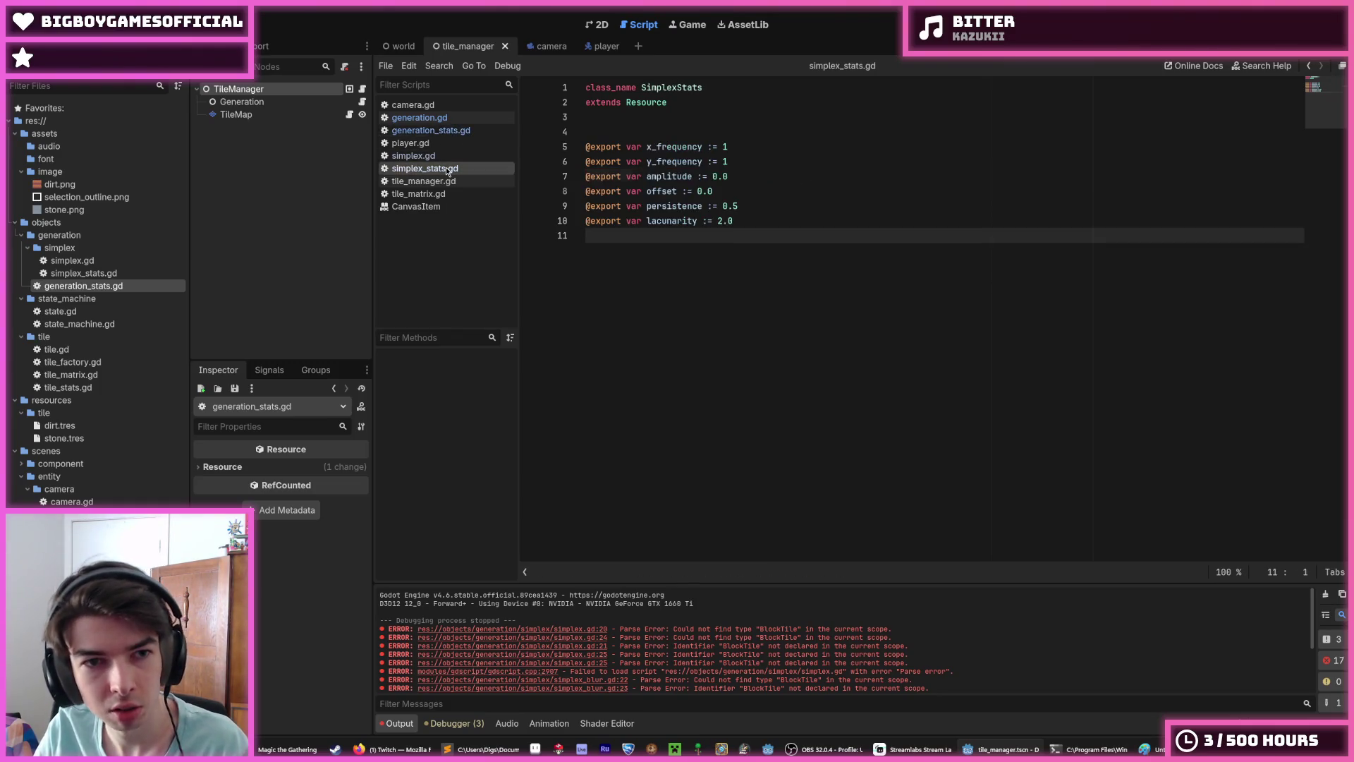
key("Left")
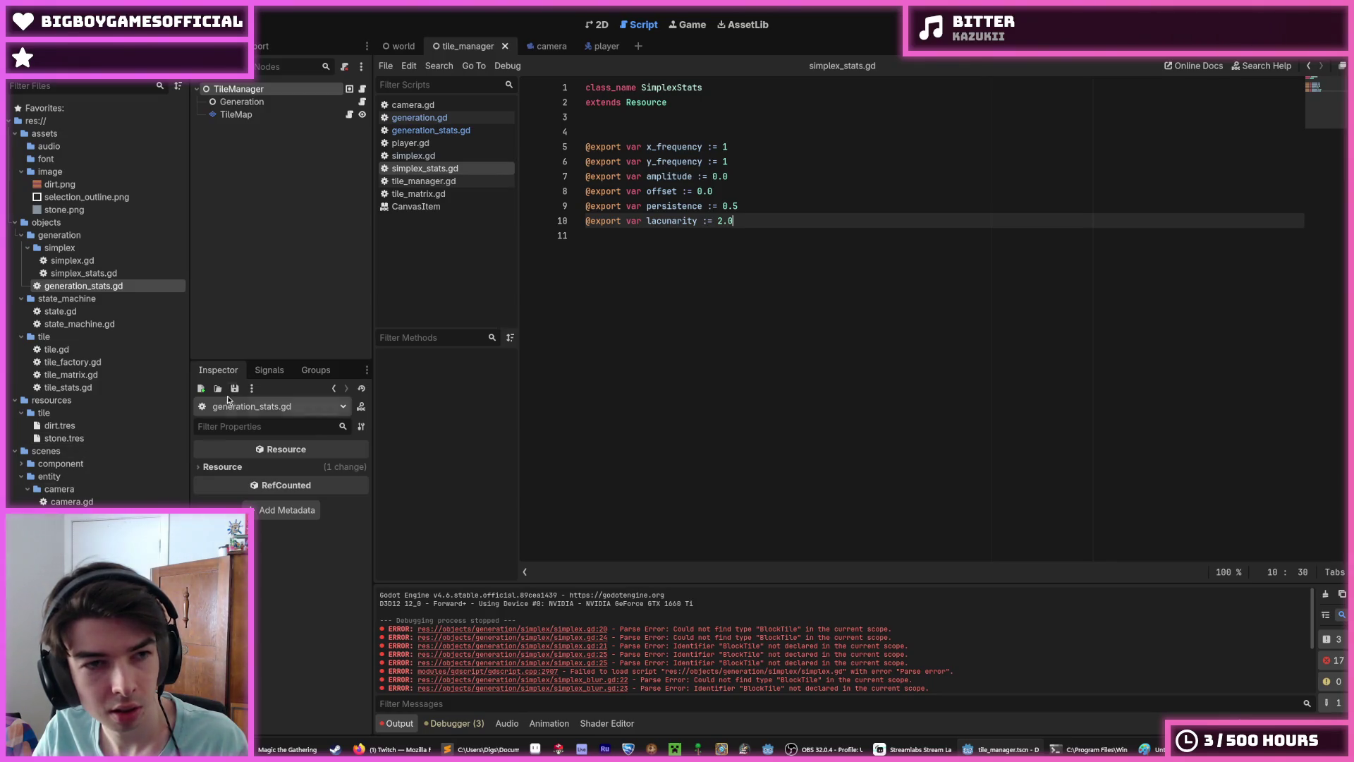
- Assign a new SimplexStats resource to TileManager's Stone Simplex Stats and save the tile_manager scene
left_click(314, 93)
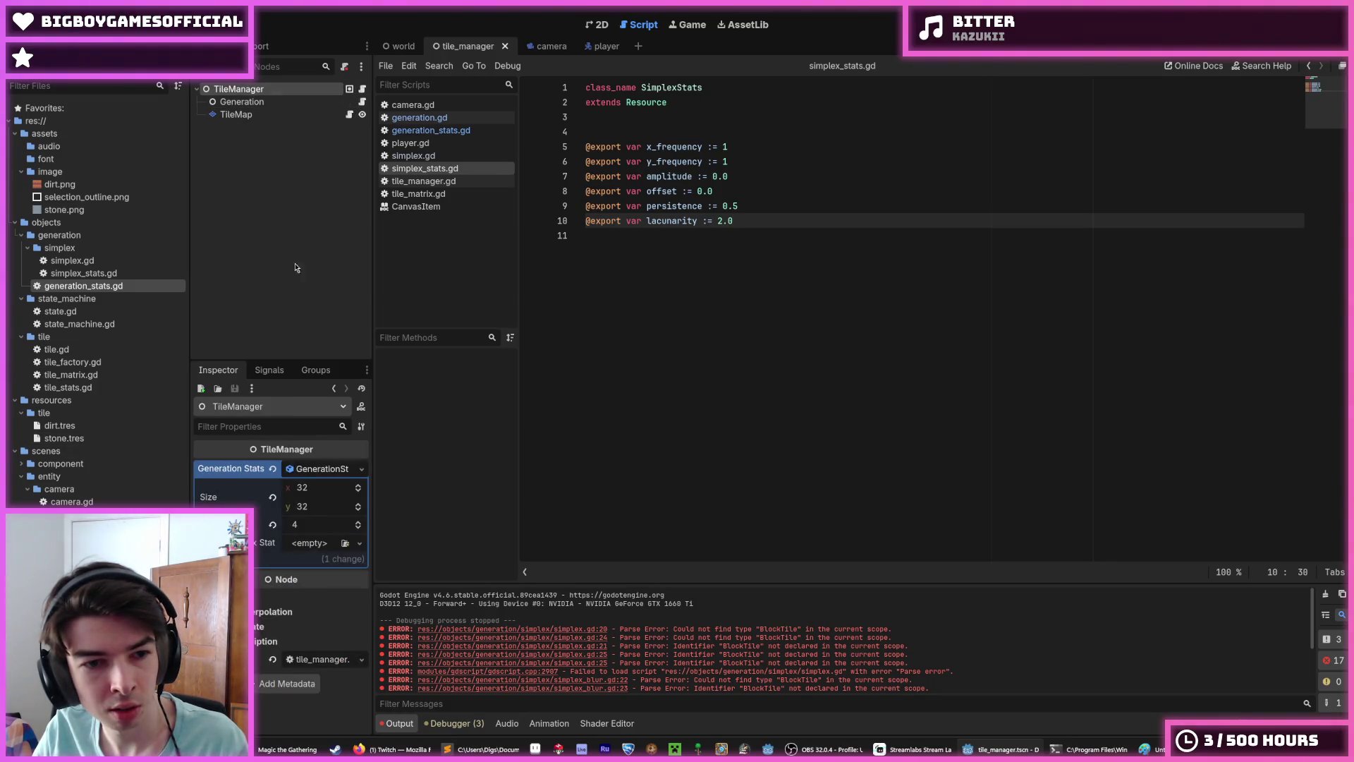
left_click(300, 549)
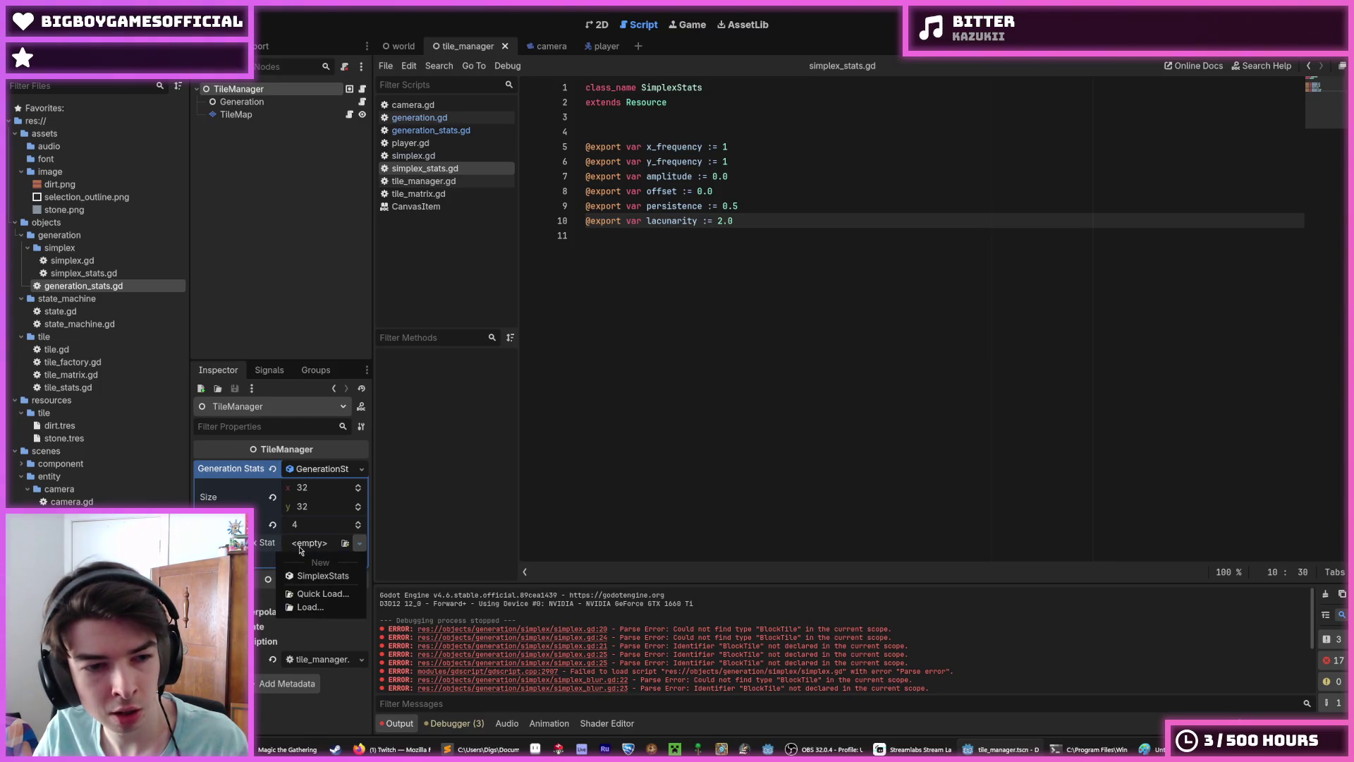
left_click(307, 577)
left_click(306, 543)
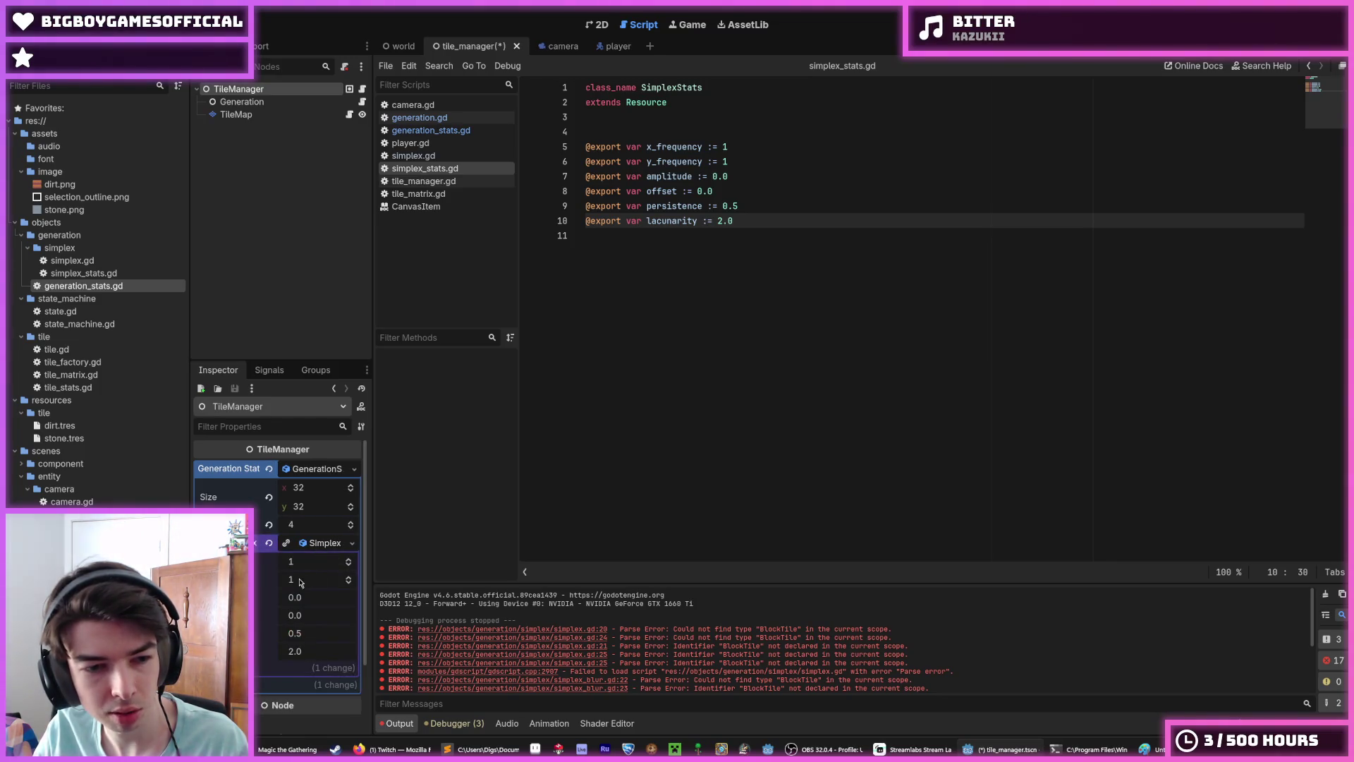
scroll(304, 579, "down", 1)
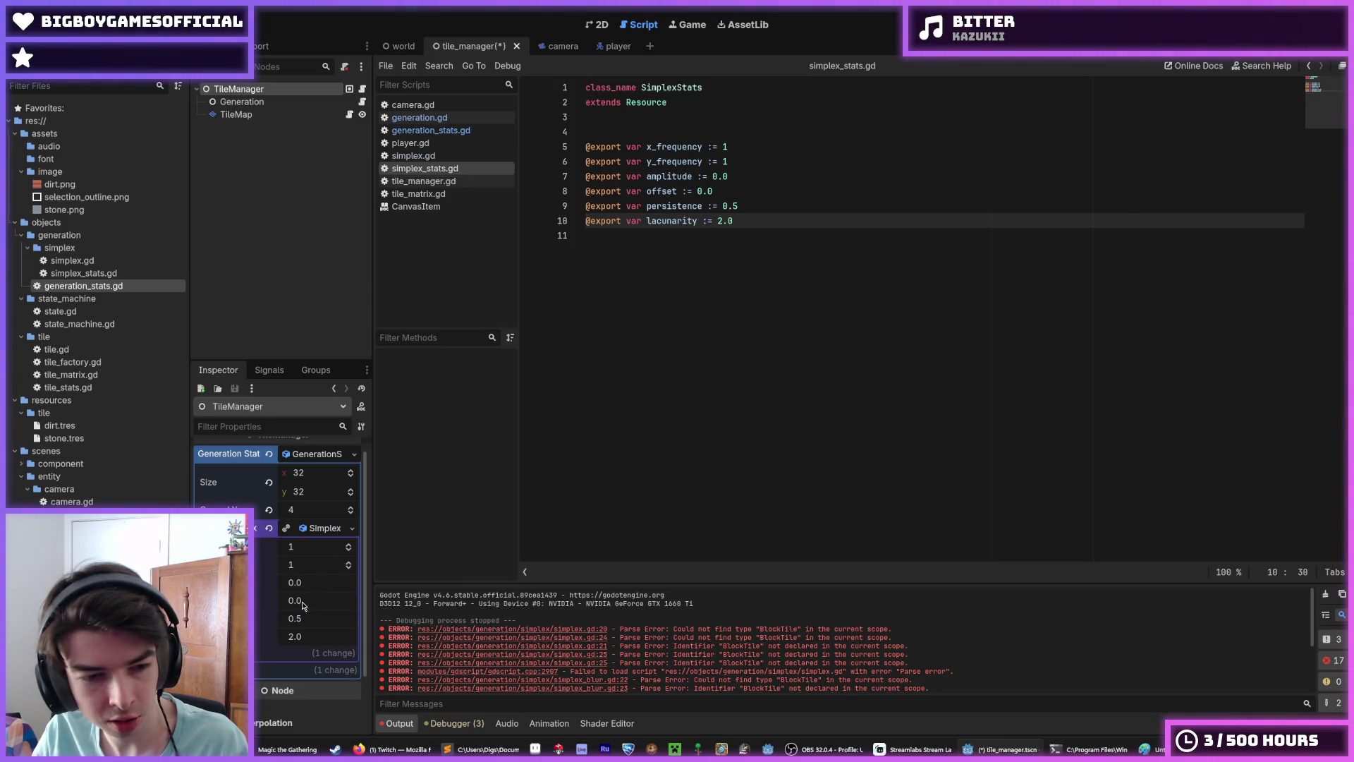
left_click(839, 267)
key("ctrl+s")
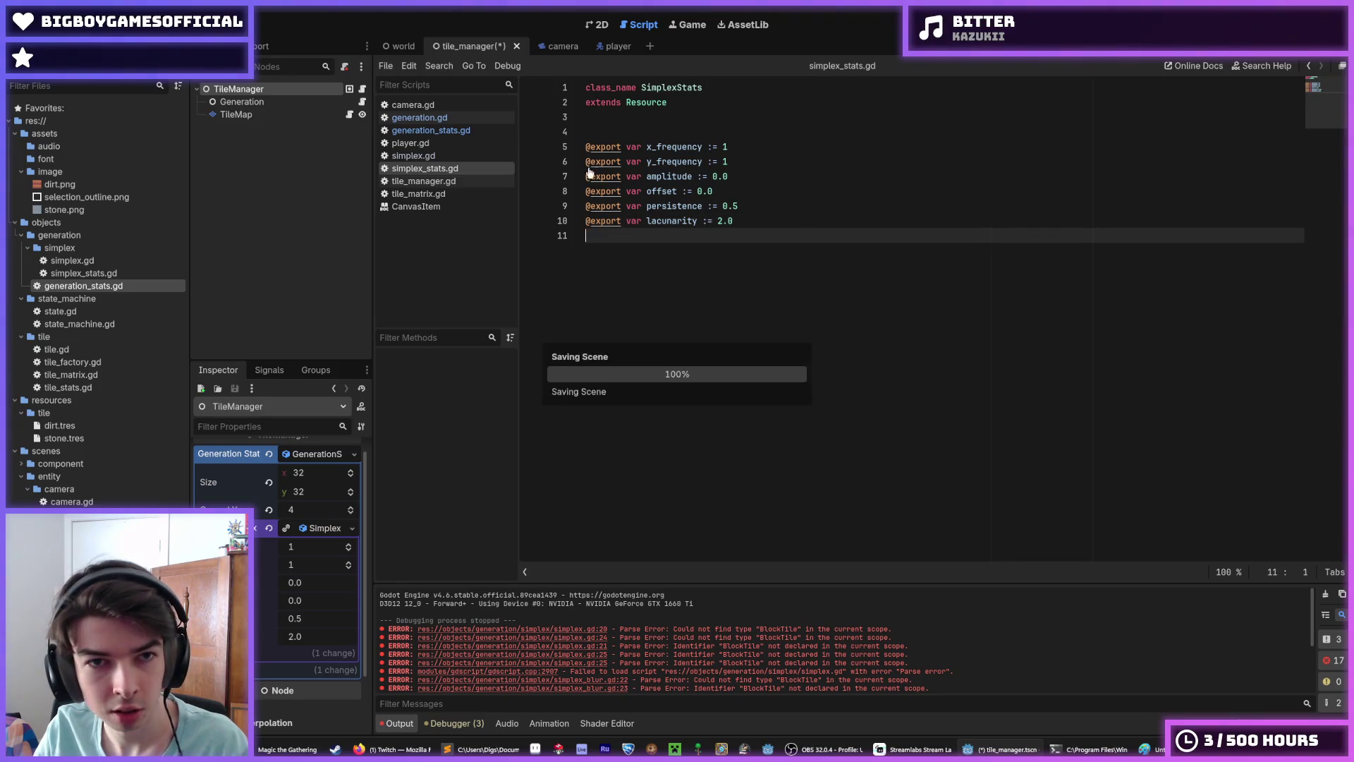
left_click(436, 119)
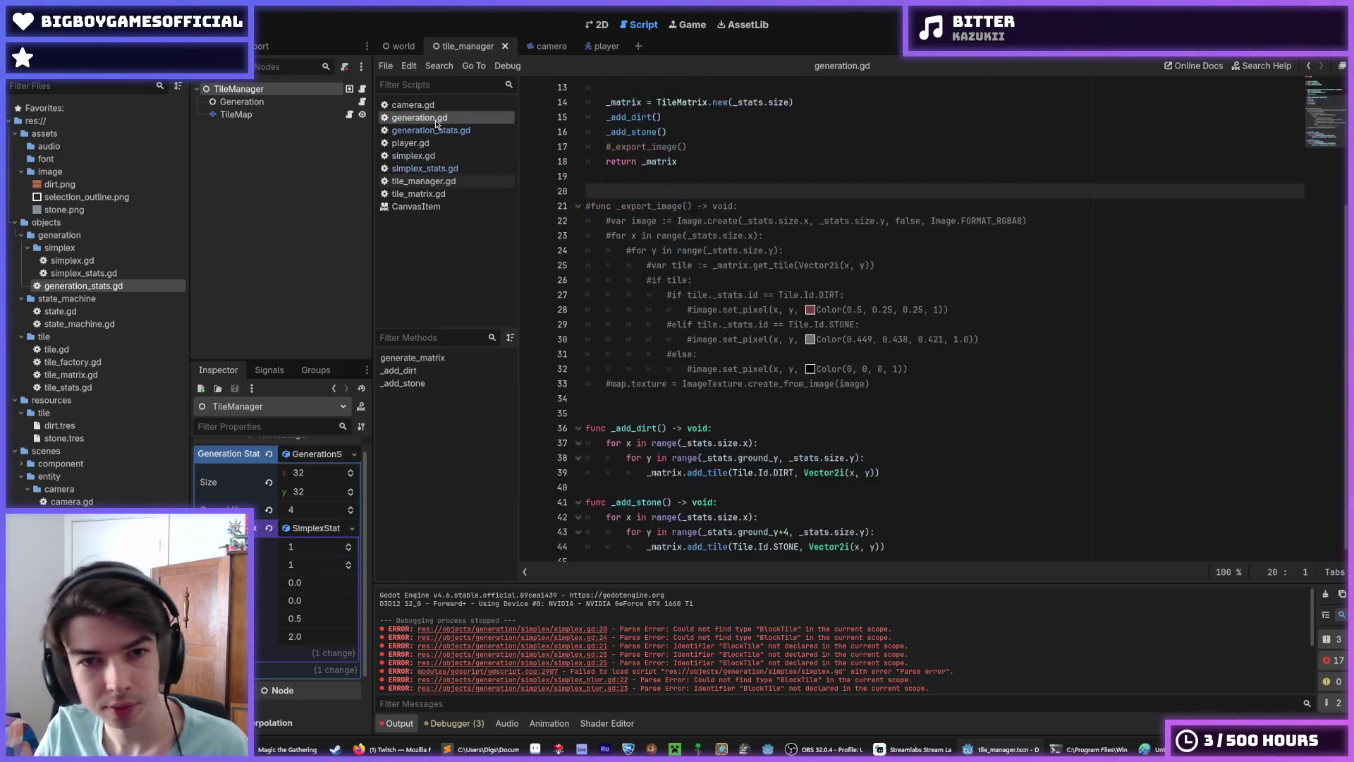
left_click(439, 126)
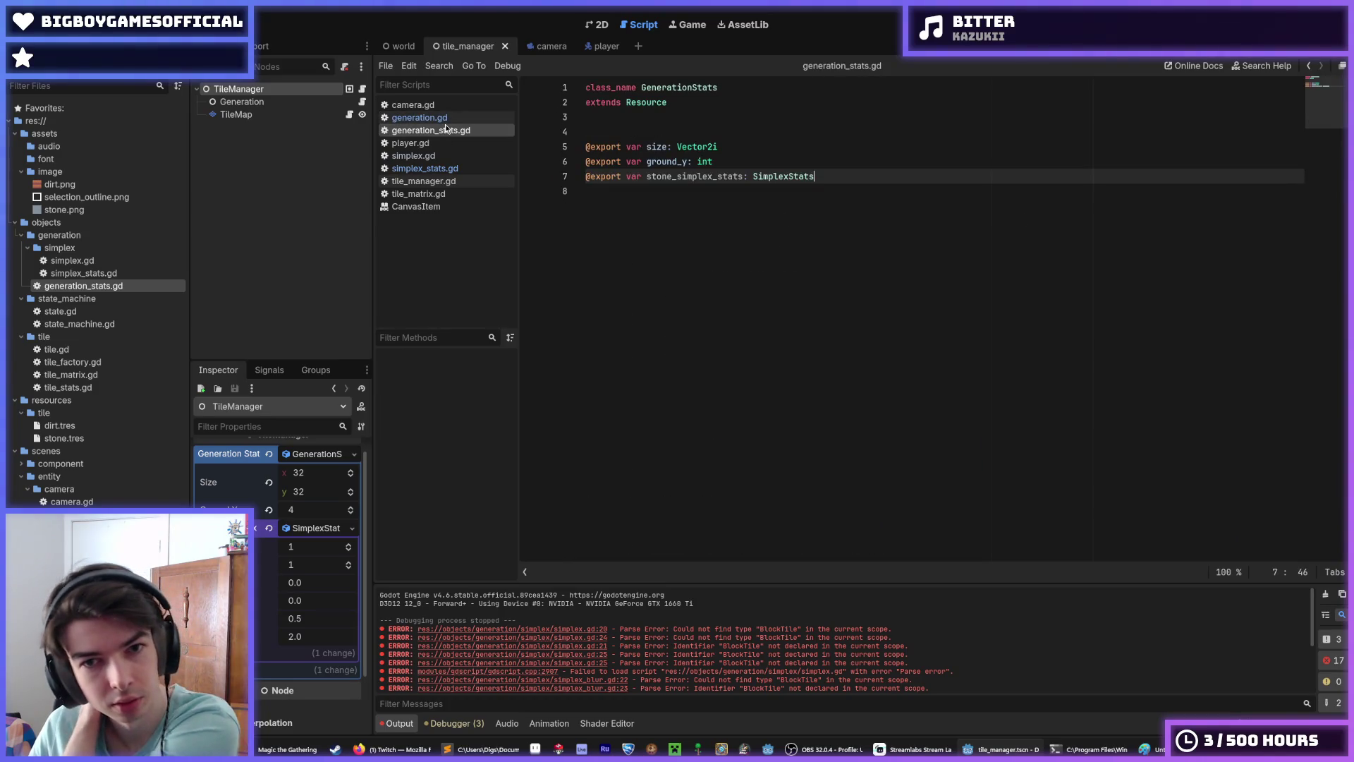
- Check generation.gd's dirt placement, then close camera.gd, player.gd and tile_matrix.gd
left_click(439, 117)
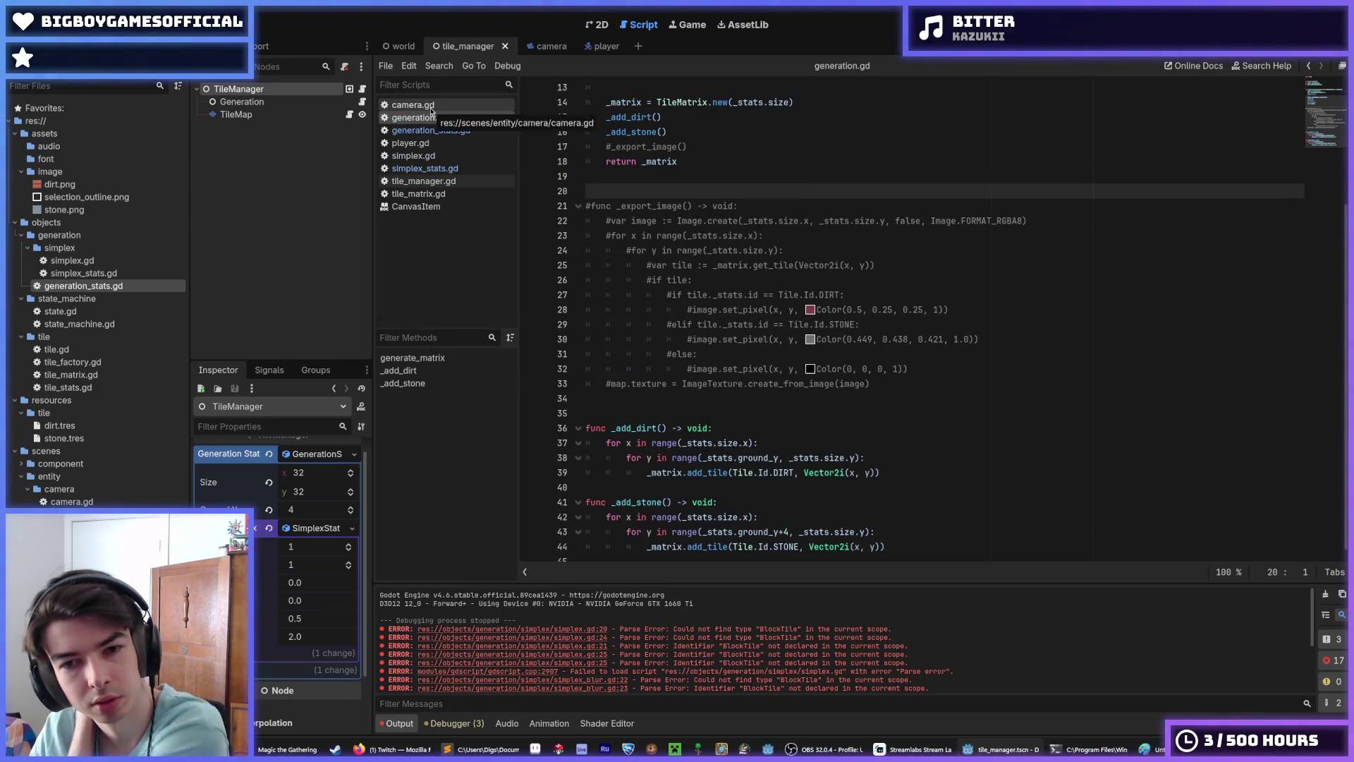
scroll(893, 359, "down", 1)
left_click(896, 463)
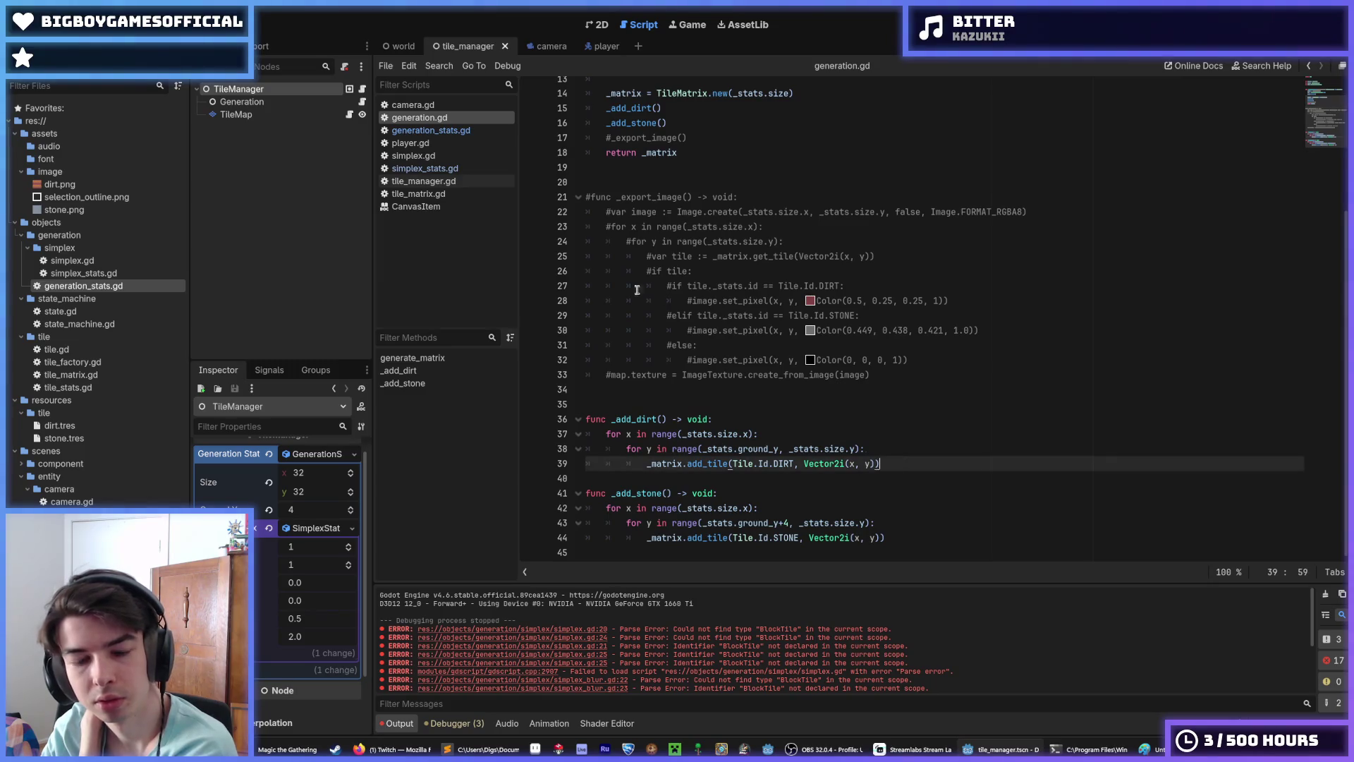
left_click(434, 131)
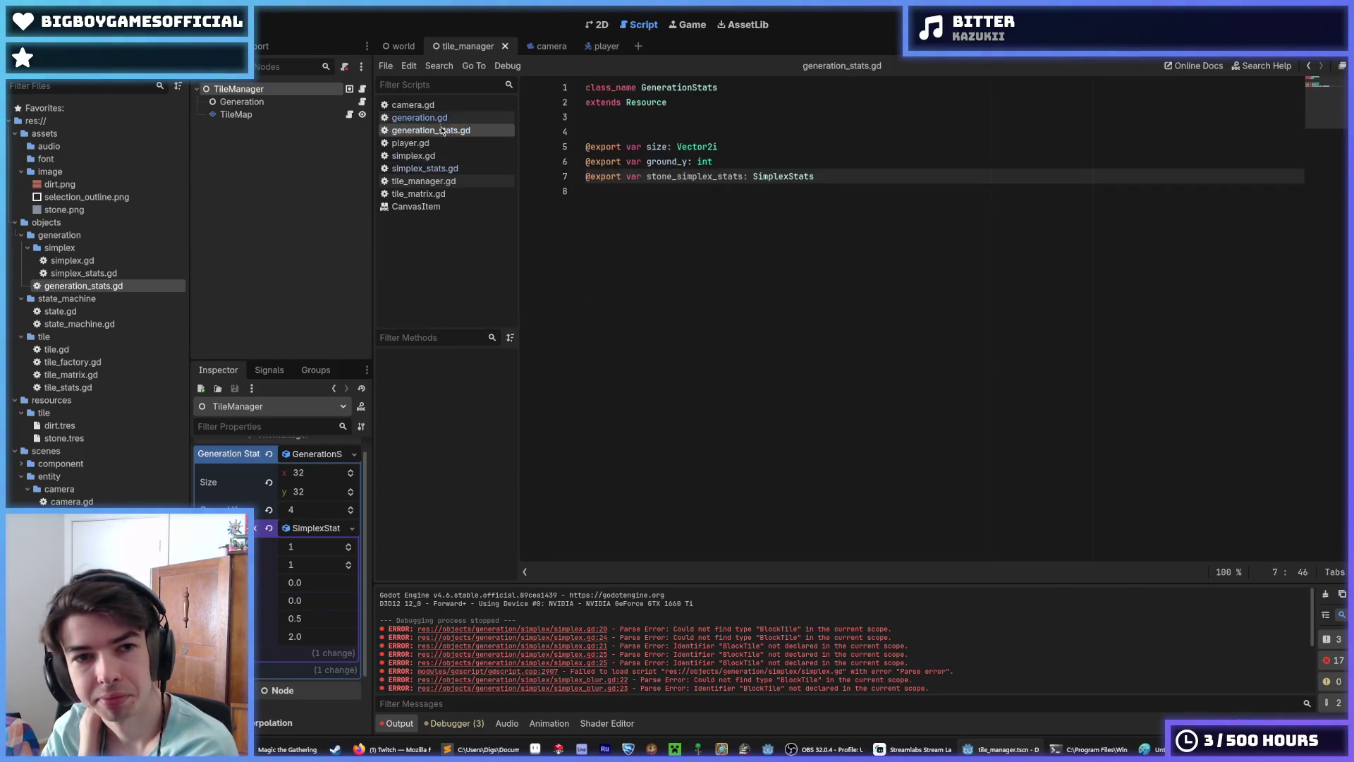
left_click(416, 105)
key("ctrl+w")
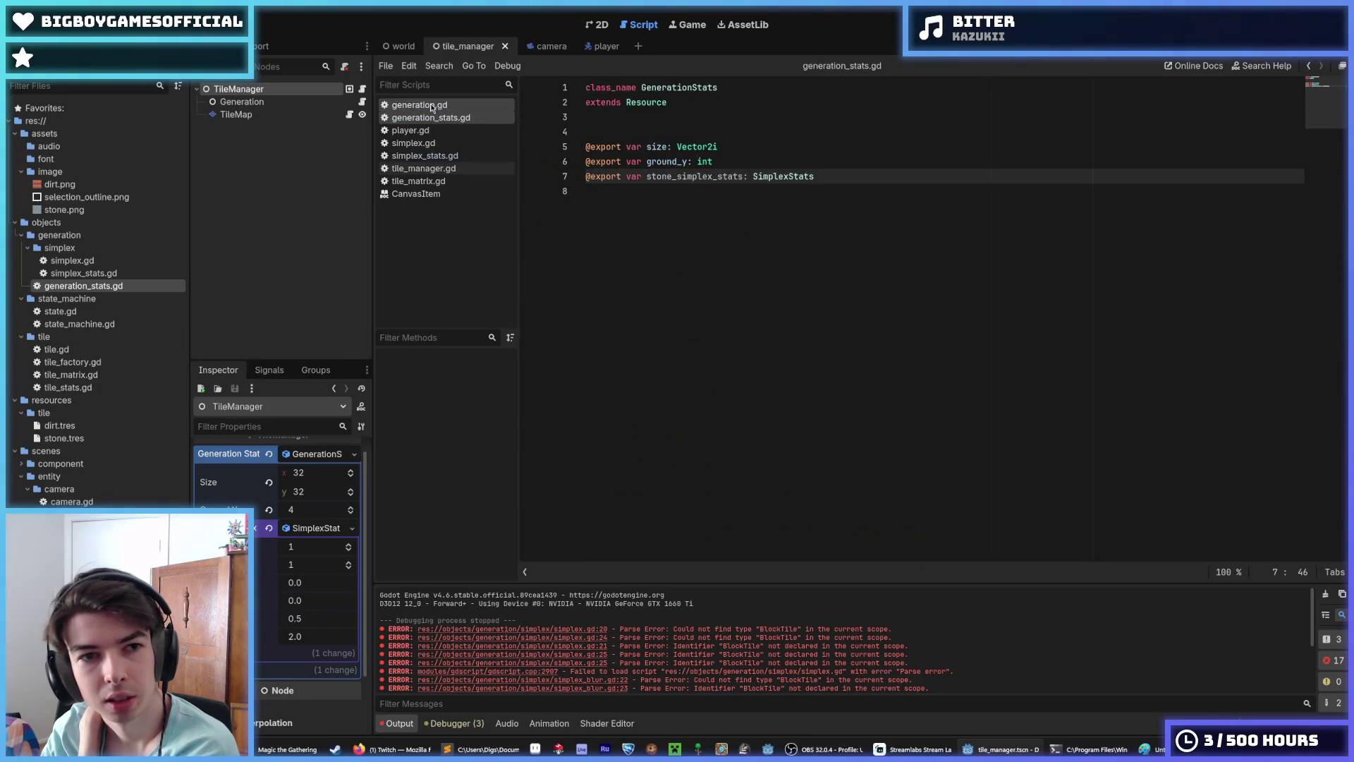
left_click(435, 132)
key("ctrl+w")
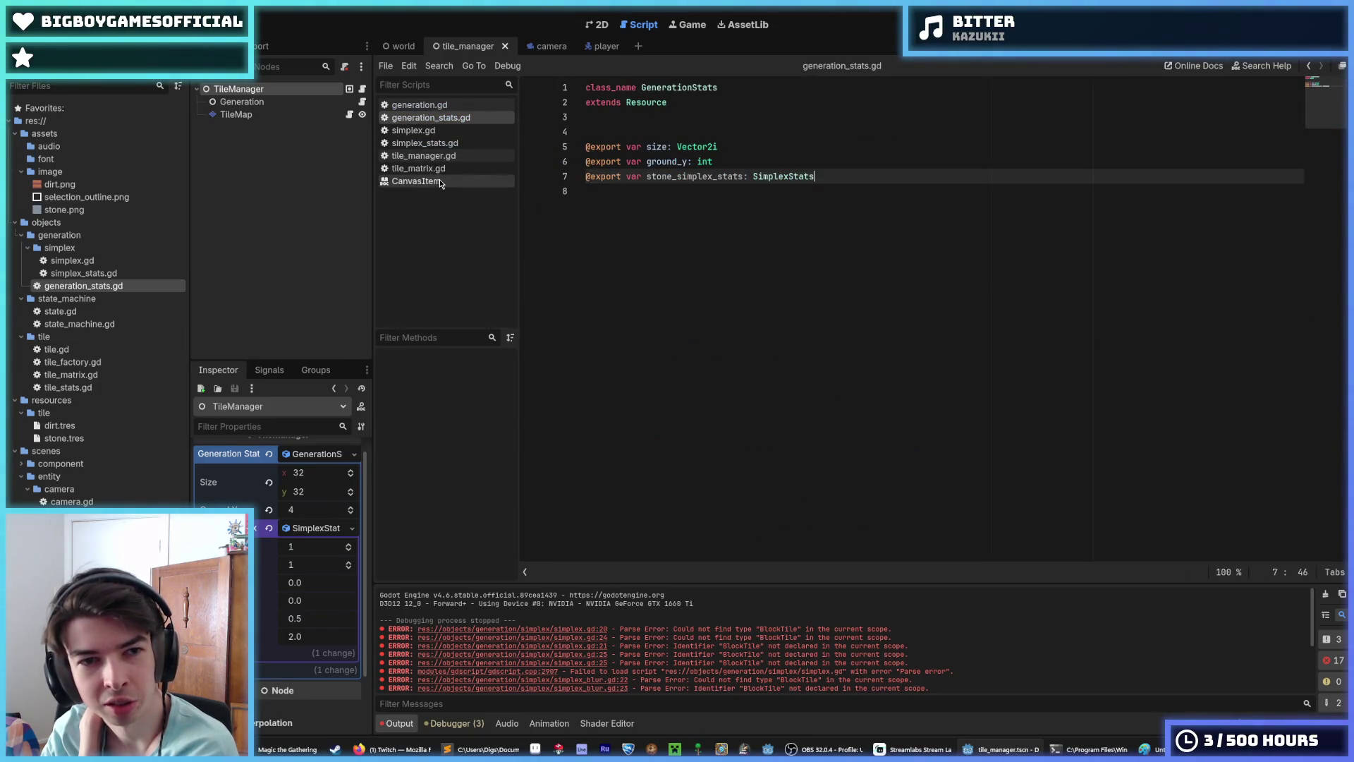
left_click(428, 169)
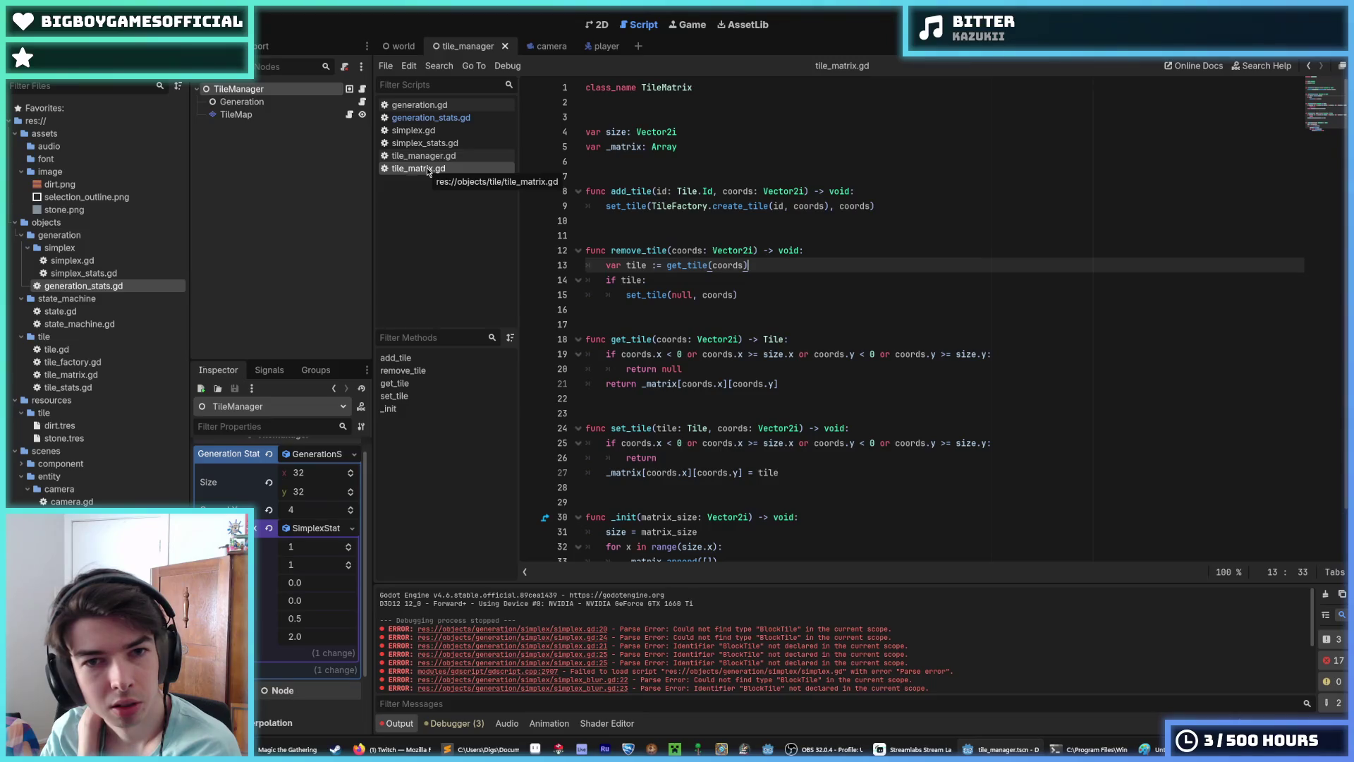
key("ctrl+w")
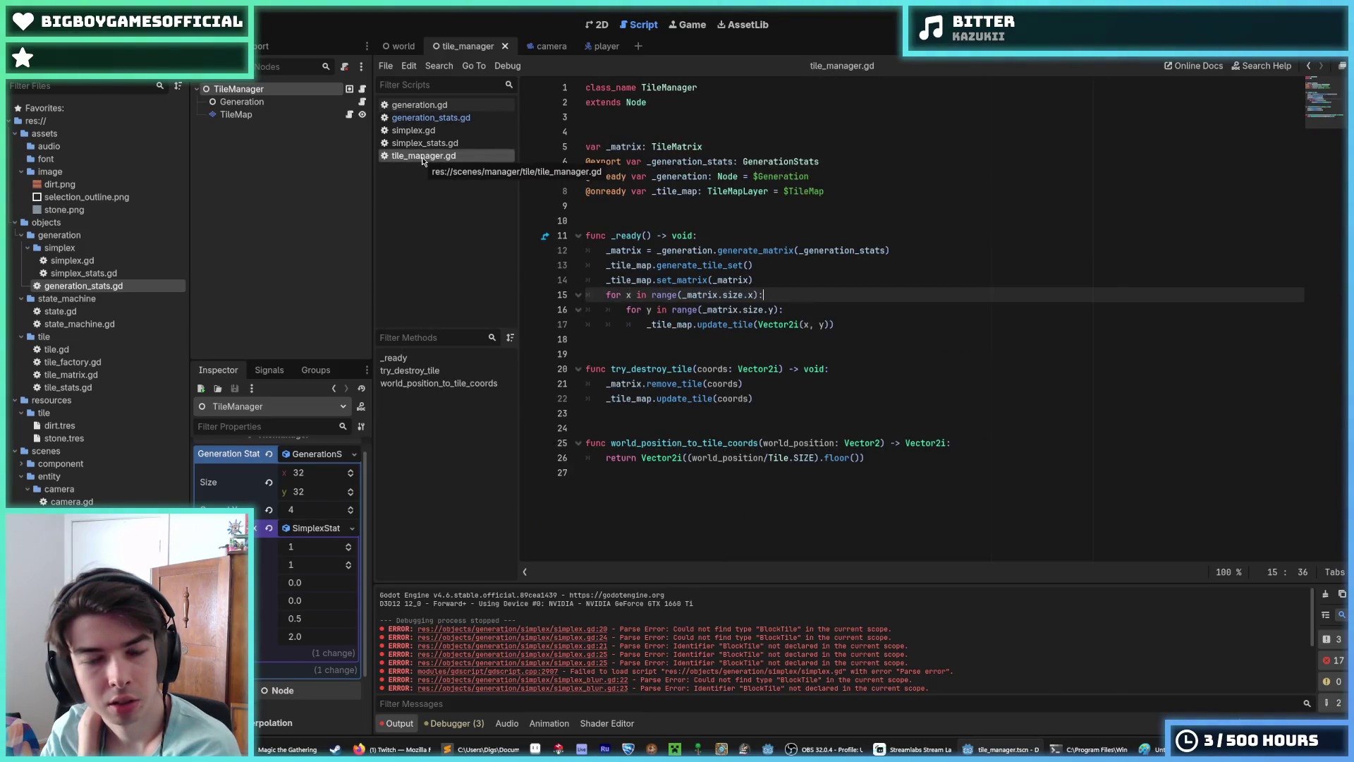
- Close tile_manager.gd and place the caret on the _add_stone header in generation.gd
left_click(424, 143)
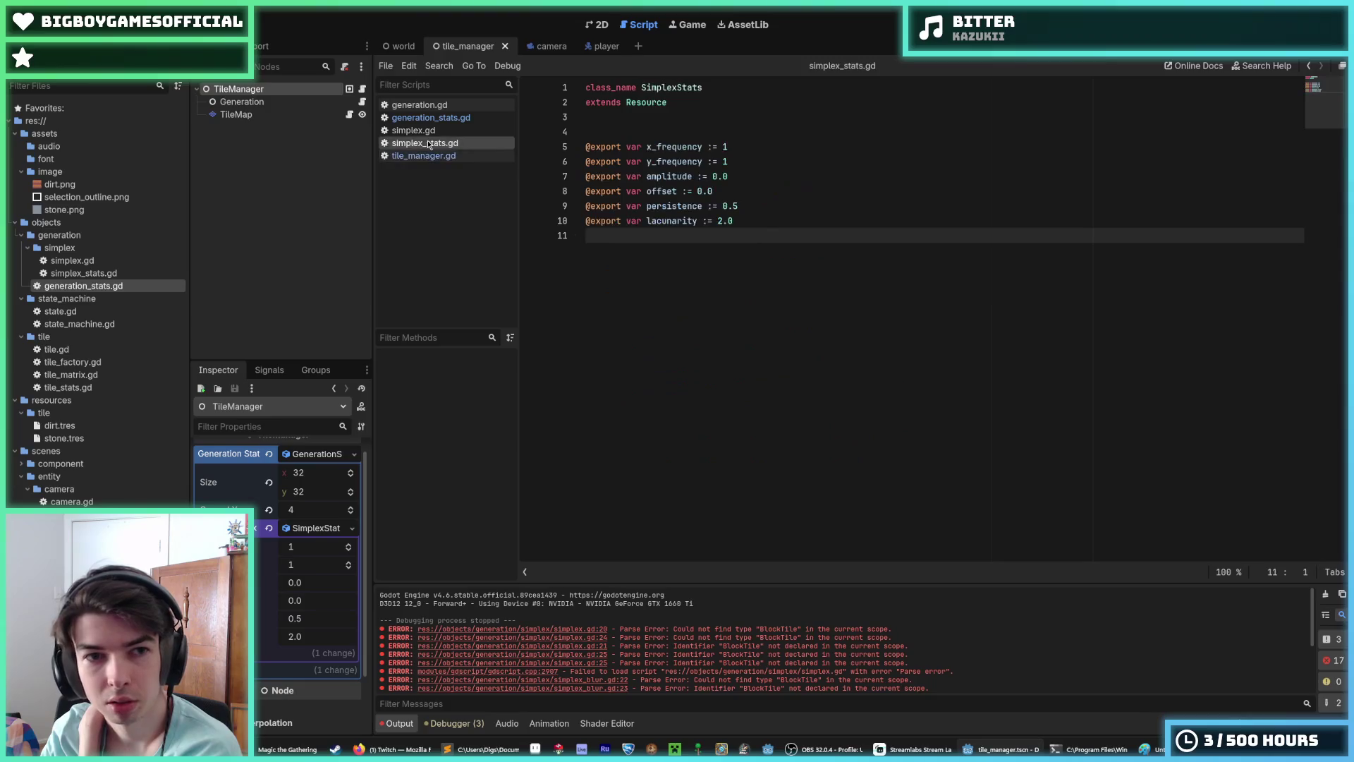
left_click(416, 131)
left_click(432, 155)
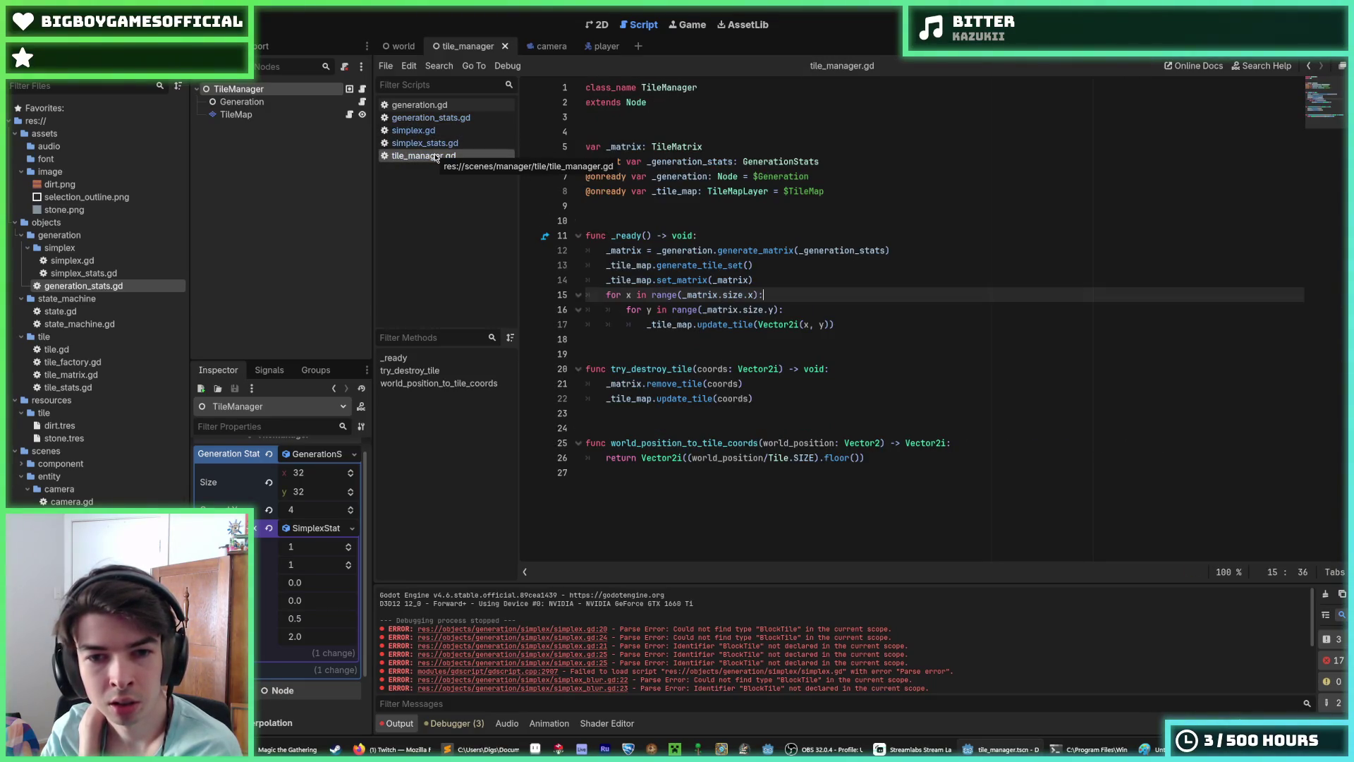
middle_click(437, 157)
left_click(431, 117)
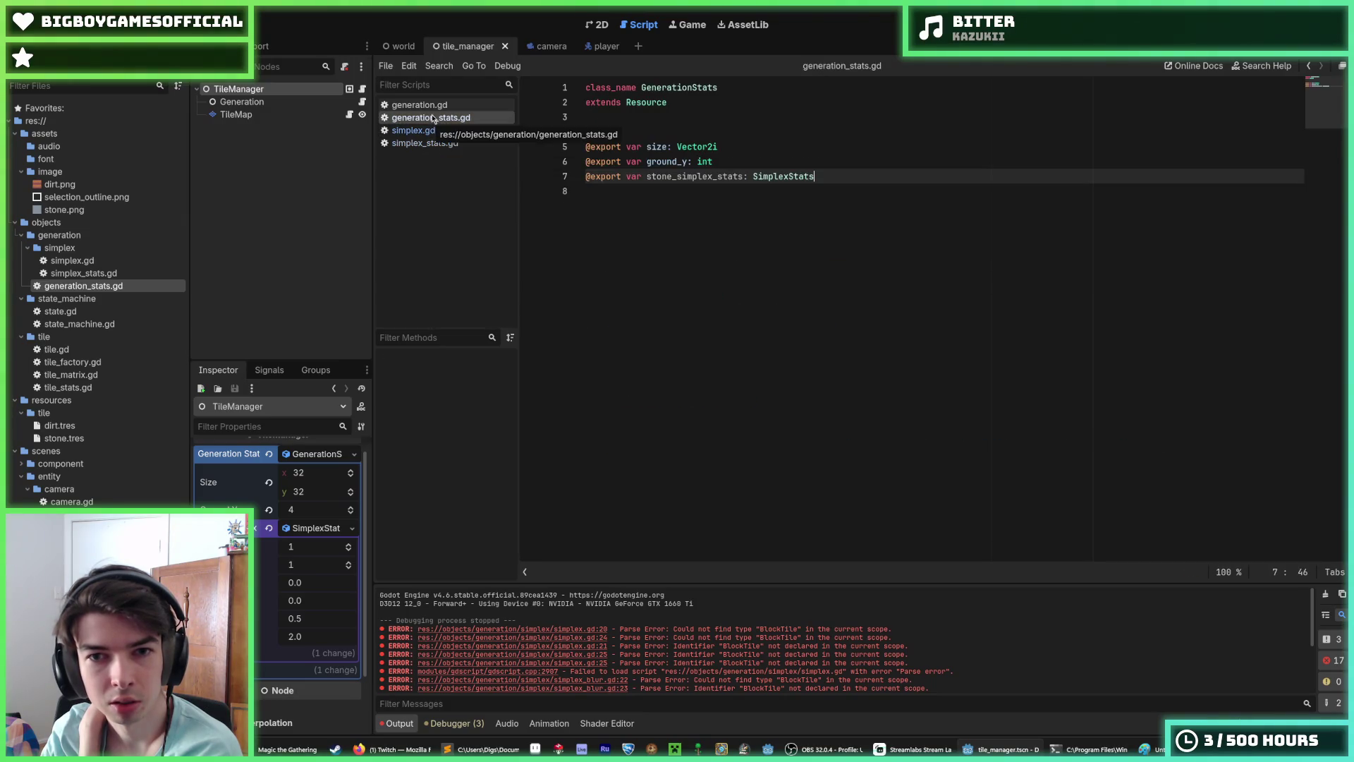
left_click(433, 108)
scroll(748, 356, "down", 1)
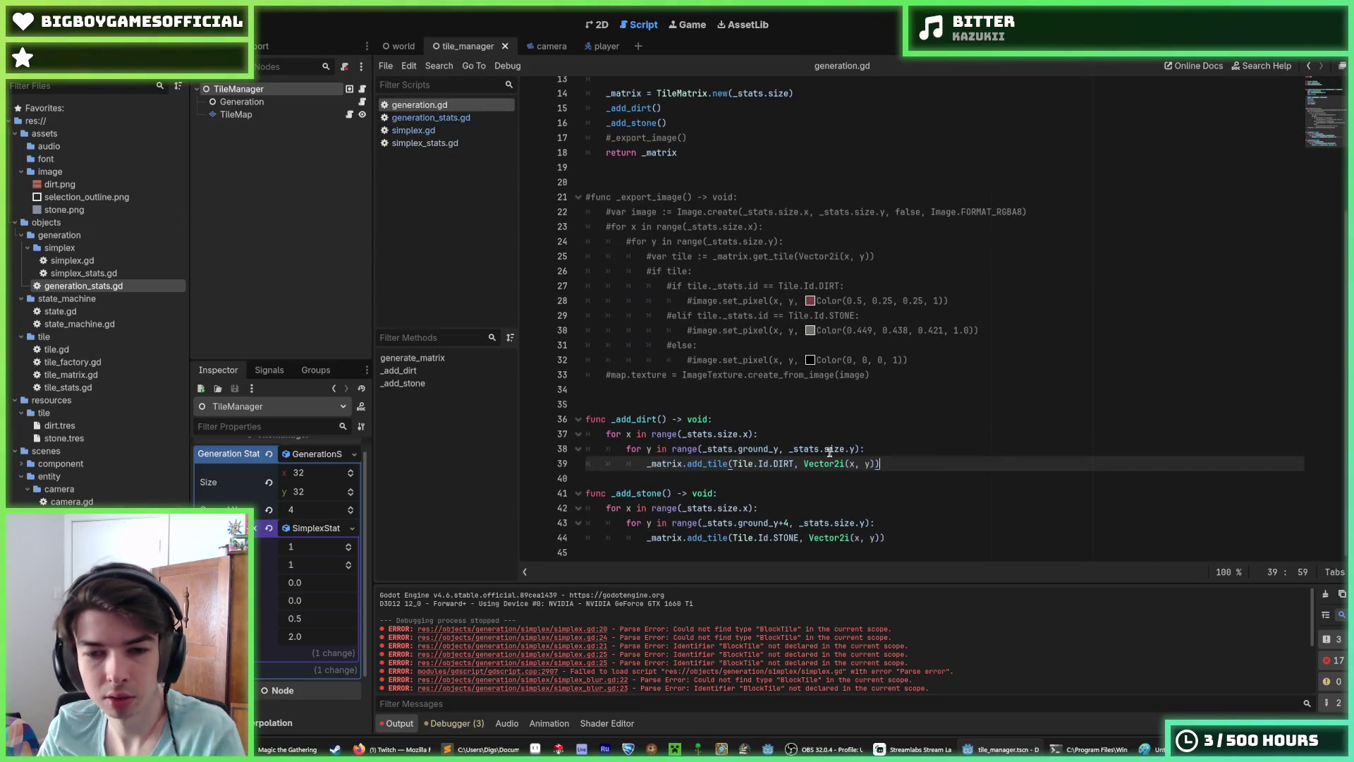
left_click(840, 489)
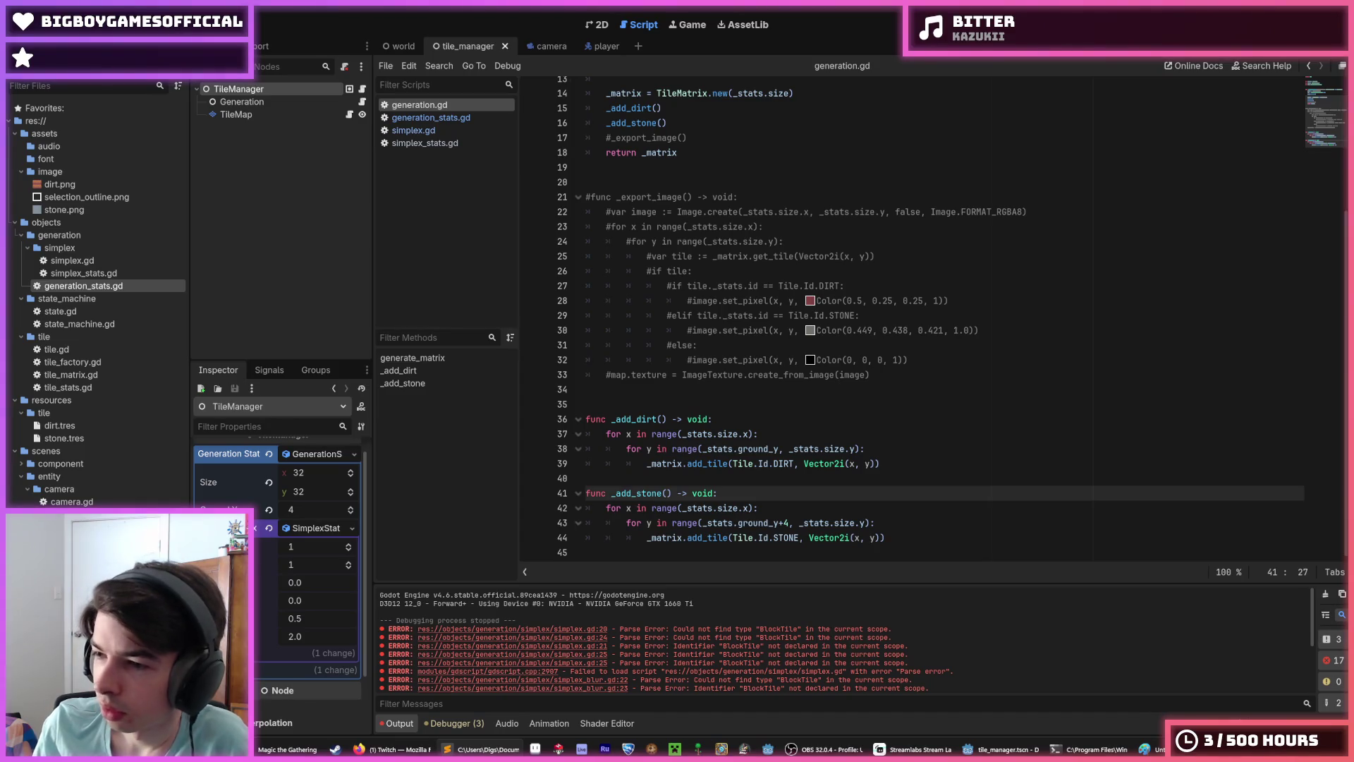
left_click(787, 288)
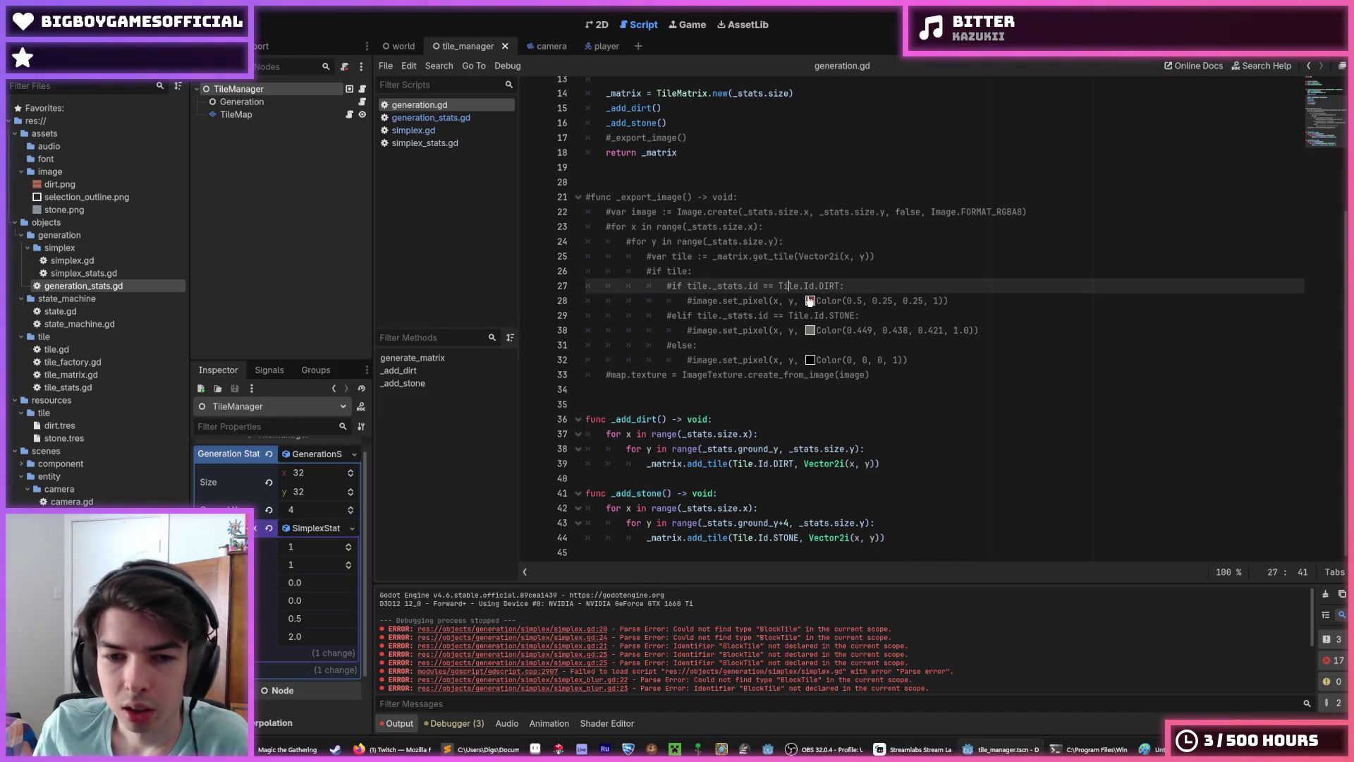
left_click(887, 524)
scroll(890, 519, "up", 1)
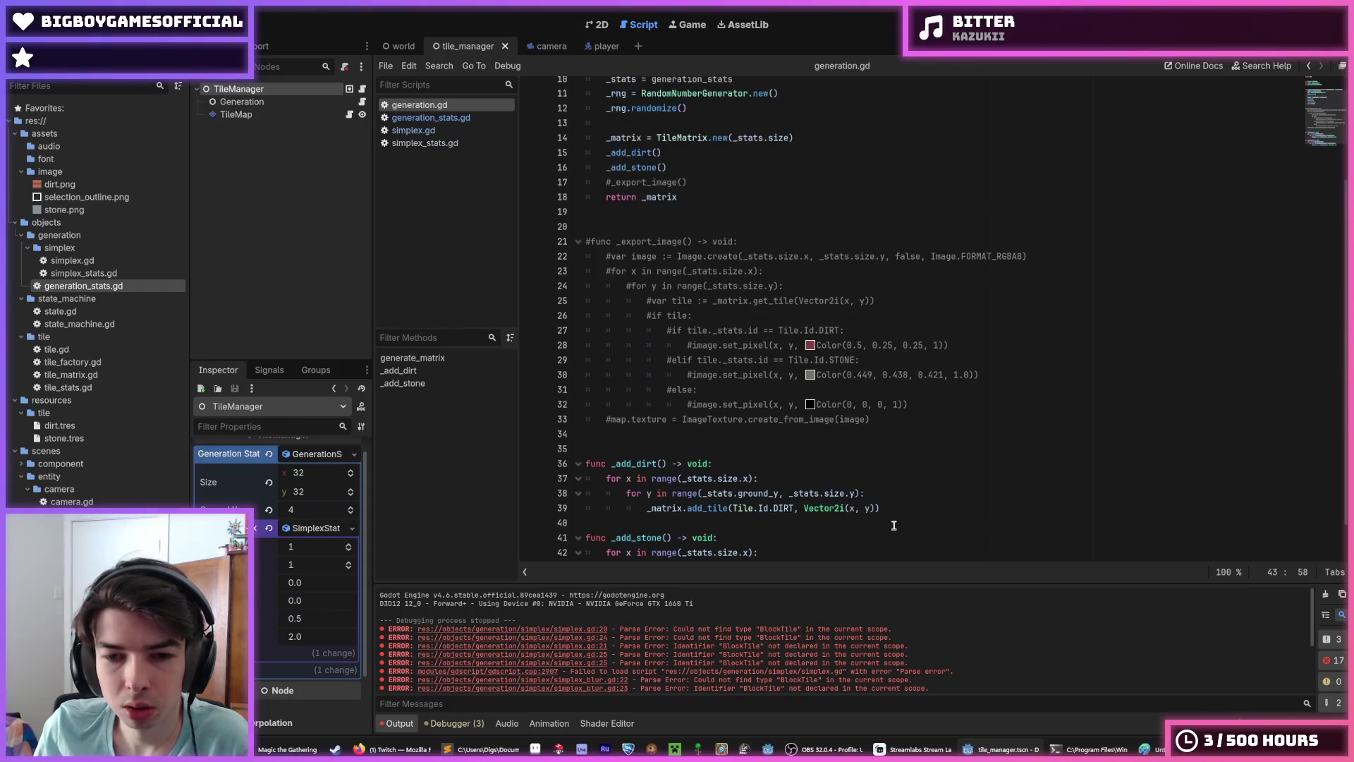
scroll(895, 511, "down", 1)
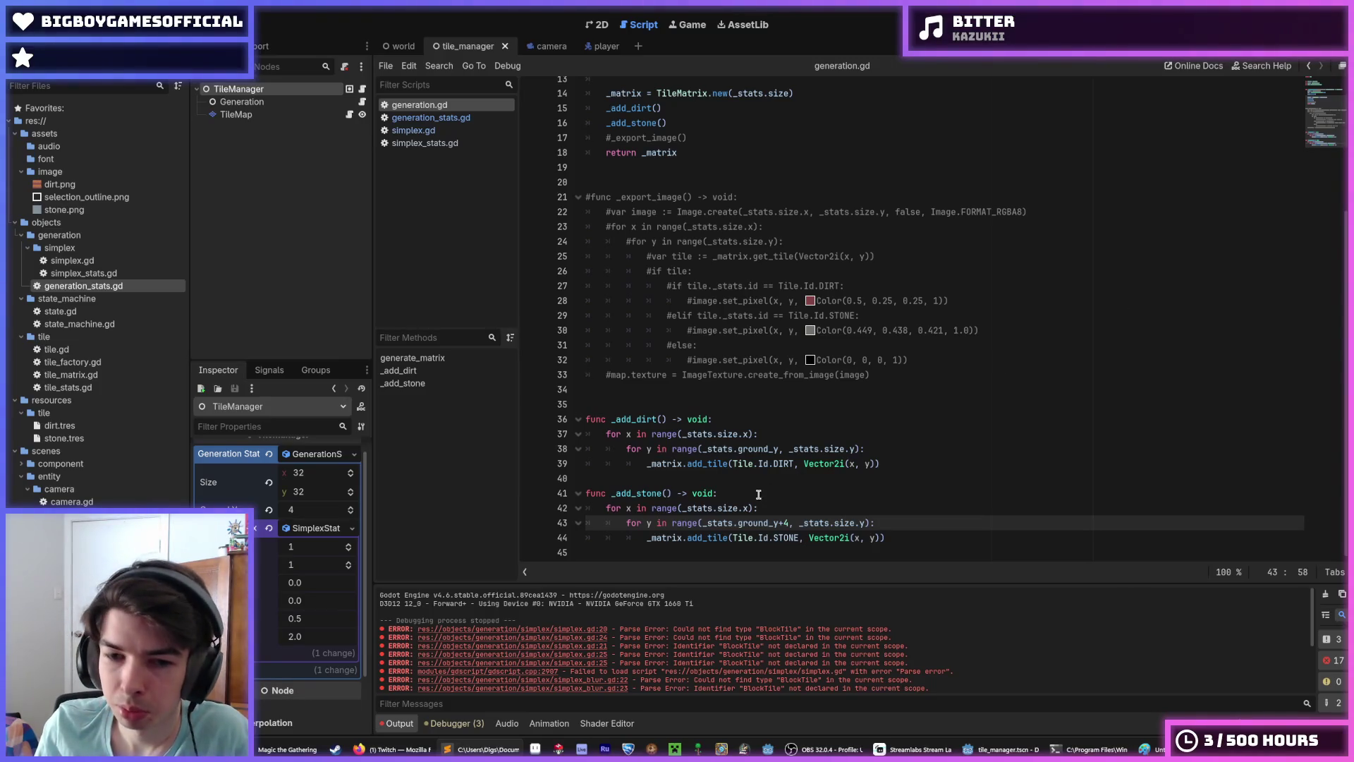
- Paste the Simplex.new creation line into _add_stone and change rng to _rng
key("Up")
key("Up")
key("Return")
type("Simplex.new(rng.randi(), stats.forest_stone_simplex_stats)")
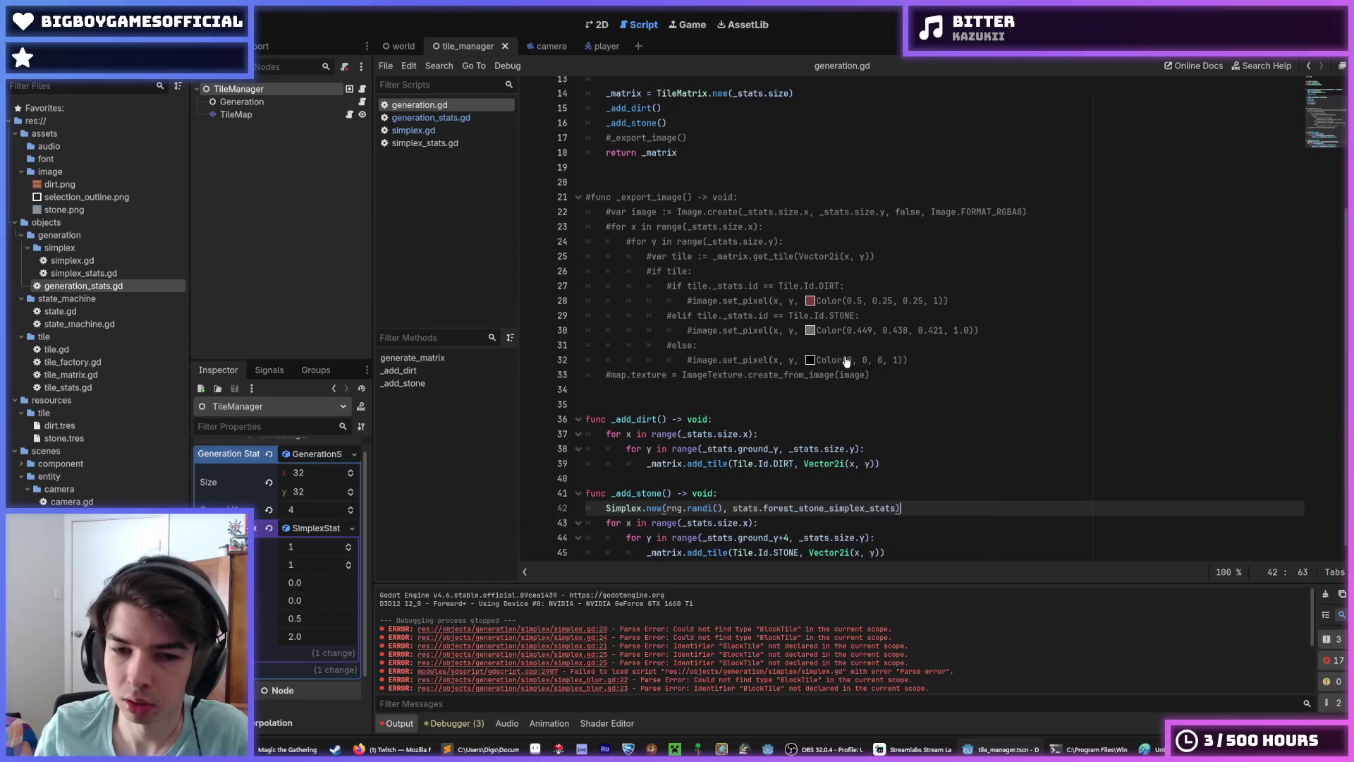
scroll(755, 356, "down", 1)
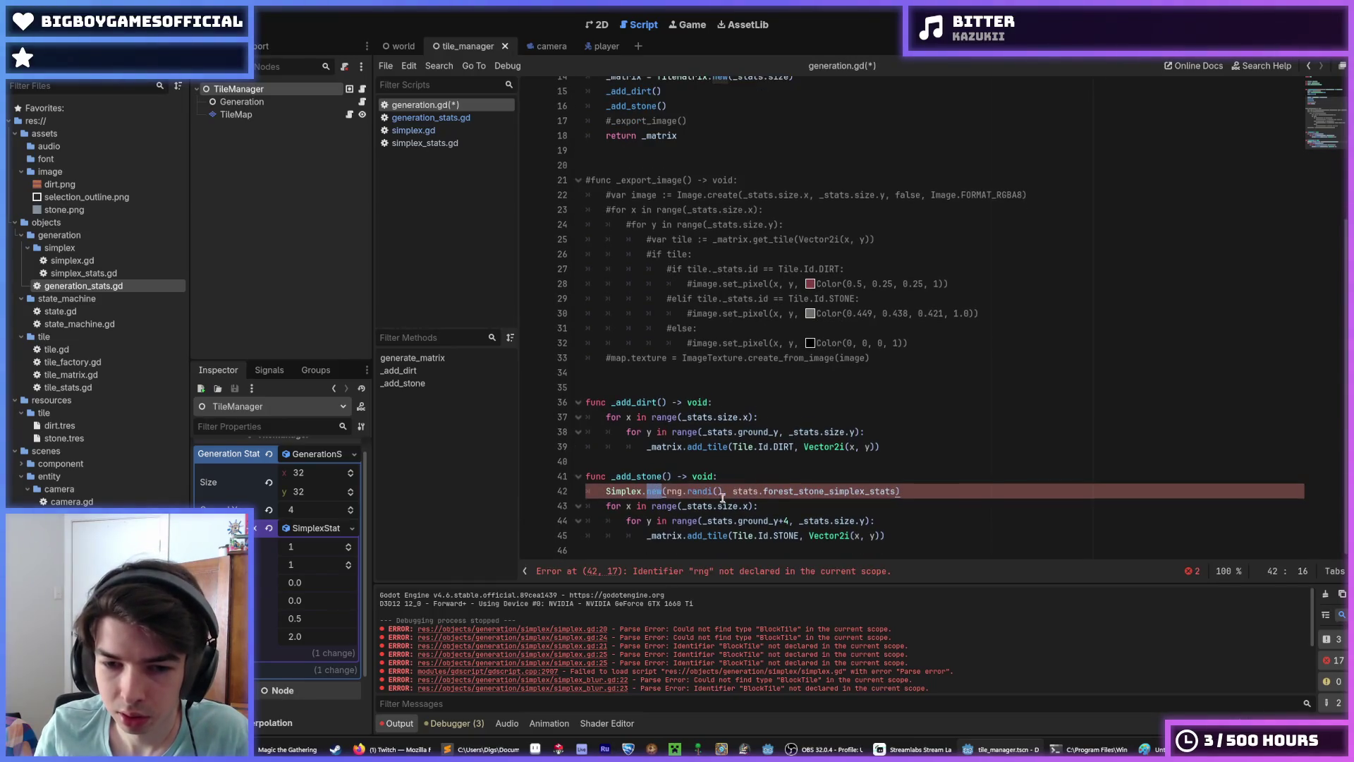
left_click(673, 491)
double_click(674, 491)
type("_rng")
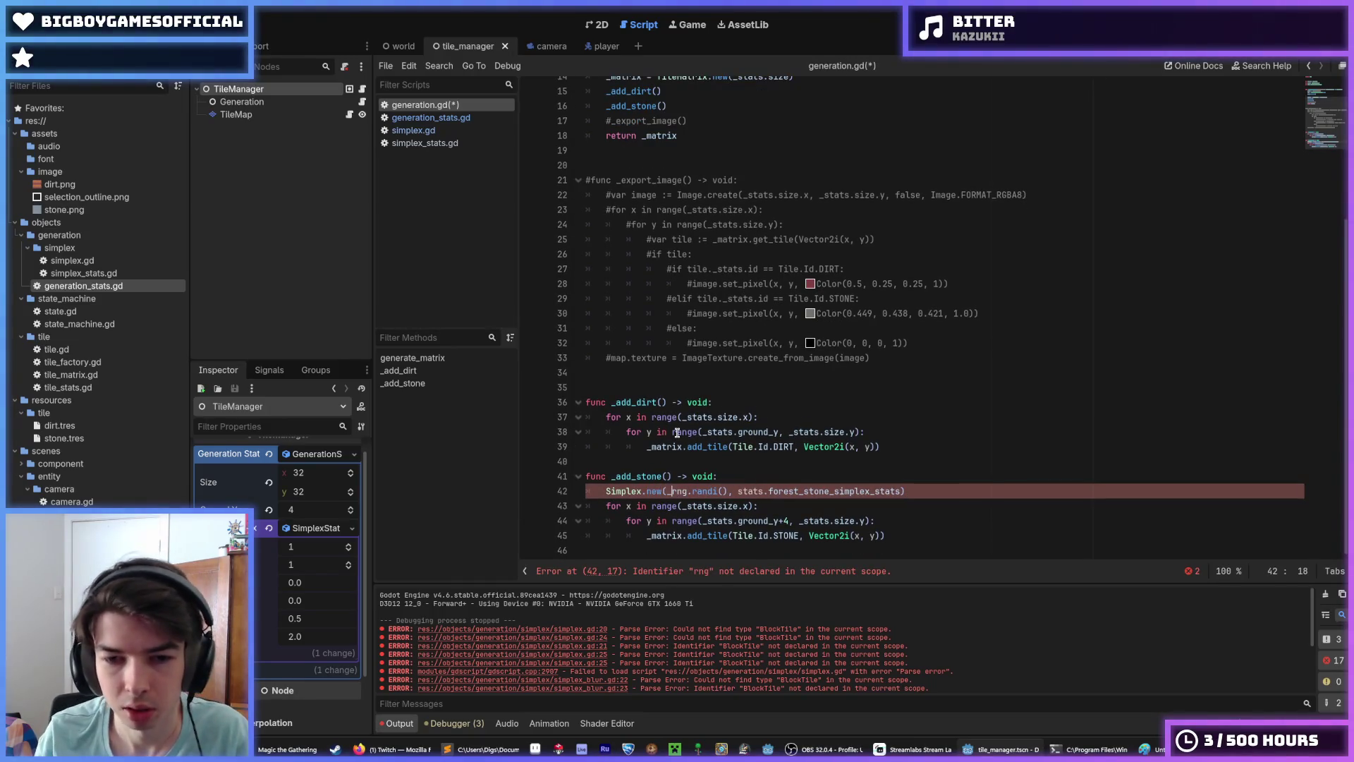
- Turn the stats.forest_ reference into _stats. in the Simplex call and save
key("Right")
key("Right")
key("Right")
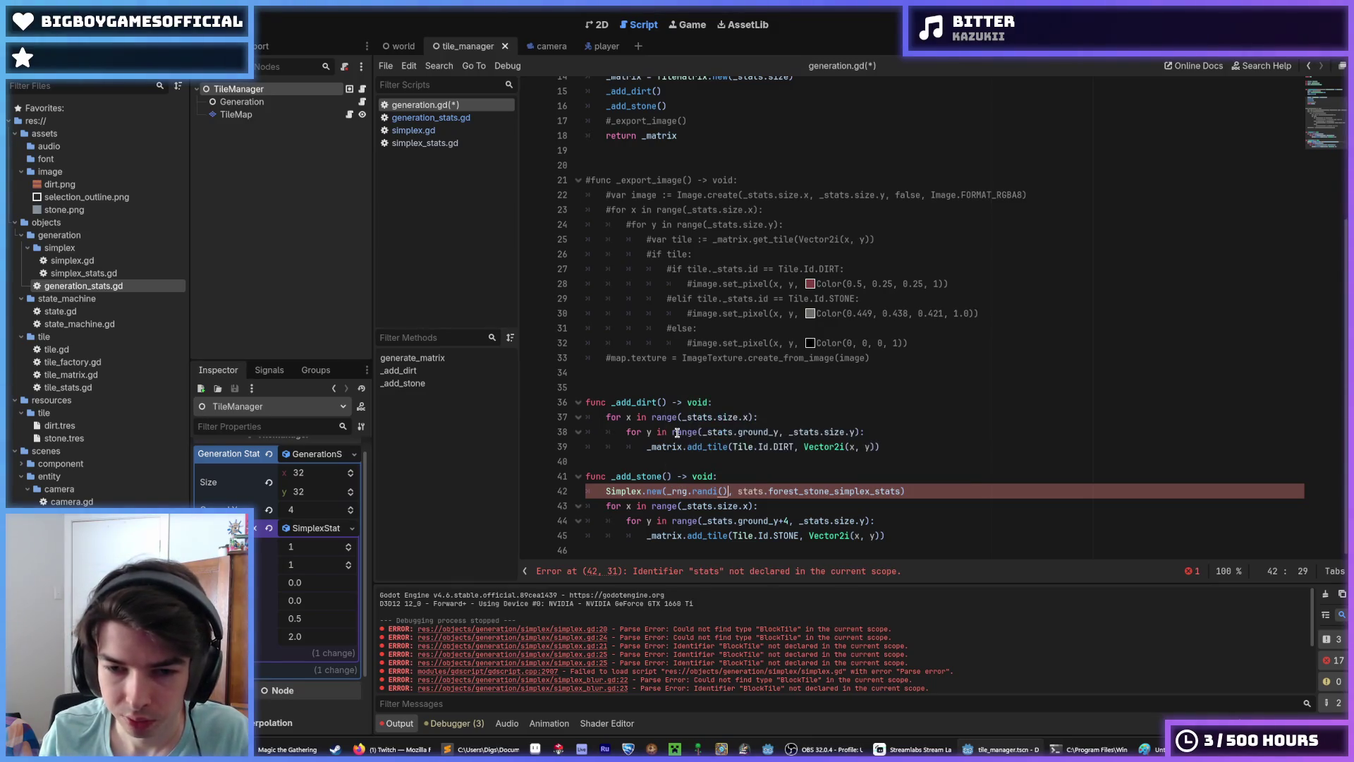
key("shift+Right")
key("shift+Right")
key("shift+Right")
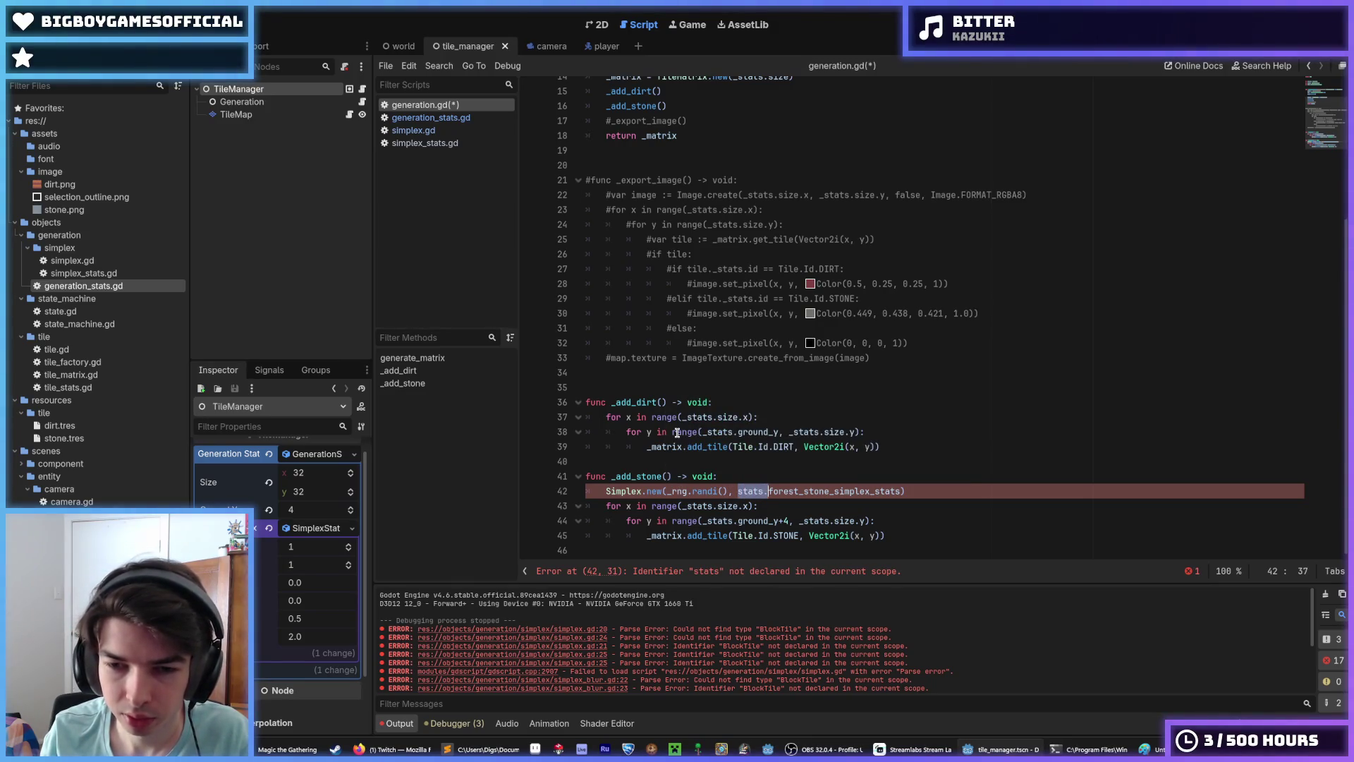
key("Left")
key("Left")
key("Left")
key("Left")
key("shift+Right")
key("shift+Right")
key("shift+Right")
key("BackSpace")
key("ctrl+s")
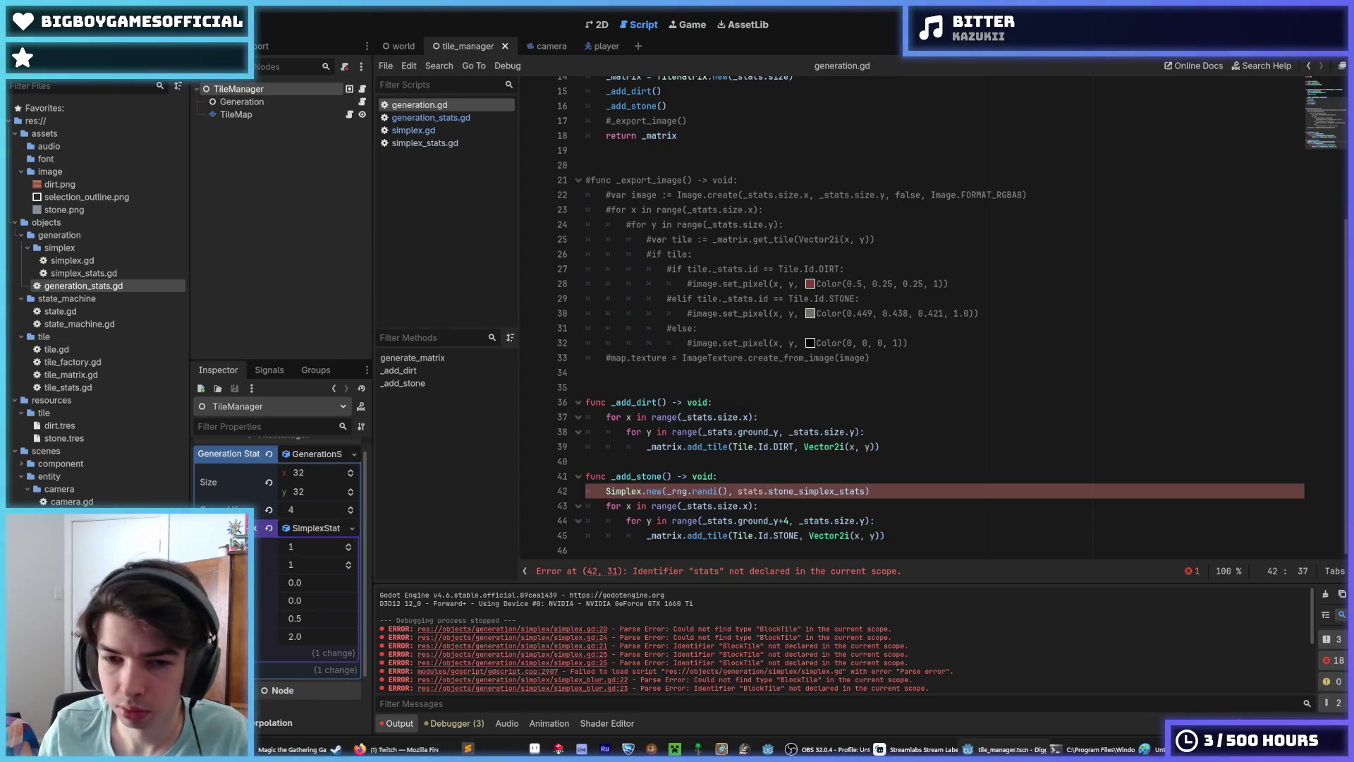
left_click(718, 489)
left_click(737, 490)
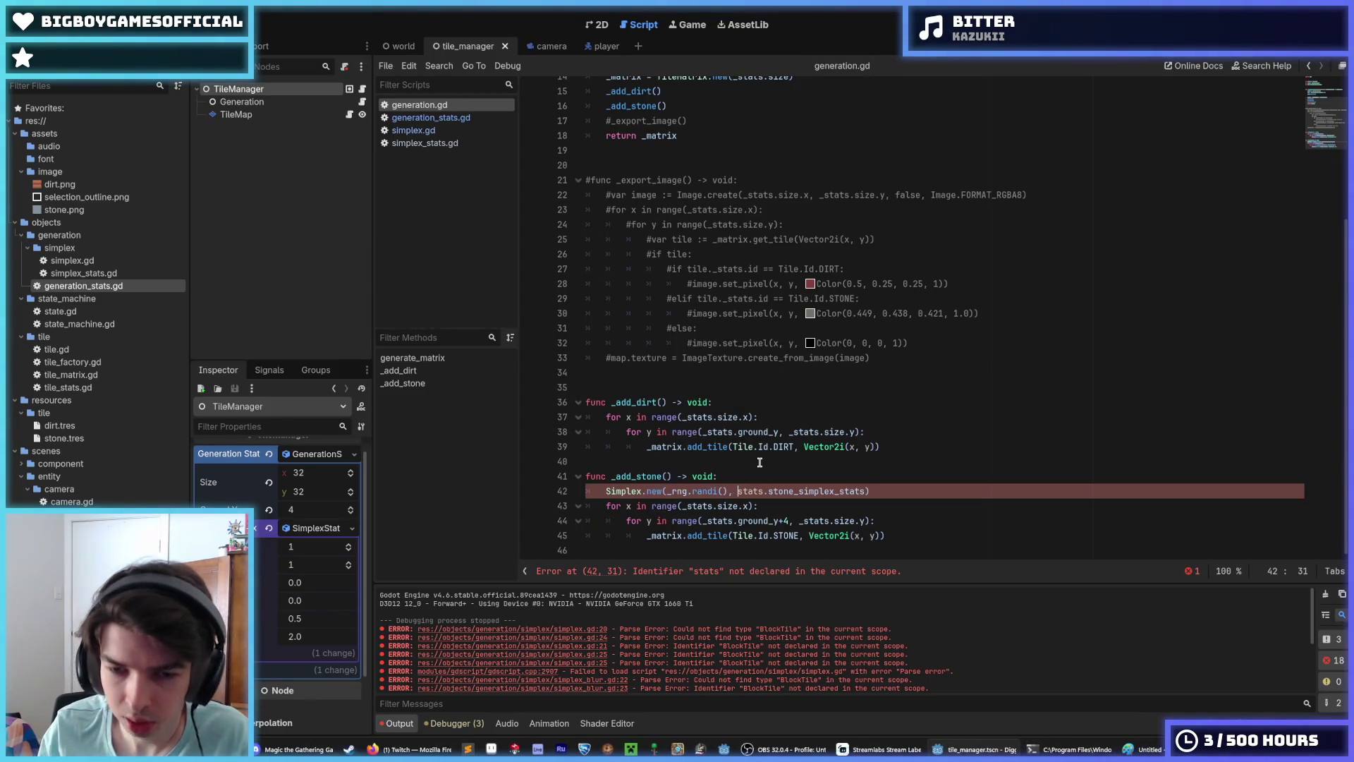
type("_")
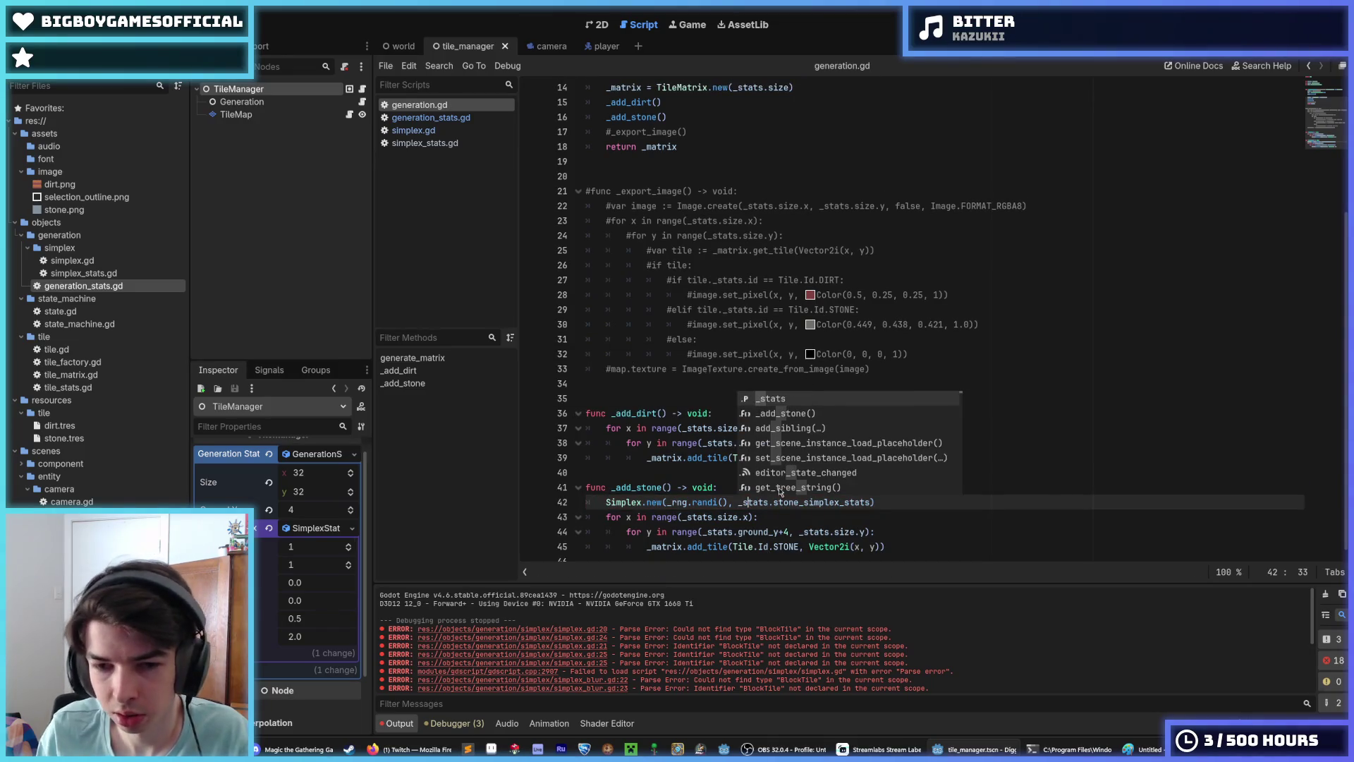
- Assign the Simplex.new result to a variable named simplex
left_click(924, 519)
left_click(608, 502)
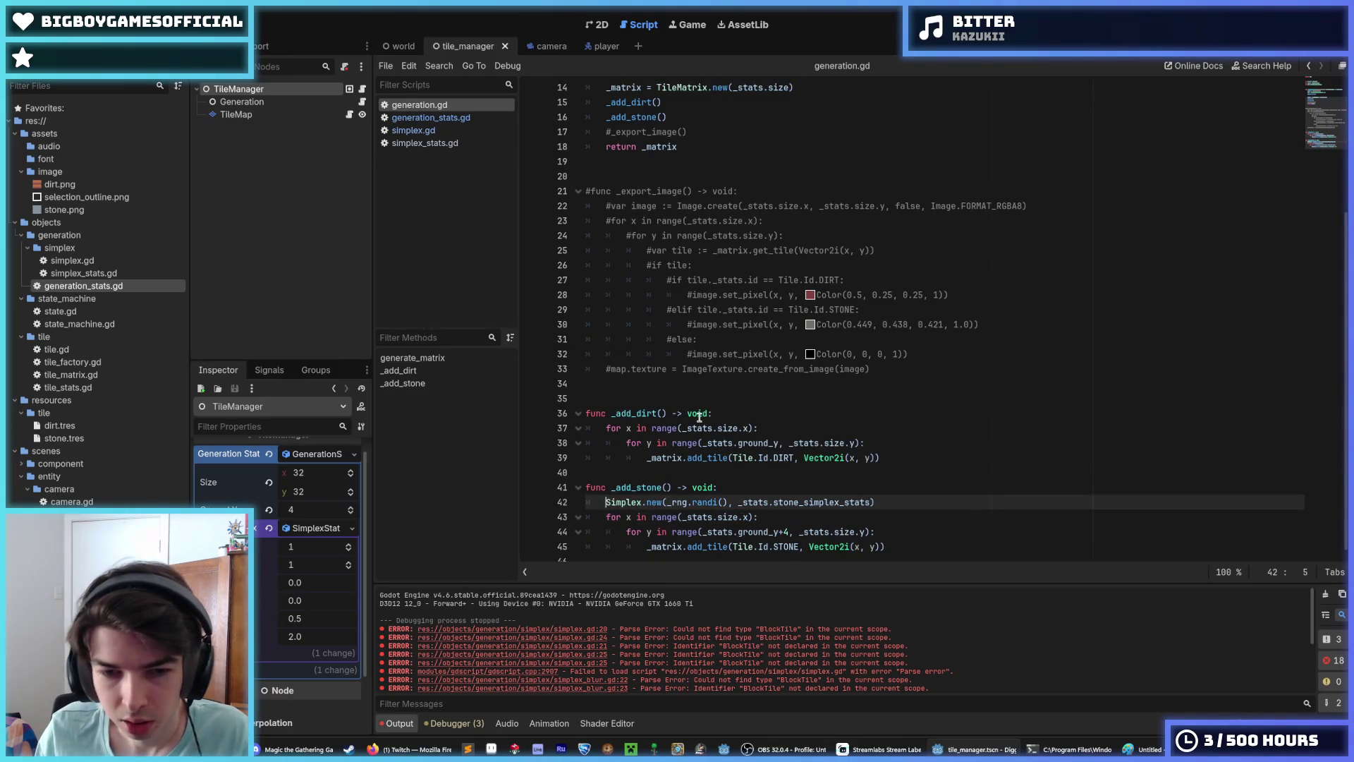
type("stone_simplex ")
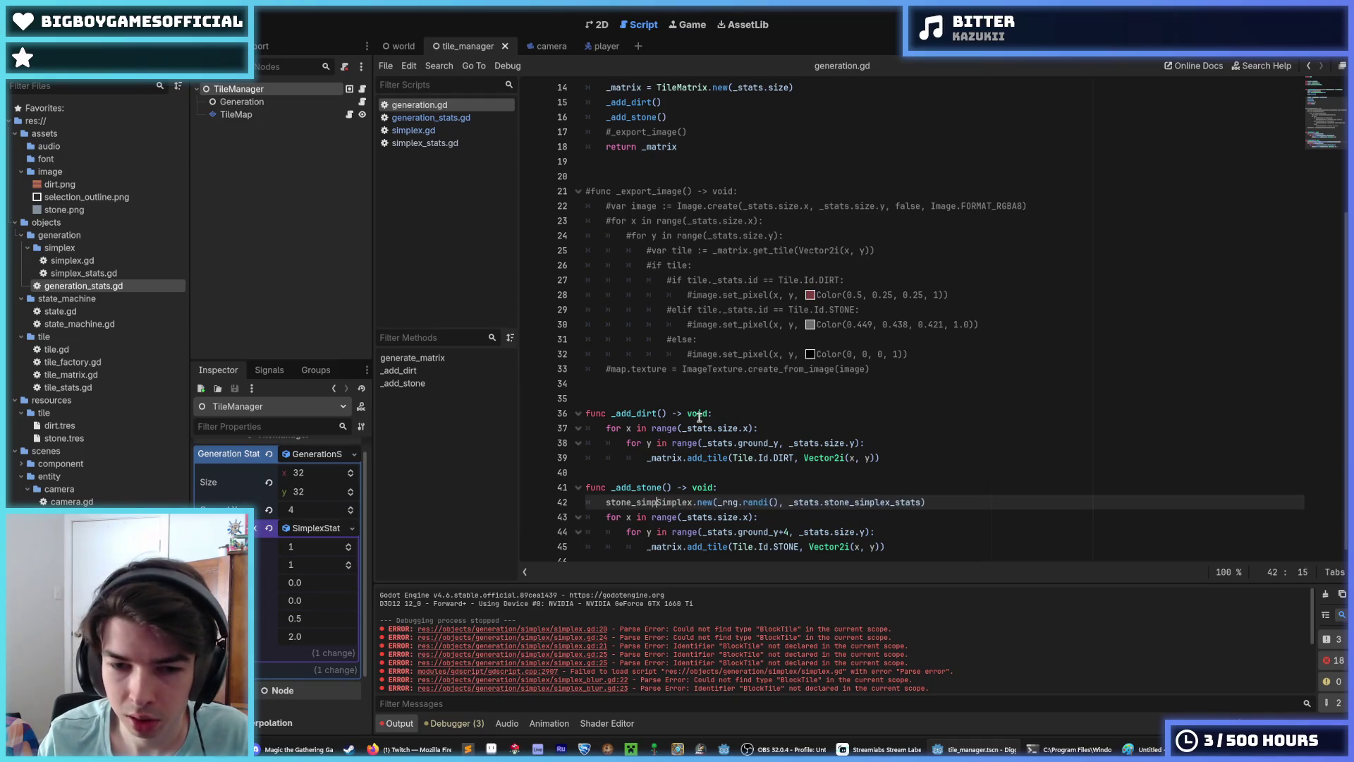
type("=")
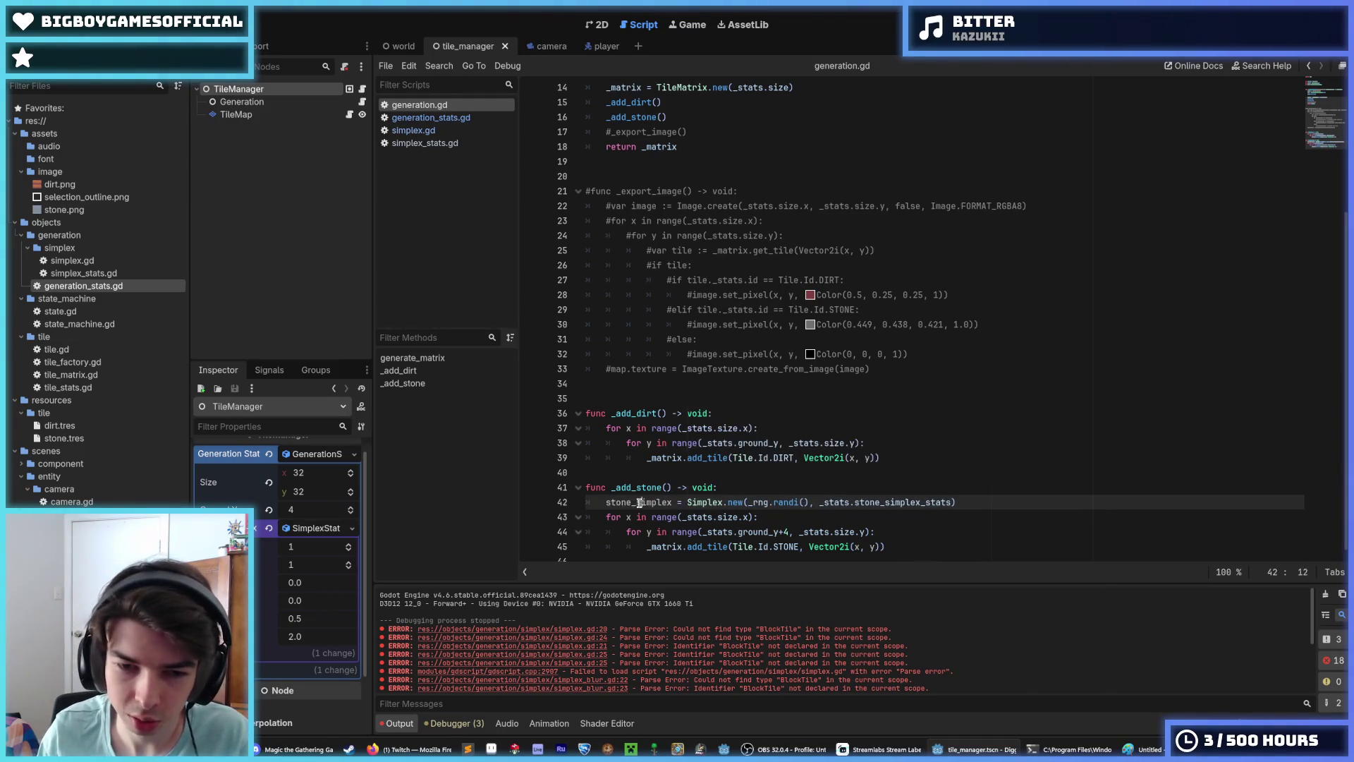
left_click(606, 503)
key("Delete")
key("Delete")
key("Delete")
double_click(613, 502)
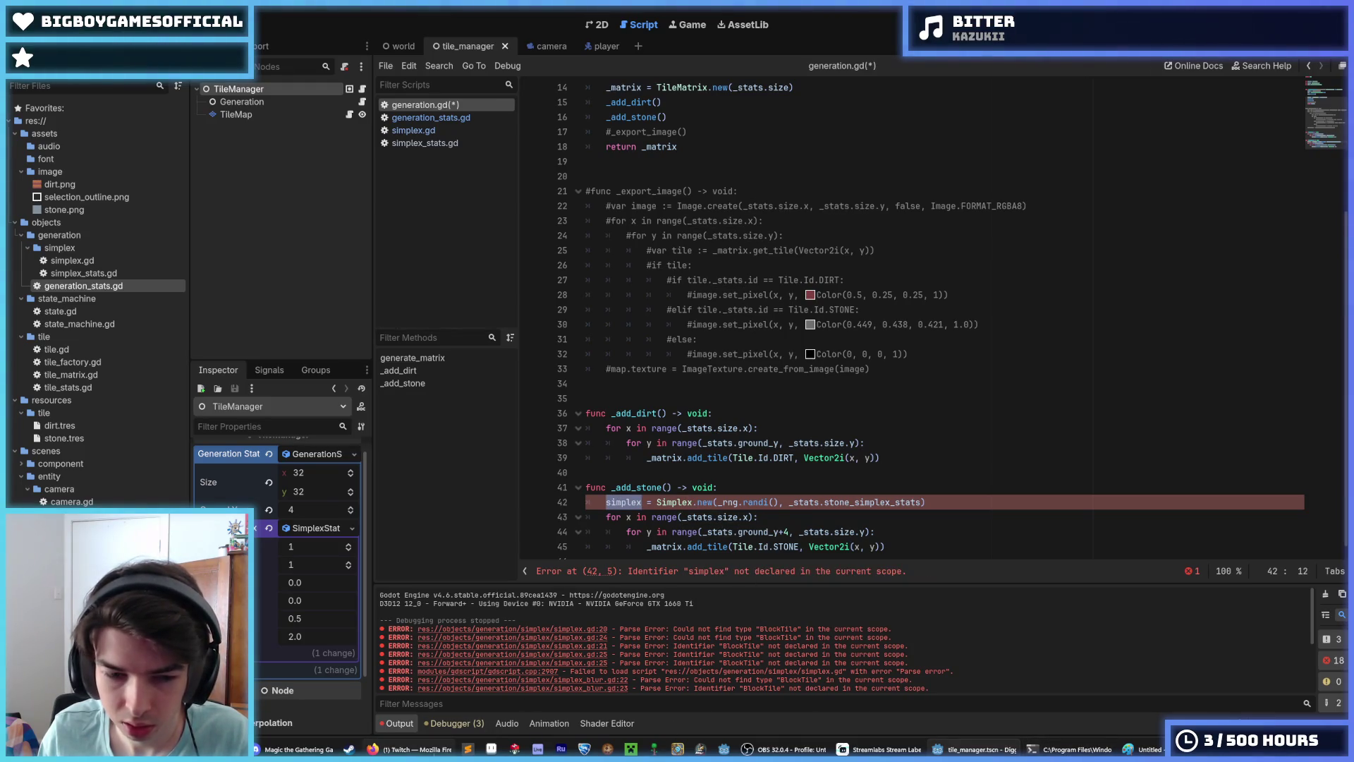
left_click(468, 749)
key("alt+Tab")
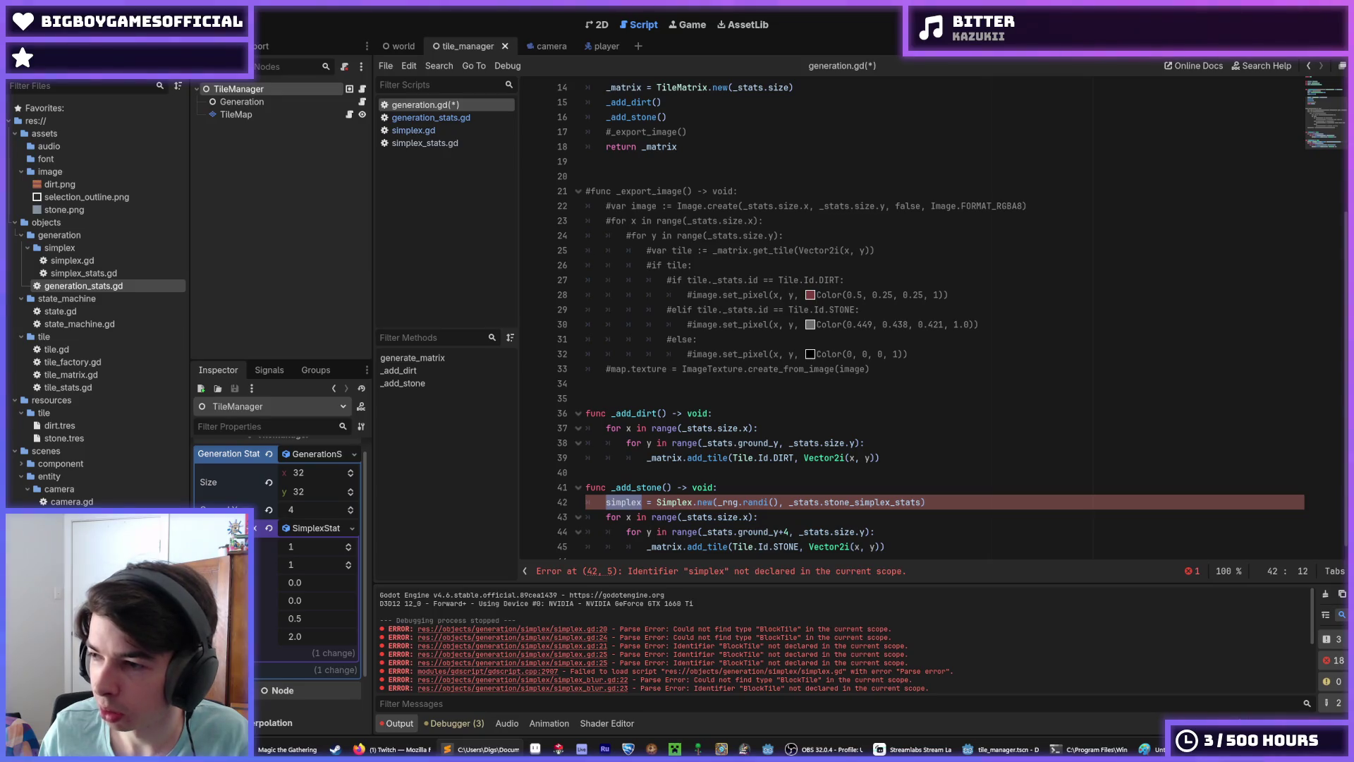
- Paste the threshold, noise and stone block code into the inner loop and dedent it one level
key("Down")
key("Down")
key("Down")
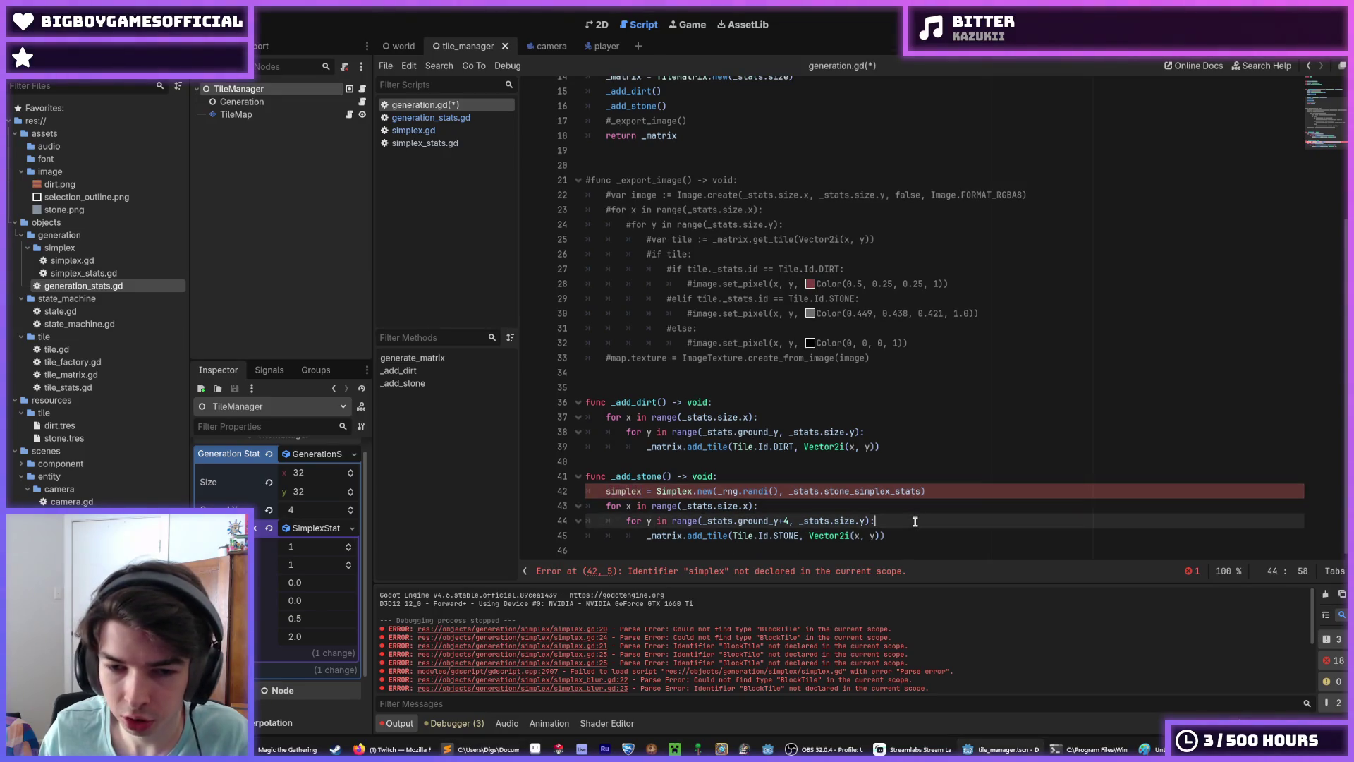
key("End")
key("Left")
key("Left")
key("End")
key("Return")
left_click(915, 521)
key("Return")
type("var threshold := max(y - stats.ground_y, 0)/(stats.size.y - stats.ground_y as float) as float \t\t\t\tvar noise := simplexes[biomes[x][y]].get_noise_2d(x, y, side) \t\t\t\tif noise > 1.0 - threshold: \t\t\t\t\tmatrix.add_block(Vector2i(x, y), false, side, BlockTile.Id.STONE) \t\t\t\t\tmatrix.add_block(Vector2i(x, y), true, side, BlockTile.Id.STONE)")
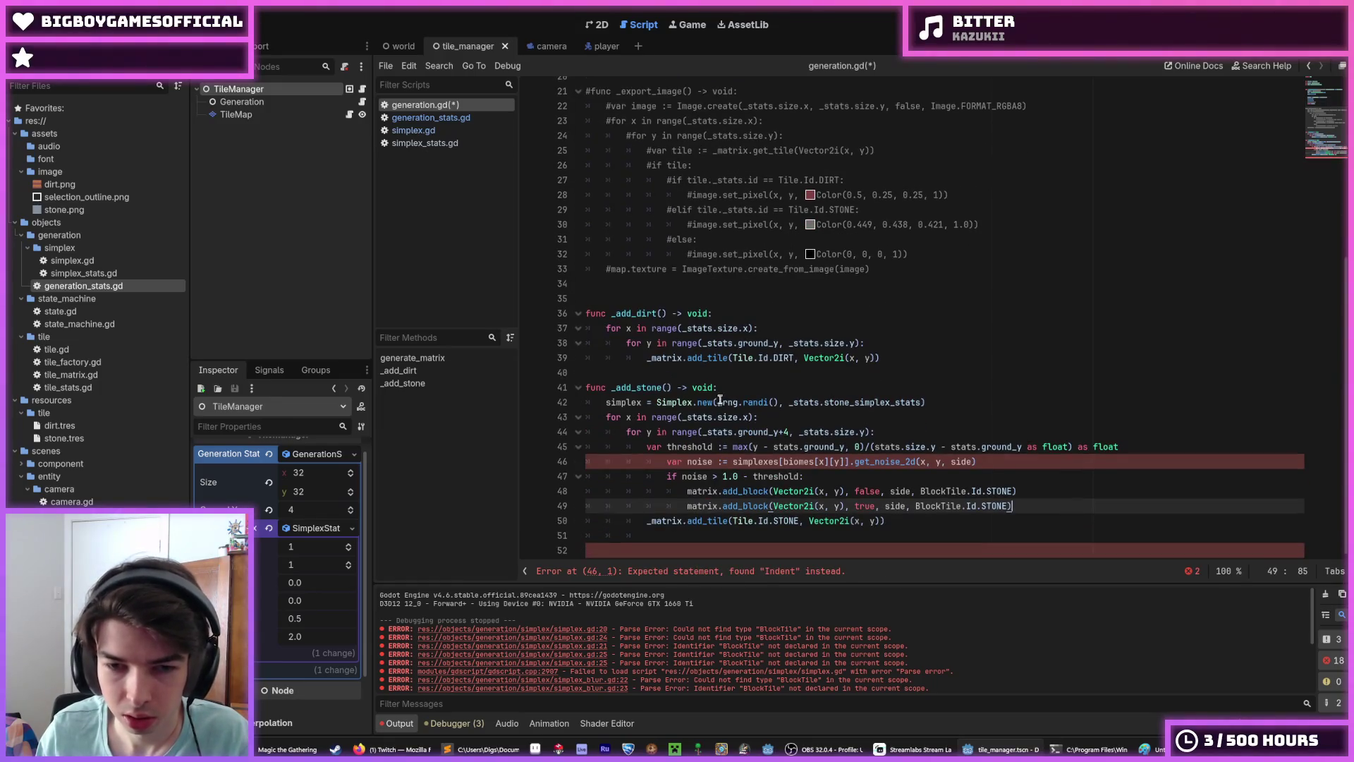
left_click(911, 431)
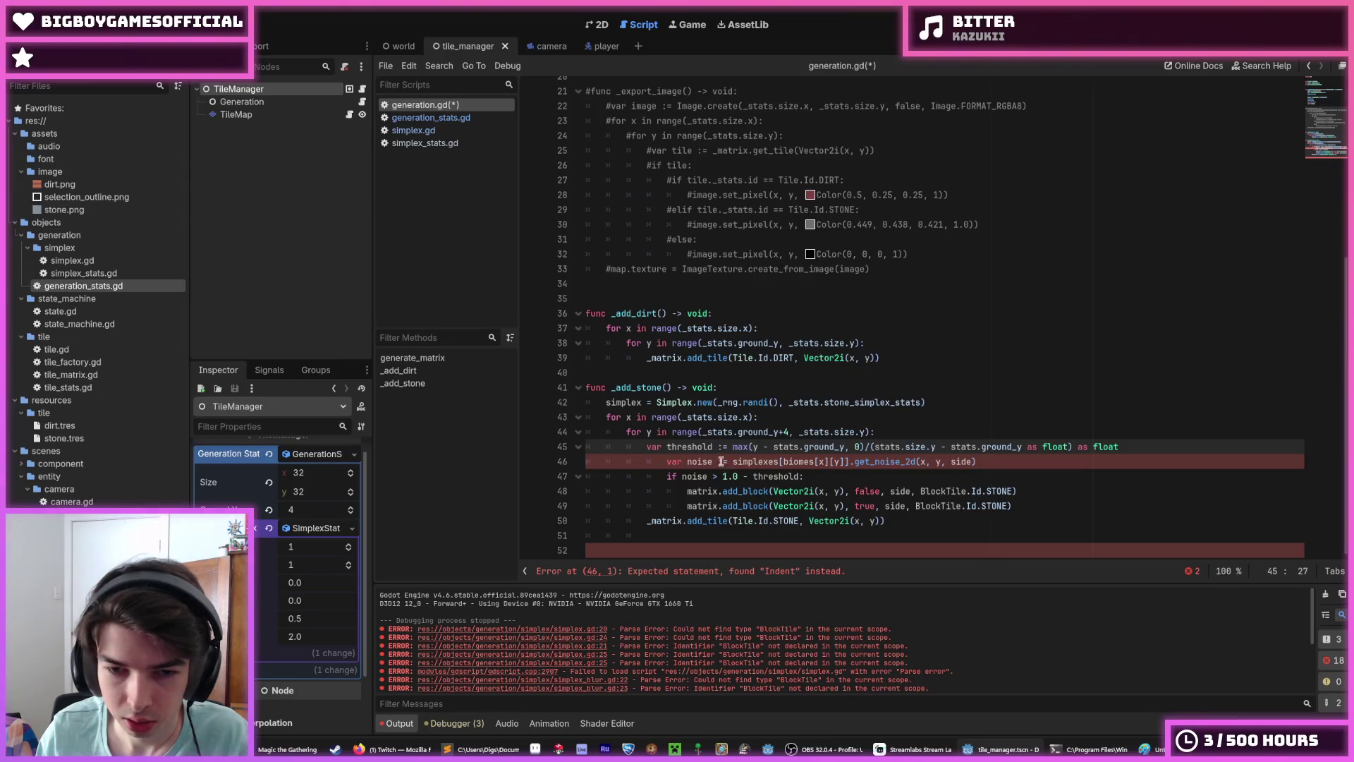
left_click_drag(717, 457, 804, 508)
key("shift+Tab")
left_click(803, 474)
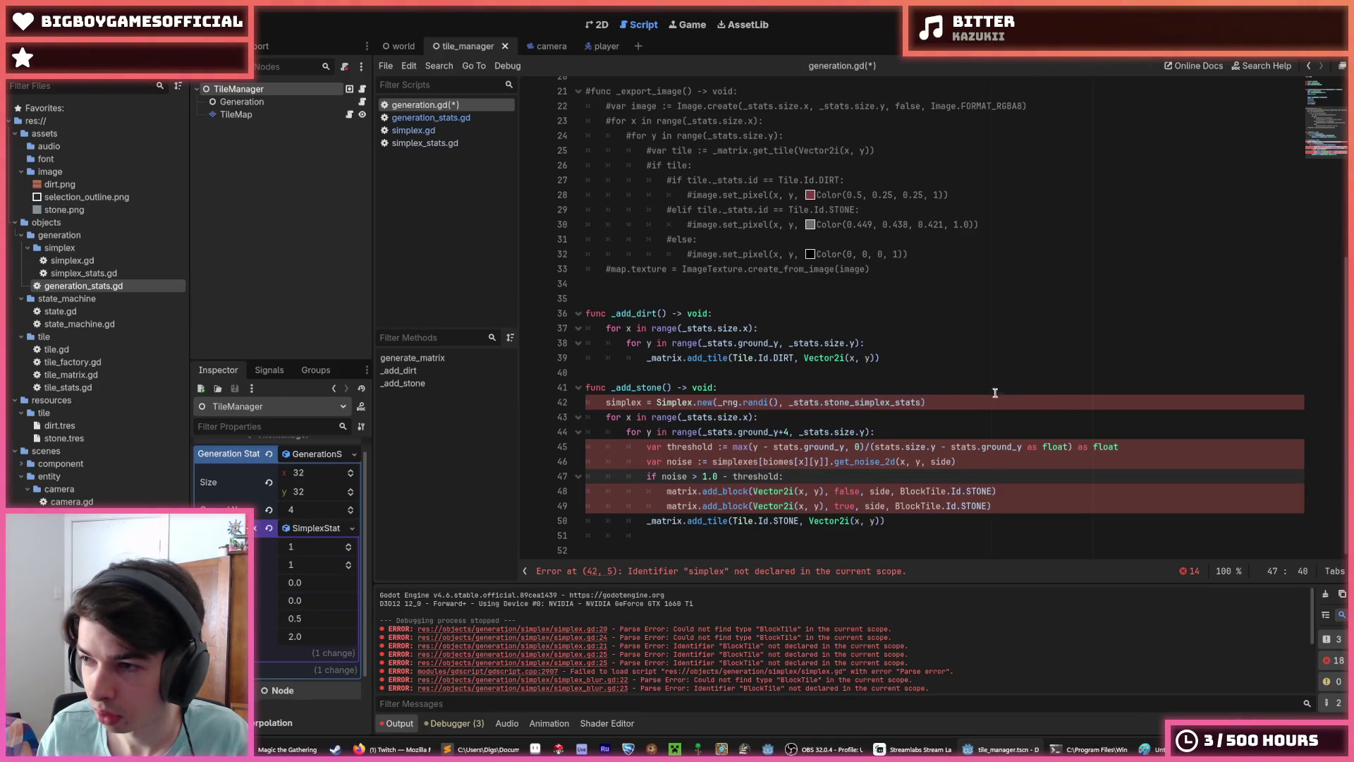
- Replace the simplexes[biomes[x][y]] lookup with simplex and review the threshold expression
left_click_drag(709, 462, 828, 461)
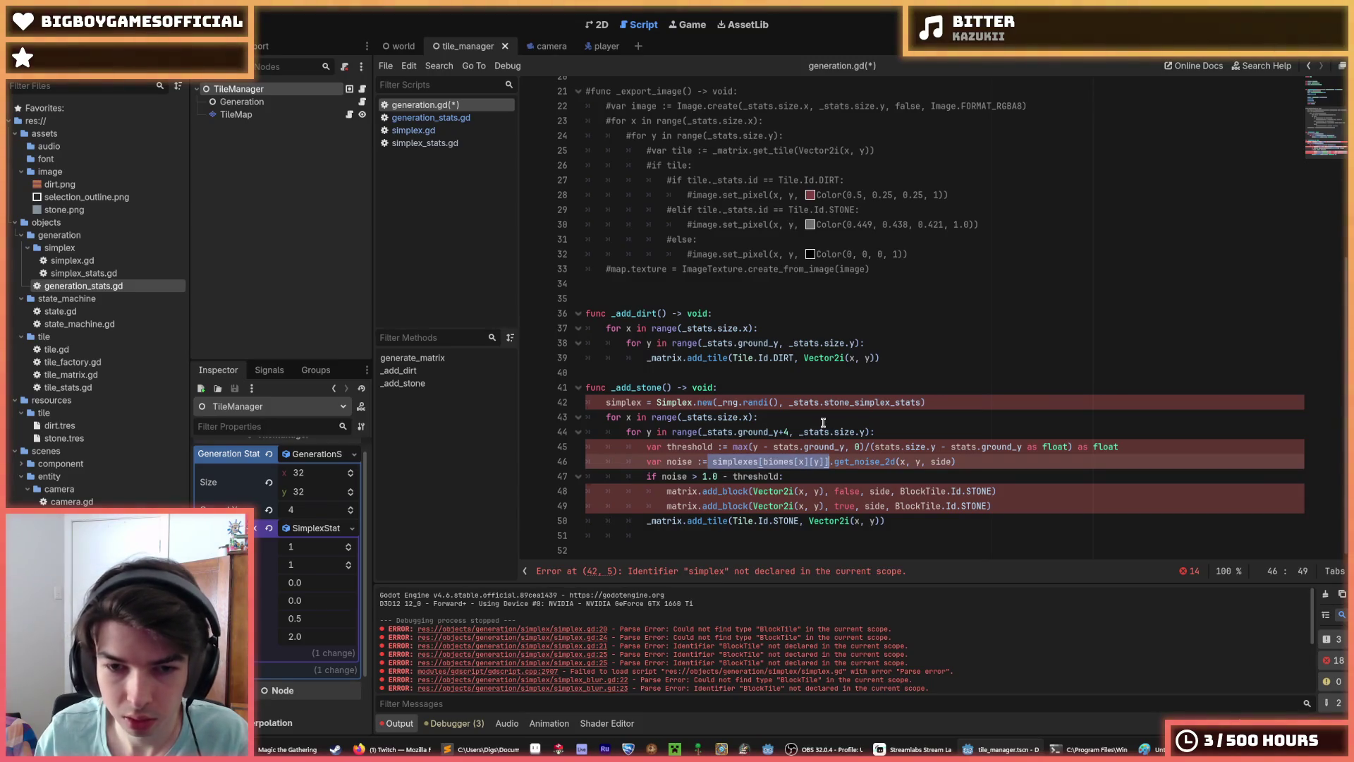
type("simplex")
key("Left")
key("Left")
key("Left")
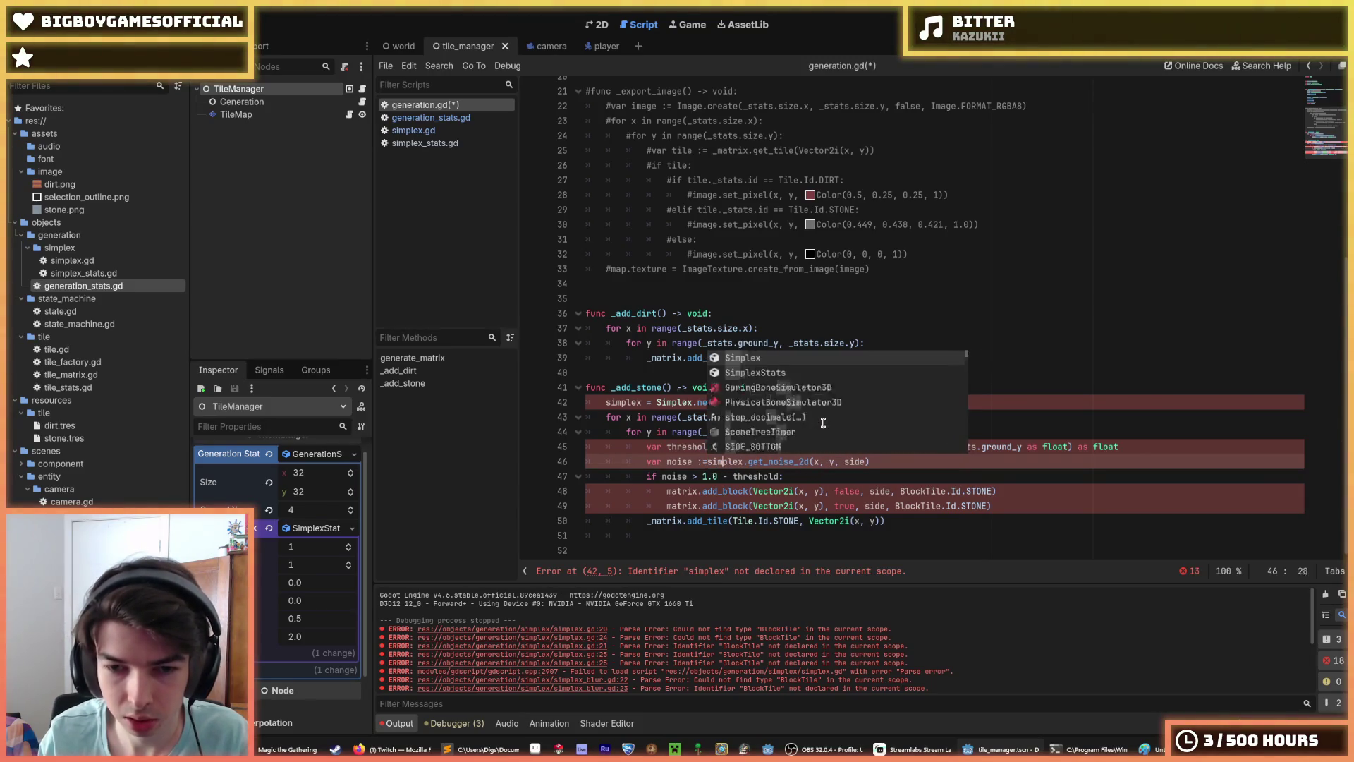
key("Up")
left_click(1127, 447)
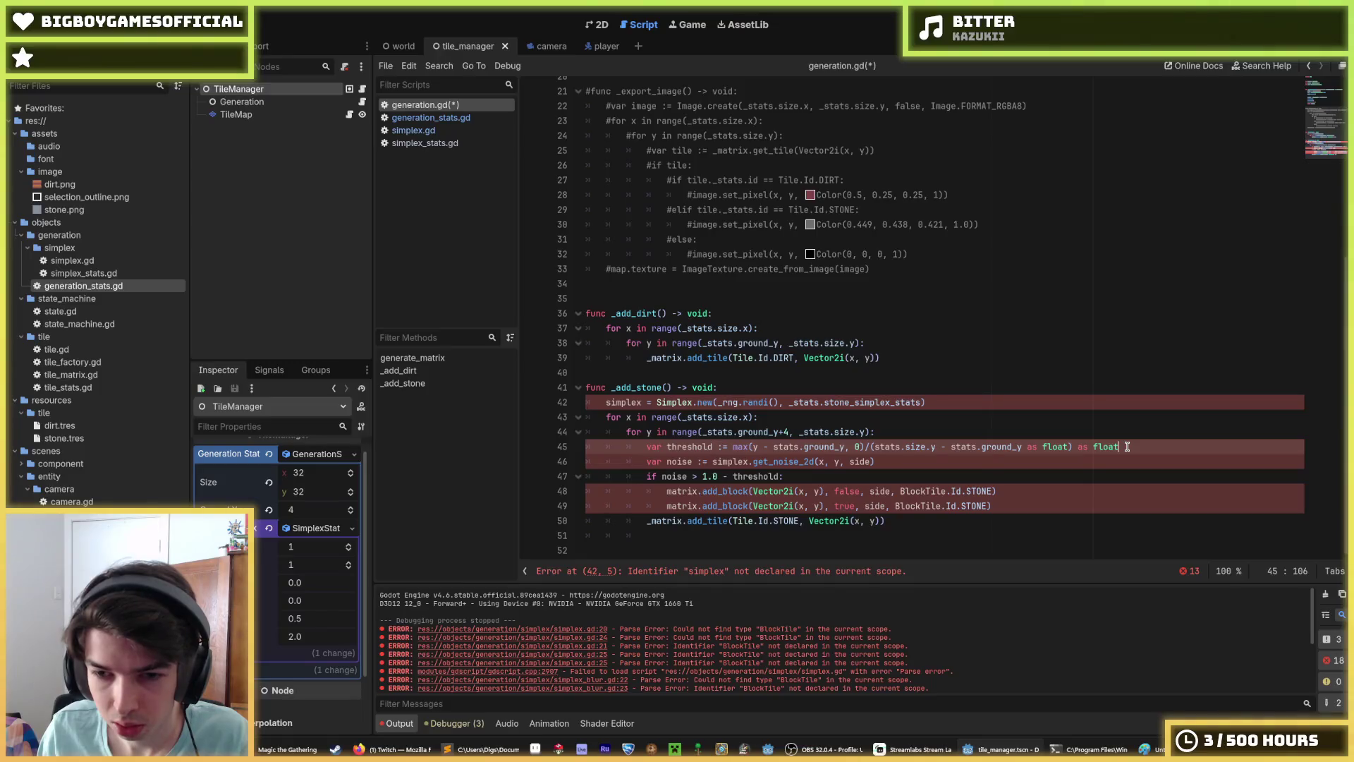
left_click(872, 460)
left_click(820, 447)
double_click(963, 447)
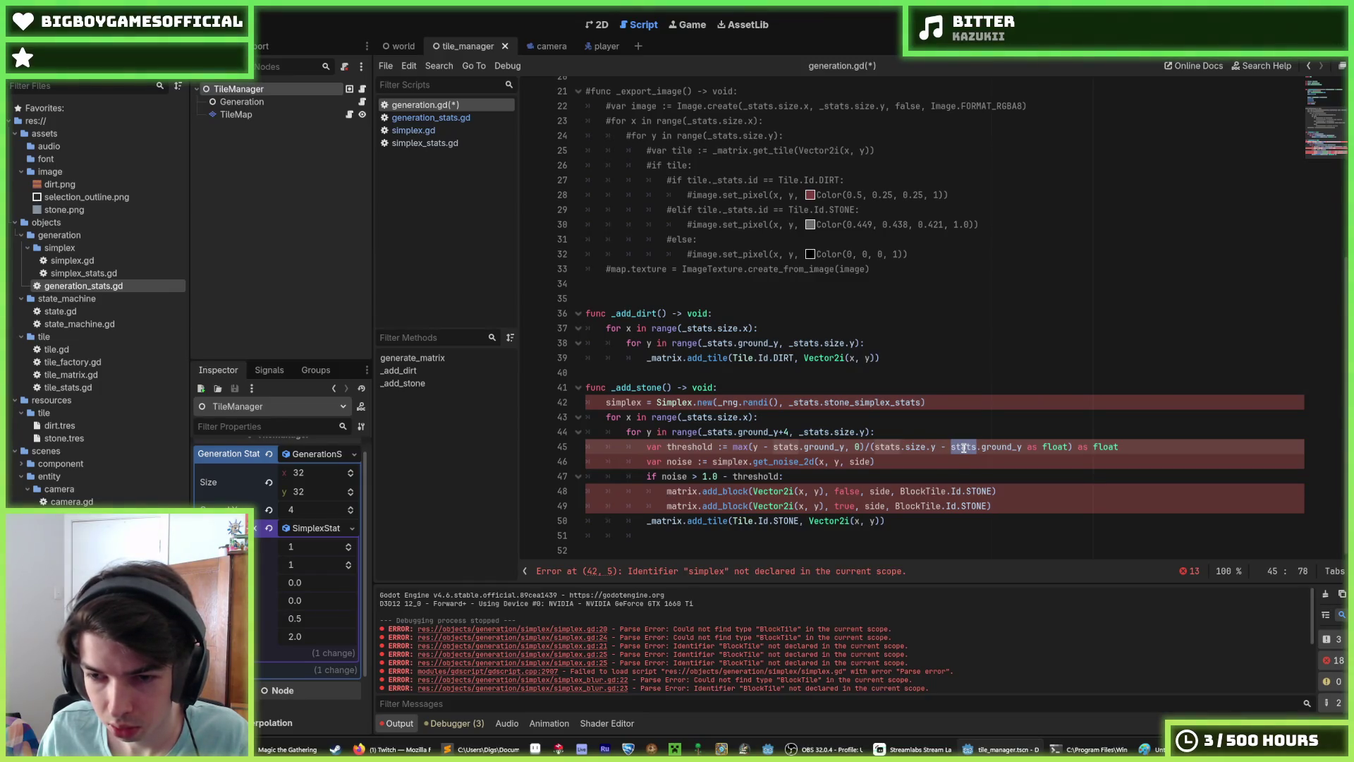
left_click(1016, 460)
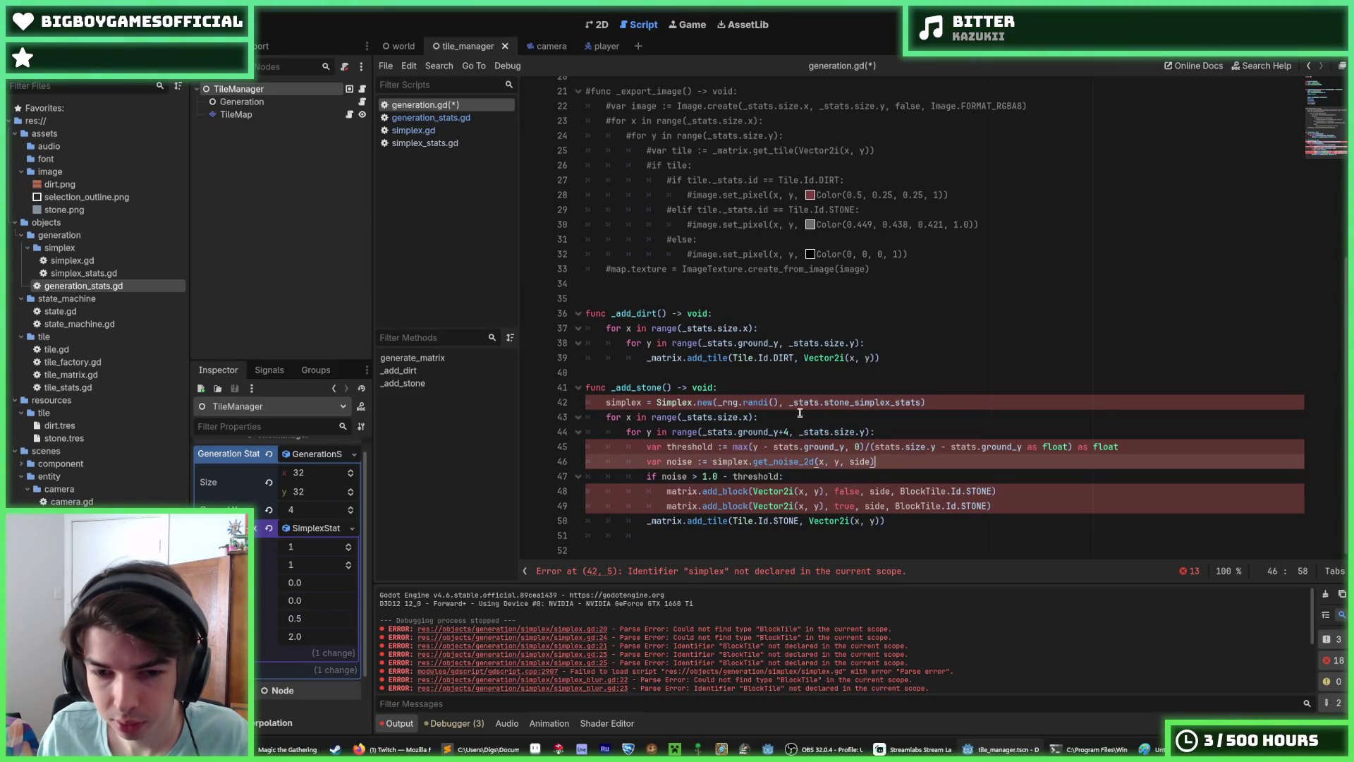
- Declare simplex with var and := and rename stats to _stats on the threshold line
left_click(606, 402)
type("var")
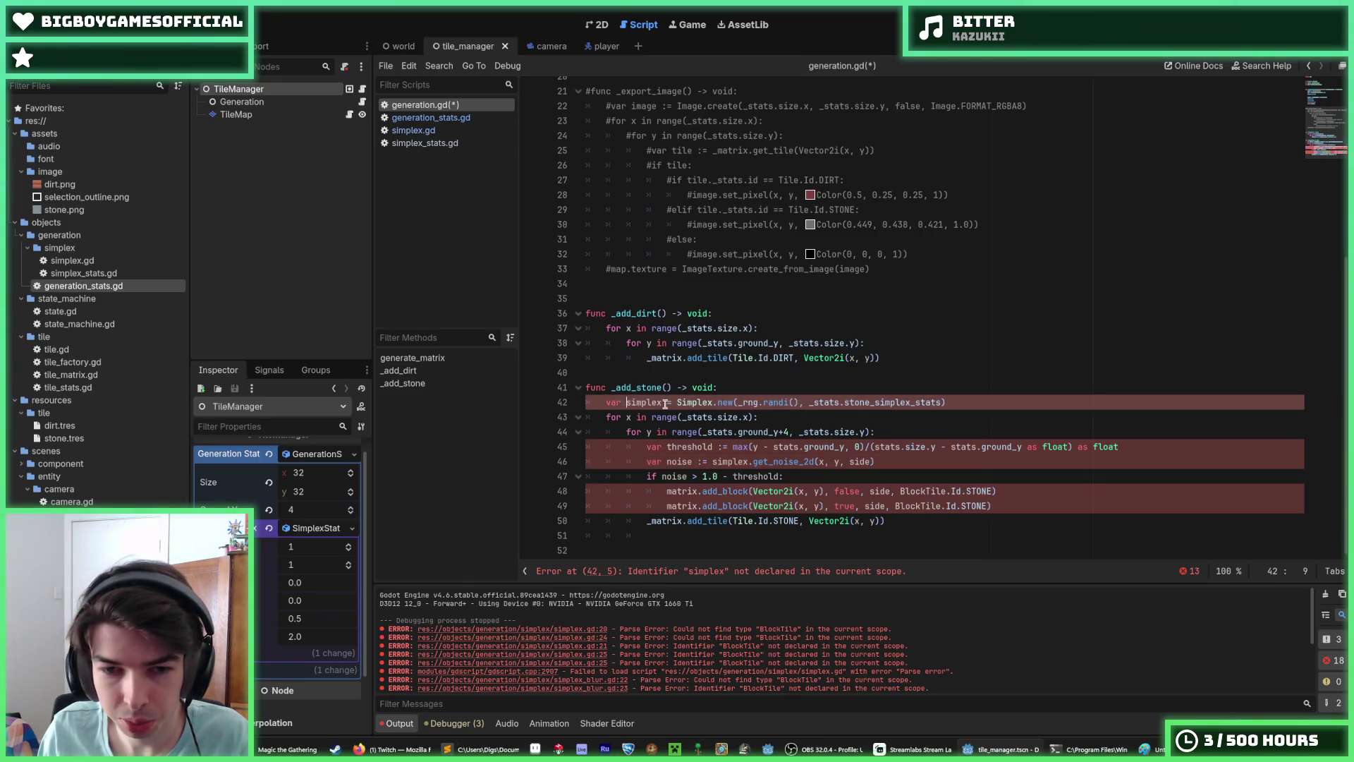
left_click(667, 402)
type(":")
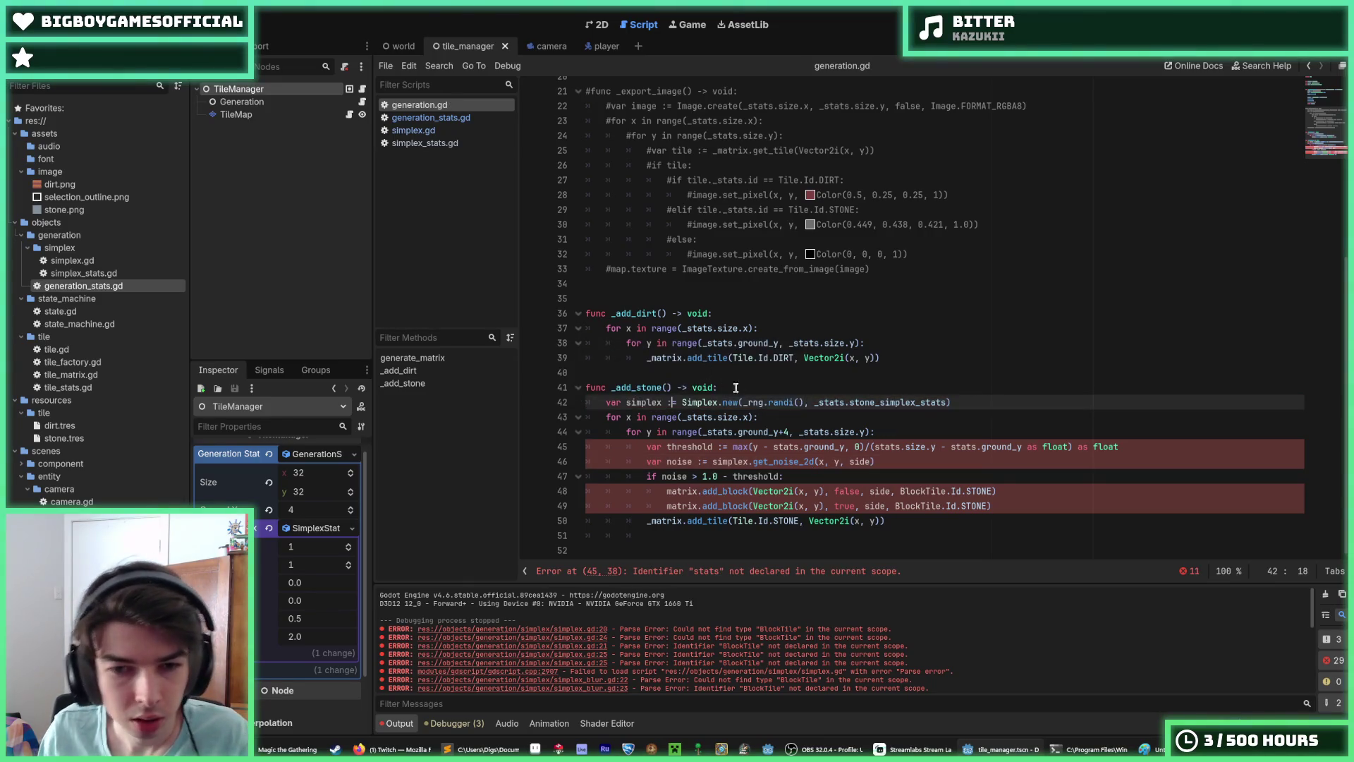
double_click(684, 449)
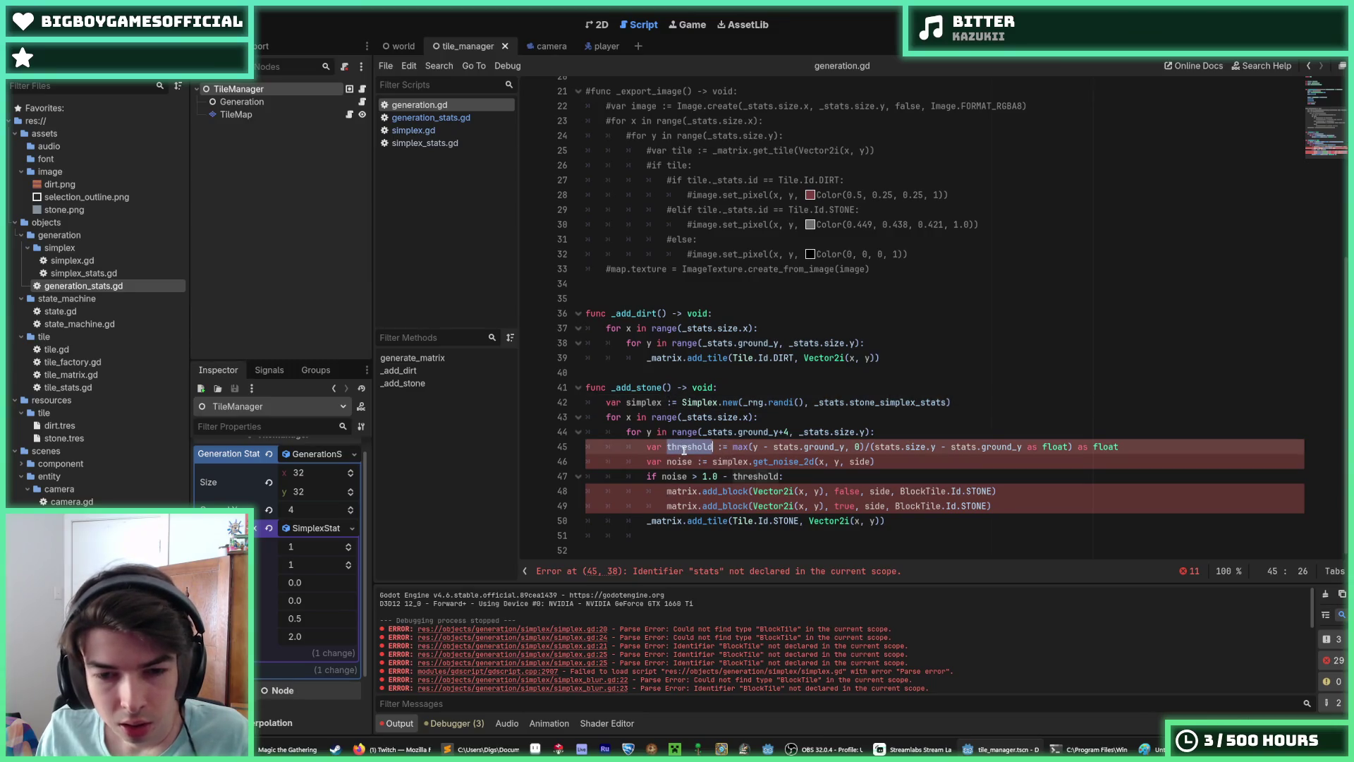
double_click(785, 446)
key("ctrl+d")
key("ctrl+d")
type("_stats")
left_click(700, 402)
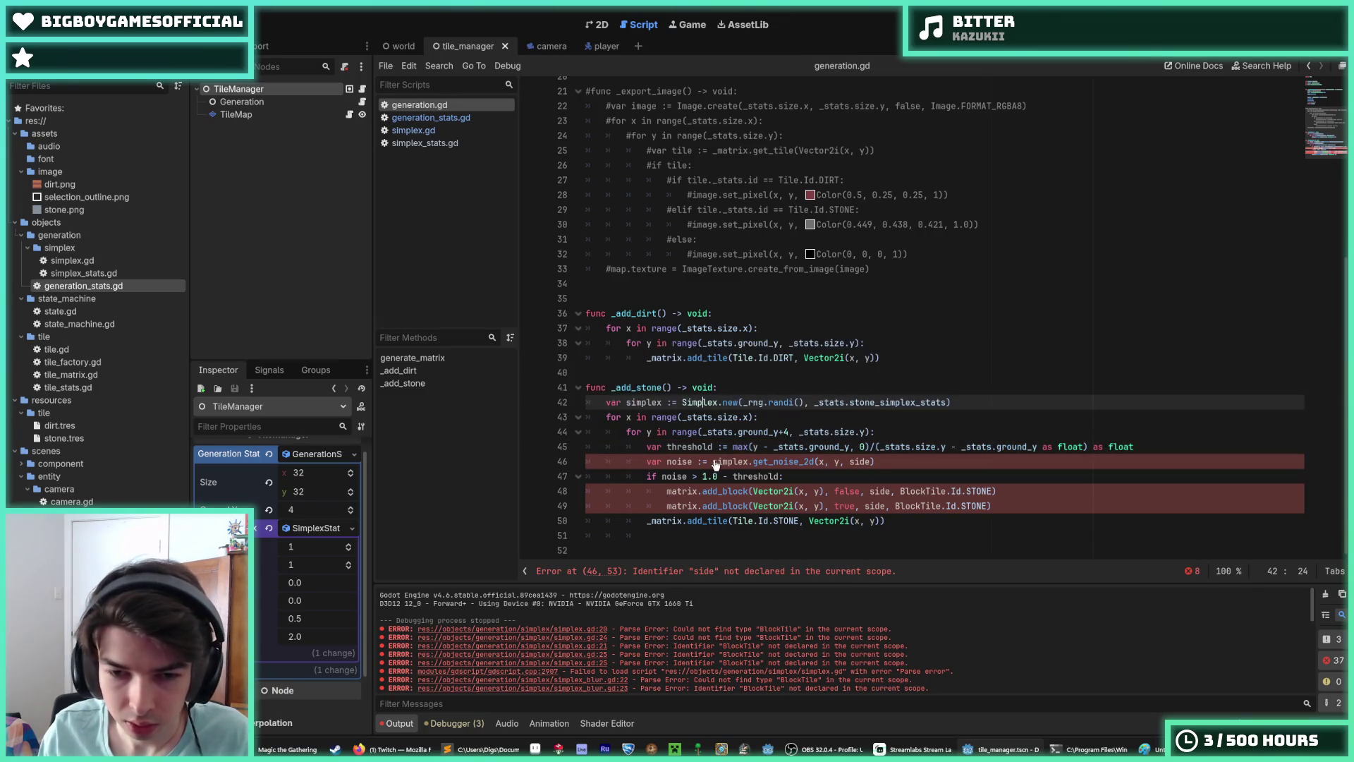
- Drop the side and false arguments from the noise and add_block calls, and change BlockTile to Tile
double_click(854, 461)
key("BackSpace")
key("BackSpace")
key("BackSpace")
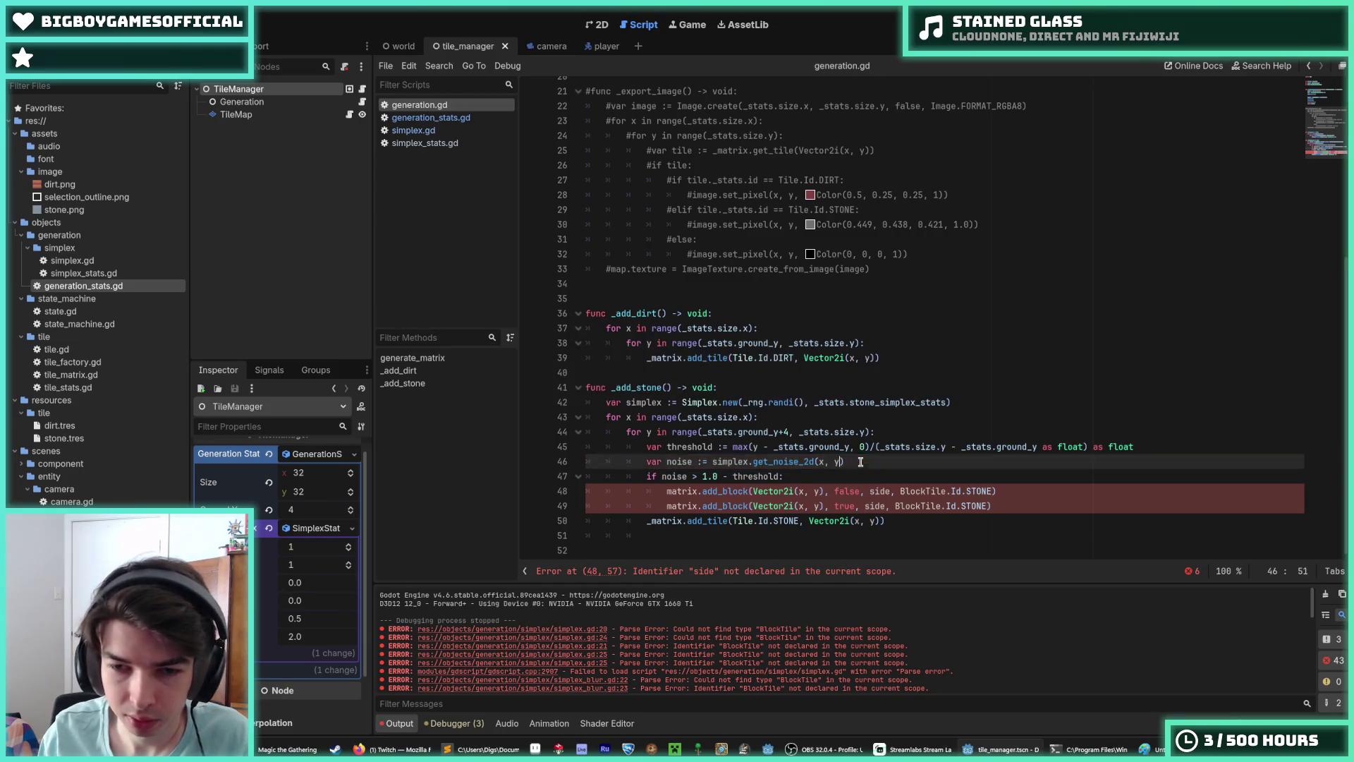
left_click(890, 491)
key("shift+Up")
mouse_move(901, 492)
left_mouse_down()
mouse_move(829, 492)
mouse_move(834, 506)
left_mouse_up()
key("BackSpace")
key("BackSpace")
key("Up")
key("shift+alt+Down")
key("ctrl+Delete")
type("Tile")
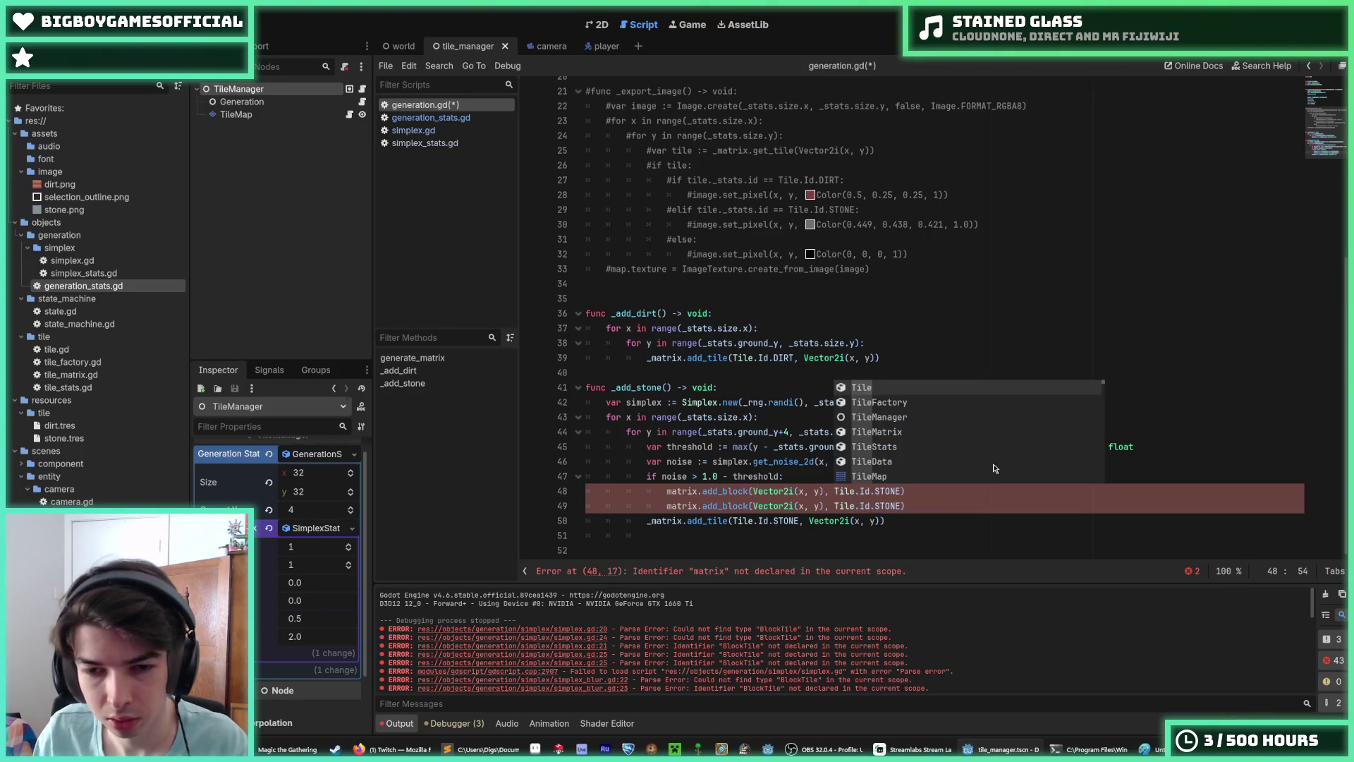
key("Escape")
key("ctrl+s")
- Rename matrix to _matrix on both add_block lines and save the script
left_click(823, 491)
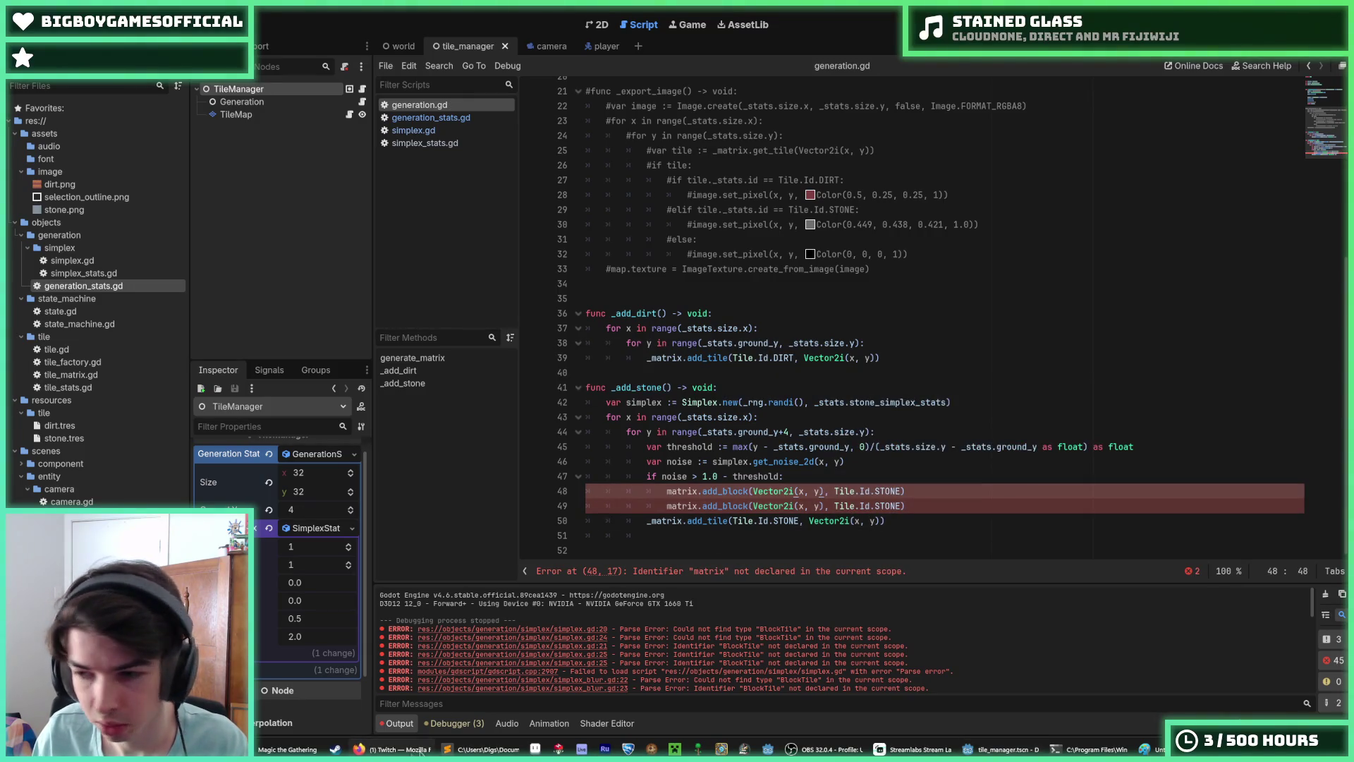
key("Left")
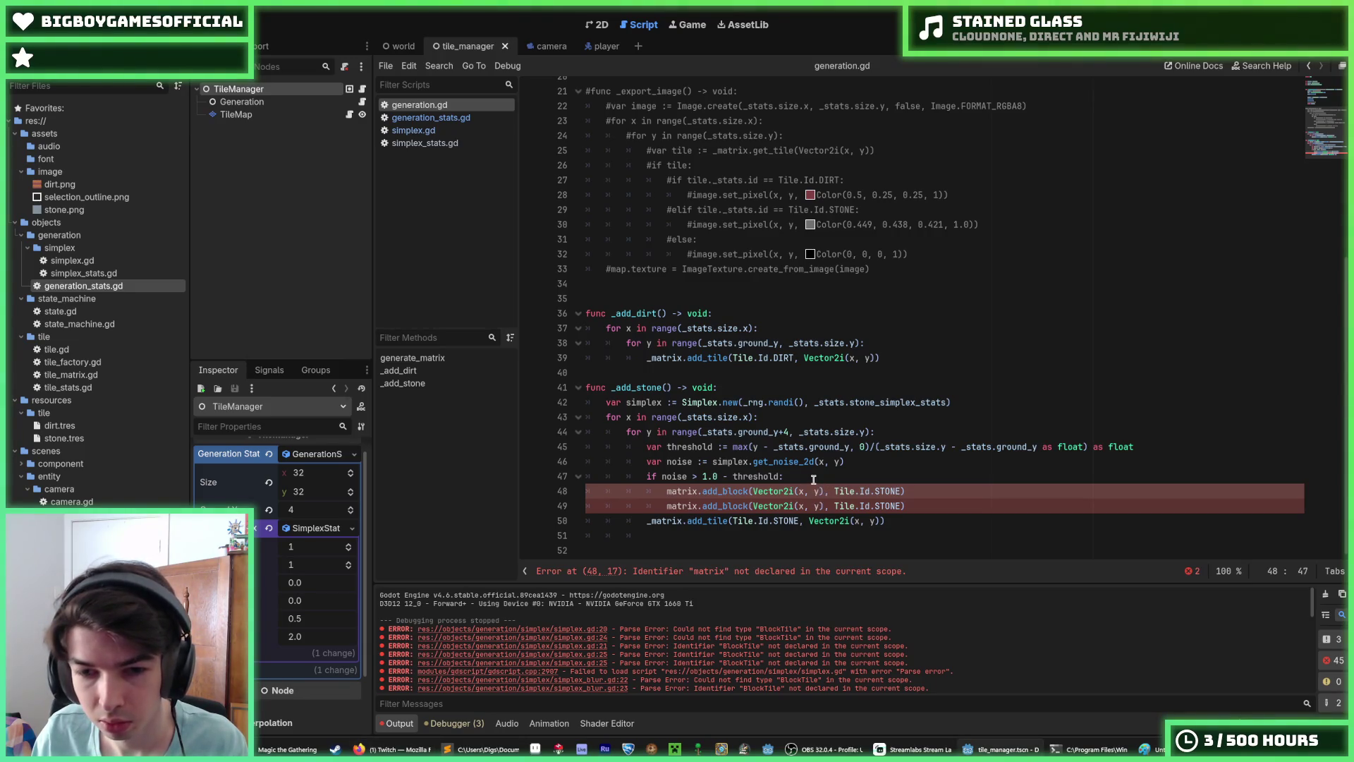
key("Home")
key("shift+alt+Down")
type("_")
key("Escape")
key("ctrl+s")
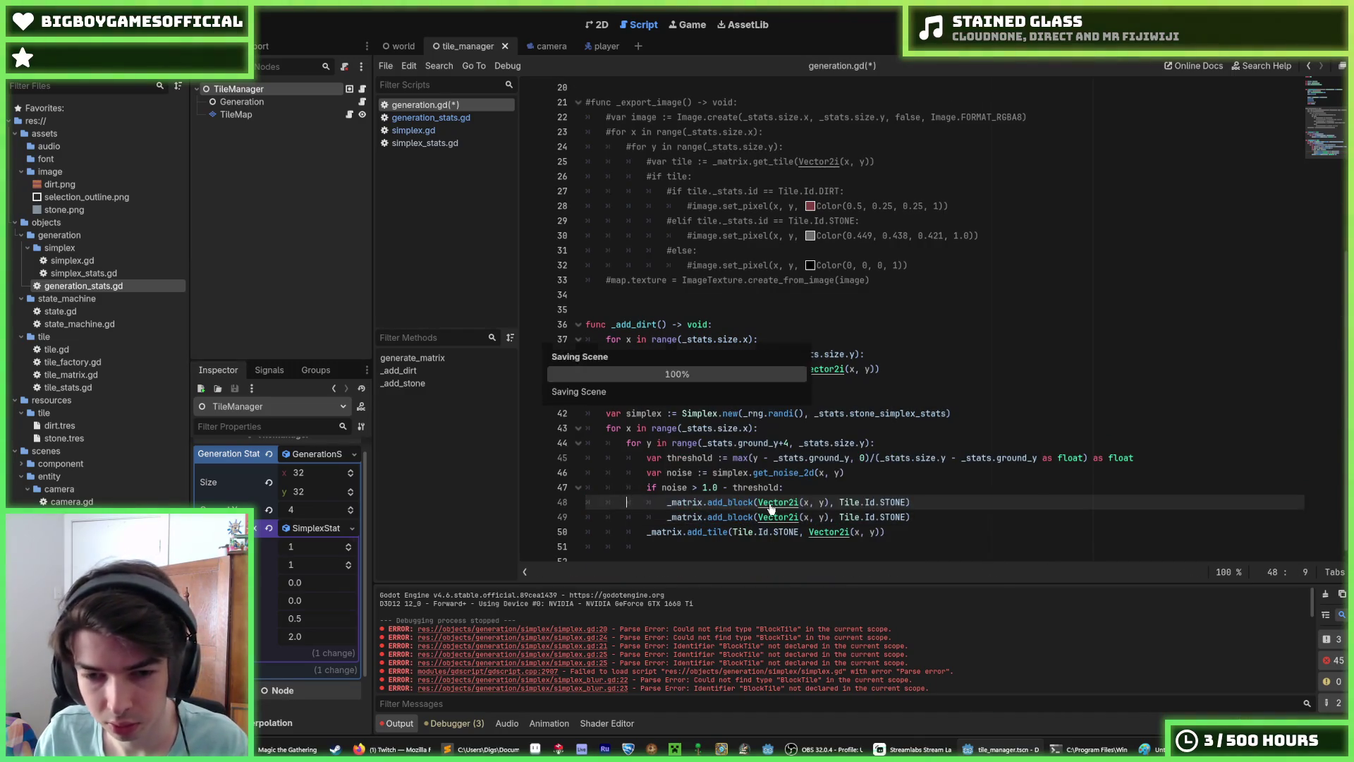
left_click(783, 500)
left_click(808, 490)
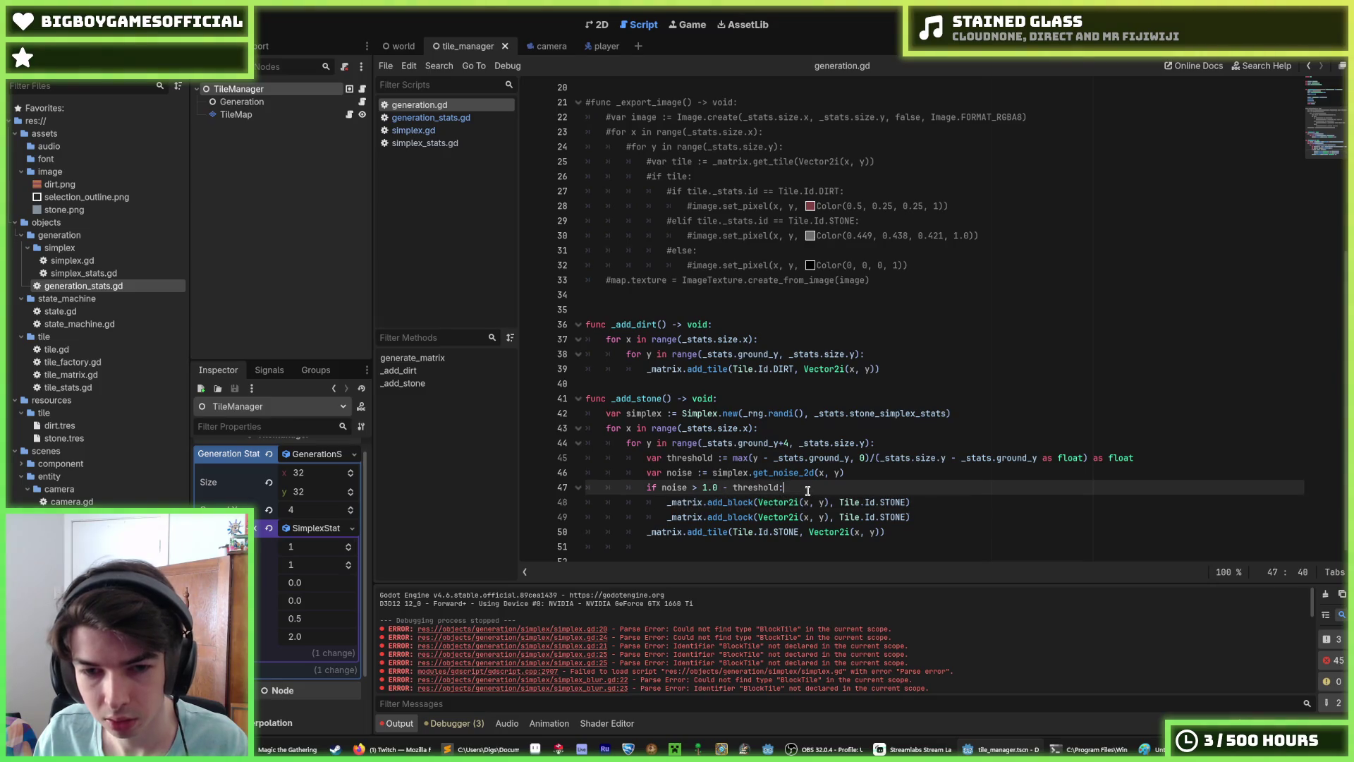
- Remove the +4 offset so the stone loop starts at _stats.ground_y, then review the threshold formula
left_click(791, 444)
key("BackSpace")
key("BackSpace")
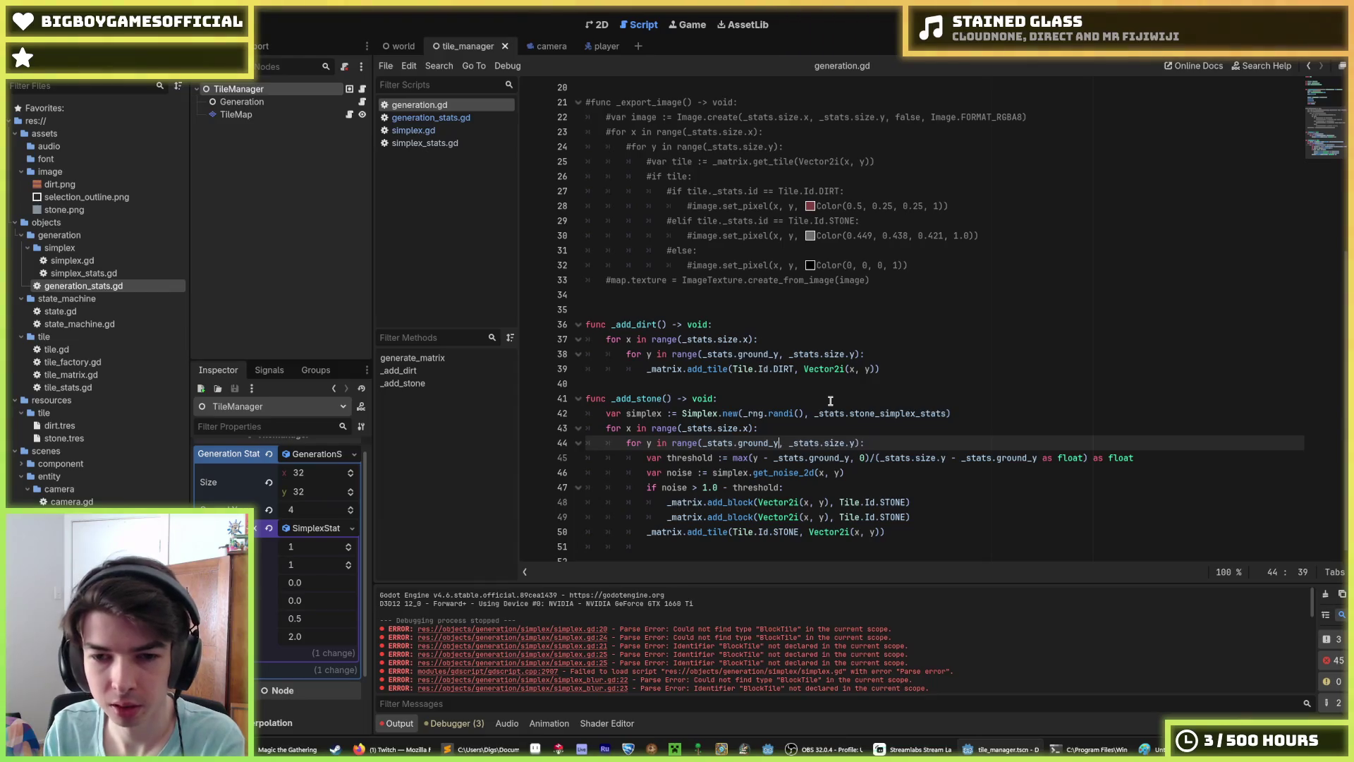
key("Down")
key("Down")
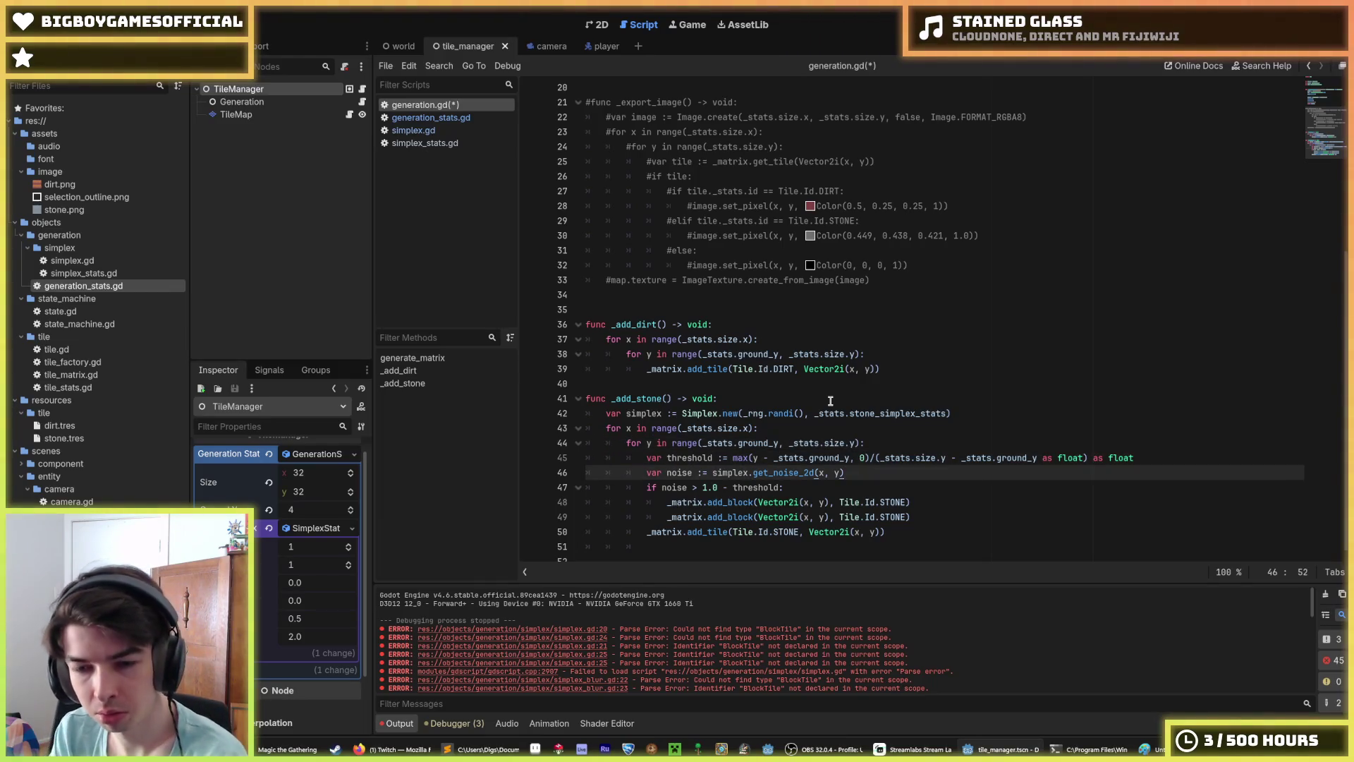
key("Up")
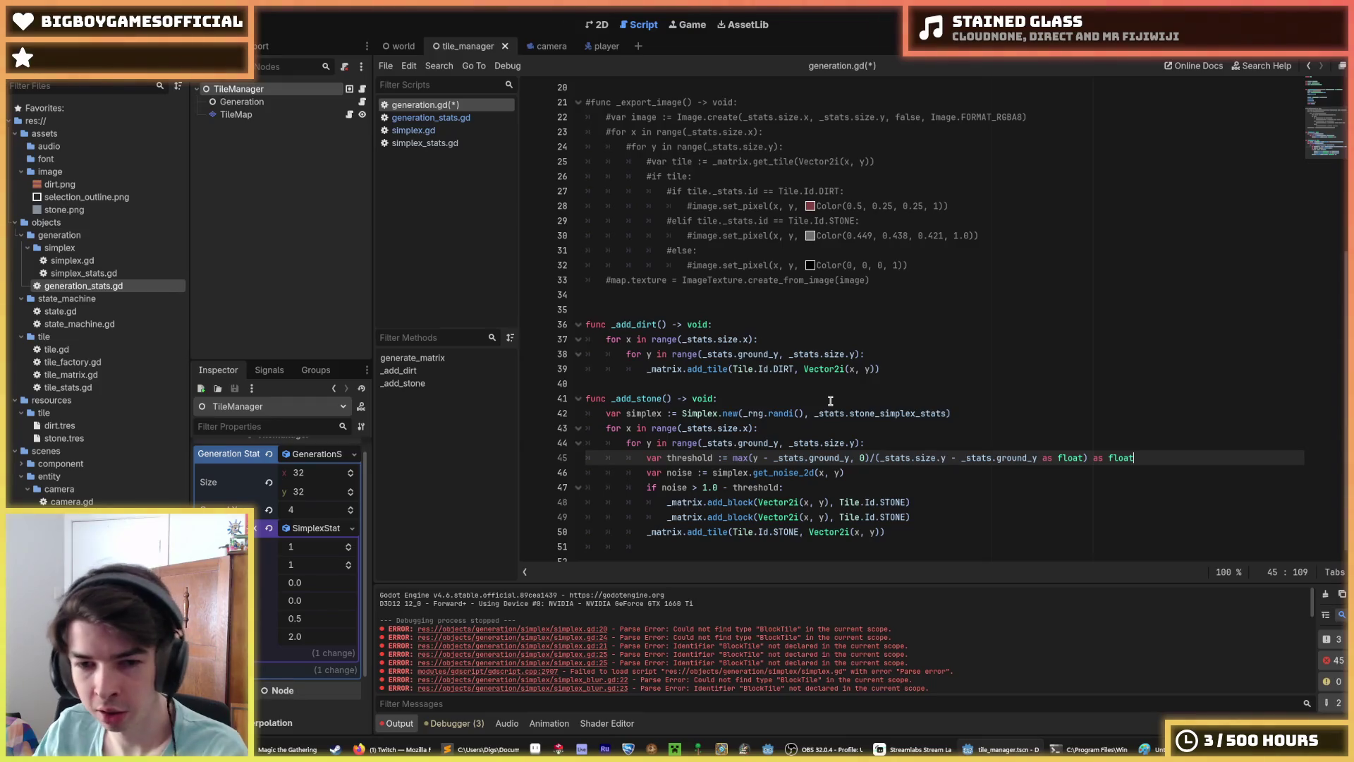
triple_click(688, 458)
left_click(672, 458)
left_click_drag(673, 457, 731, 458)
left_click(730, 458)
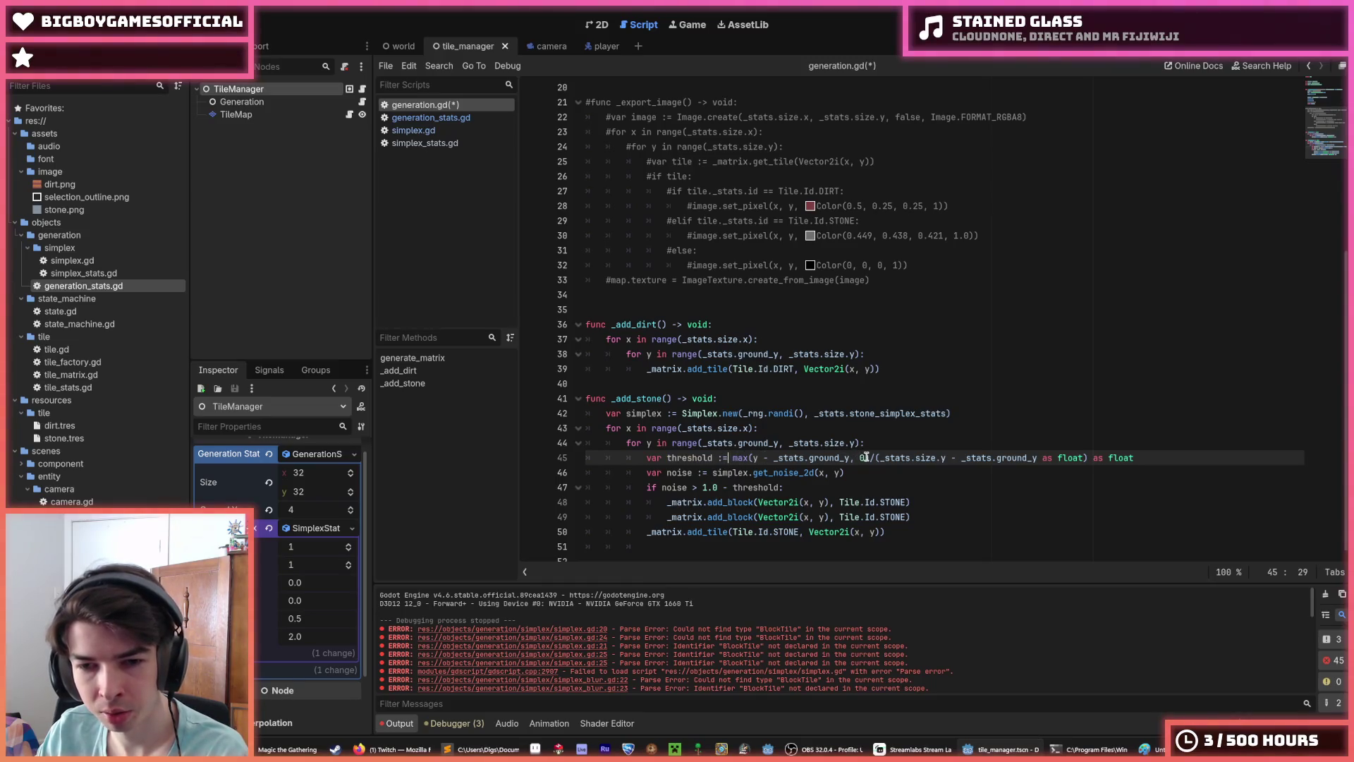
left_click_drag(866, 458, 1037, 458)
left_click(1036, 458)
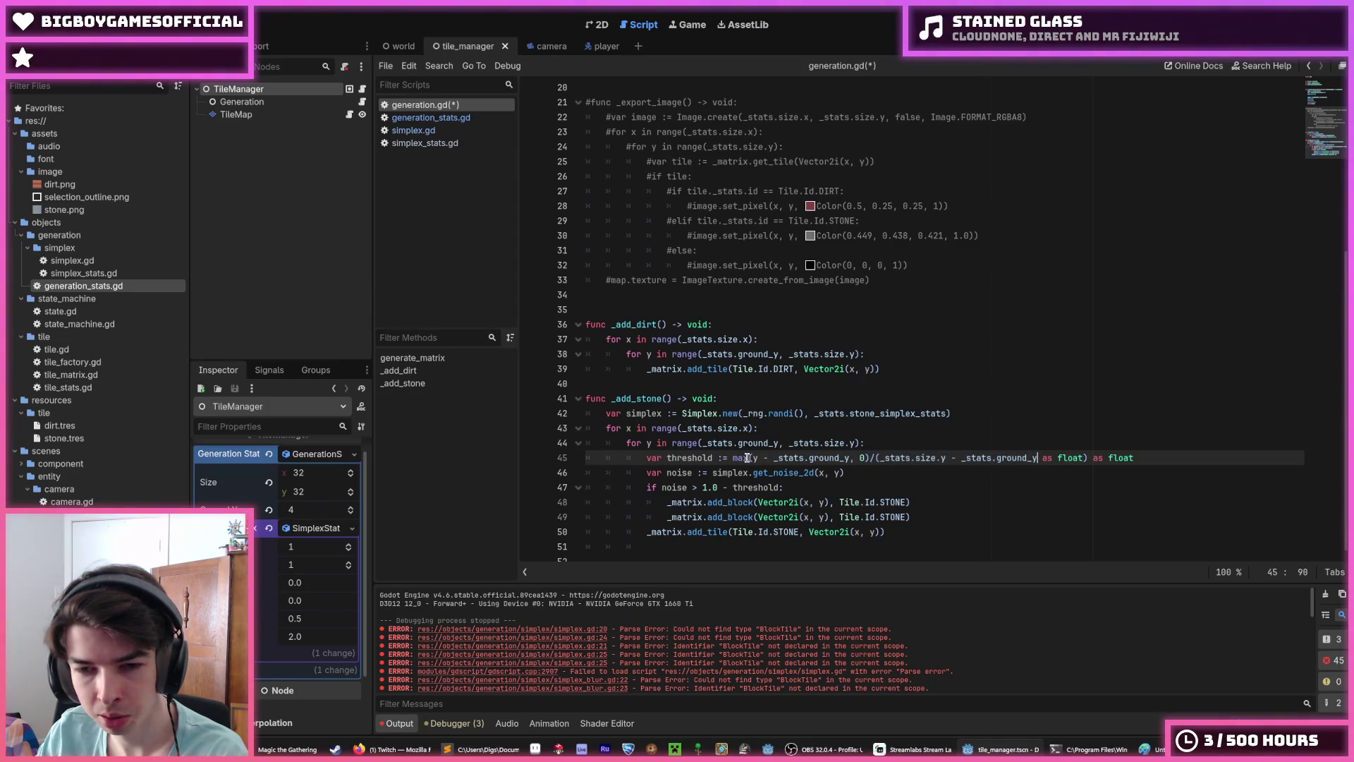
mouse_move(753, 457)
left_mouse_down()
mouse_move(916, 457)
mouse_move(666, 472)
mouse_move(712, 472)
left_mouse_up()
left_click(919, 457)
left_click(712, 472)
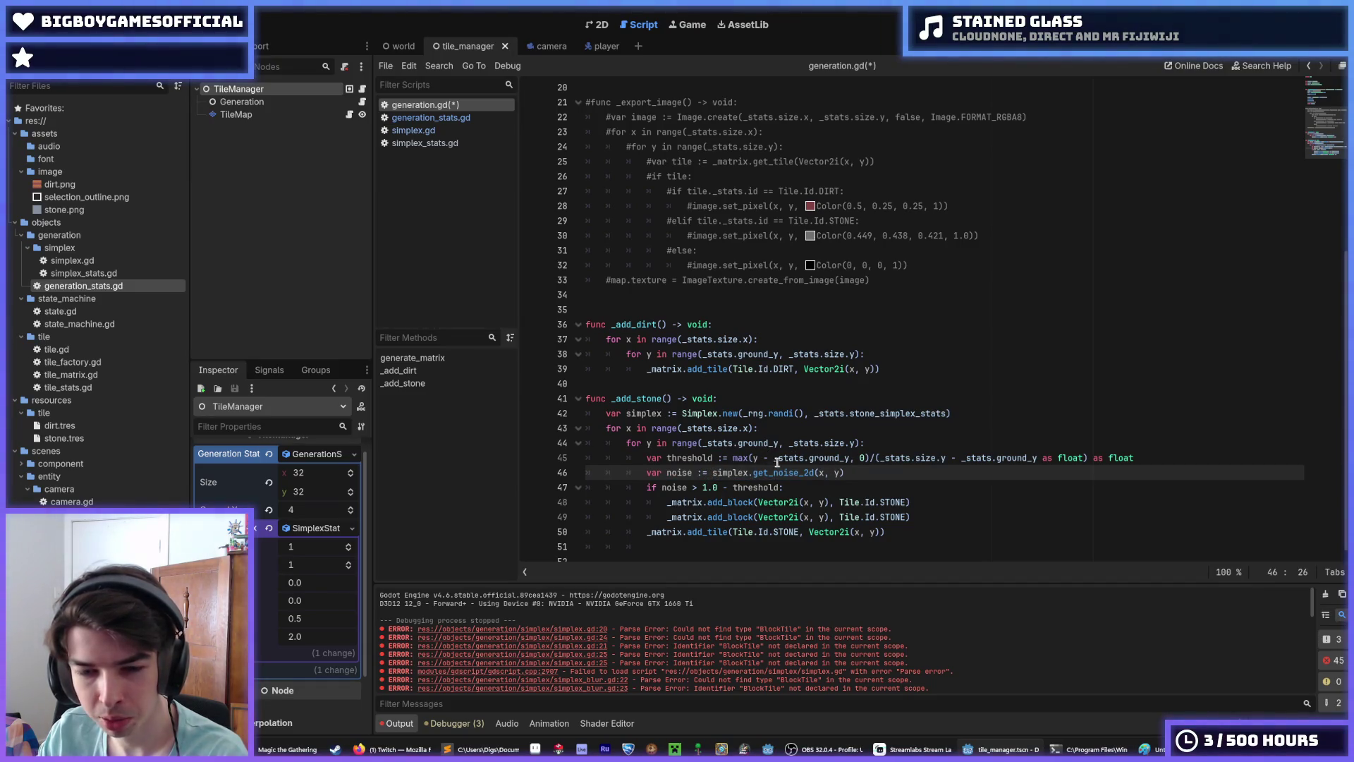
- Review the if condition comparing noise against 1.0 - threshold
scroll(758, 474, "down", 1)
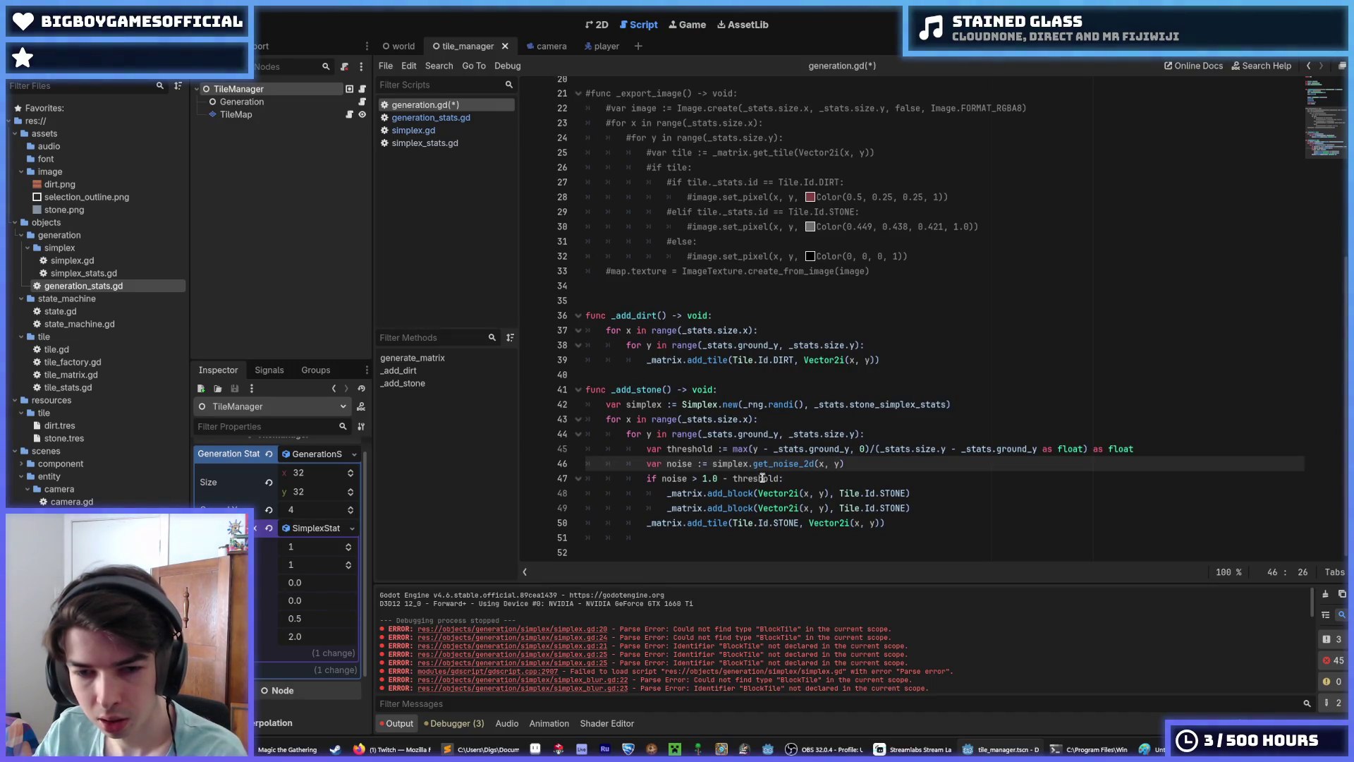
double_click(756, 478)
left_click(756, 477)
double_click(747, 478)
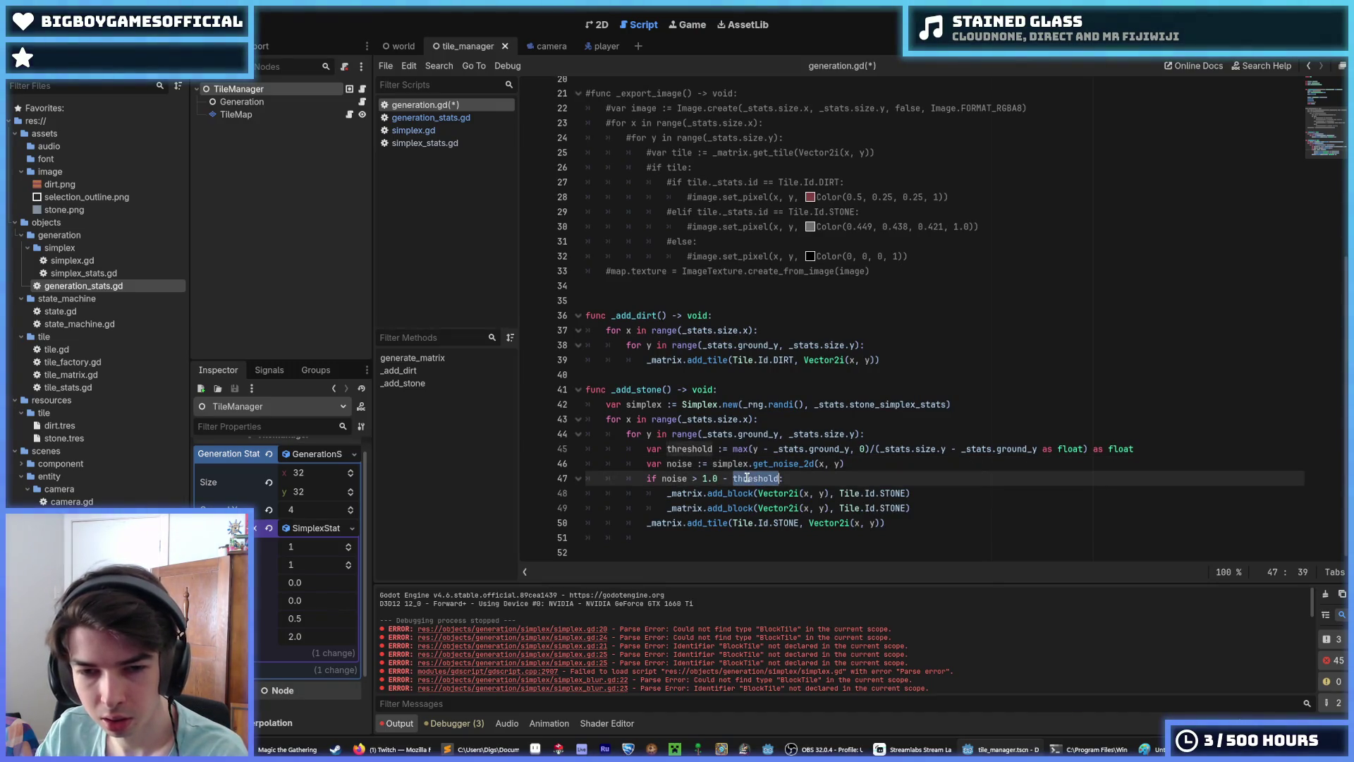
left_click(746, 478)
double_click(674, 478)
triple_click(738, 479)
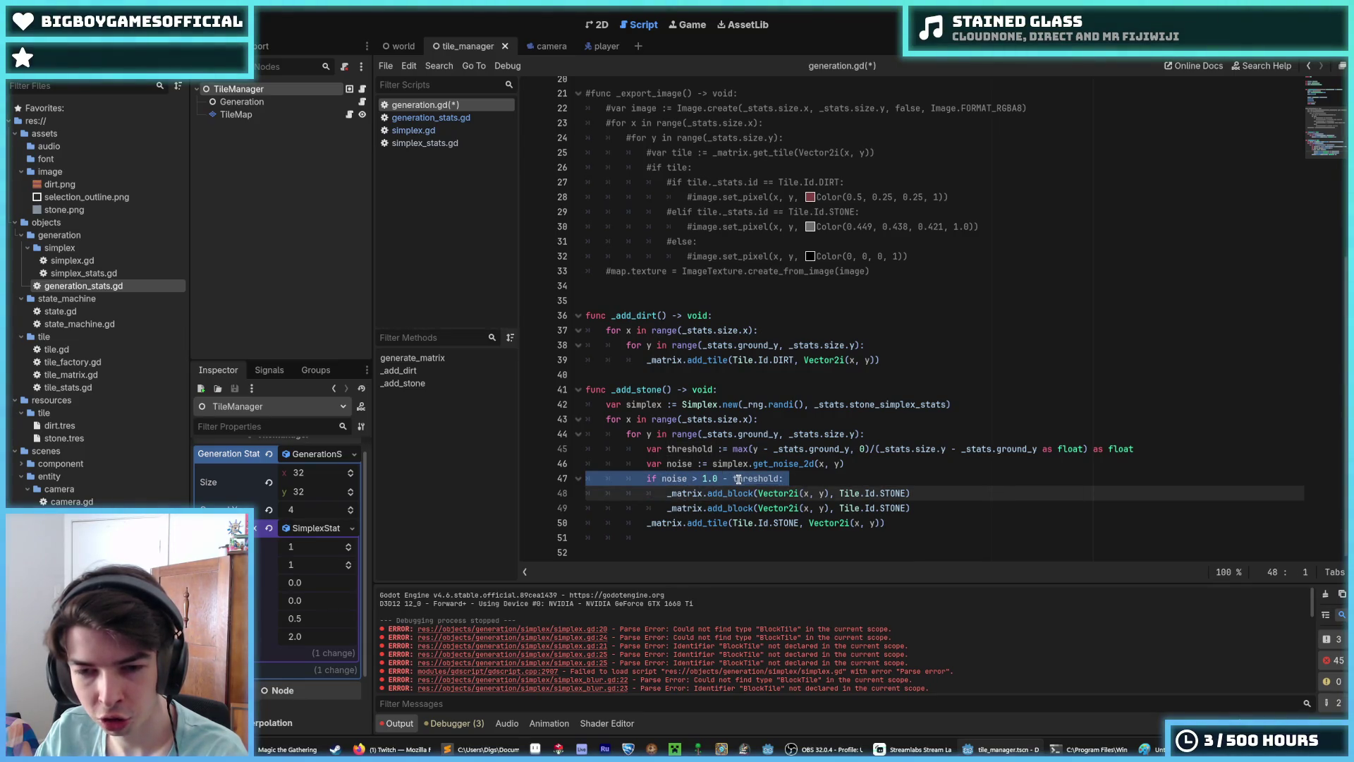
left_click(738, 479)
double_click(737, 479)
left_click(729, 478)
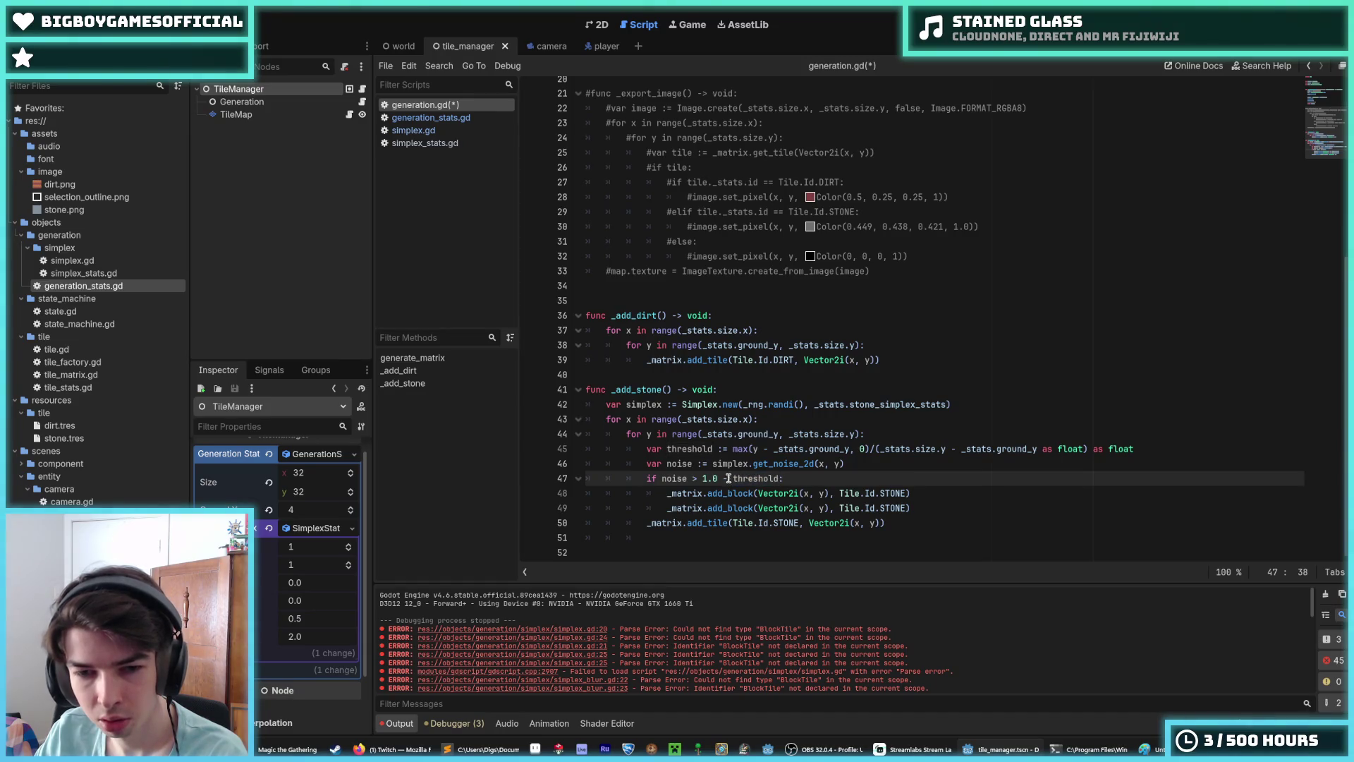
left_click_drag(731, 478, 702, 483)
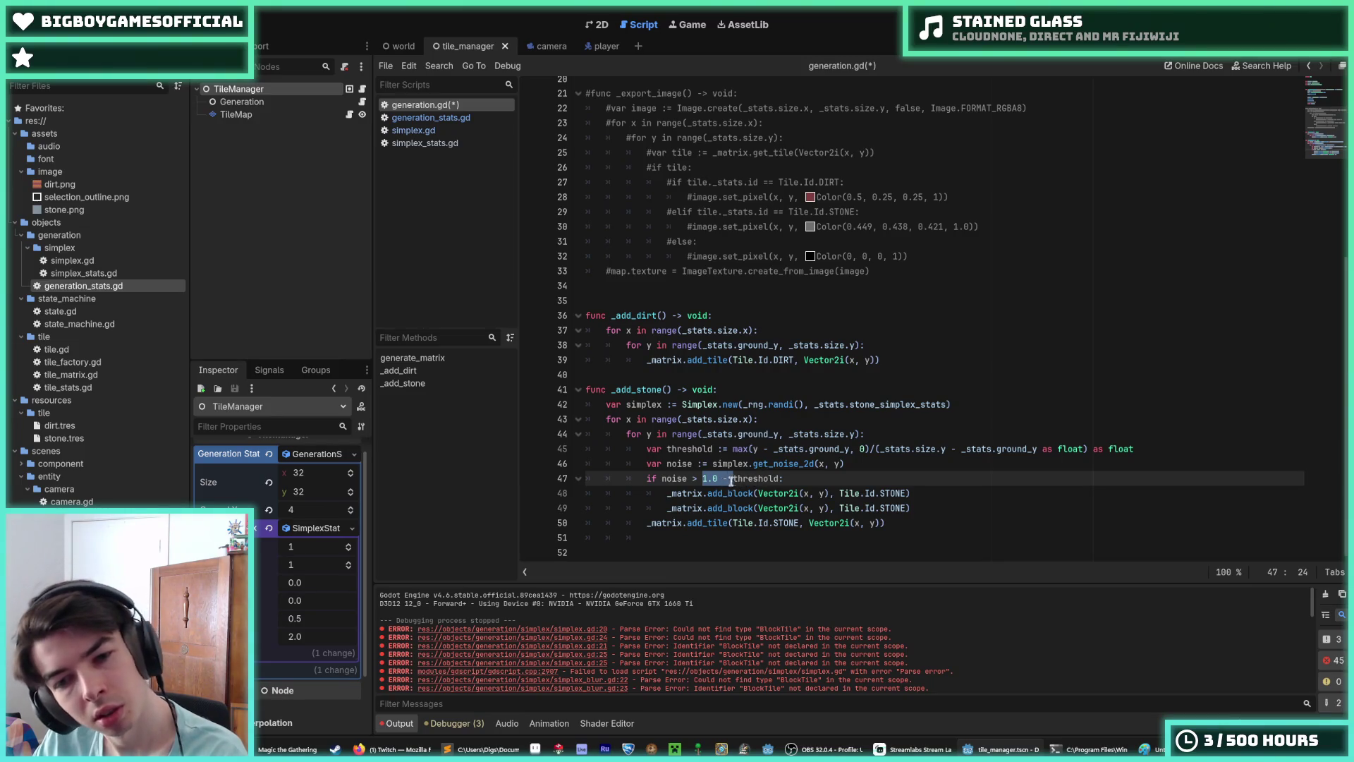
left_click(731, 479)
mouse_move(731, 480)
left_mouse_down()
mouse_move(702, 480)
mouse_move(733, 480)
left_mouse_up()
left_click(703, 480)
left_click(734, 480)
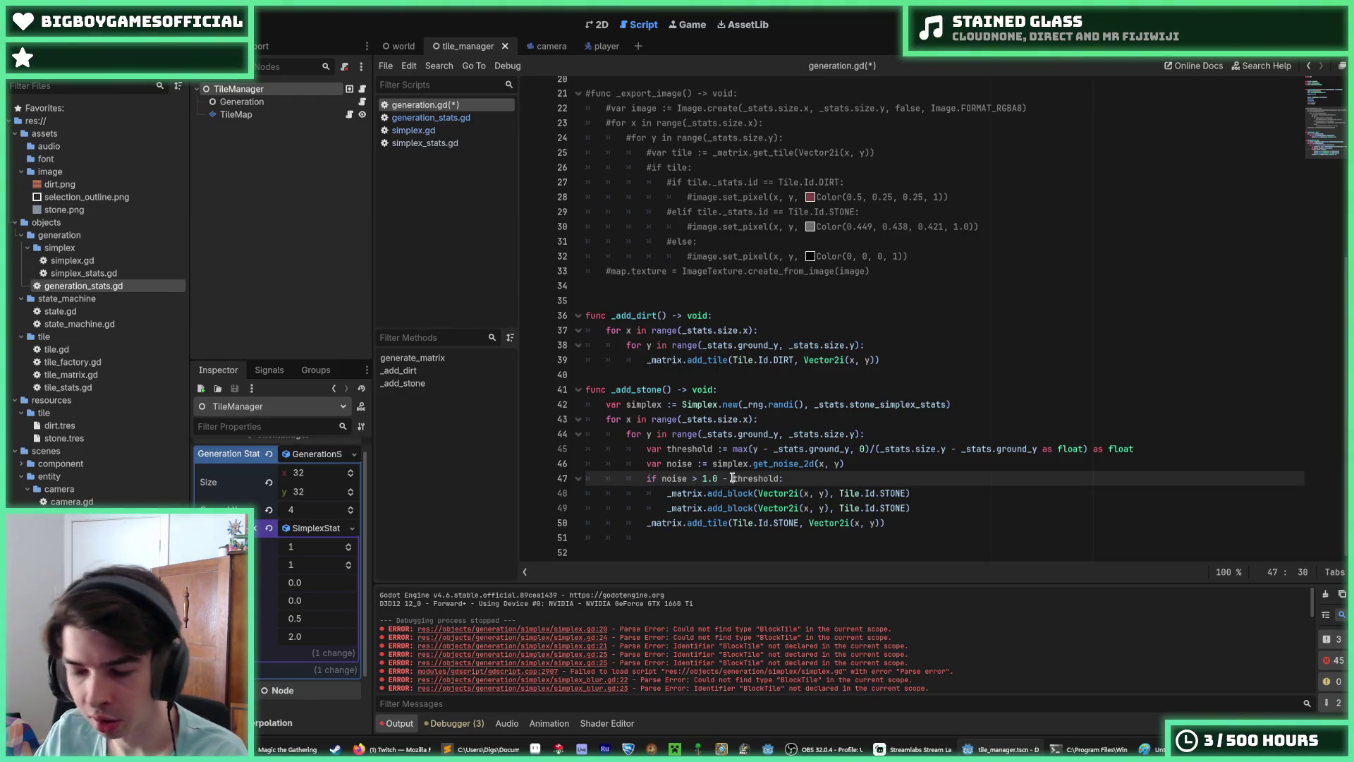
left_click(937, 509)
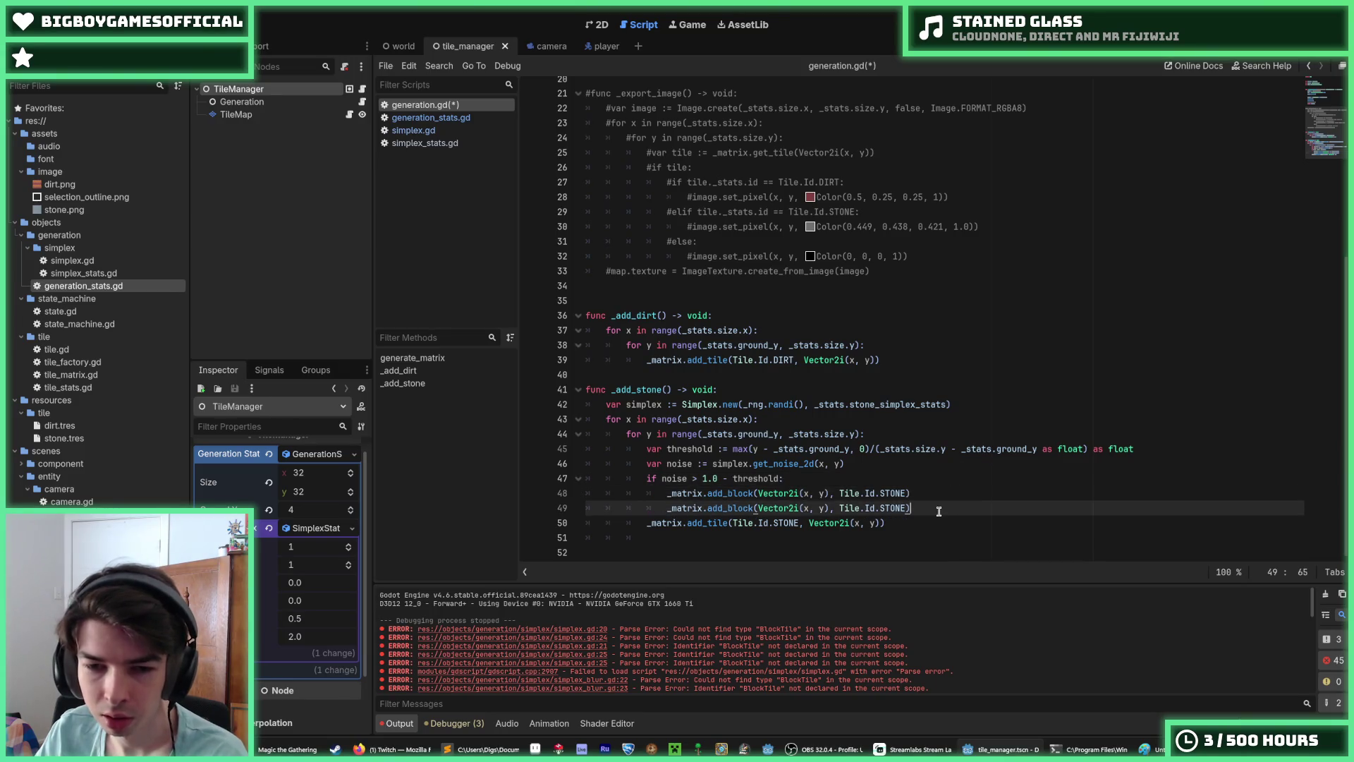
- Delete both add_block lines and indent the _matrix.add_tile call under the if condition
left_click_drag(924, 504, 927, 489)
key("BackSpace")
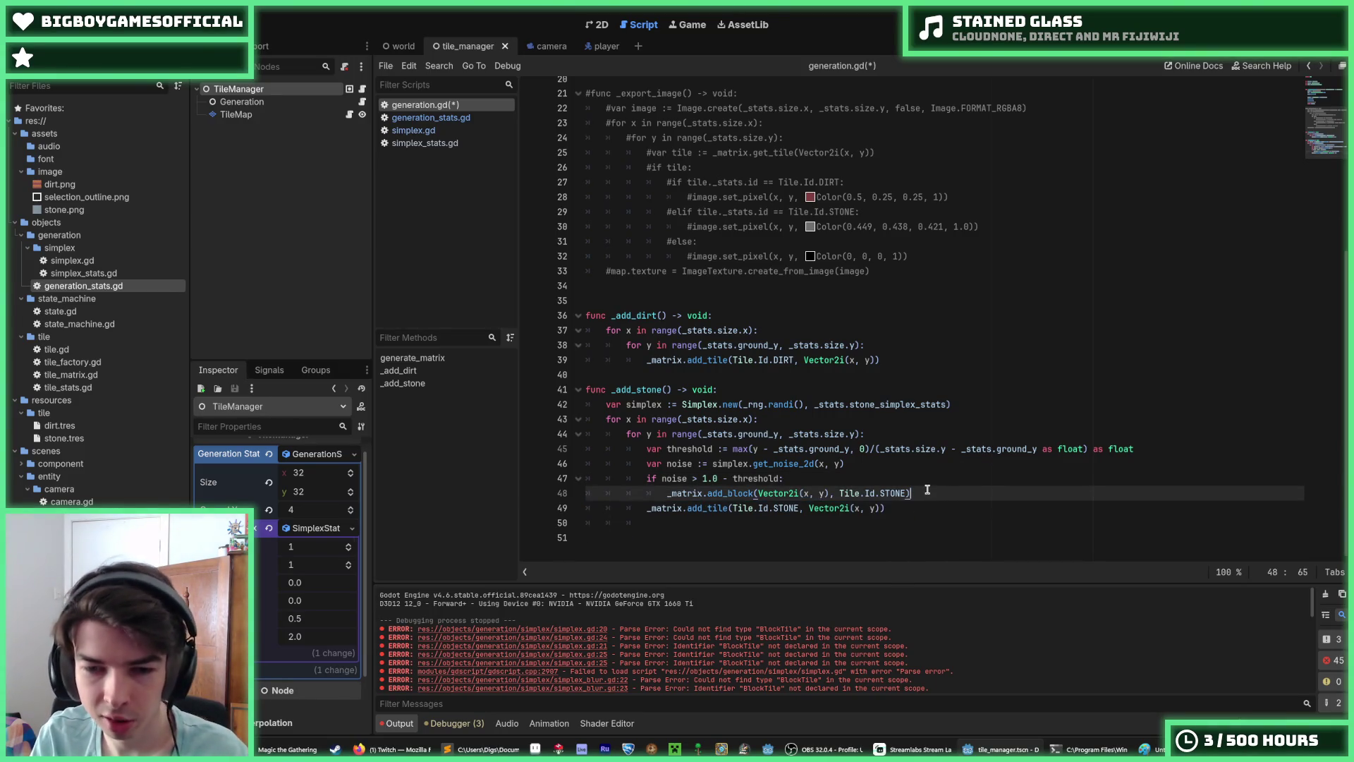
key("Down")
key("Down")
key("Up")
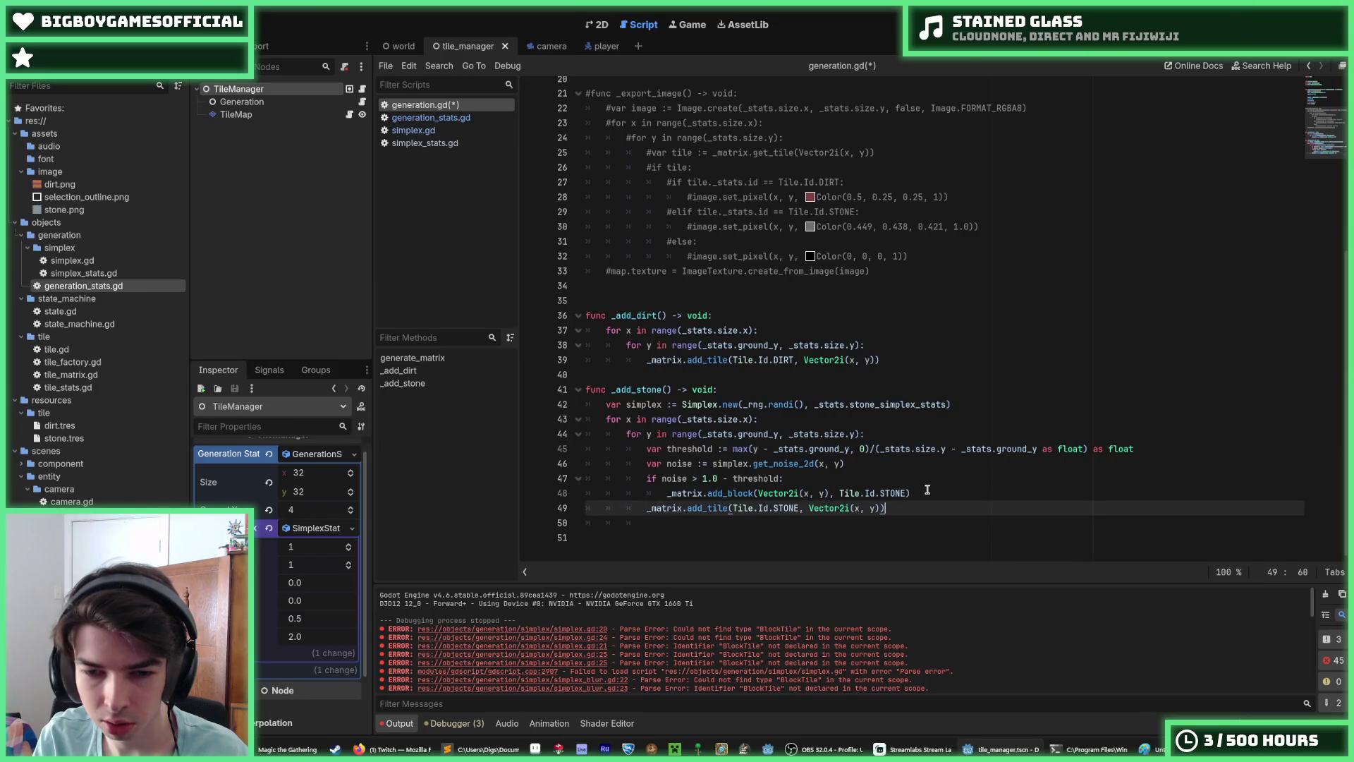
key("Tab")
key("Up")
key("shift+Up")
key("BackSpace")
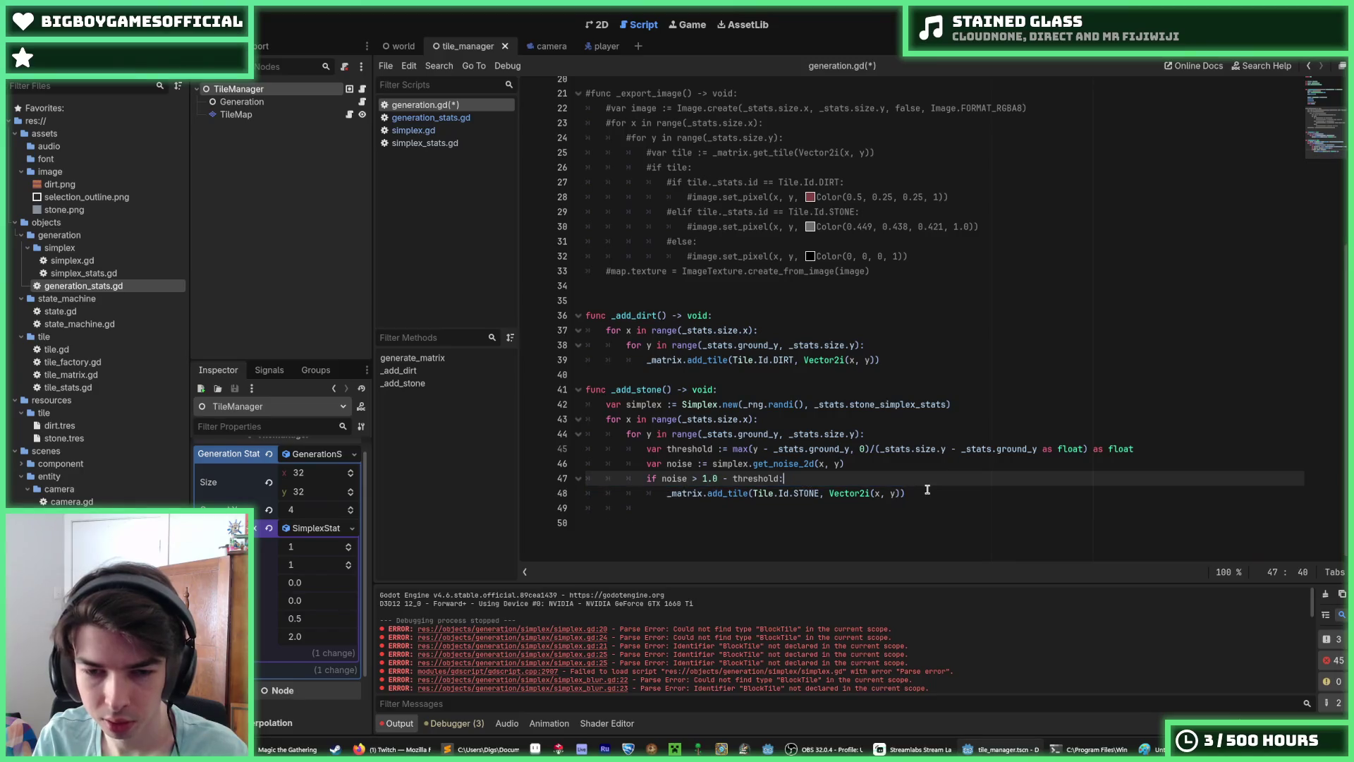
- Save the script, run the game and view the four debugger warnings
key("ctrl+s")
key("F5")
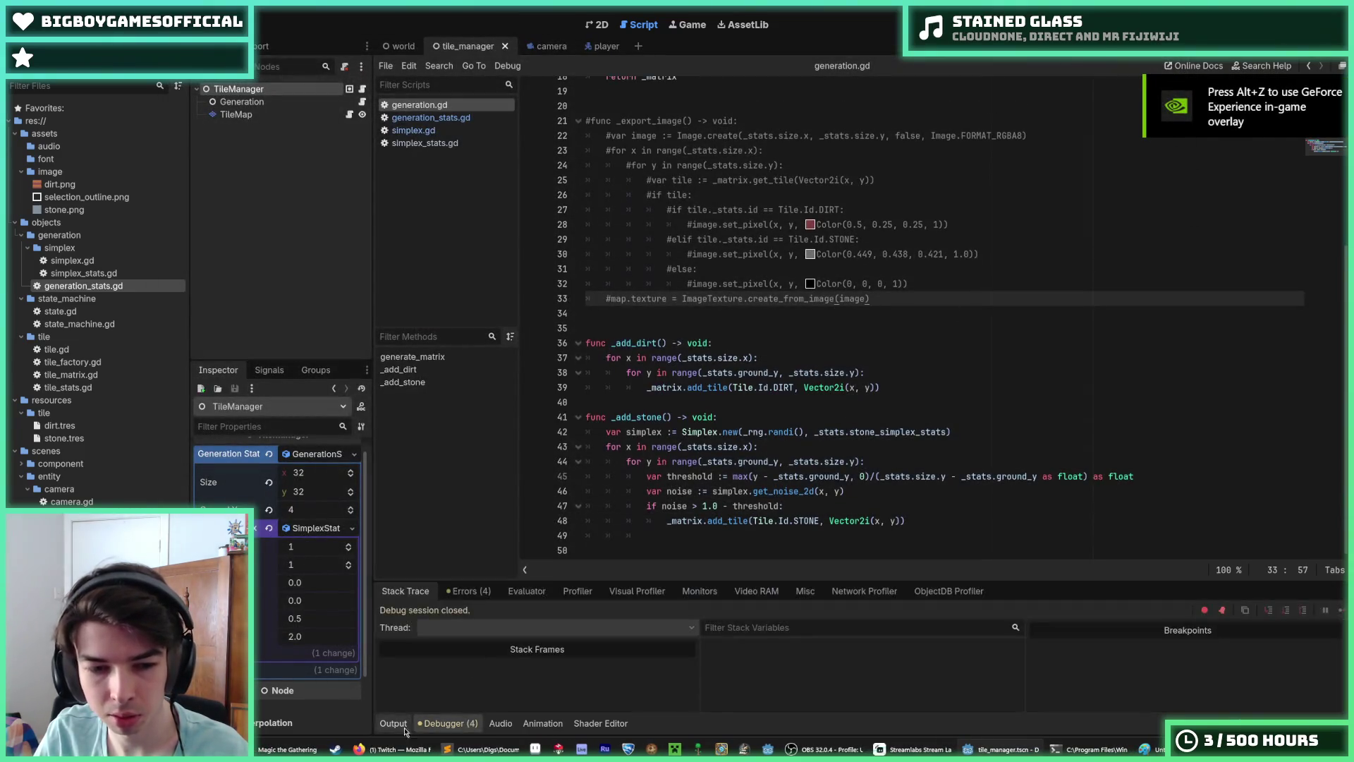
left_click(459, 591)
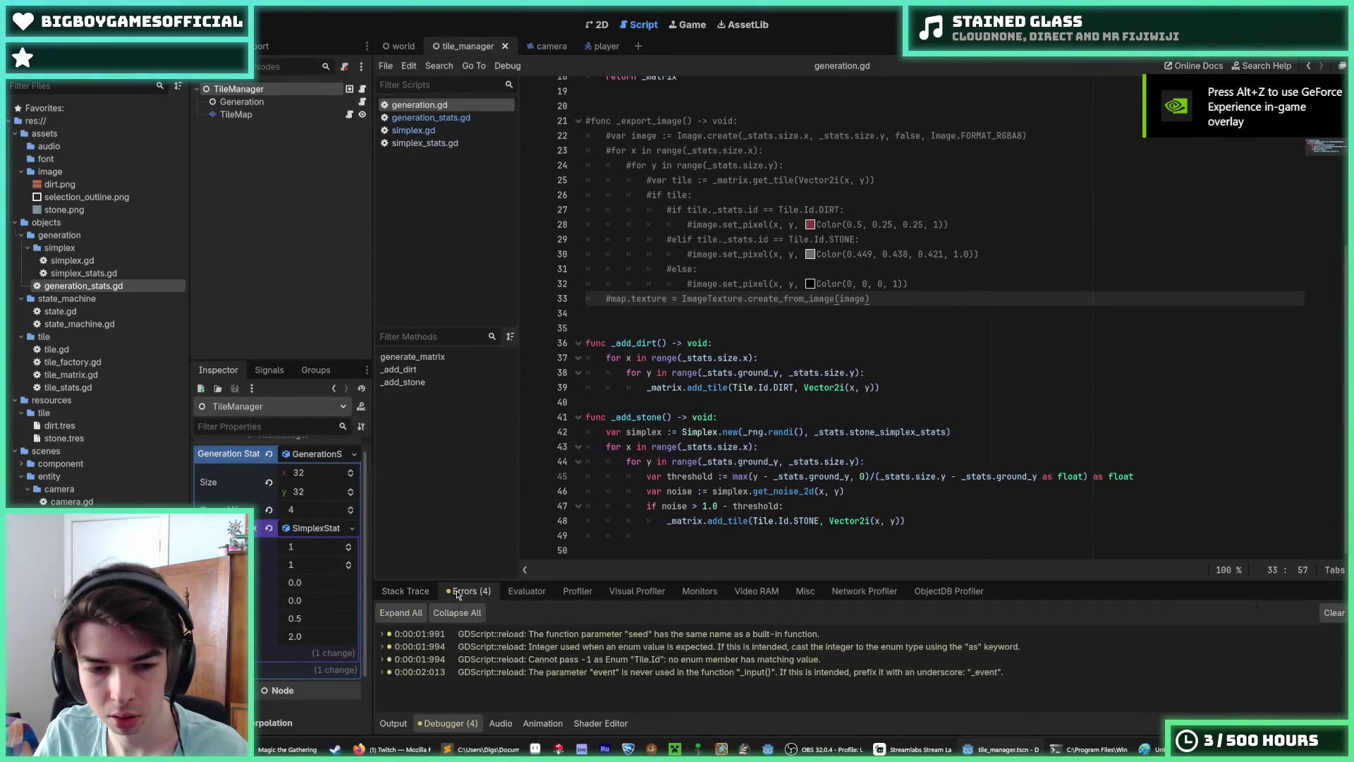
- Run the game, dig four tiles straight down through the dirt, stop it and return to the World scene
left_click(418, 593)
key("F5")
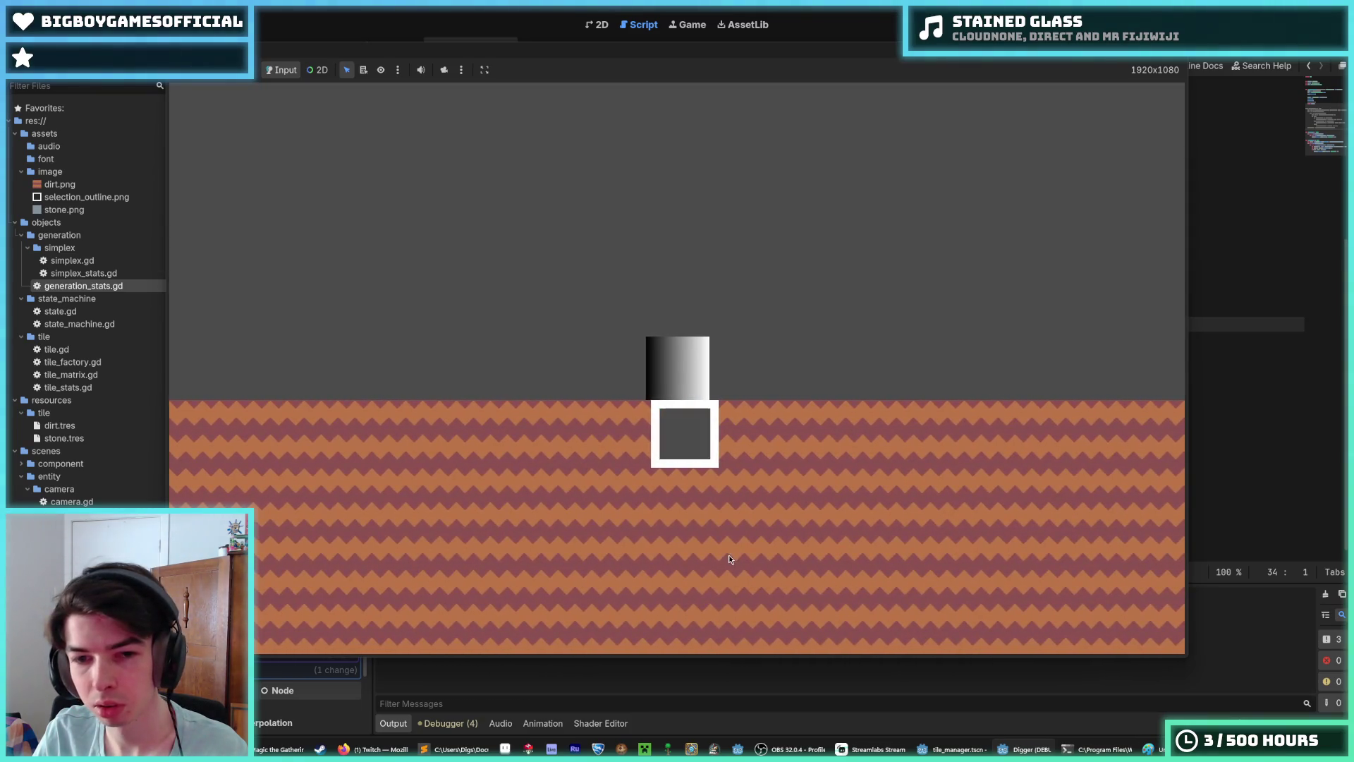
left_click(685, 573)
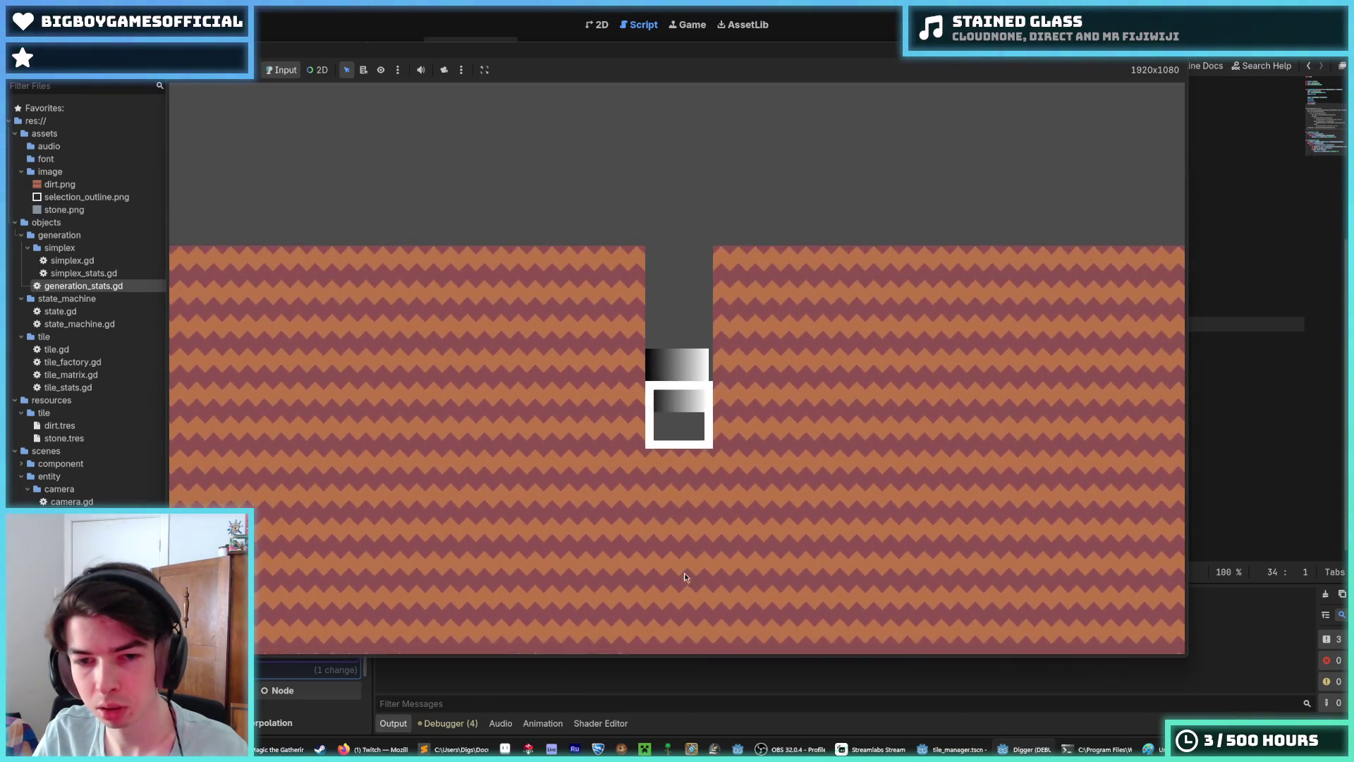
left_click(684, 573)
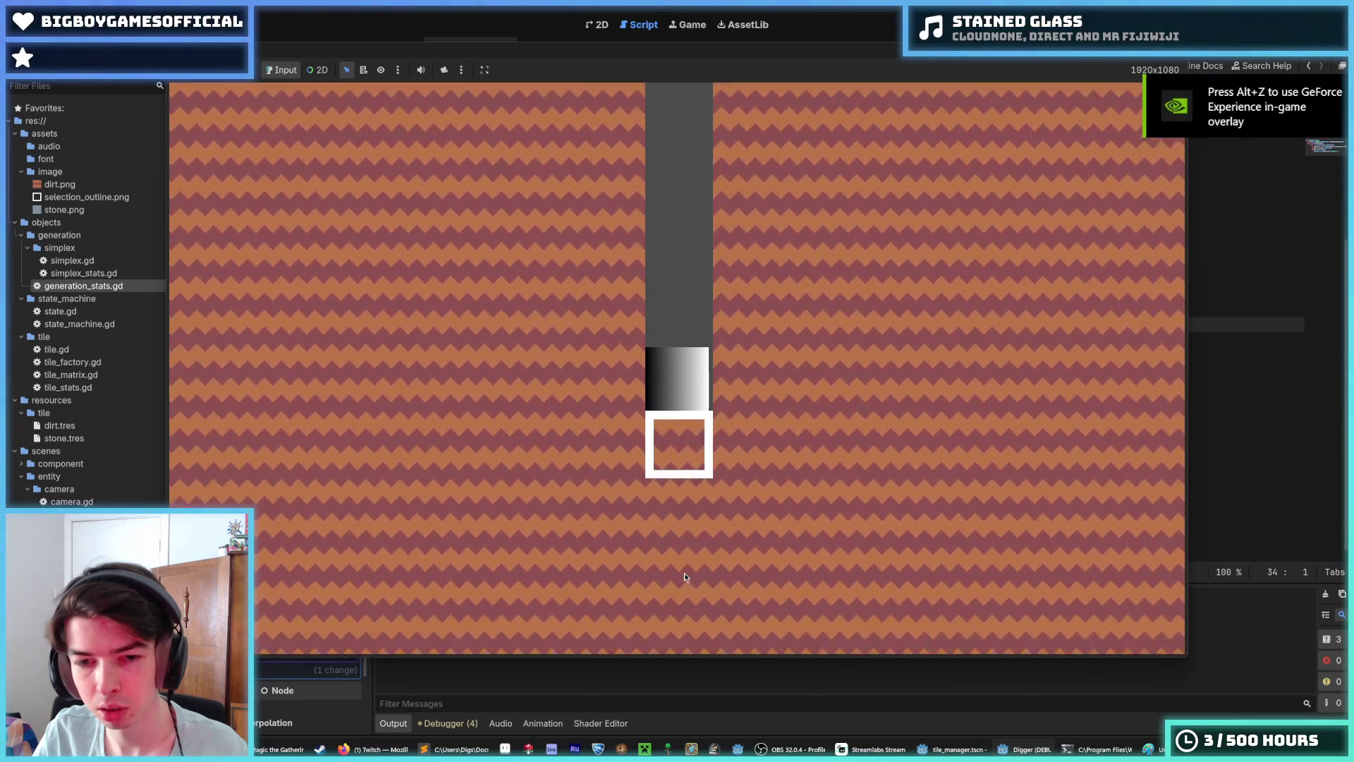
left_click(684, 577)
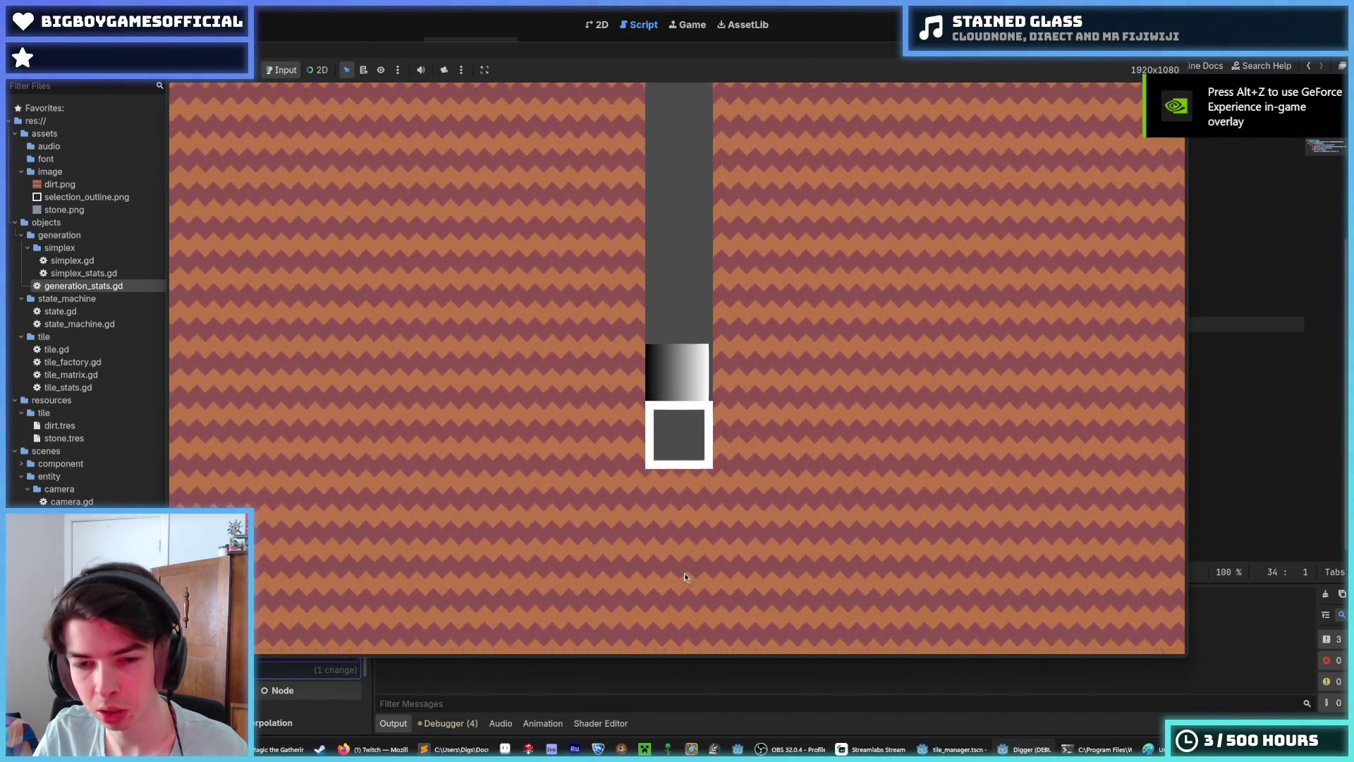
left_click(684, 577)
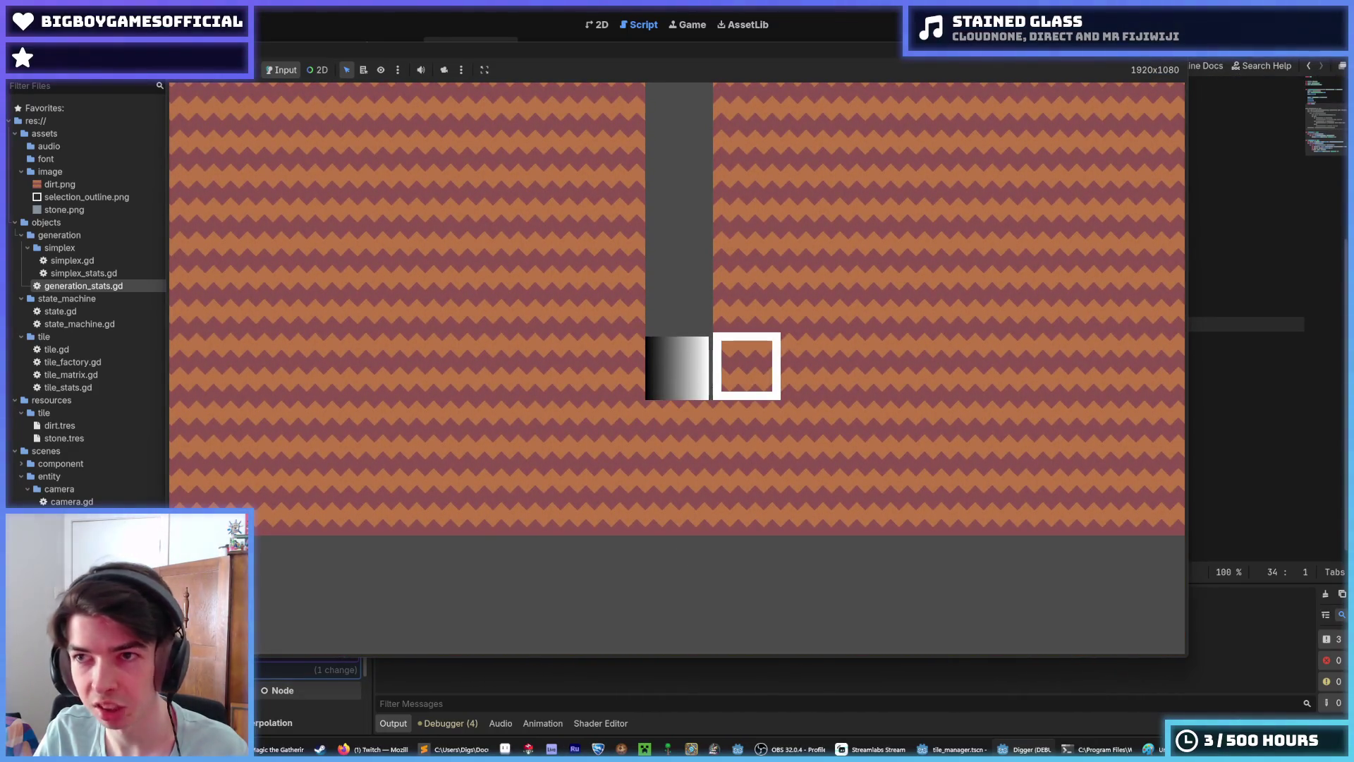
key("F8")
left_click(392, 46)
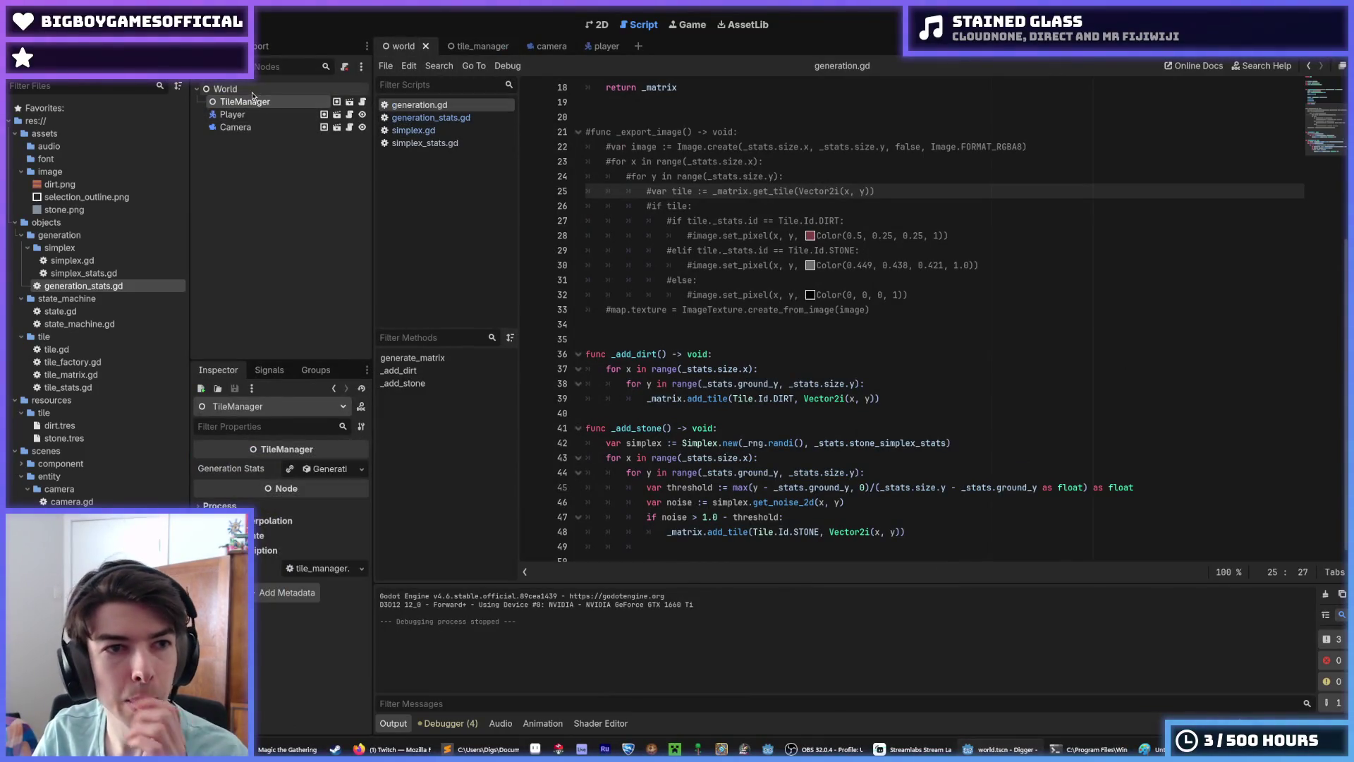
- In the tile_manager scene, set the stone simplex amplitude to 4.0 and save
left_click(336, 101)
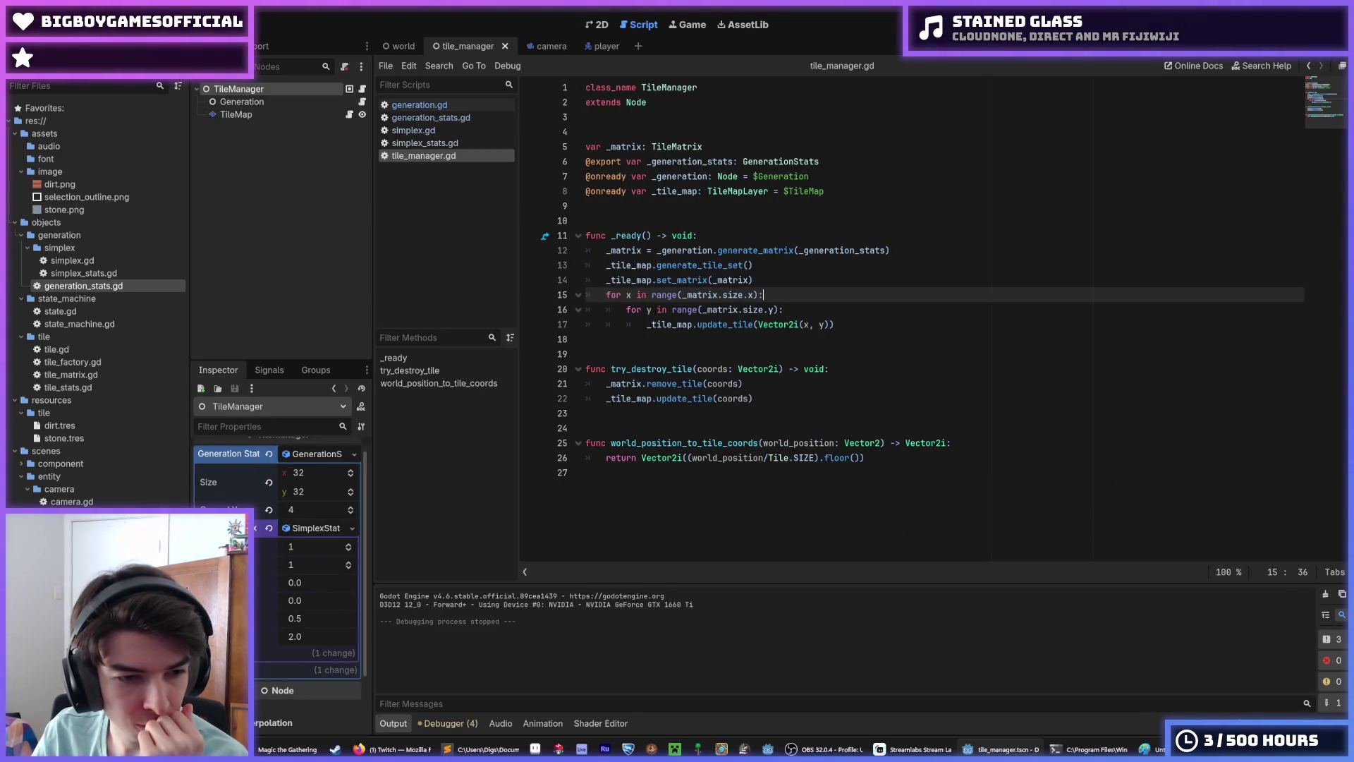
left_click_drag(300, 587, 314, 587)
left_click(301, 587)
type("4")
key("Return")
key("ctrl+s")
mouse_move(434, 747)
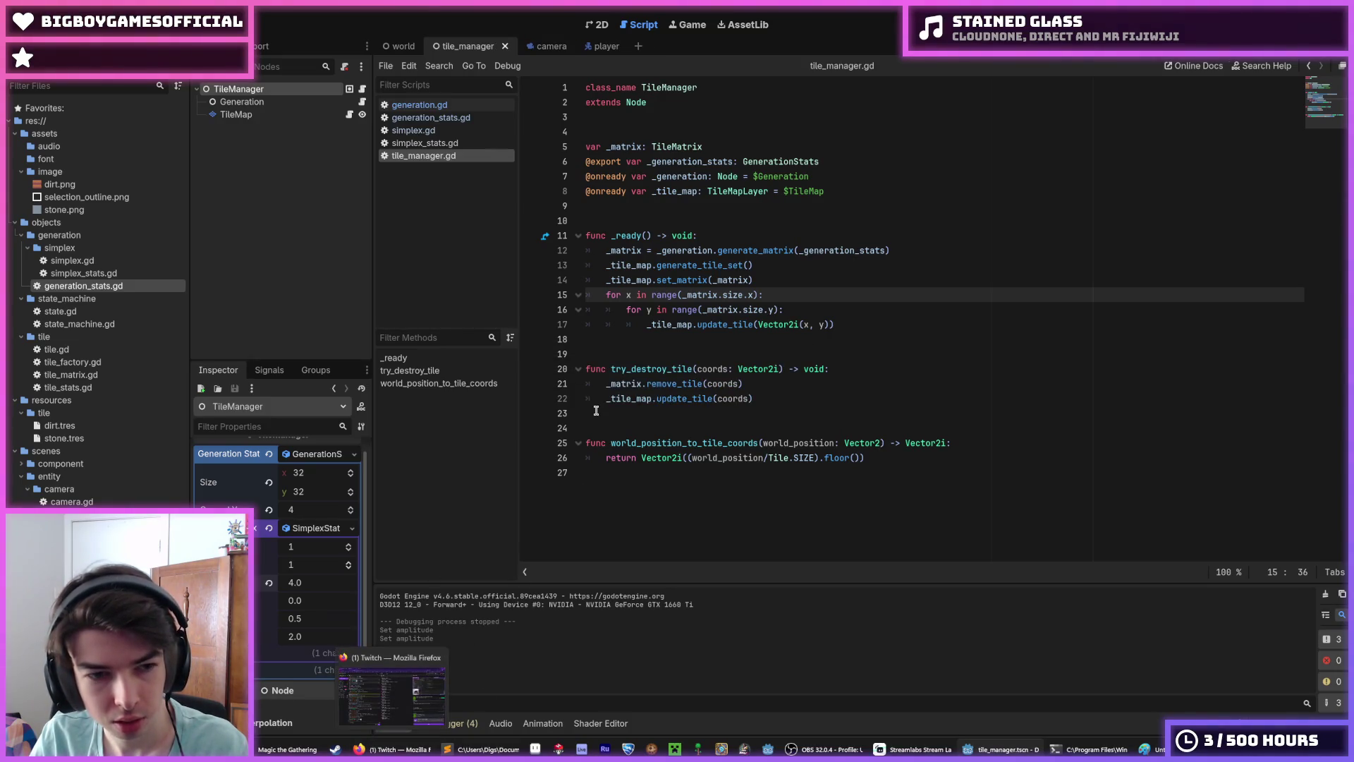
- Check the default amplitude in simplex_stats.gd, then set the amplitude to 1.0 and run the game
left_click(430, 118)
left_click(420, 104)
left_click(430, 117)
left_click(428, 142)
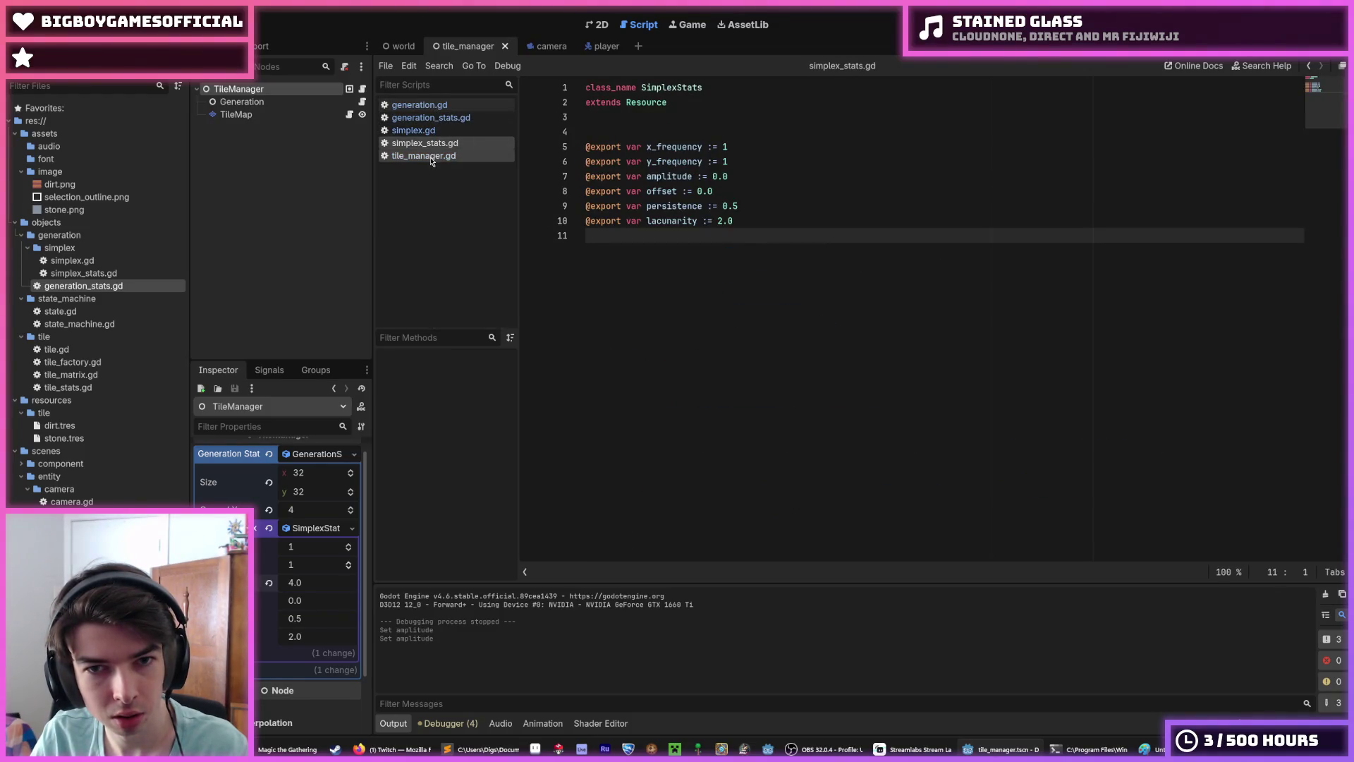
left_click(747, 207)
left_click(738, 178)
left_click(299, 584)
type("1")
key("Return")
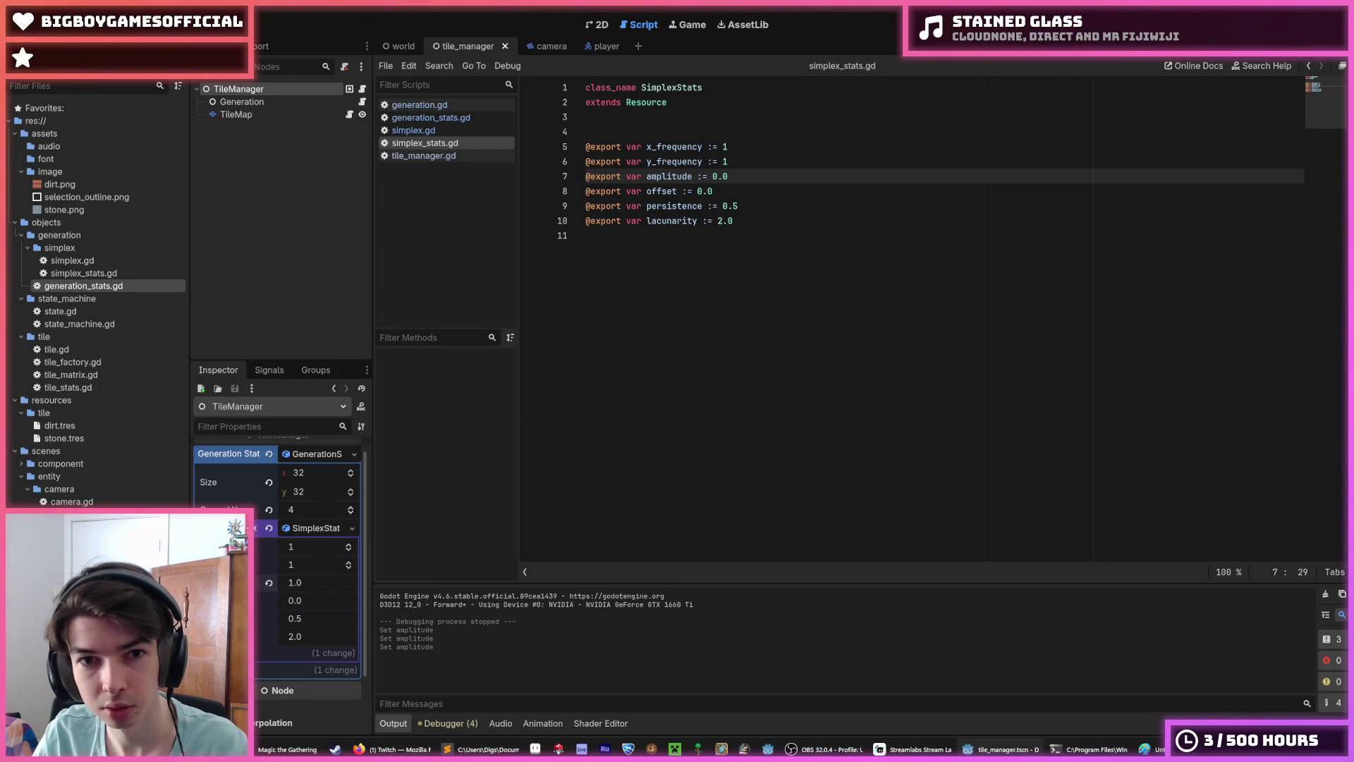
key("F5")
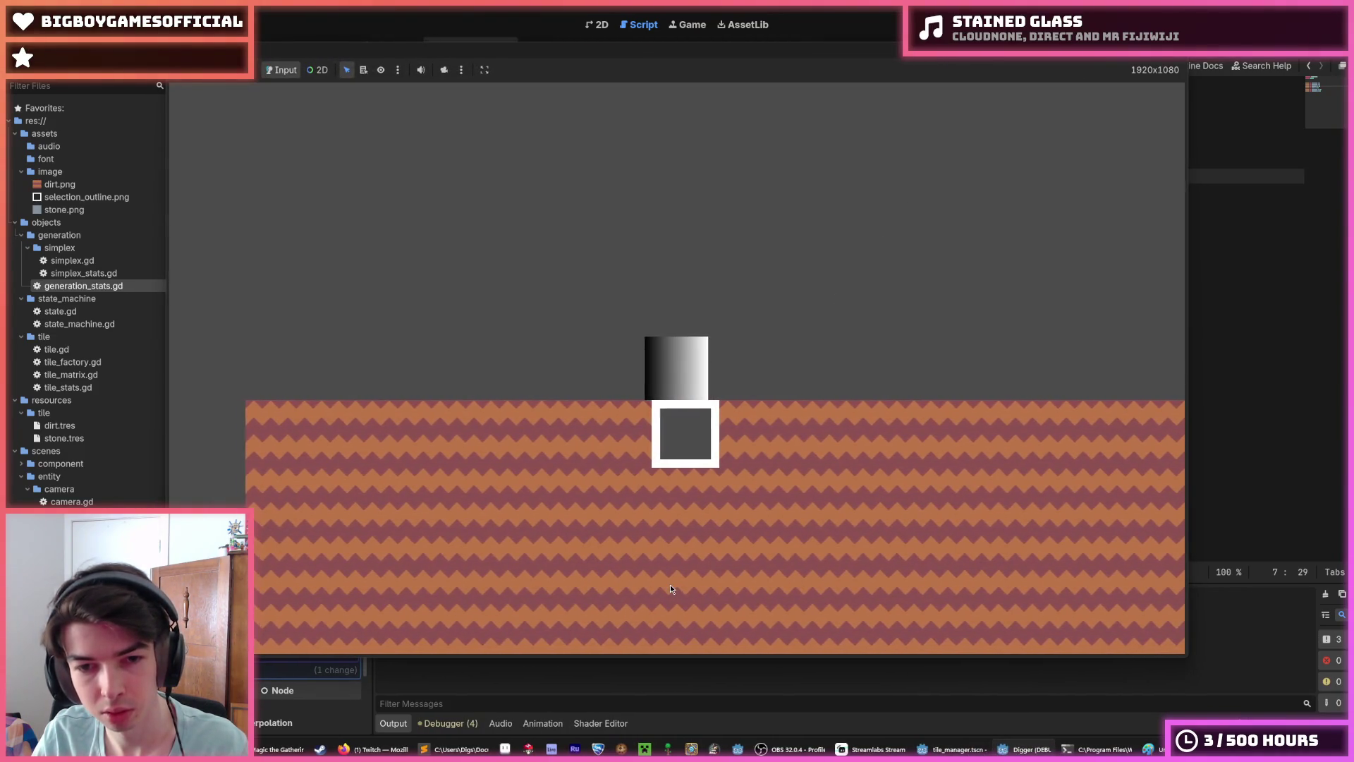
- Zoom the running game out to see the irregular stone mass beneath the dirt, then stop it
scroll(670, 584, "down", 5)
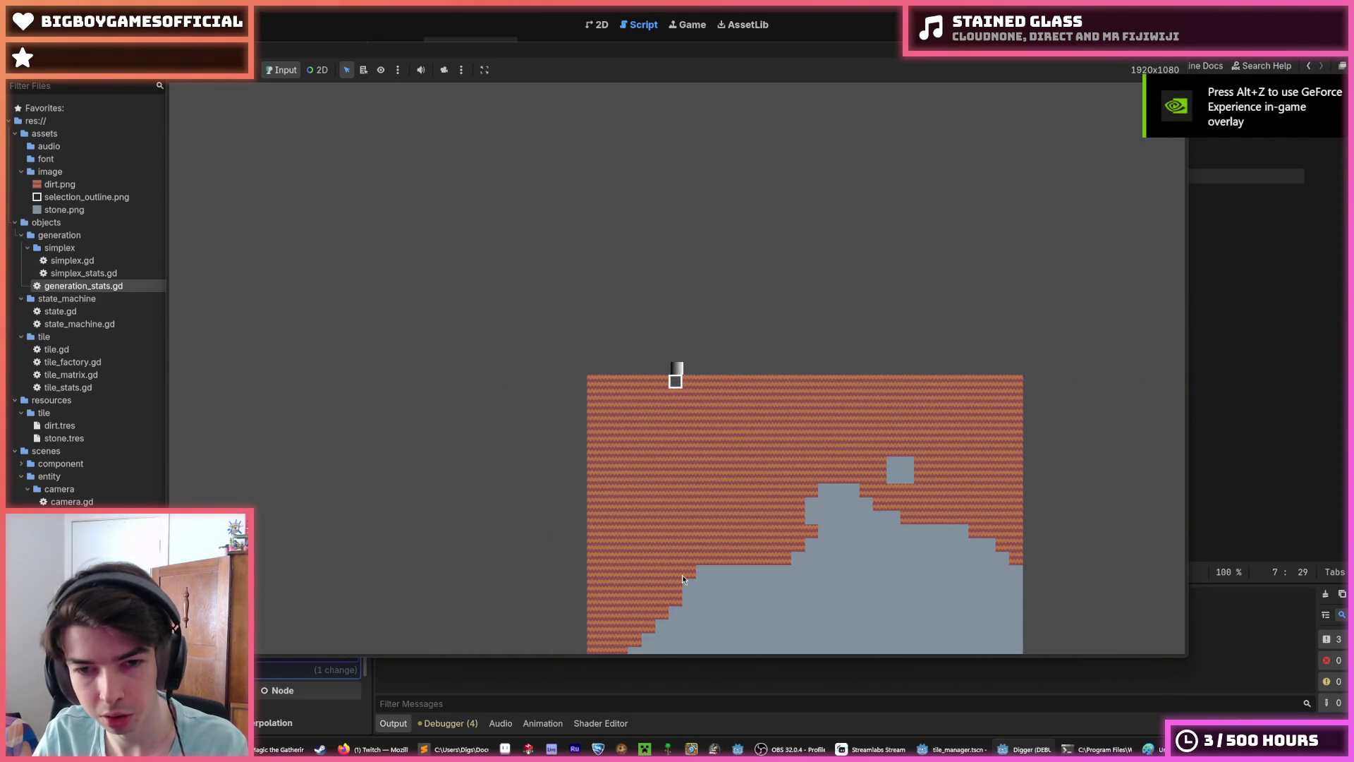
scroll(683, 579, "down", 2)
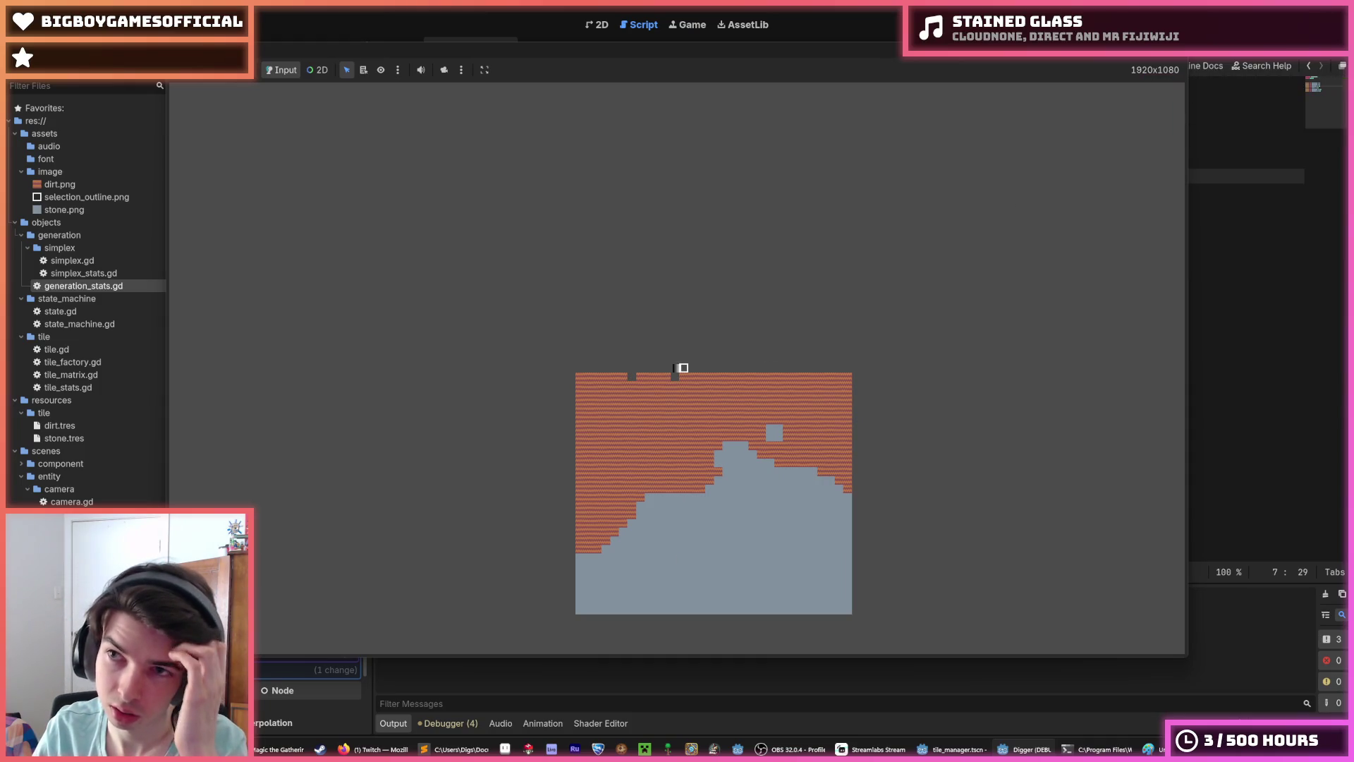
key("F8")
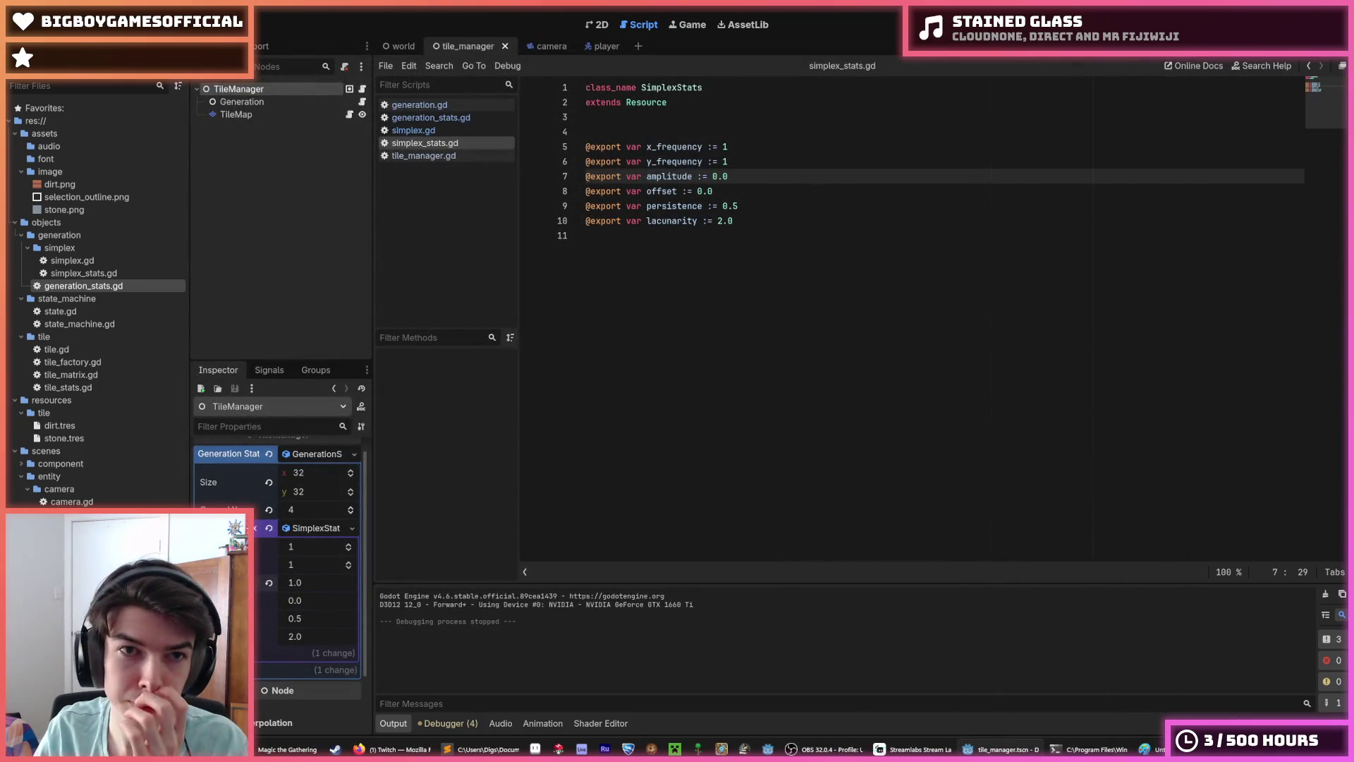
- Set the TileManager's Generation Stats Size to 64 × 64 and save the tile_manager scene
left_click(309, 481)
type("64")
key("Tab")
type("64")
key("ctrl+s")
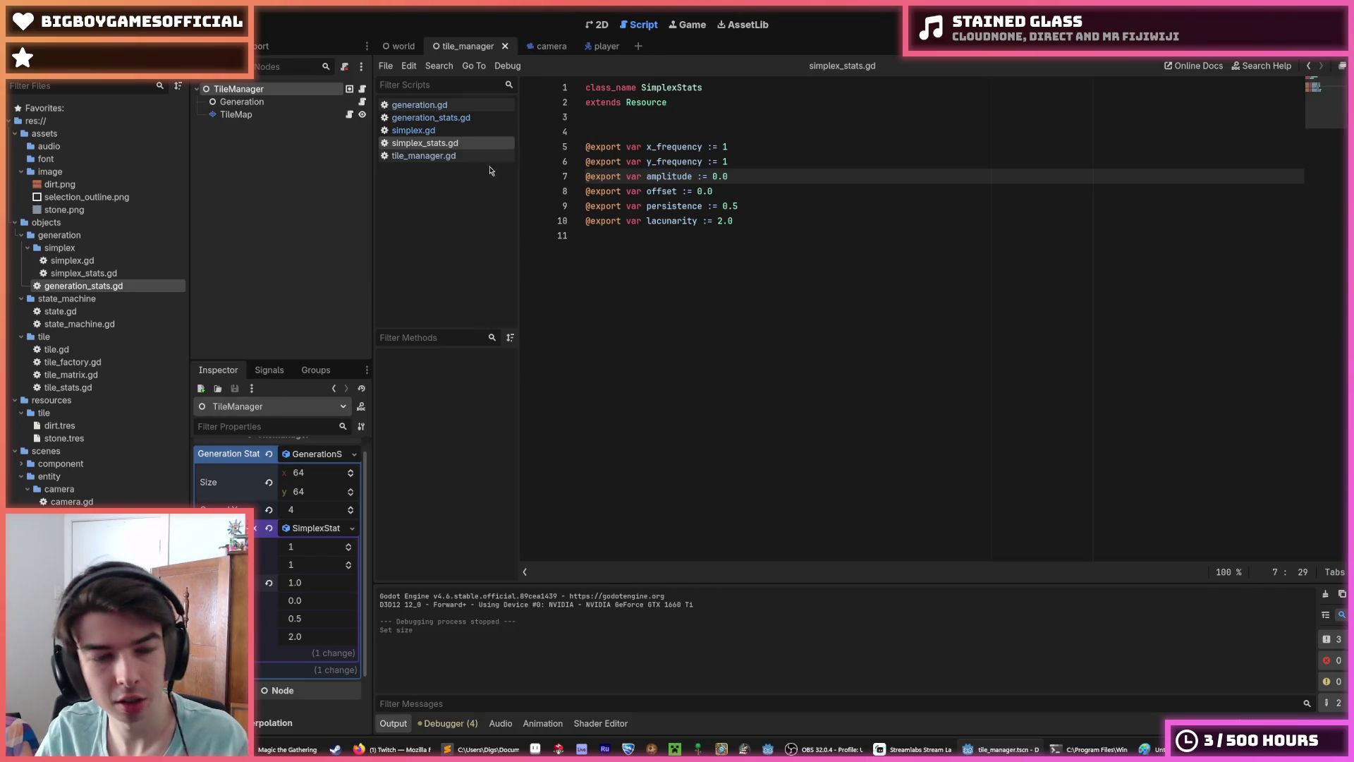
- Open the camera scene's camera.gd script and review its speed and ZOOM_SPEED constants
left_click(57, 23)
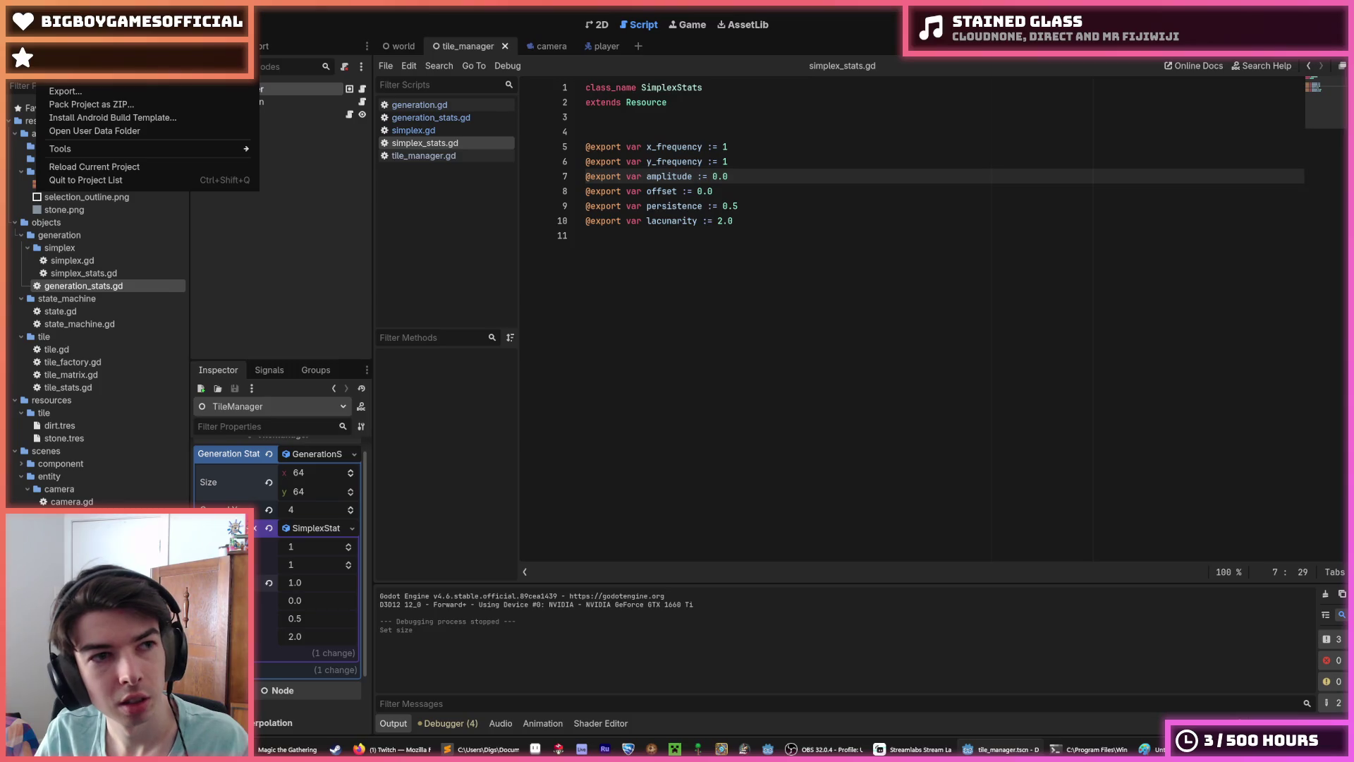
left_click(729, 173)
left_click(536, 46)
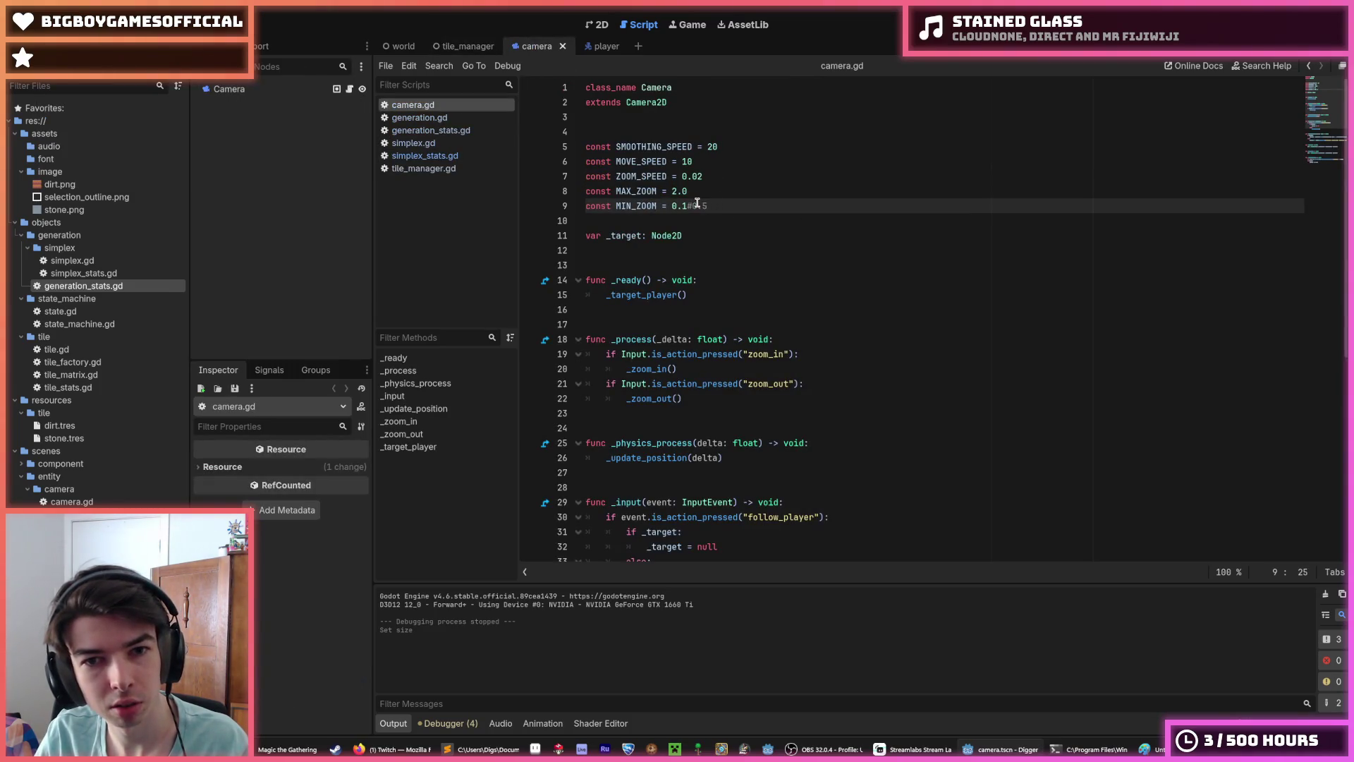
left_click(710, 161)
left_click(718, 176)
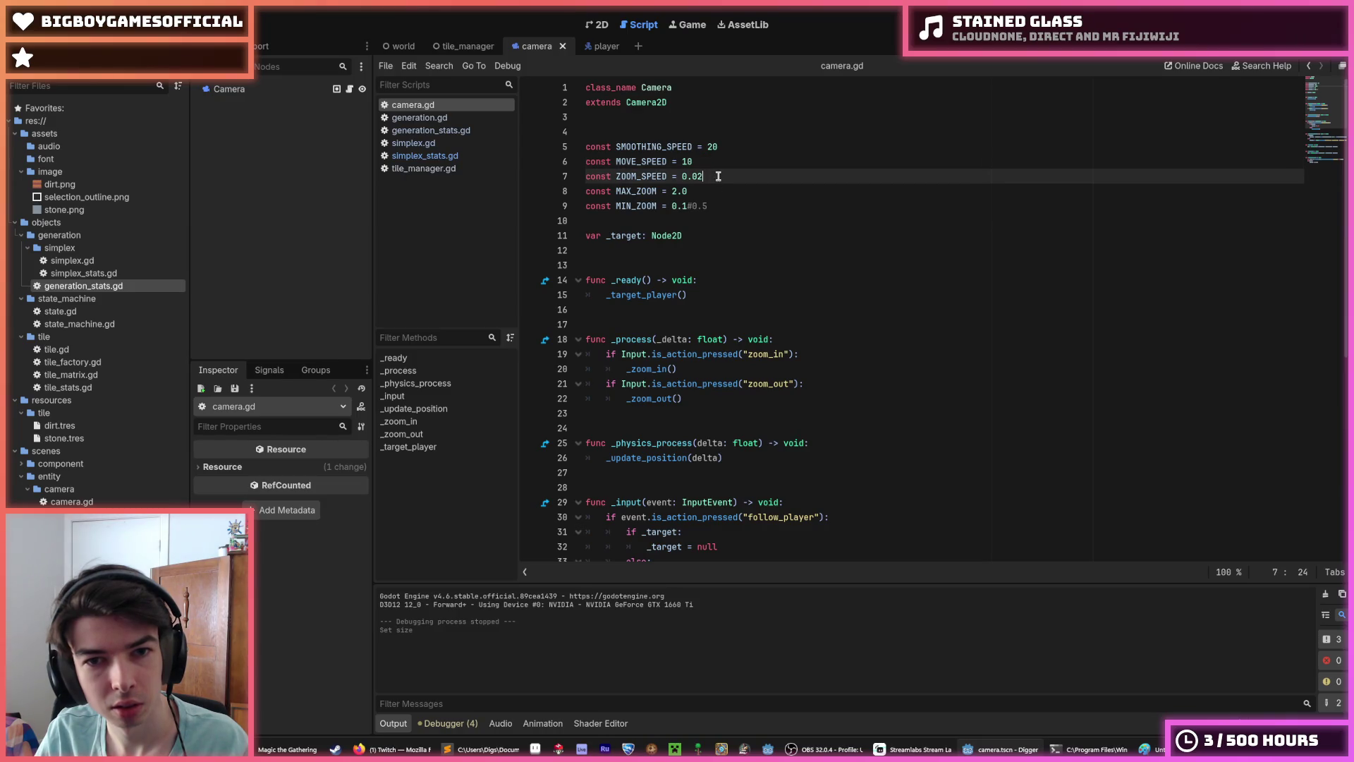
left_click(707, 222)
left_click(273, 89)
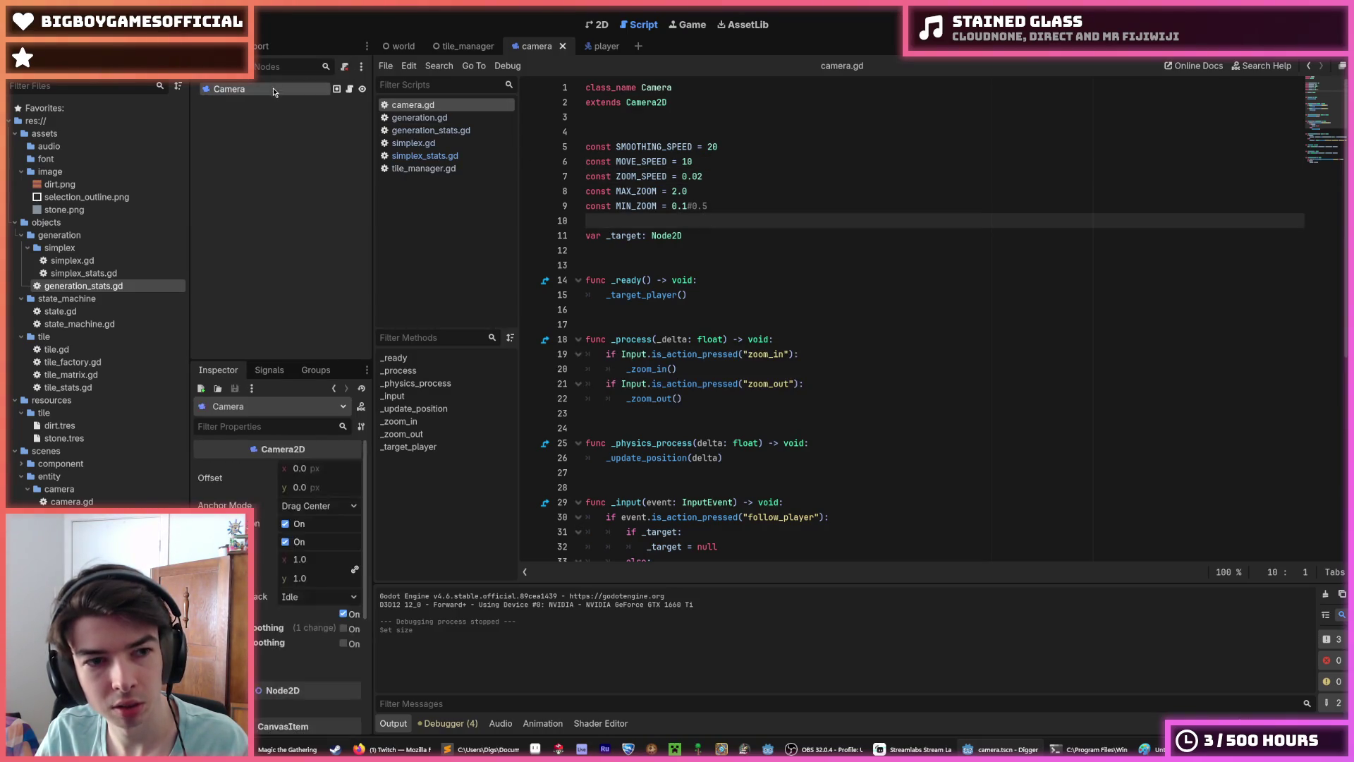
- Add zoom = Vector2.ONE*0.1 inside _ready() and run the game with F5
left_click(713, 281)
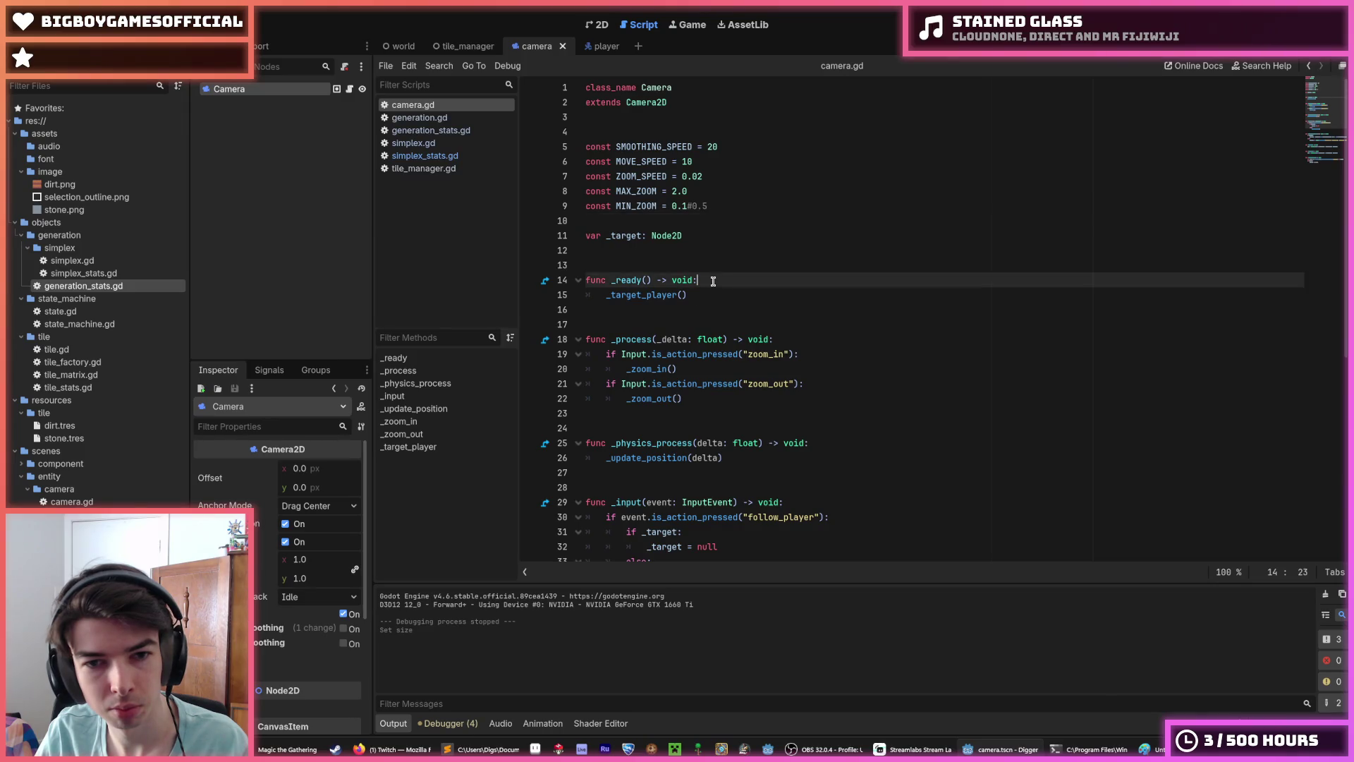
key("Return")
type("\\")
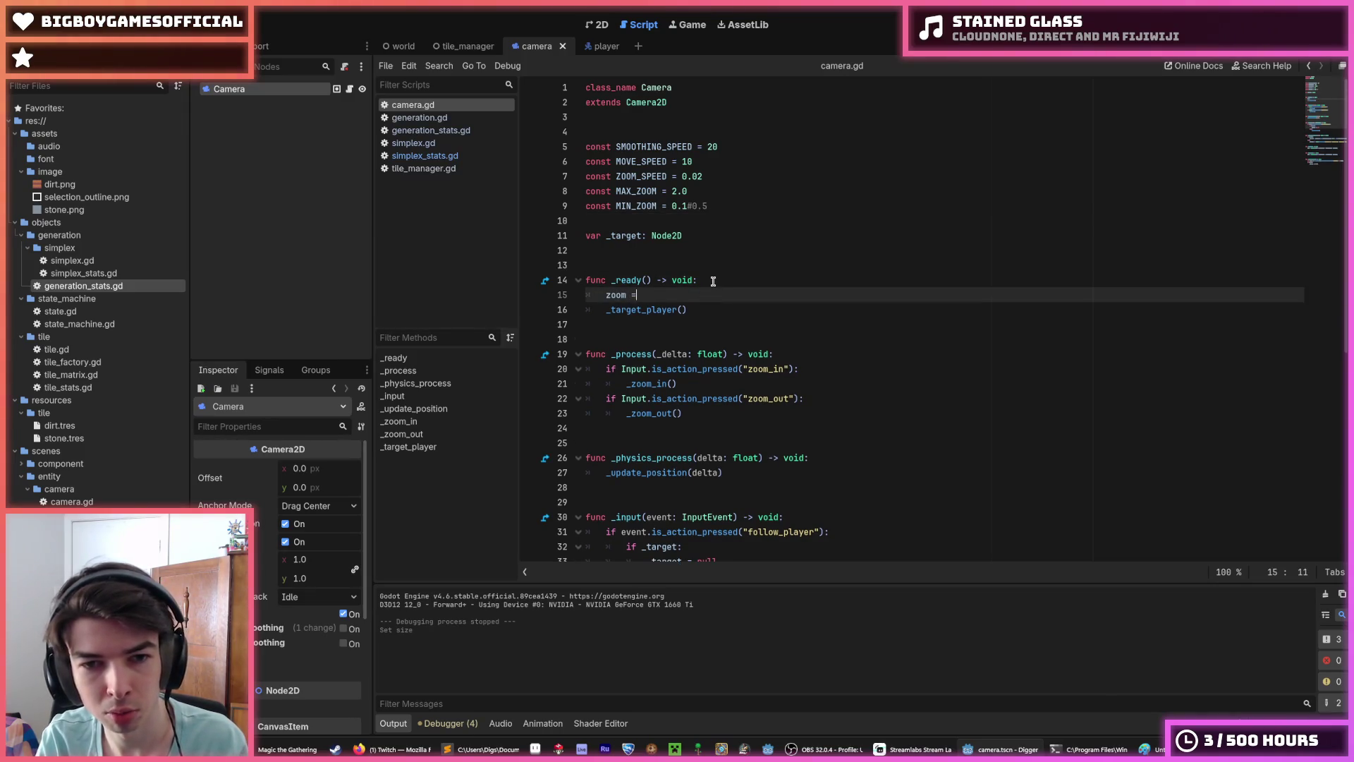
type(" Vector2.")
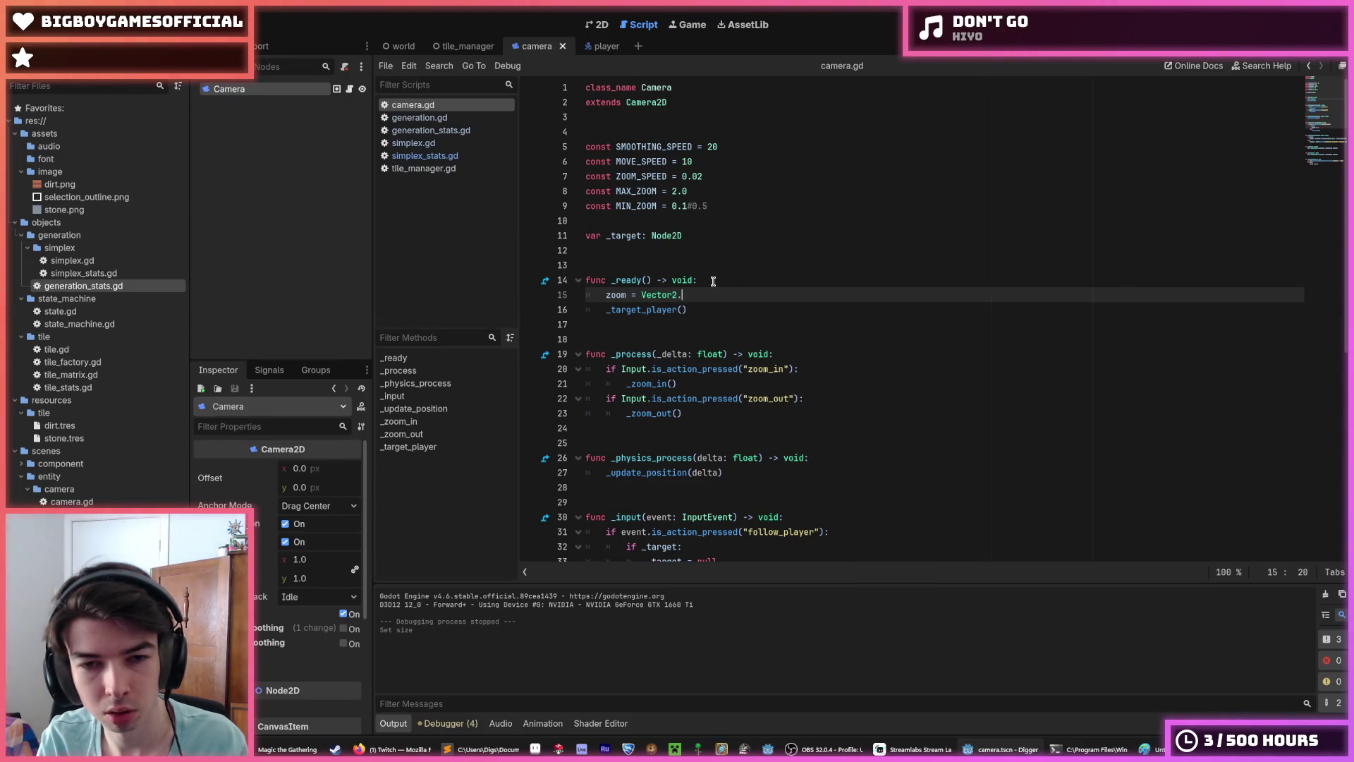
type("NE*0.1")
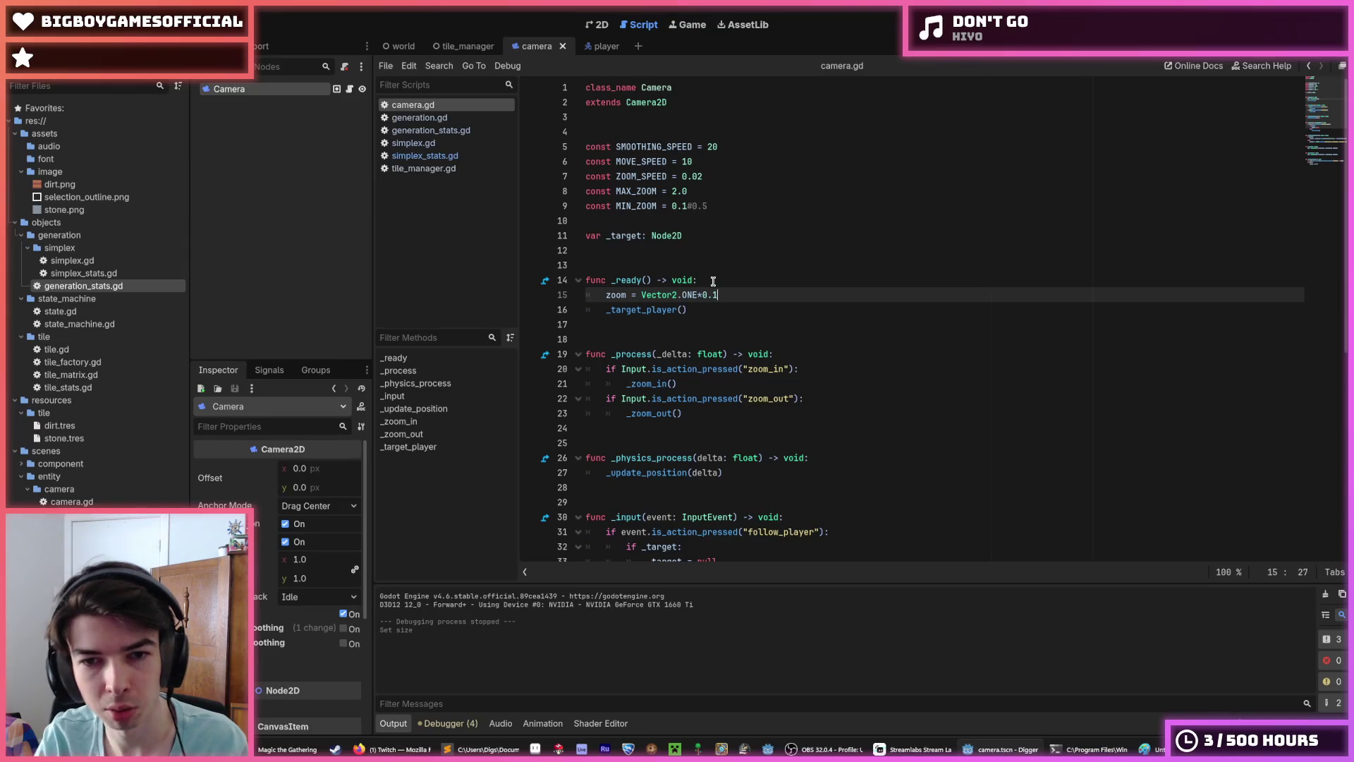
key("F5")
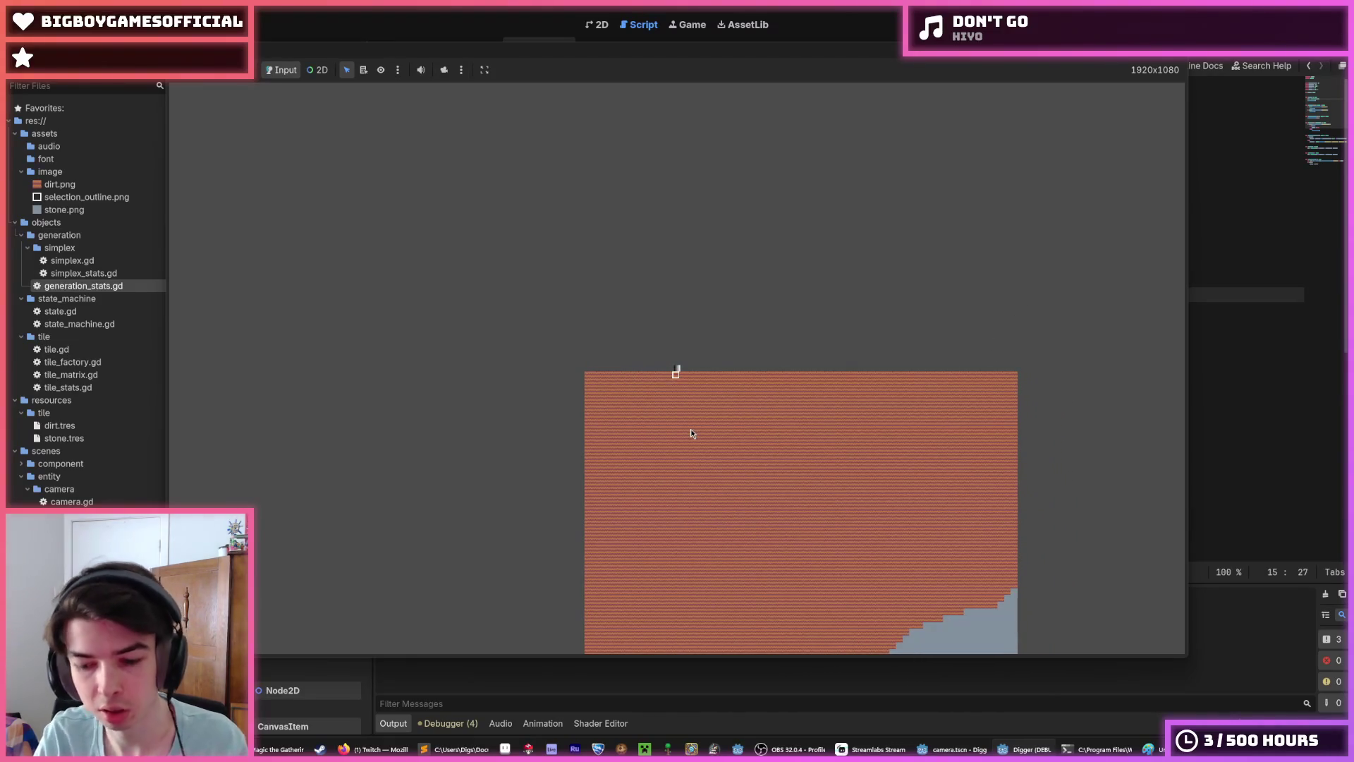
- Stop the game, change the tile_manager grid Size x and y to 48, and relaunch
key("F8")
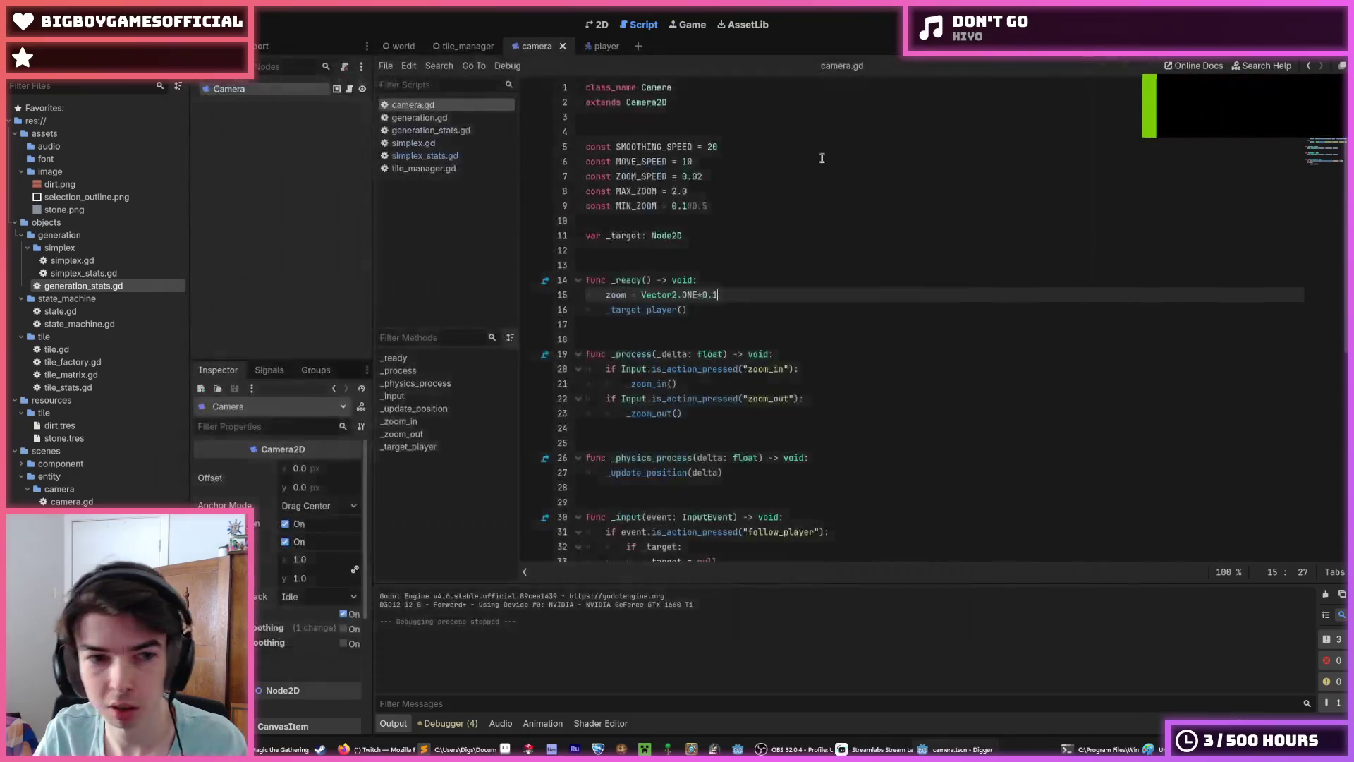
left_click(464, 46)
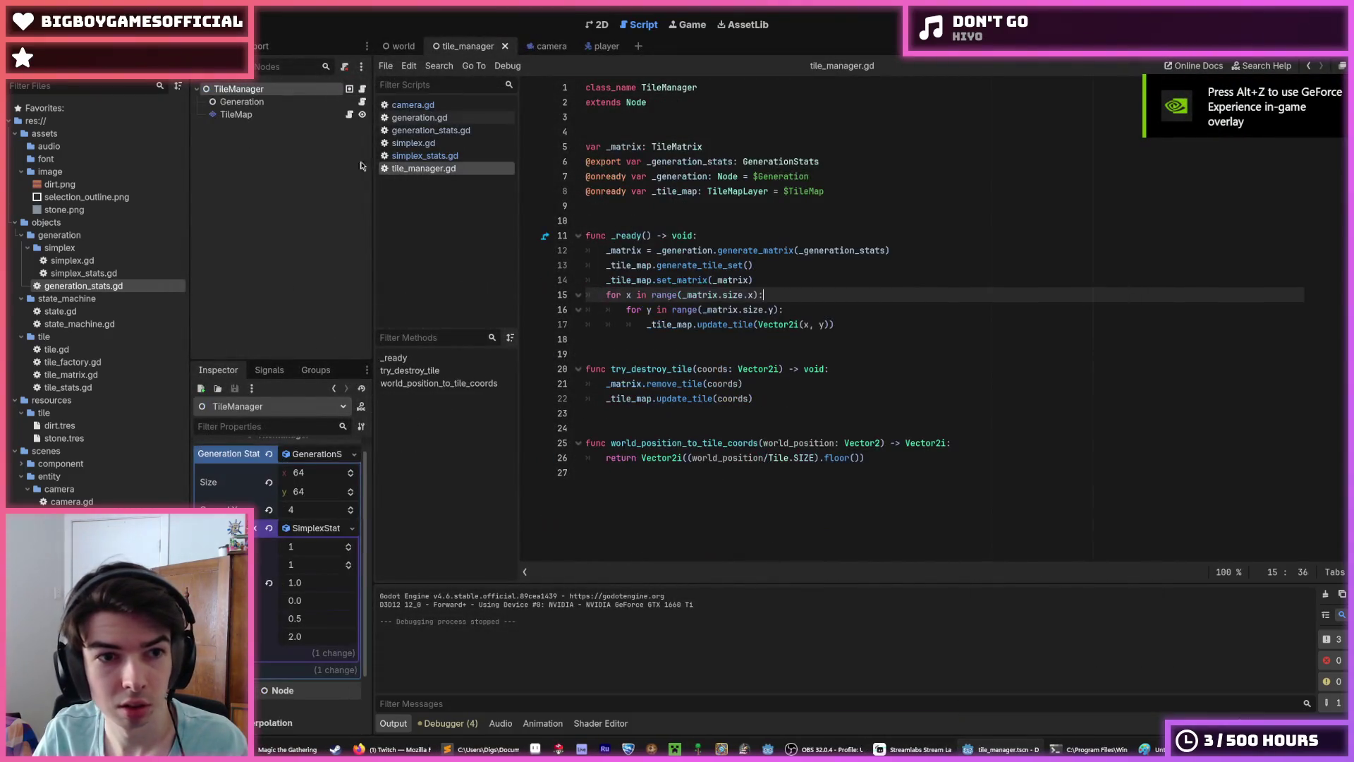
left_click(316, 471)
type("48")
key("Tab")
type("48")
key("Return")
key("F5")
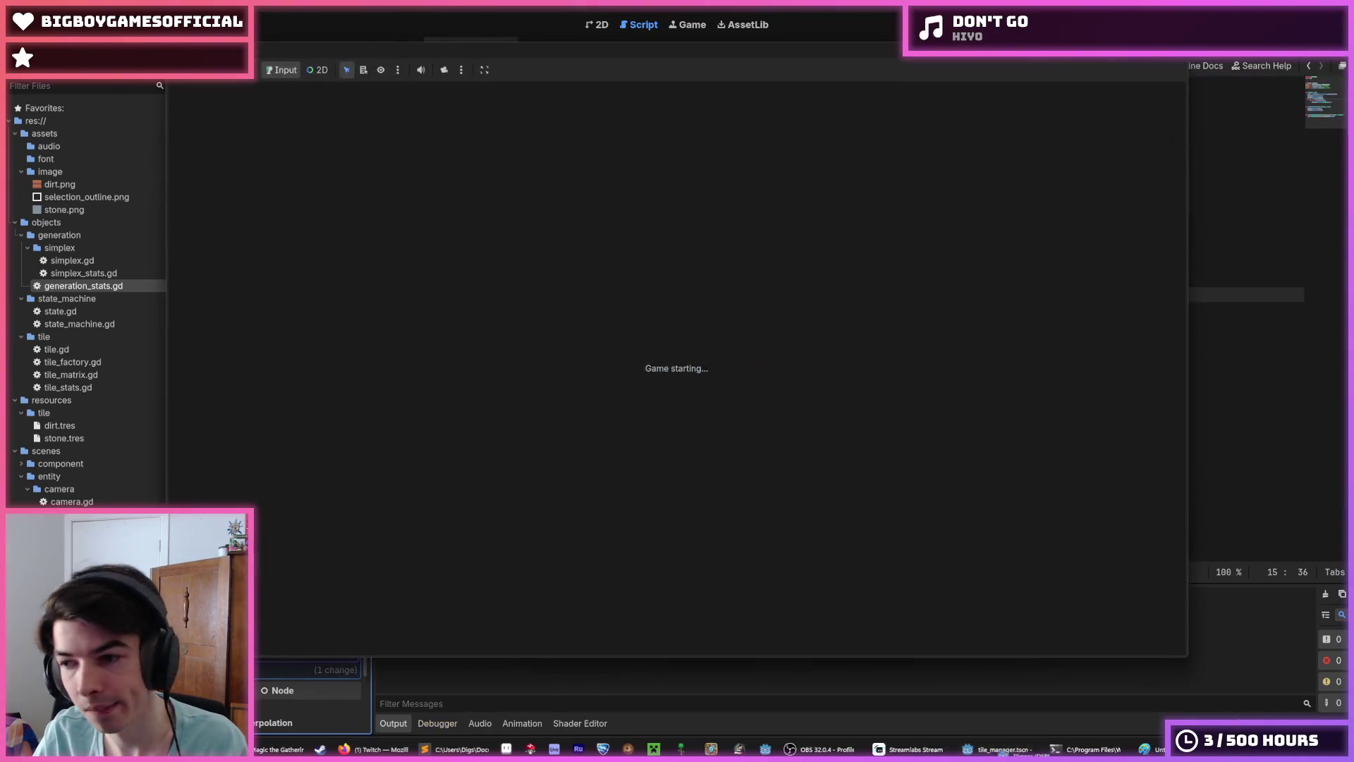
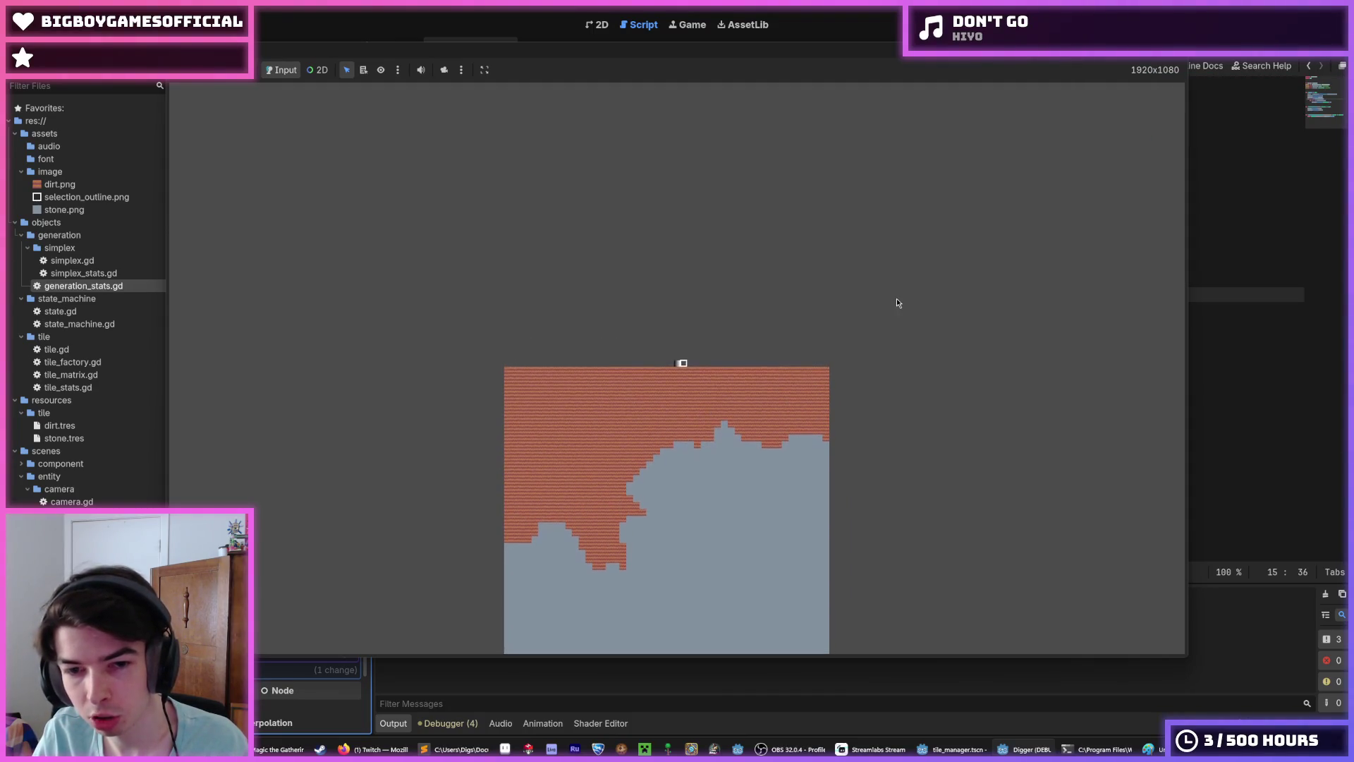
- Set the simplex x frequency to 14 and y frequency to 15, save, and run
key("F8")
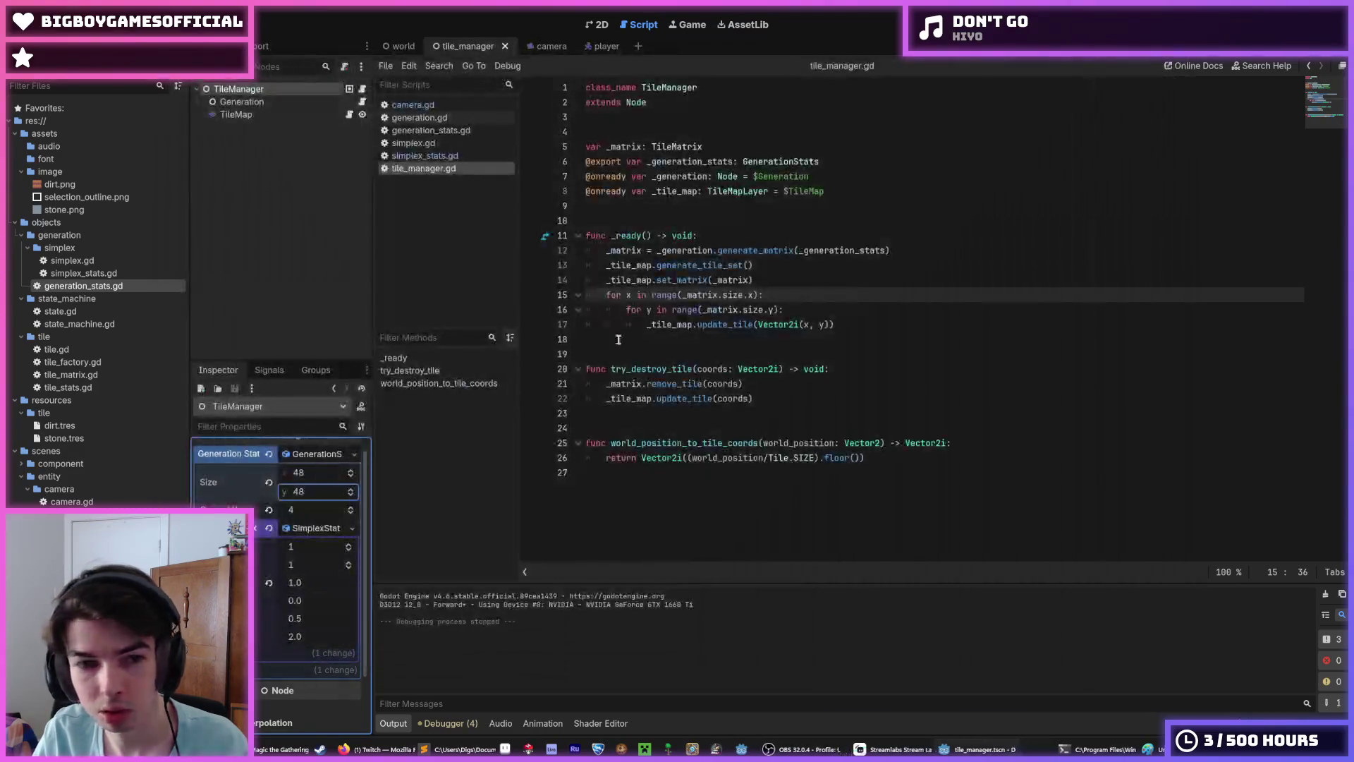
left_click_drag(299, 552, 327, 552)
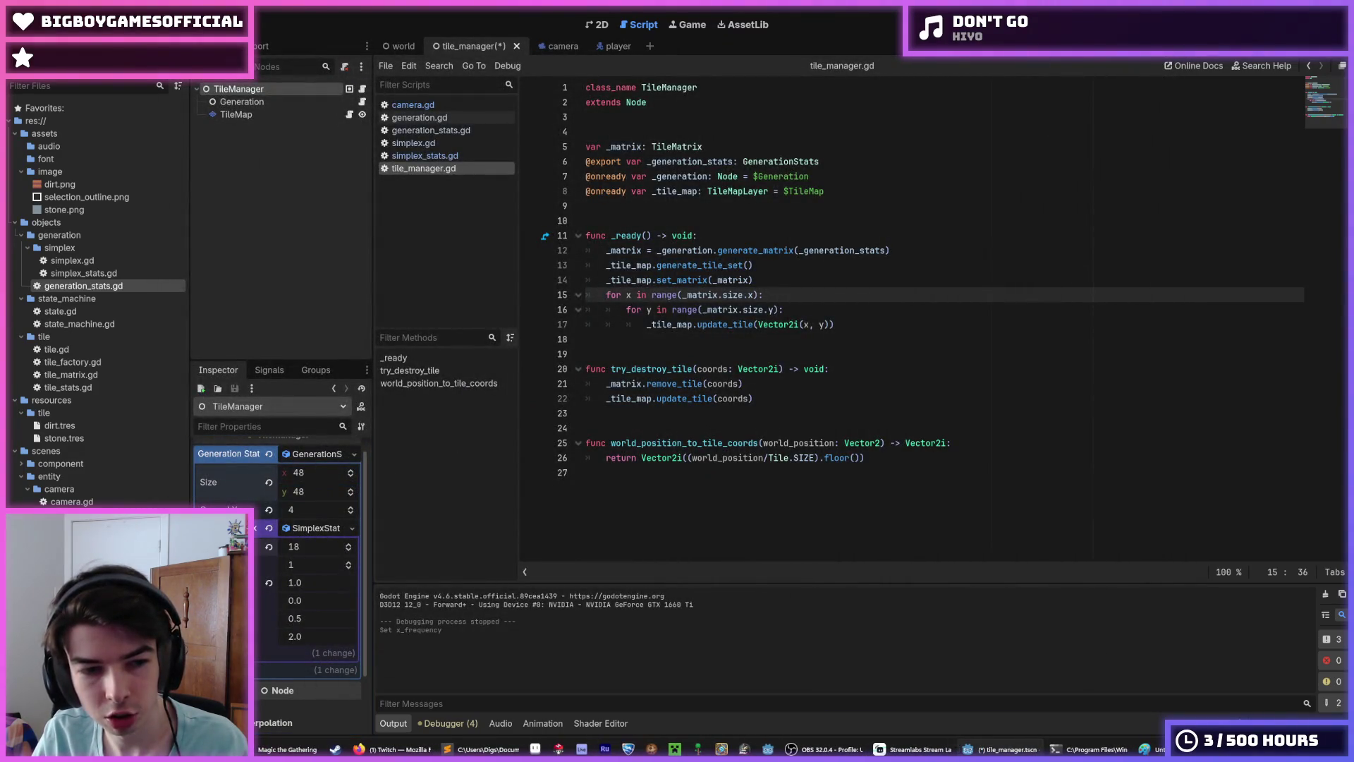
key("Tab")
type("15")
key("Return")
key("ctrl+s")
key("F5")
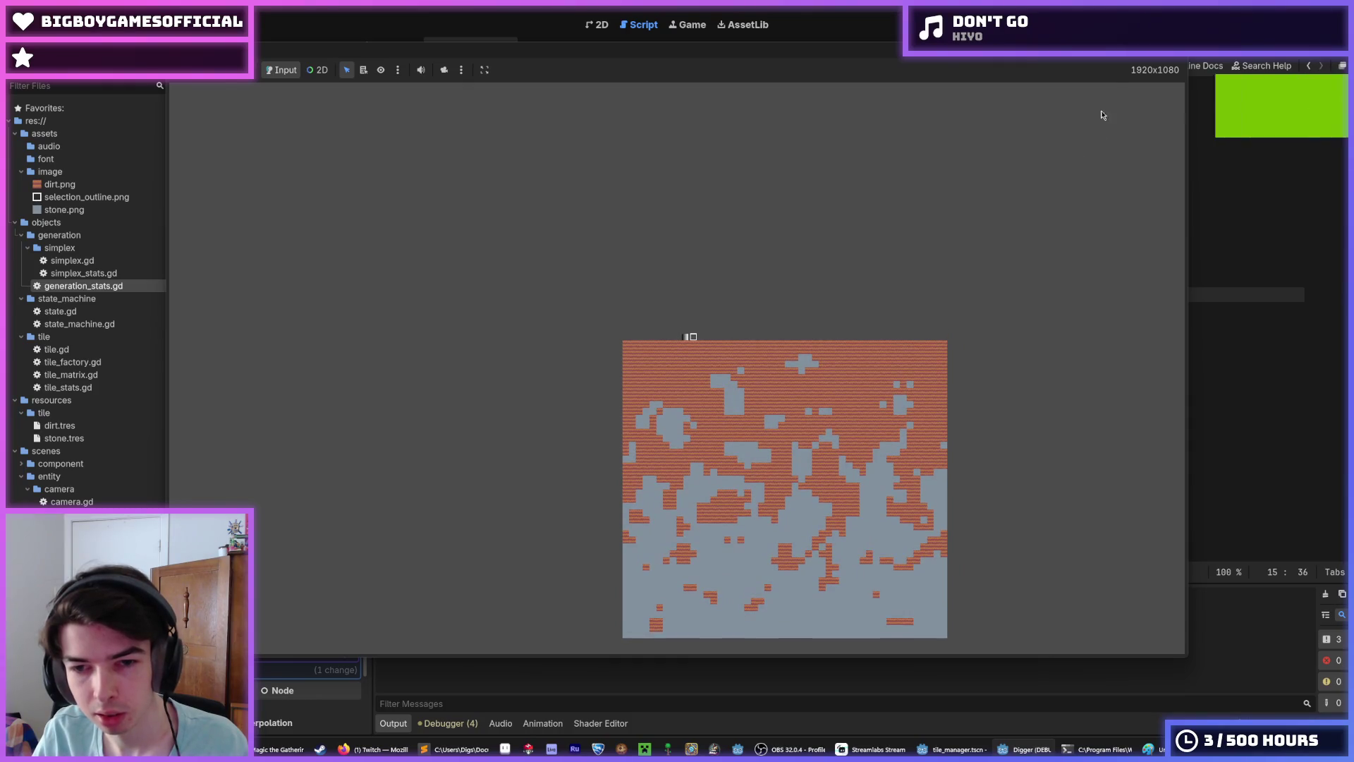
- Try a different noise amplitude and rerun the game to compare the terrain
key("F8")
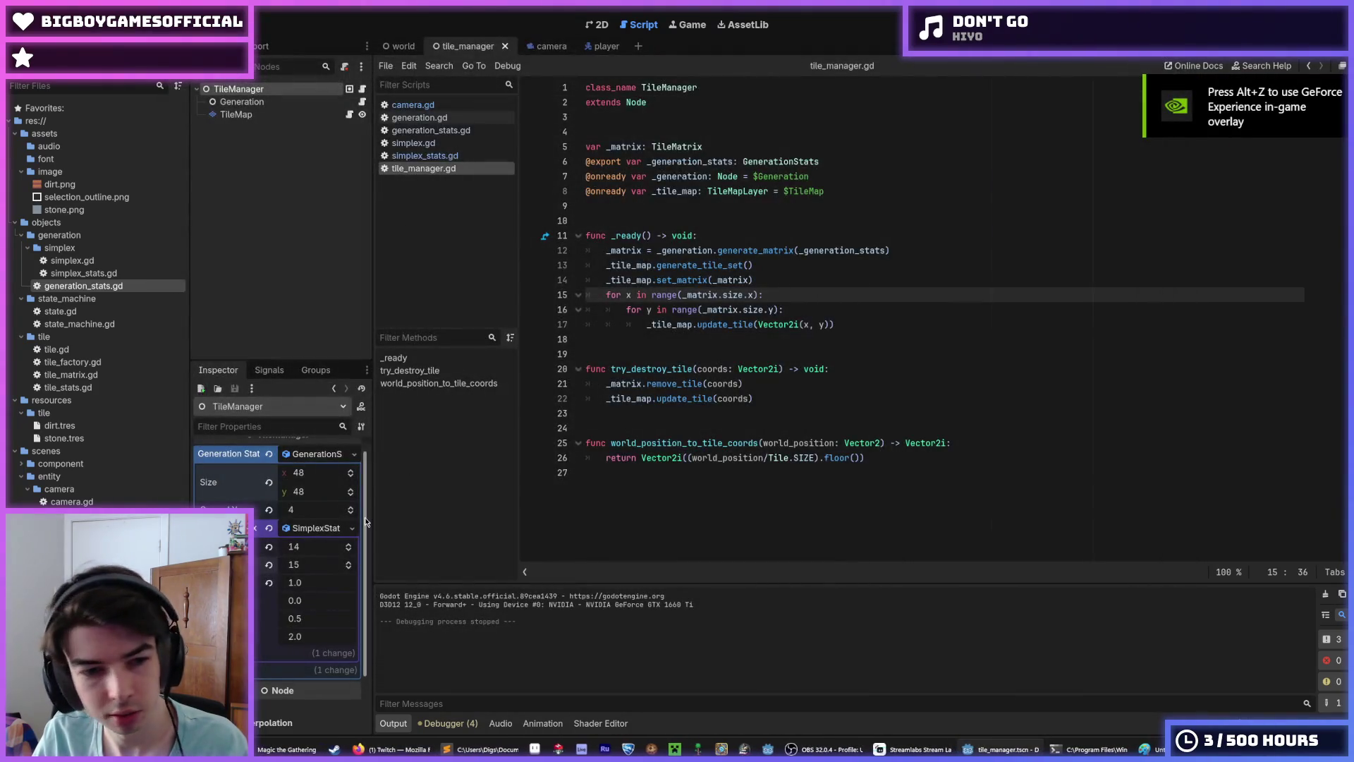
left_click_drag(278, 578, 314, 578)
key("Tab")
key("F5")
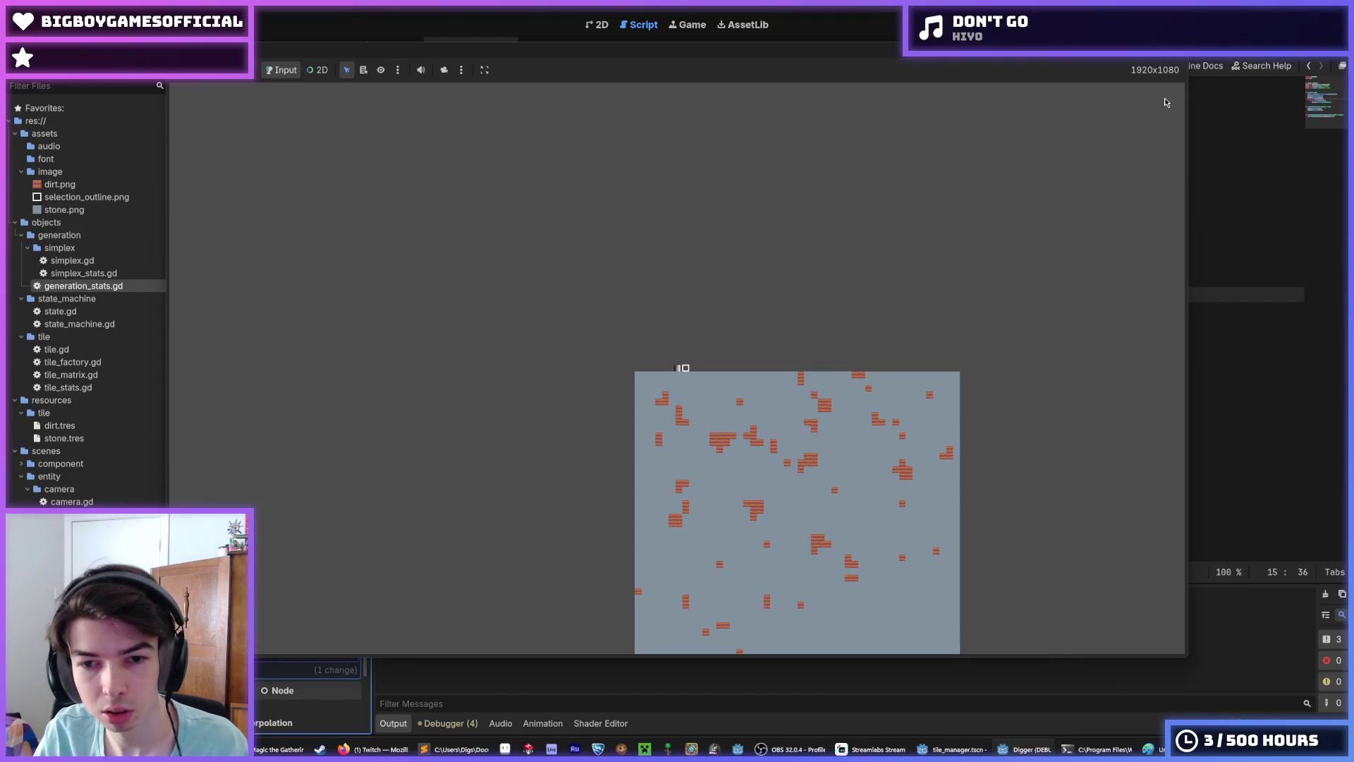
- Reset the amplitude to 1.0, save the scene, and run the game again
key("F8")
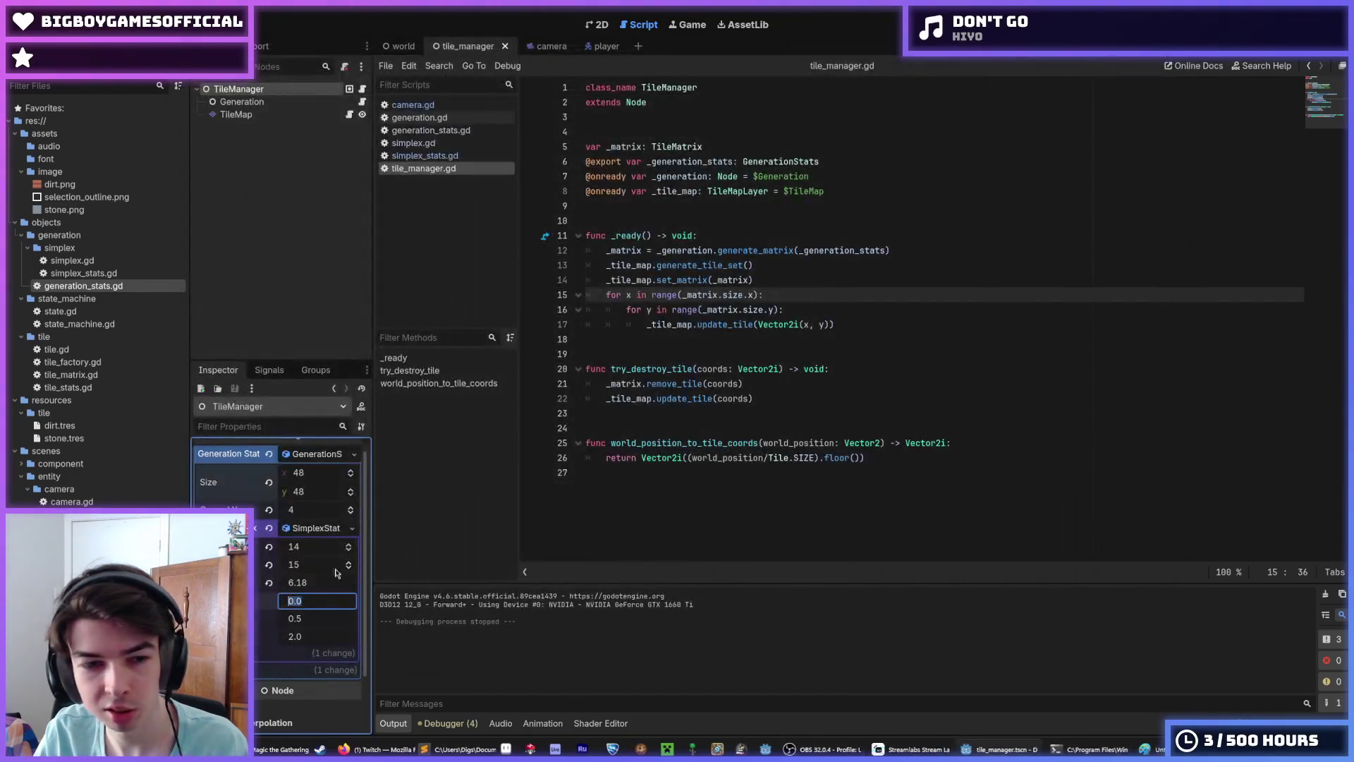
key("Return")
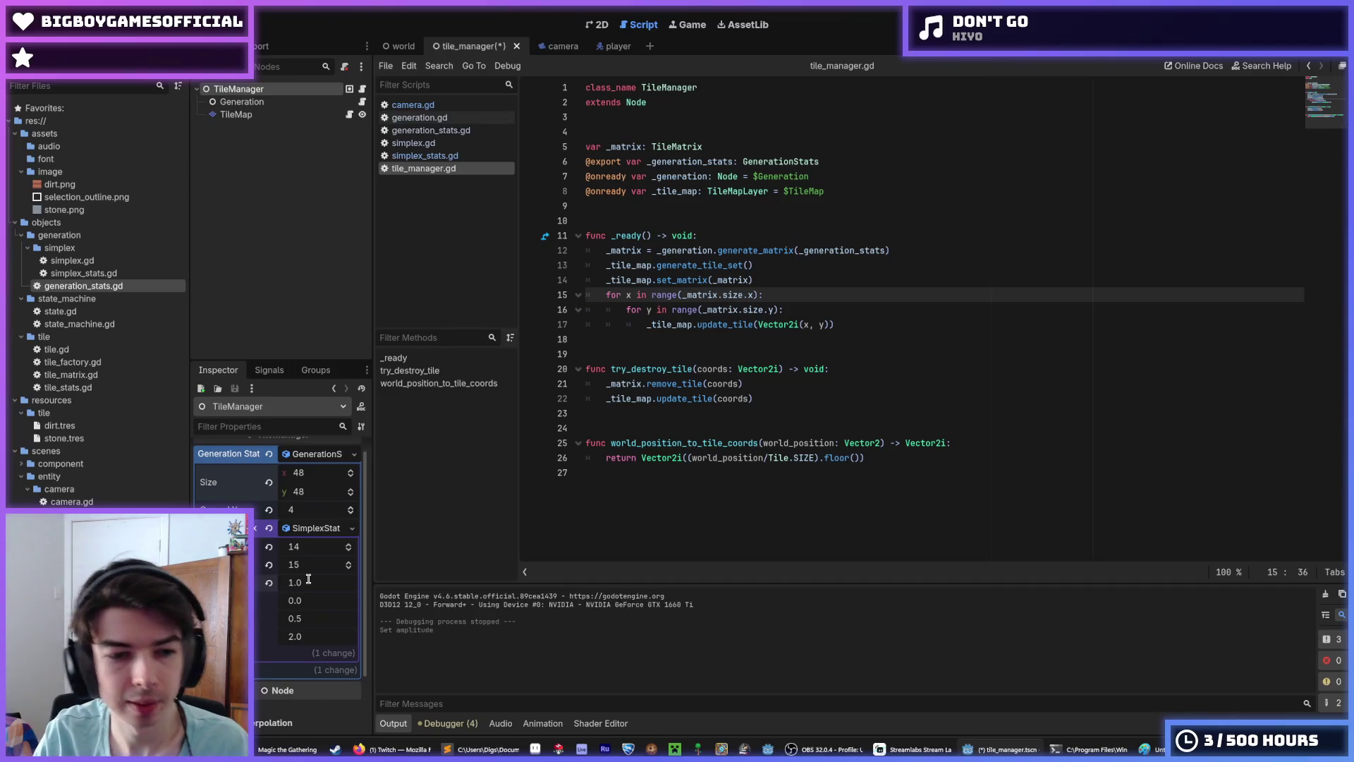
key("ctrl+s")
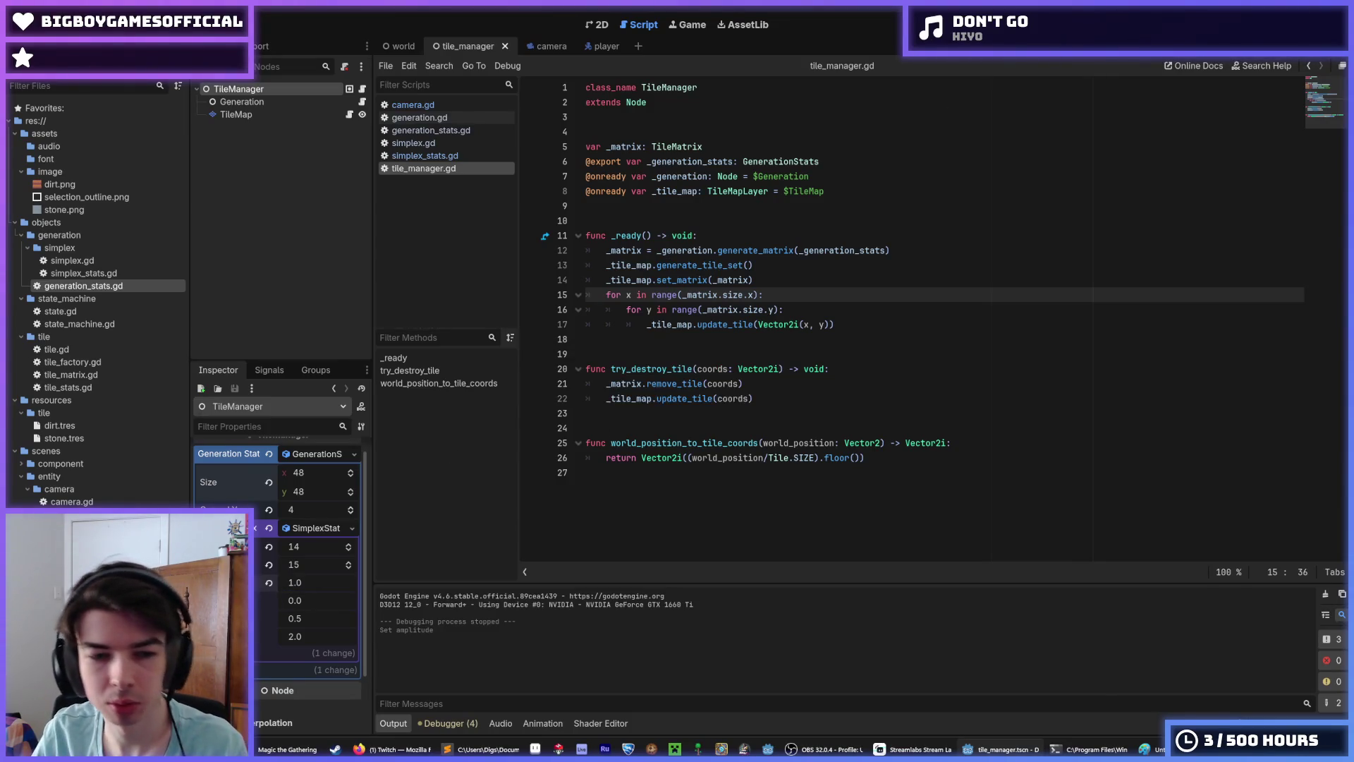
key("F5")
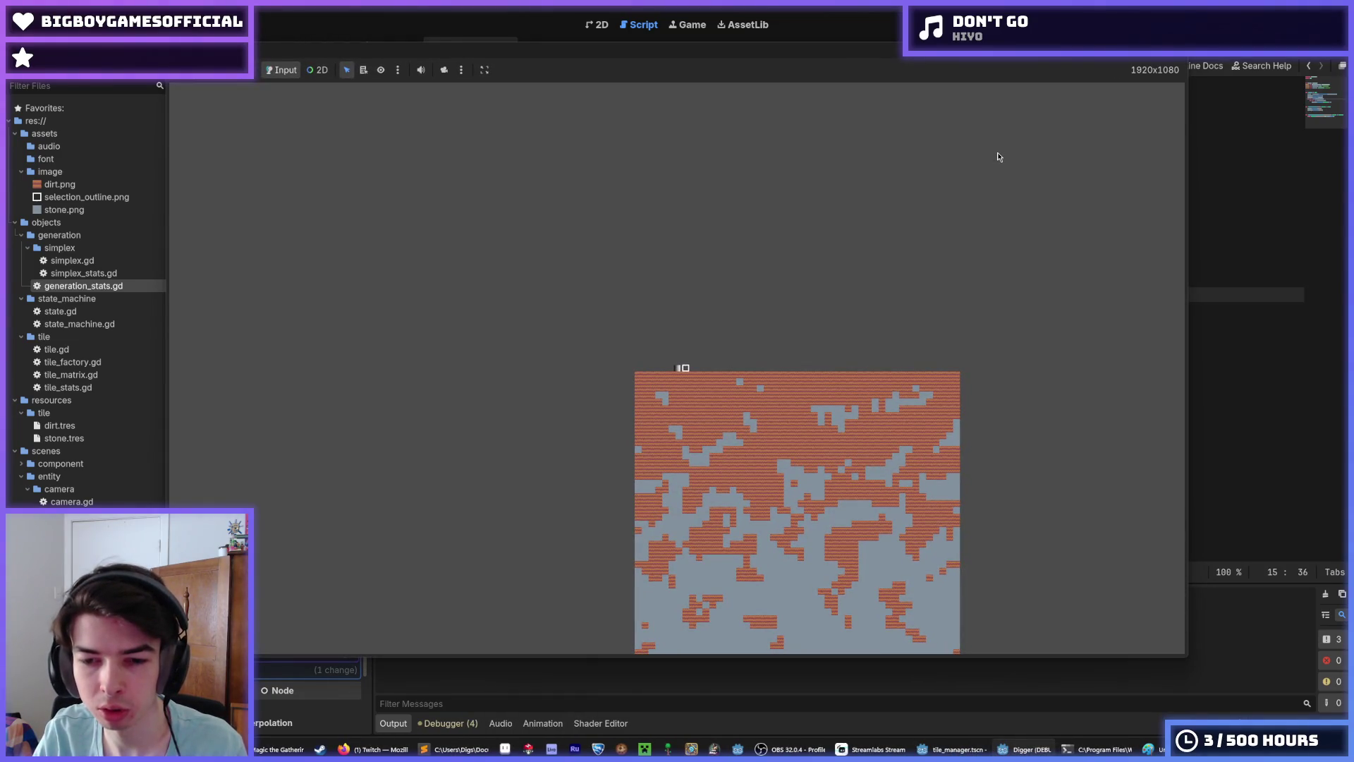
- Set the simplex noise offset to 0.5 and run the game to preview it
key("F8")
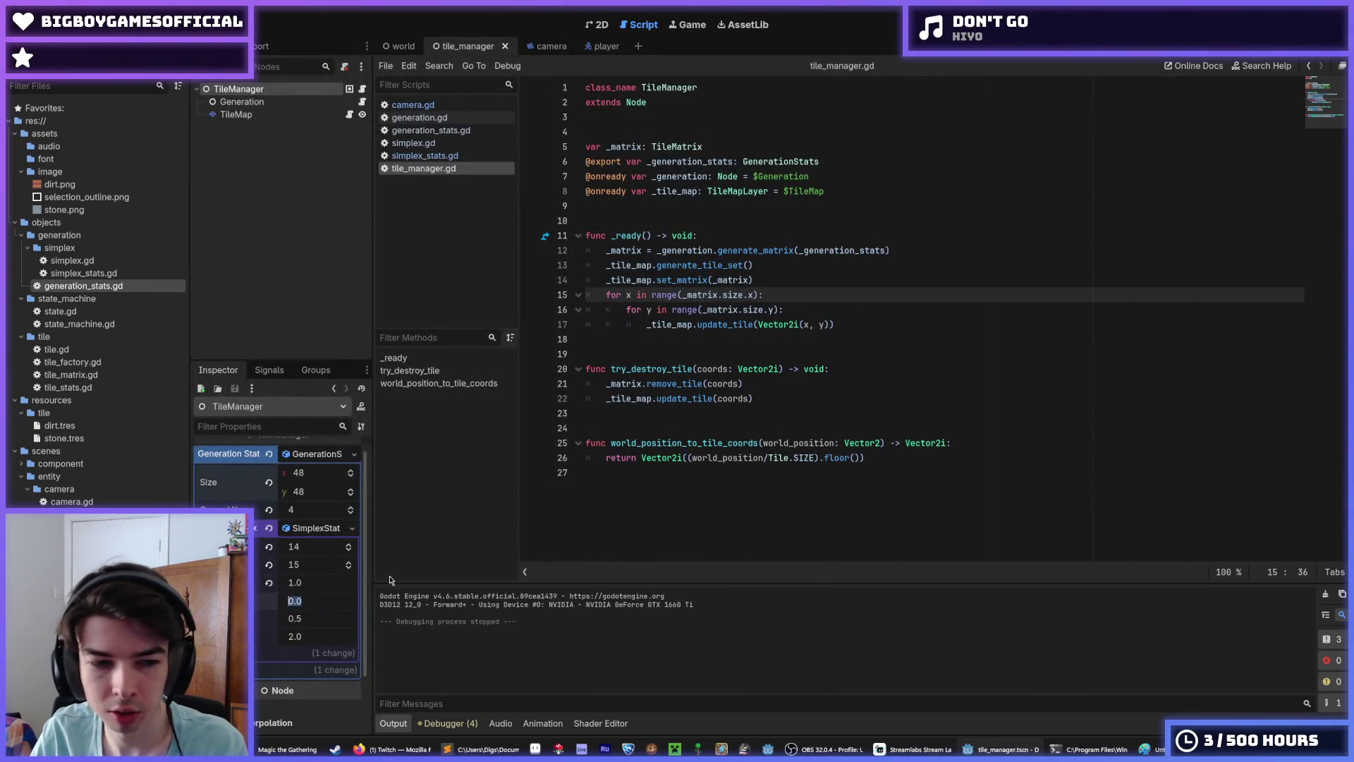
type("5")
key("shift+Tab")
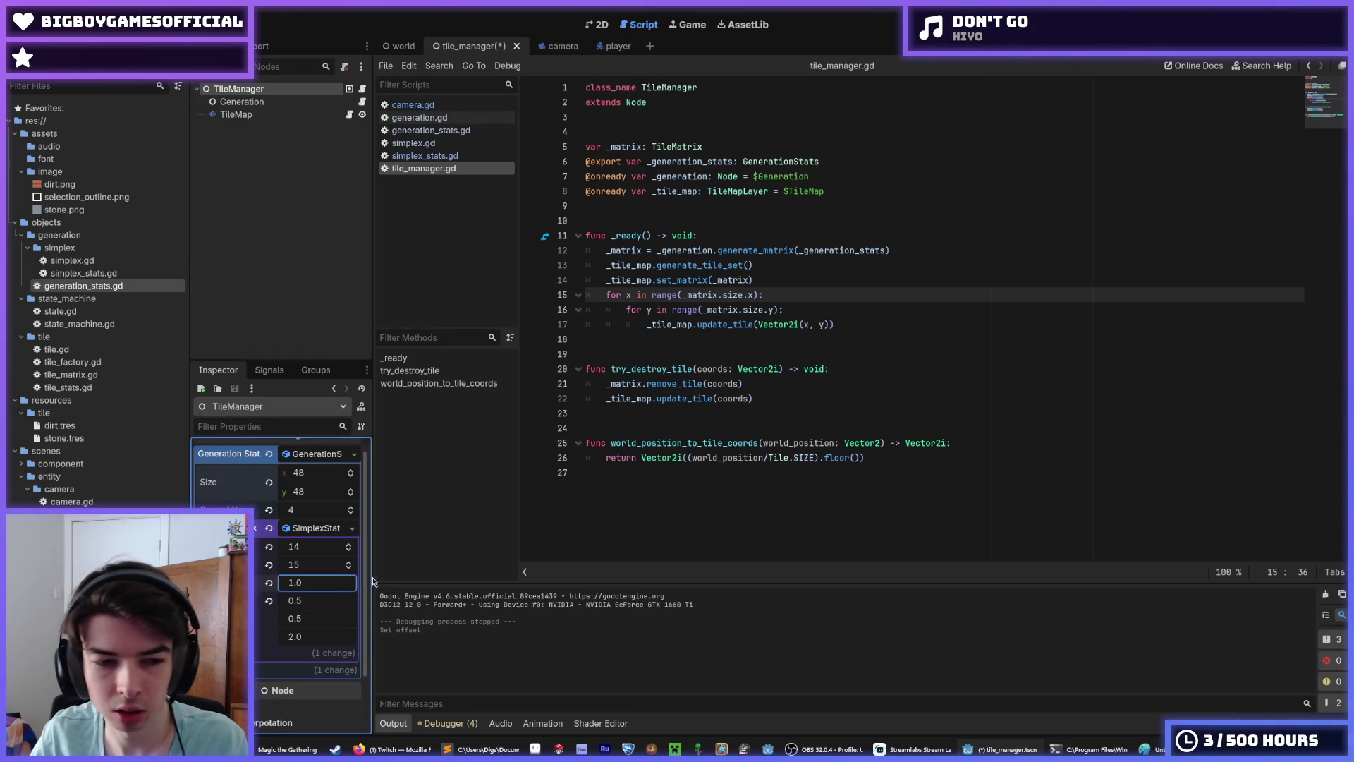
key("F5")
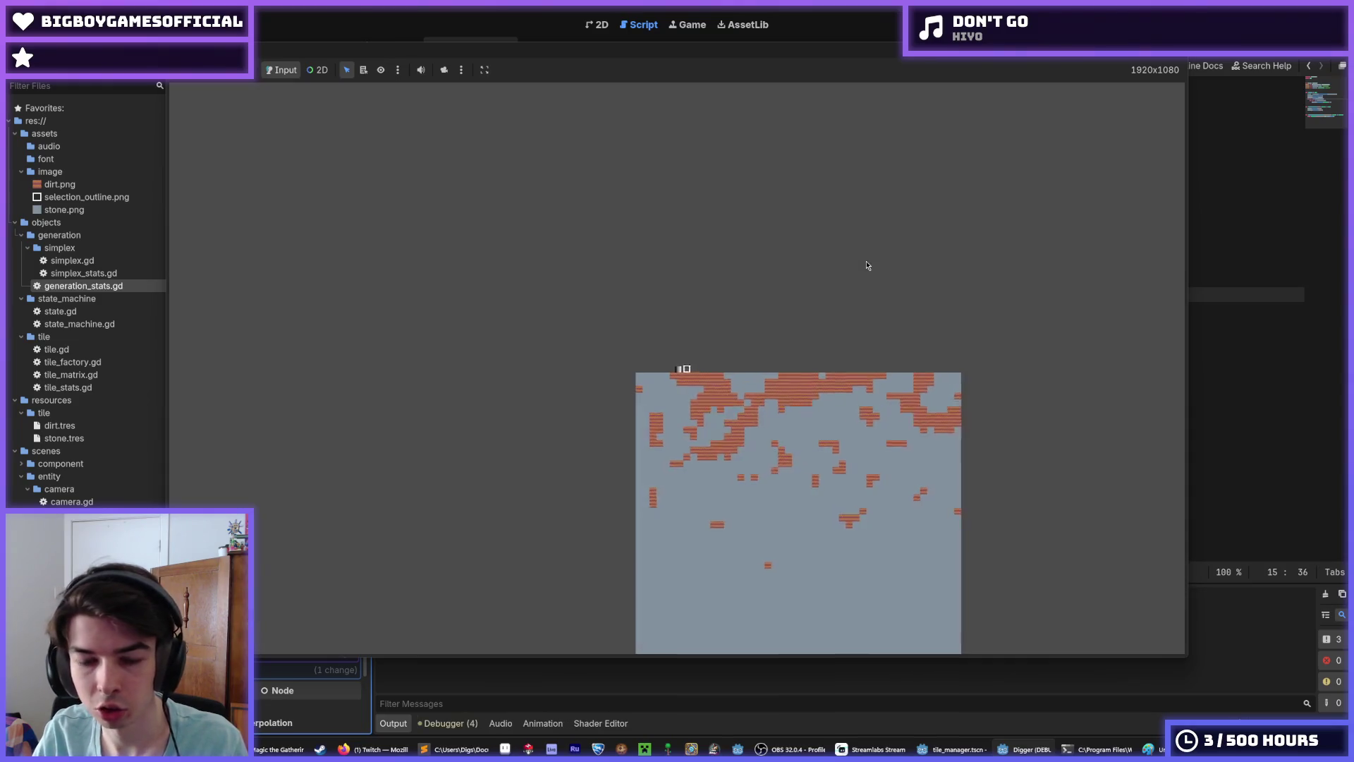
- Change the noise amplitude to 0.5 and preview the run beside the editor
key("F8")
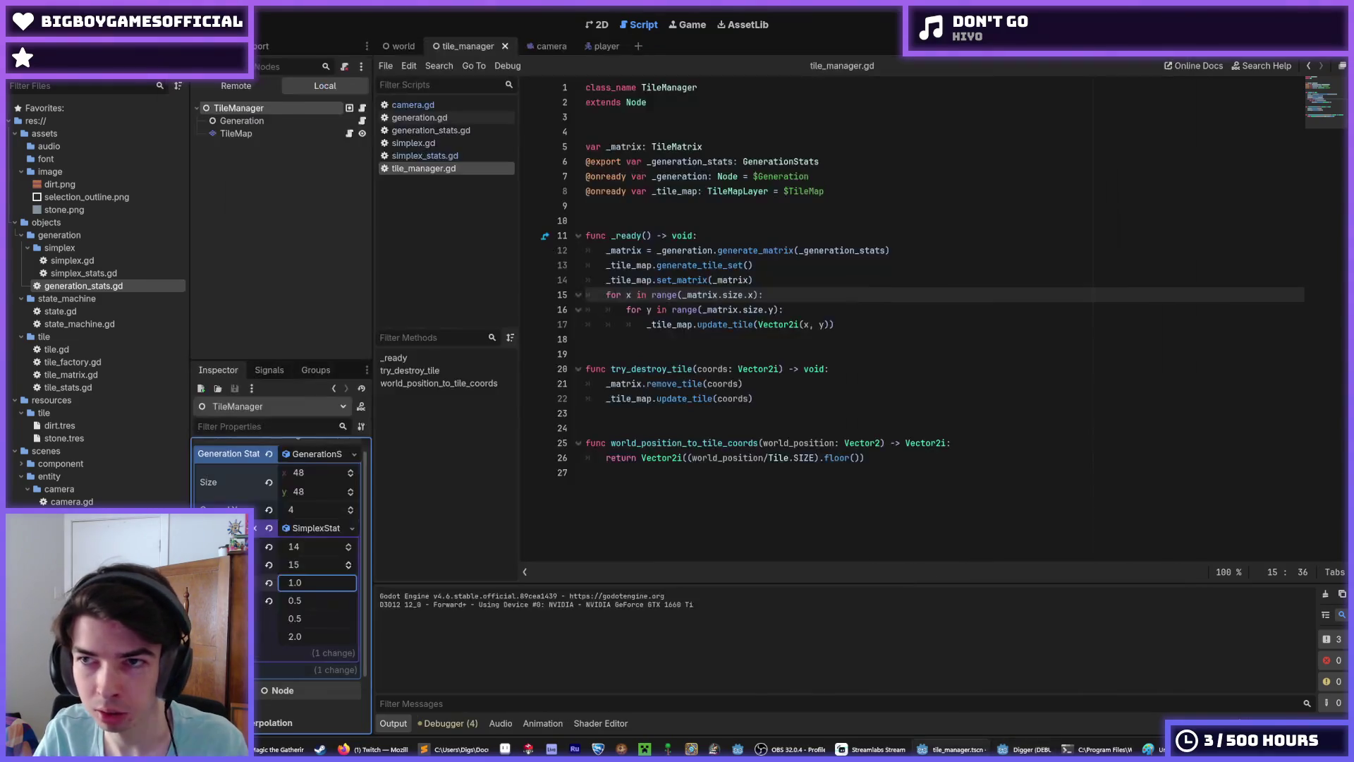
left_click(302, 605)
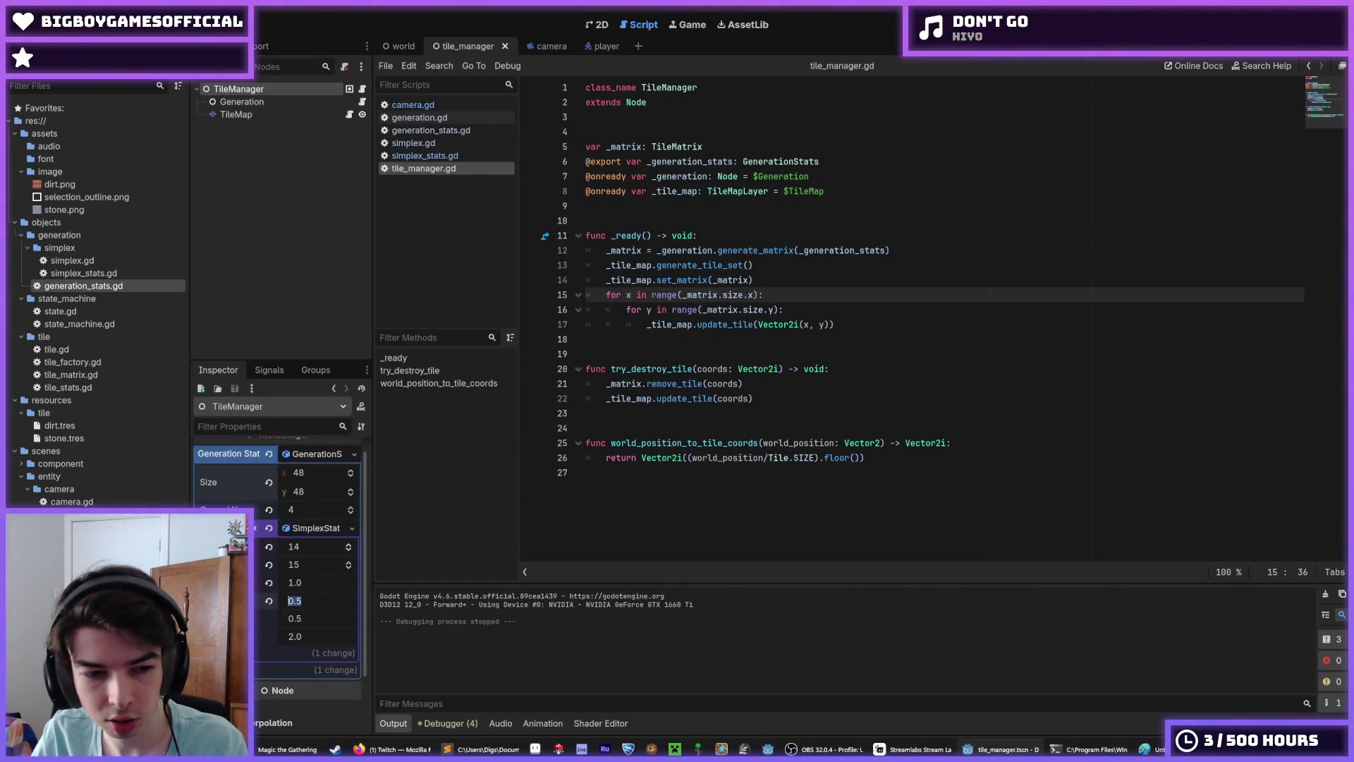
left_click(299, 585)
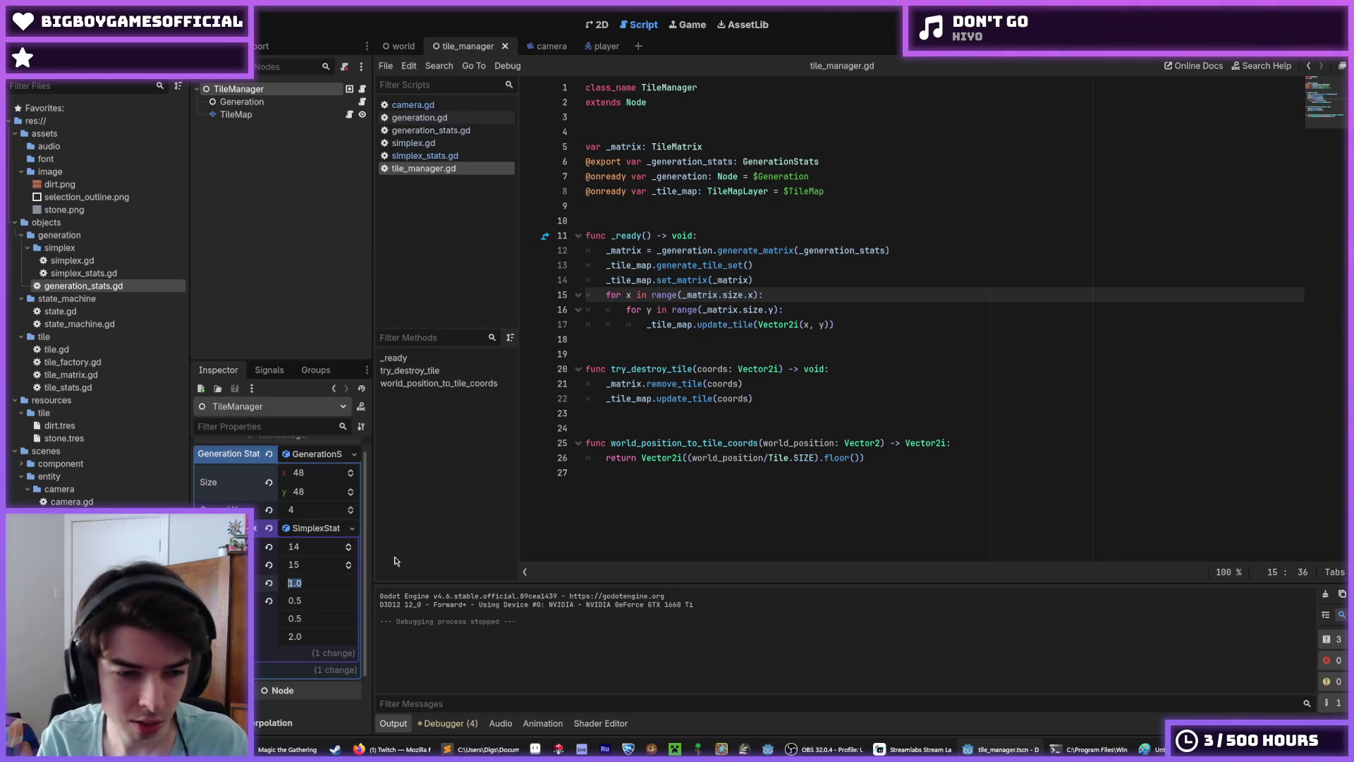
key("F5")
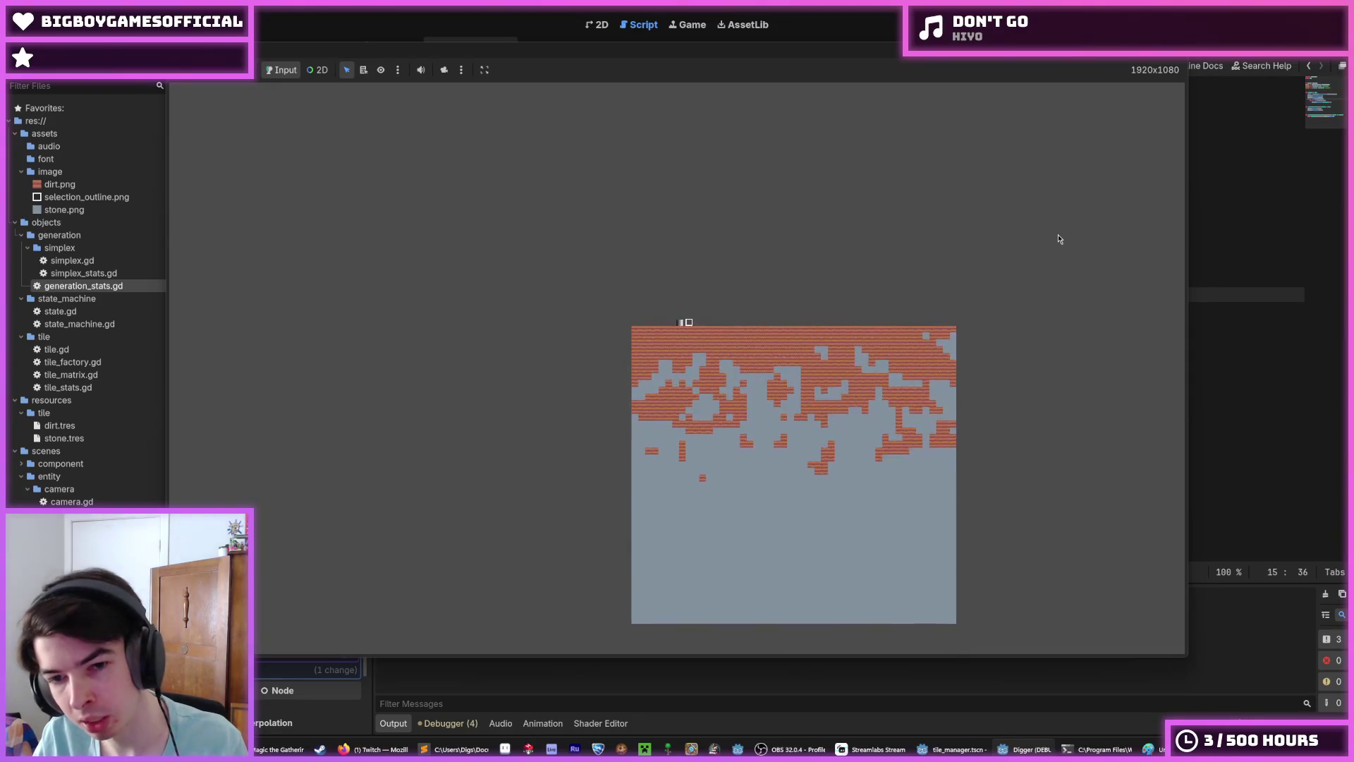
mouse_move(751, 61)
left_mouse_down()
mouse_move(1003, 86)
mouse_move(958, 79)
left_mouse_up()
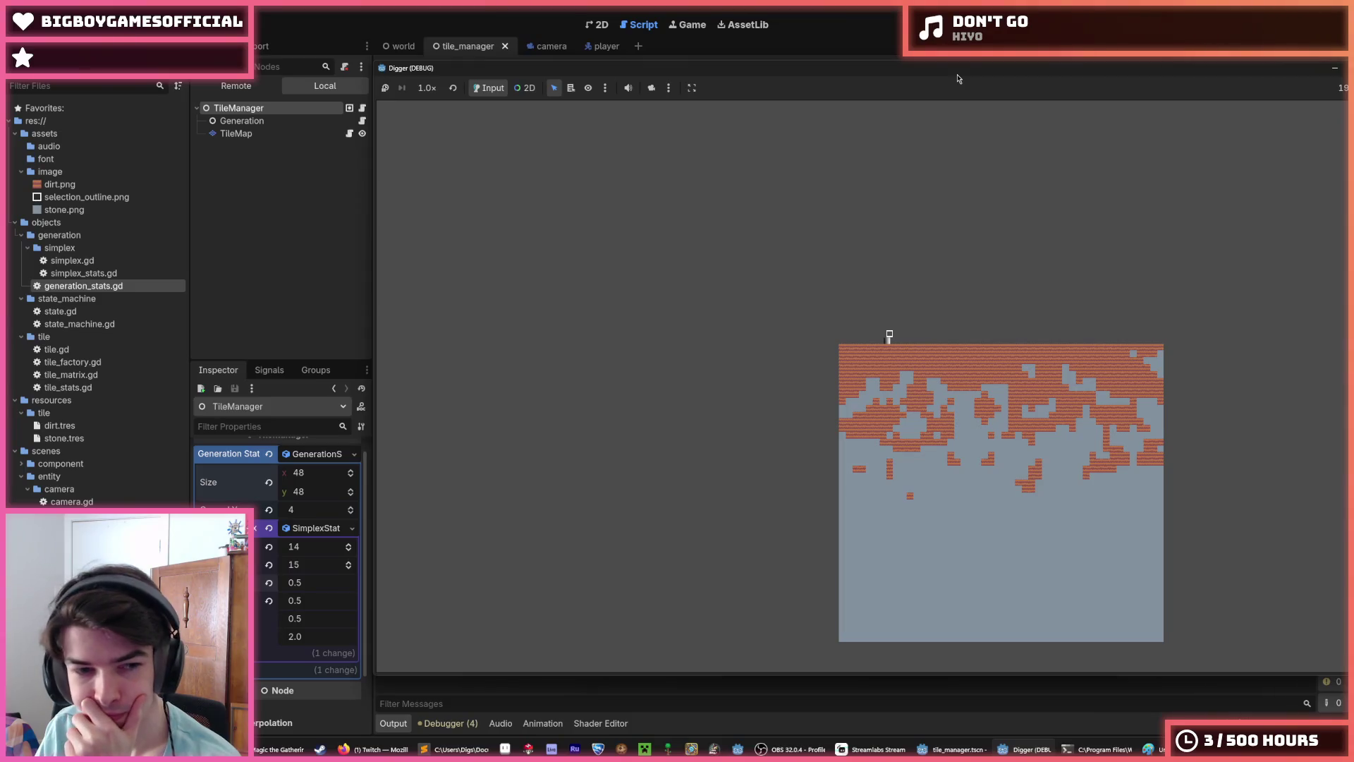
- Set the y frequency to 16, save the scene, and run the game
key("F8")
double_click(294, 564)
type("16")
key("Return")
key("ctrl+s")
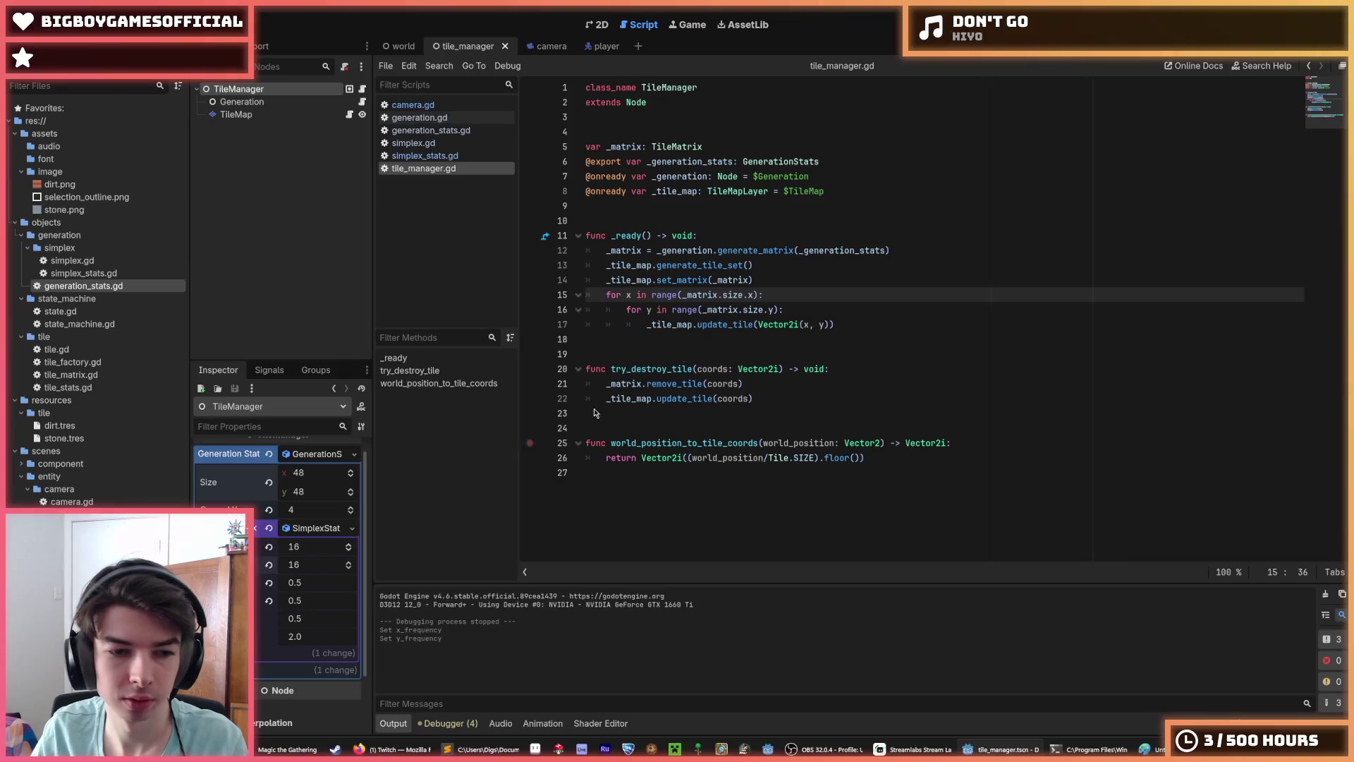
key("F5")
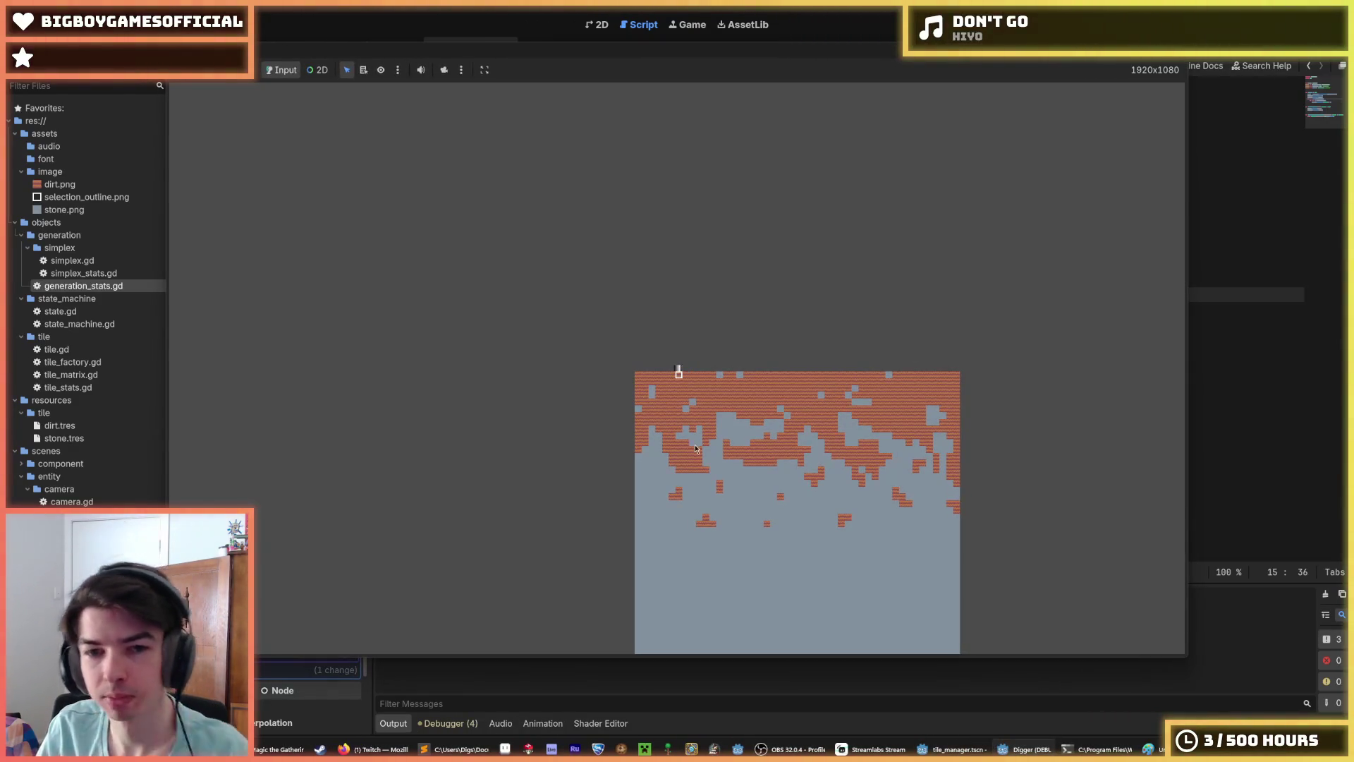
- Dig a short shaft straight down into the dirt, then stop the game
key("s")
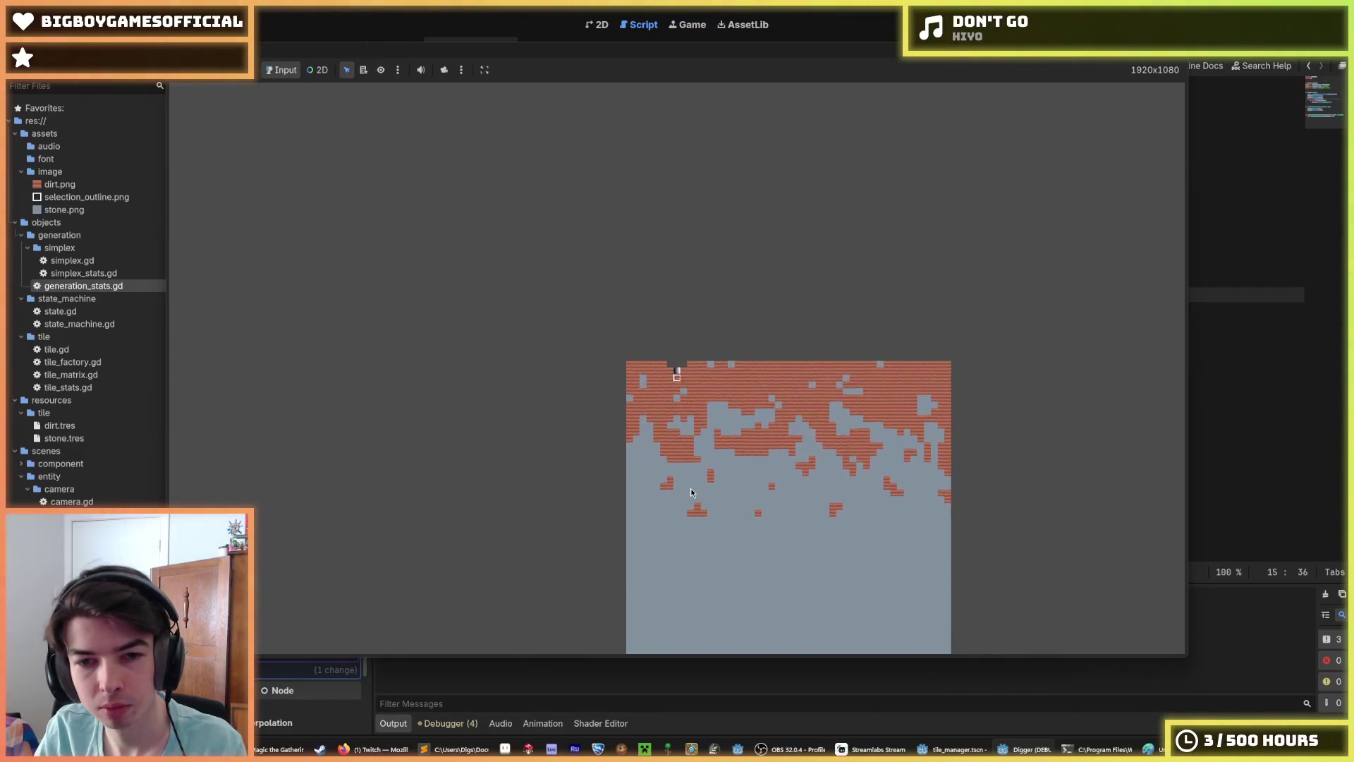
key("s")
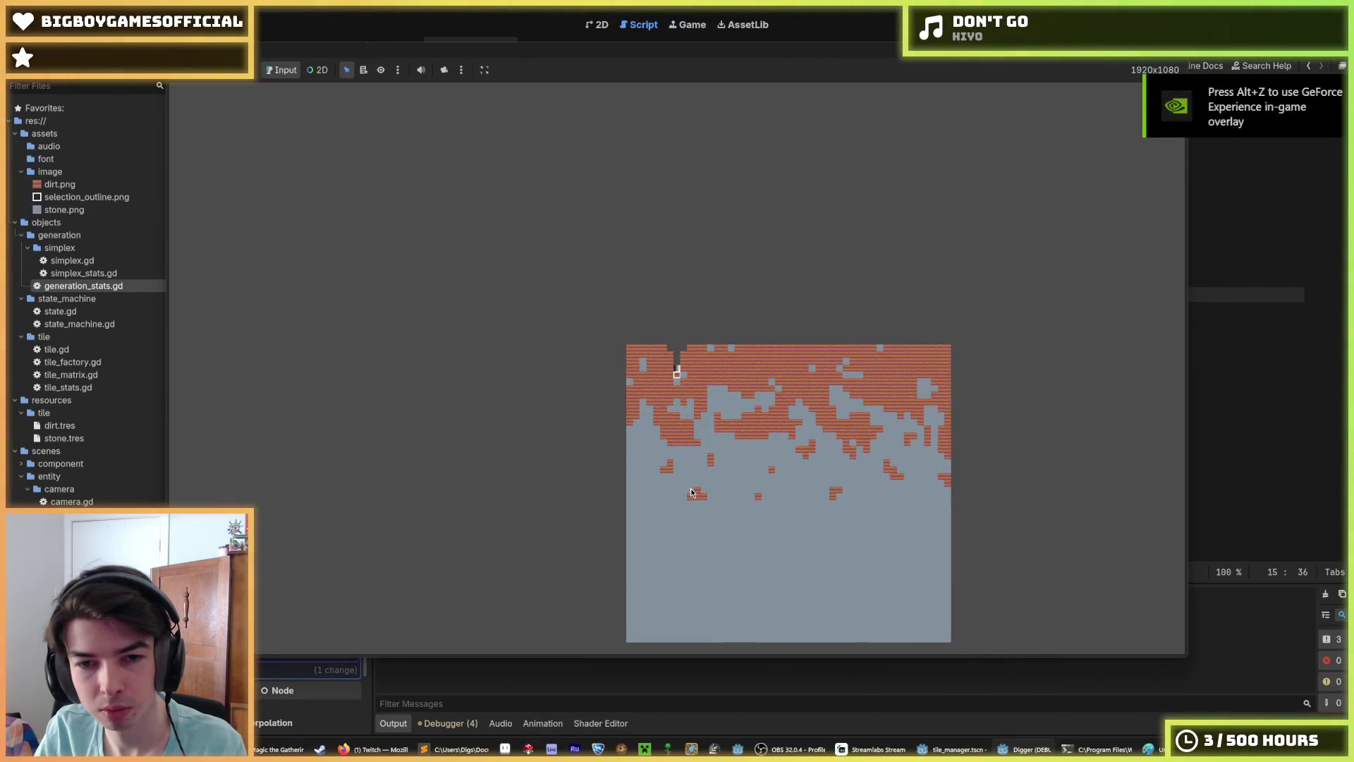
key("Down")
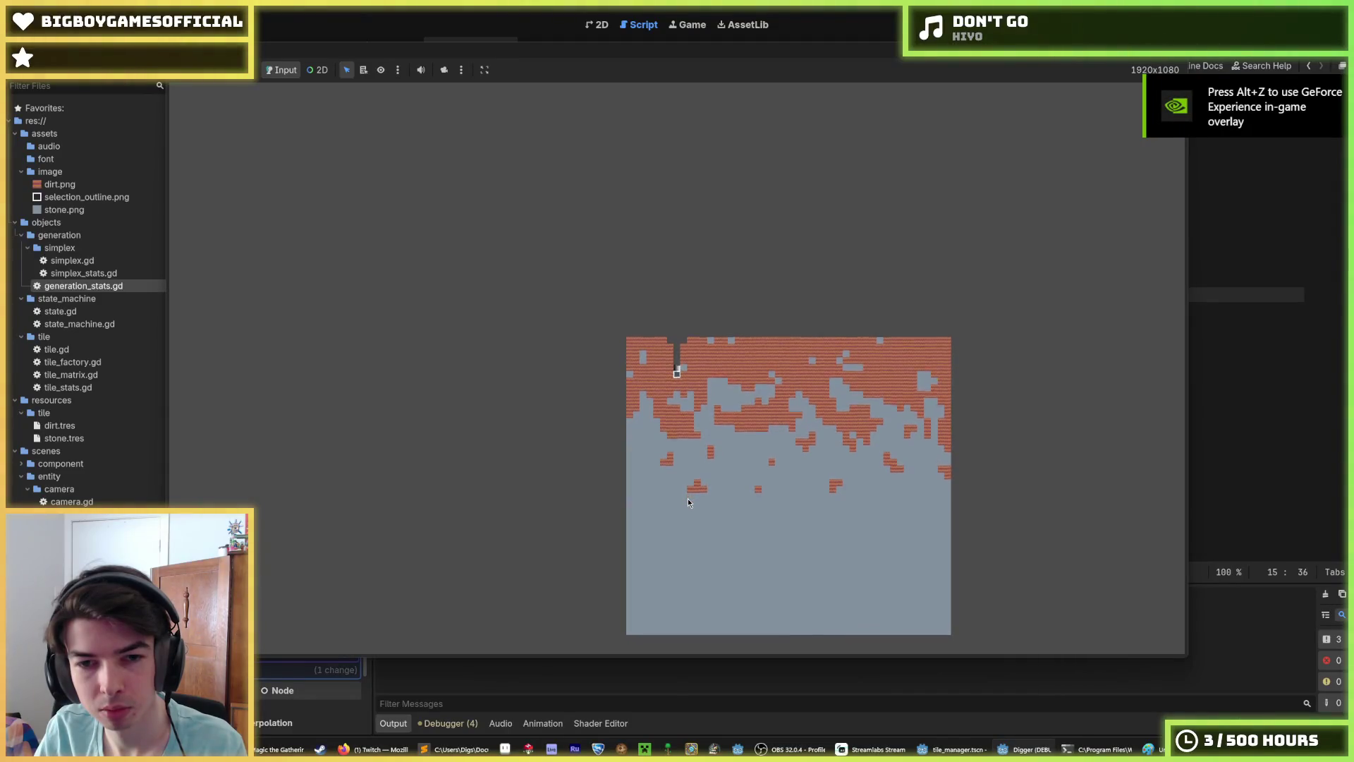
key("F8")
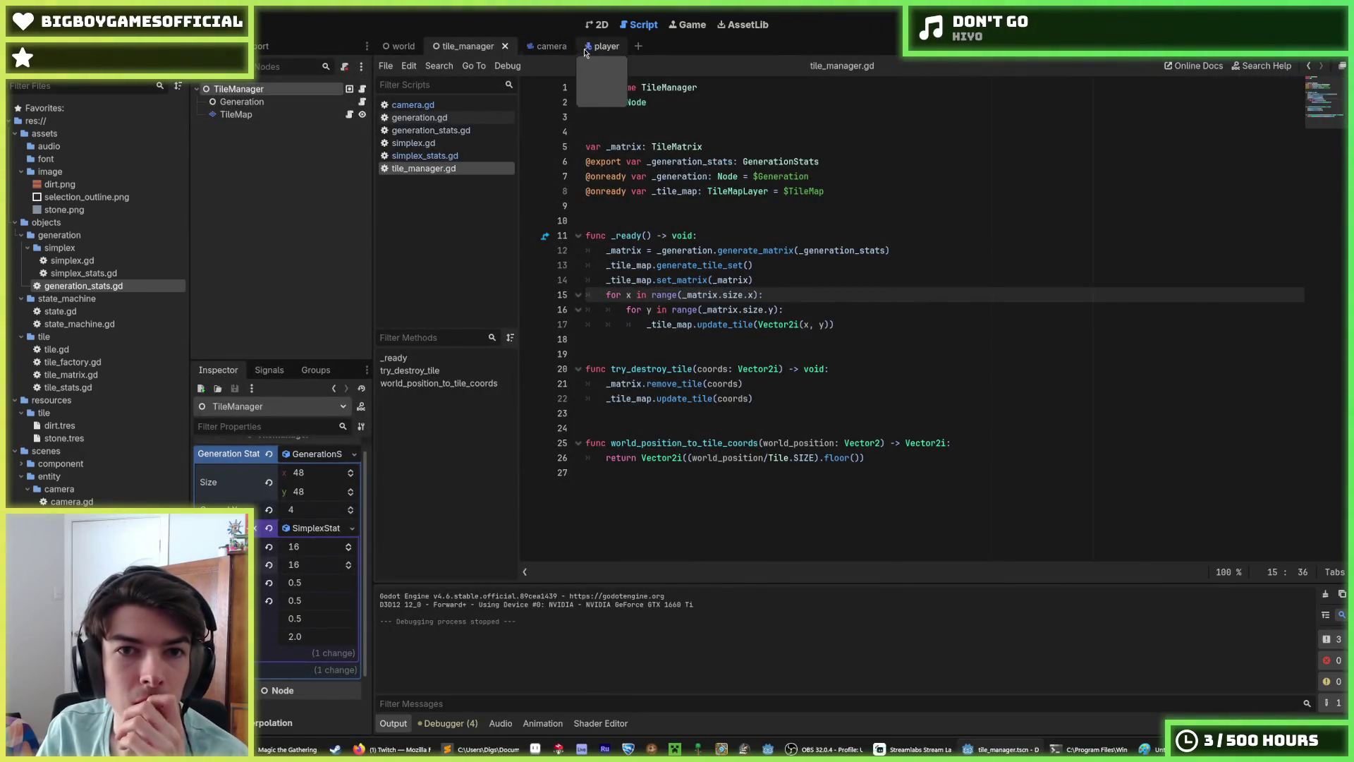
- In player.gd, add print("hii") on a new line under the destroy check
left_click(603, 46)
left_click(797, 354)
key("Left")
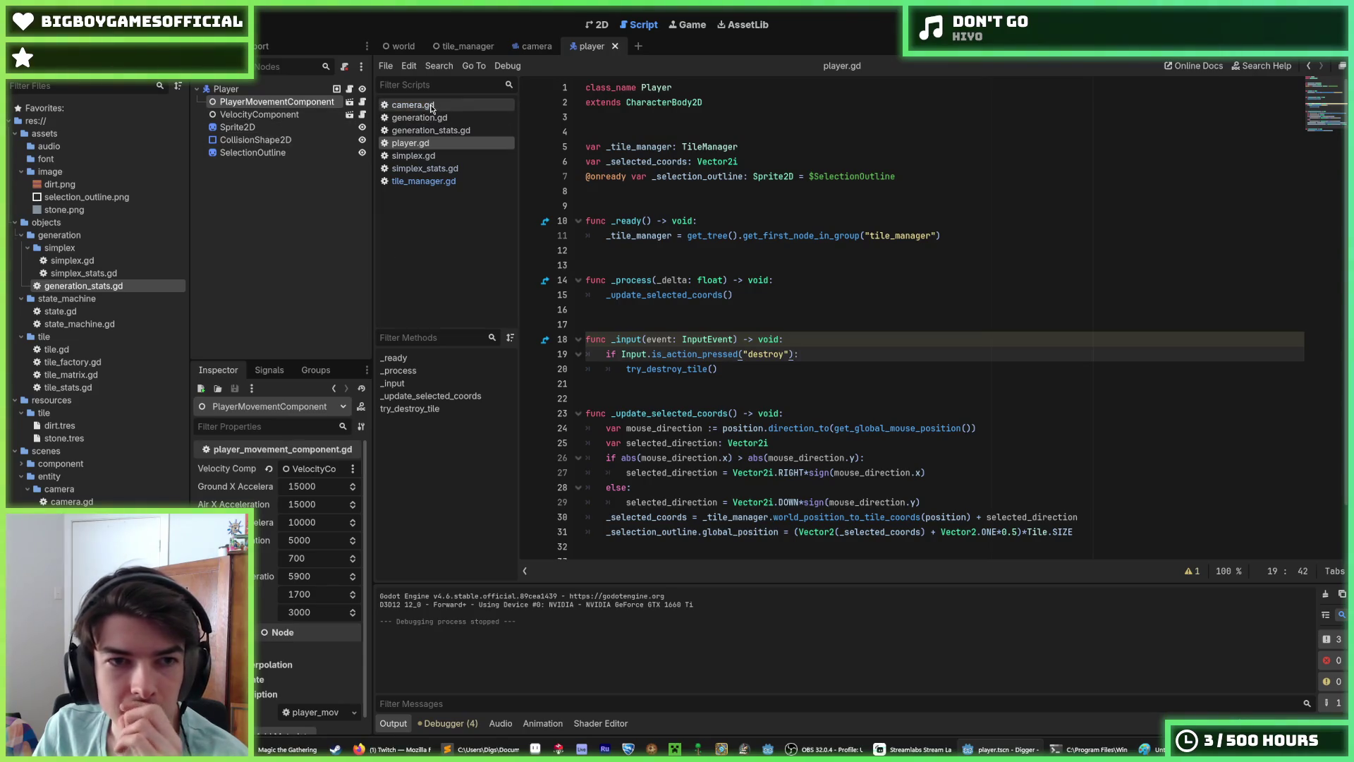
scroll(731, 296, "down", 1)
left_click_drag(737, 299, 700, 297)
left_click(700, 297)
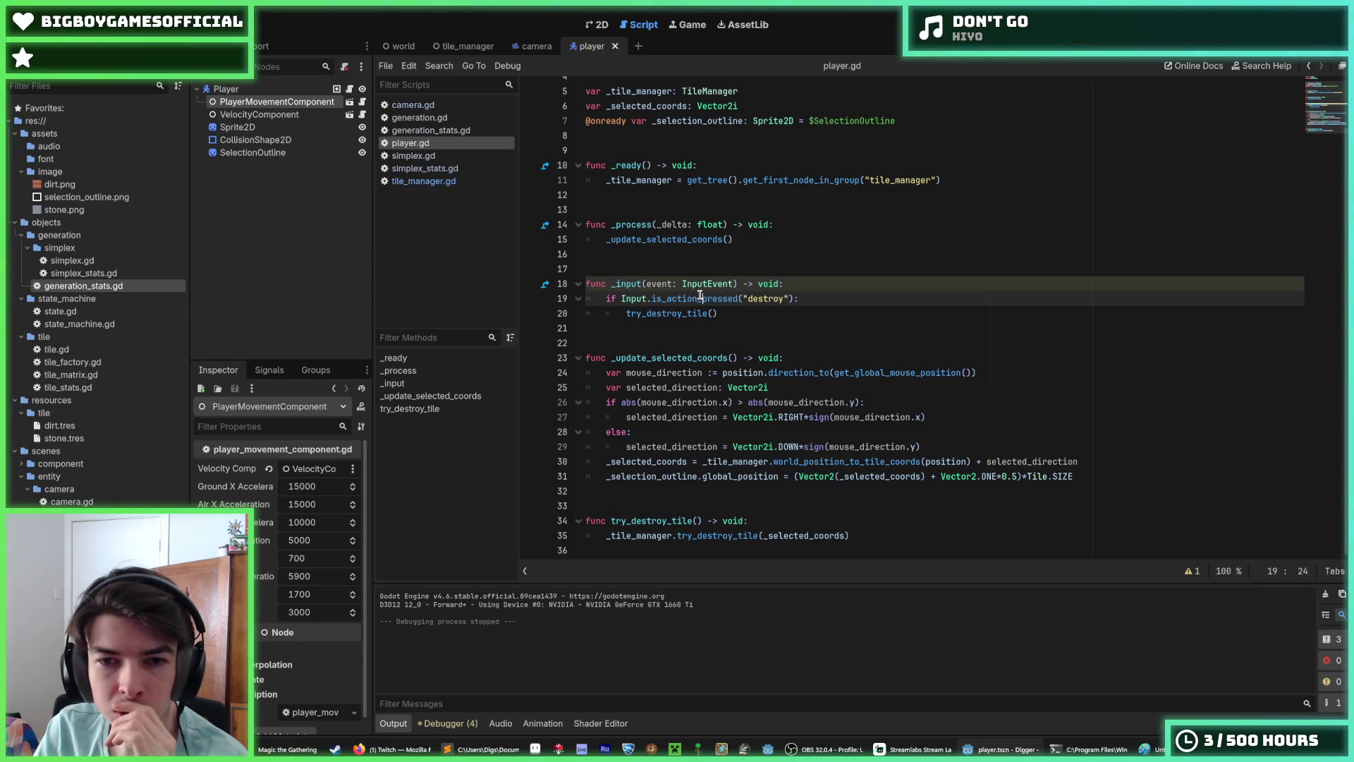
key("End")
key("Return")
type("print(\"")
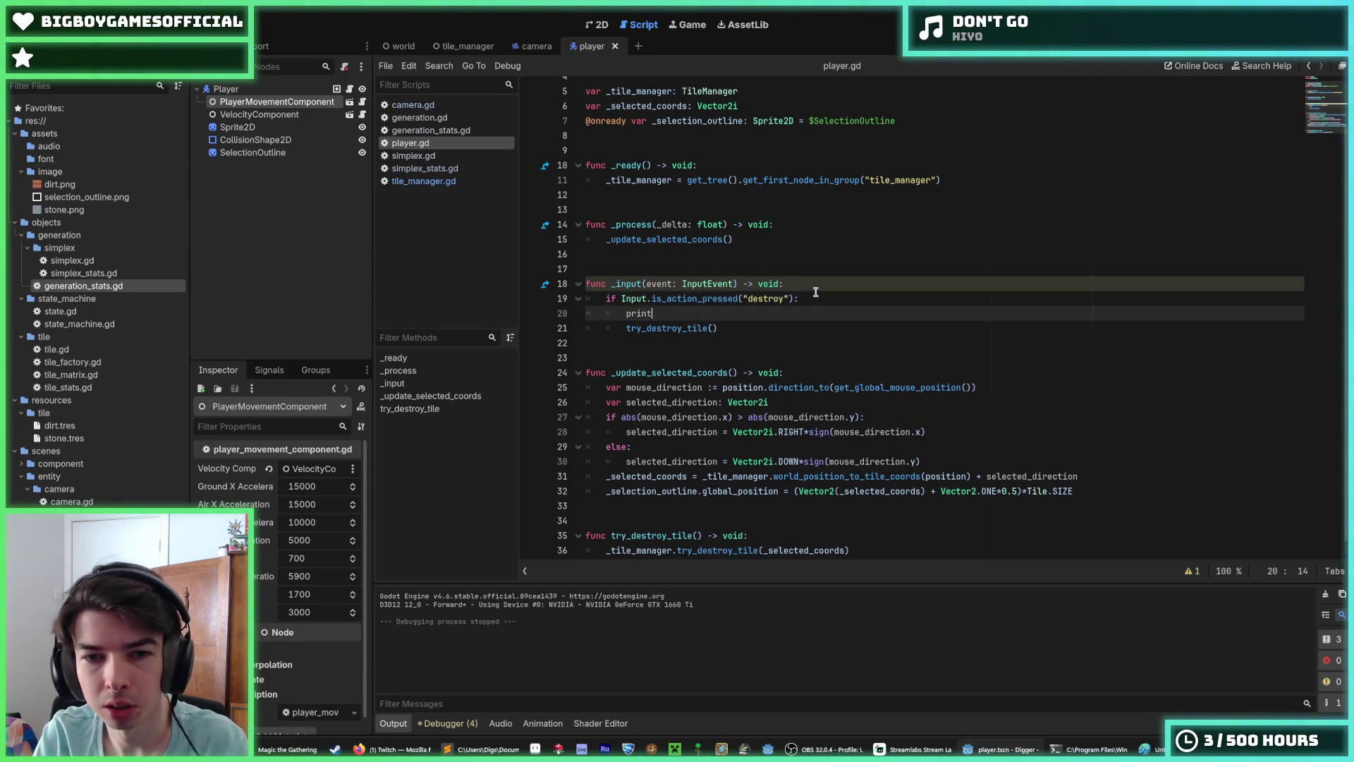
type("hii")
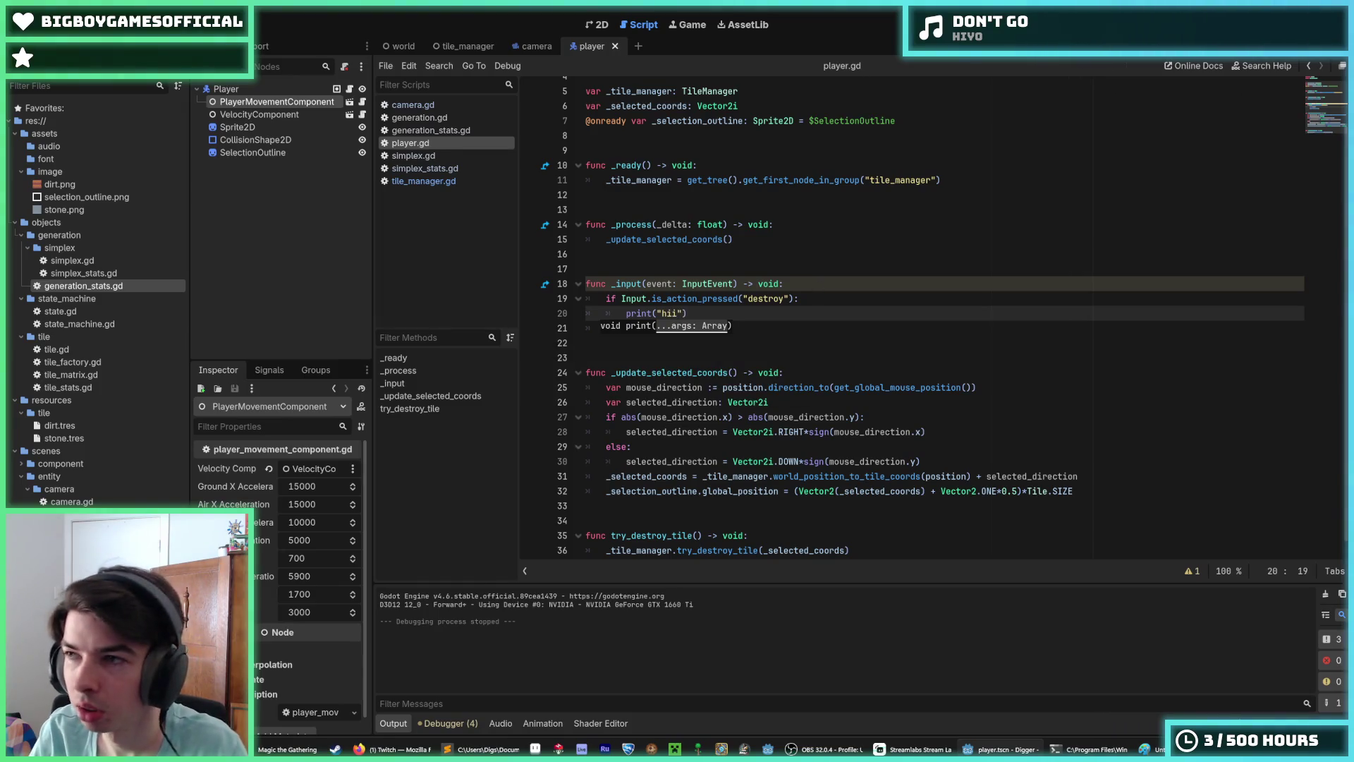
- Run the game twice to test the debug print, then stop it
key("F5")
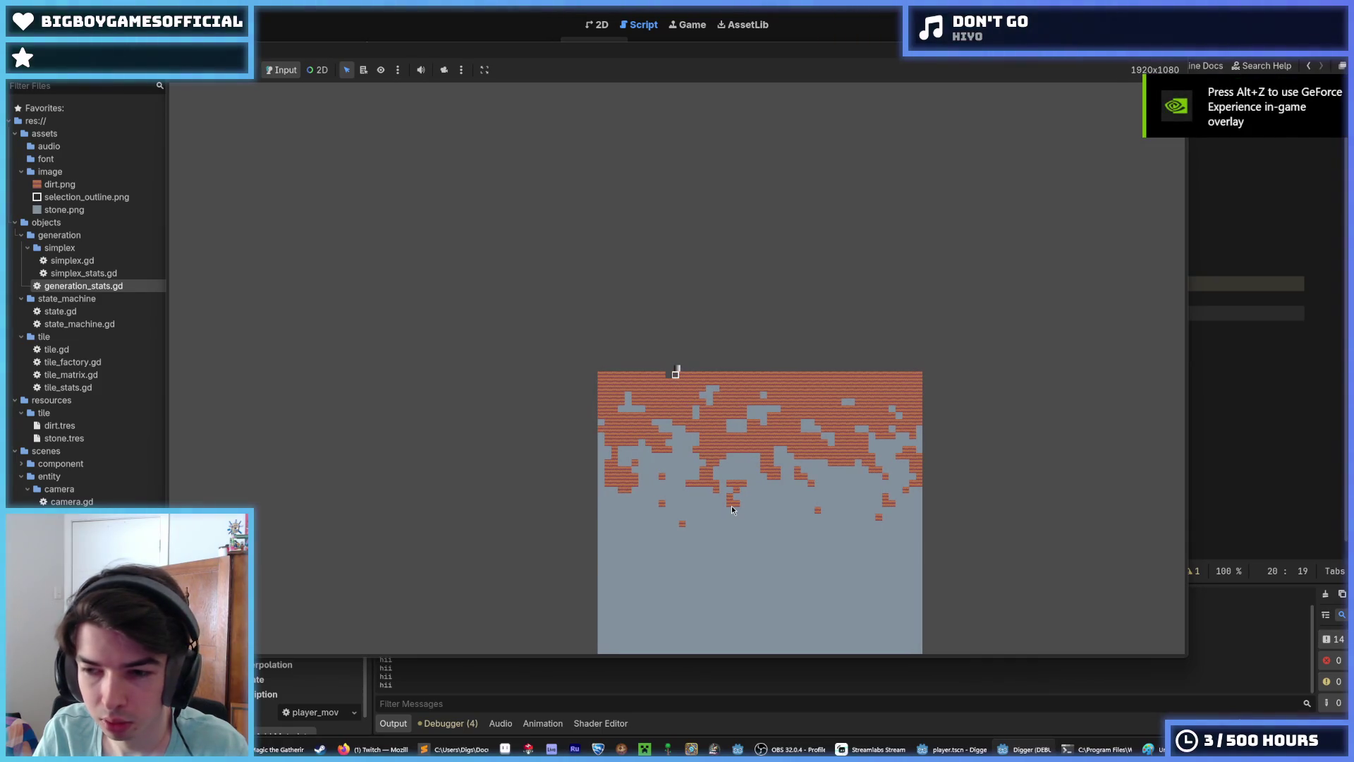
left_click(1175, 51)
key("F5")
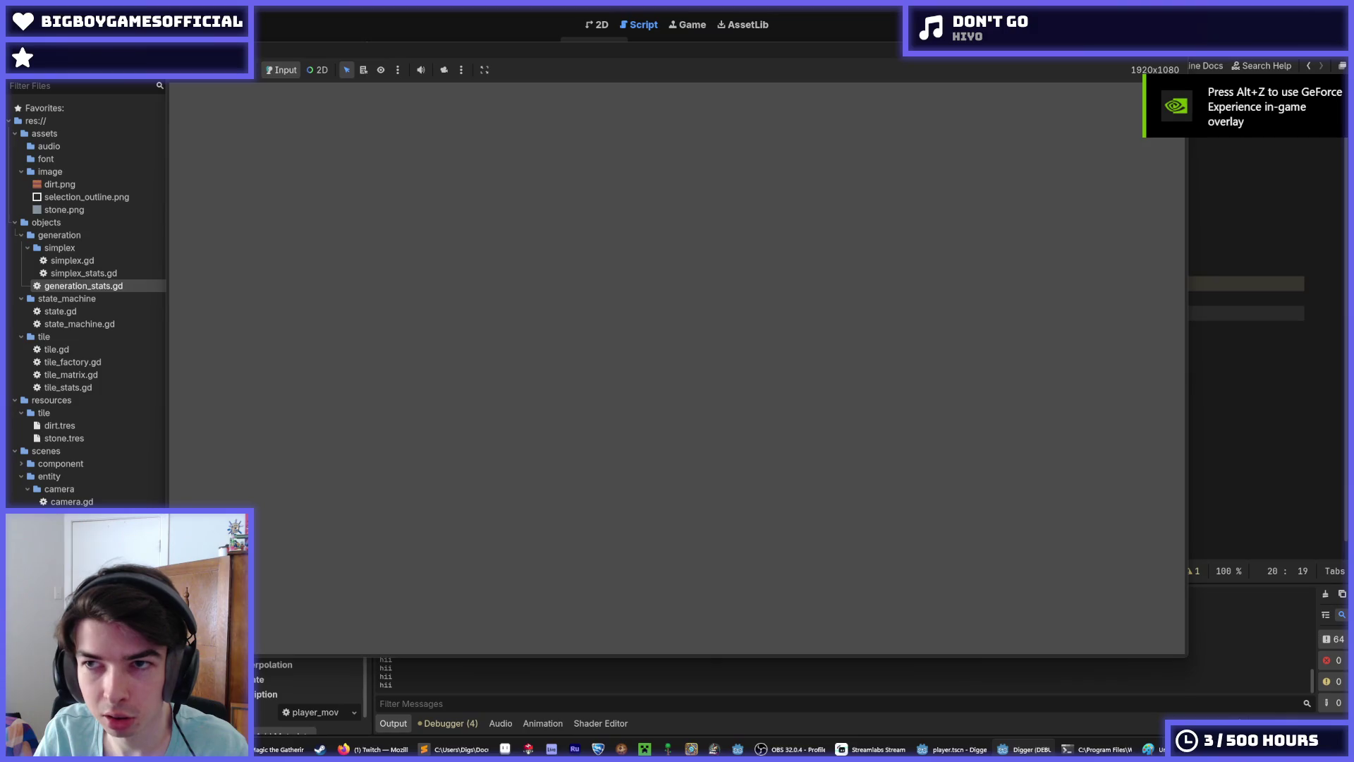
key("F8")
- Delete the print("hii") debug line from player.gd
left_click(794, 309)
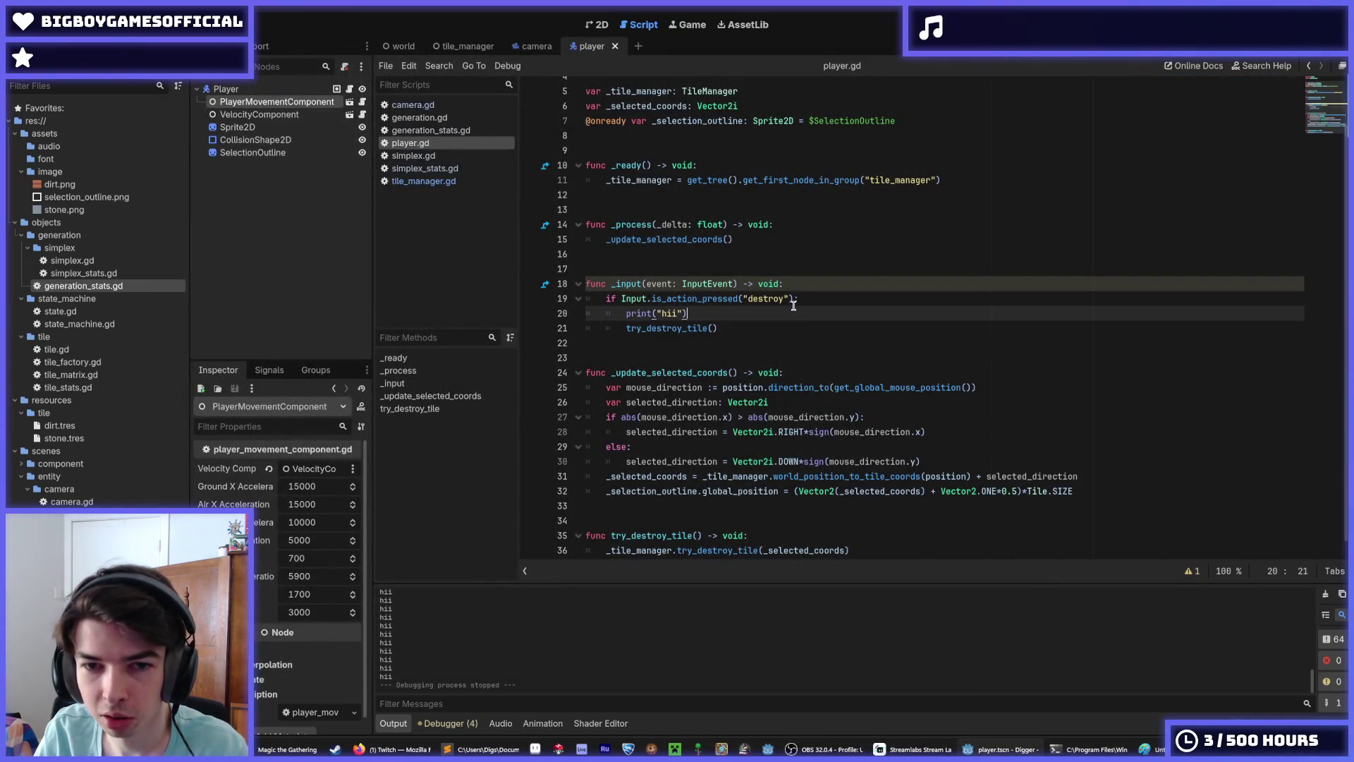
left_click_drag(791, 311, 829, 298)
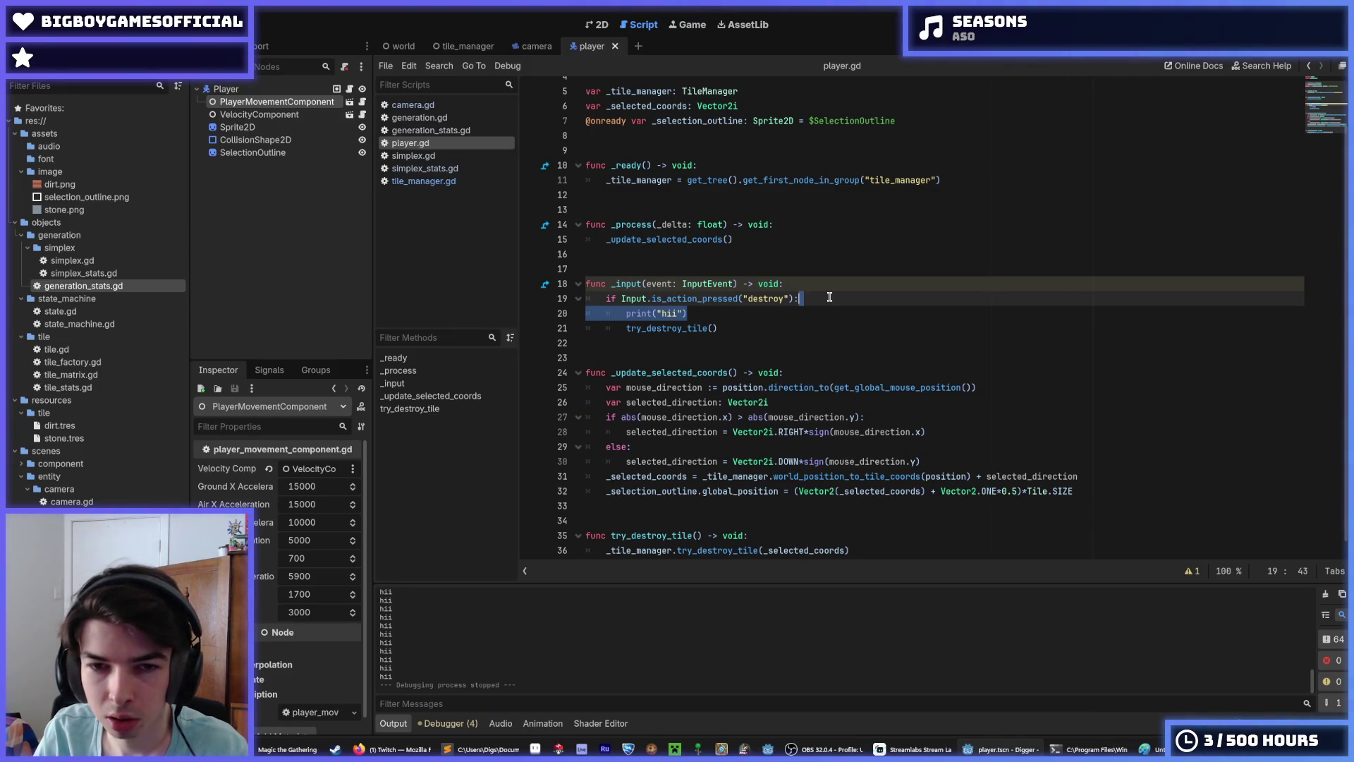
key("BackSpace")
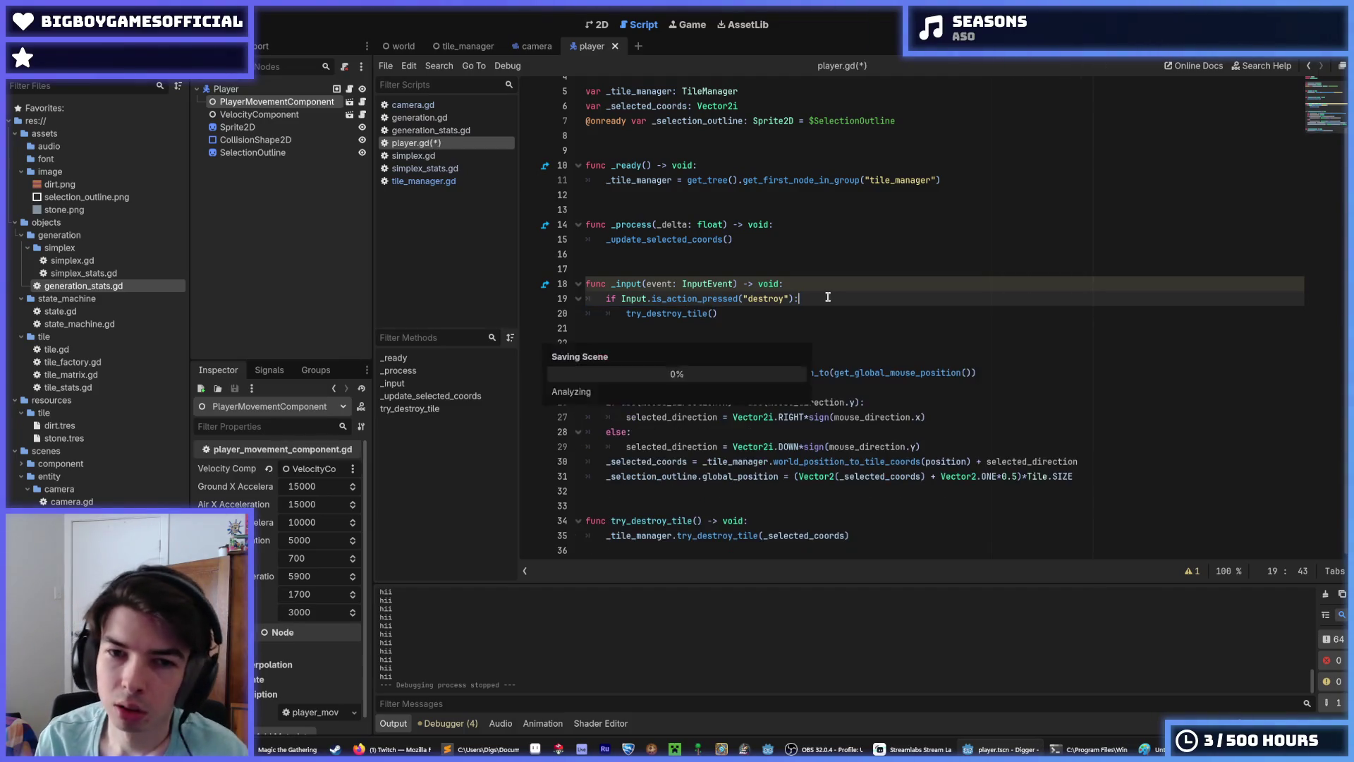
key("Left")
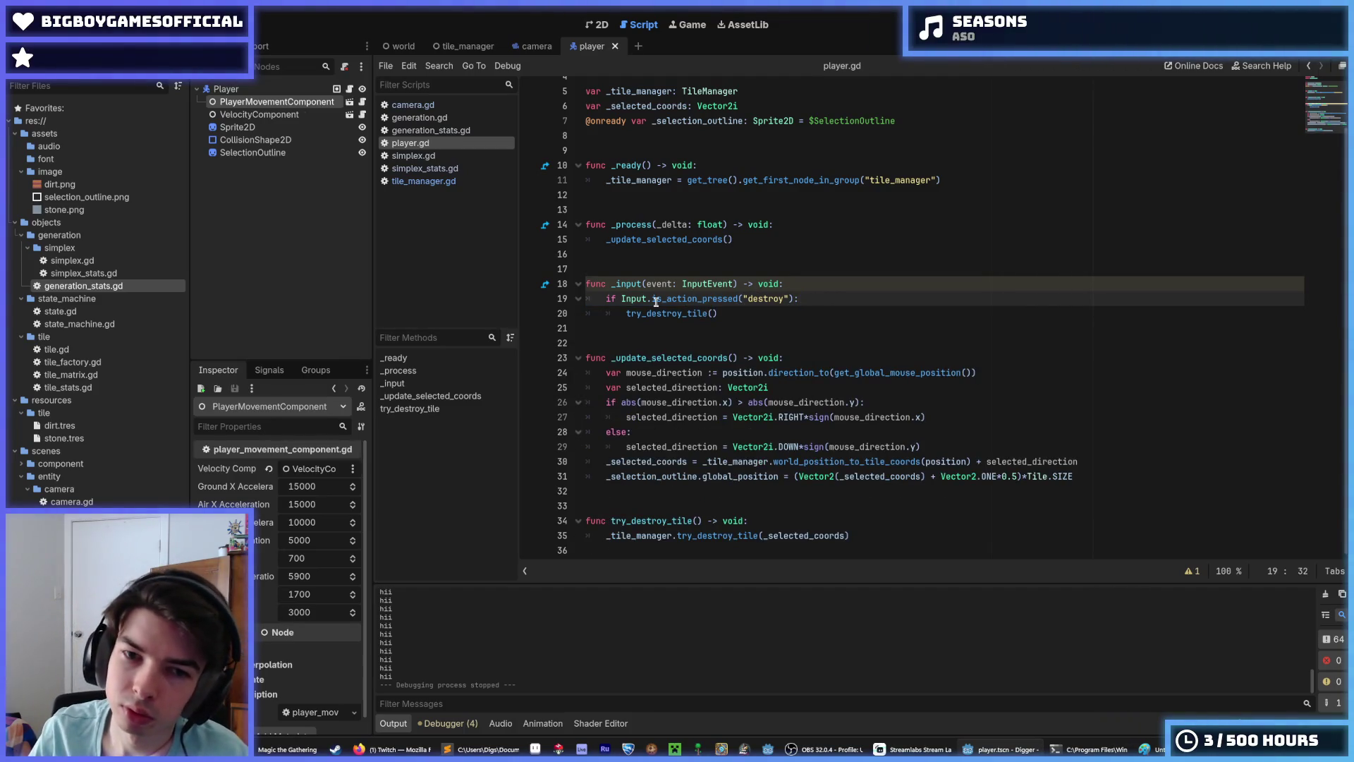
- Re-enter the is_action_pressed check via autocompletion and save the script
left_click(675, 299)
double_click(675, 299)
left_click(737, 298)
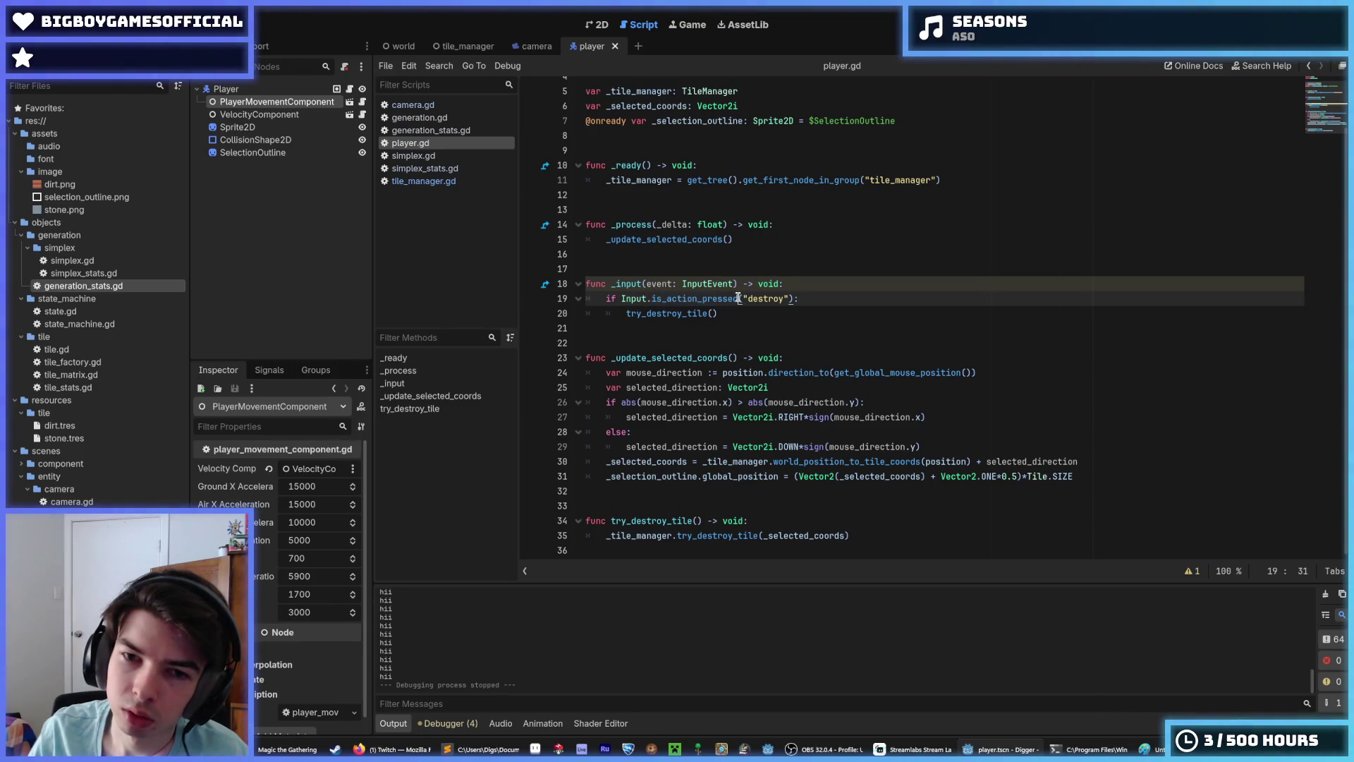
key("BackSpace")
key("BackSpace")
key("BackSpace")
key("BackSpace")
key("BackSpace")
key("BackSpace")
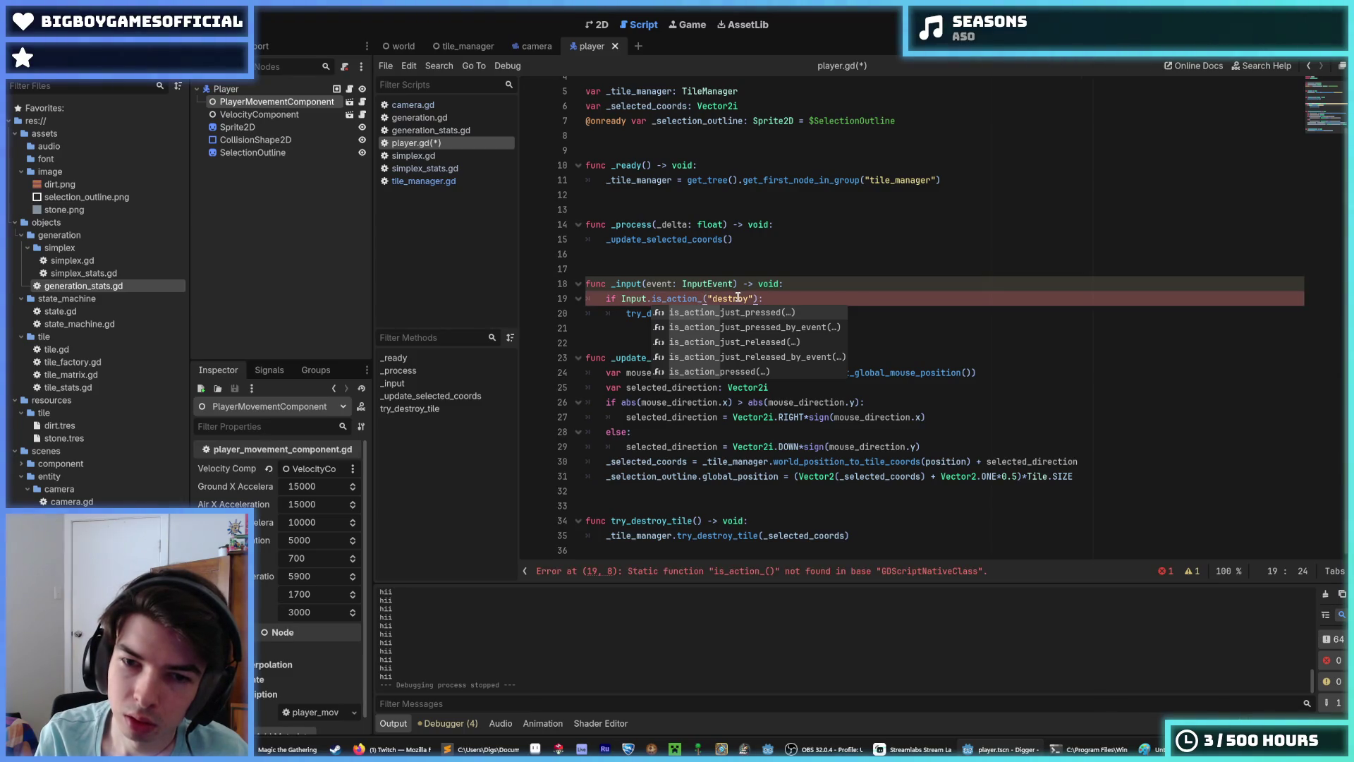
key("Down")
key("Down")
key("Down")
key("Return")
key("ctrl+s")
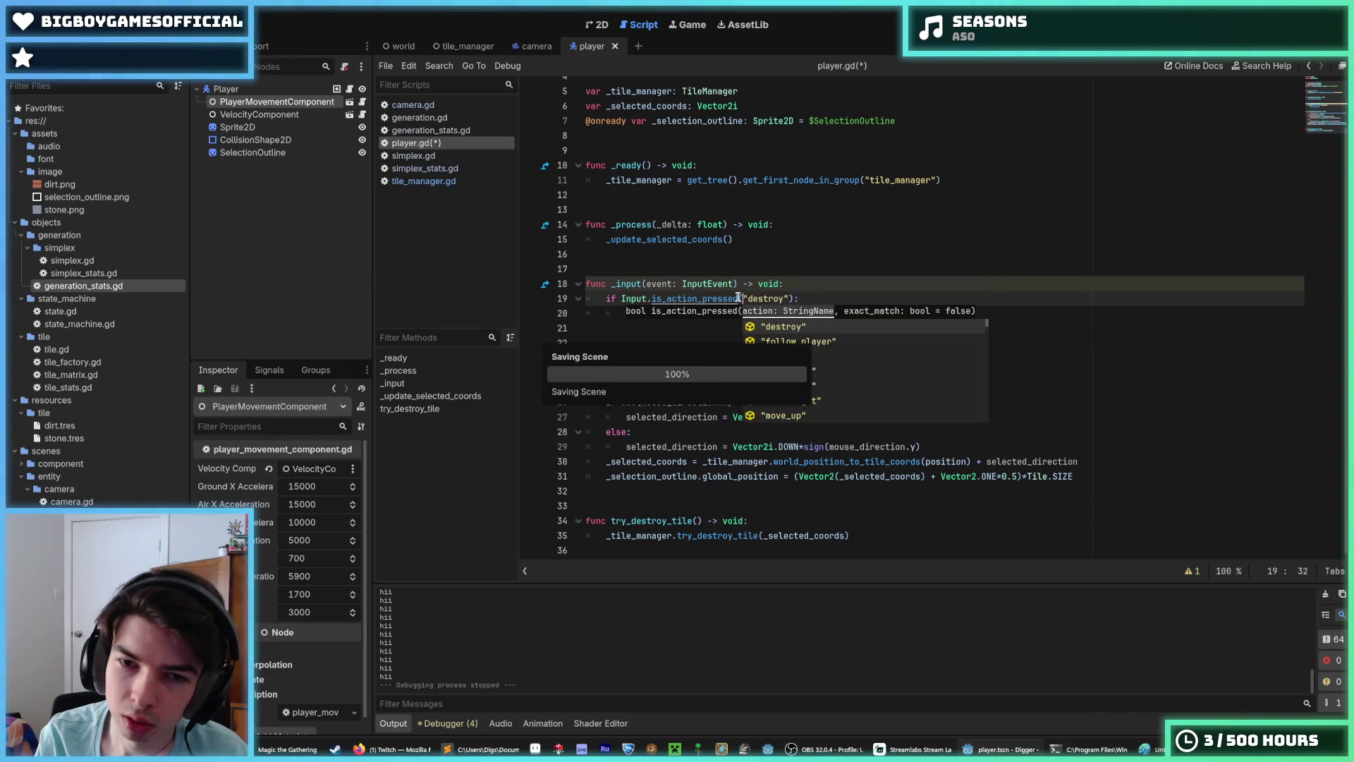
- Restore the try_destroy_tile() call on line 20 under the destroy check
key("Up")
key("Escape")
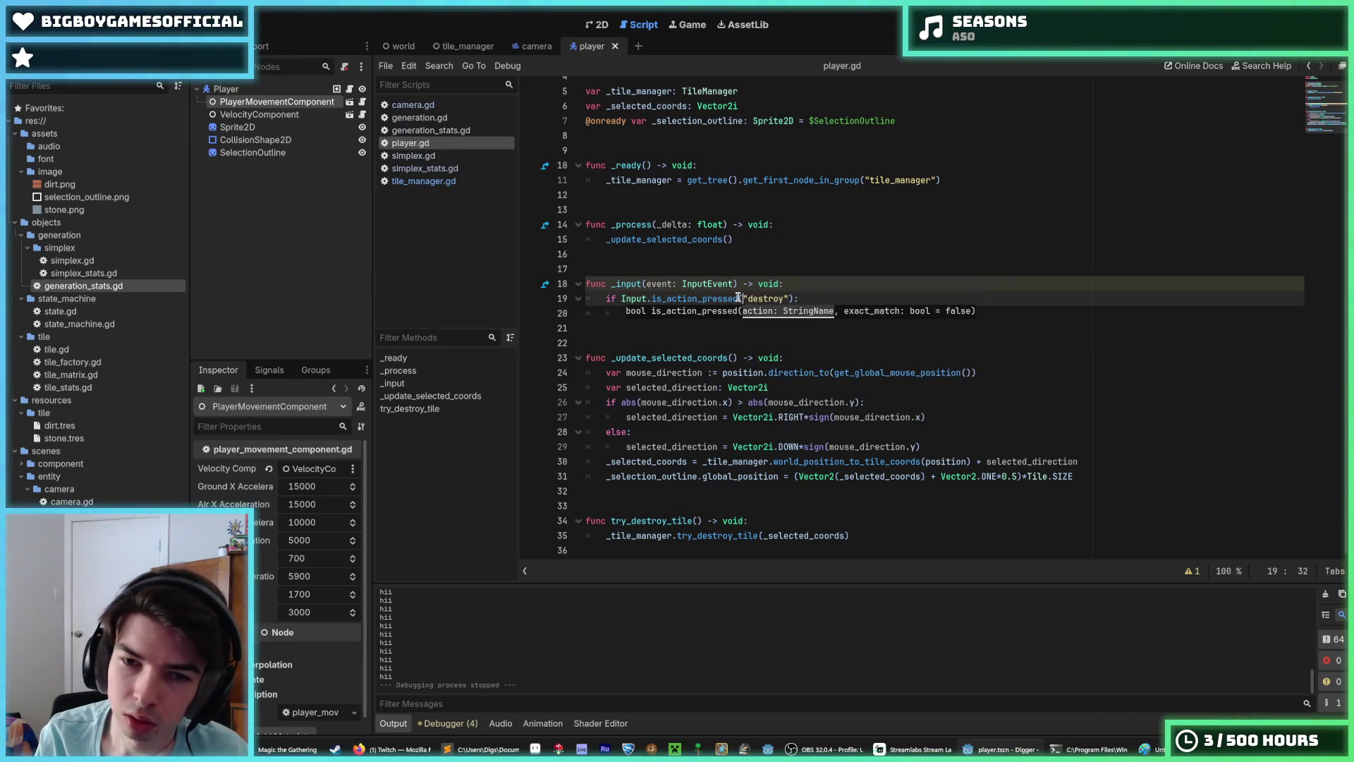
key("Down")
type("try_destroy_tile()")
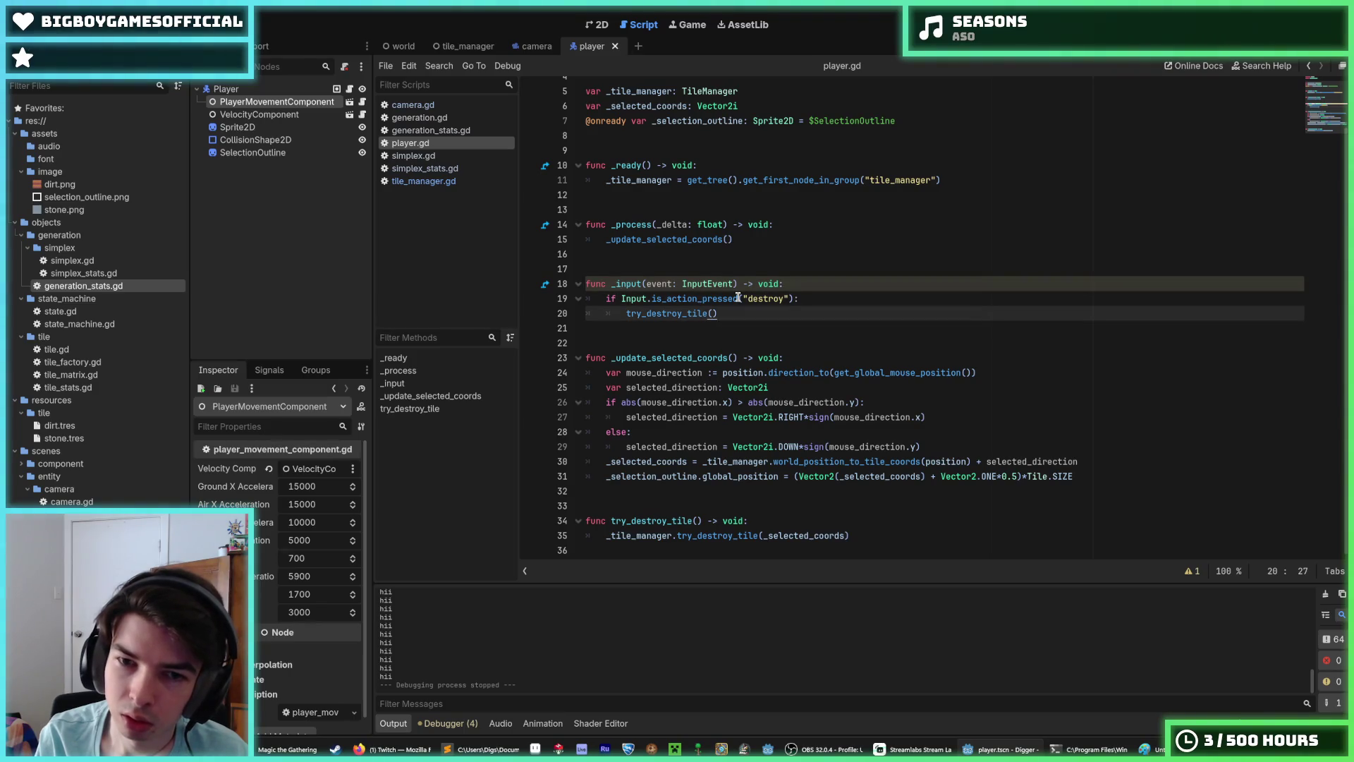
key("shift+Up")
key("shift+Home")
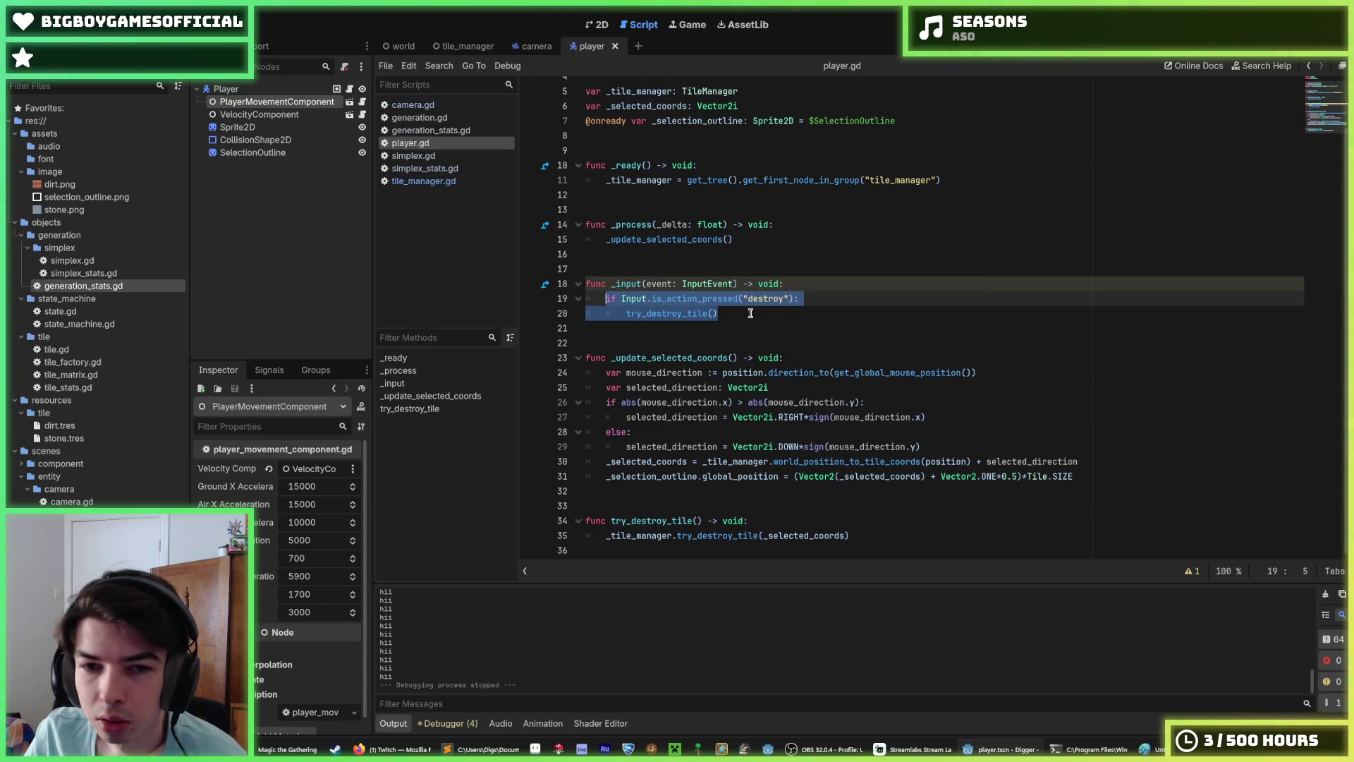
left_click(755, 314)
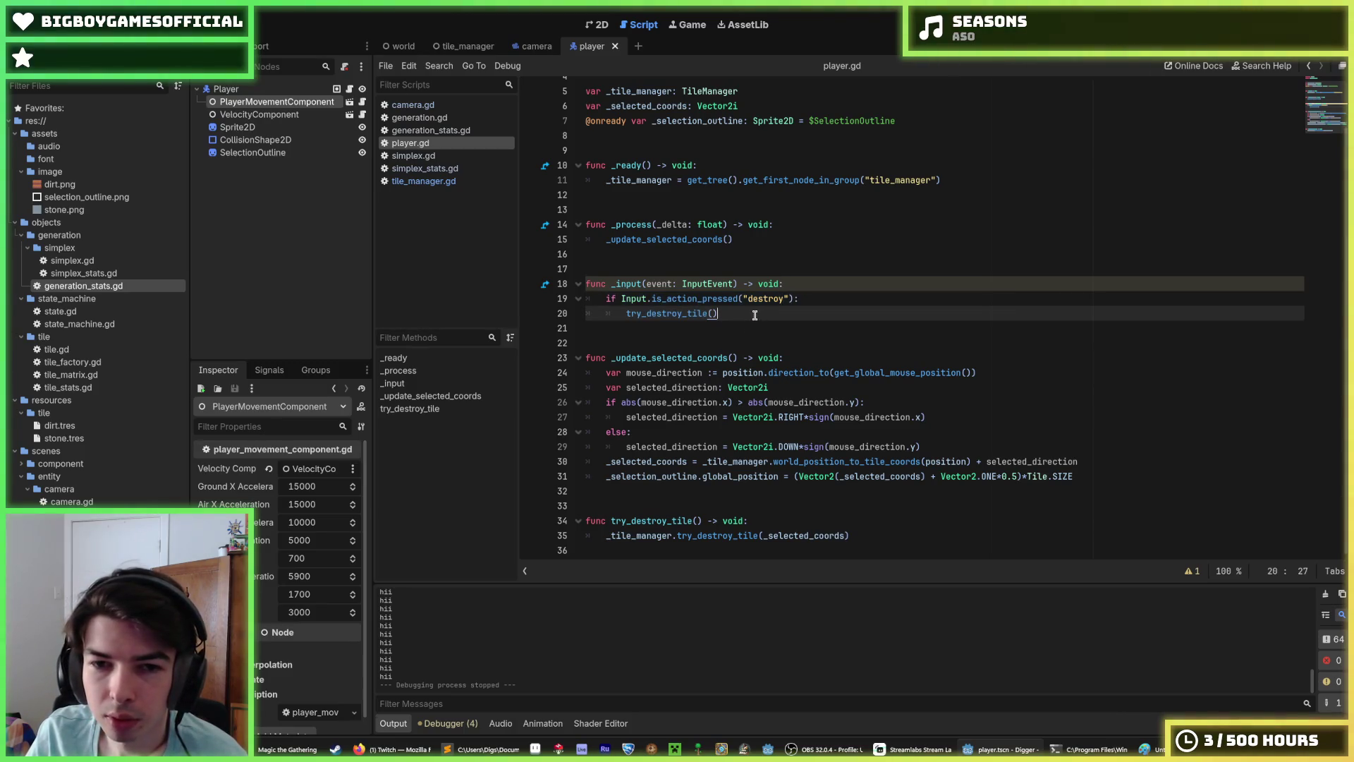
- Change the check to is_action_just_pressed and test-run the game, moving right
left_click(706, 298)
type("just_")
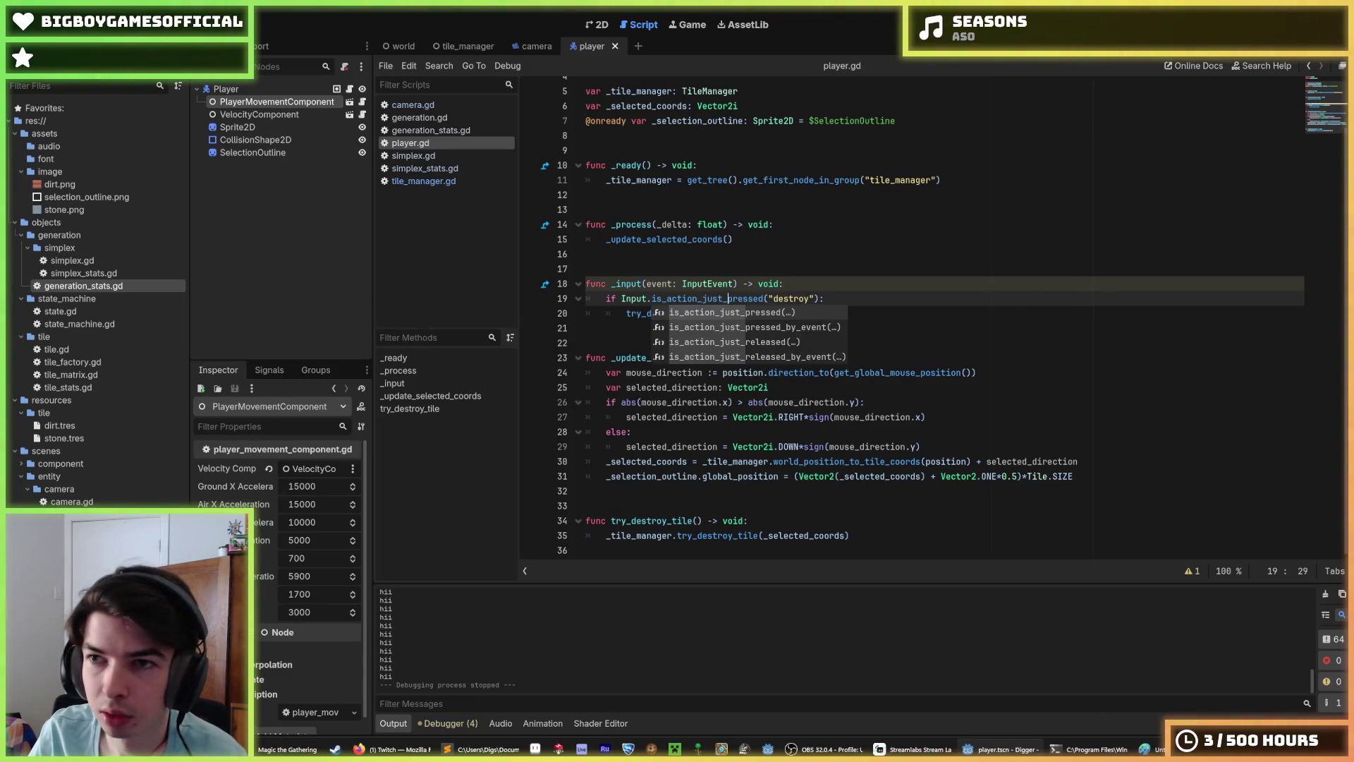
key("F5")
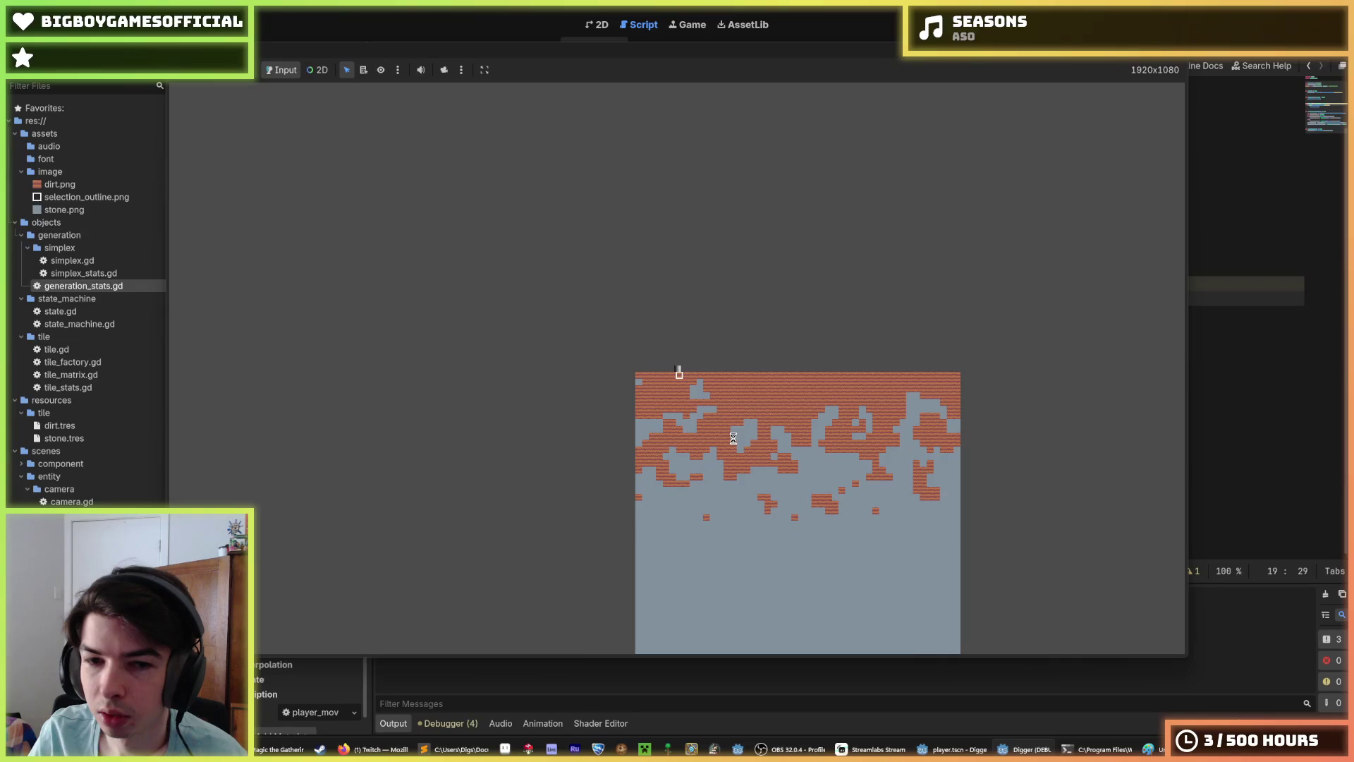
key("d")
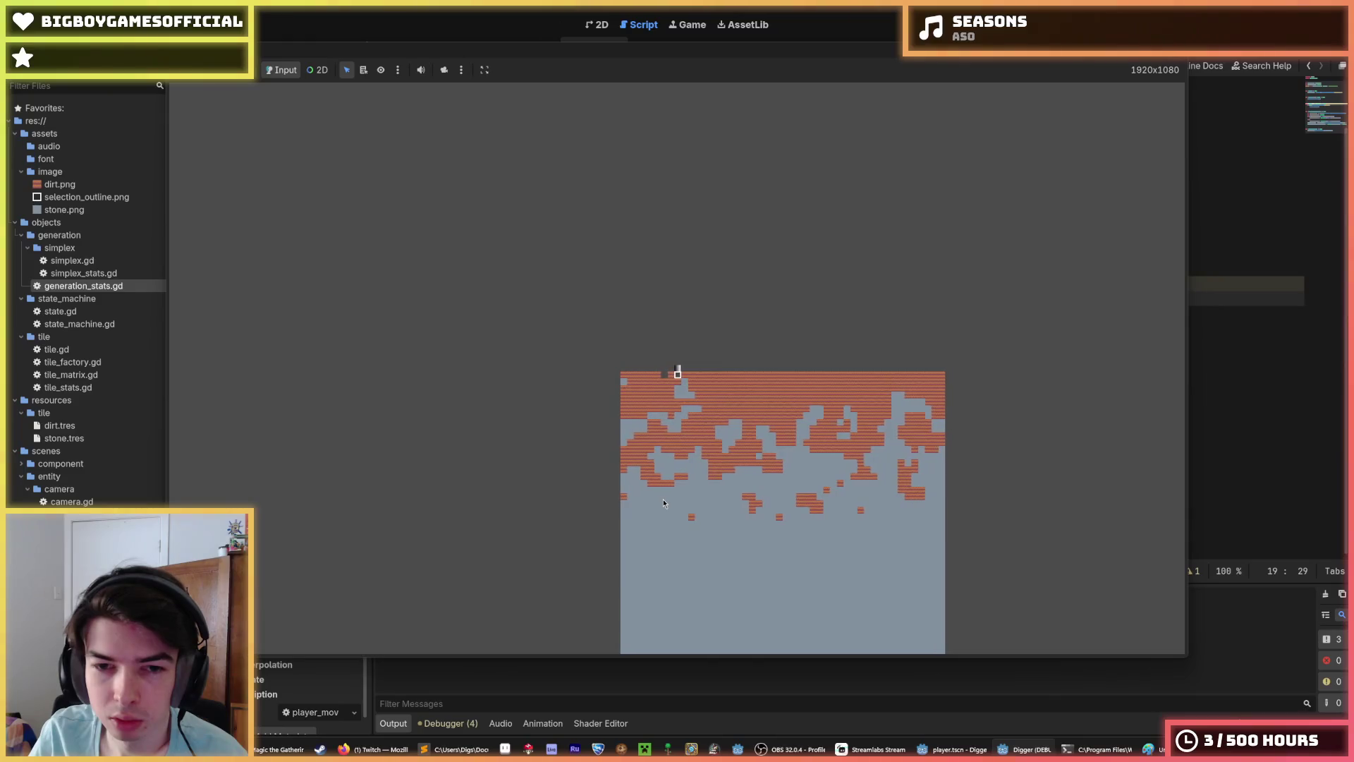
scroll(651, 451, "up", 5)
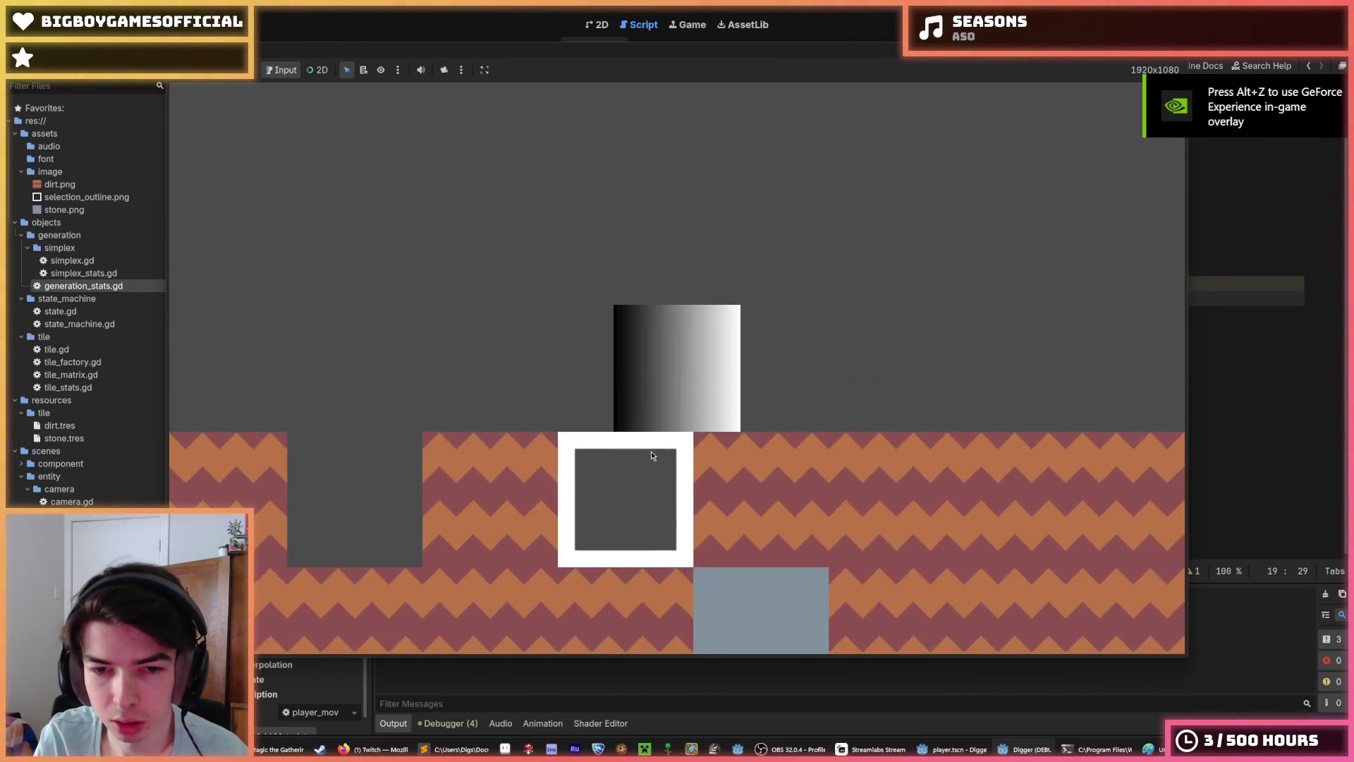
scroll(650, 451, "down", 5)
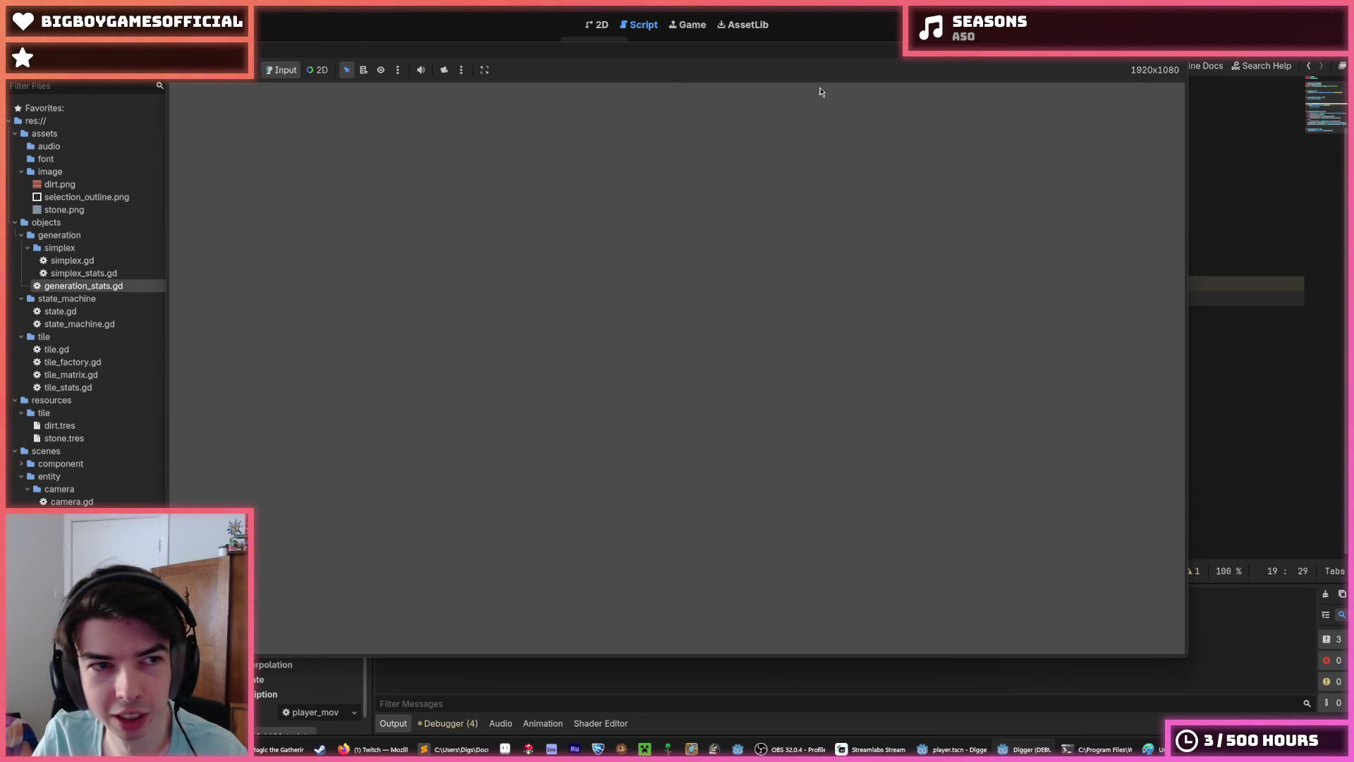
key("F8")
- Relaunch the game and dig down and right, then move back left
key("F5")
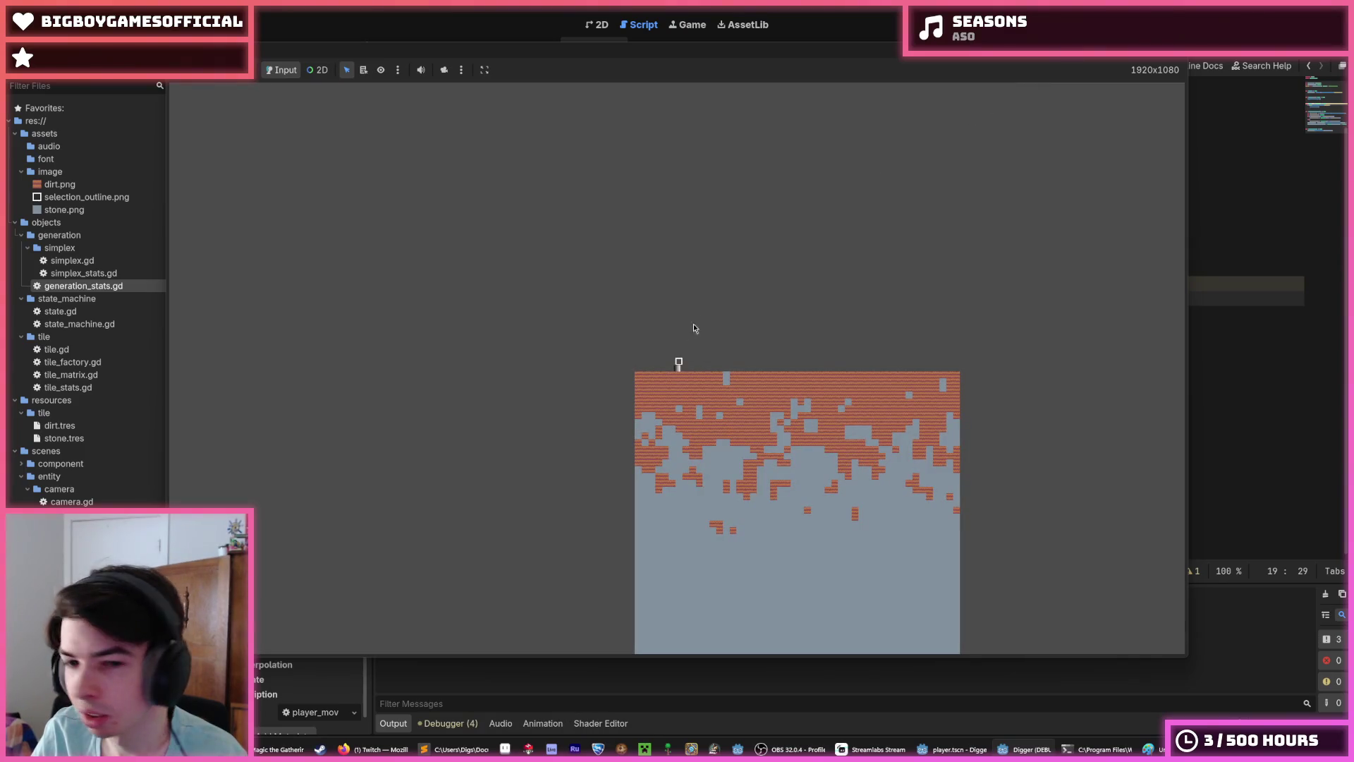
key("s")
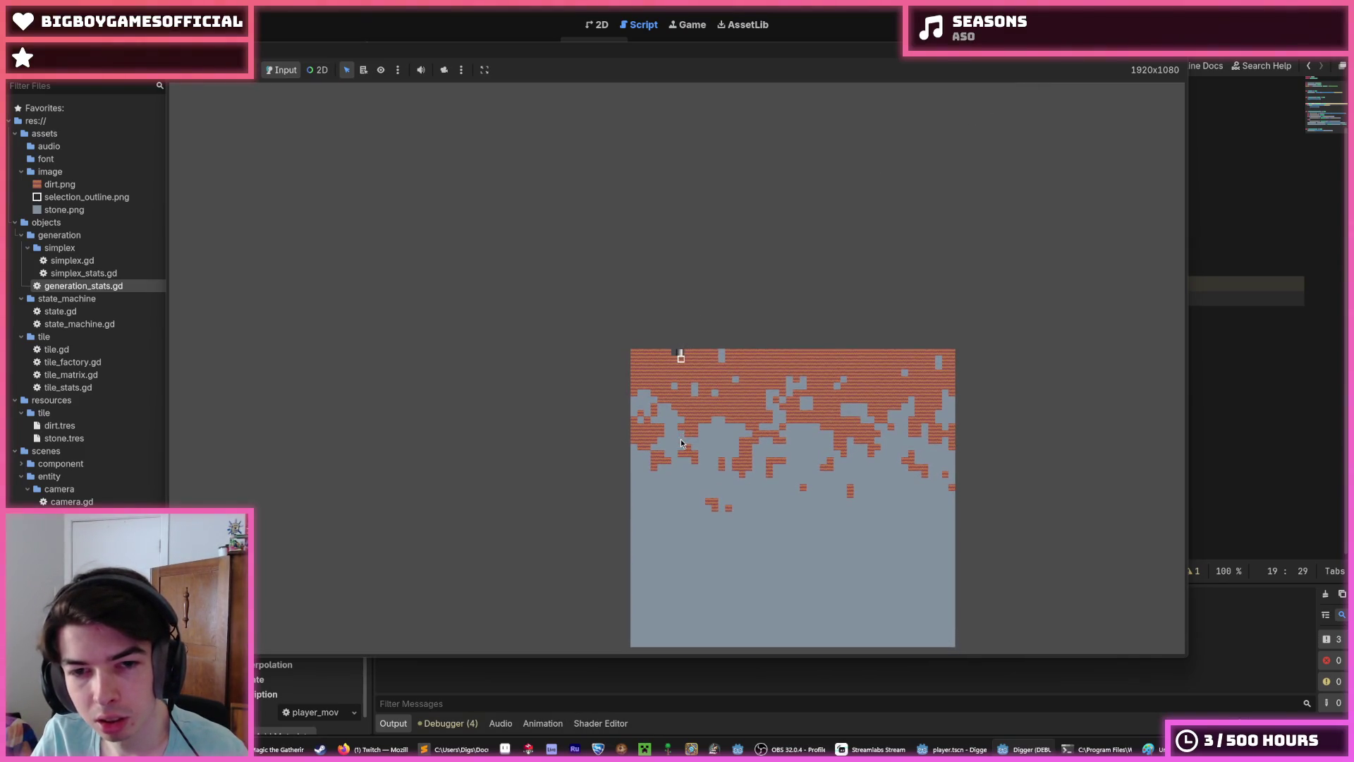
key("d")
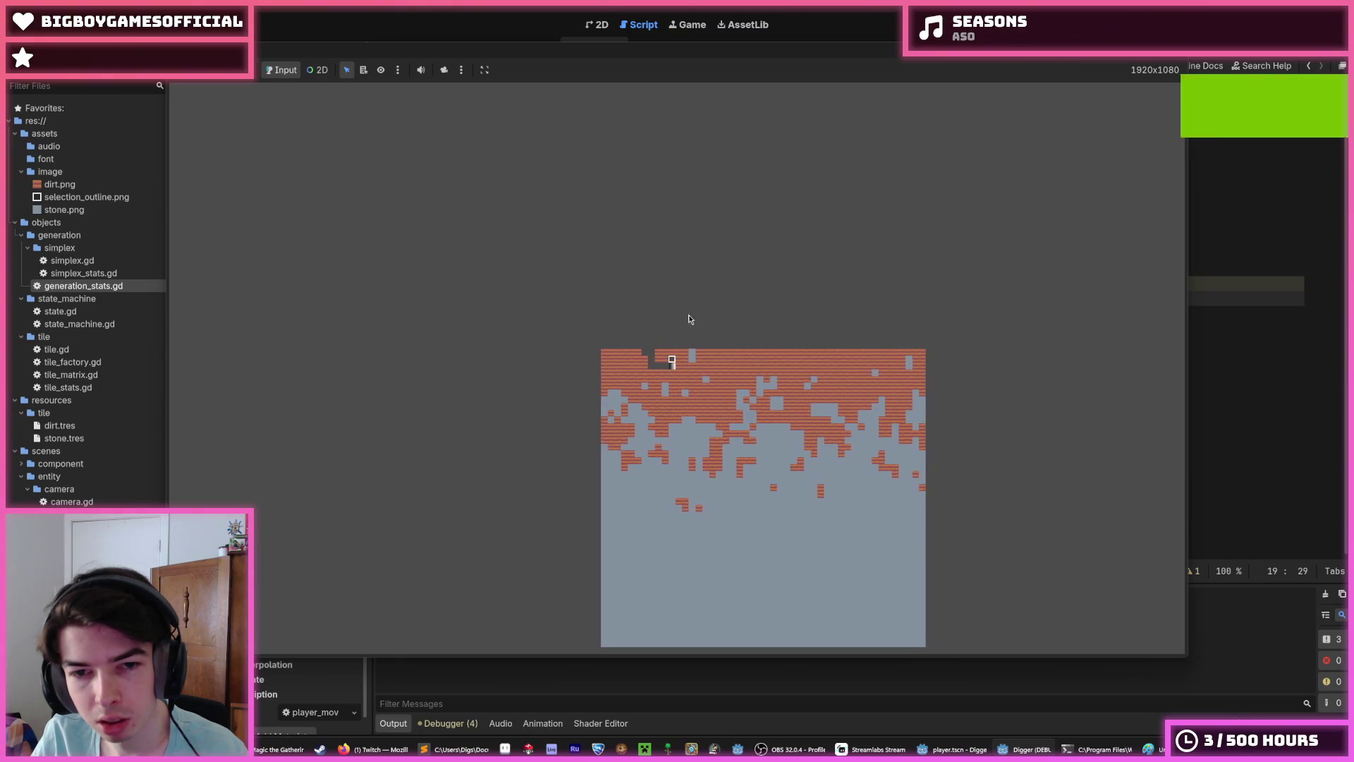
key("a")
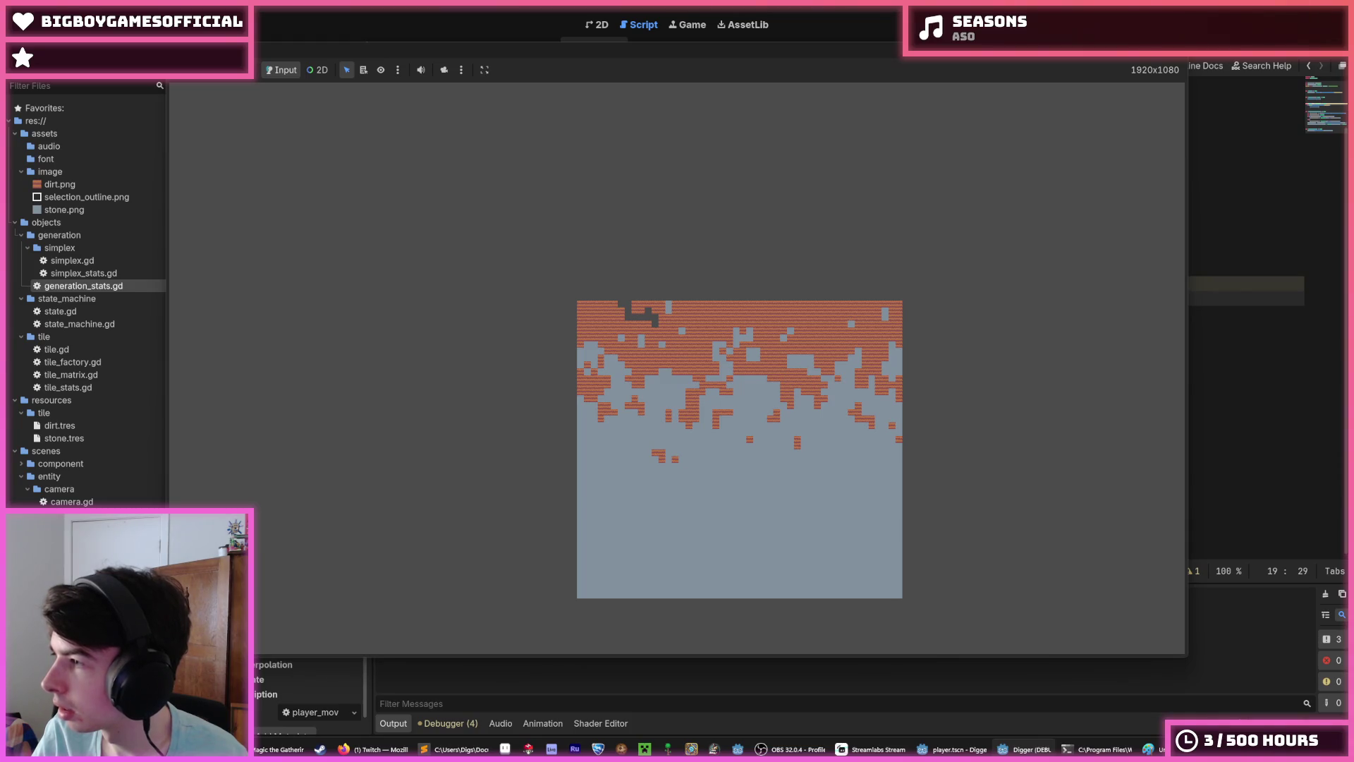
key("F8")
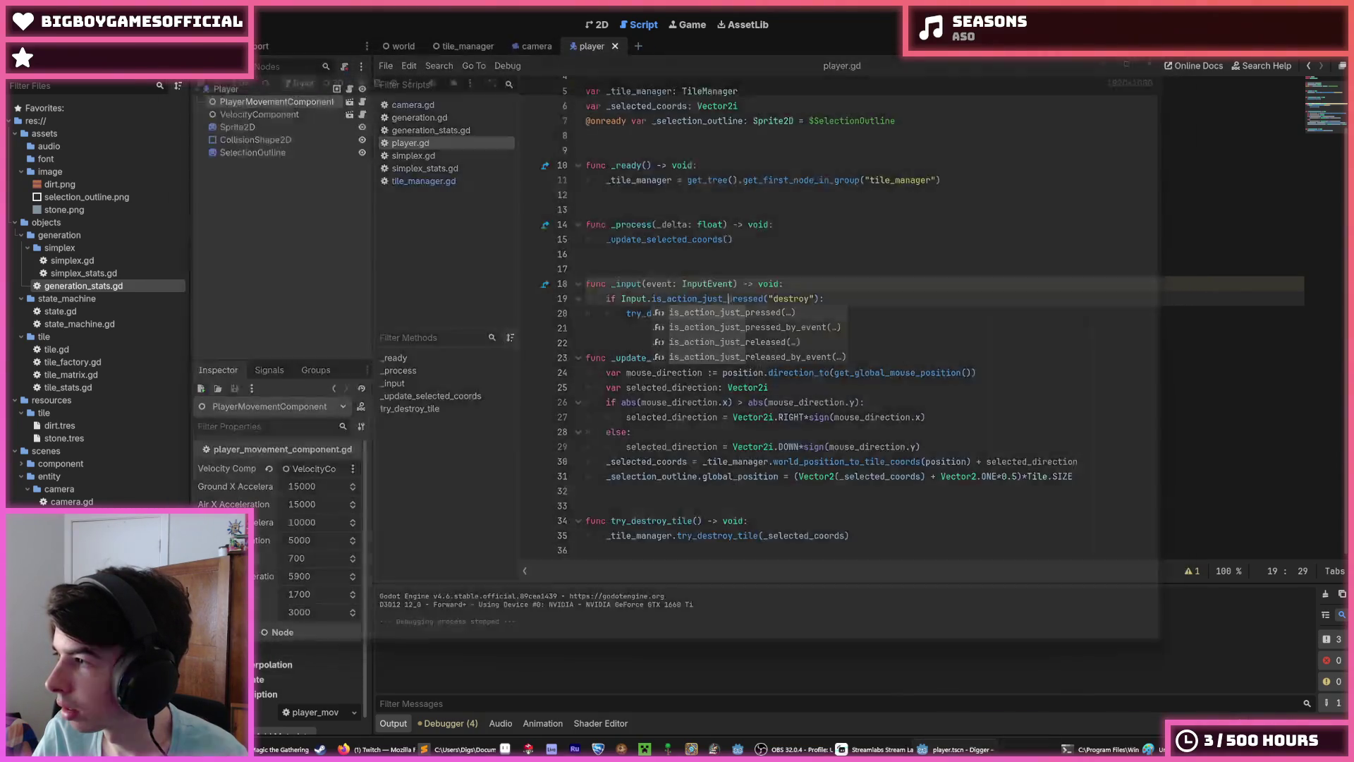
- Save player.gd with the just-pressed destroy check on lines 19-20
left_click(885, 292)
key("ctrl+s")
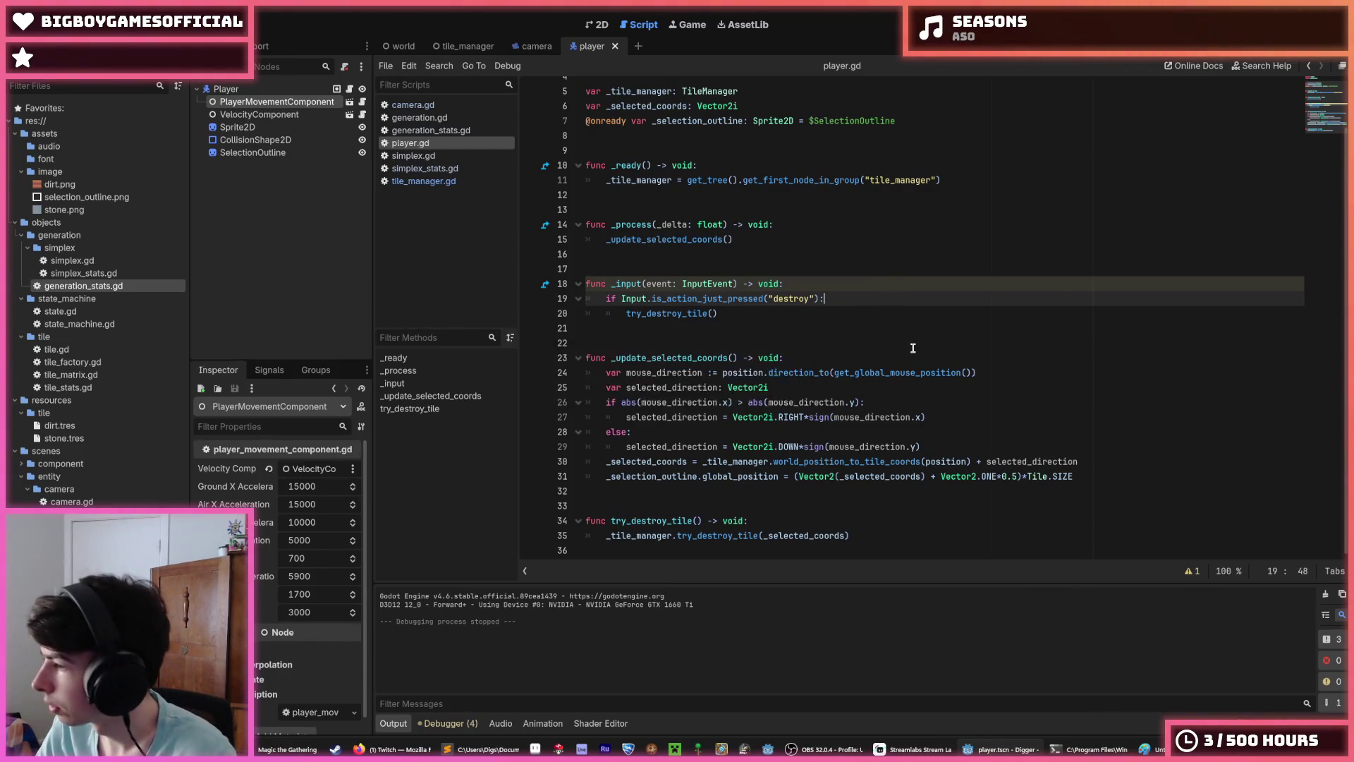
left_click(773, 318)
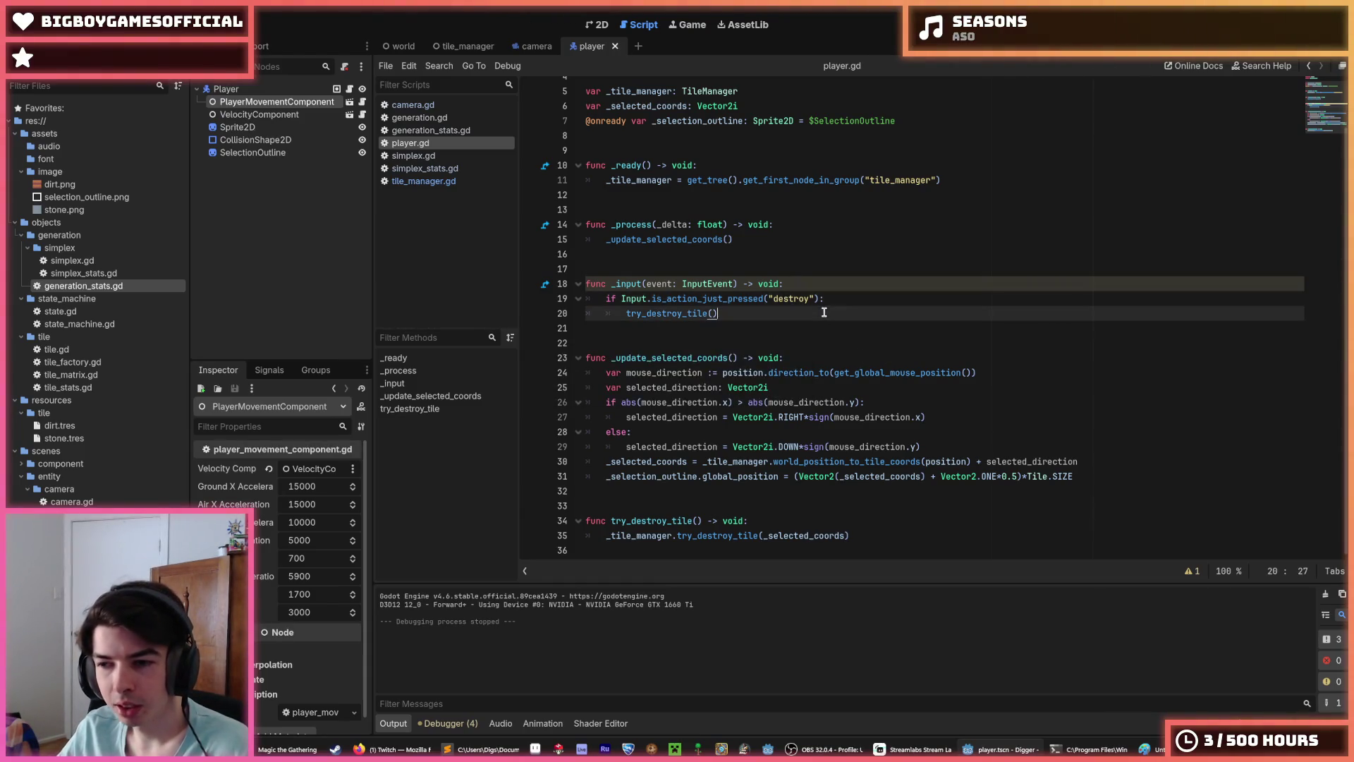
key("ctrl+s")
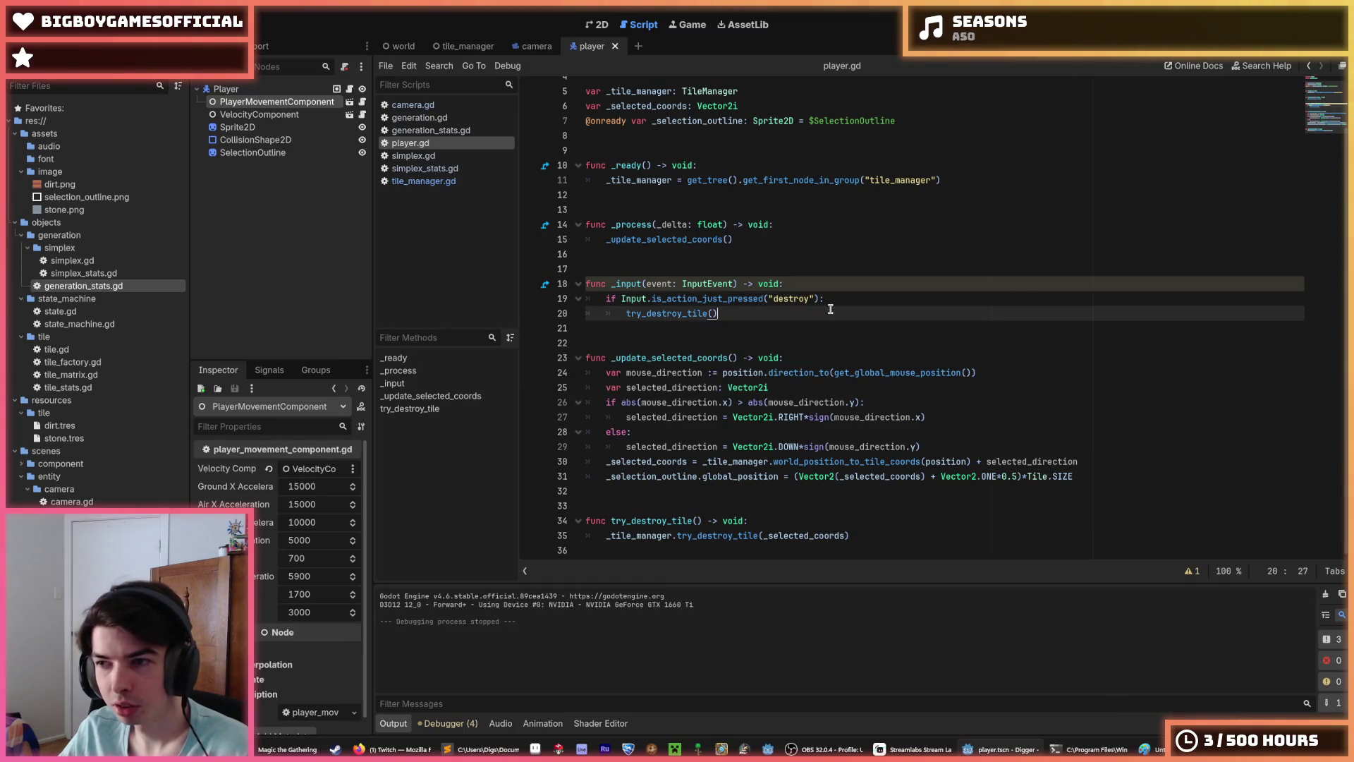
left_click(826, 301)
left_click(825, 314)
left_click(824, 302)
left_click(821, 311)
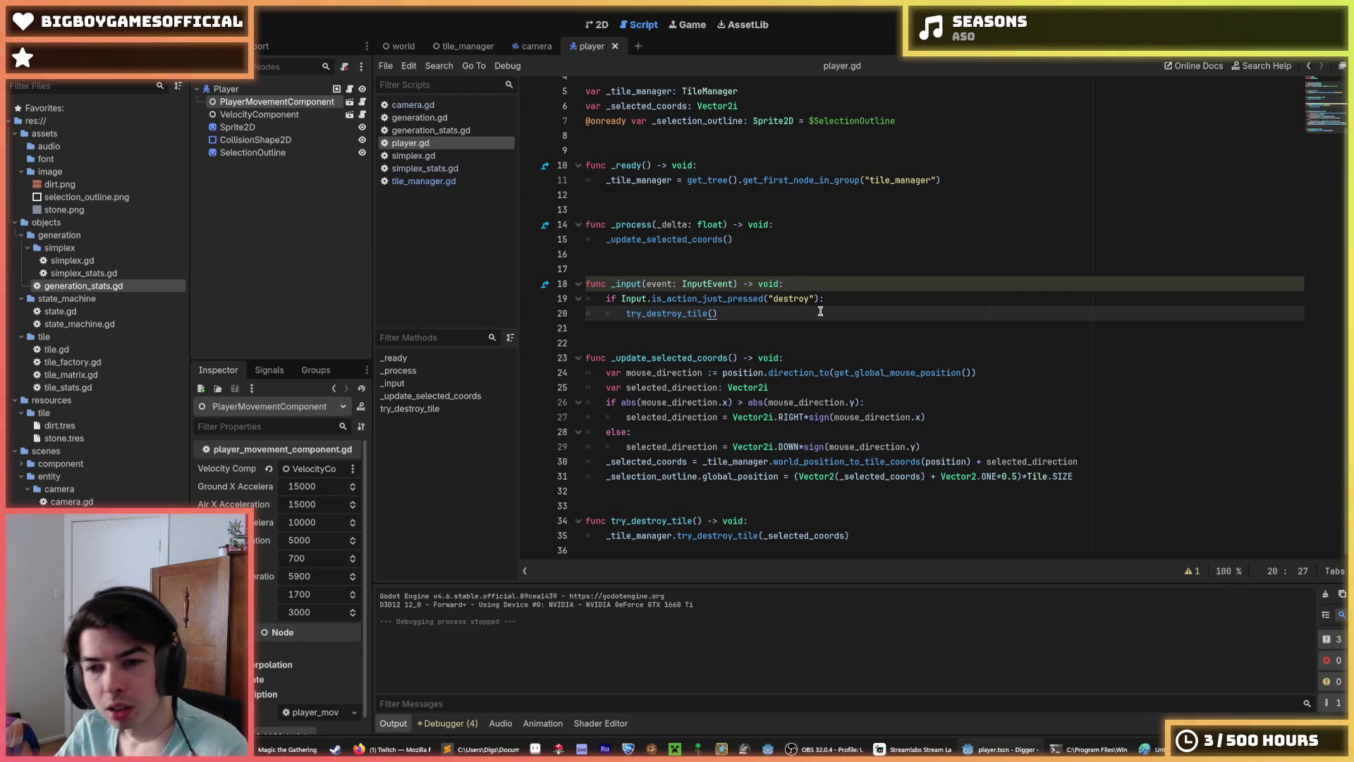
- Browse simplex.gd, camera.gd, generation.gd and generation_stats.gd, then return to player.gd
left_click(486, 155)
left_click(443, 106)
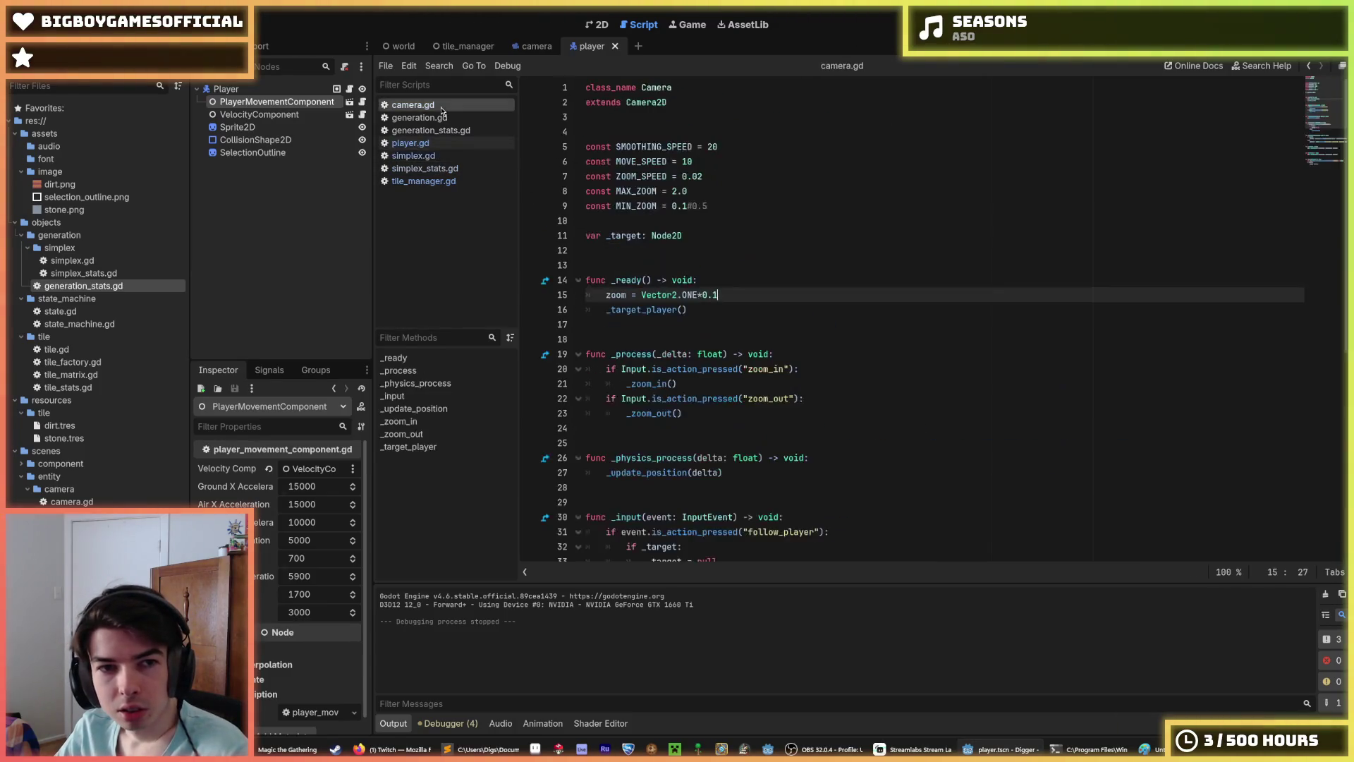
left_click(443, 118)
left_click(441, 130)
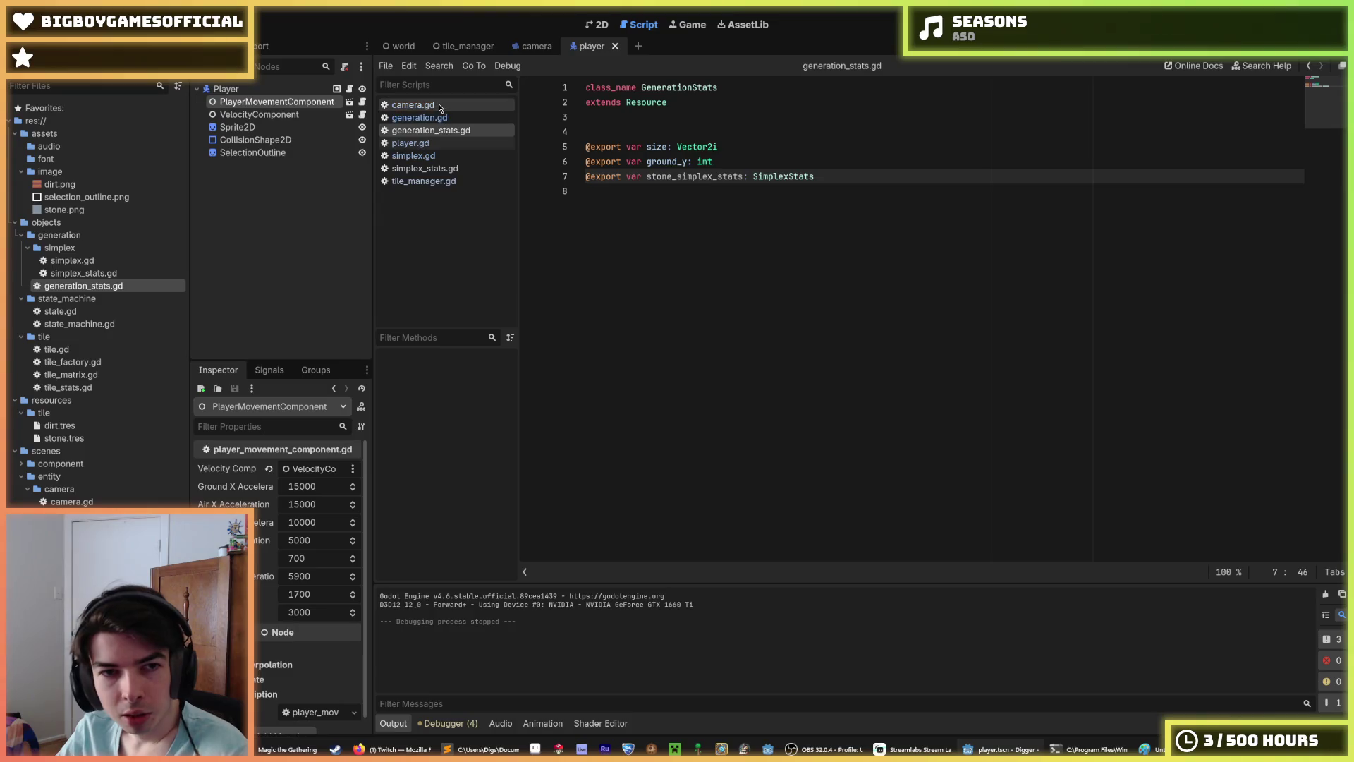
left_click(439, 106)
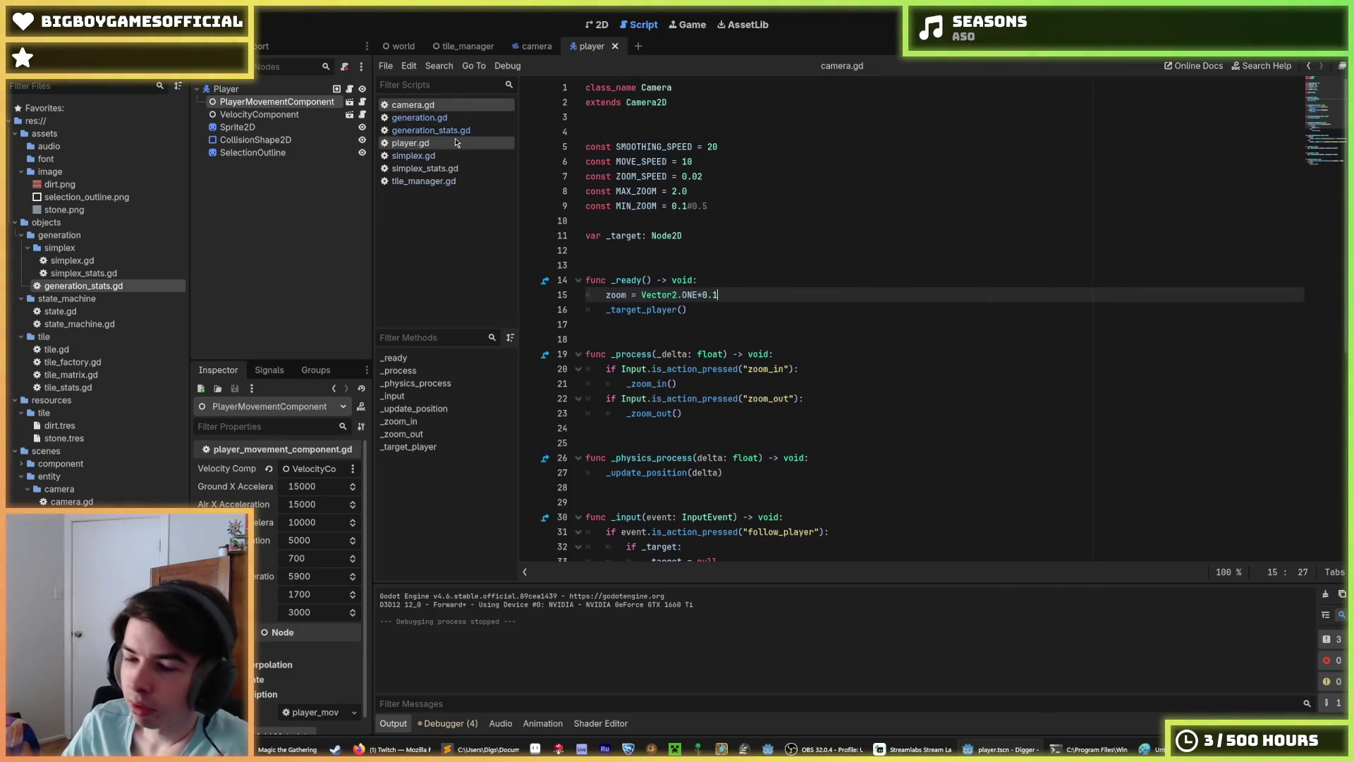
left_click(712, 283)
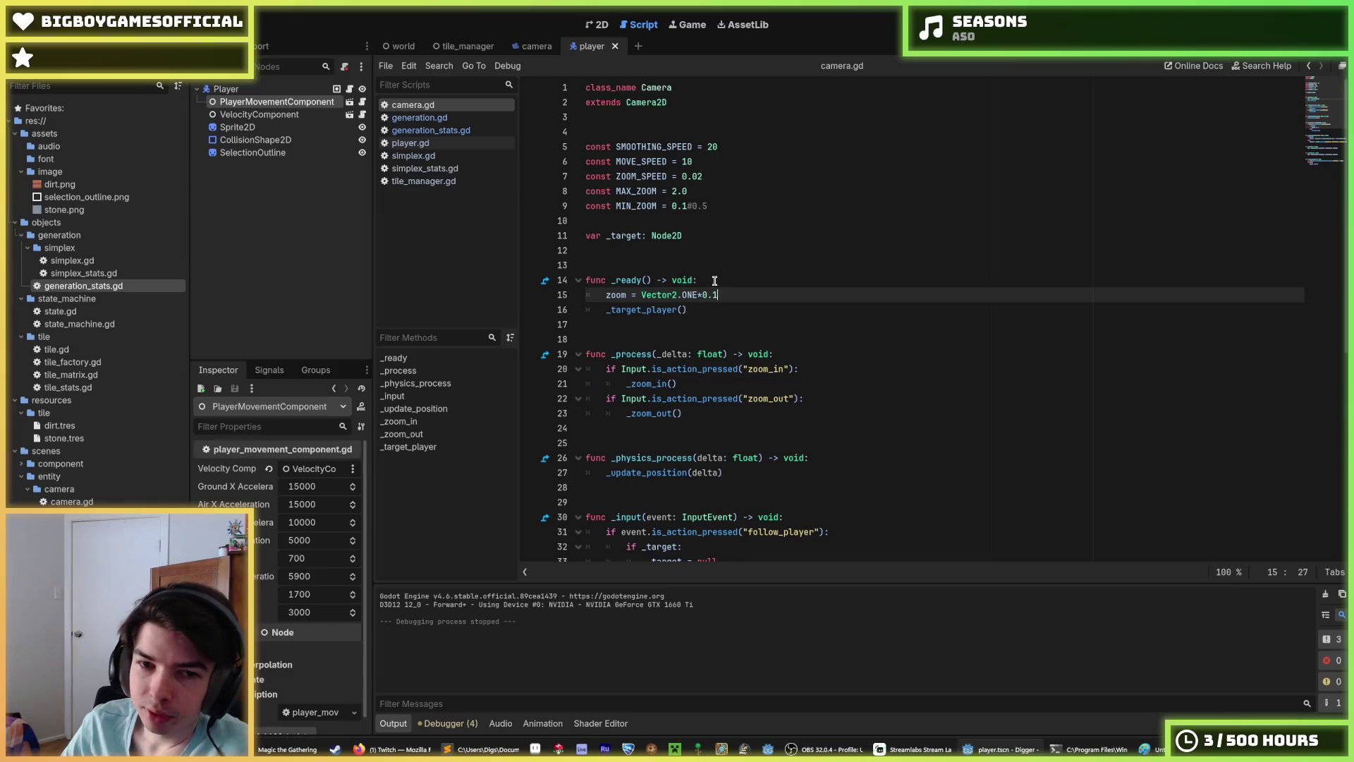
left_click(444, 144)
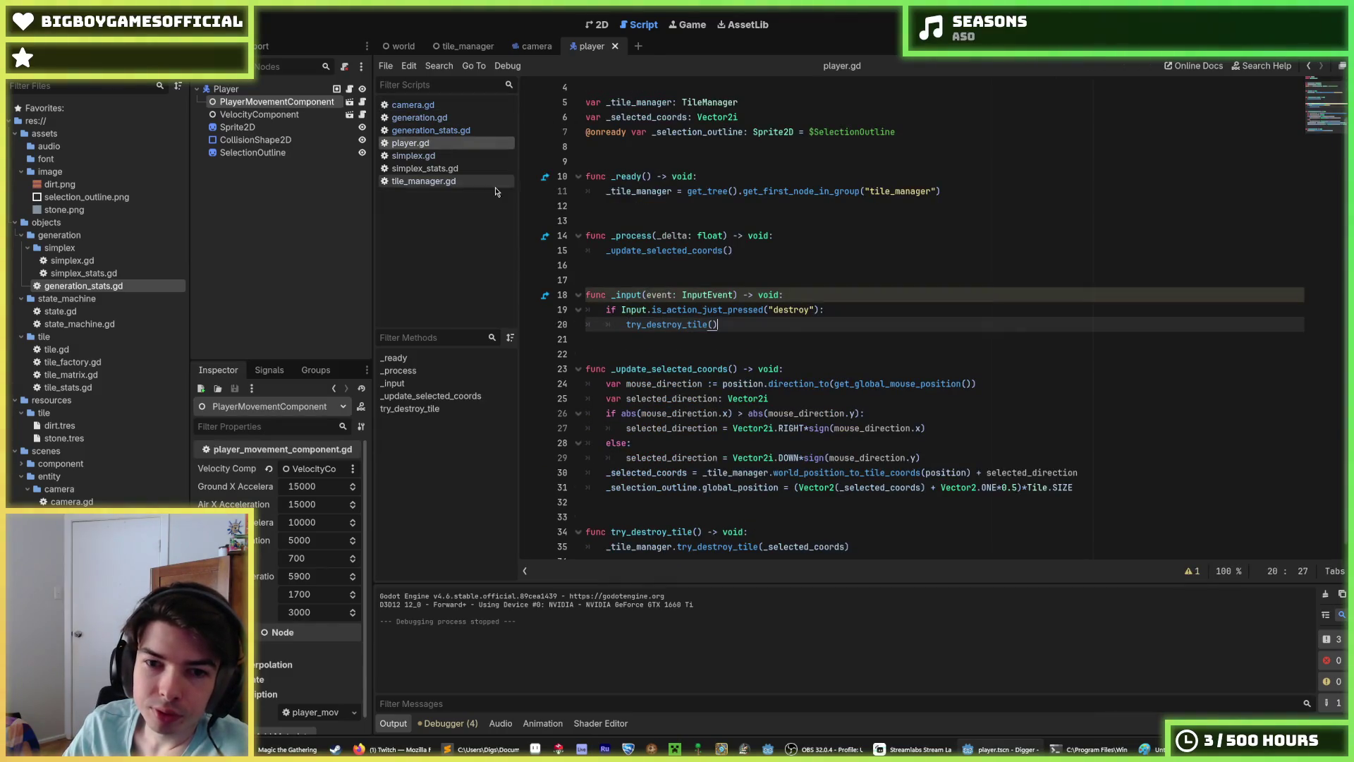
- Walk through the _ready and _process functions in player.gd
scroll(786, 352, "down", 1)
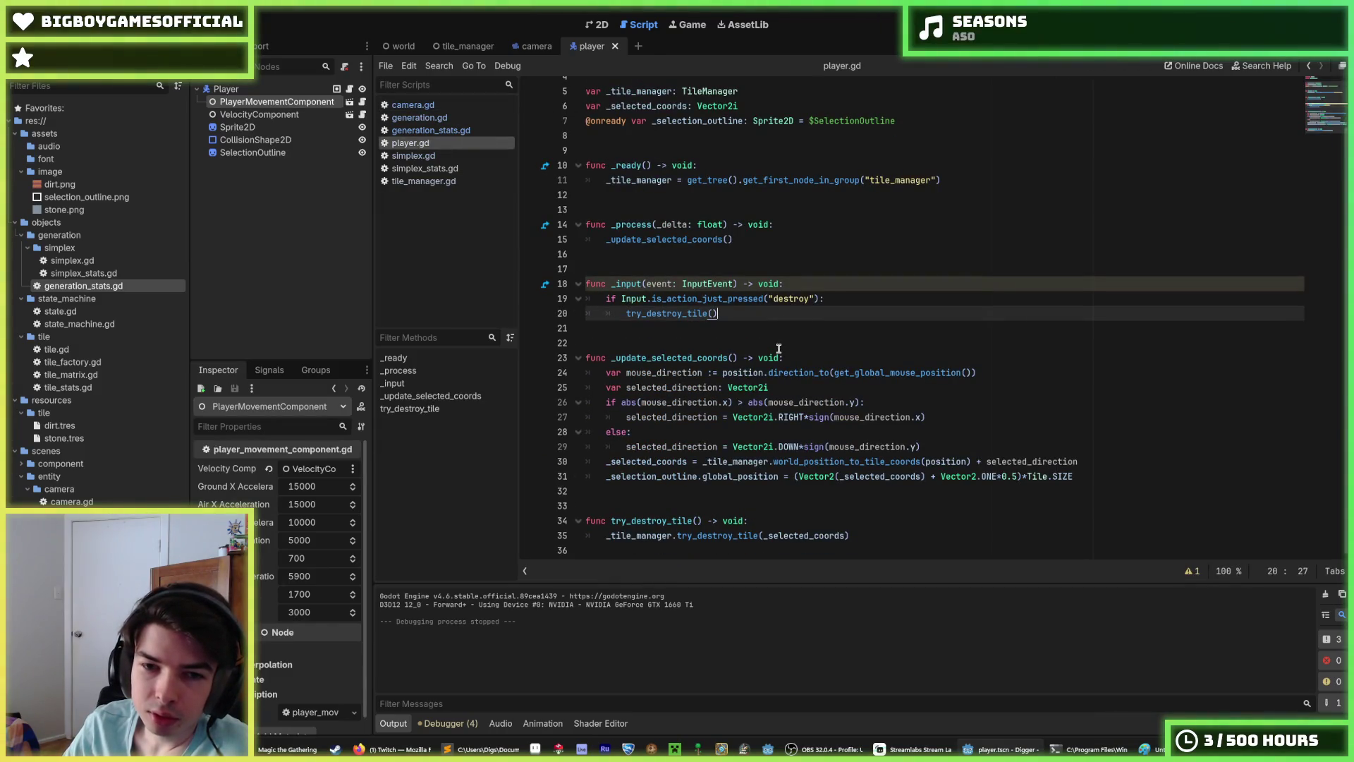
scroll(775, 347, "up", 2)
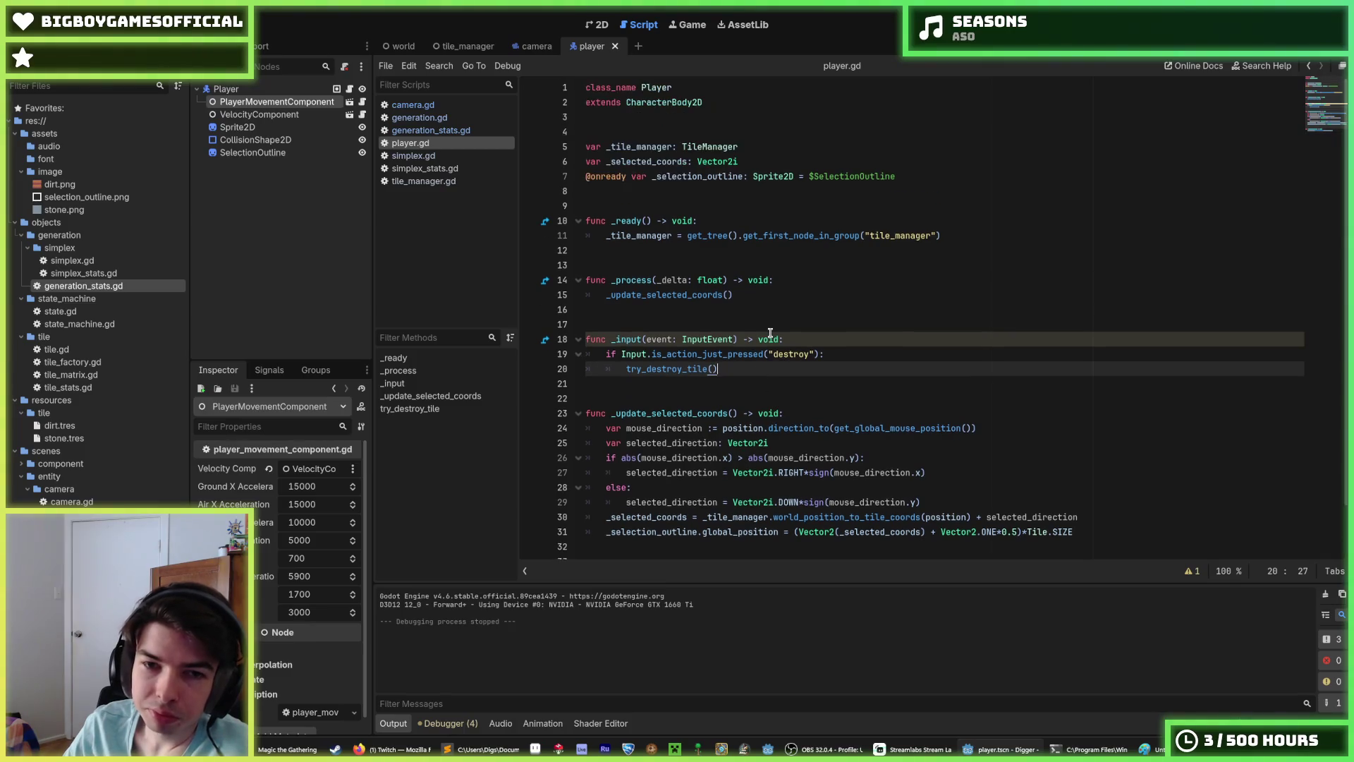
left_click(770, 290)
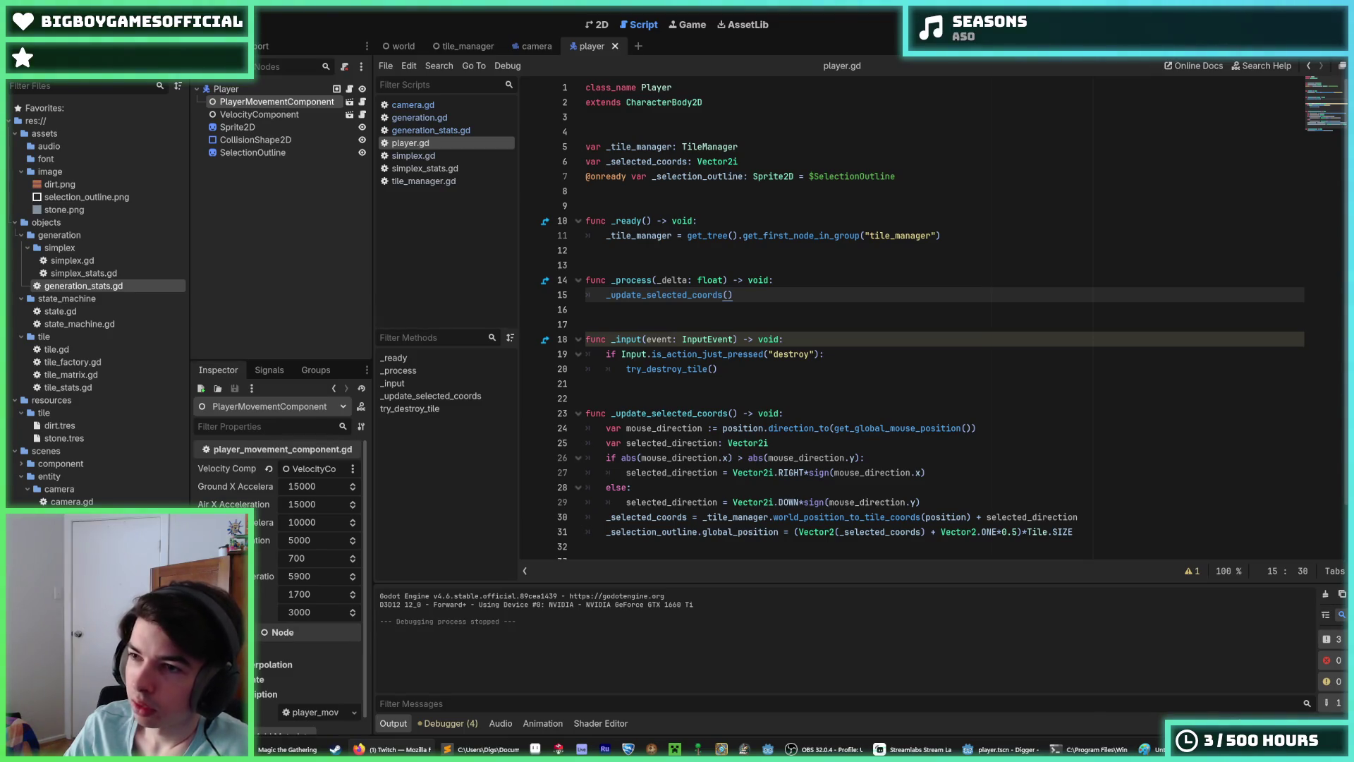
left_click(879, 202)
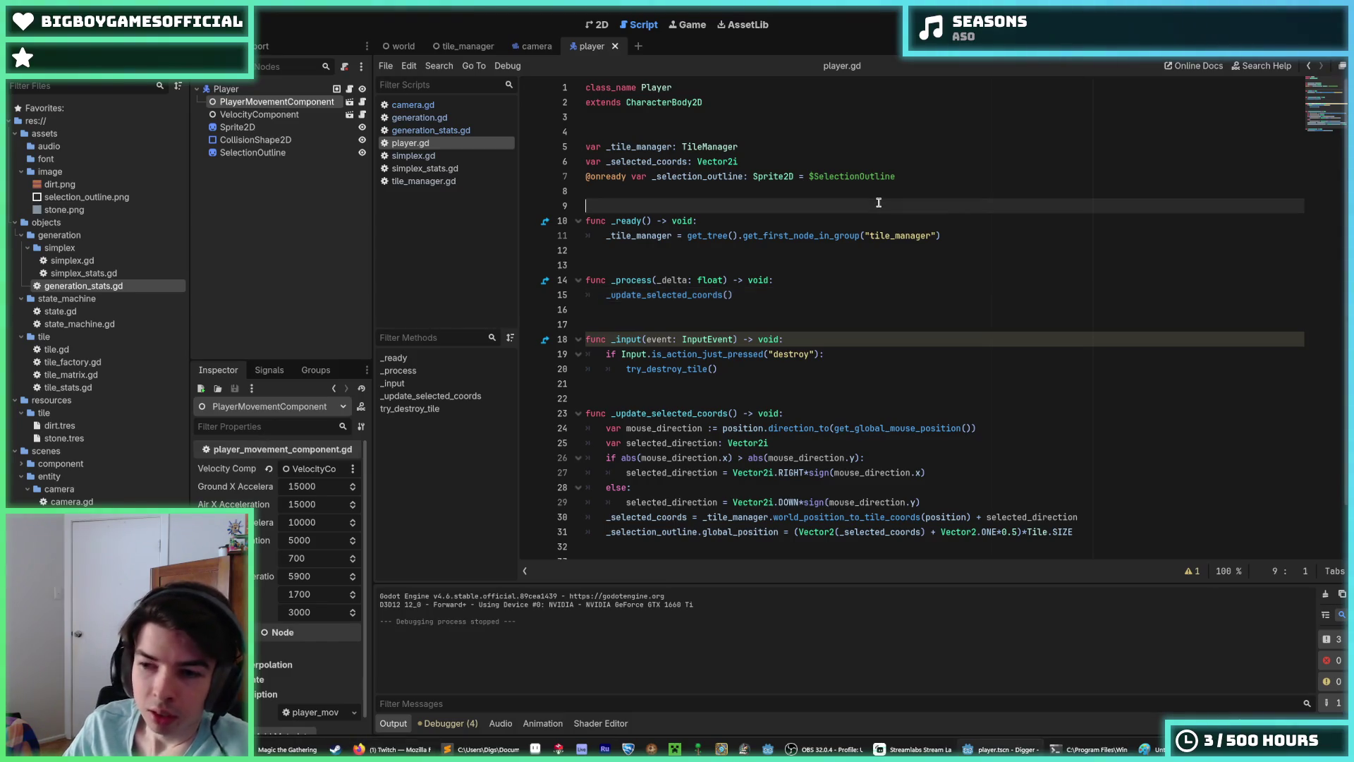
left_click(862, 234)
left_click(817, 225)
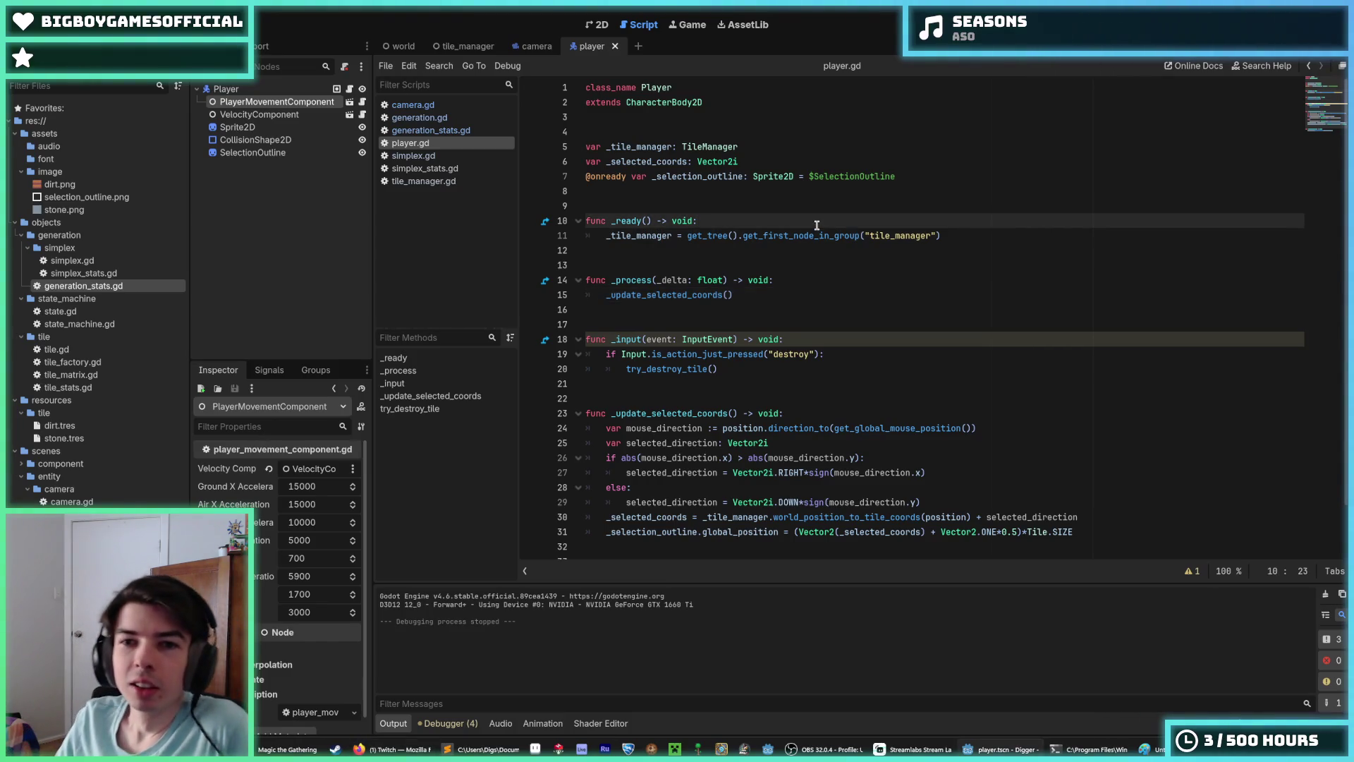
left_click(798, 251)
left_click(782, 262)
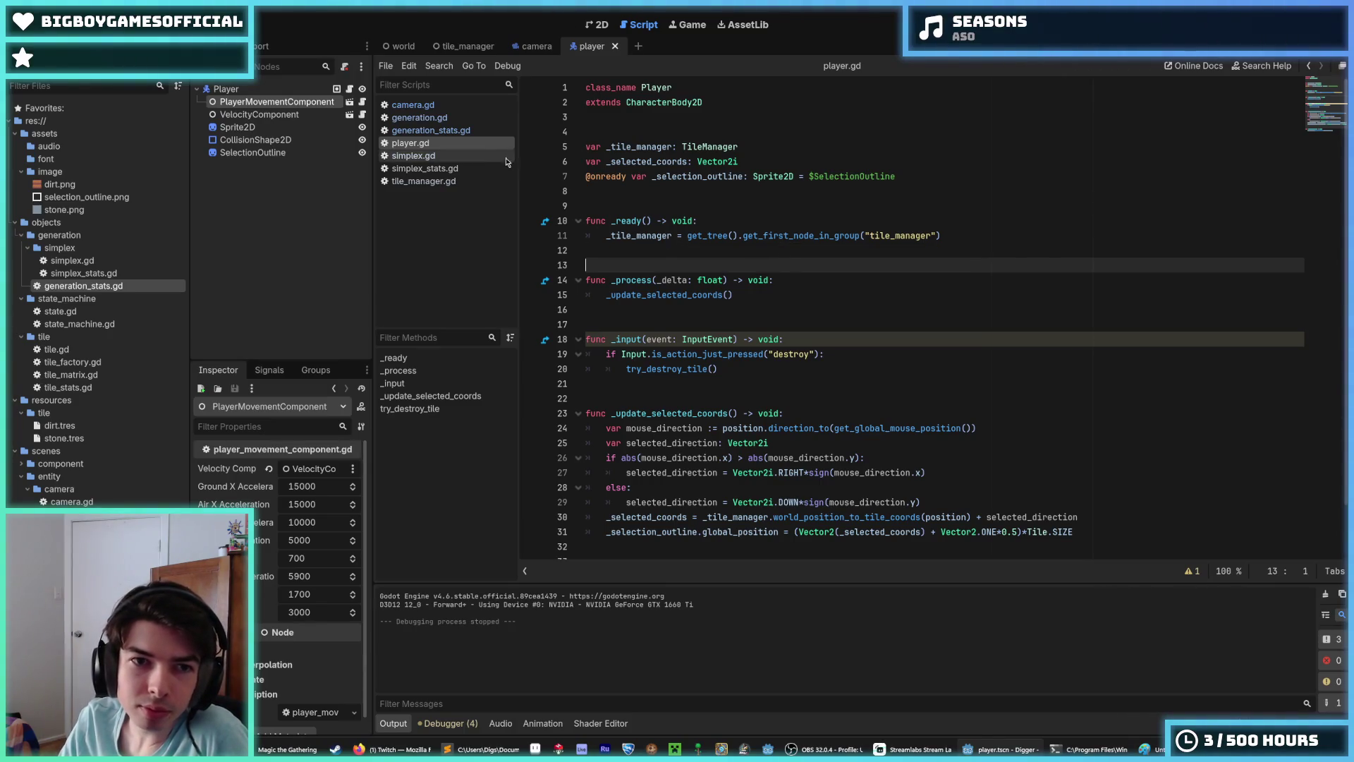
- Explain the try_destroy_tile call and its horizontal-versus-vertical selection logic
scroll(748, 311, "down", 2)
left_click(748, 312)
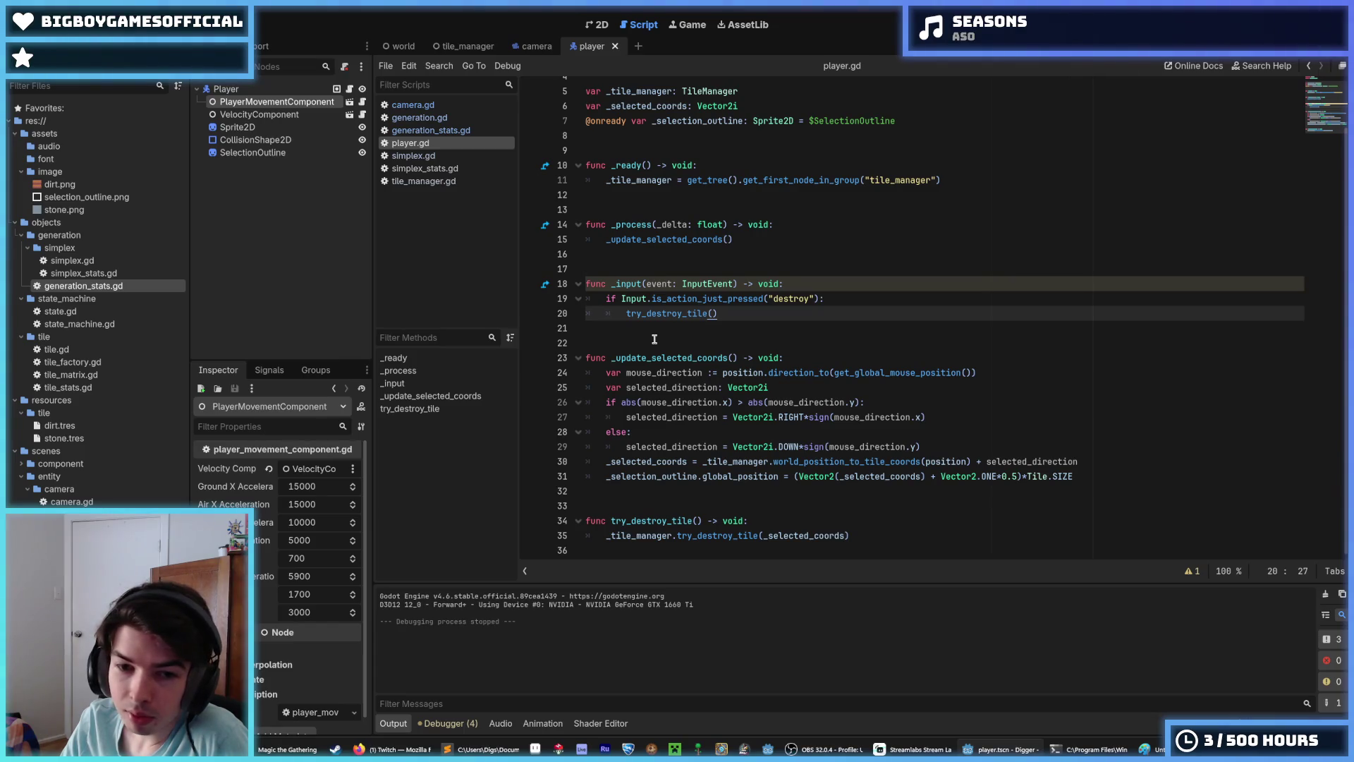
left_click(694, 542)
left_click(771, 523)
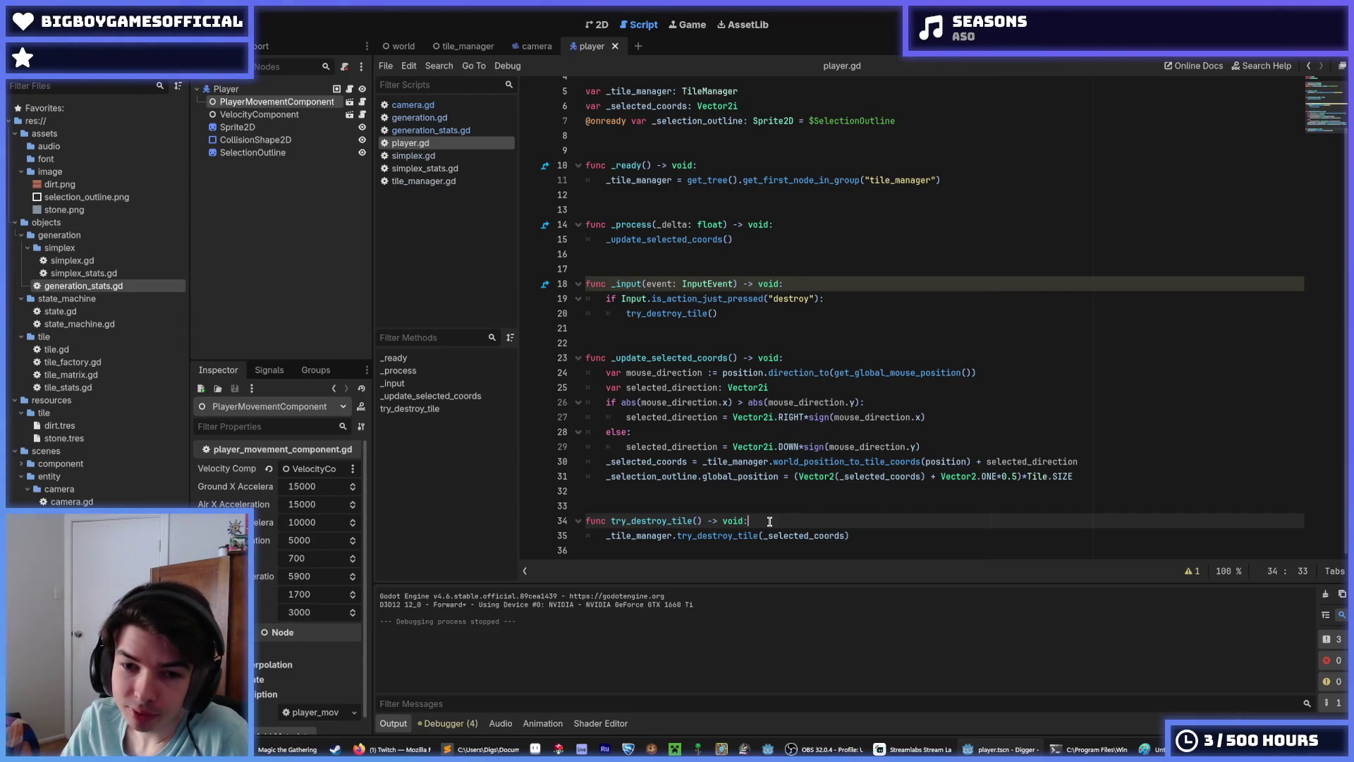
left_click(795, 386)
left_click(907, 402)
left_click(966, 416)
left_click(903, 404)
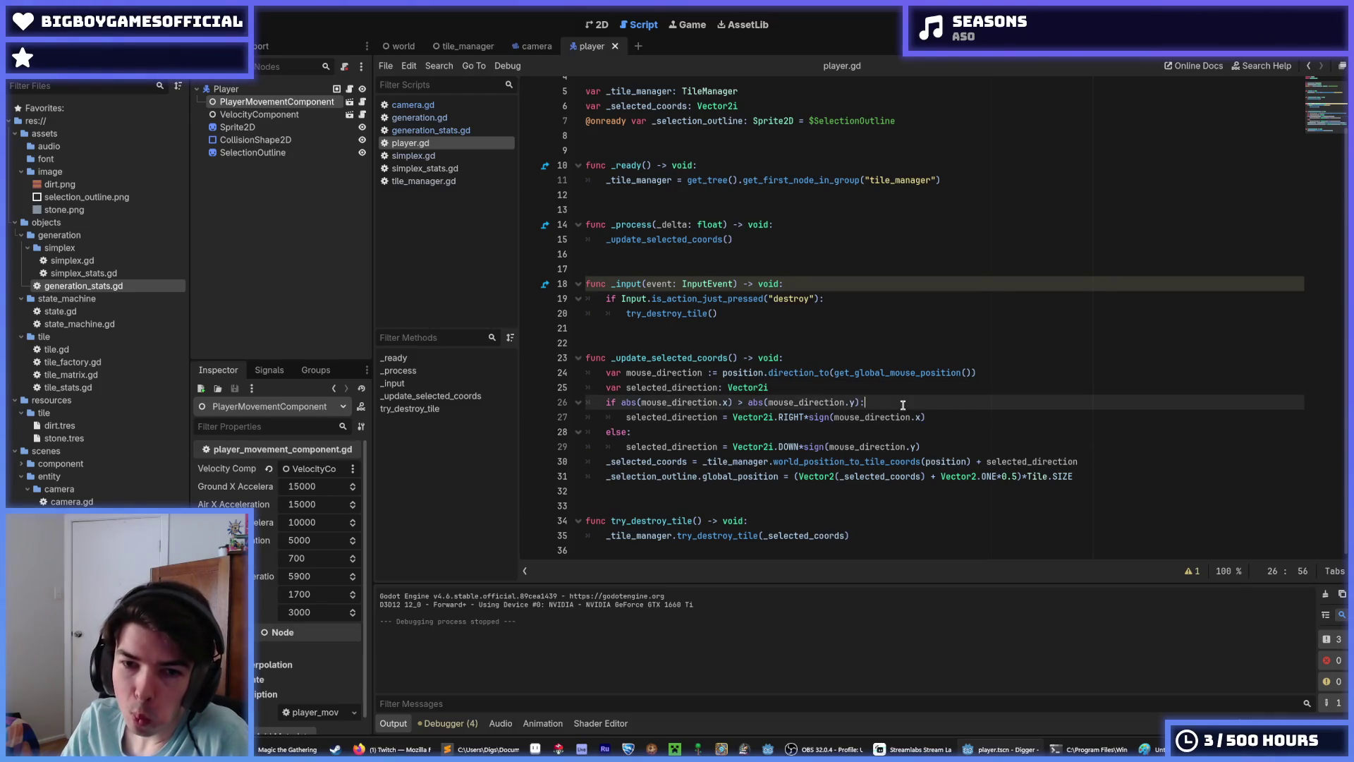
- Revisit the destroy action check in _input and bring up the Debugger panel
scroll(829, 408, "up", 2)
left_click(760, 370)
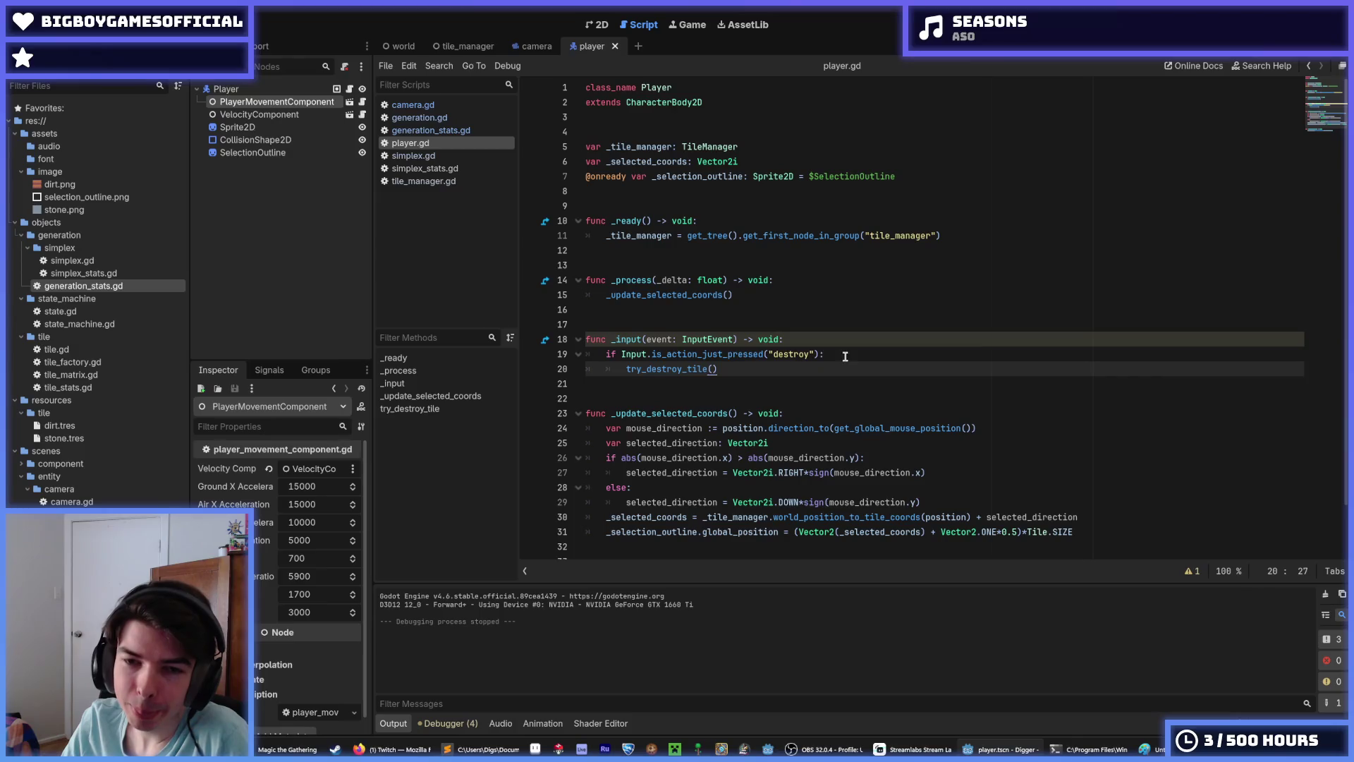
left_click(768, 355, "shift")
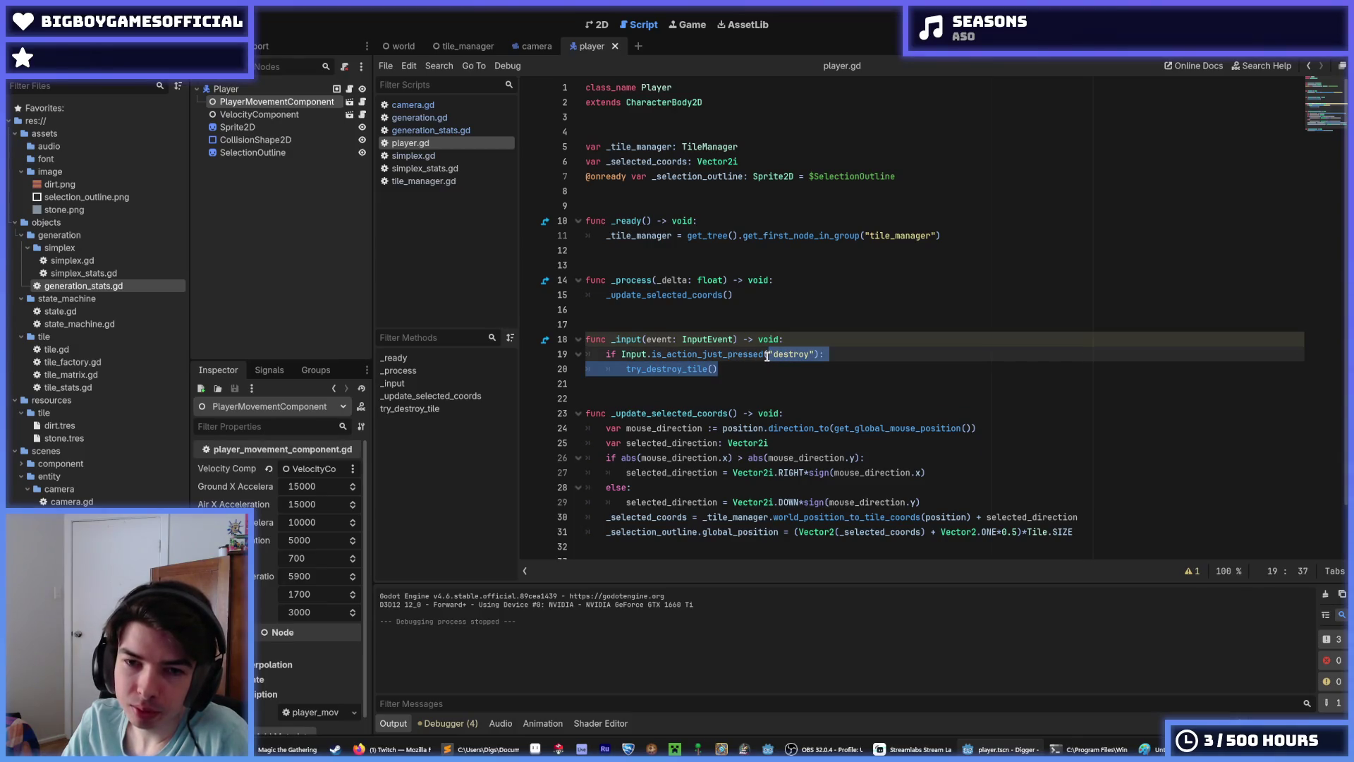
left_click(767, 355)
left_click(758, 370)
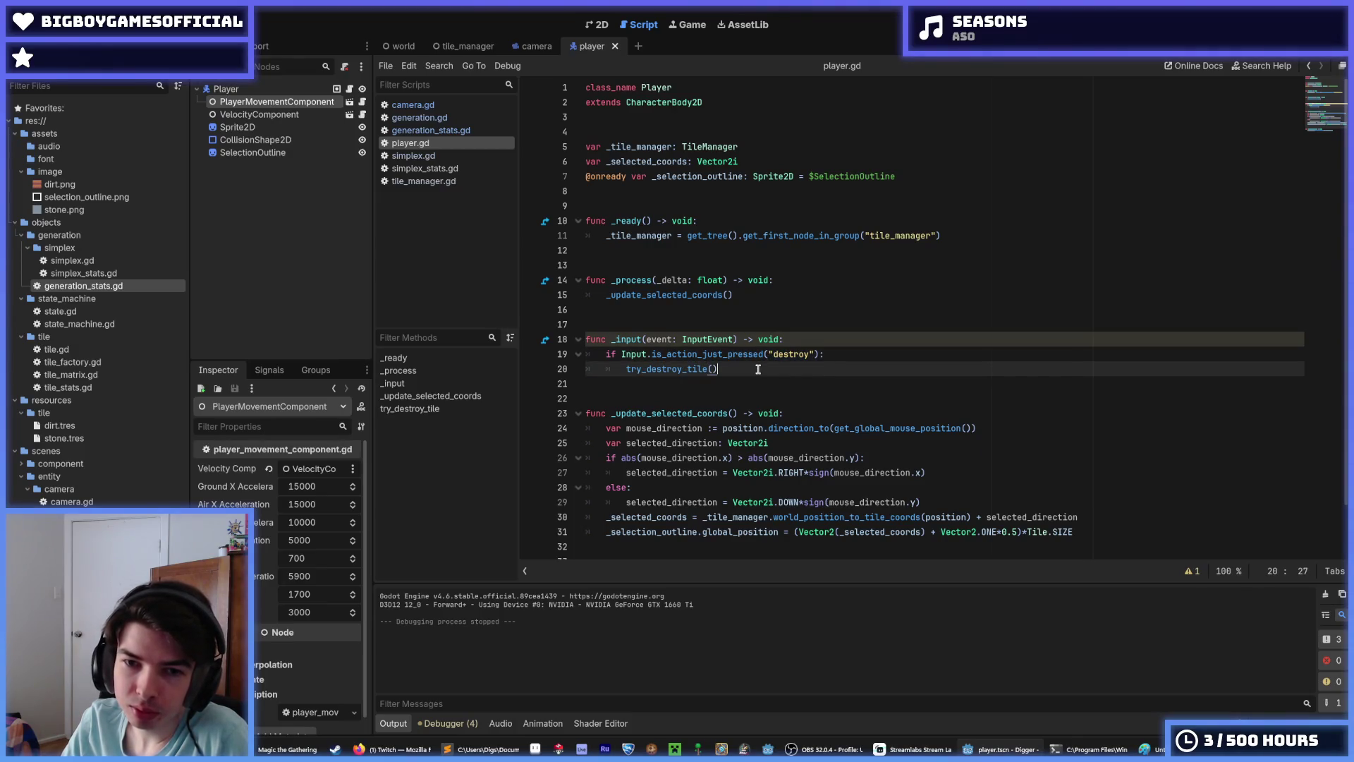
left_click(742, 355)
left_click(464, 723)
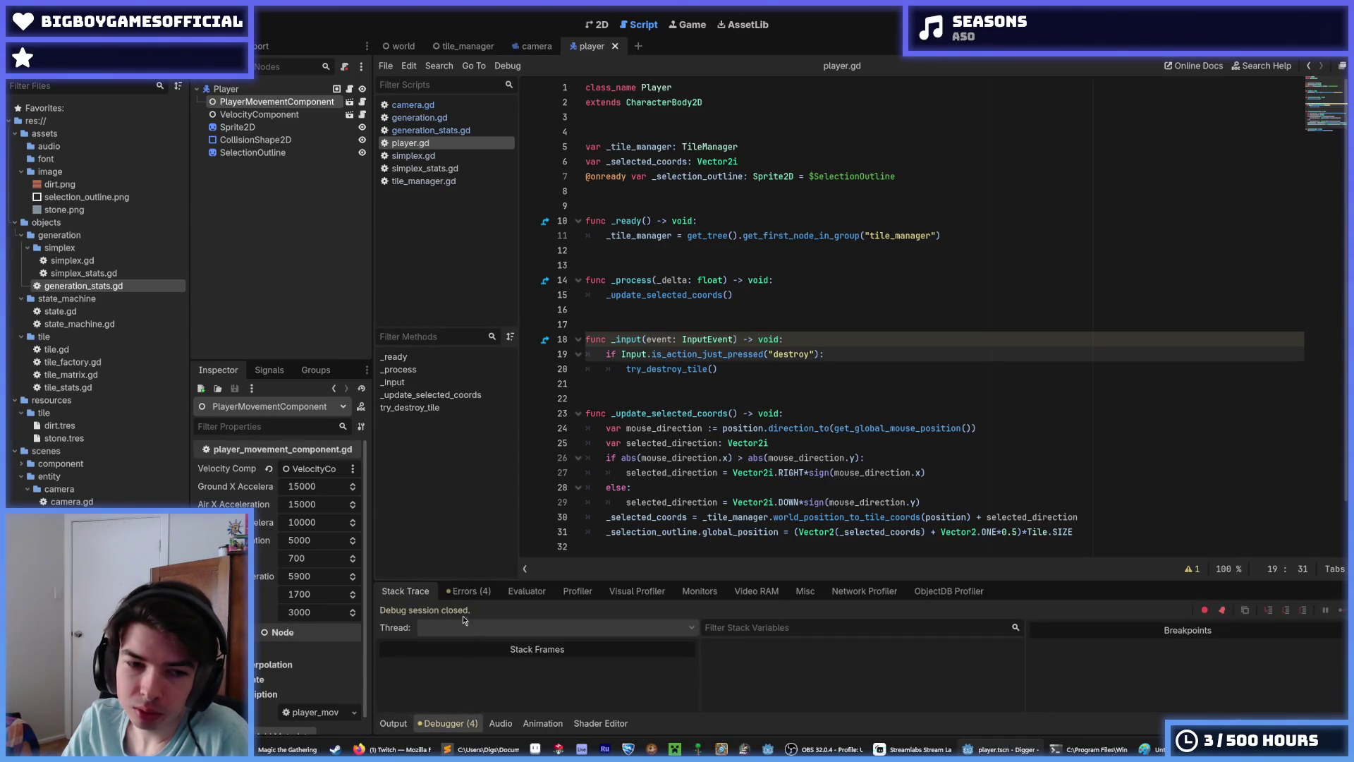
- Jump from the four-warning Errors list to the seed name clash in simplex.gd
left_click(464, 593)
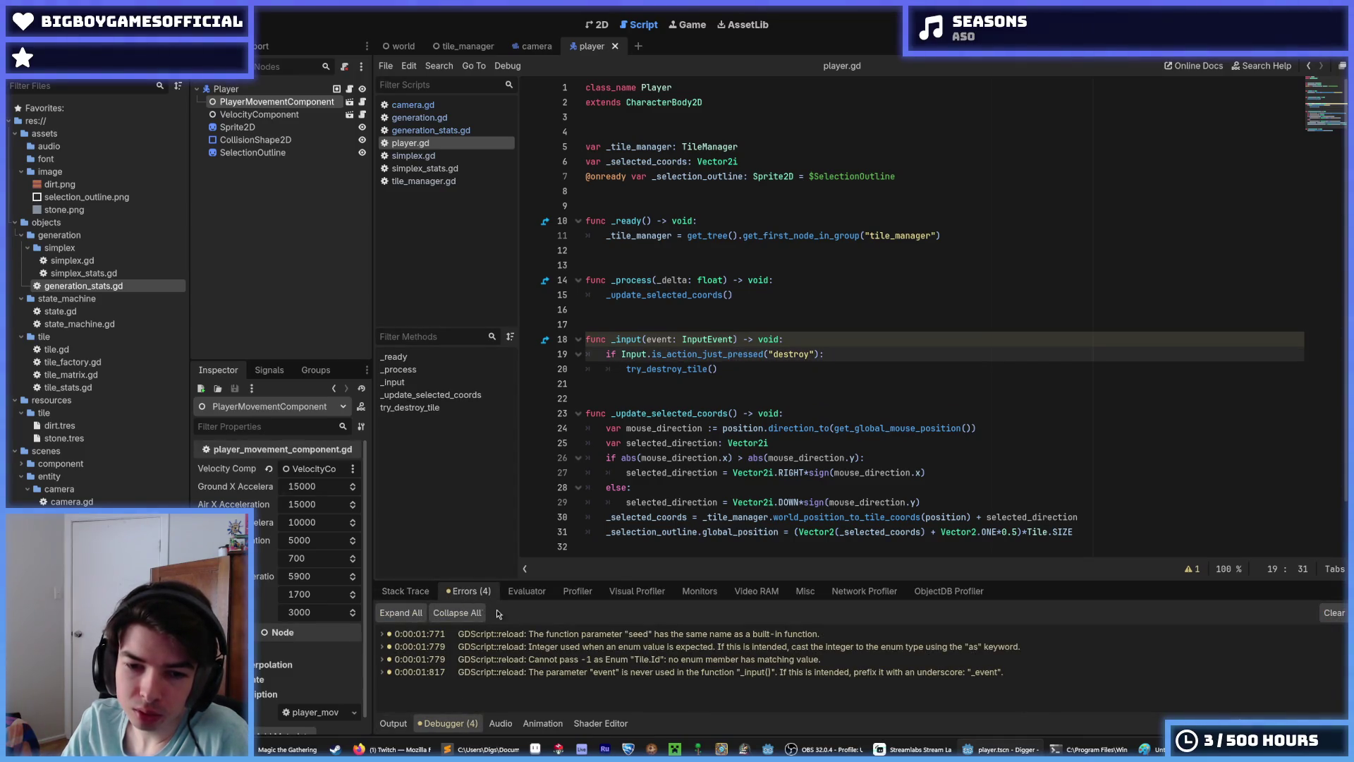
left_click(558, 634)
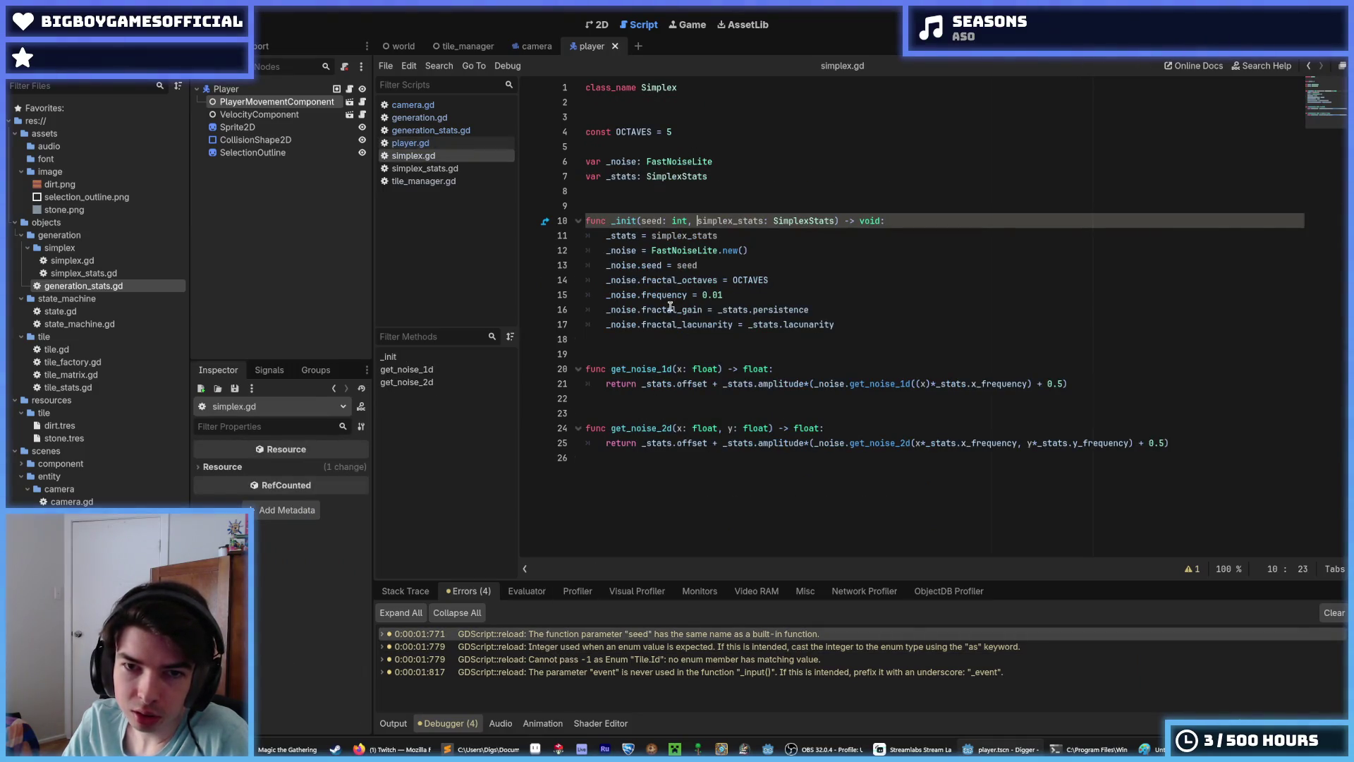
left_click(648, 324)
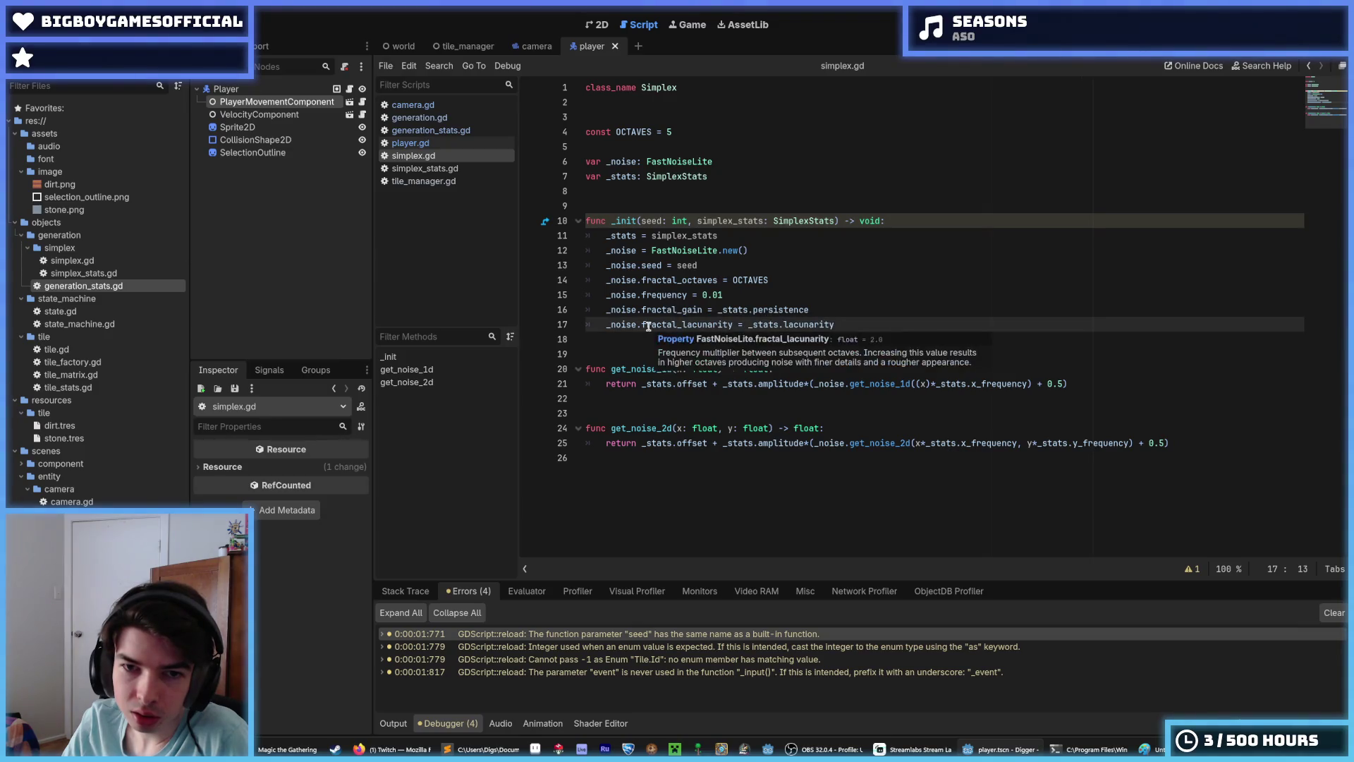
left_click(651, 280)
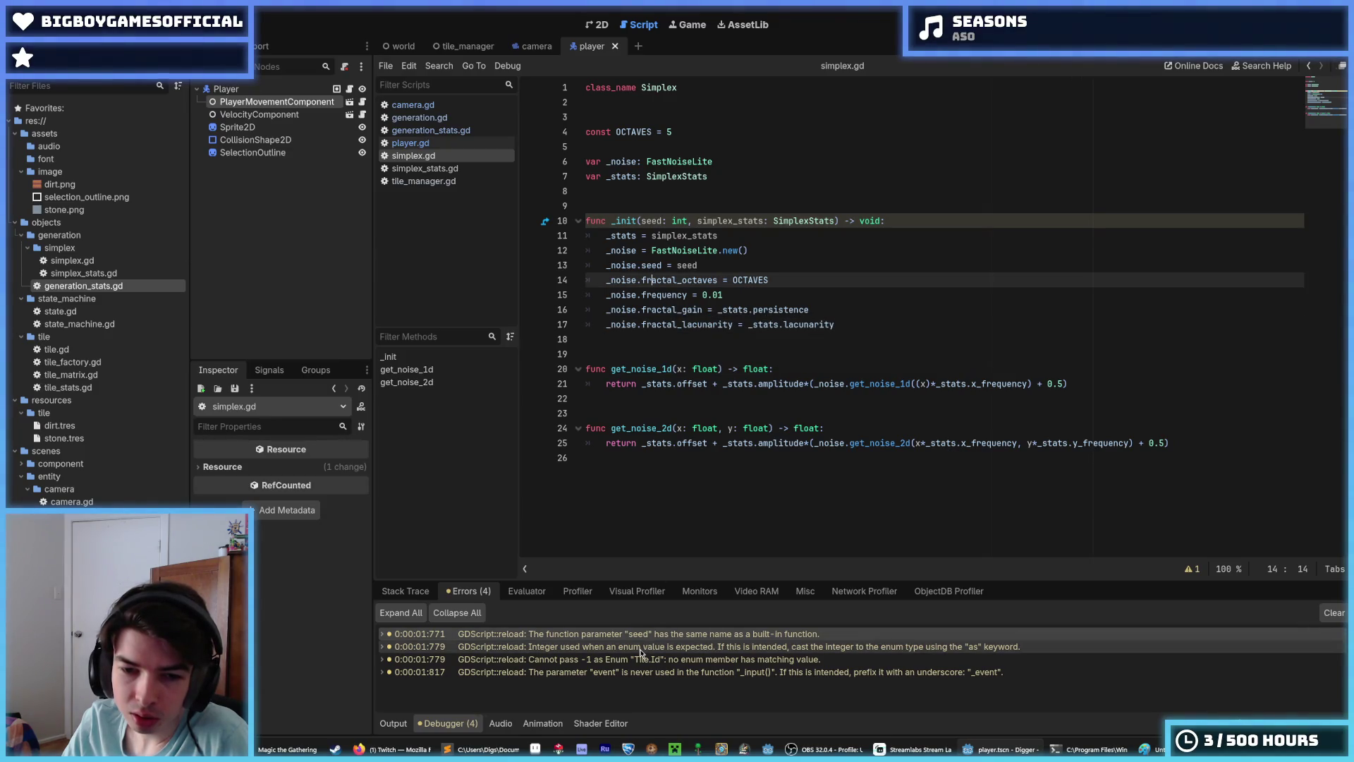
- Rename seed to simplex_seed on lines 10 and 13, save, then go to tile_map.gd's warning
left_click(643, 220)
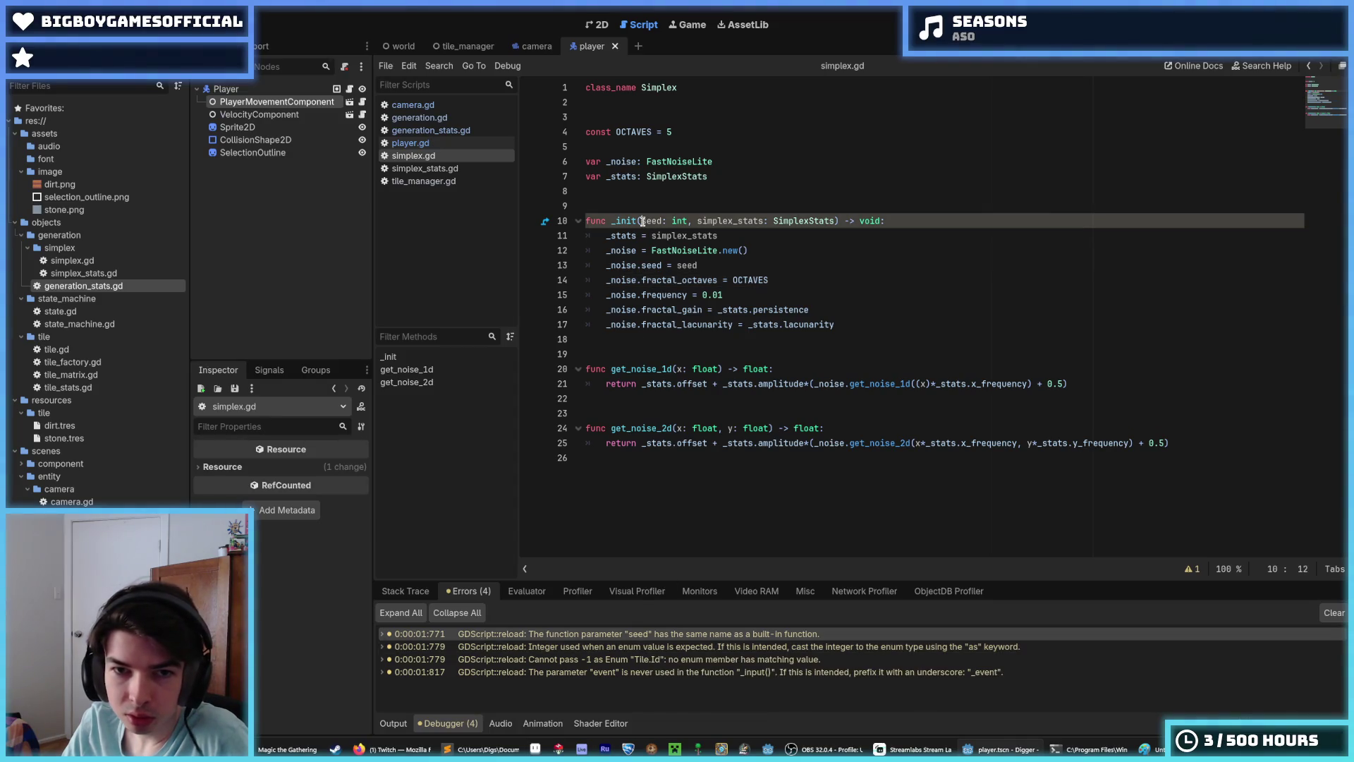
type("simplex_")
double_click(691, 221)
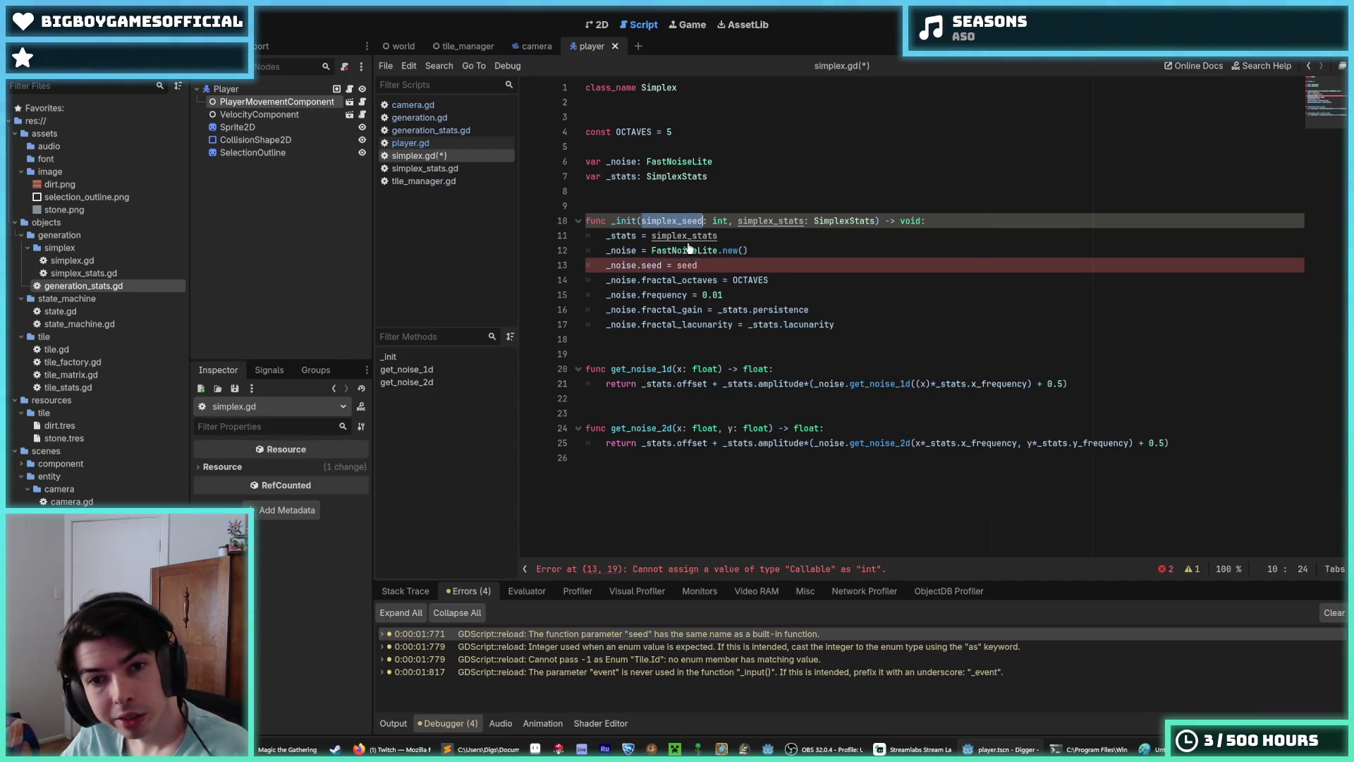
key("ctrl+c")
double_click(687, 265)
key("ctrl+v")
key("ctrl+s")
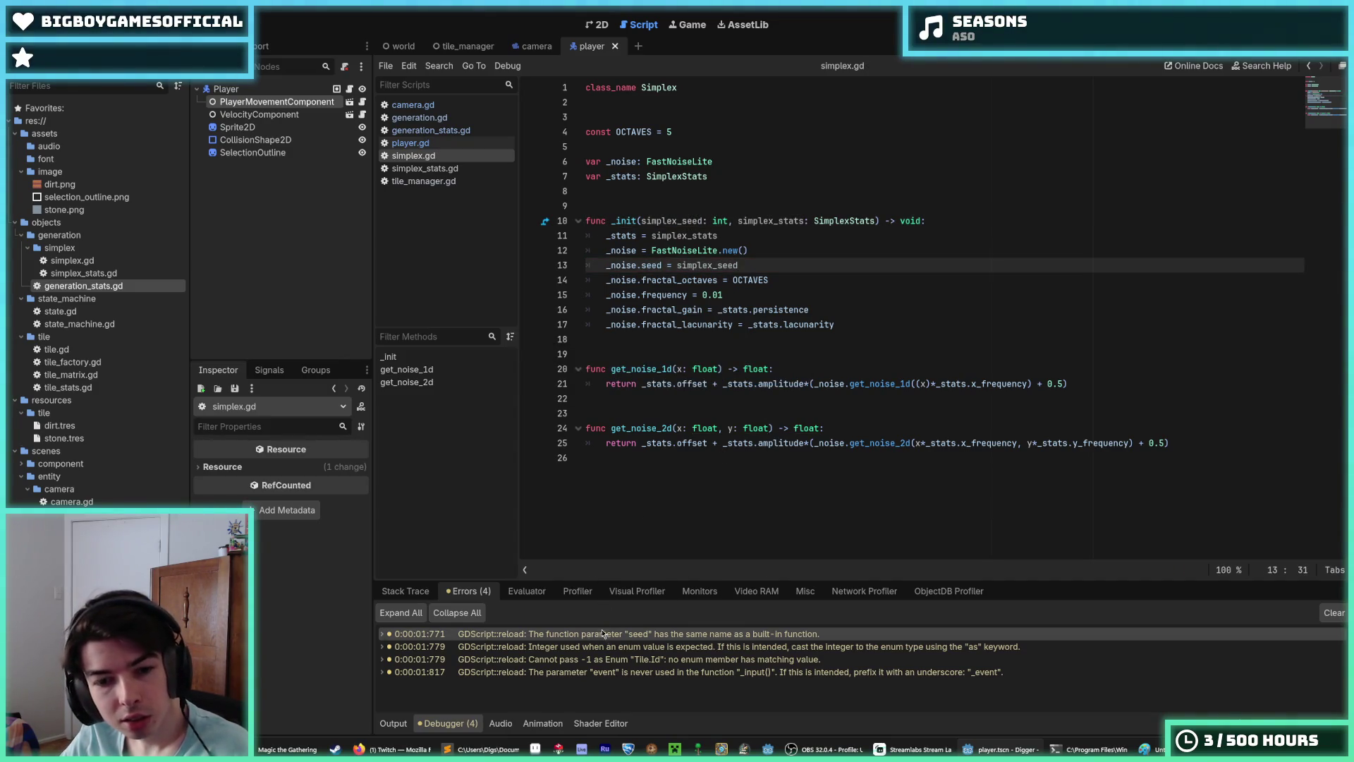
left_click(603, 646)
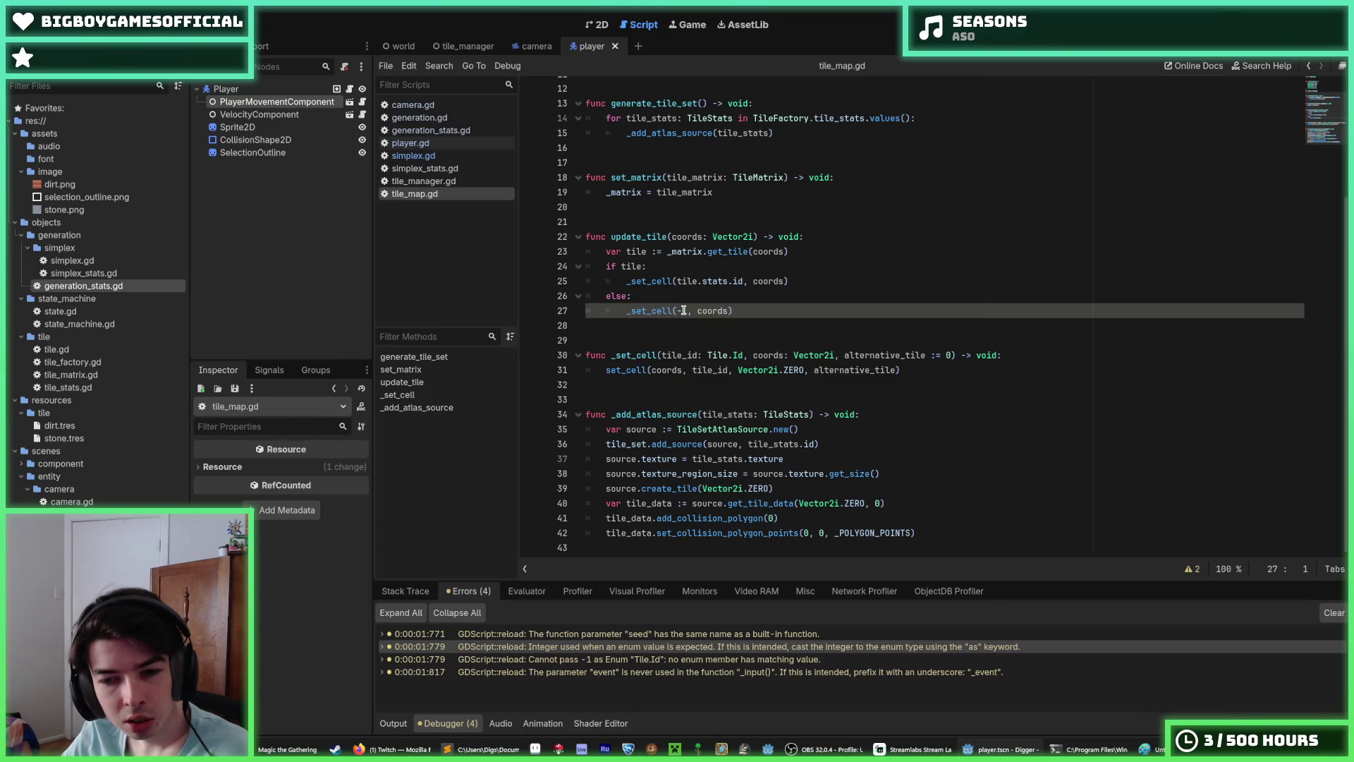
- Search the Help for _set_cell and open the TileMapLayer set_cell documentation
double_click(641, 308)
left_click(1262, 66)
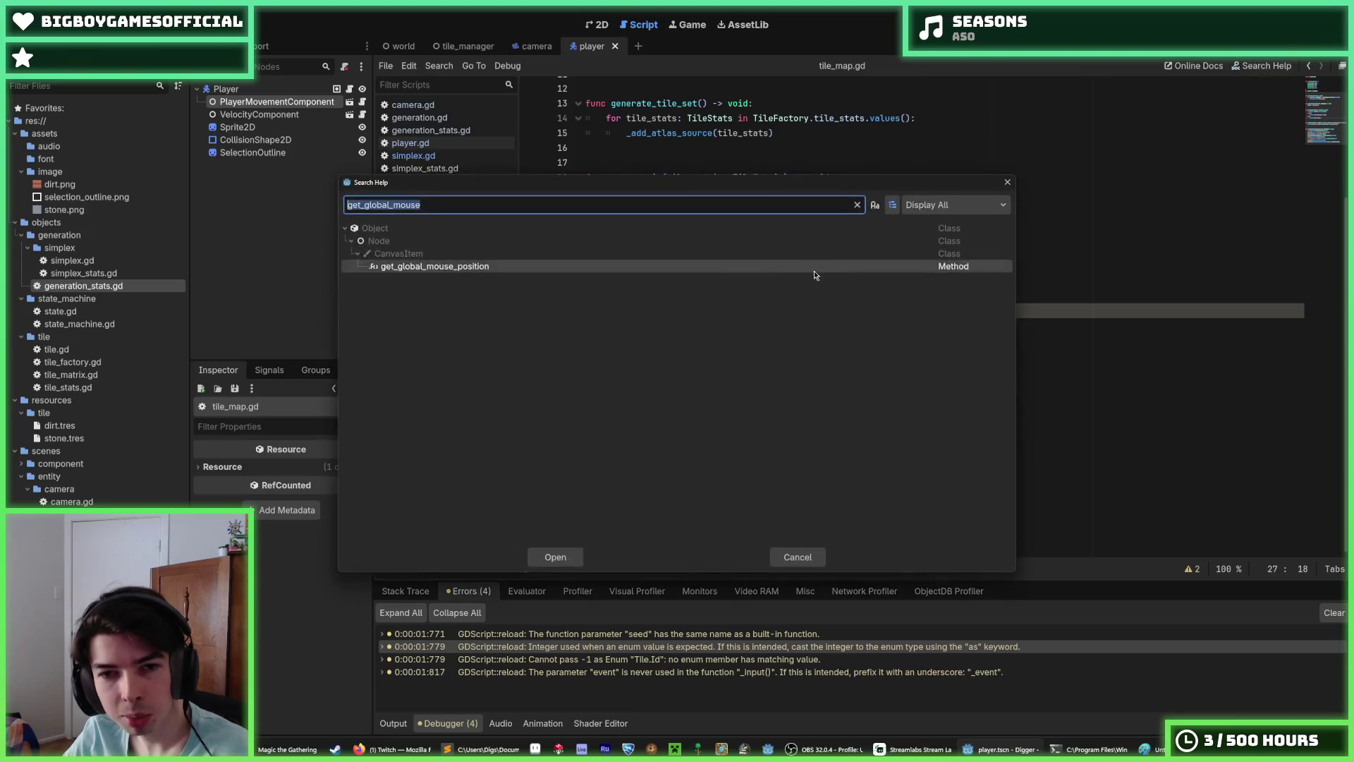
double_click(439, 369)
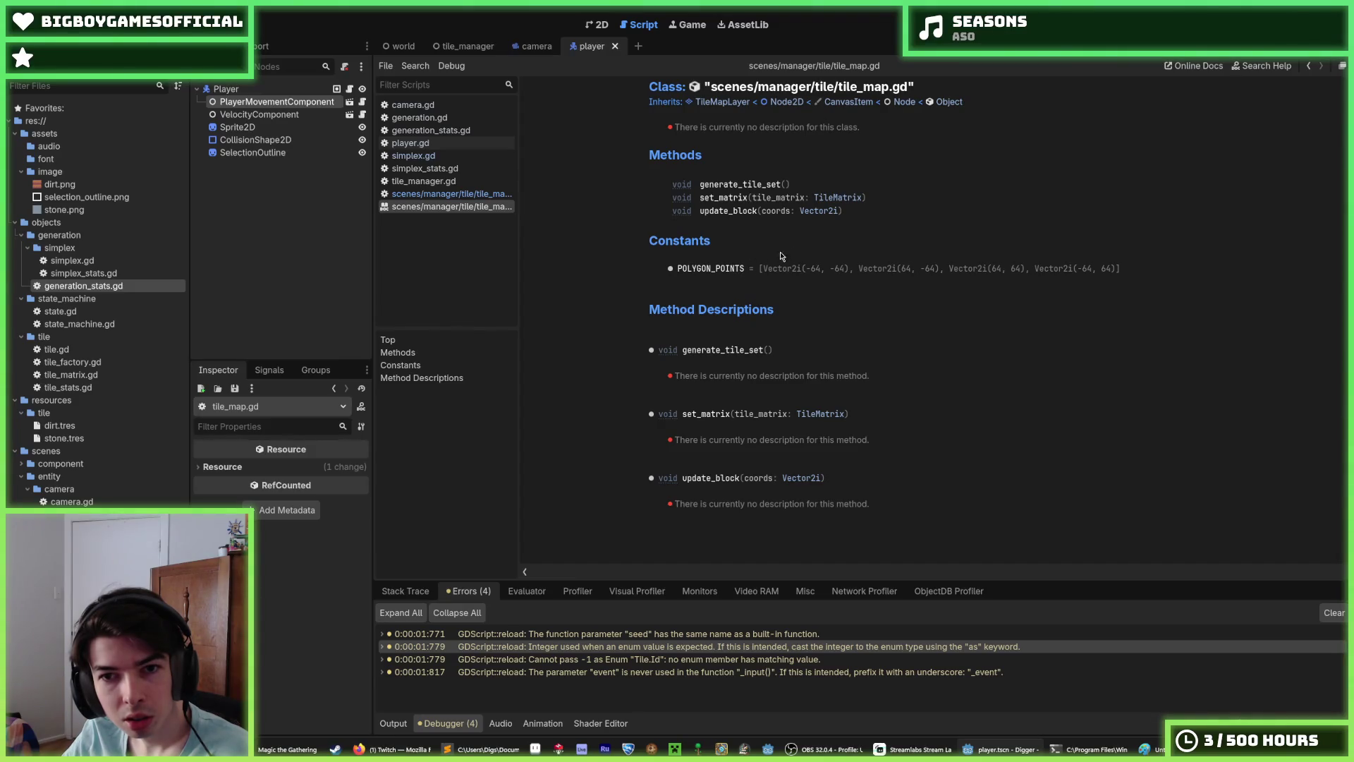
left_click(1263, 66)
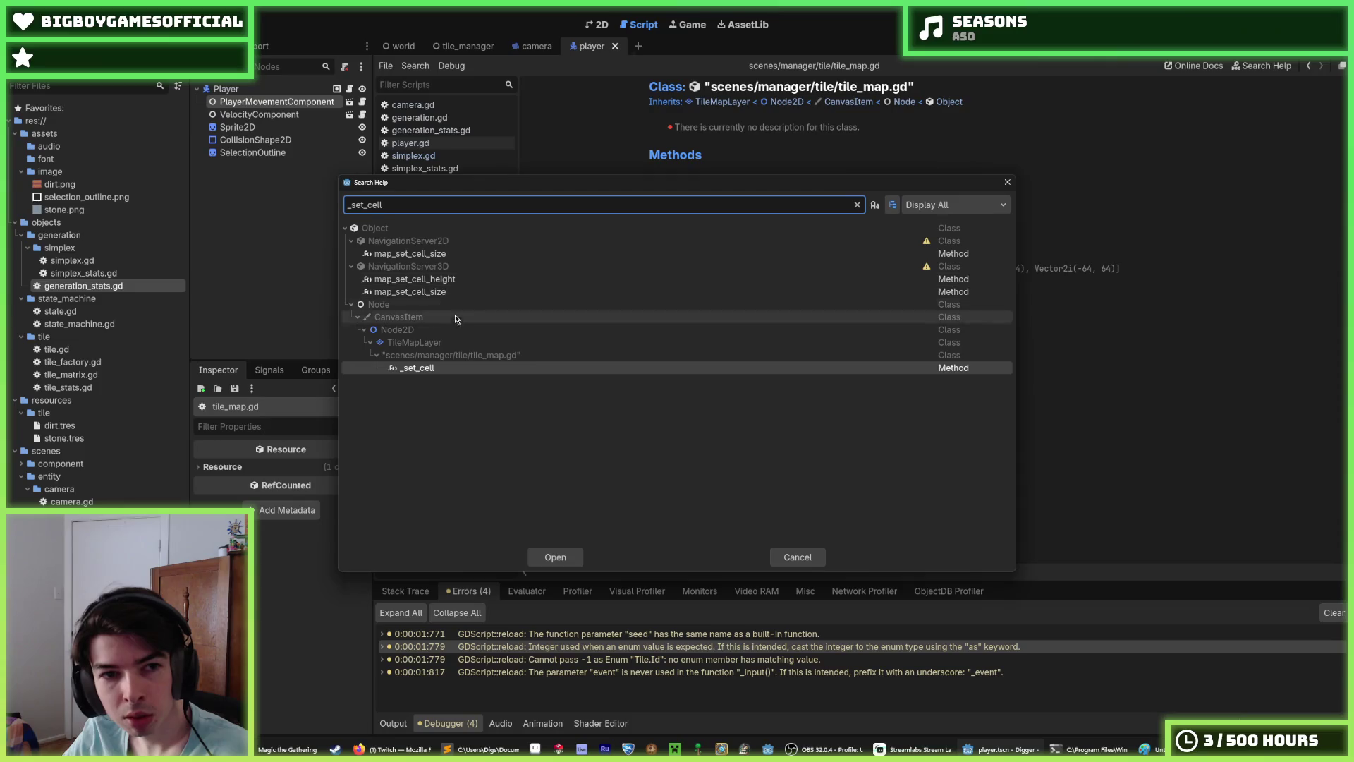
left_click(353, 205)
key("BackSpace")
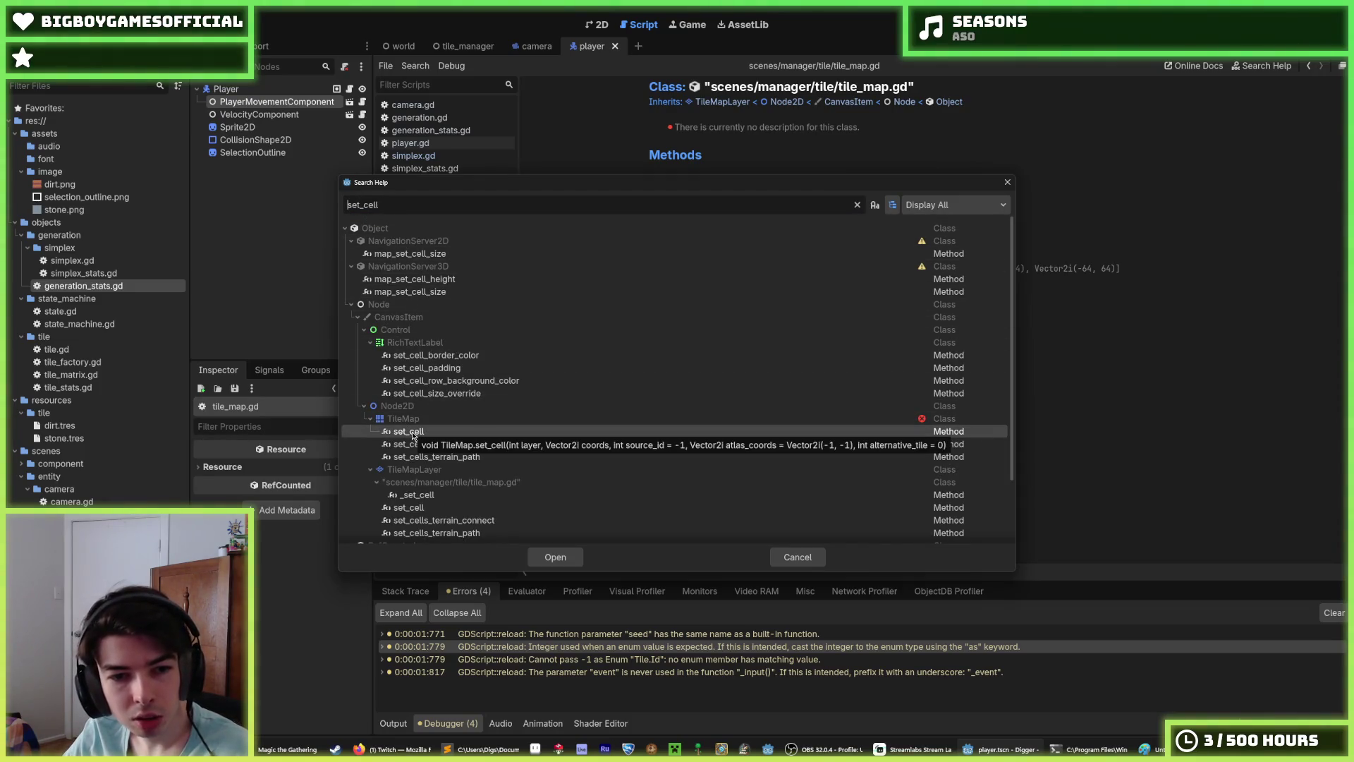
double_click(413, 507)
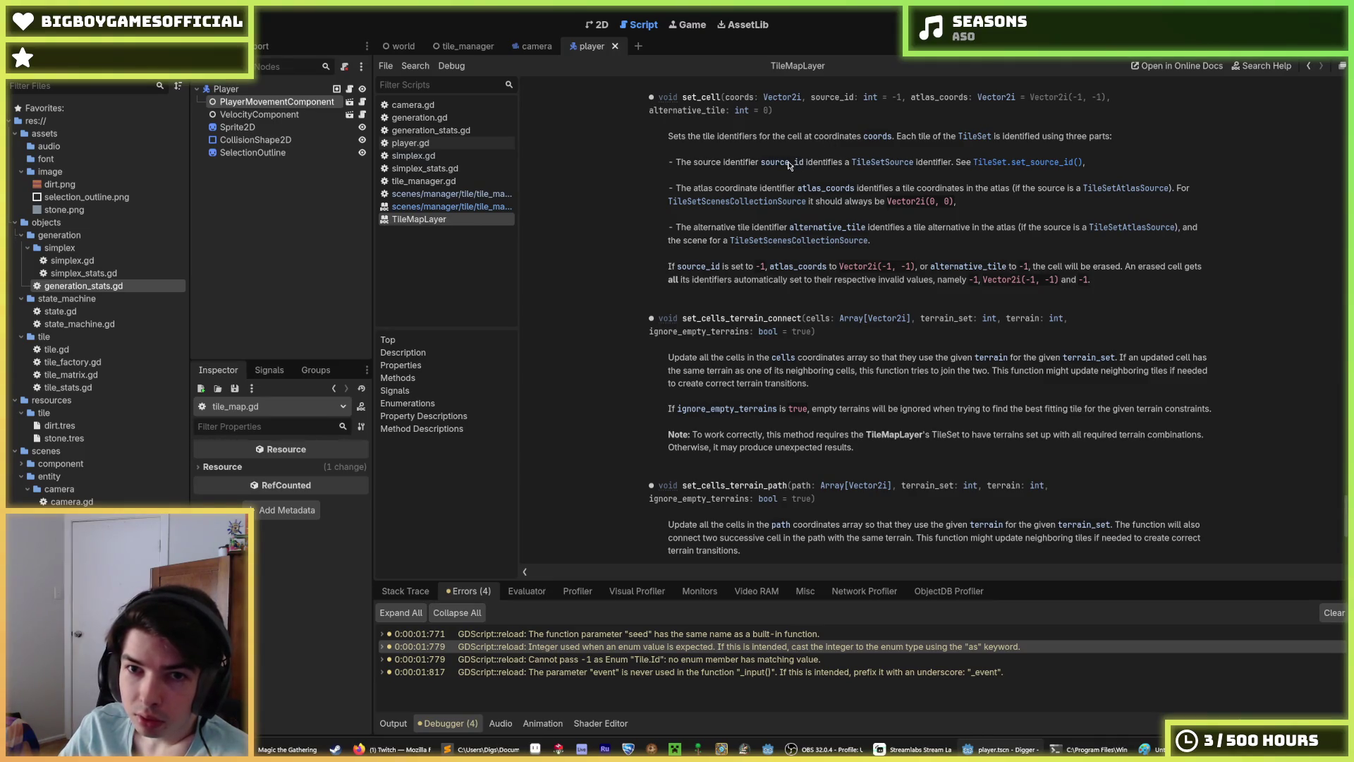
- Read through the TileSetSource class reference
left_click(878, 164)
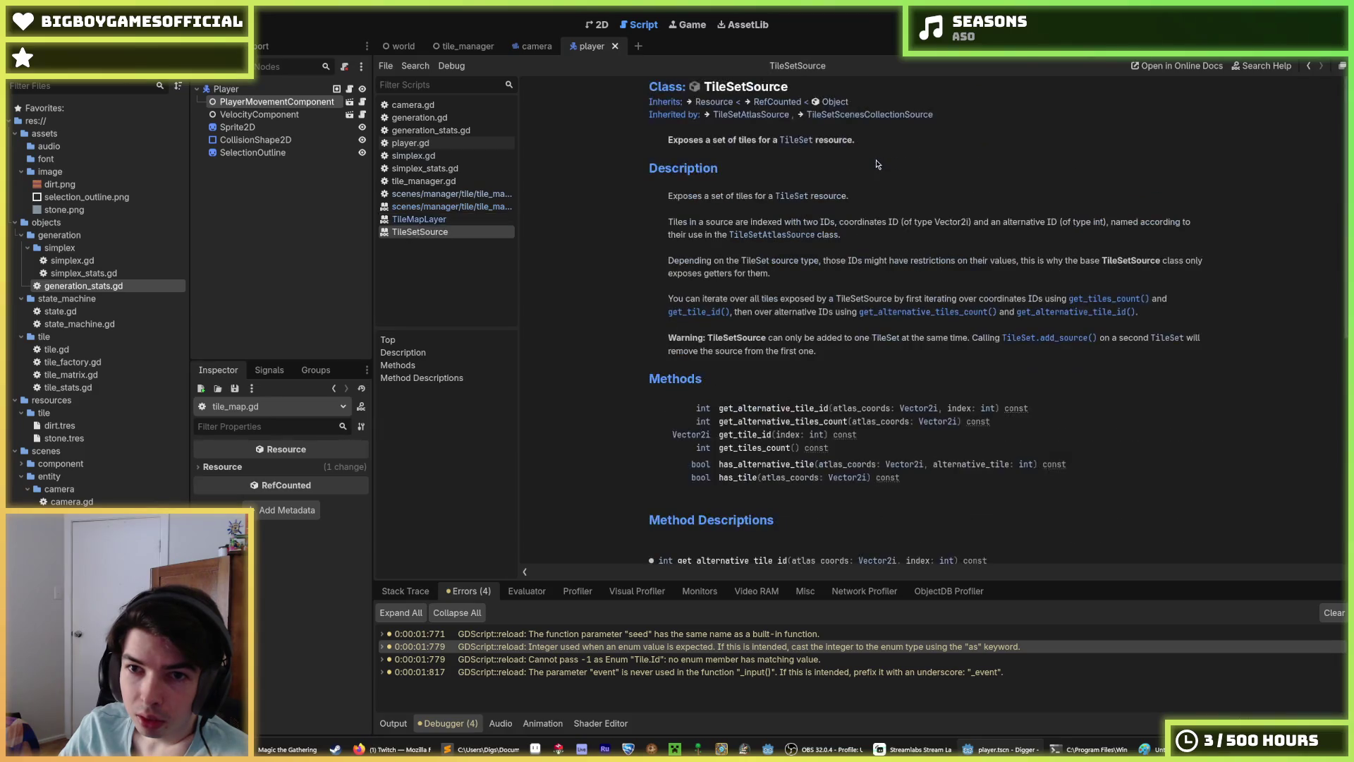
scroll(859, 191, "down", 5)
scroll(839, 282, "up", 3)
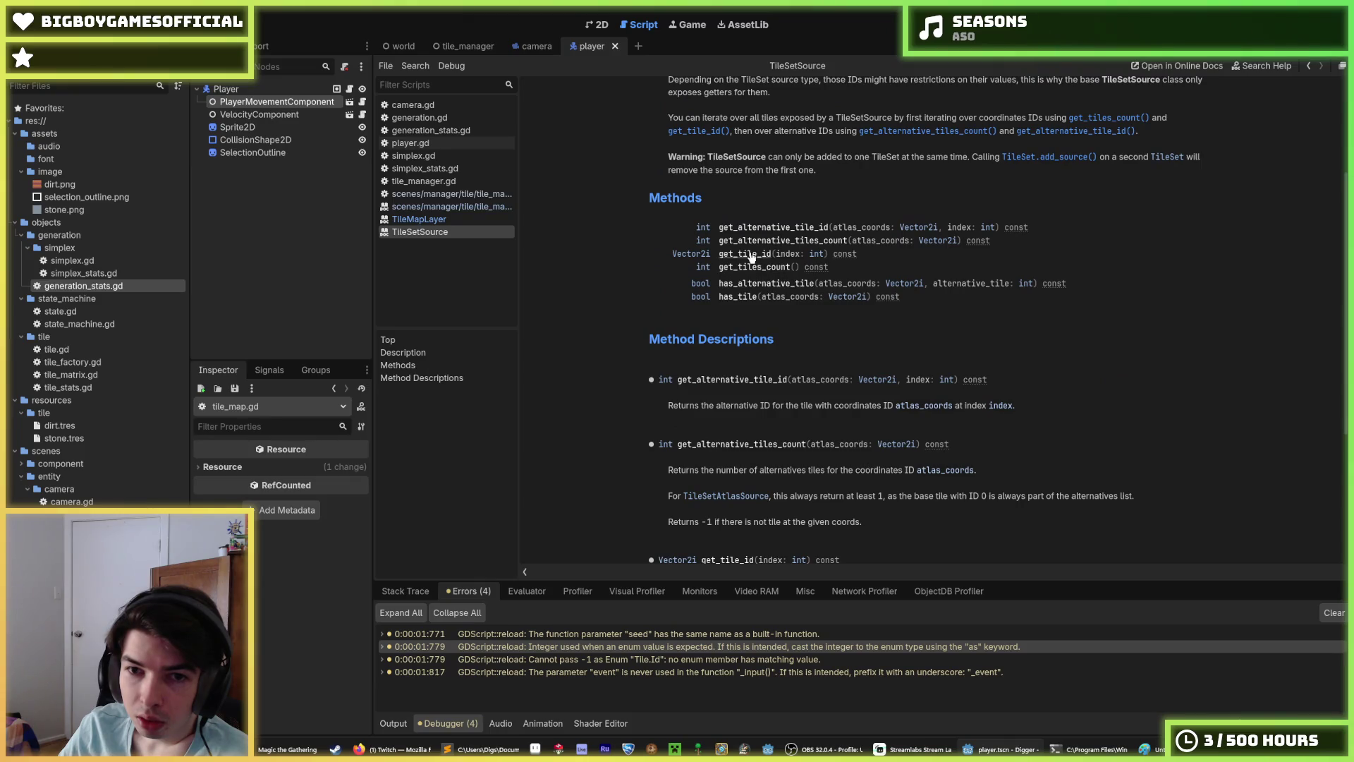
scroll(751, 257, "down", 3)
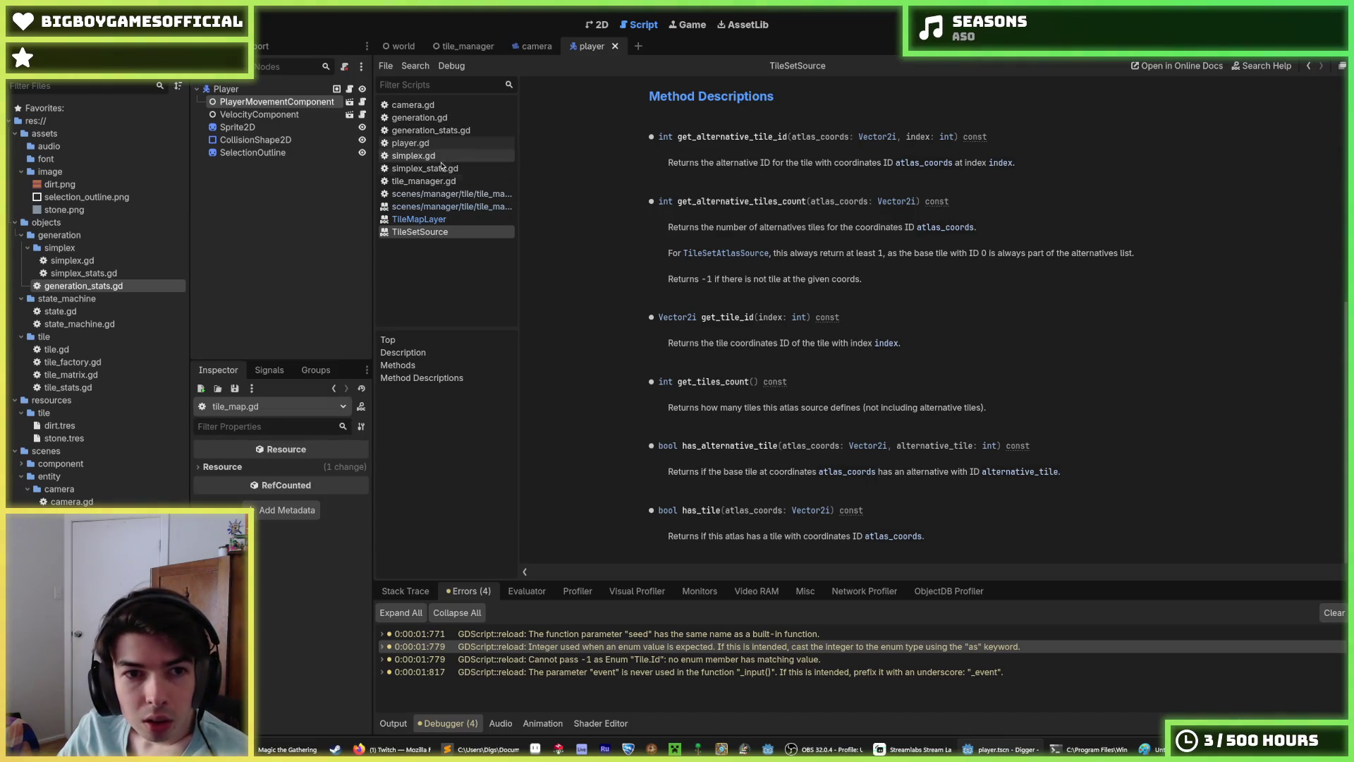
- Back in tile_map.gd, inspect the -1 and coords arguments of the _set_cell call on line 27
double_click(594, 652)
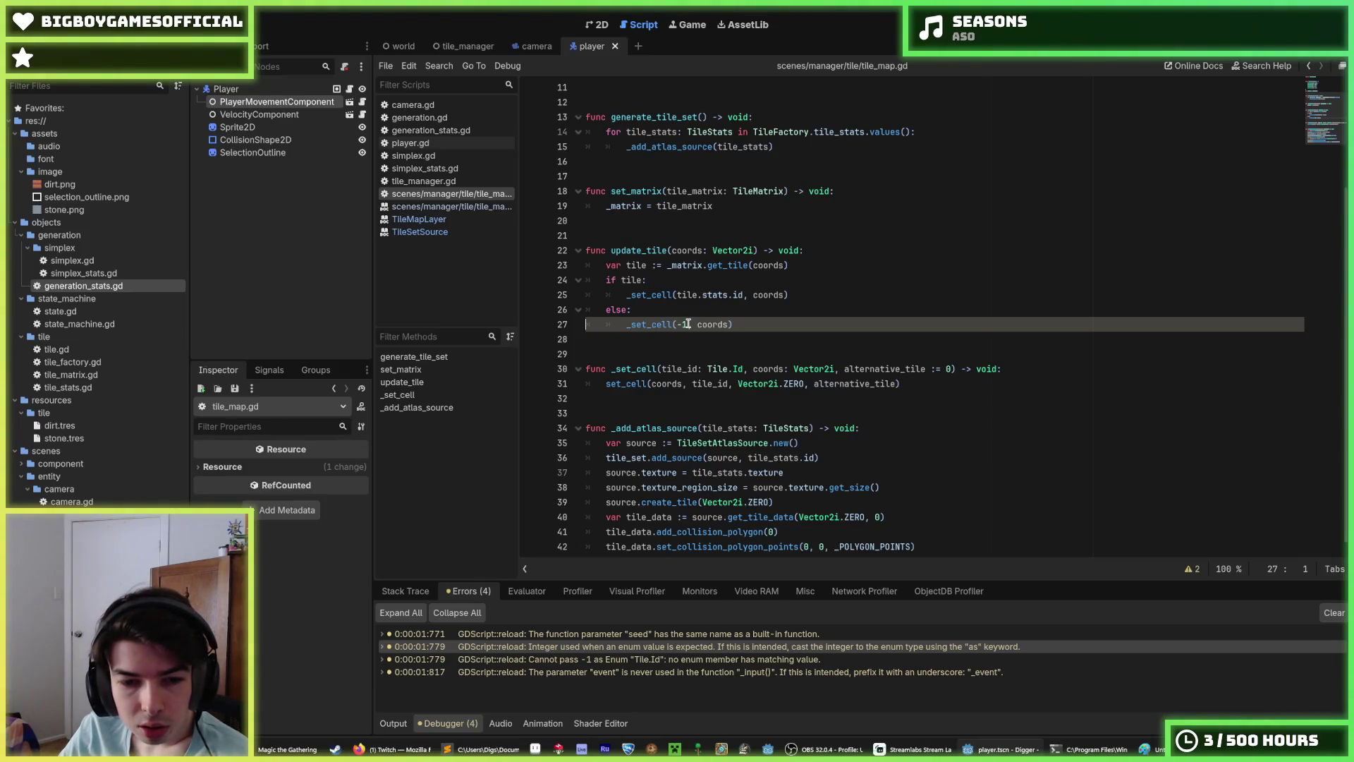
left_click_drag(688, 324, 678, 323)
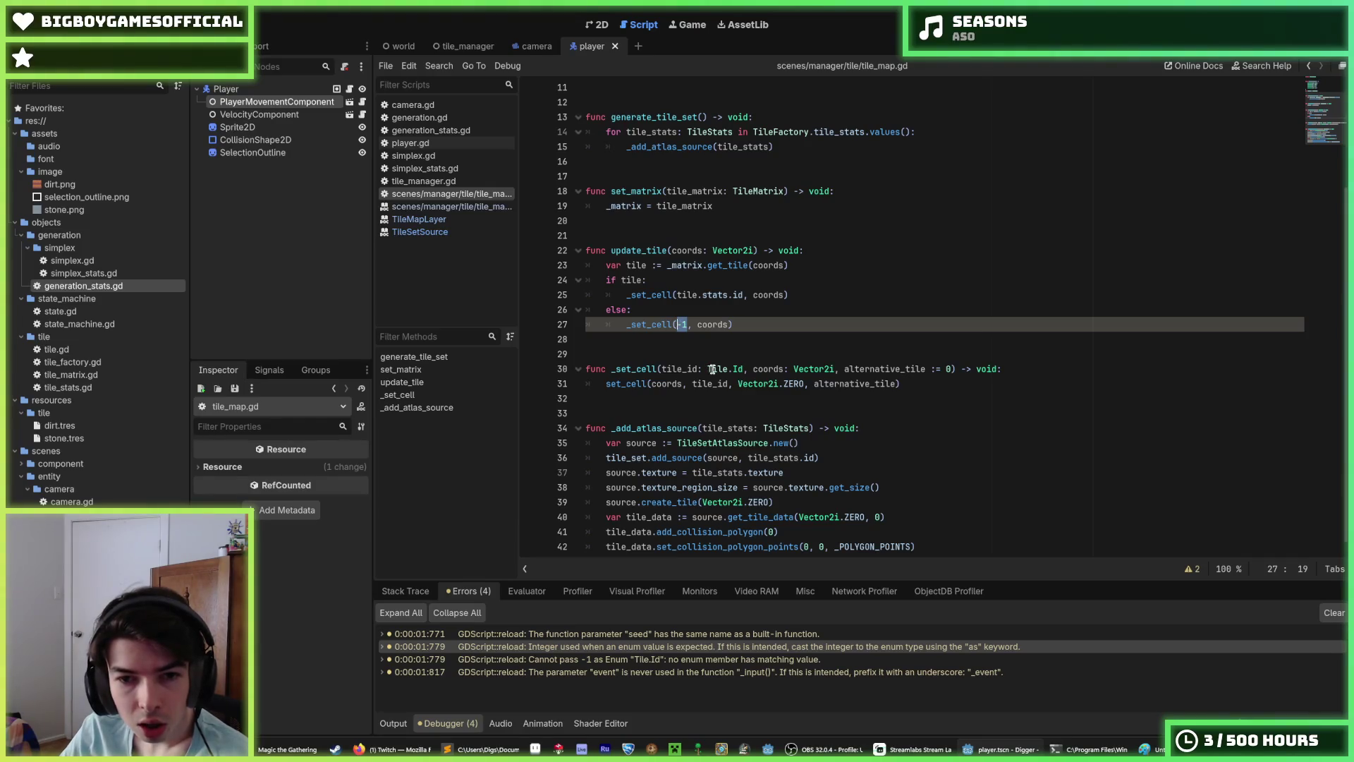
left_click_drag(743, 369, 663, 372)
left_click(664, 371)
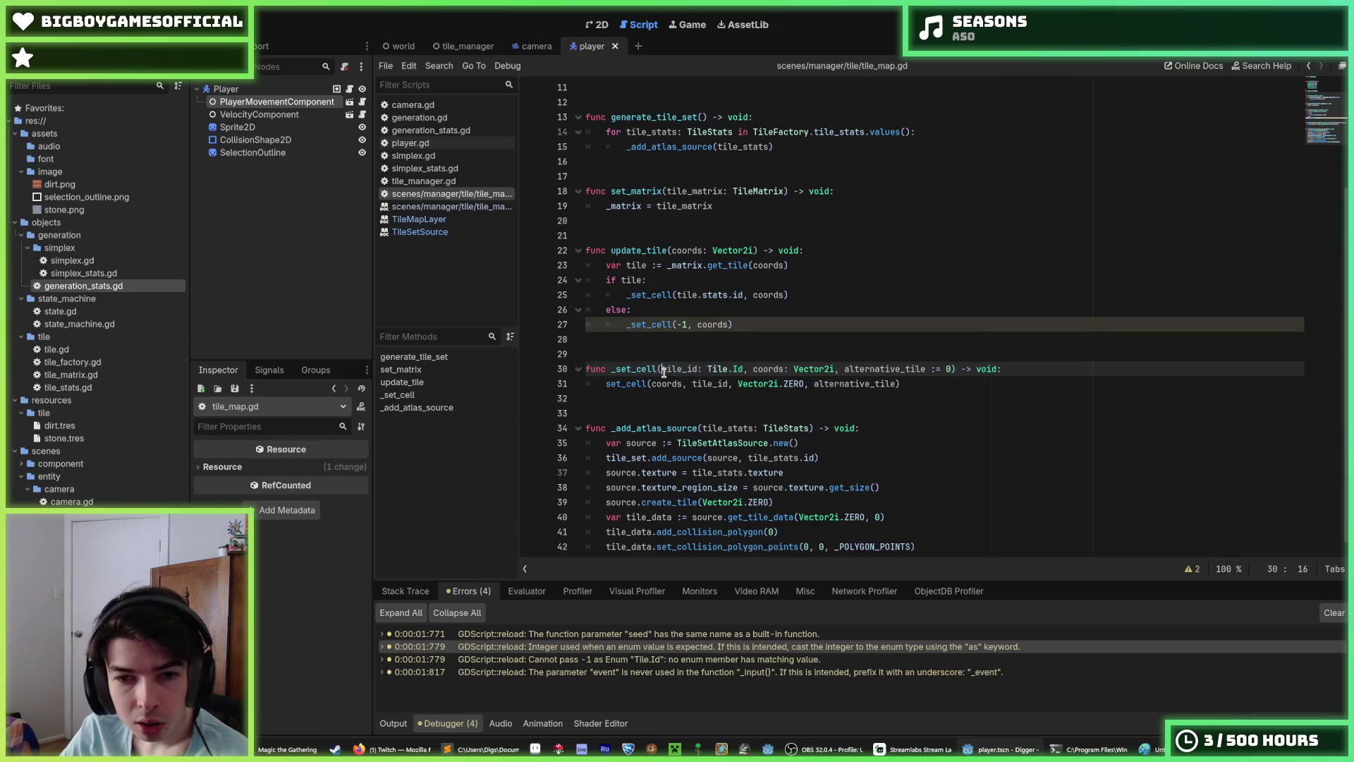
left_click(678, 324)
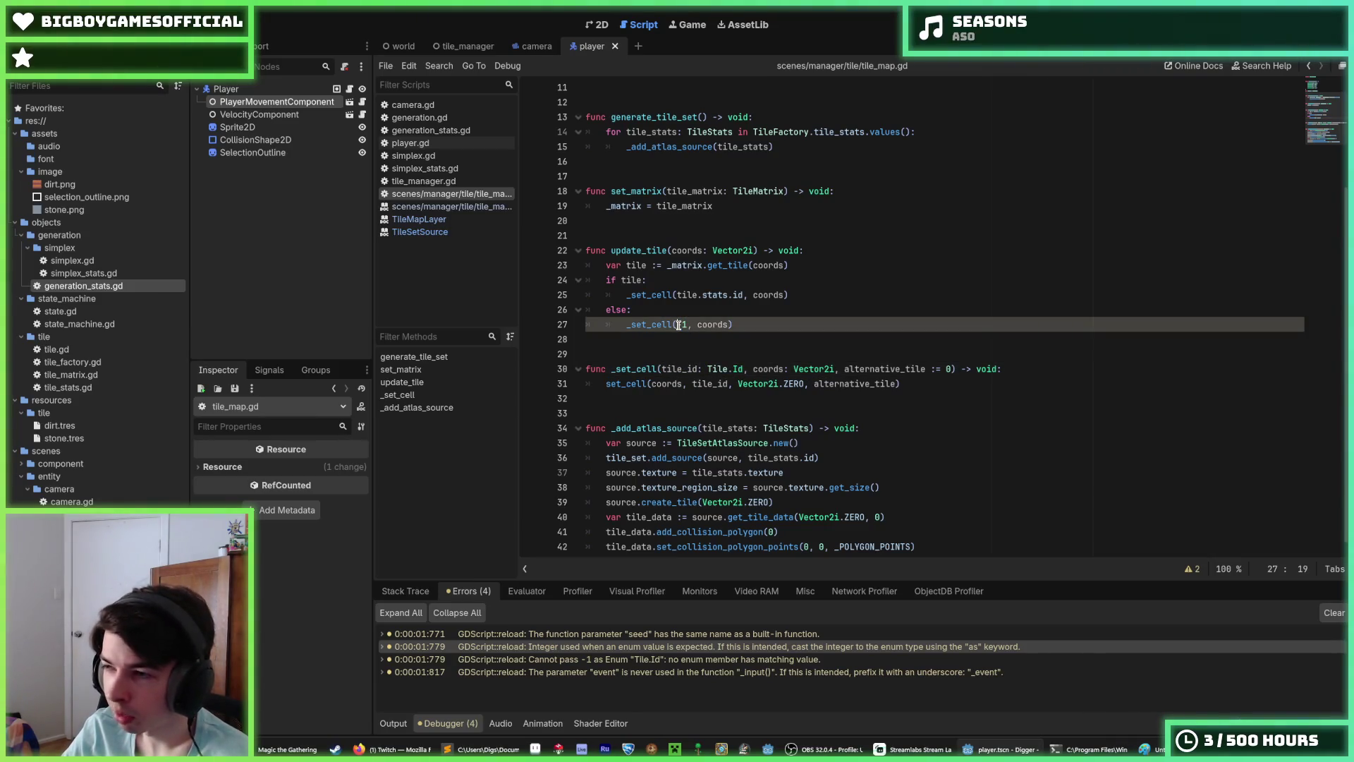
double_click(718, 323)
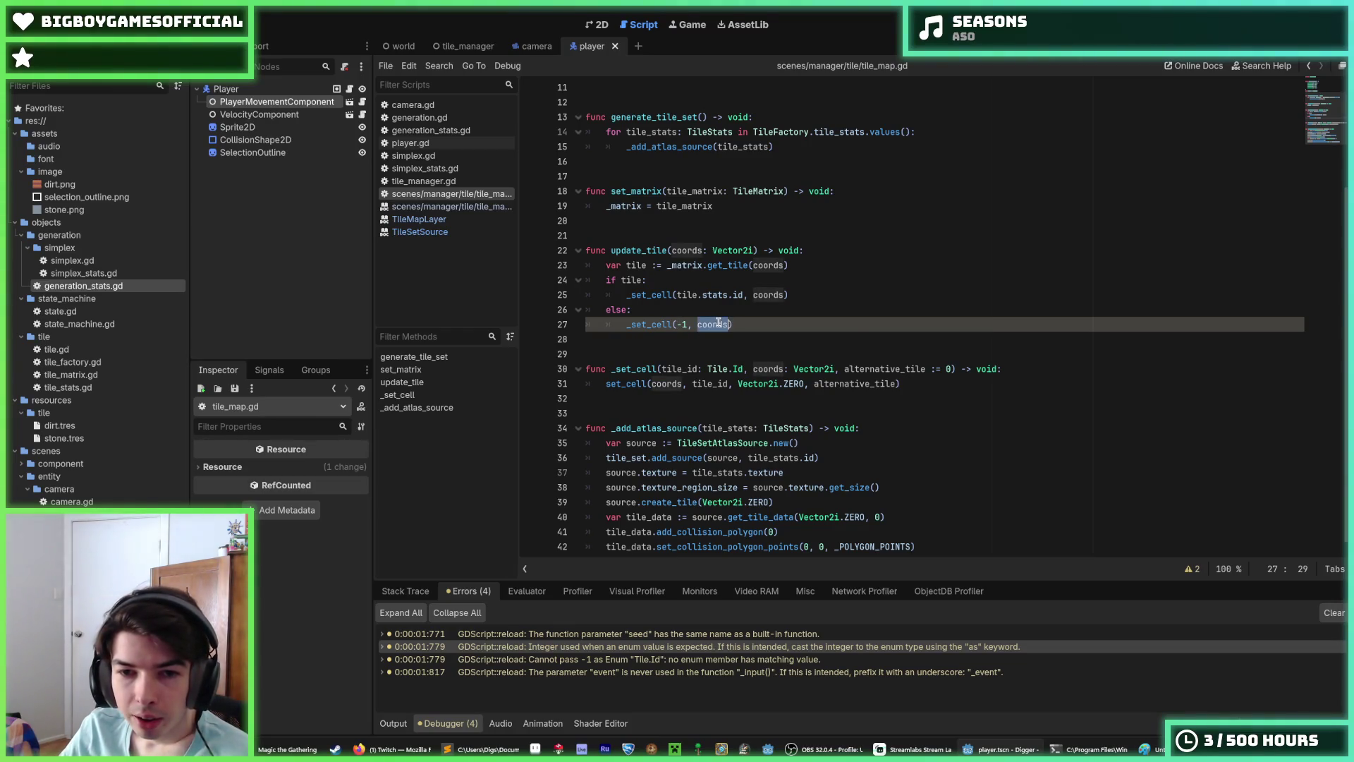
left_click(681, 326)
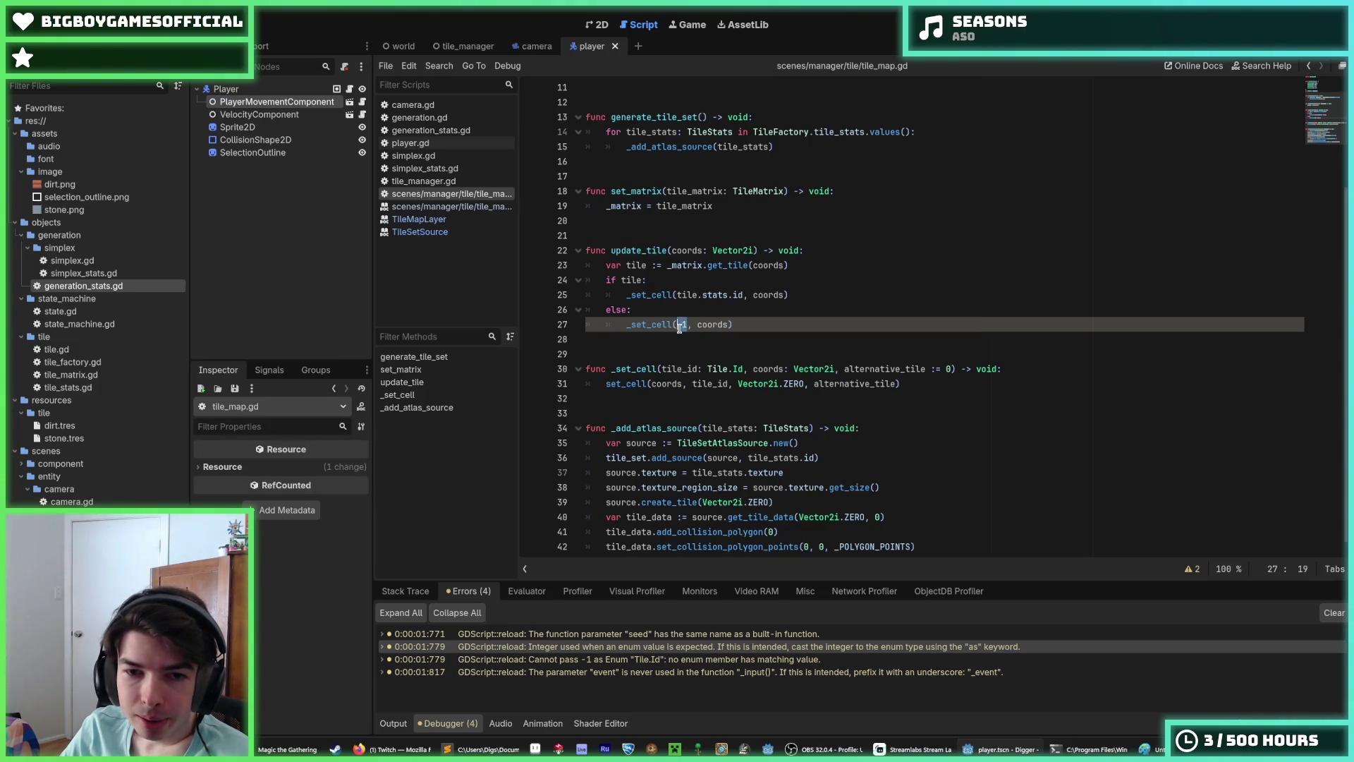
- Glance at the tile_map.gd, camera.gd and TileMapLayer references, then open tile.gd
left_click(440, 208)
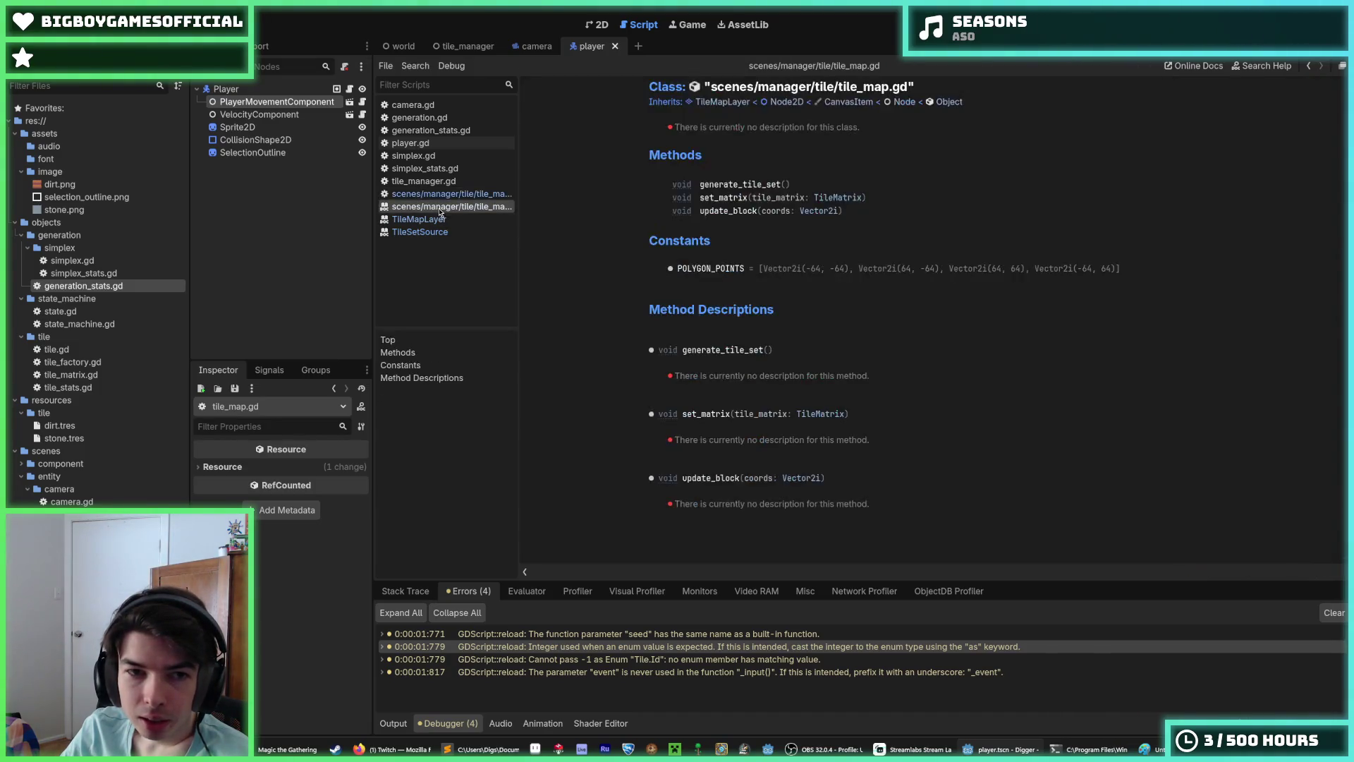
left_click(444, 194)
left_click(431, 107)
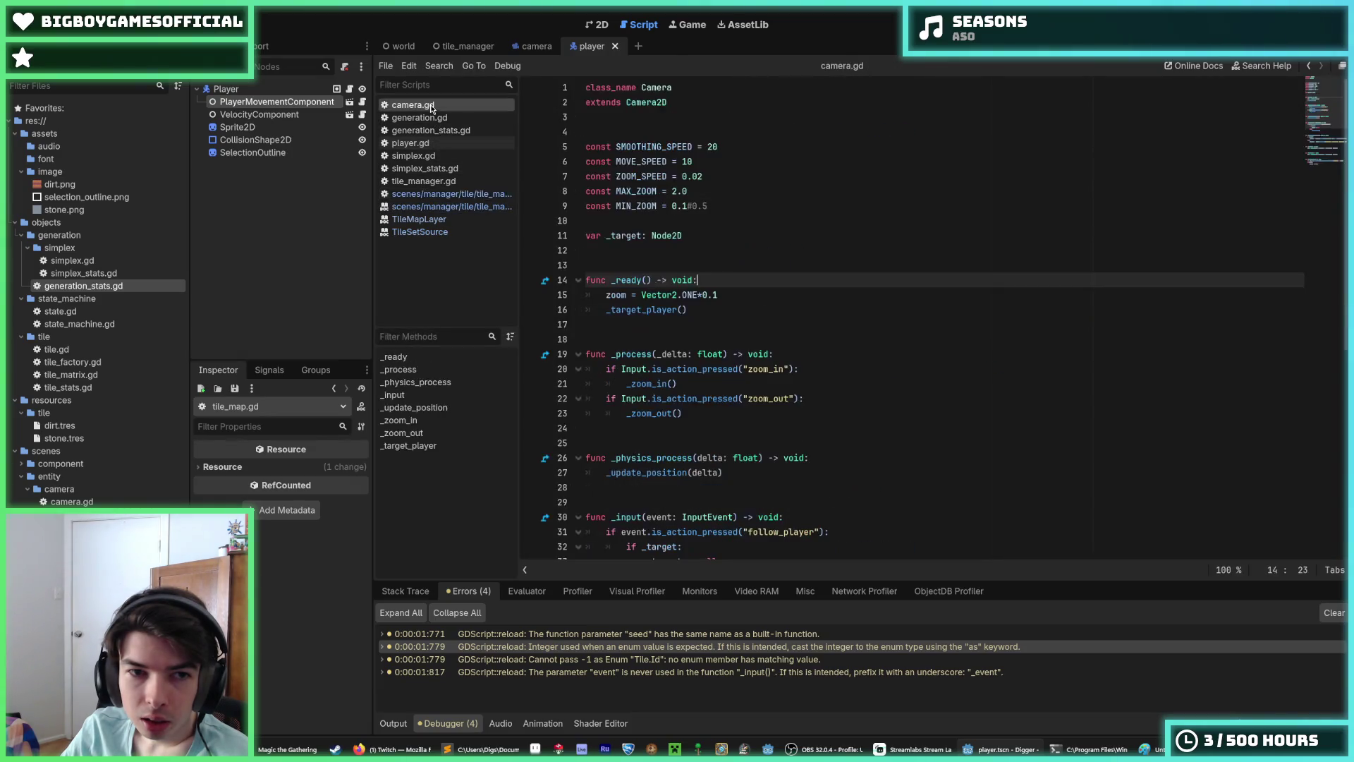
left_click(419, 220)
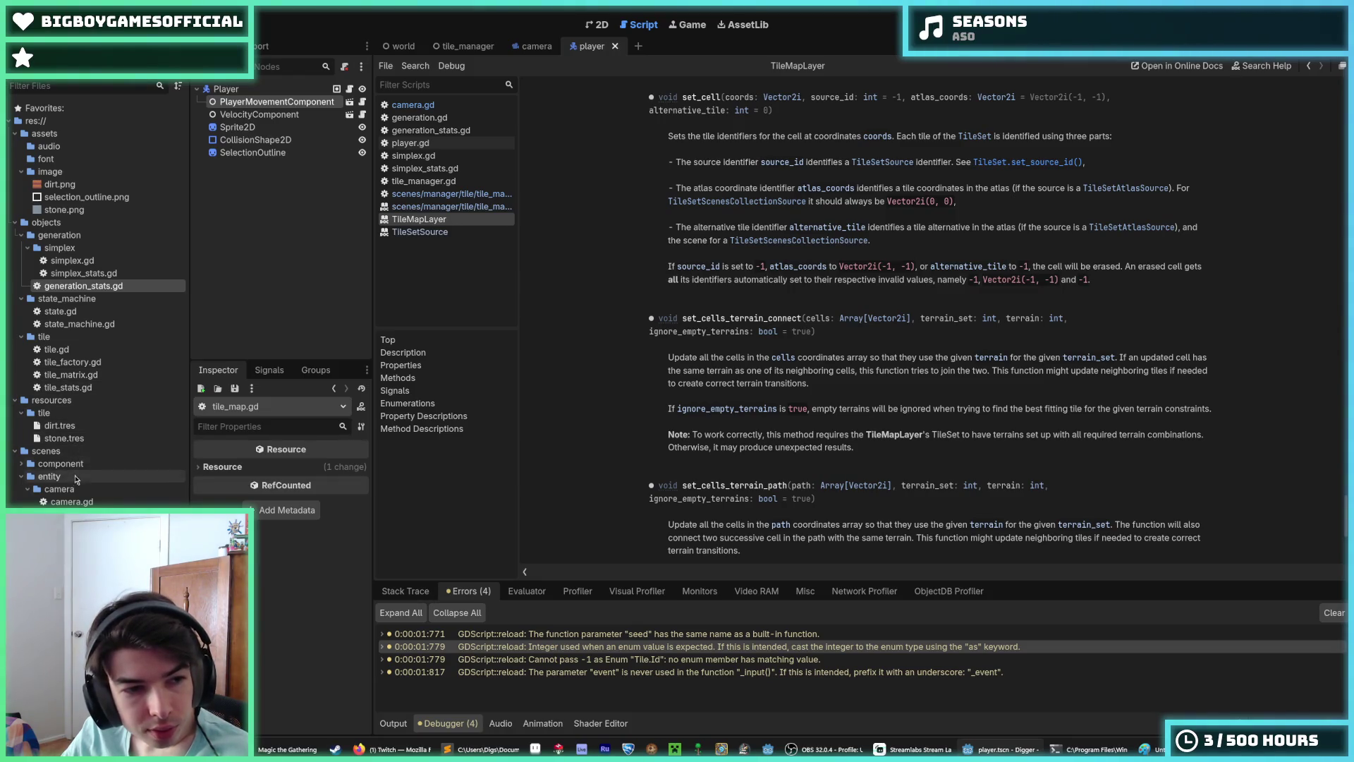
double_click(71, 351)
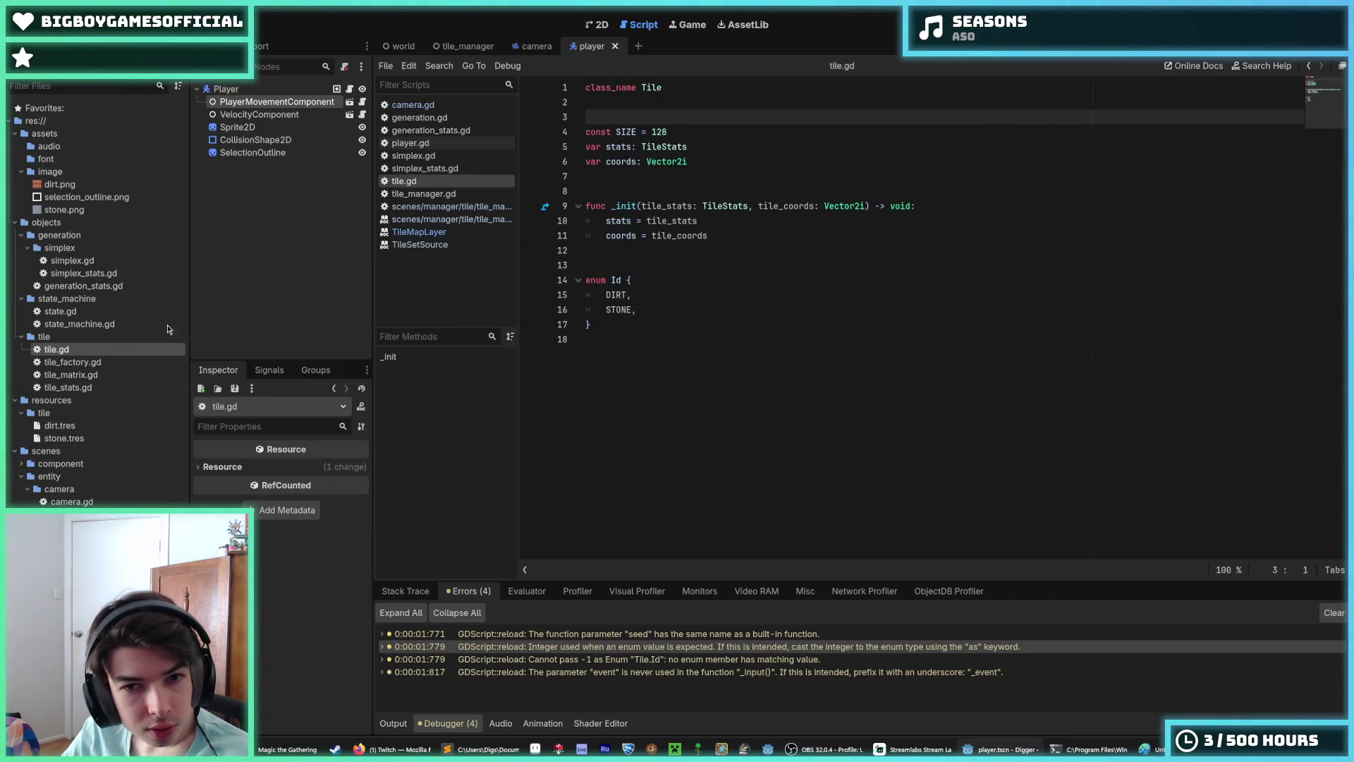
- Duplicate the DIRT line in tile.gd's Id enum into a NONE = -1 entry and run the game
double_click(618, 295)
key("ctrl+shift+d")
type("NONR=-1")
key("Right")
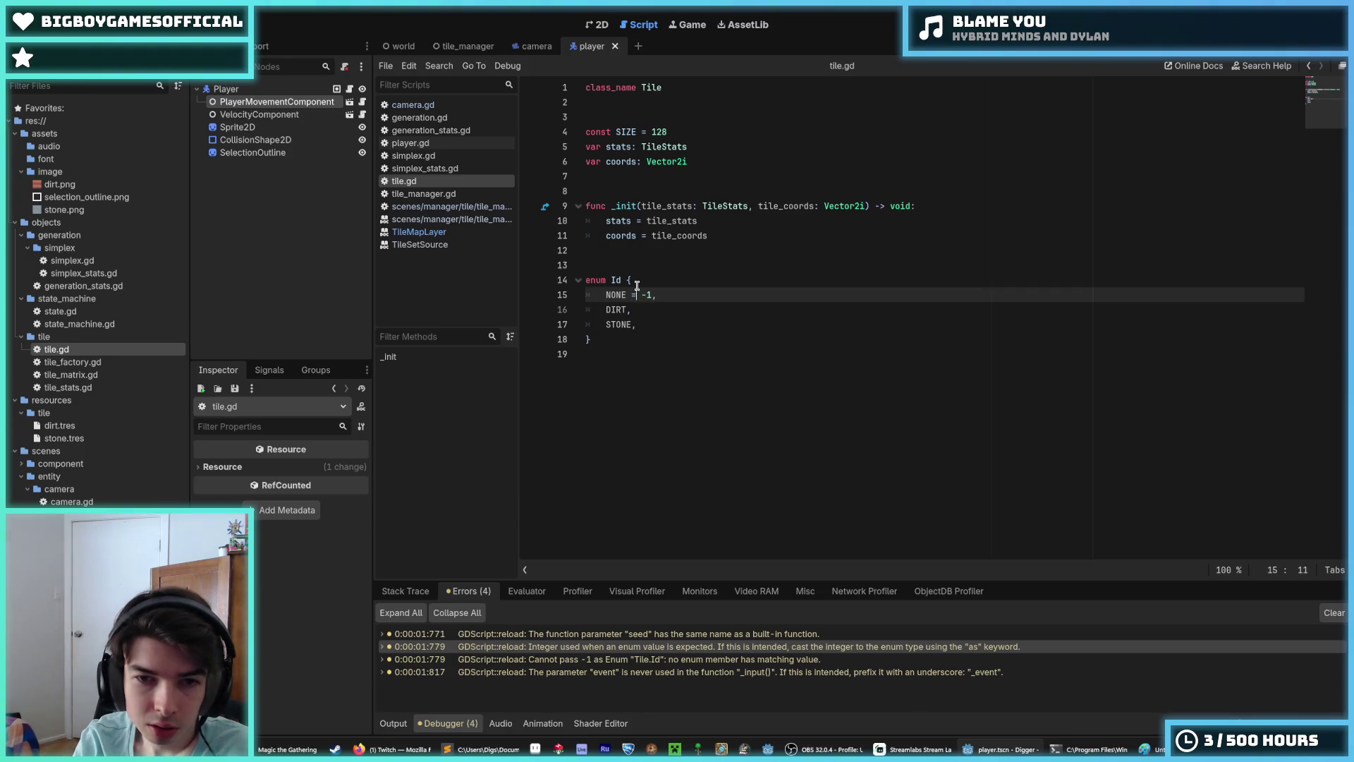
left_click(654, 282)
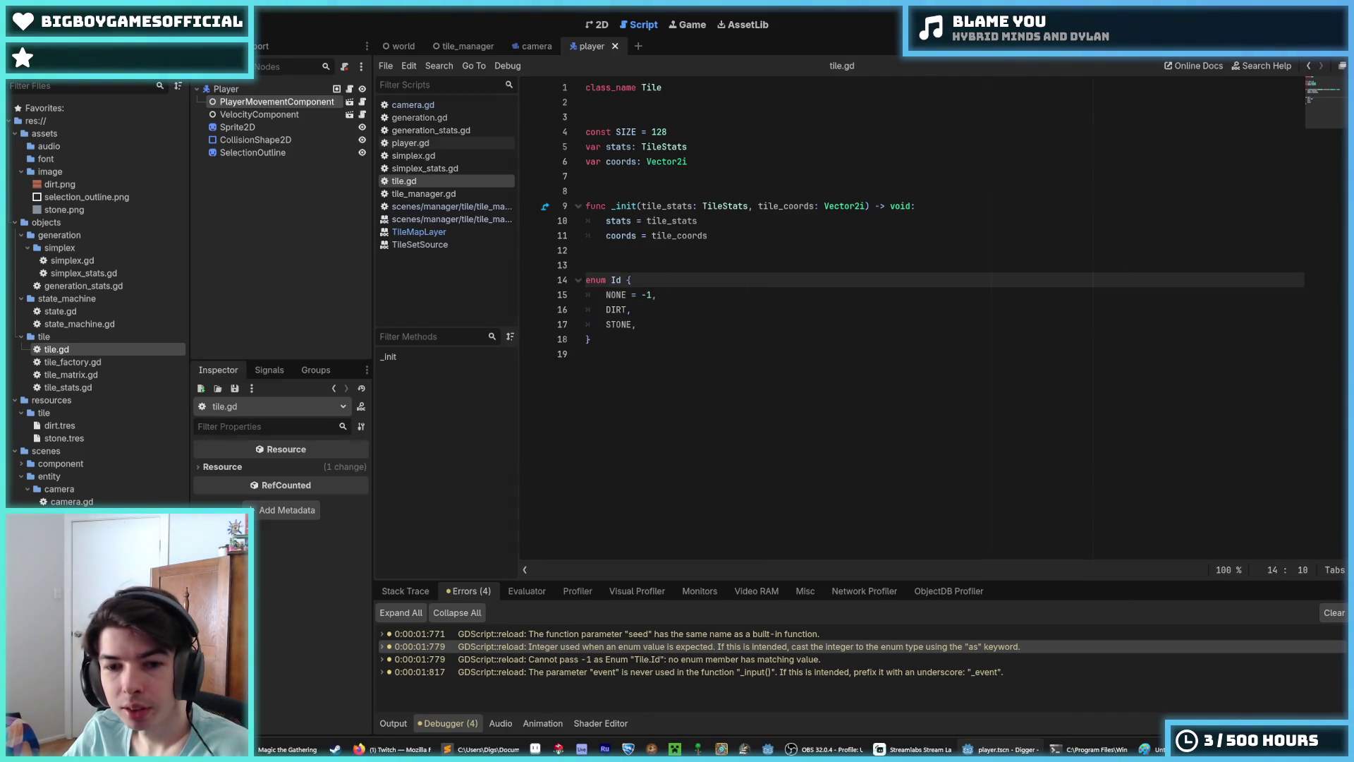
key("F5")
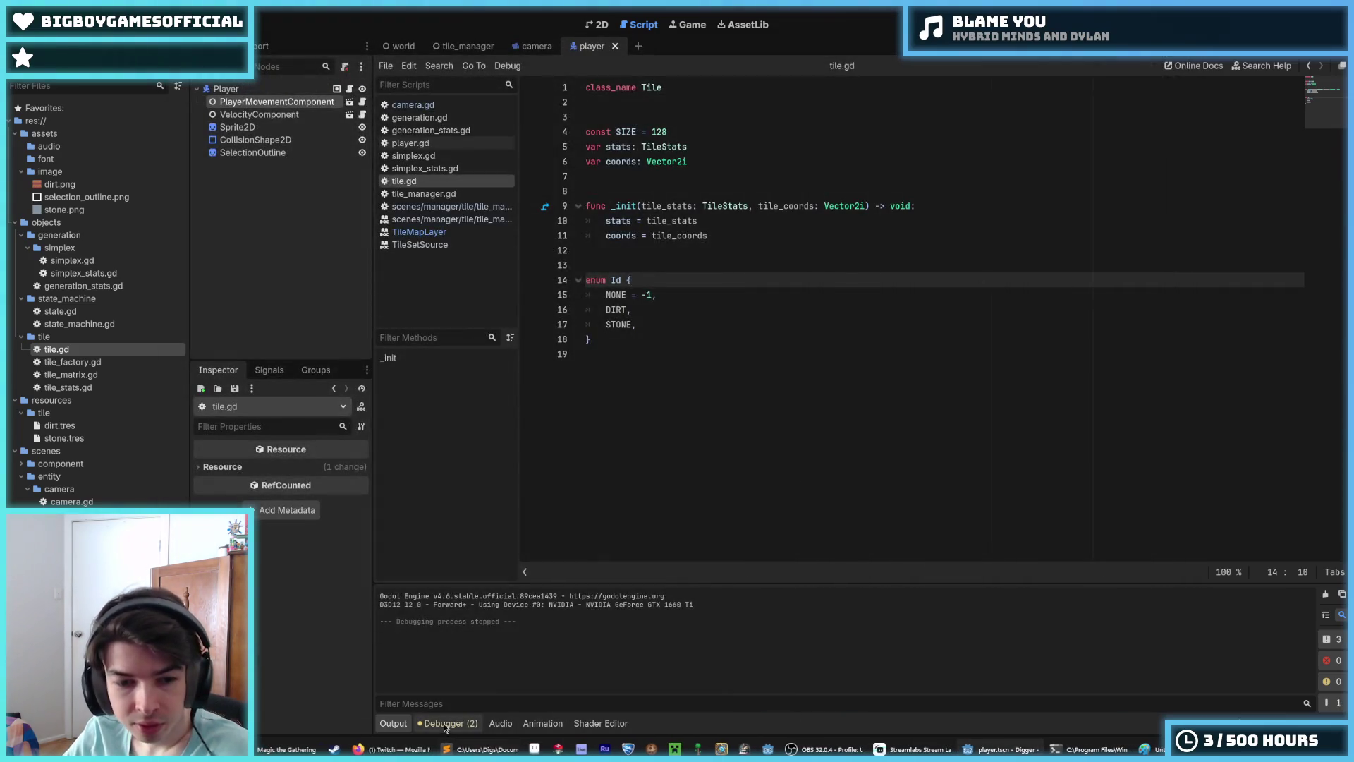
- Replace -1 with Tile.Id.NONE on tile_map.gd line 27, rerun, and check the remaining error
left_click(444, 723)
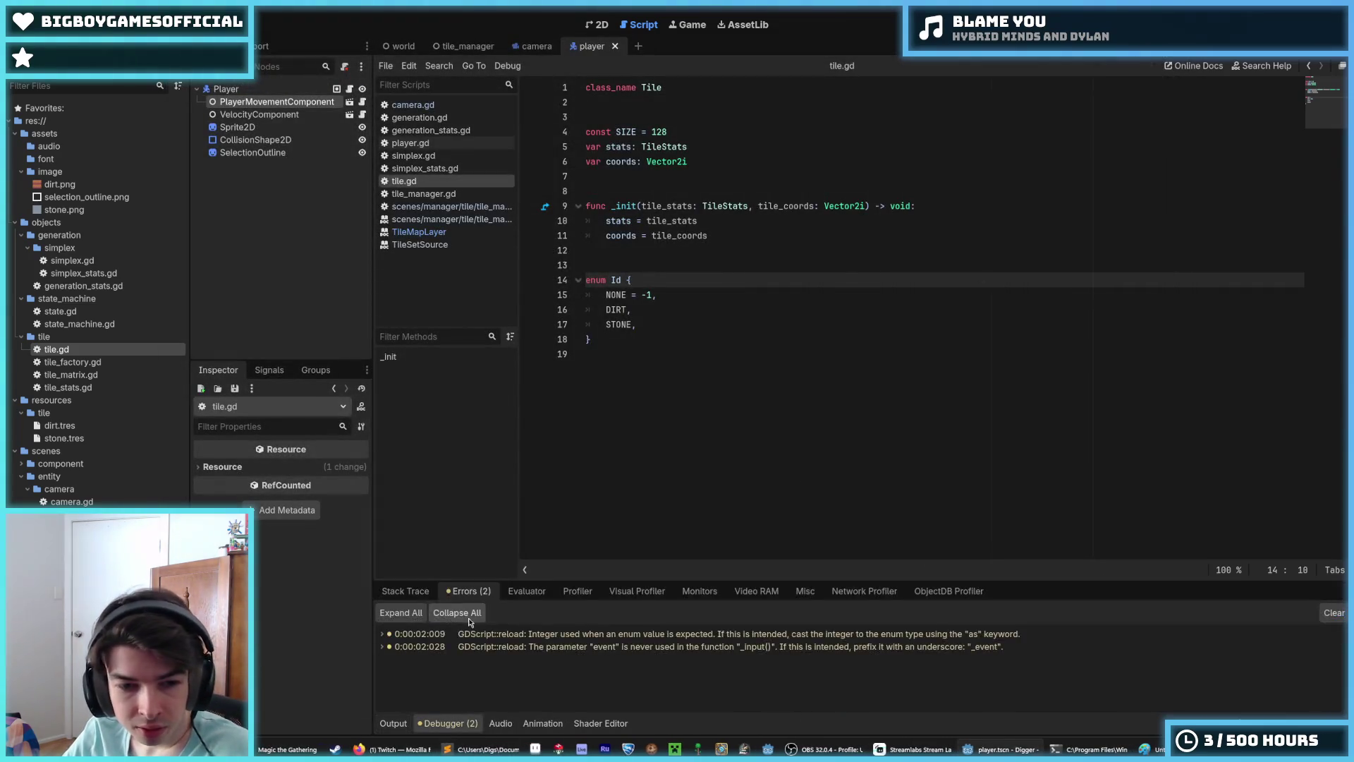
left_click(451, 634)
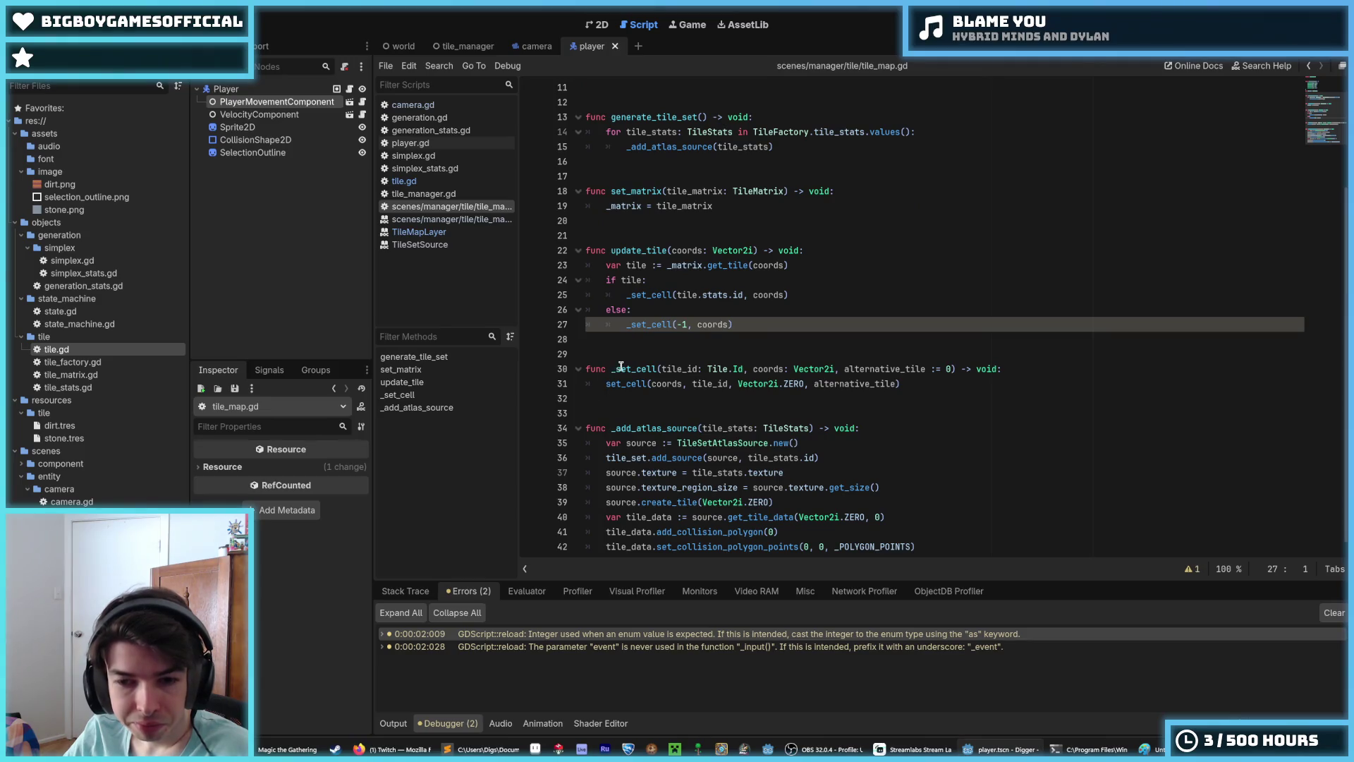
left_click_drag(687, 326, 678, 325)
type("Tile.I")
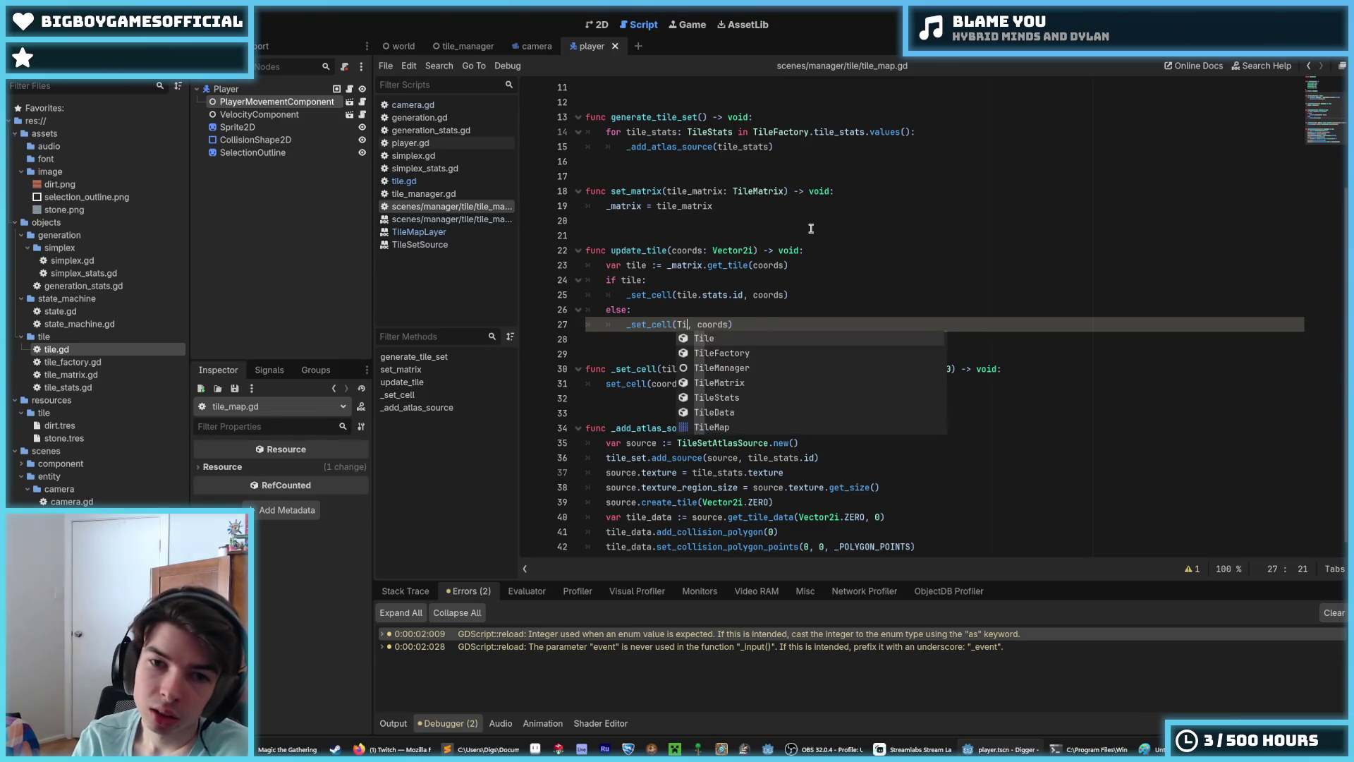
type("d.N")
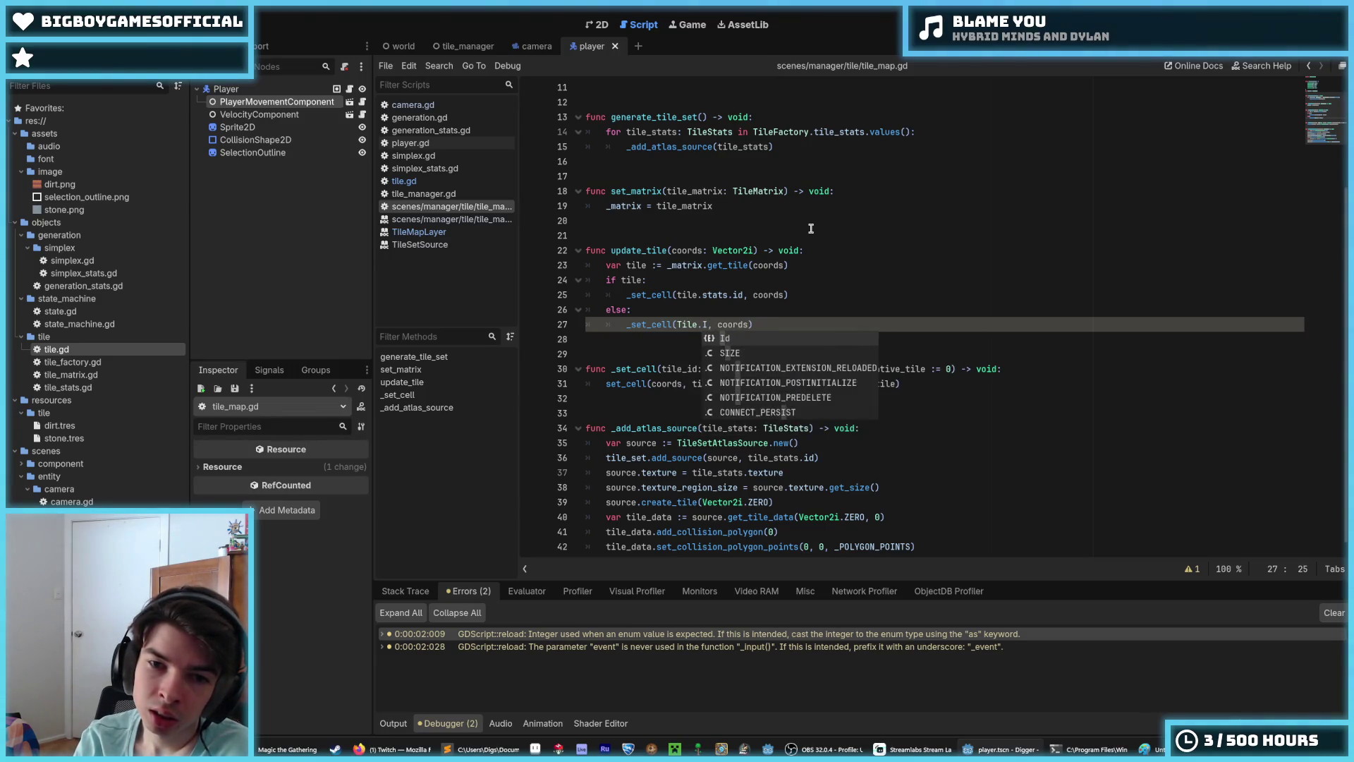
key("Return")
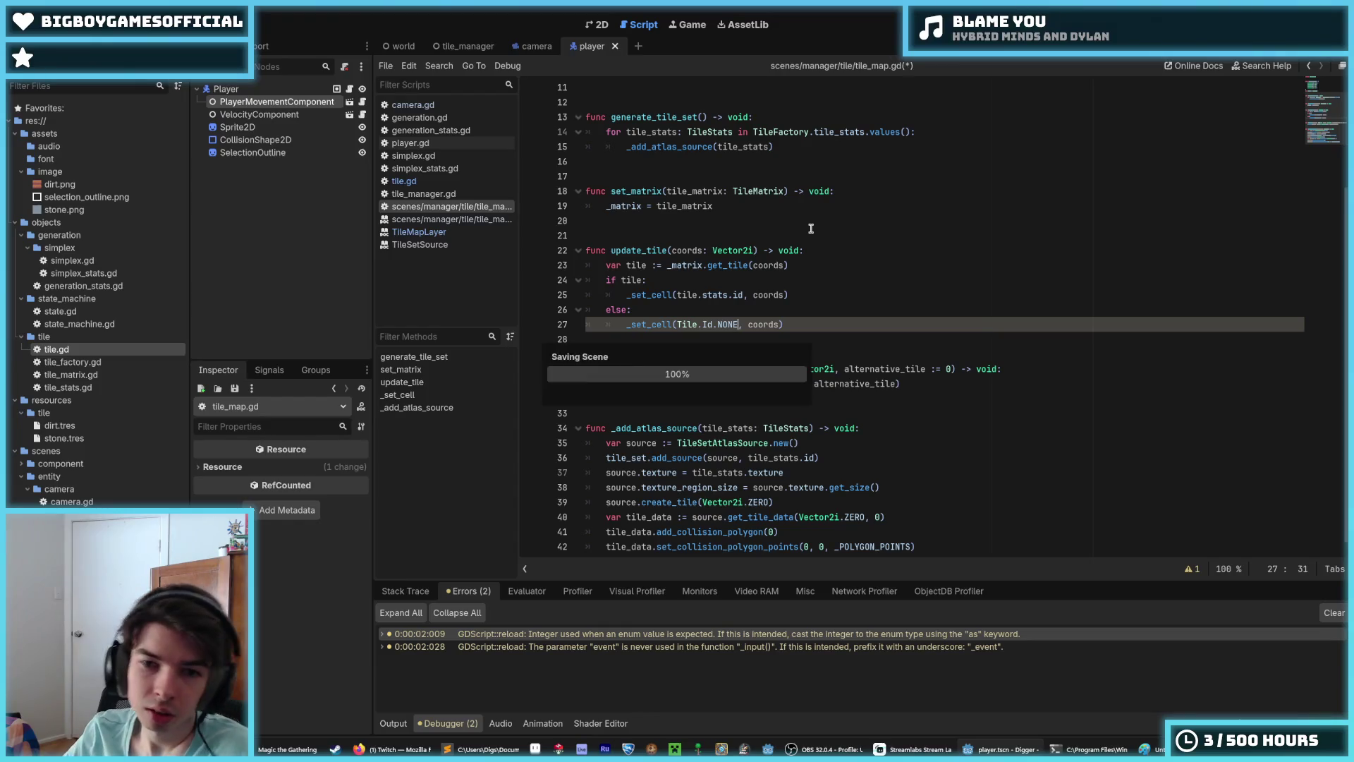
left_click(933, 252)
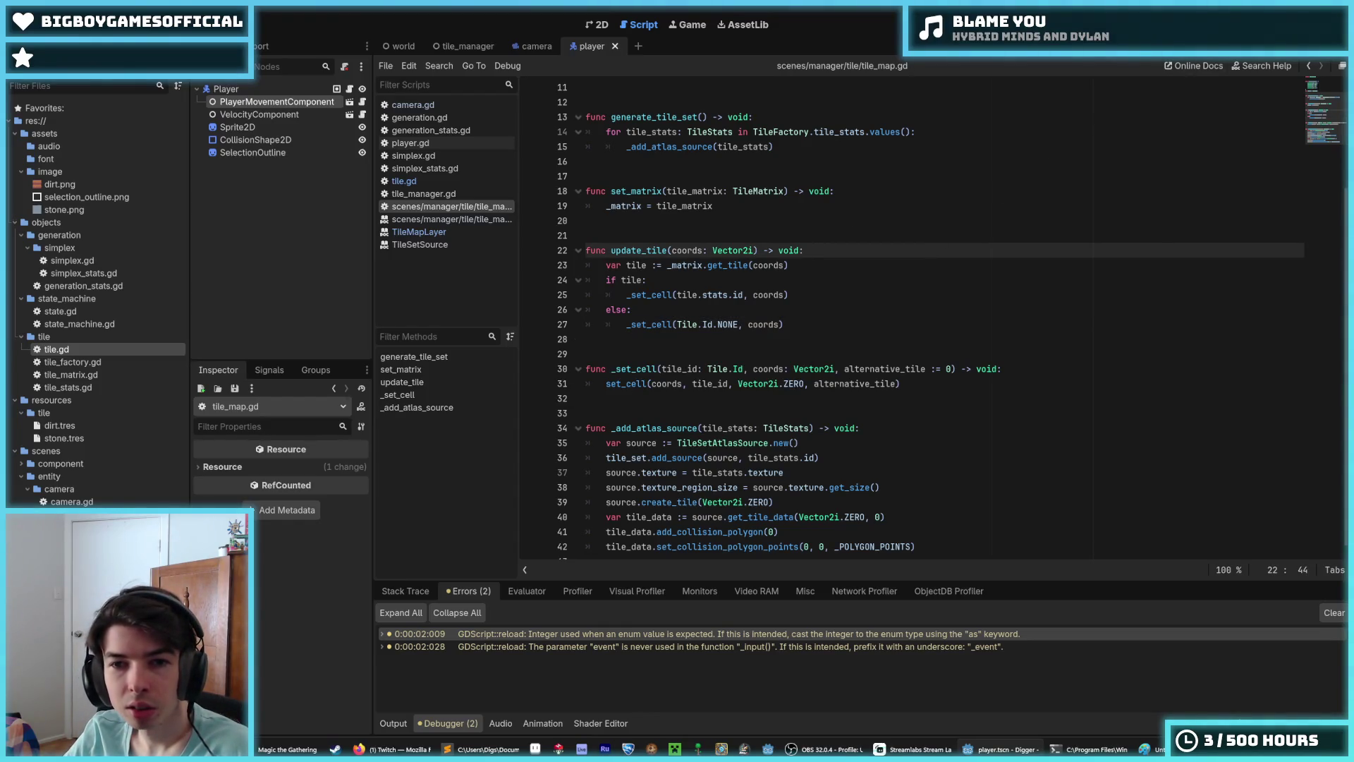
key("F5")
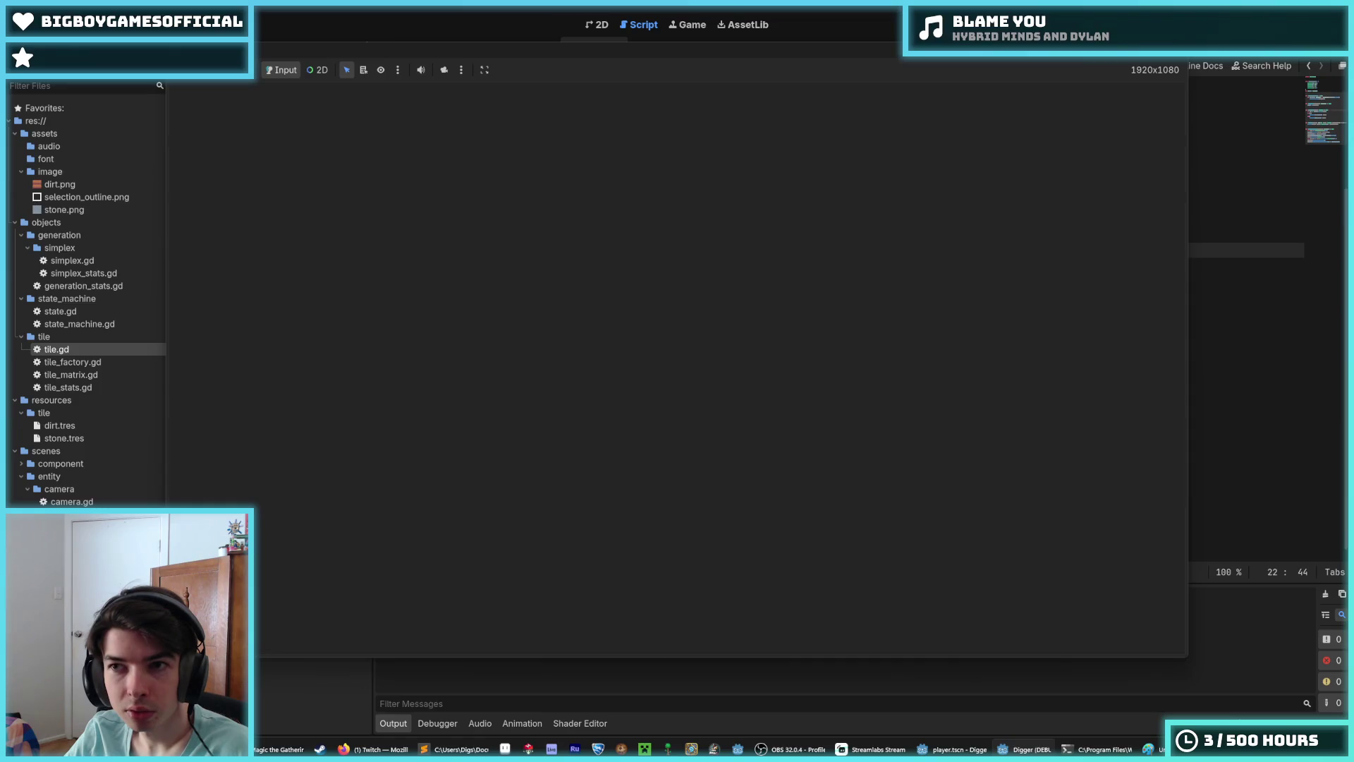
key("F8")
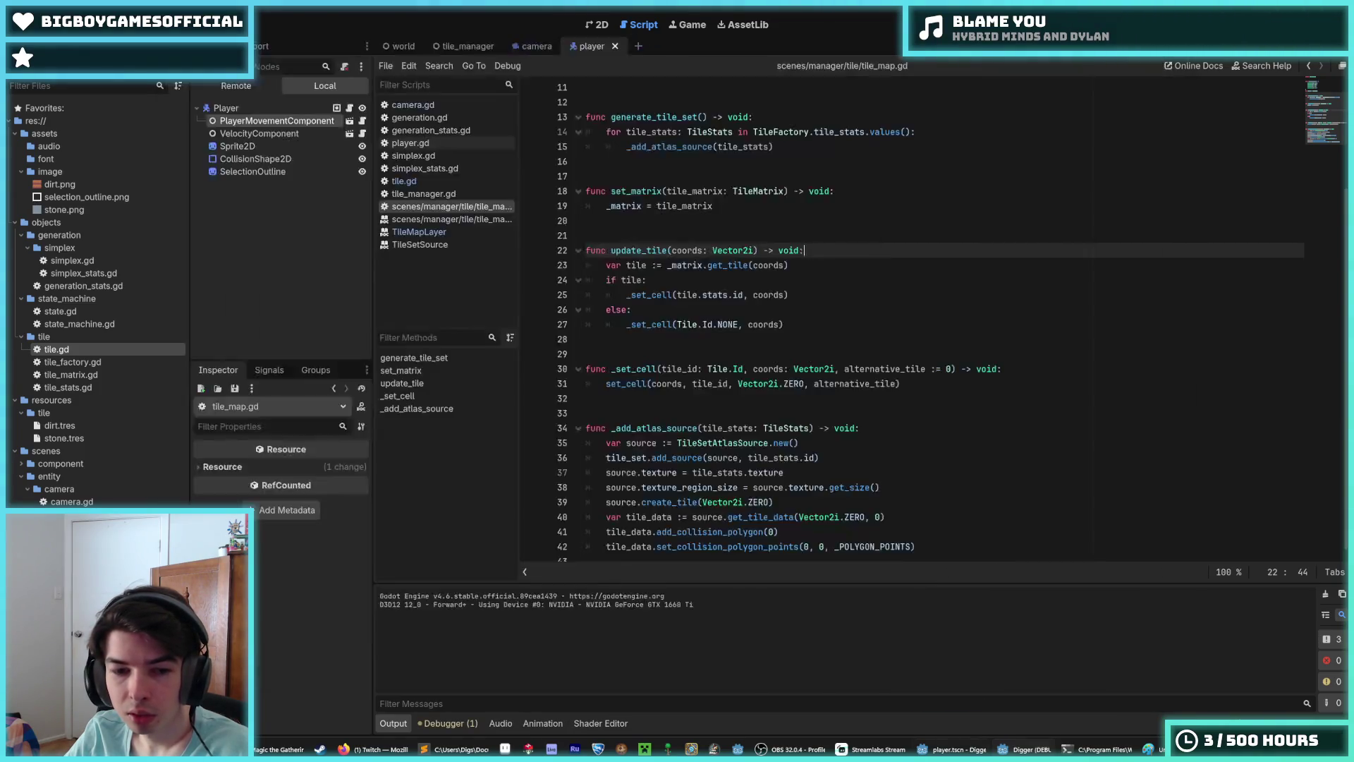
left_click(448, 723)
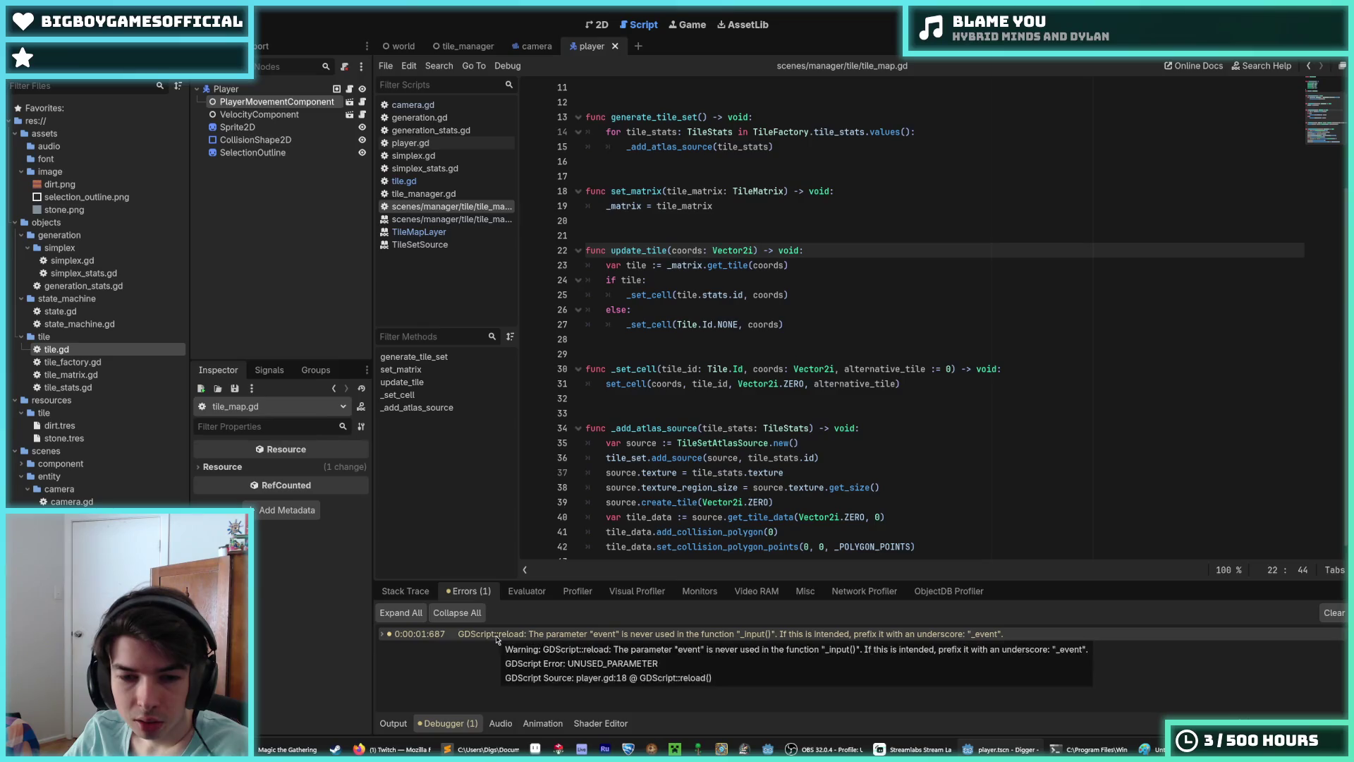
- Replace Input with the unused event parameter on player.gd line 19 and save
left_click(497, 634)
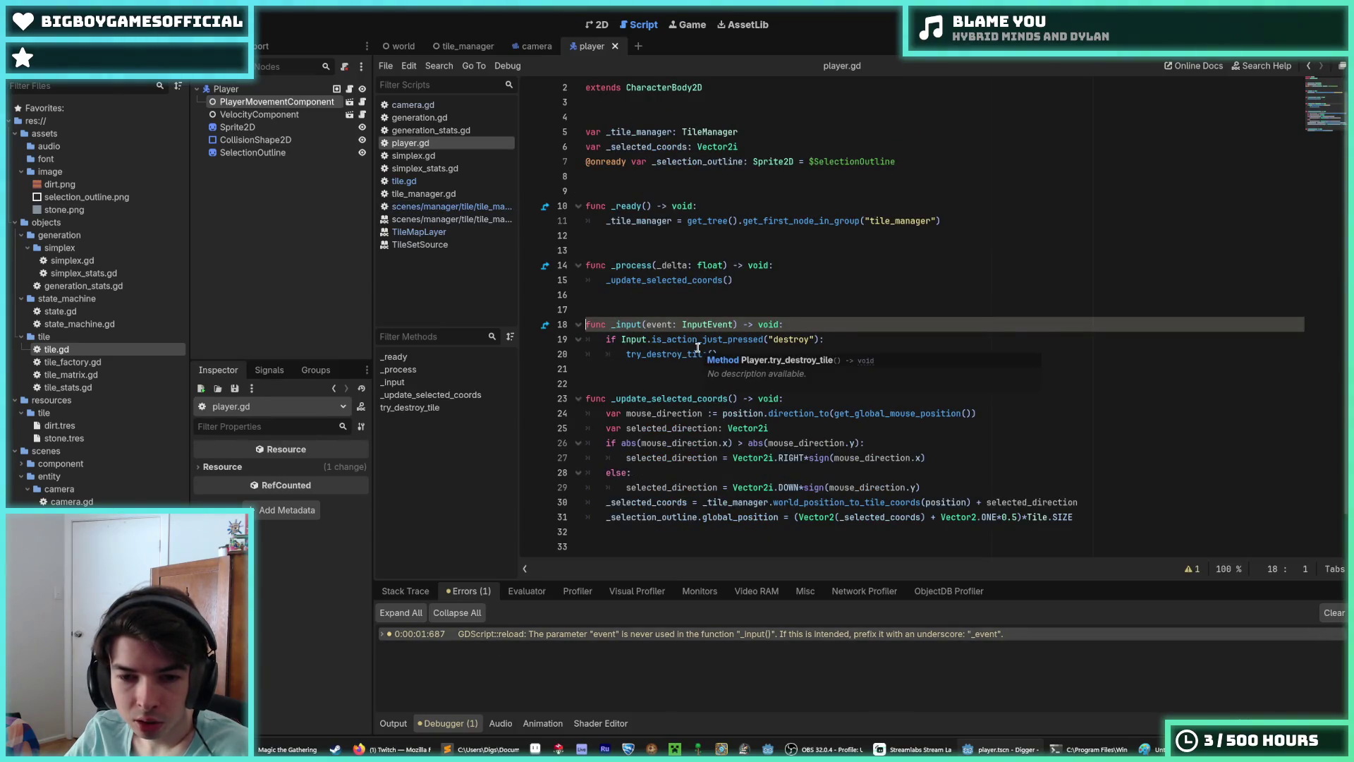
double_click(650, 325)
key("ctrl+c")
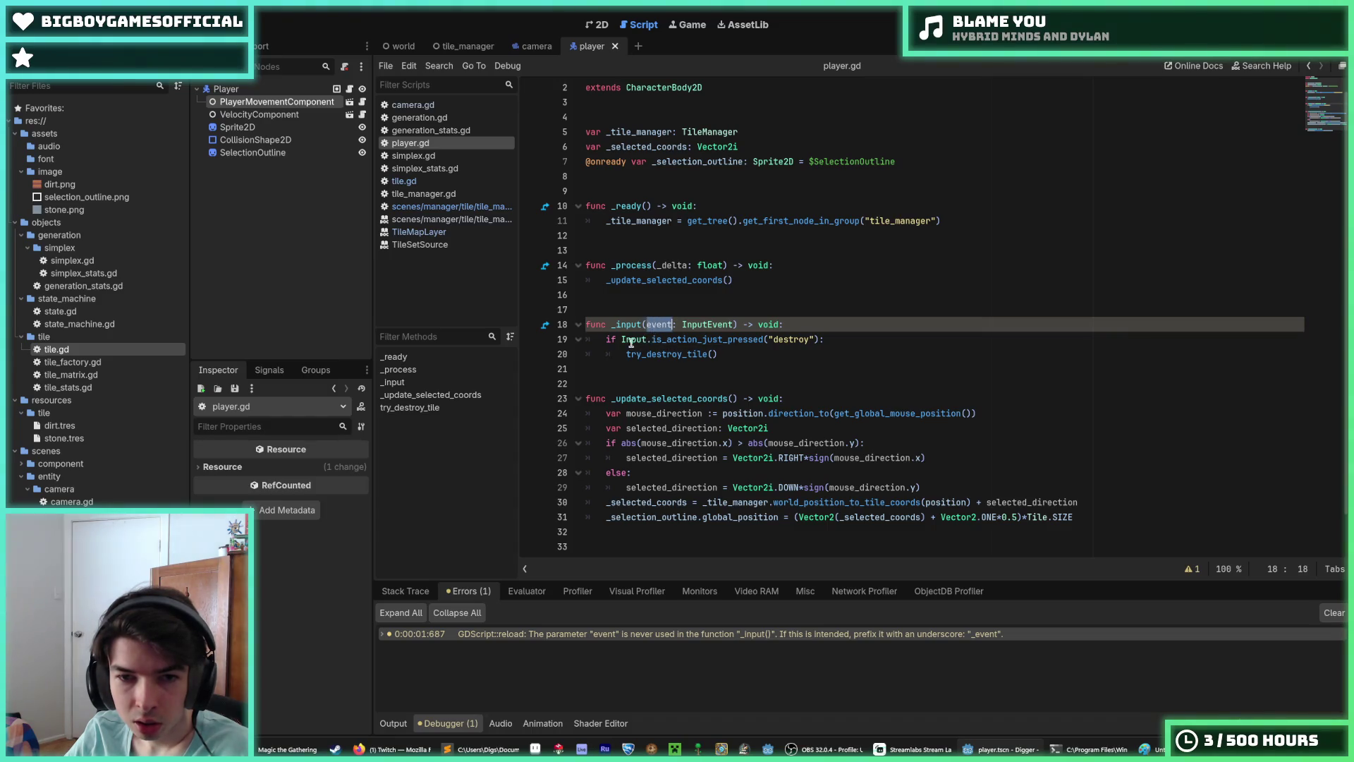
double_click(632, 339)
key("ctrl+v")
key("ctrl+s")
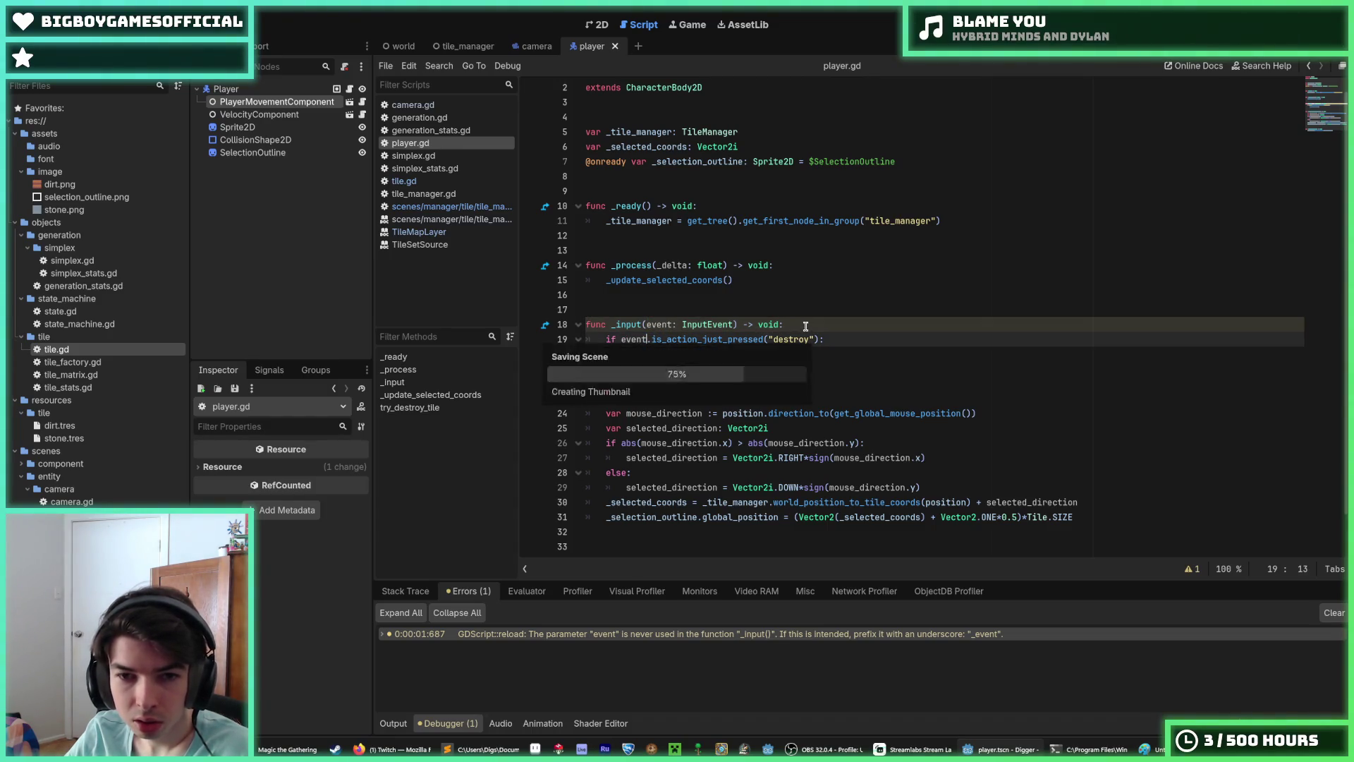
- Change is_action_just_pressed to is_action_pressed in player.gd
left_click(805, 326)
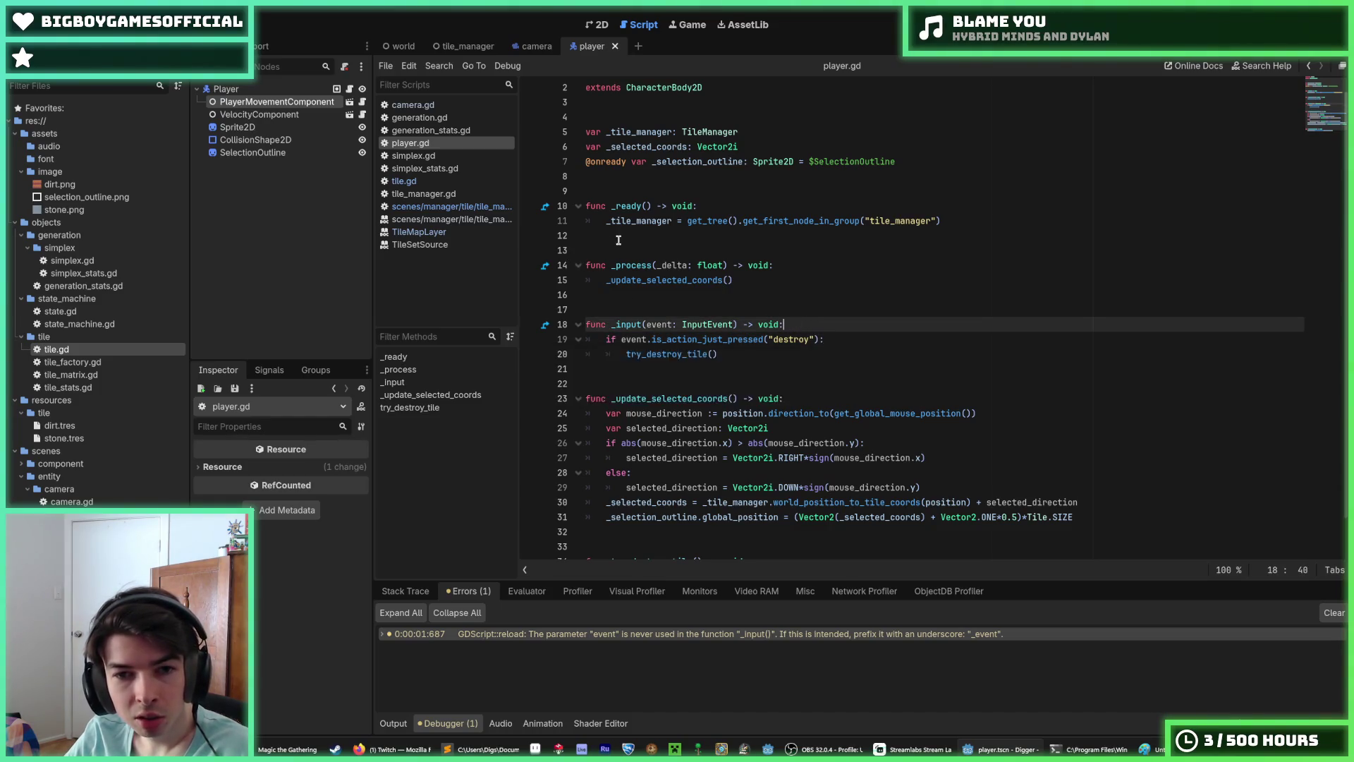
left_click_drag(727, 339, 703, 340)
key("BackSpace")
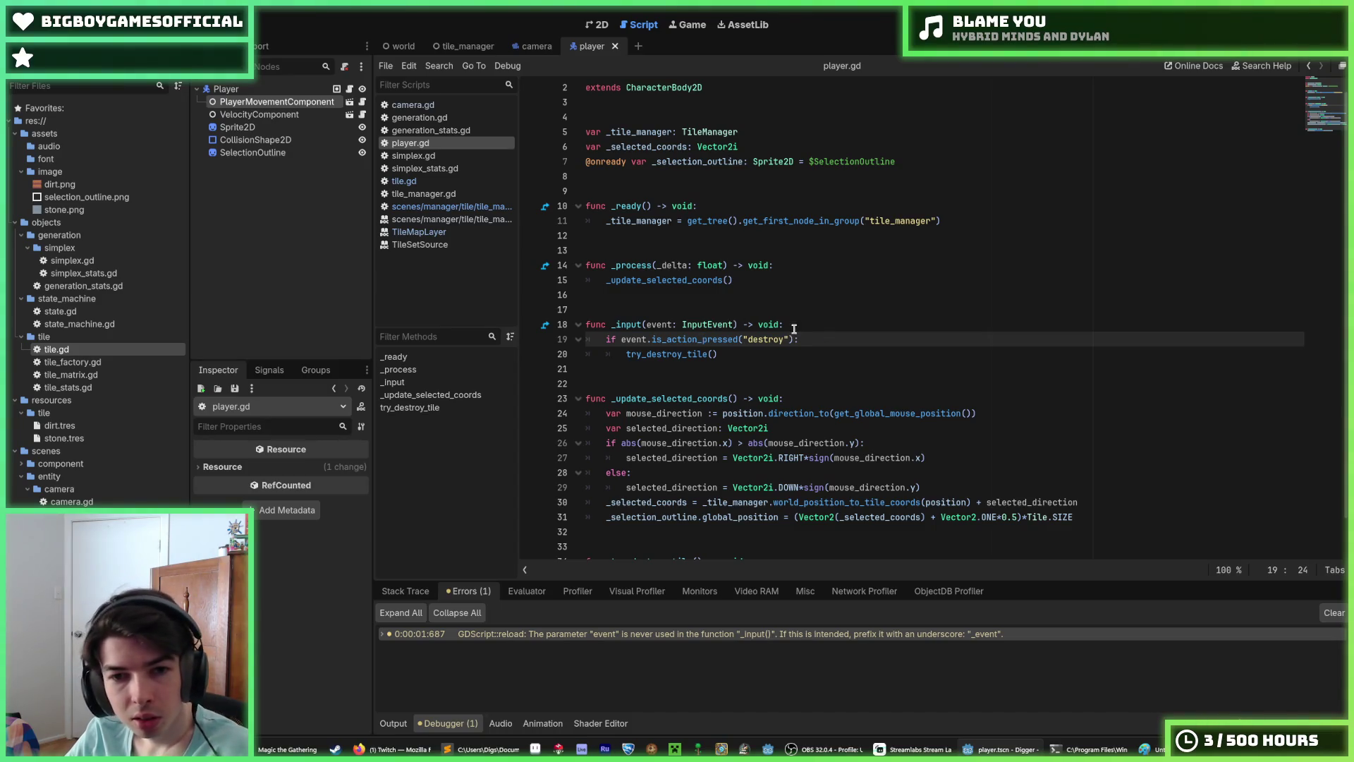
left_click(794, 327)
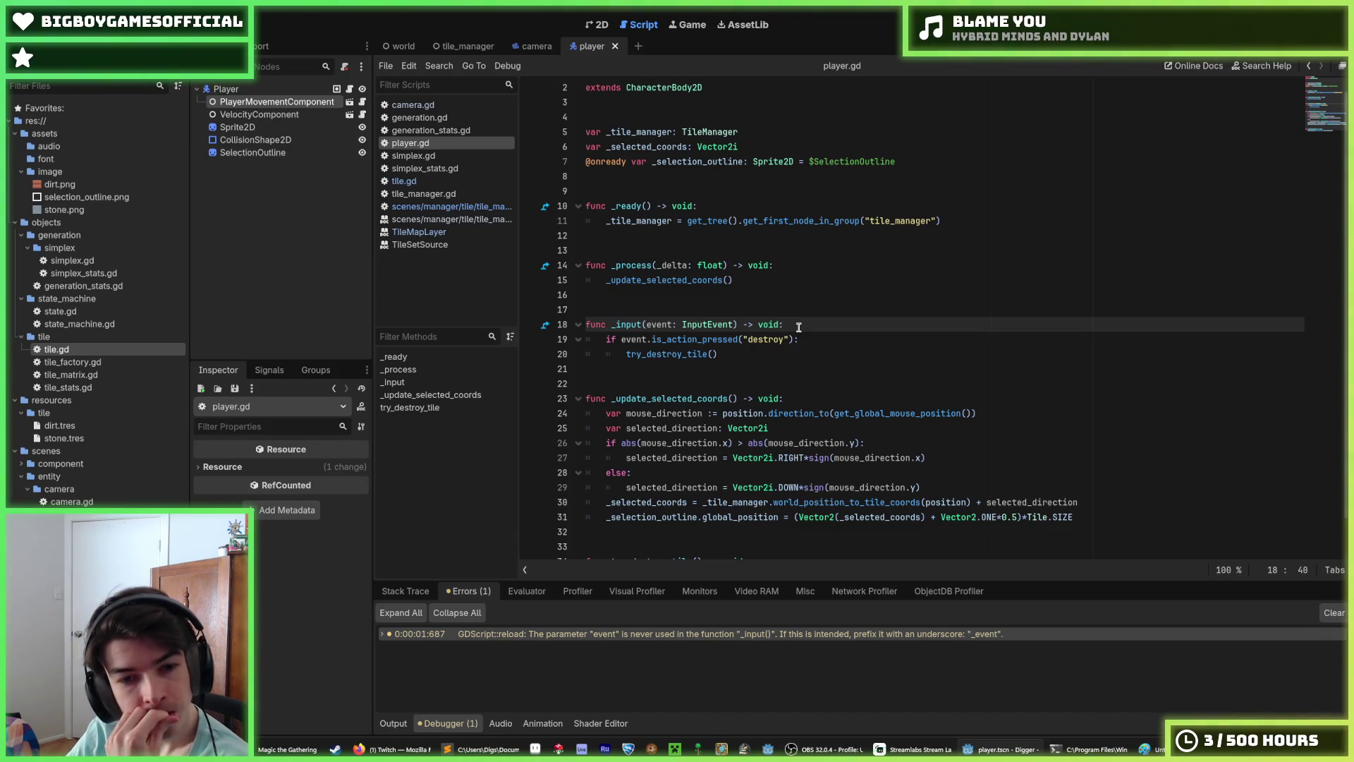
- Compare with camera.gd's _process and _input handling
left_click(416, 105)
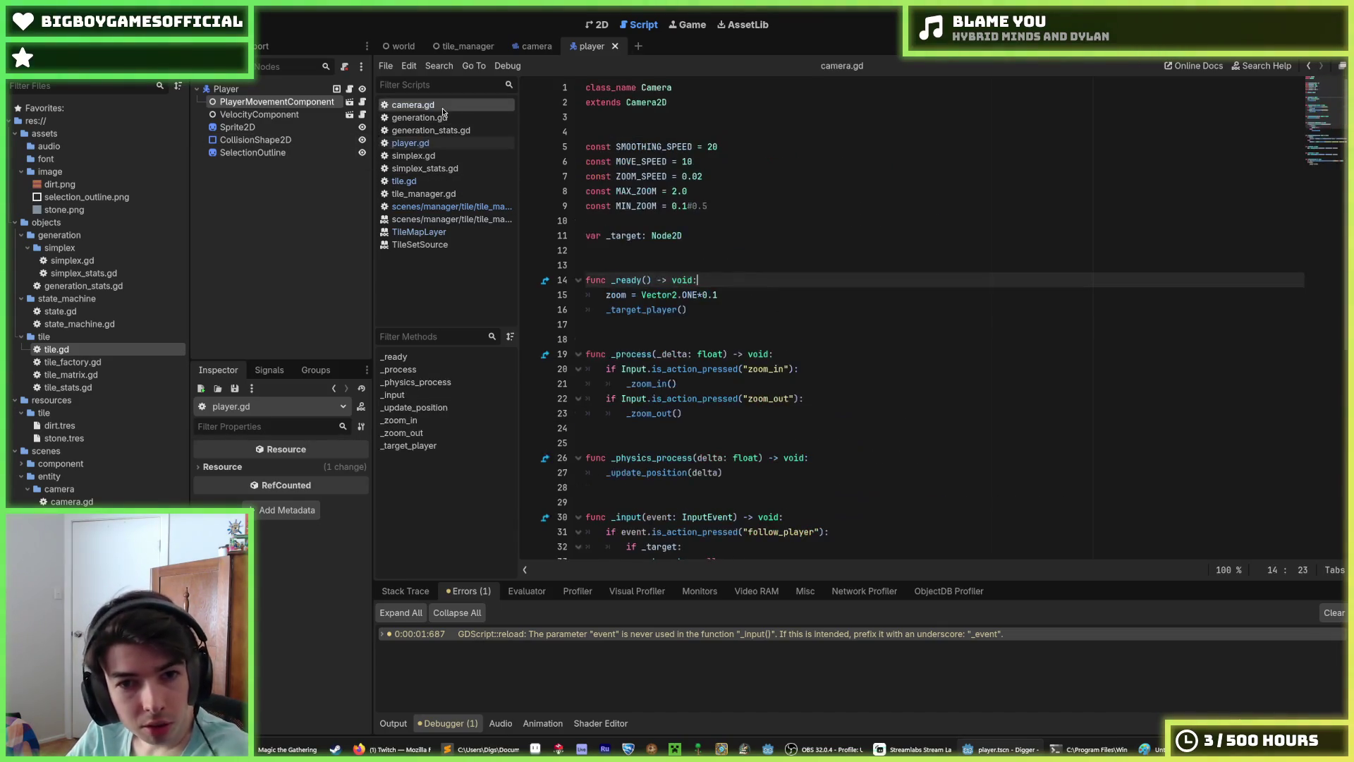
left_click(659, 353)
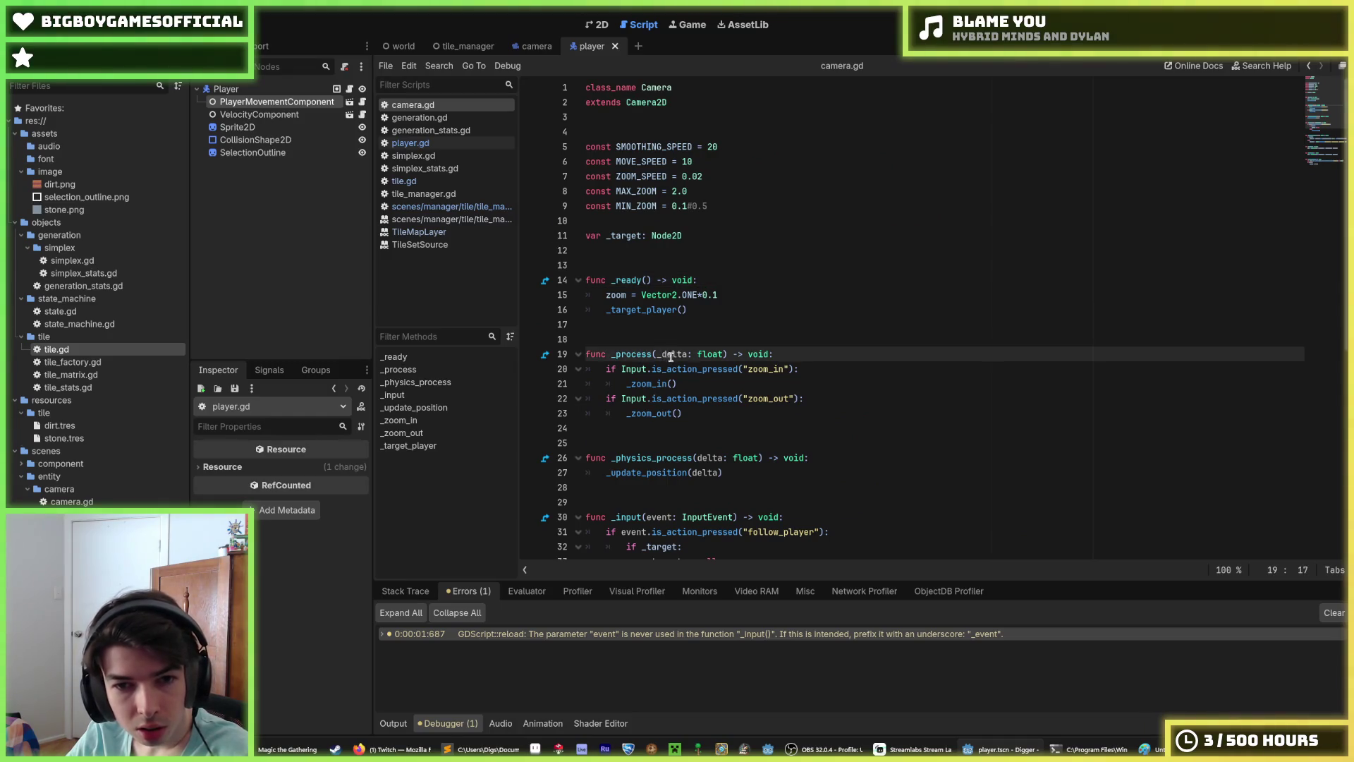
left_click(757, 423)
scroll(757, 421, "down", 6)
left_click(816, 309)
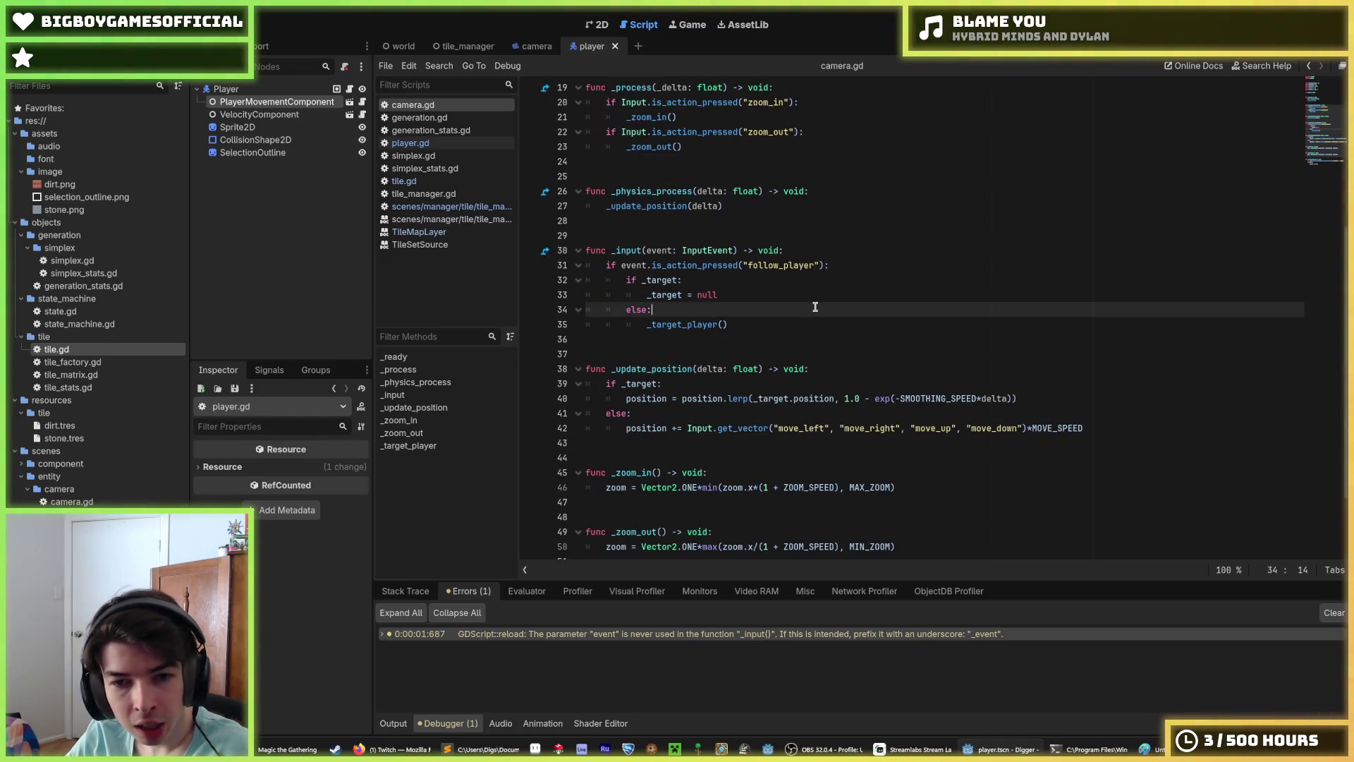
scroll(816, 309, "down", 2)
scroll(909, 282, "up", 6)
- Return to player.gd, save the scene with Ctrl+S and run the project
left_click(908, 281)
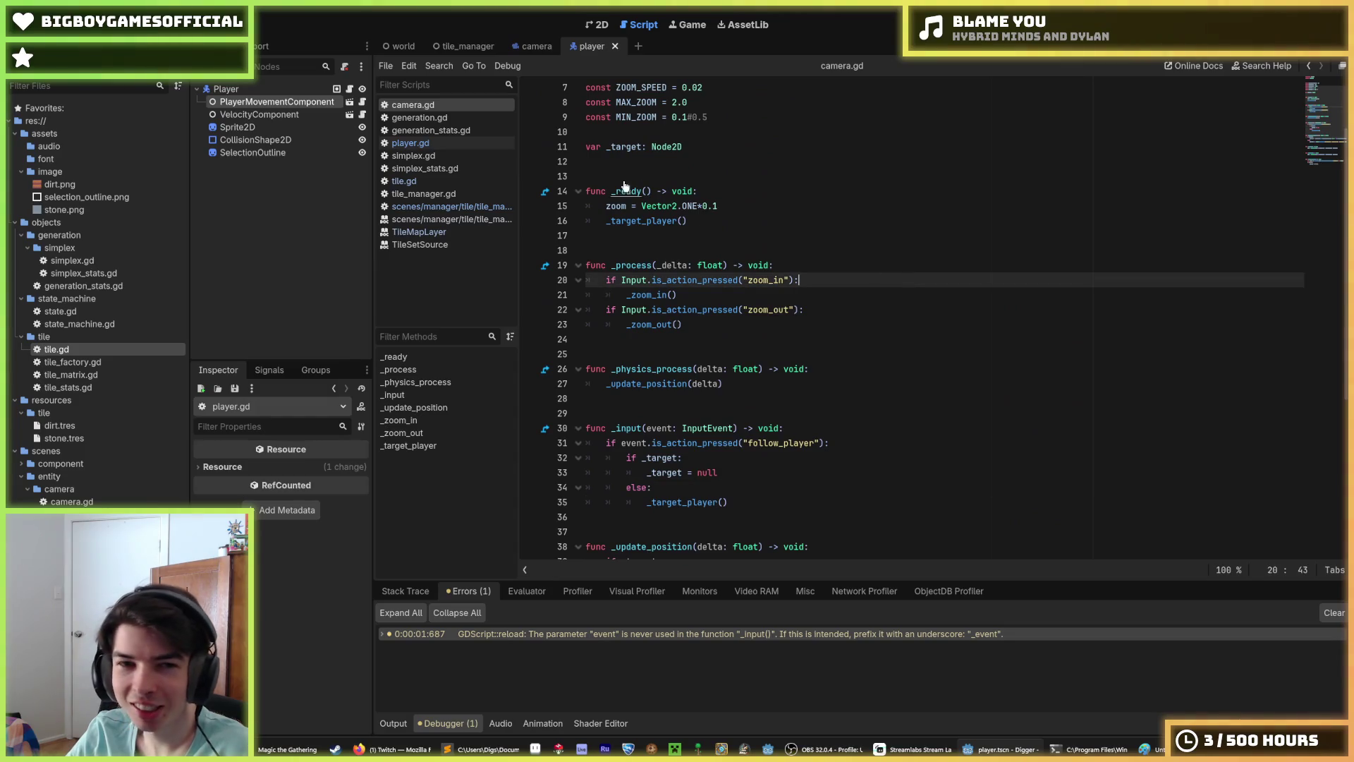
left_click(427, 144)
scroll(733, 285, "down", 1)
key("Down")
key("Down")
key("ctrl+s")
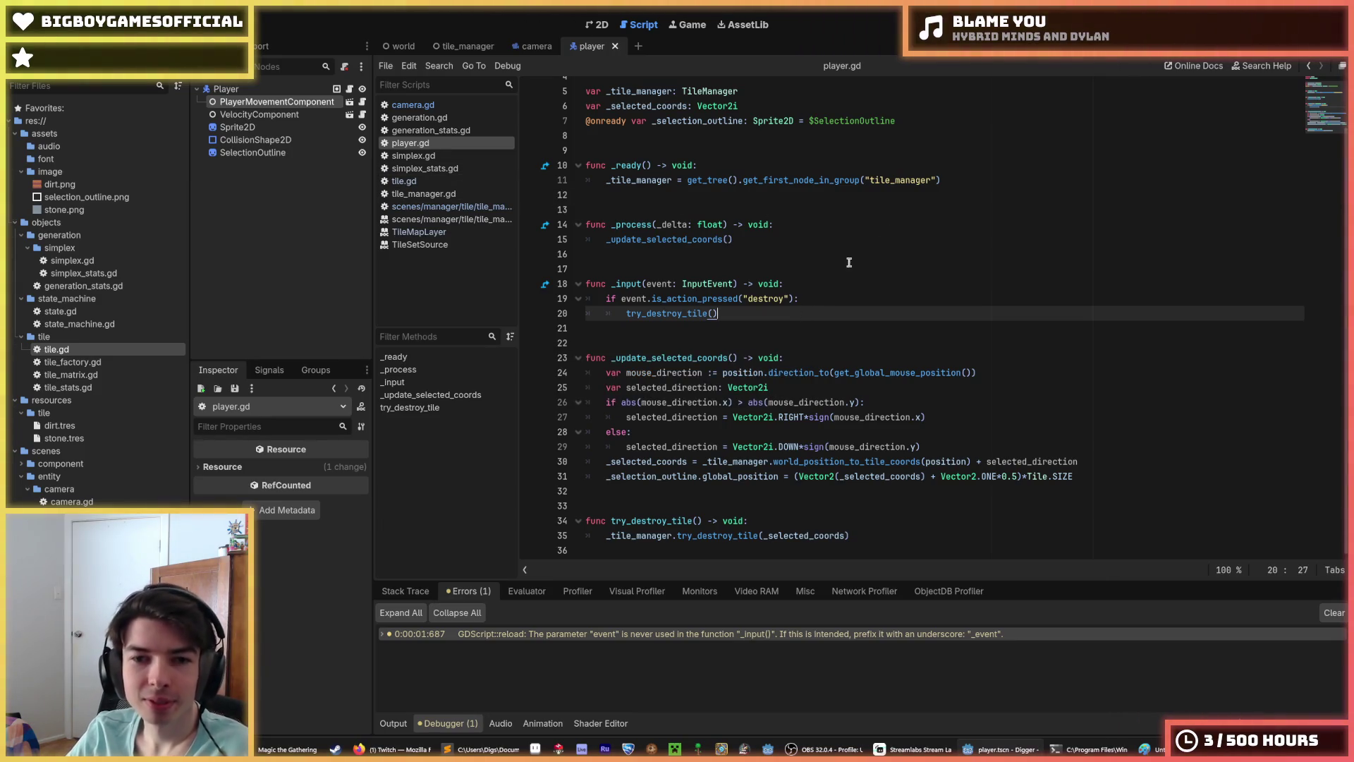
key("F5")
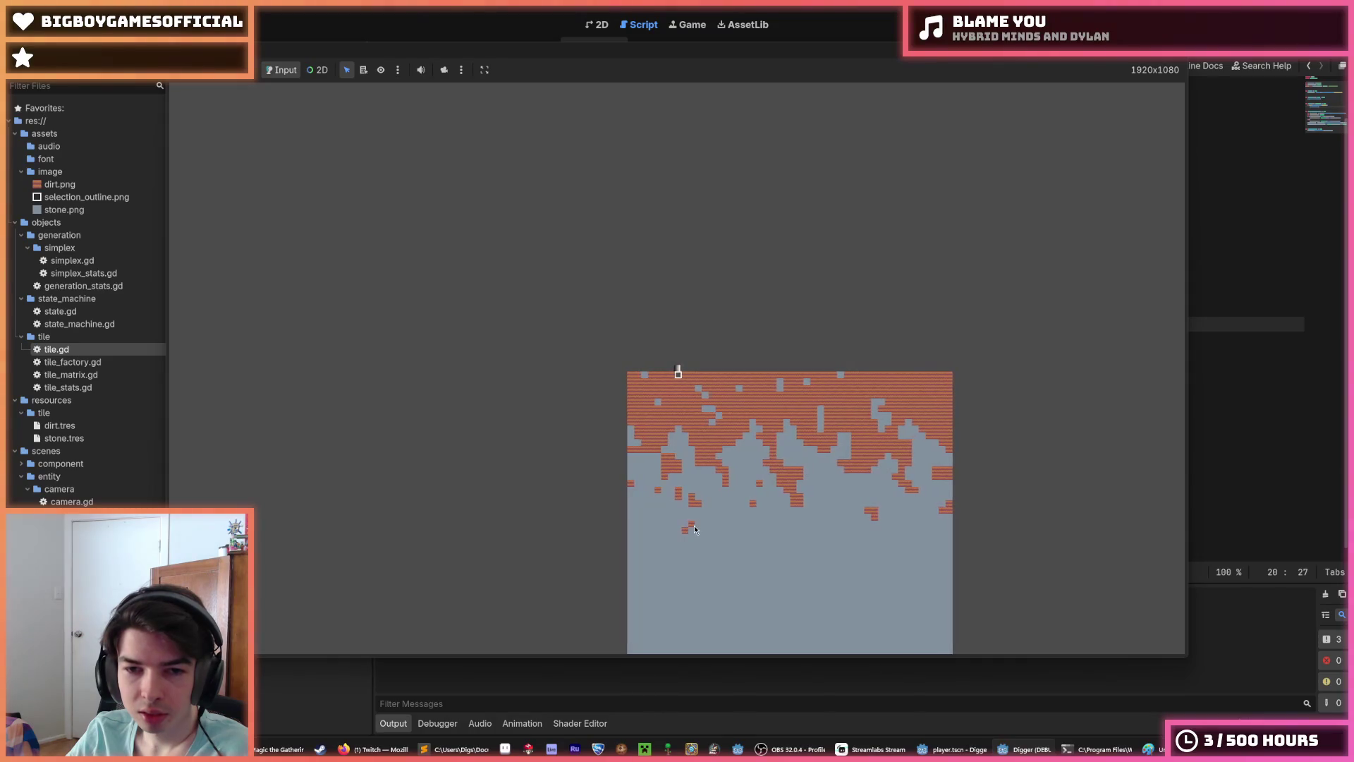
- Dig down two tiles, then tunnel three tiles to the right in the game
scroll(694, 524, "up", 5)
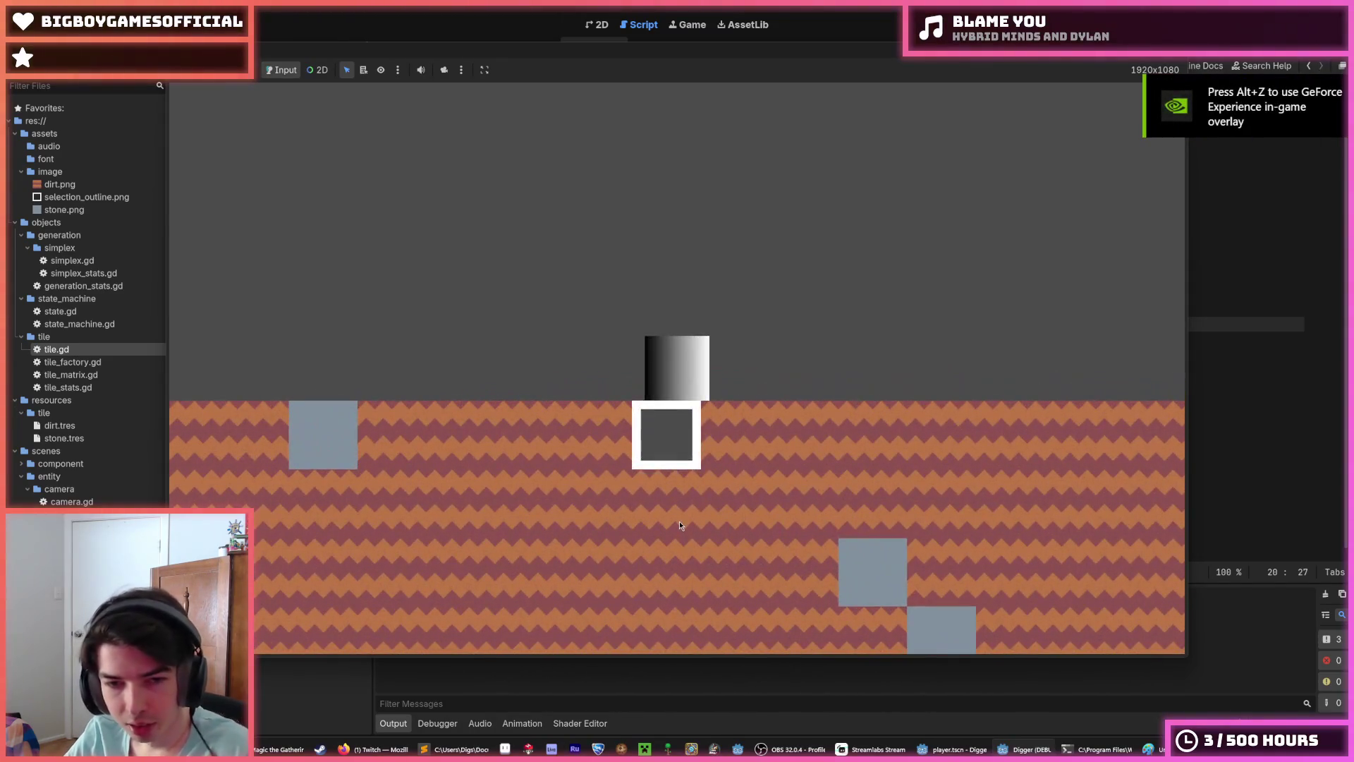
key("Down")
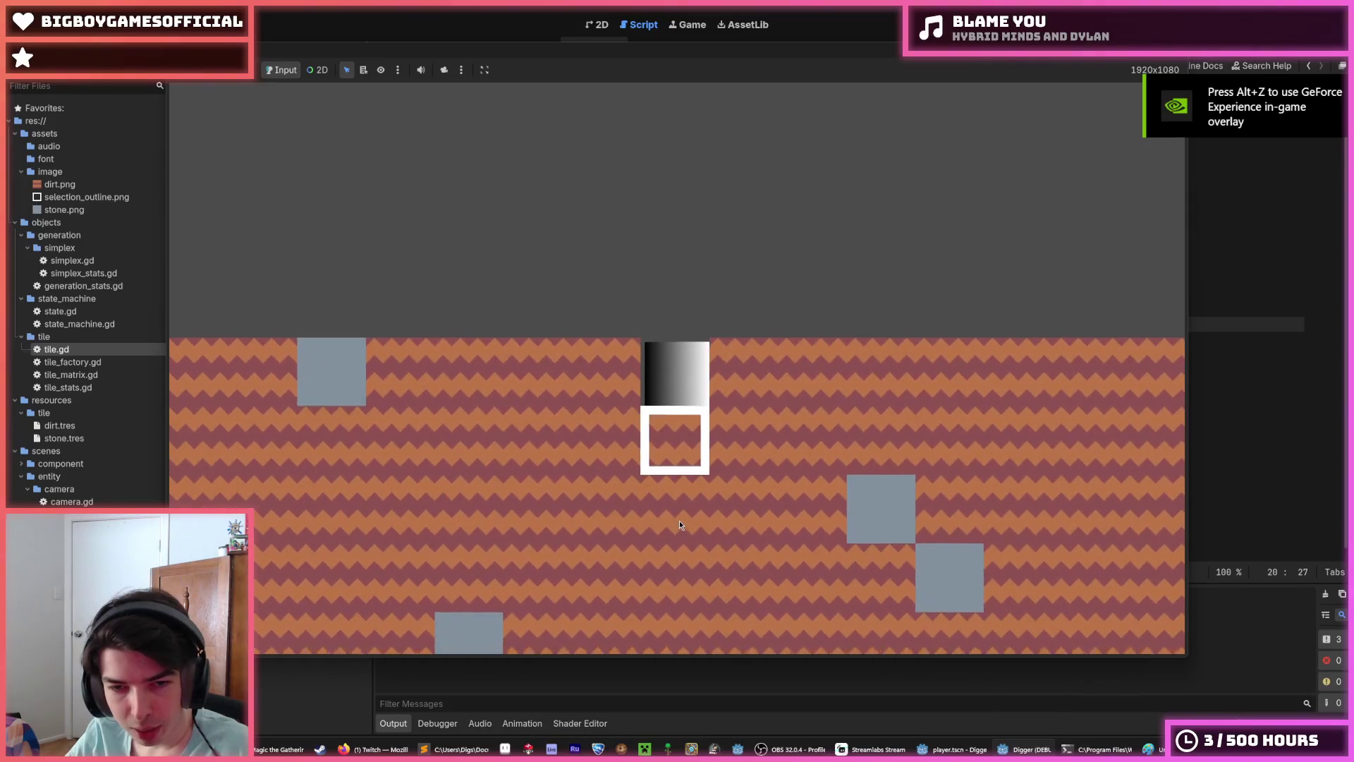
key("Down")
key("Down")
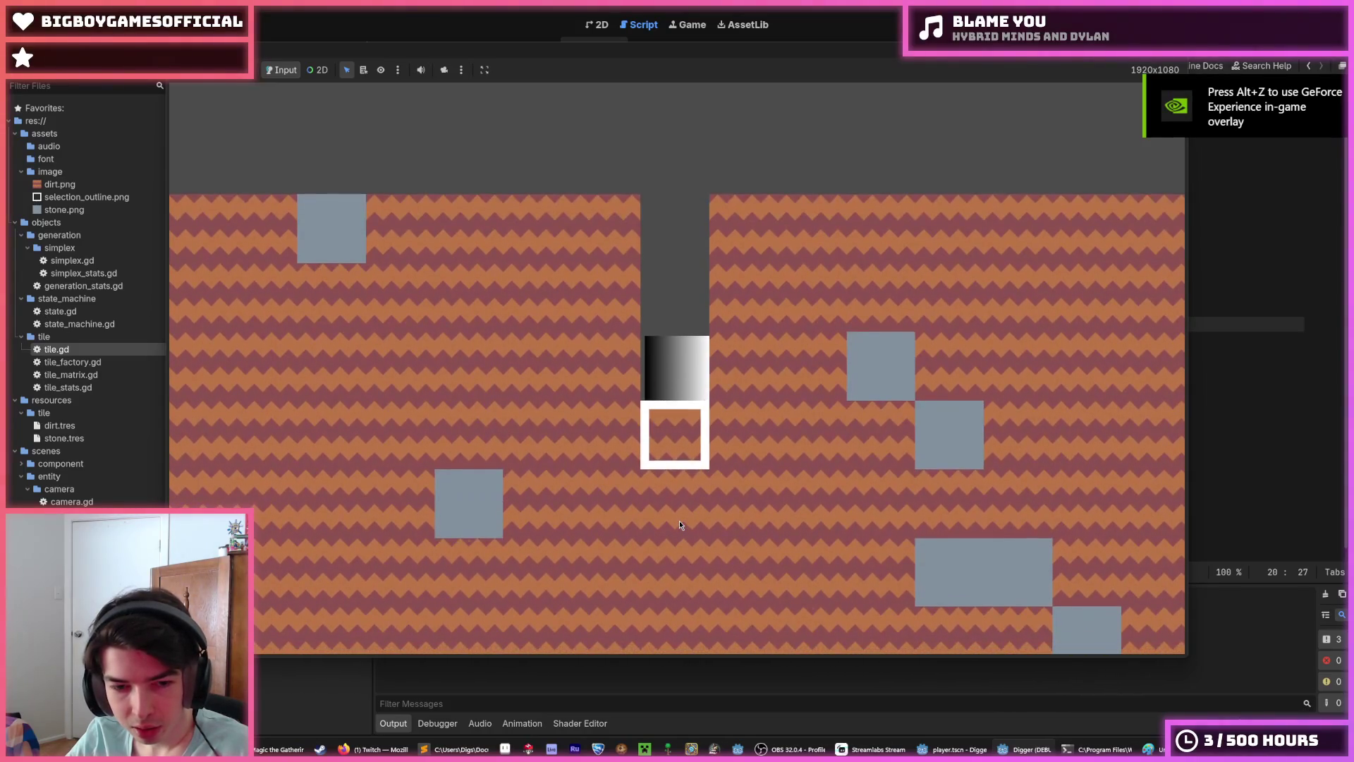
key("Right")
key("Right")
key("Right")
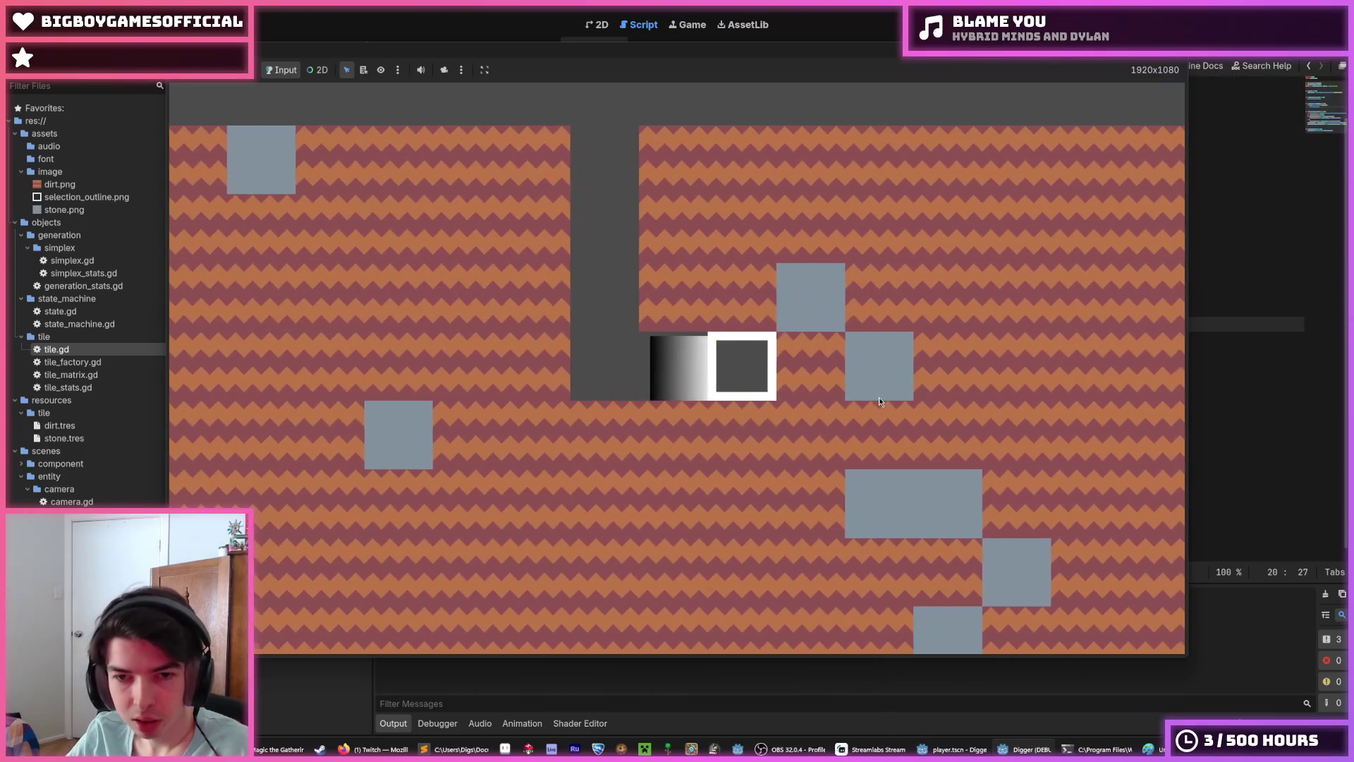
key("Right")
key("Right")
key("Right")
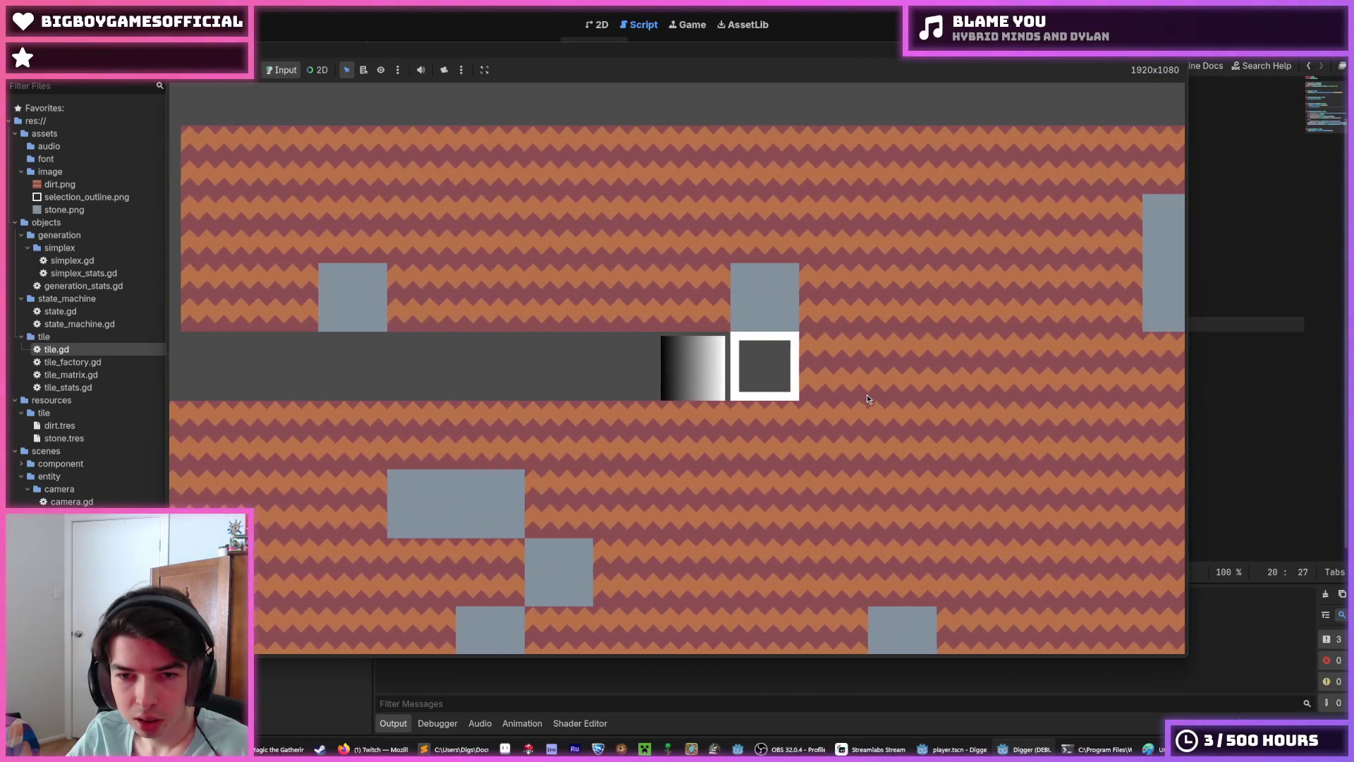
key("Right")
key("Right")
key("Right")
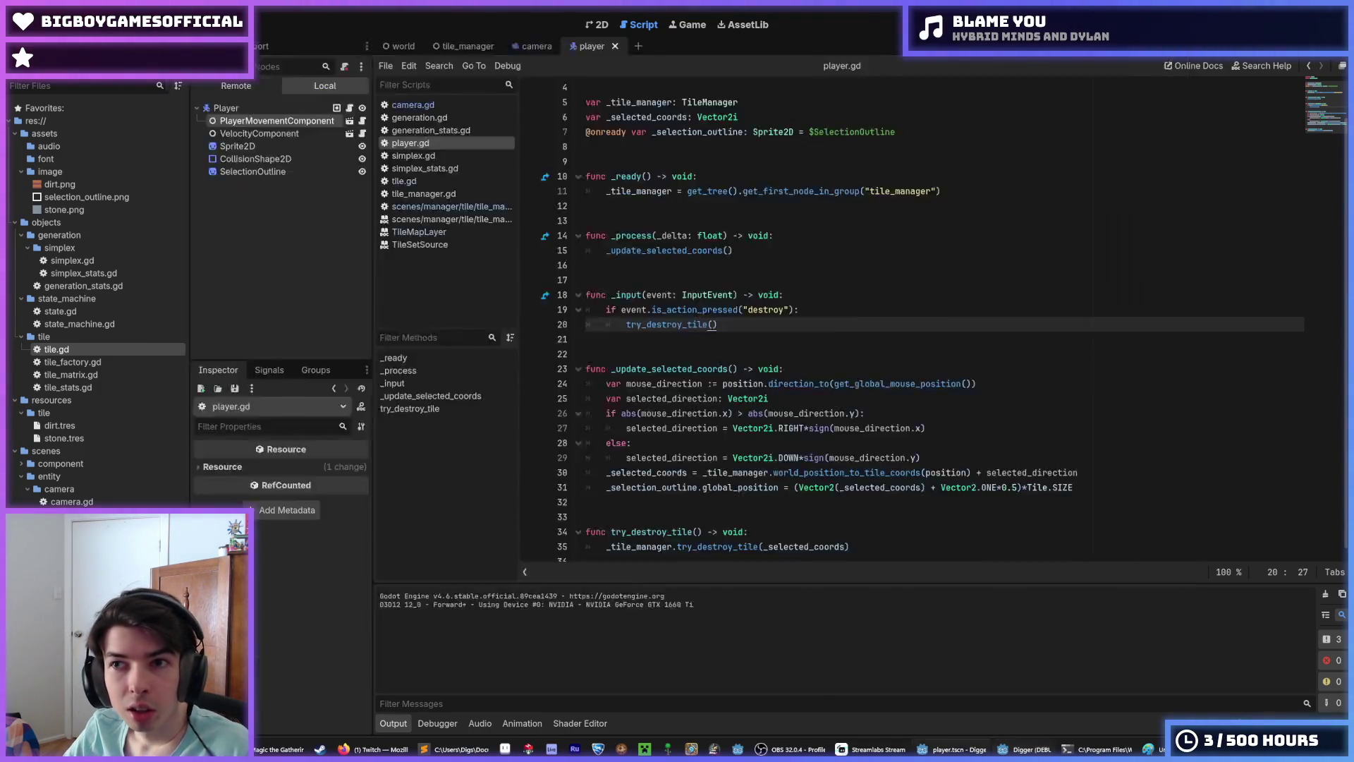
- Close the game and start a print("position line at the top of _process
left_click(610, 265)
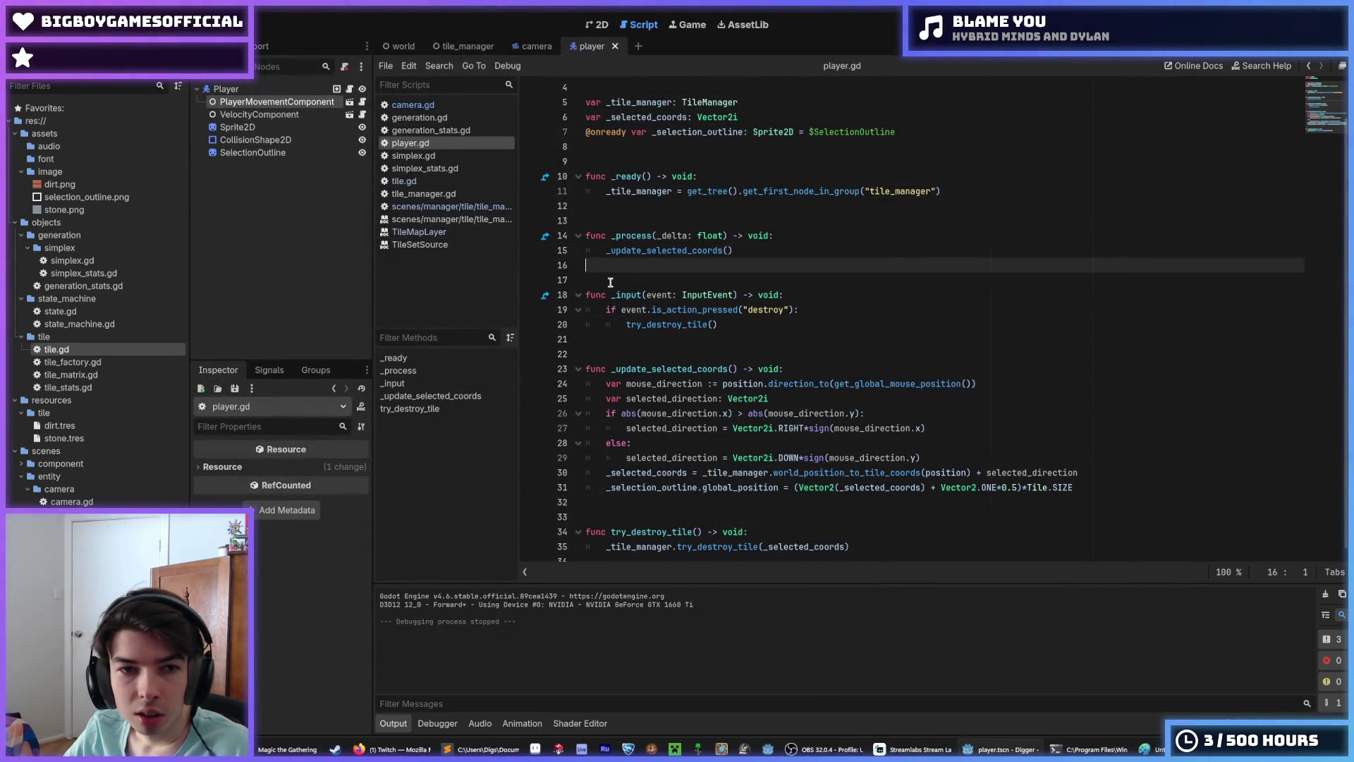
left_click(773, 253)
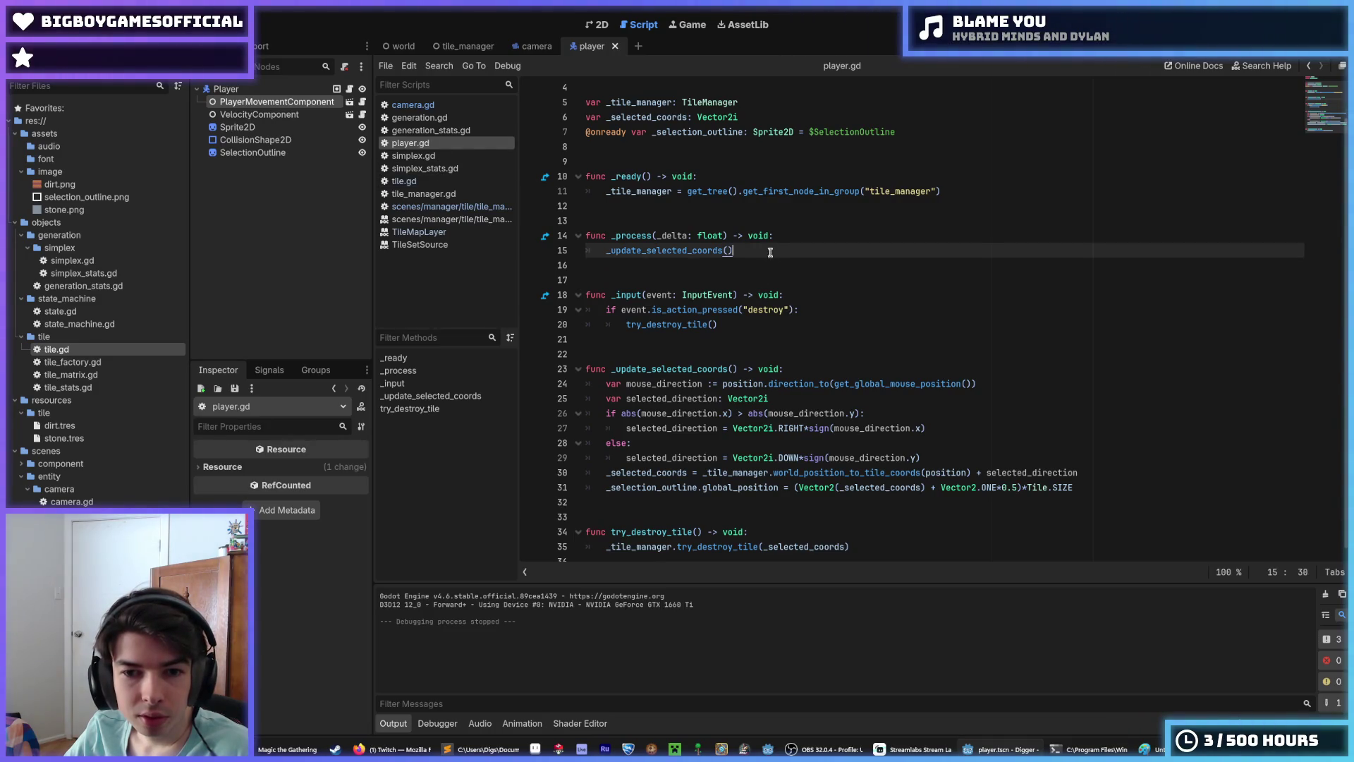
scroll(779, 364, "down", 1)
left_click(788, 230)
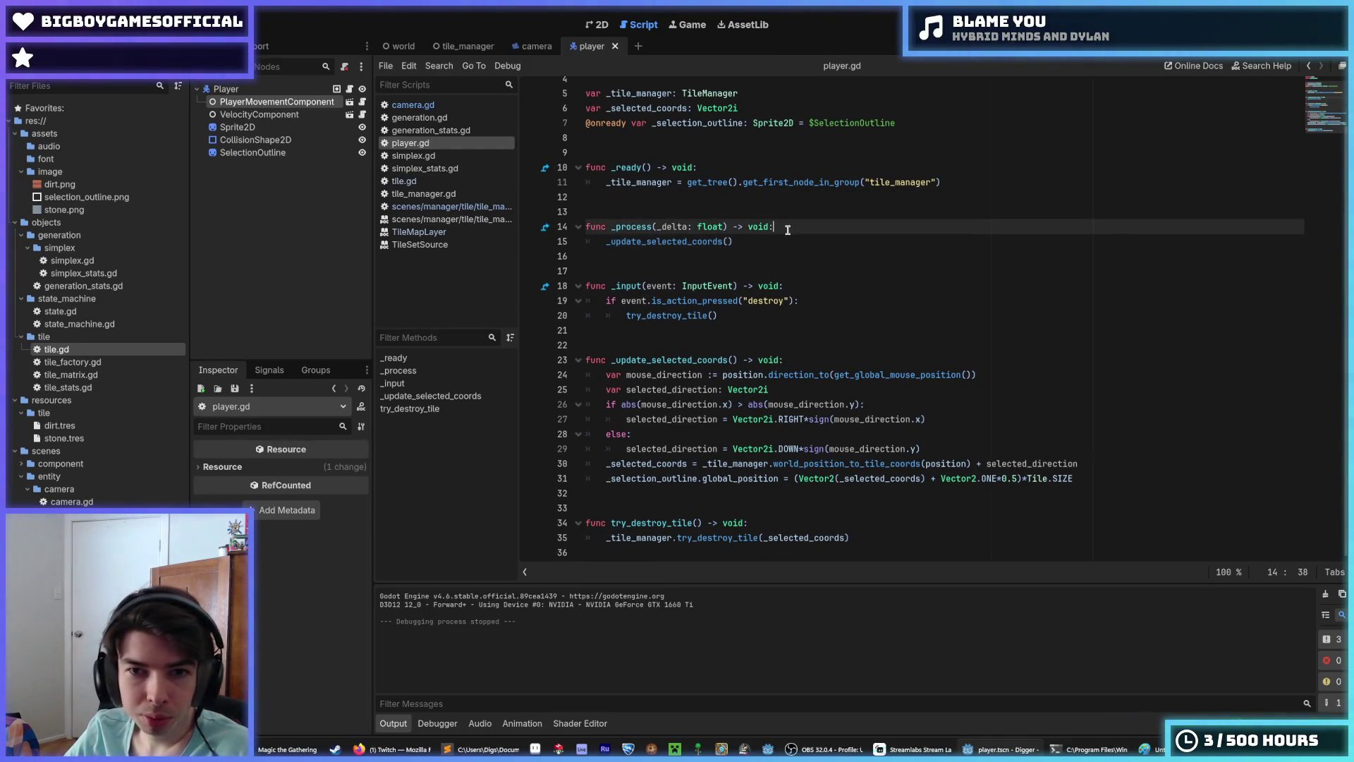
key("Return")
type("print(\"")
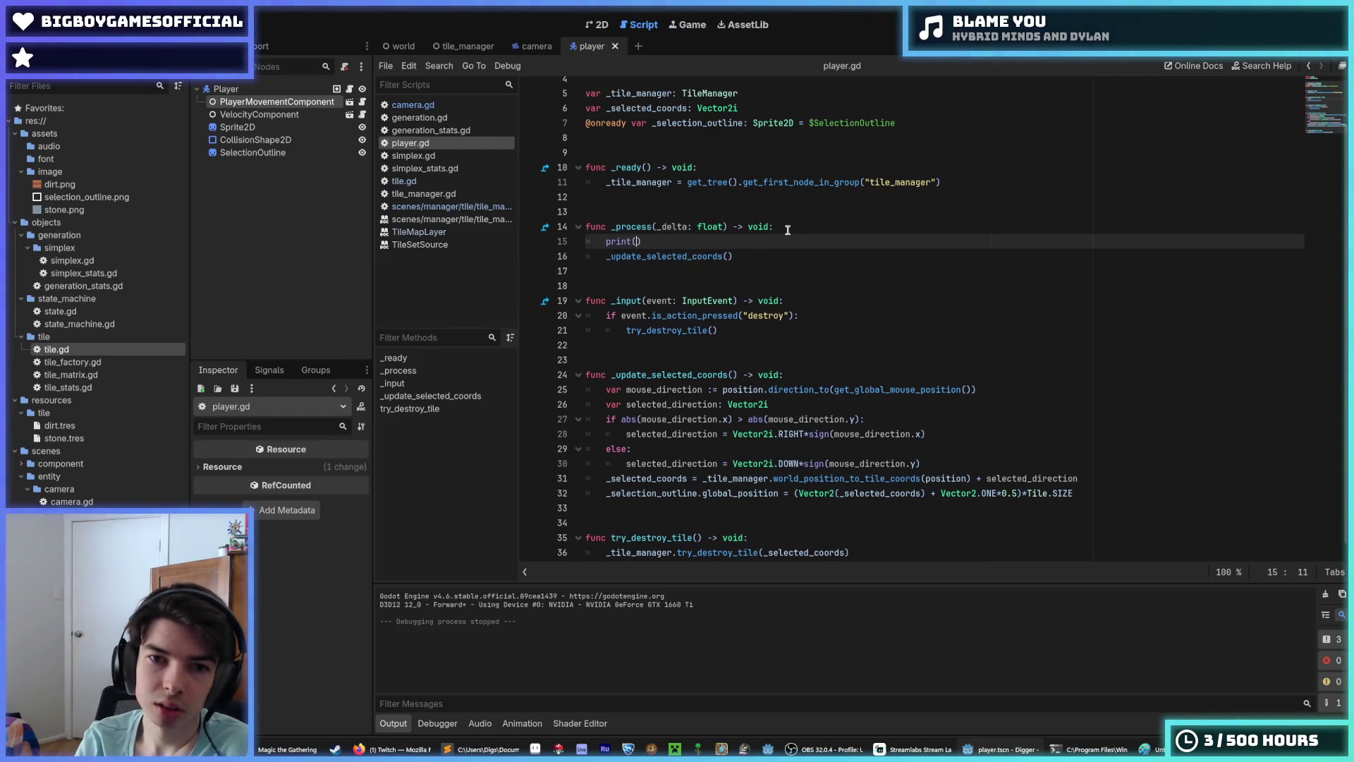
type("position")
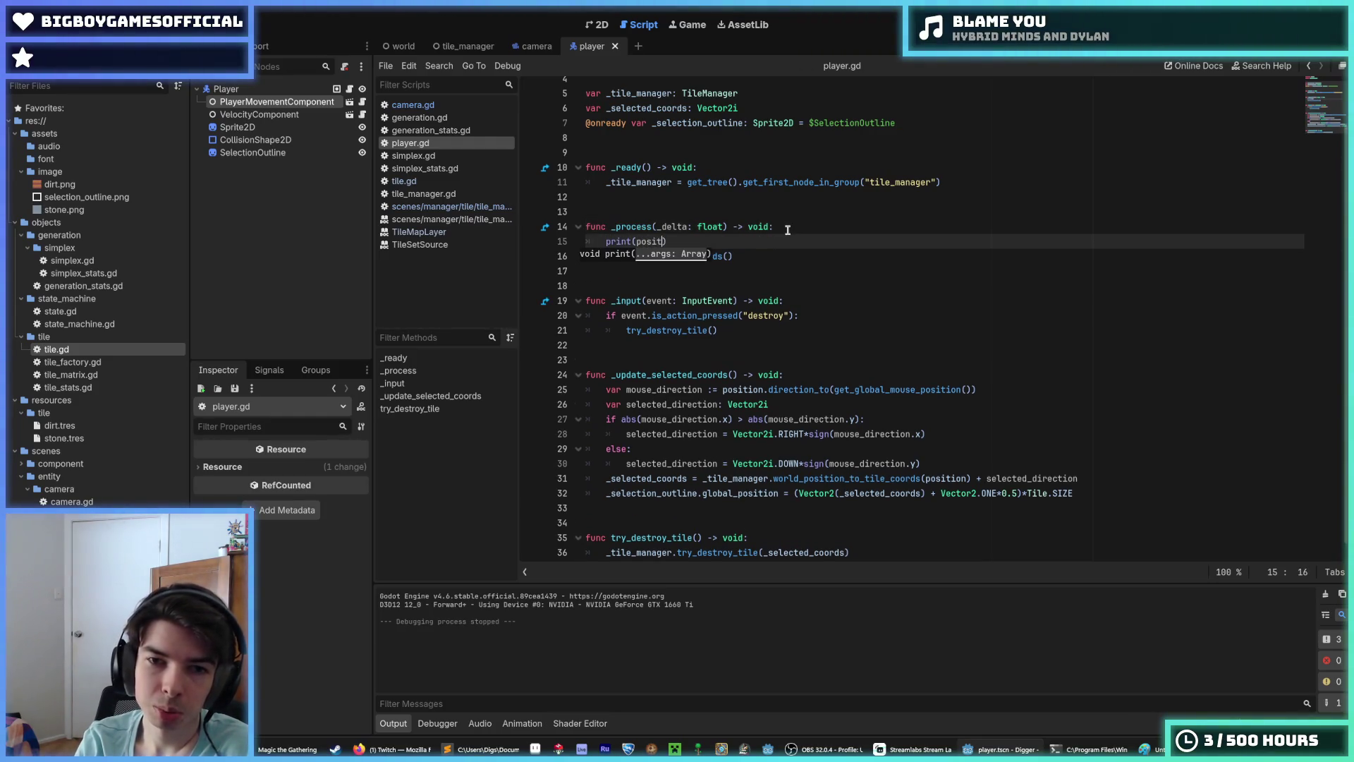
- Run the game with print(position), stop it, and highlight the -95321136.0 x value in Output
key("F5")
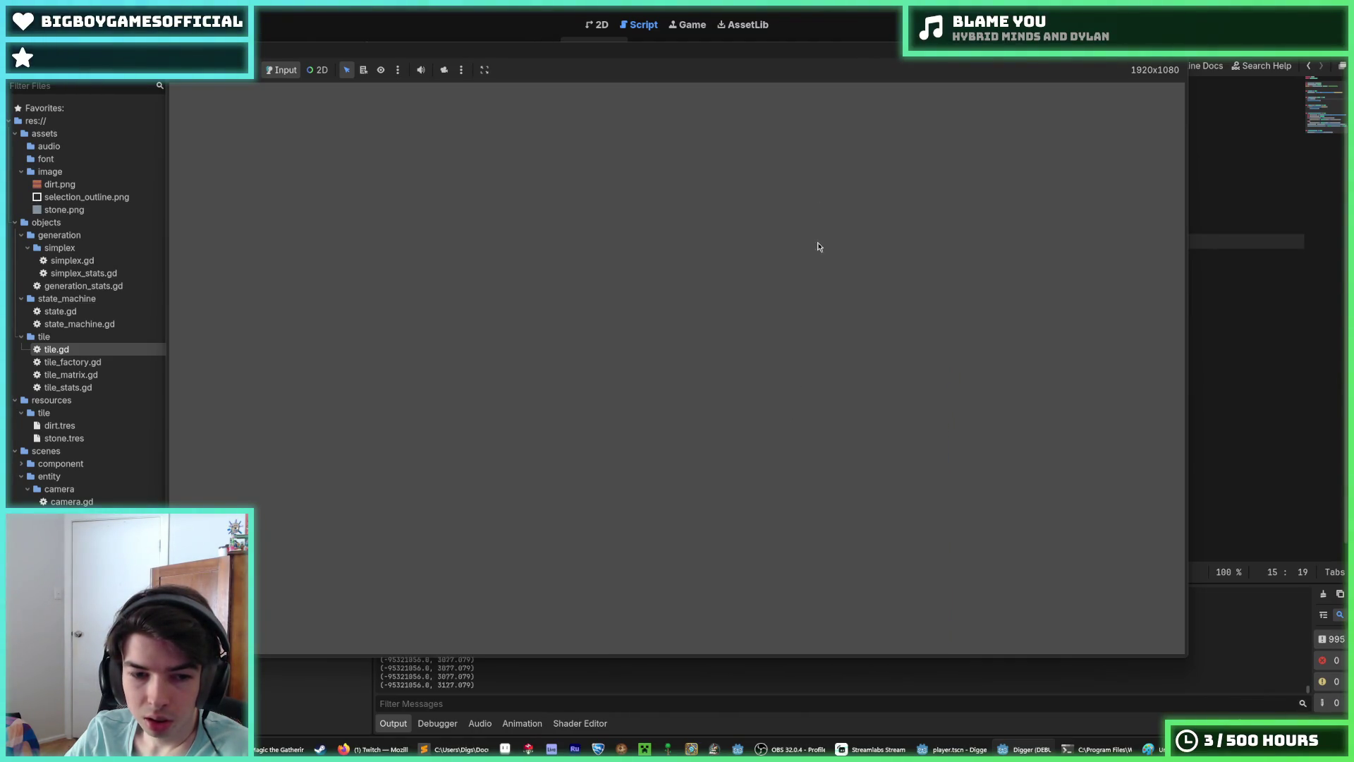
left_click(1061, 35)
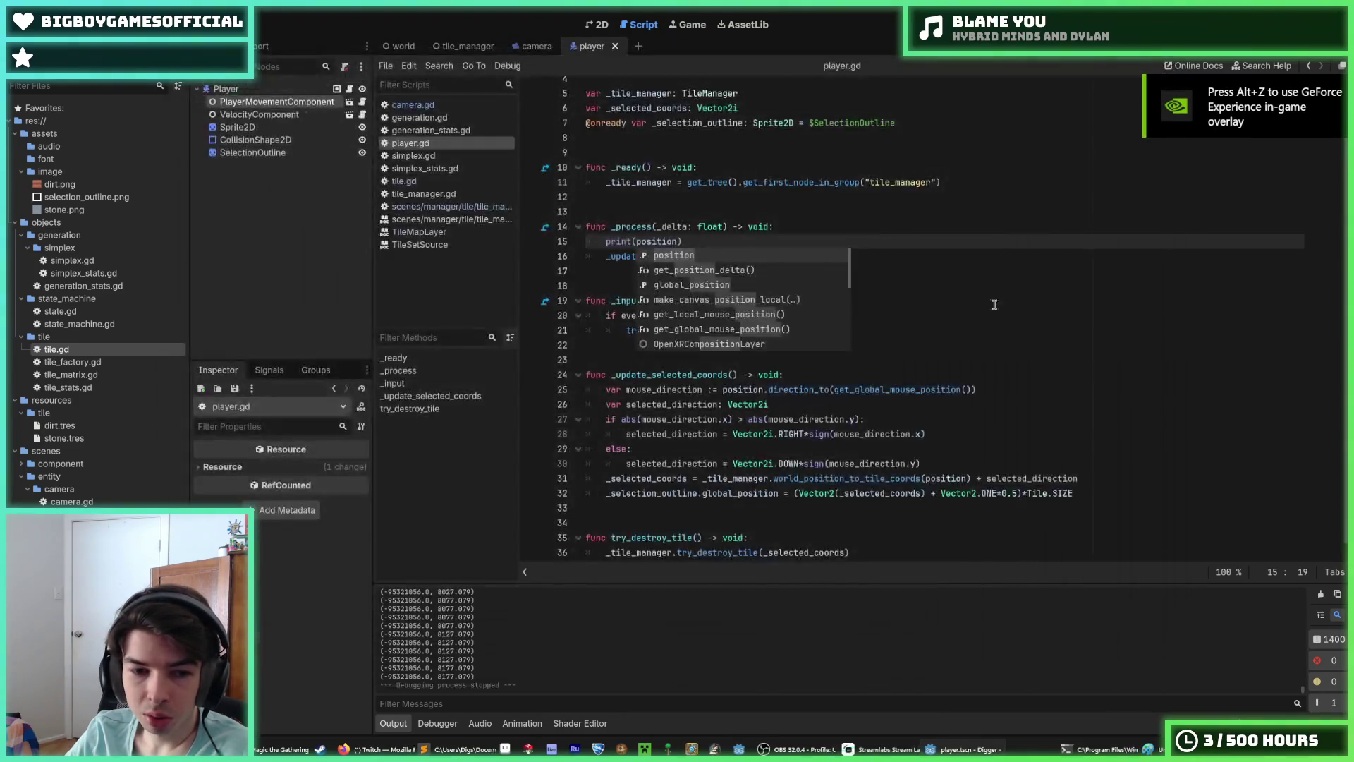
left_click_drag(1303, 688, 1306, 641)
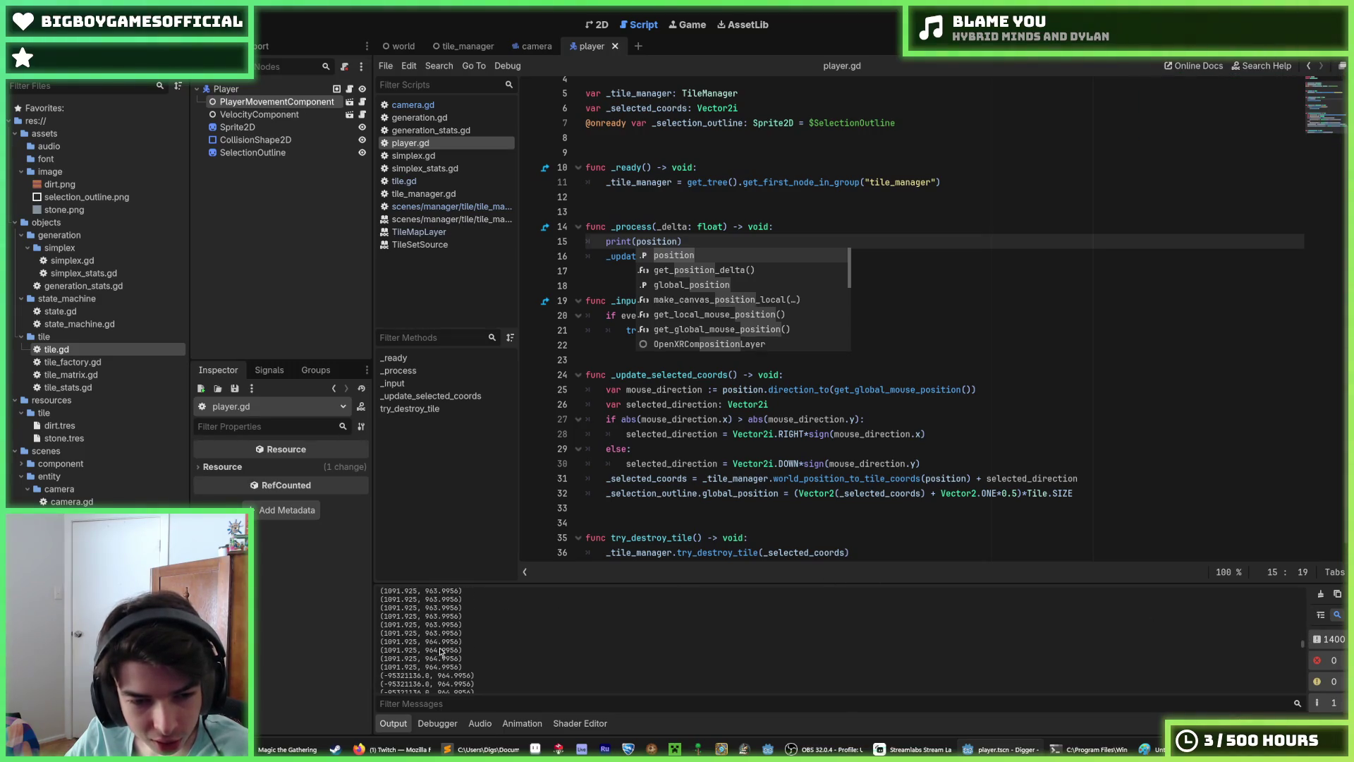
scroll(401, 669, "down", 1)
left_click_drag(389, 664, 425, 664)
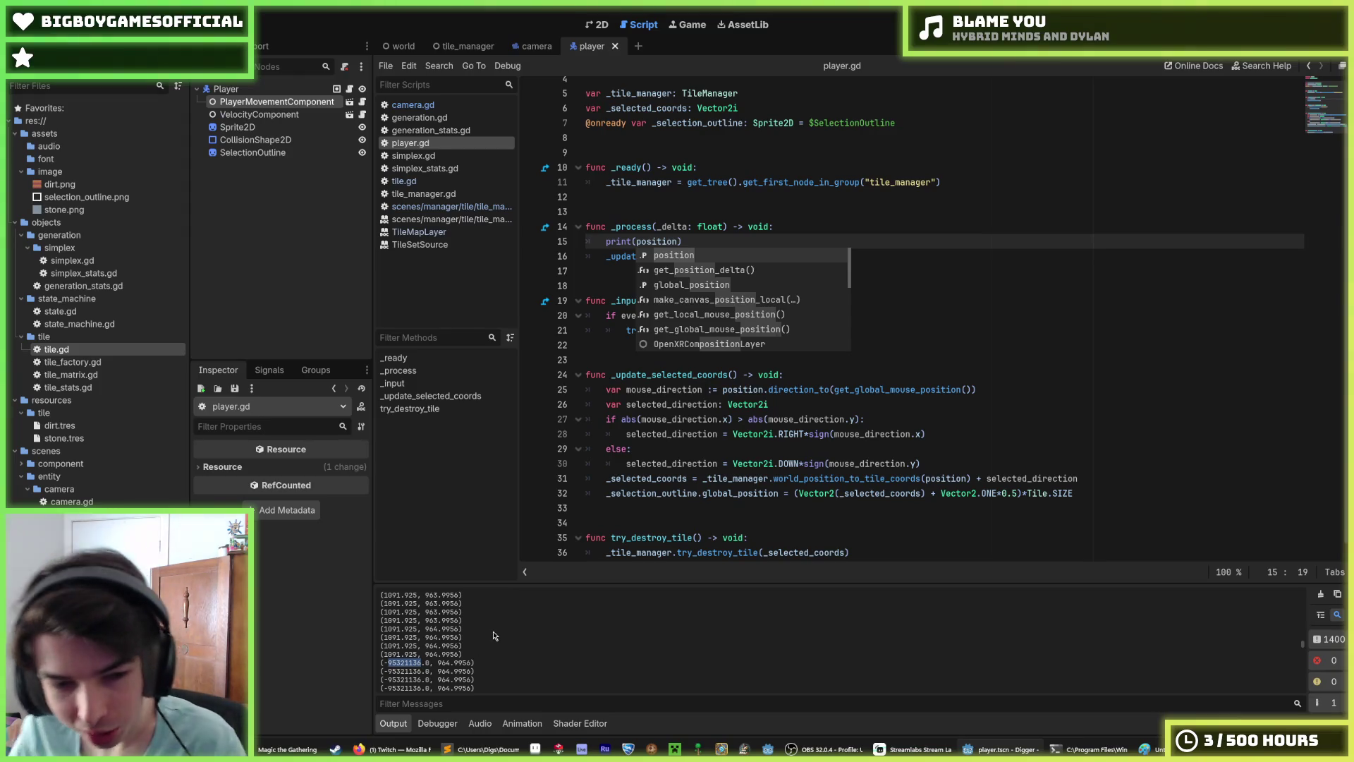
left_click(964, 355)
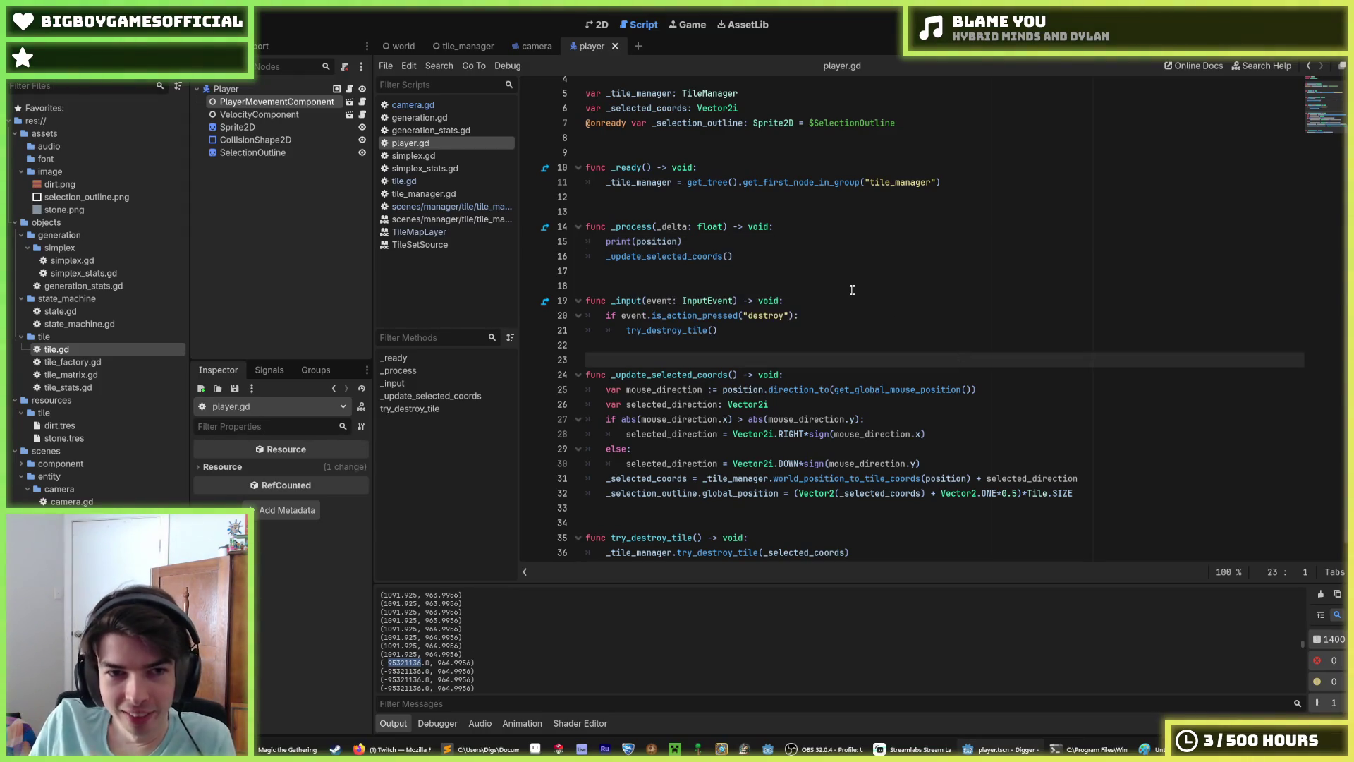
- Review the tile_map.gd code around set_matrix and line 19
scroll(768, 242, "down", 1)
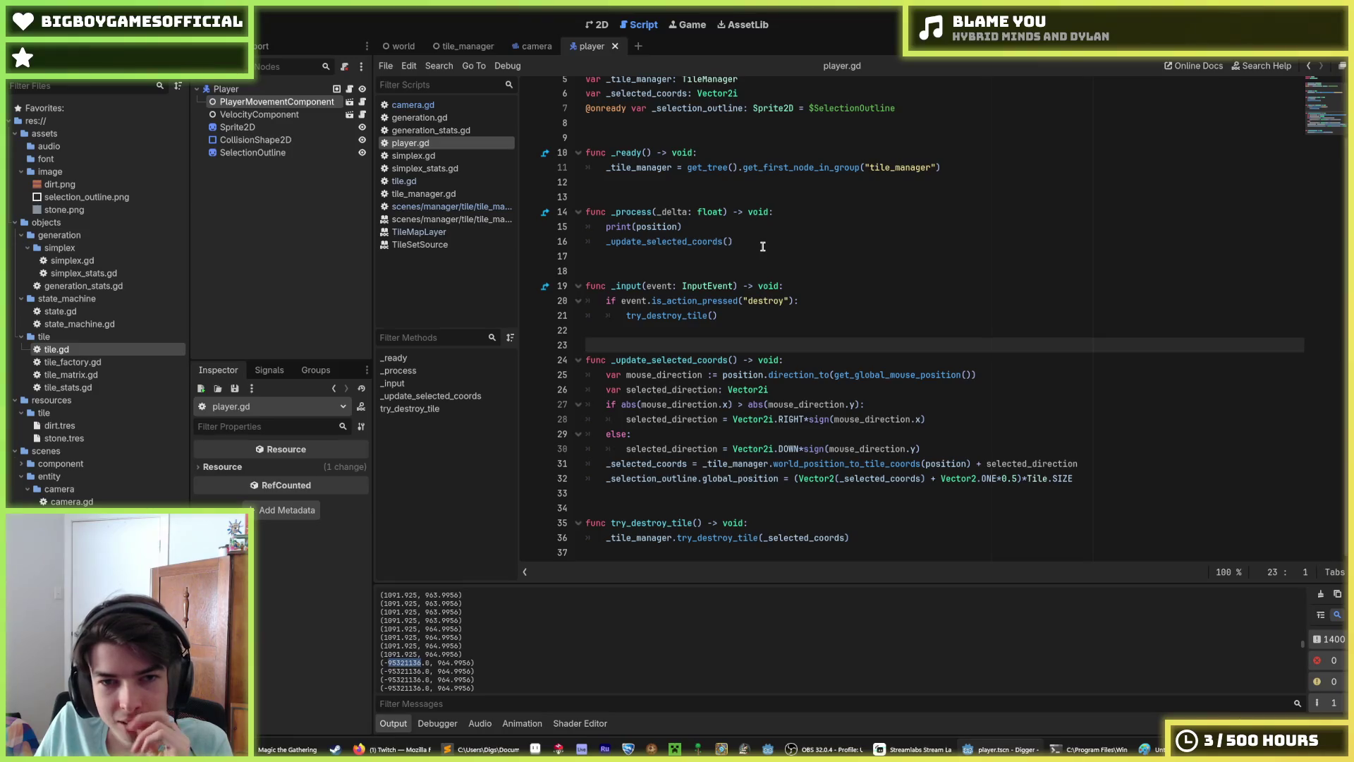
scroll(763, 247, "up", 2)
left_click(458, 207)
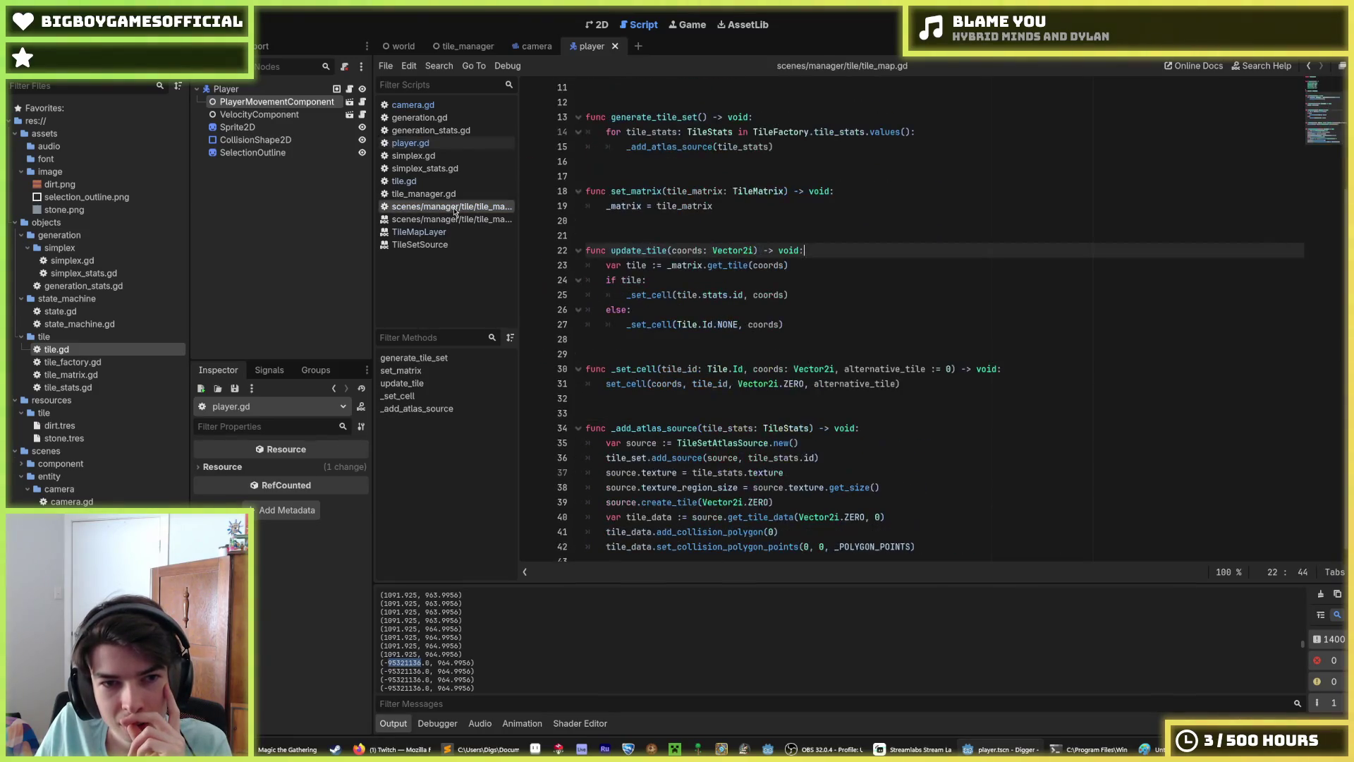
left_click(459, 219)
left_click(441, 208)
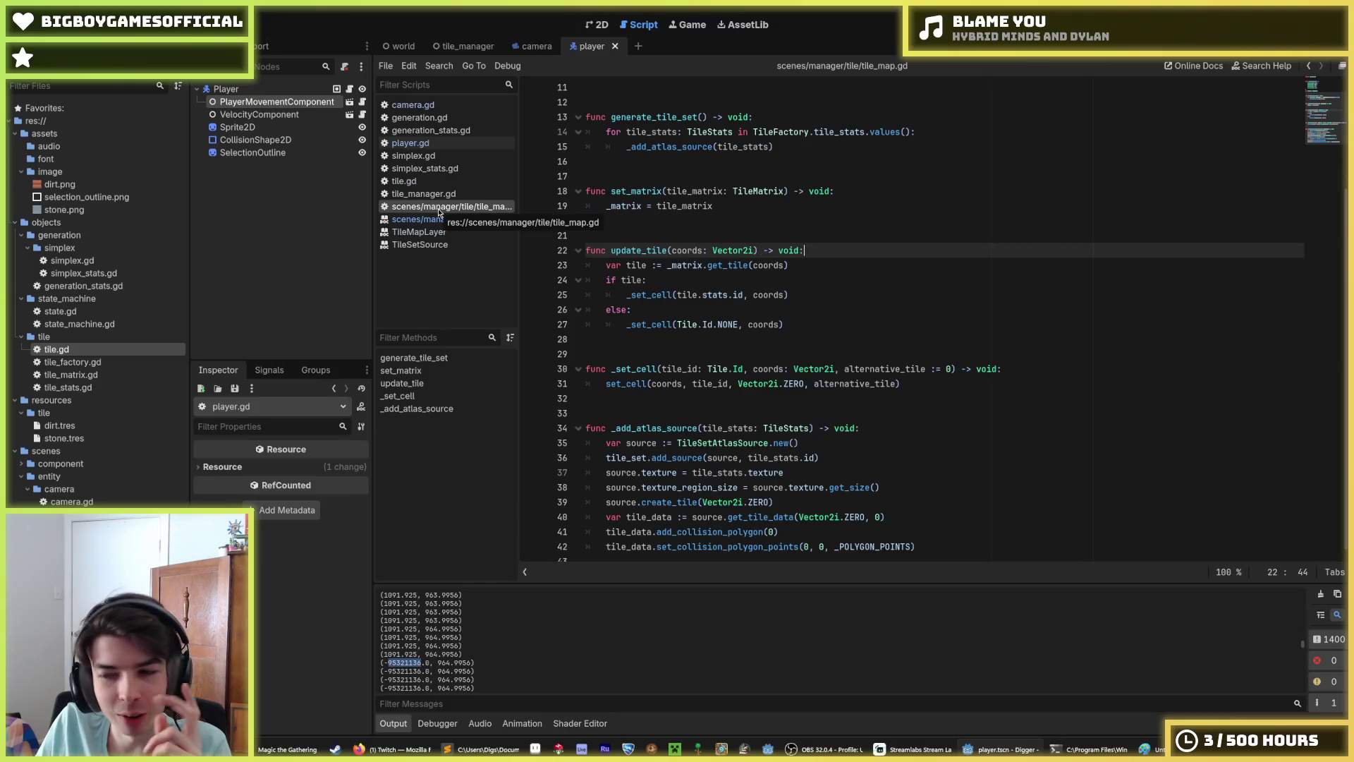
left_click(748, 232)
left_click(735, 224)
left_click(725, 205)
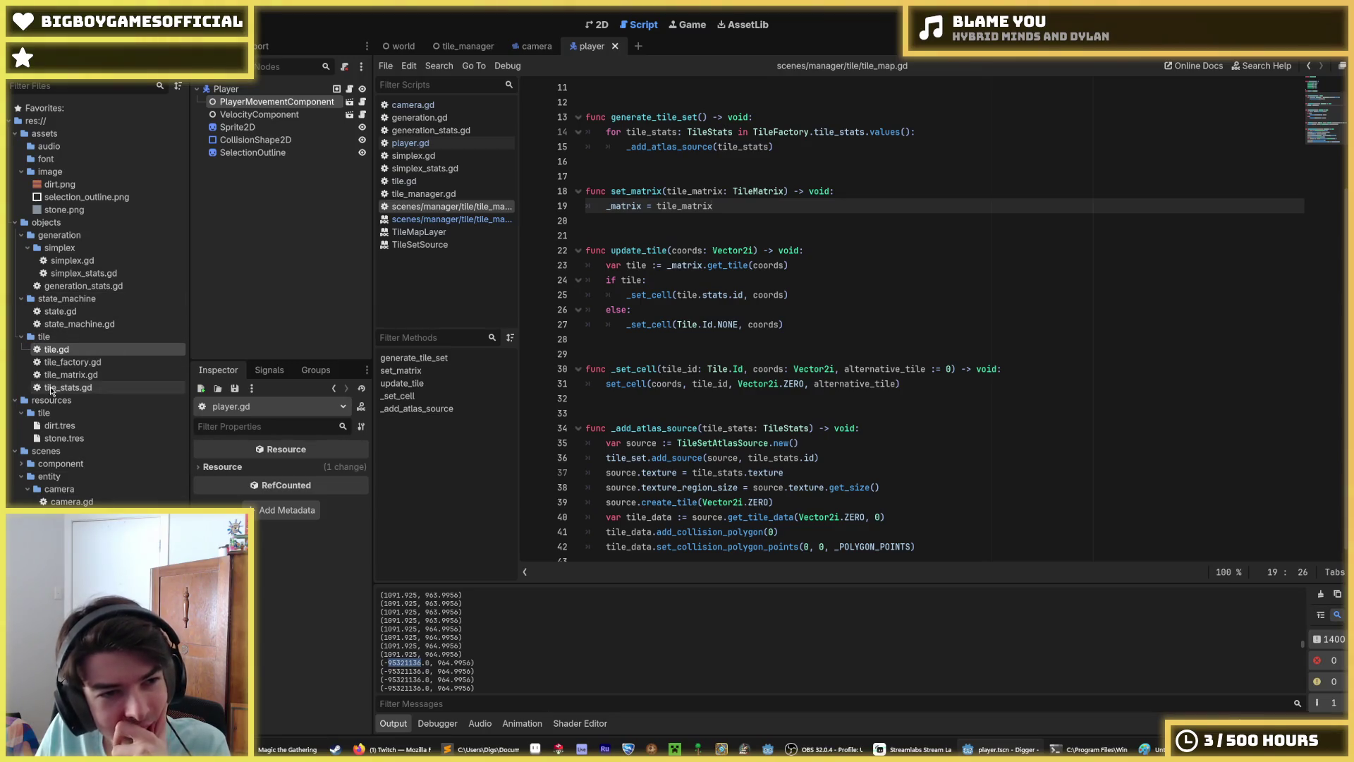
- Expand the component movement folders in FileSystem and open walk.gd
left_click(21, 464)
left_click(30, 477)
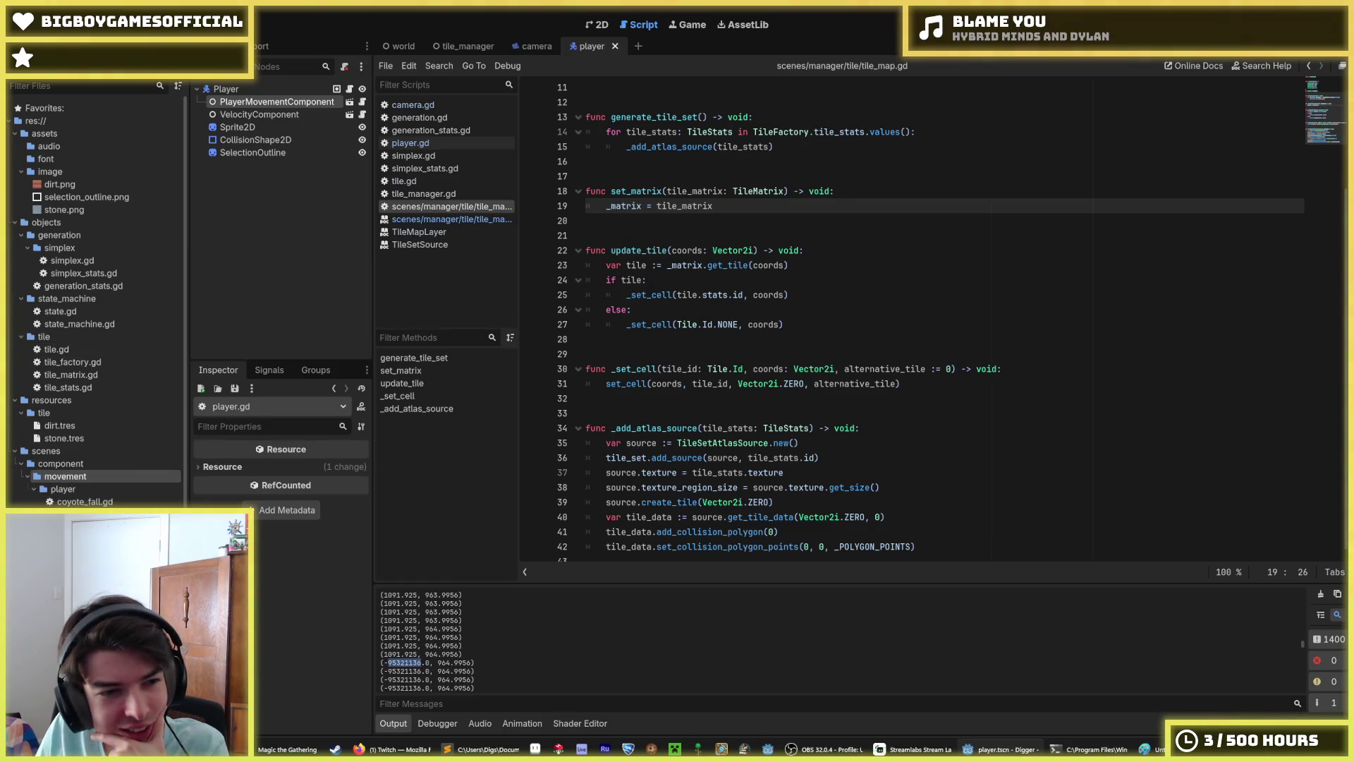
double_click(70, 515)
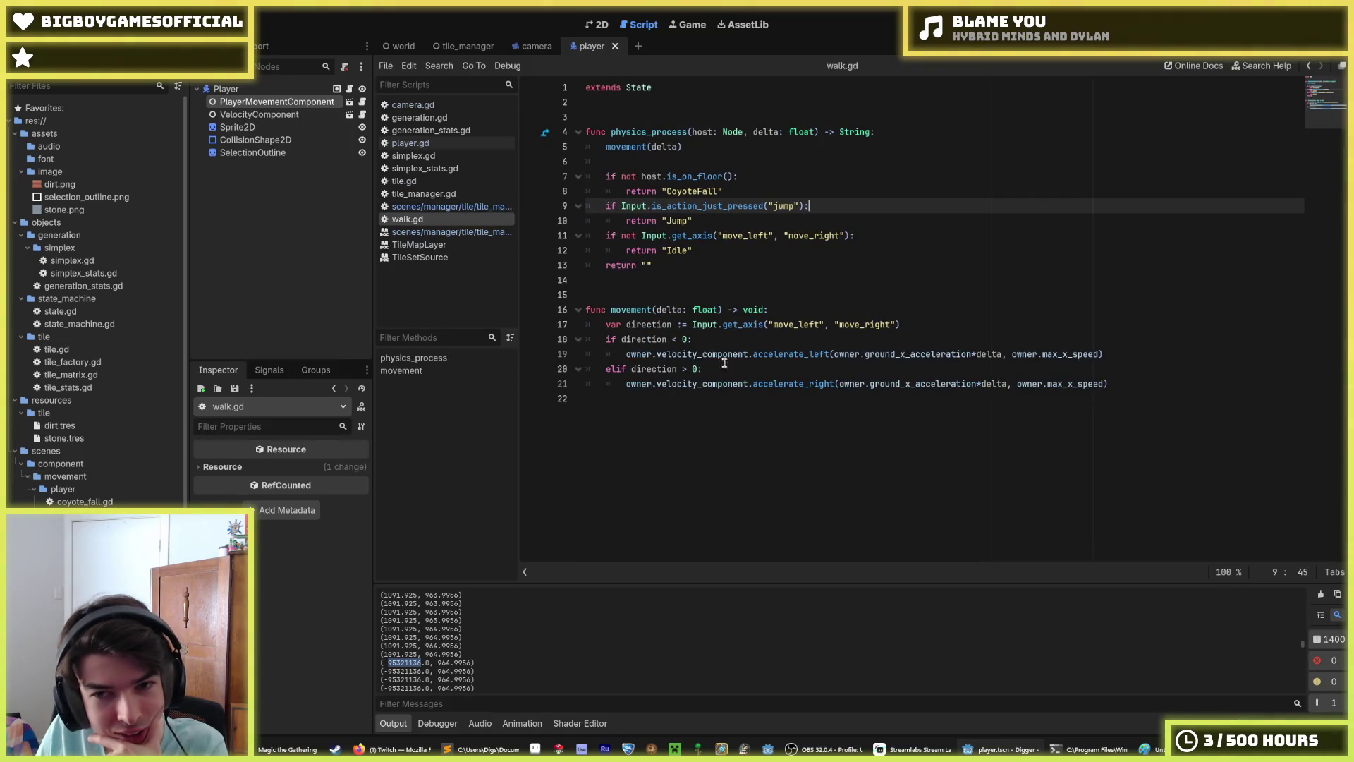
- Inspect the accelerate_left call and lines 17-19 of walk.gd's movement code
left_click(844, 355)
left_click_drag(844, 355, 1122, 353)
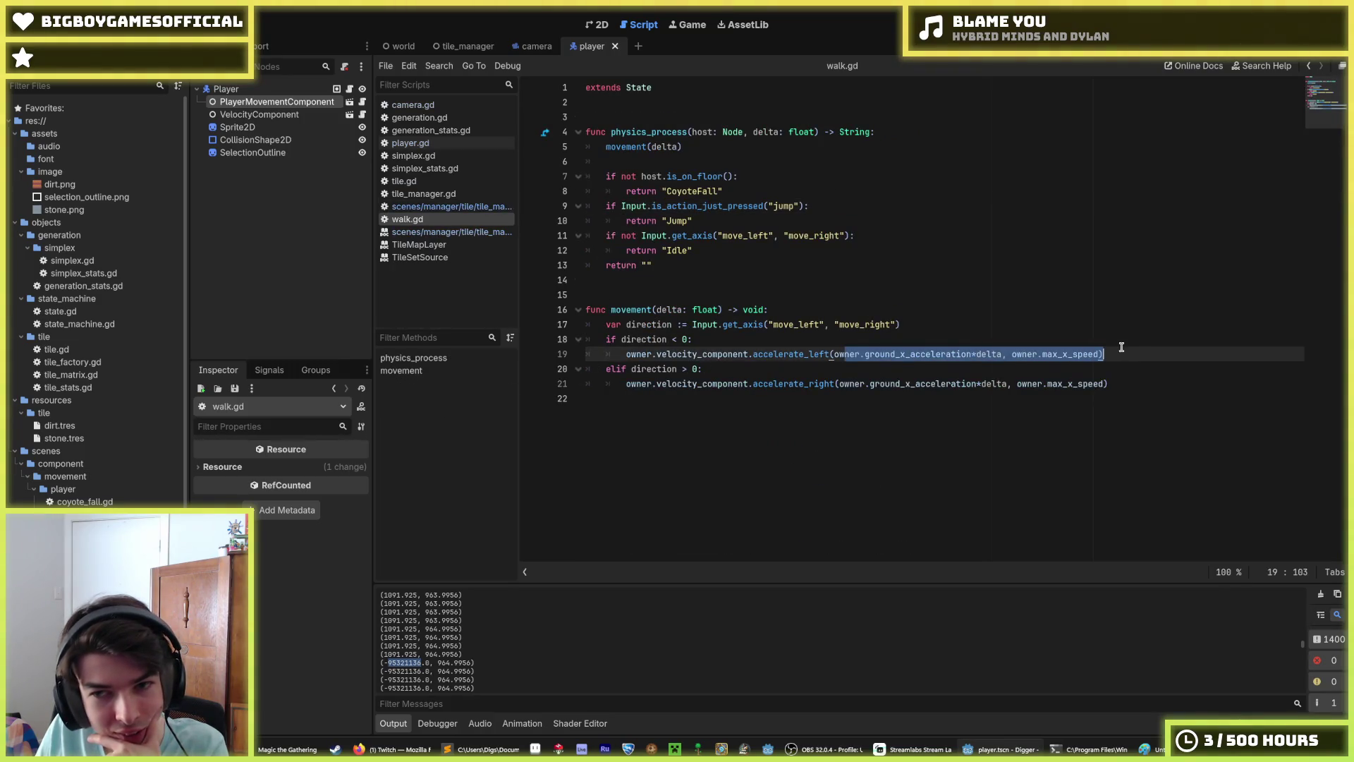
left_click(938, 325)
key("Down")
key("Up")
key("Down")
key("Up")
key("Down")
key("Up")
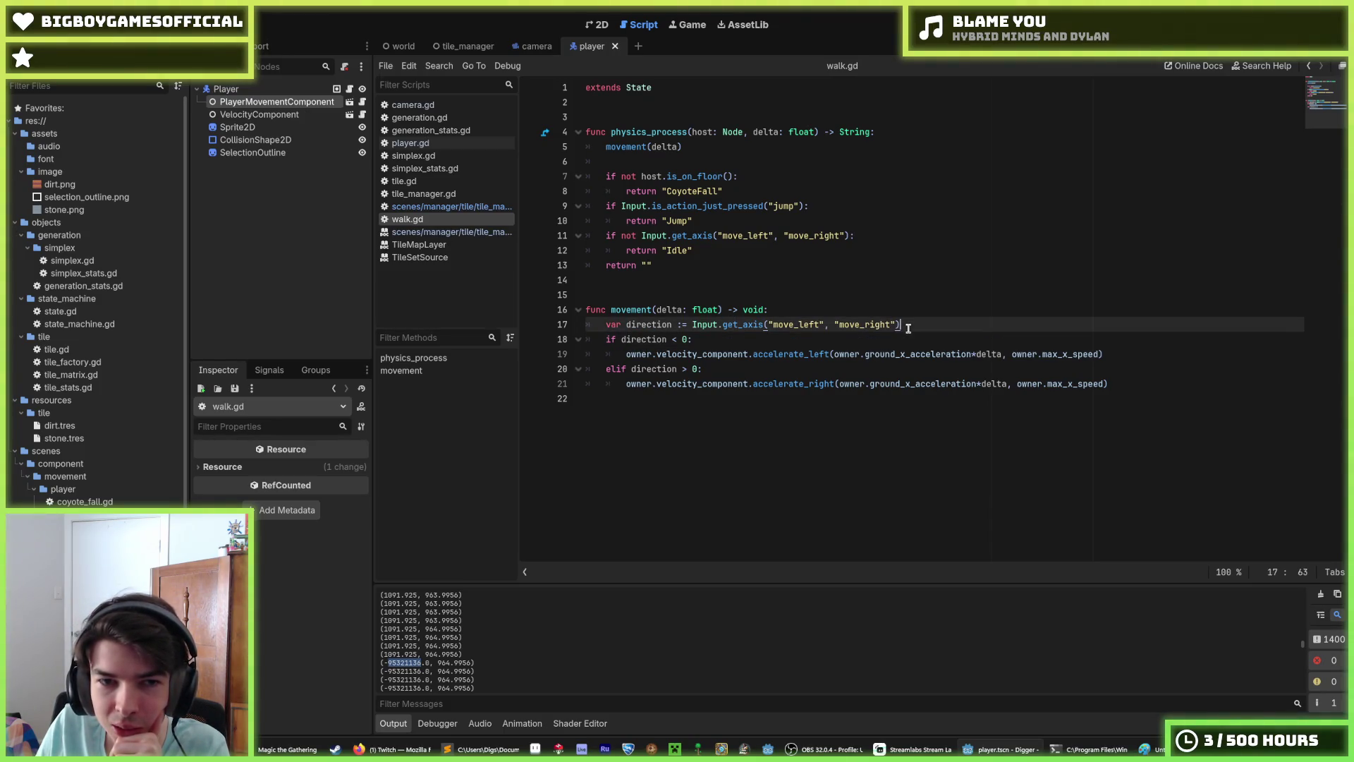
- Cycle through jump.gd, idle.gd and fall.gd, view coyote_fall.gd, then return to player.gd
key("ctrl+shift+t")
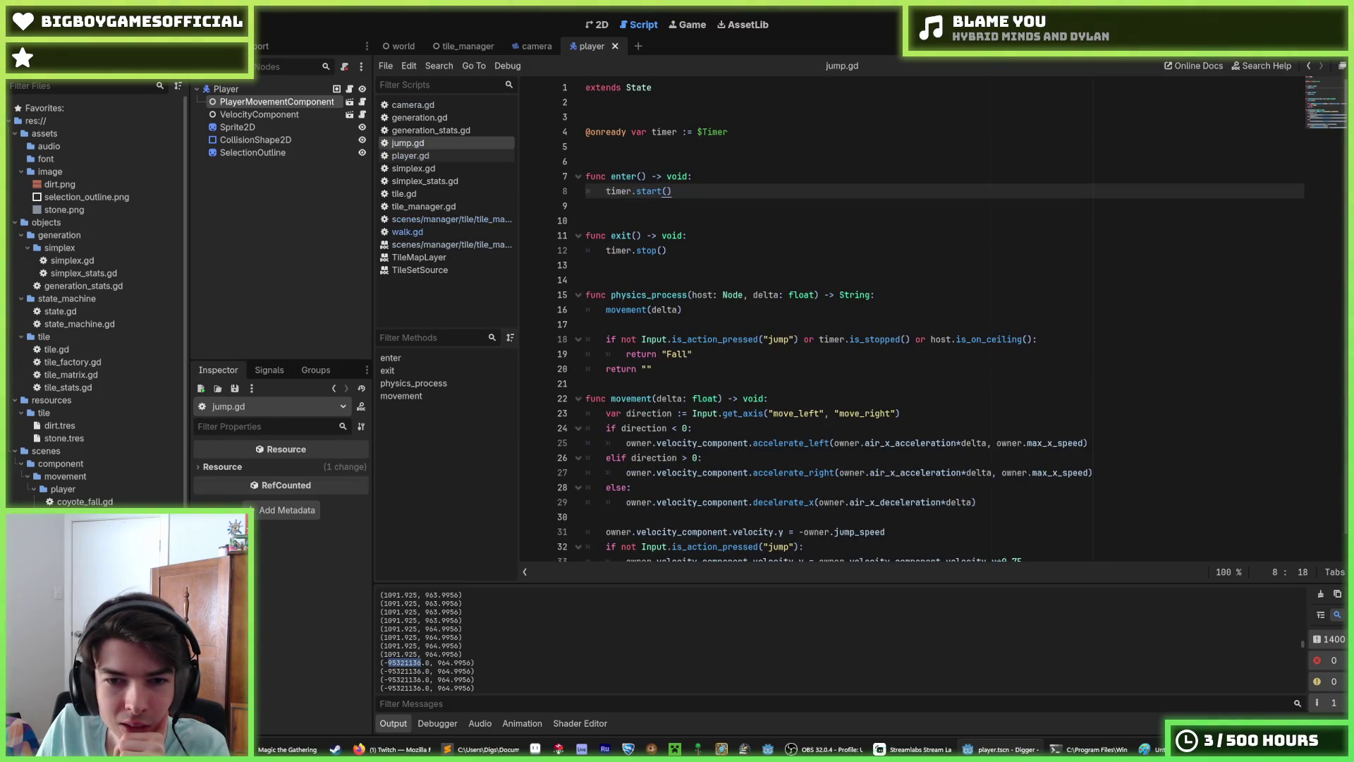
scroll(773, 448, "down", 1)
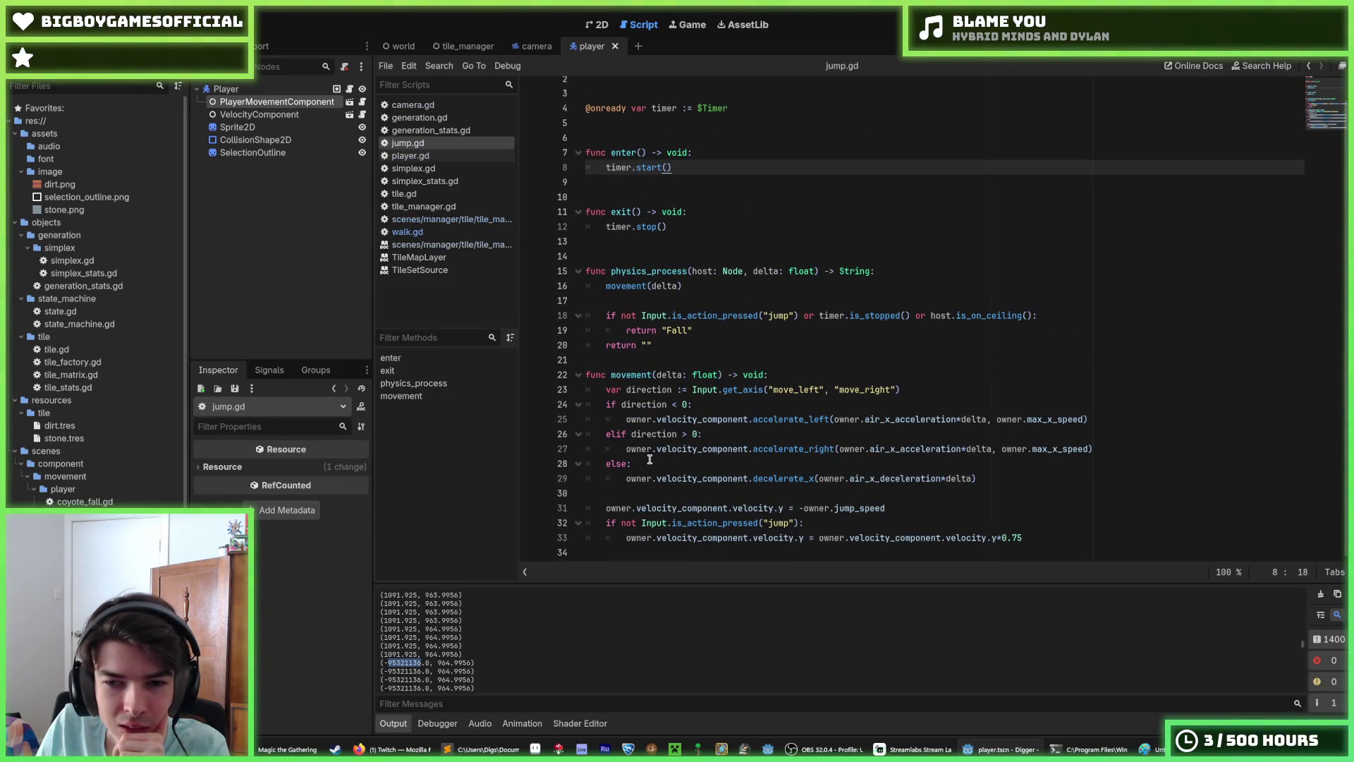
key("ctrl+shift+t")
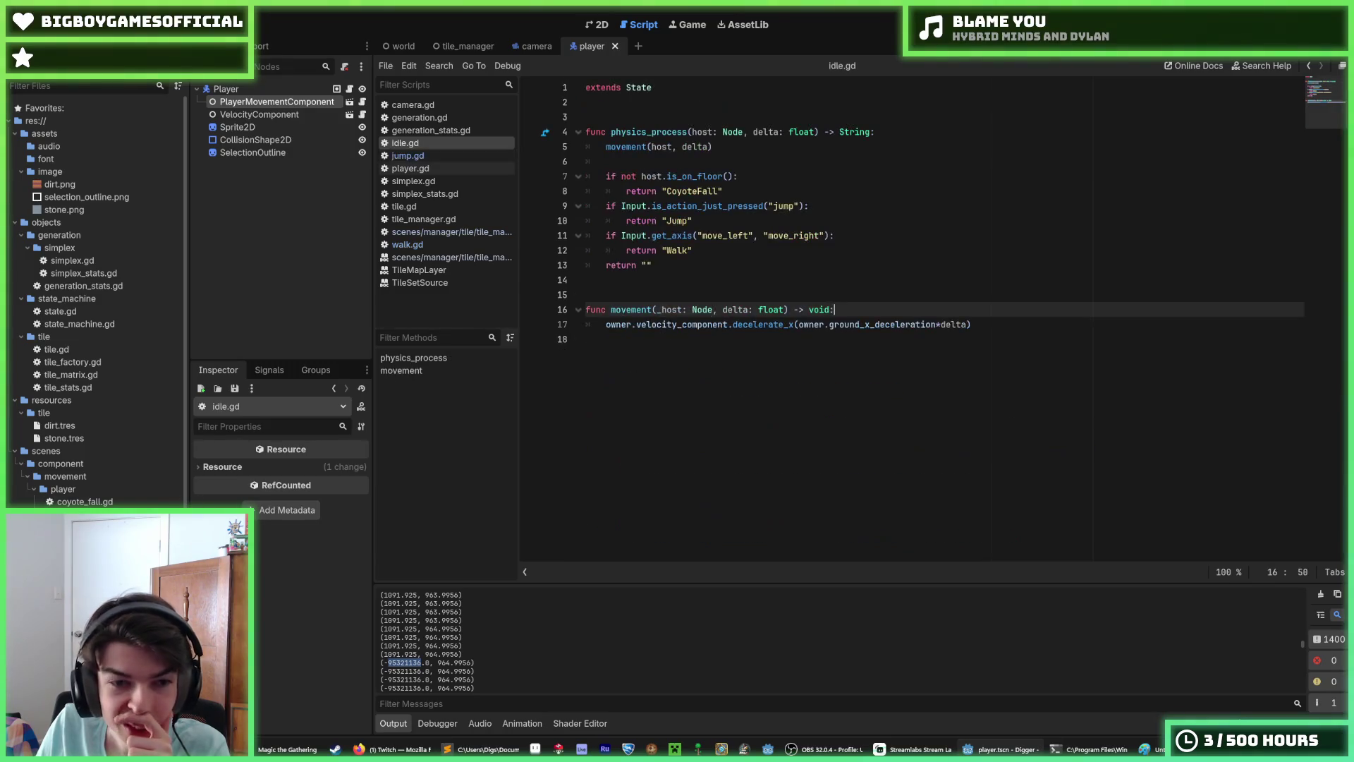
key("ctrl+shift+t")
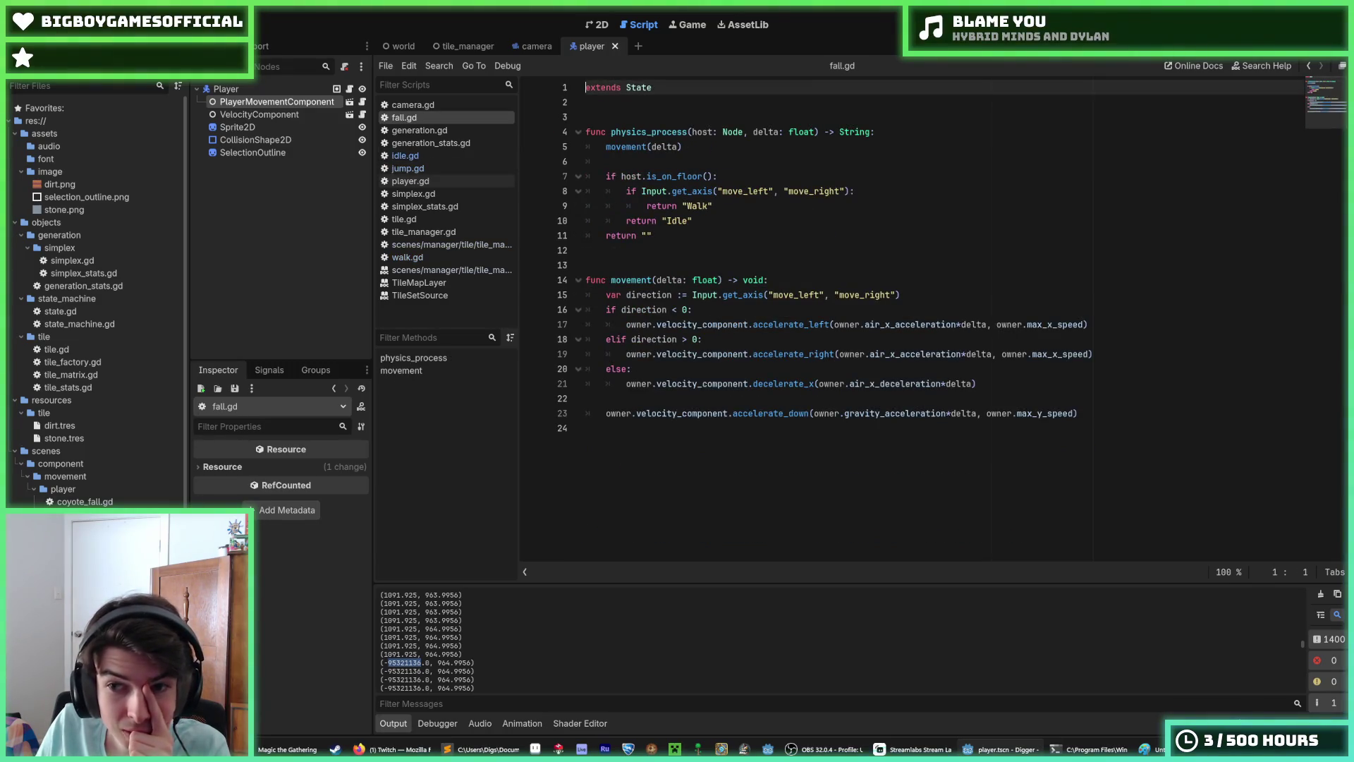
double_click(93, 502)
scroll(712, 467, "down", 2)
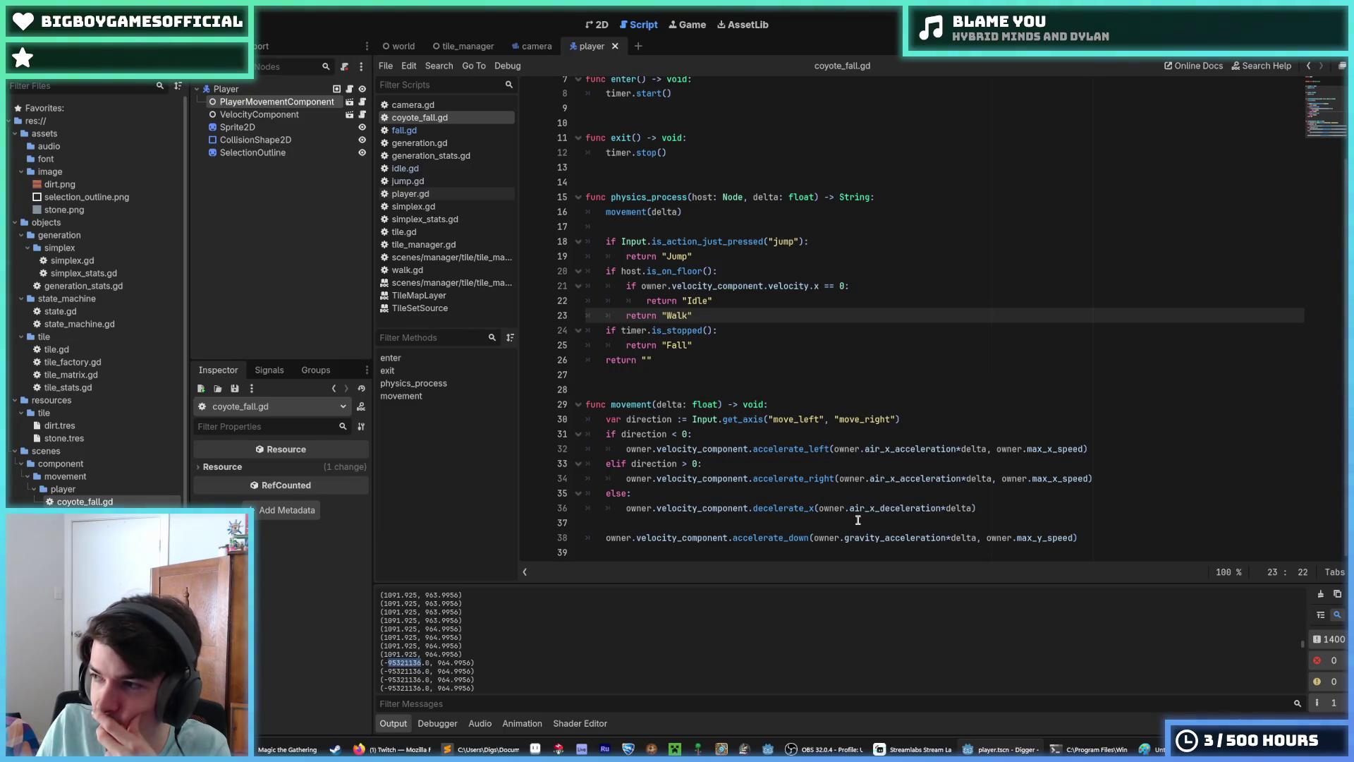
left_click(560, 654)
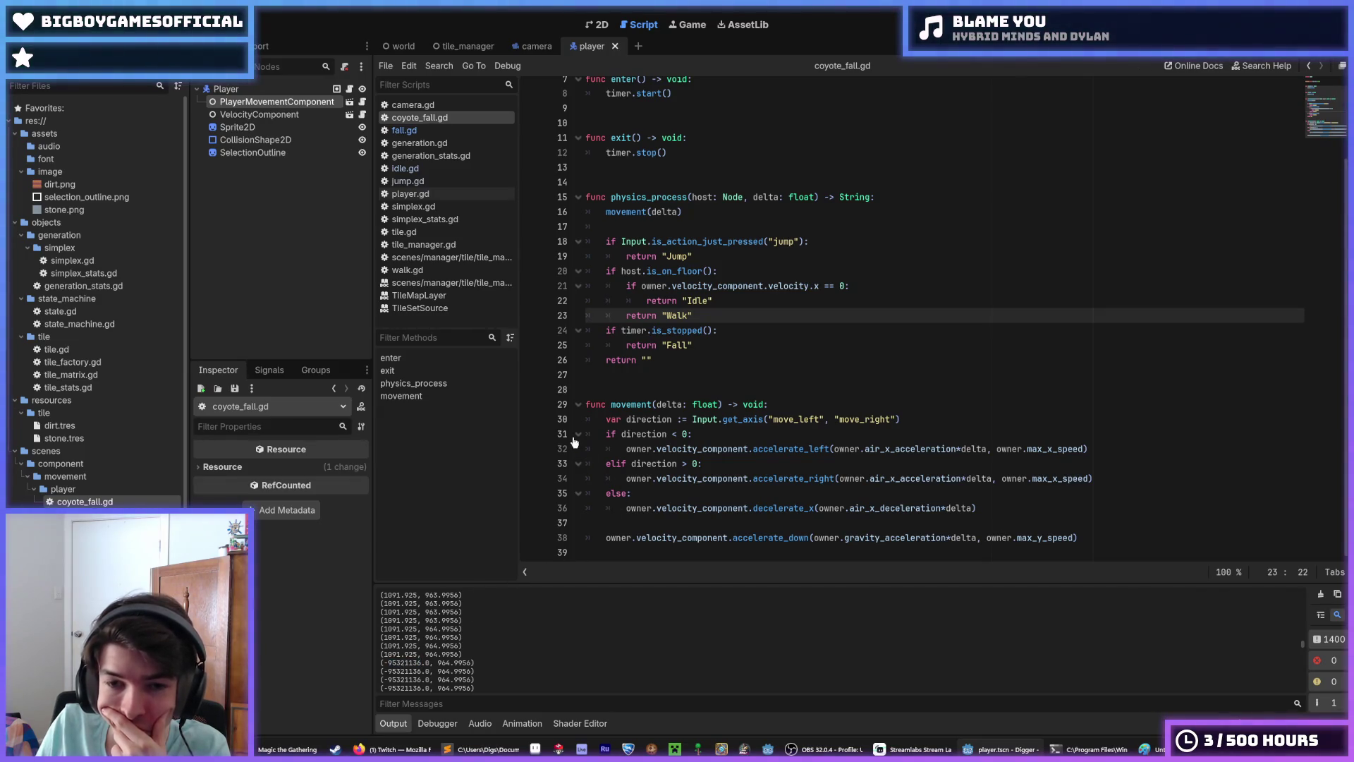
left_click(423, 194)
scroll(760, 381, "down", 2)
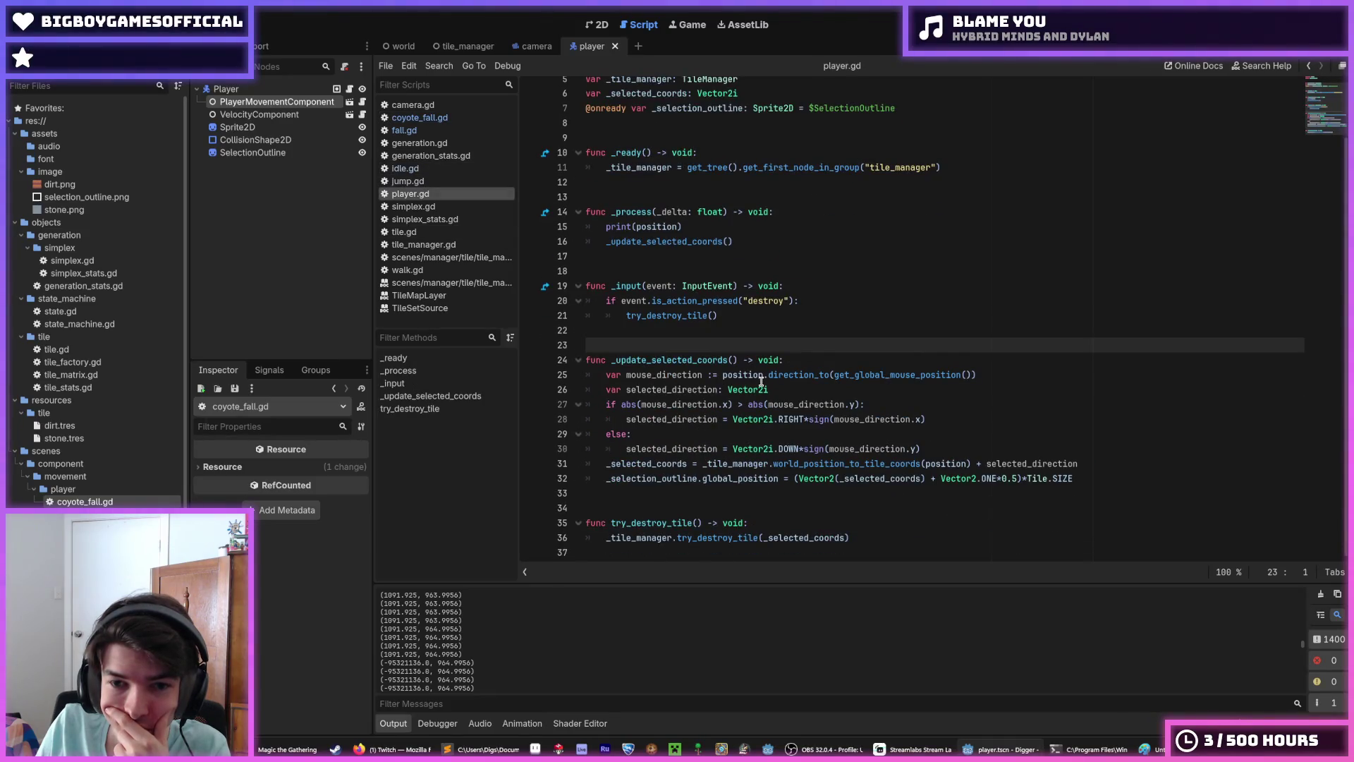
- Review player.gd's line 30 and print(position) line, glance at tile.gd, then show the world scene
left_click(957, 455)
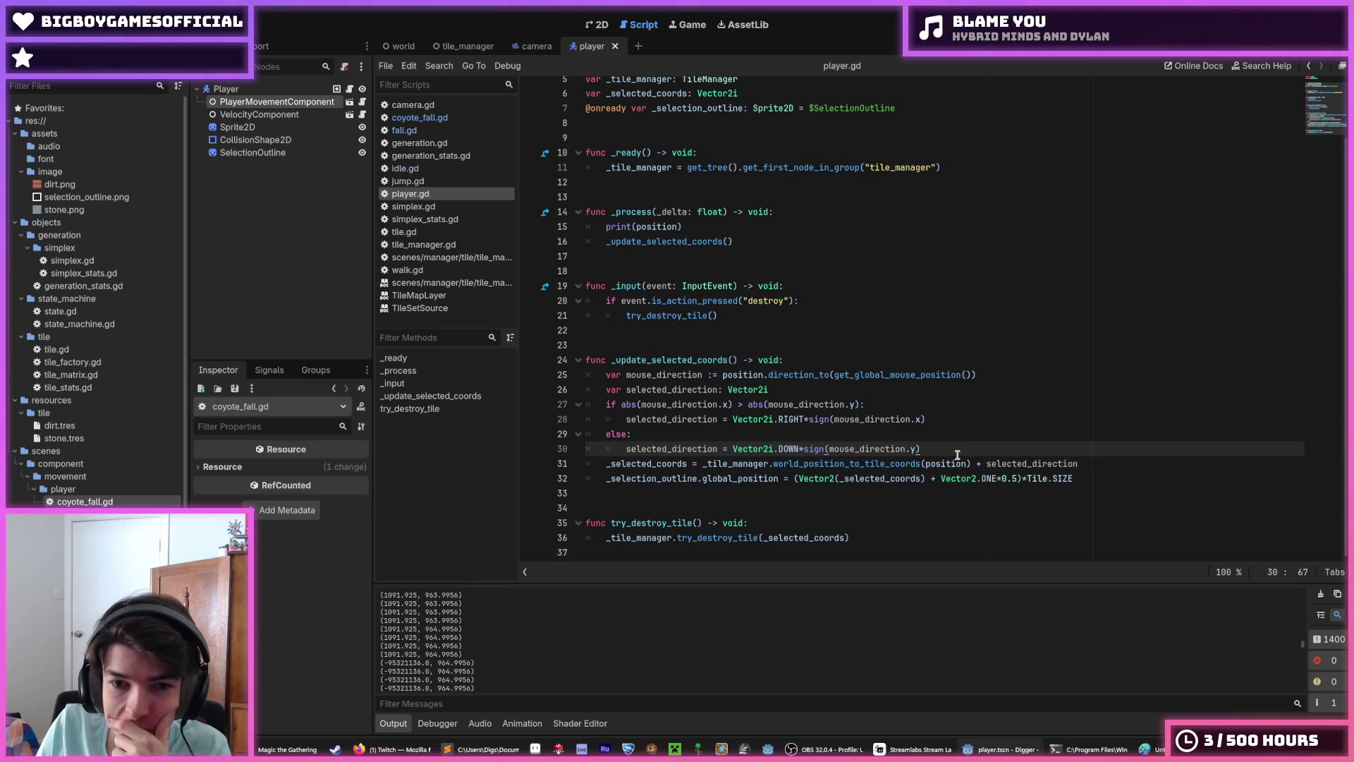
scroll(957, 454, "up", 2)
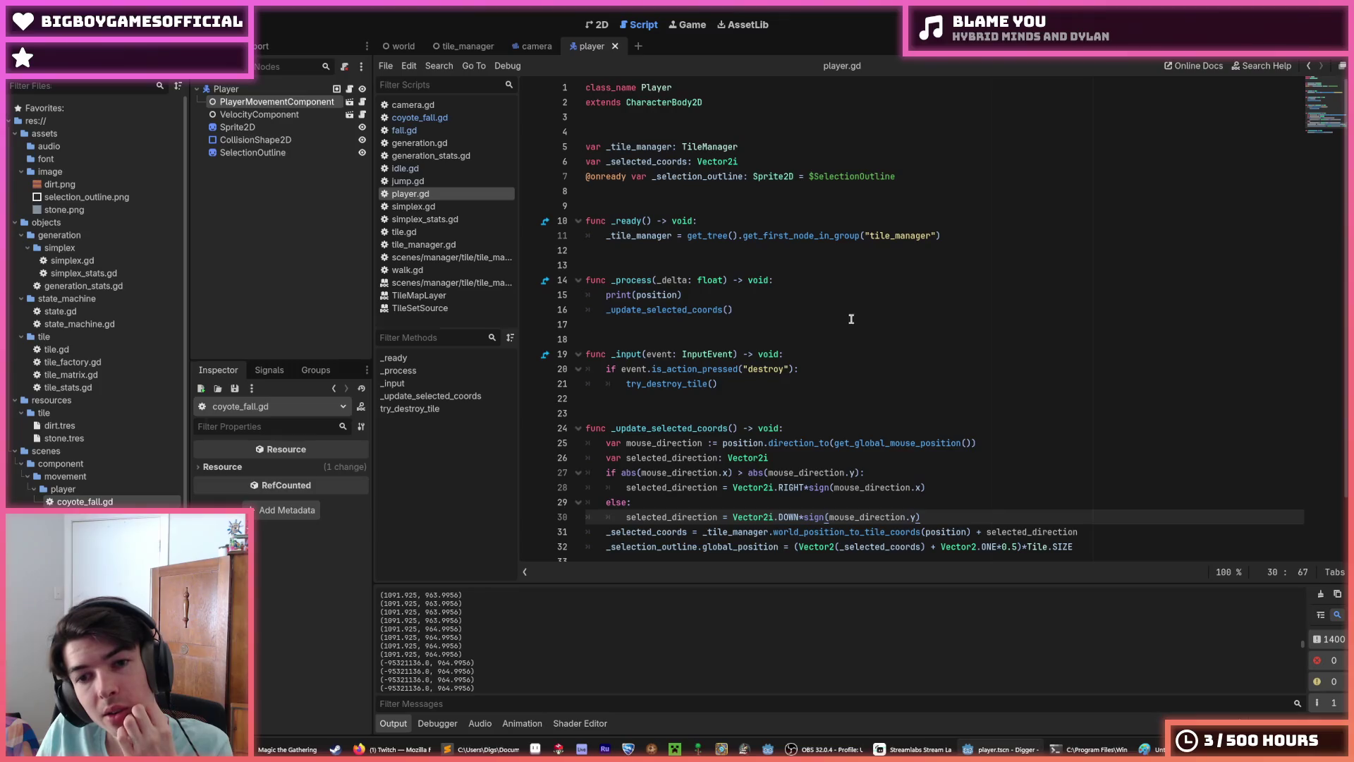
scroll(860, 307, "down", 2)
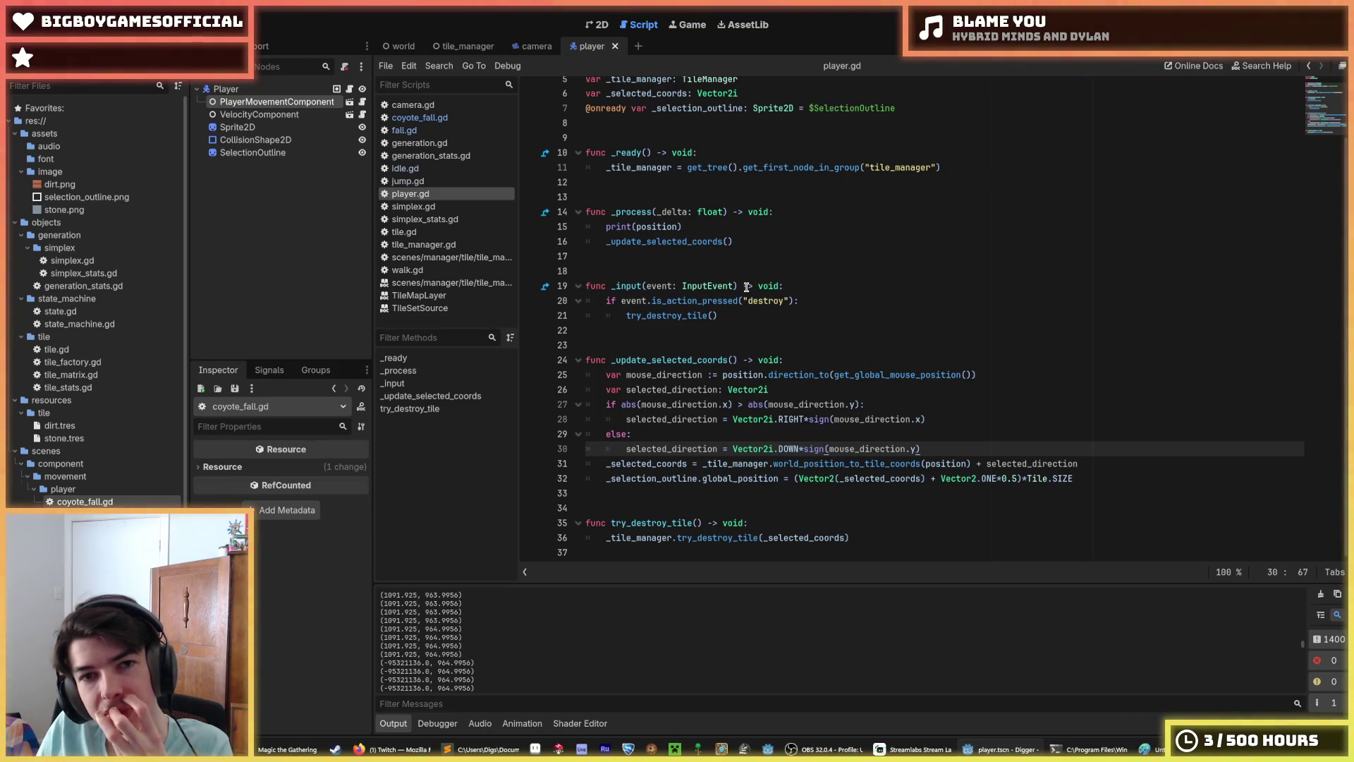
left_click(699, 232)
scroll(738, 234, "up", 2)
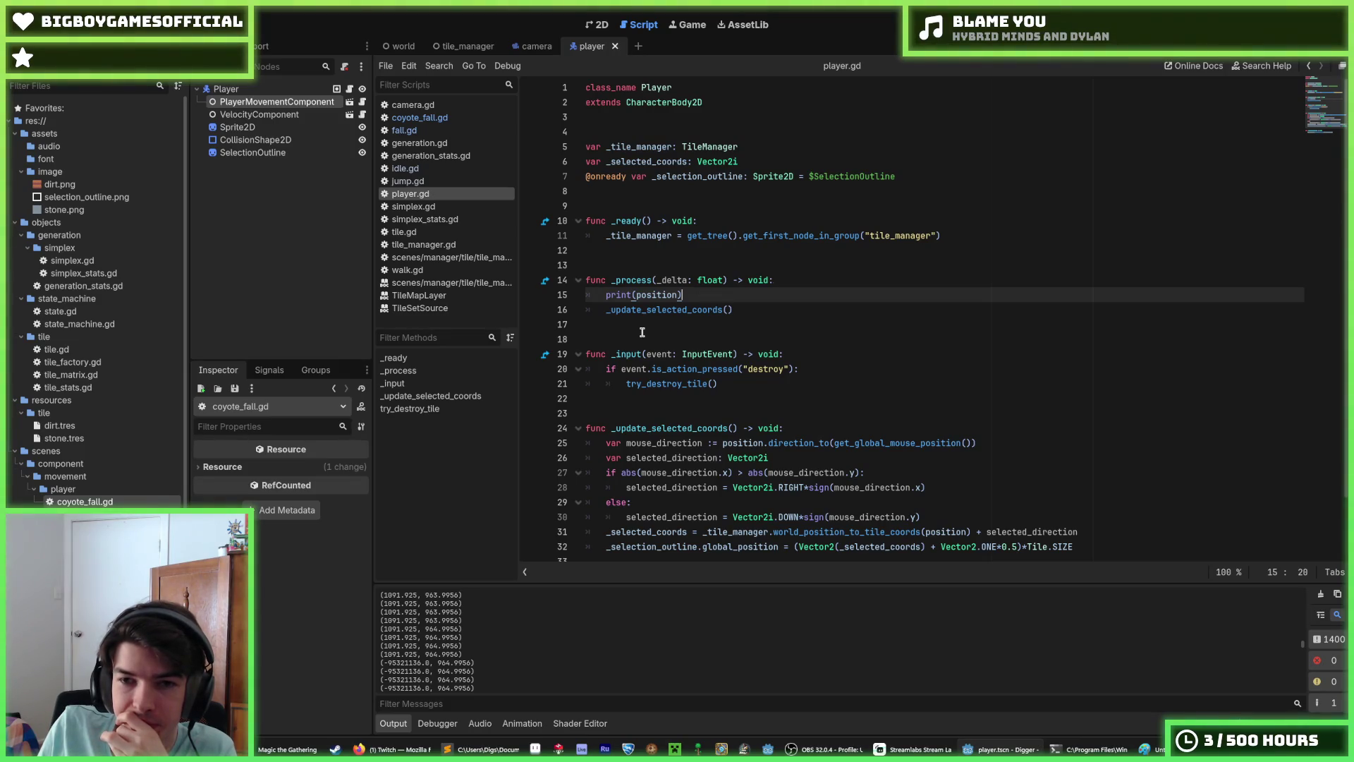
left_click(404, 233)
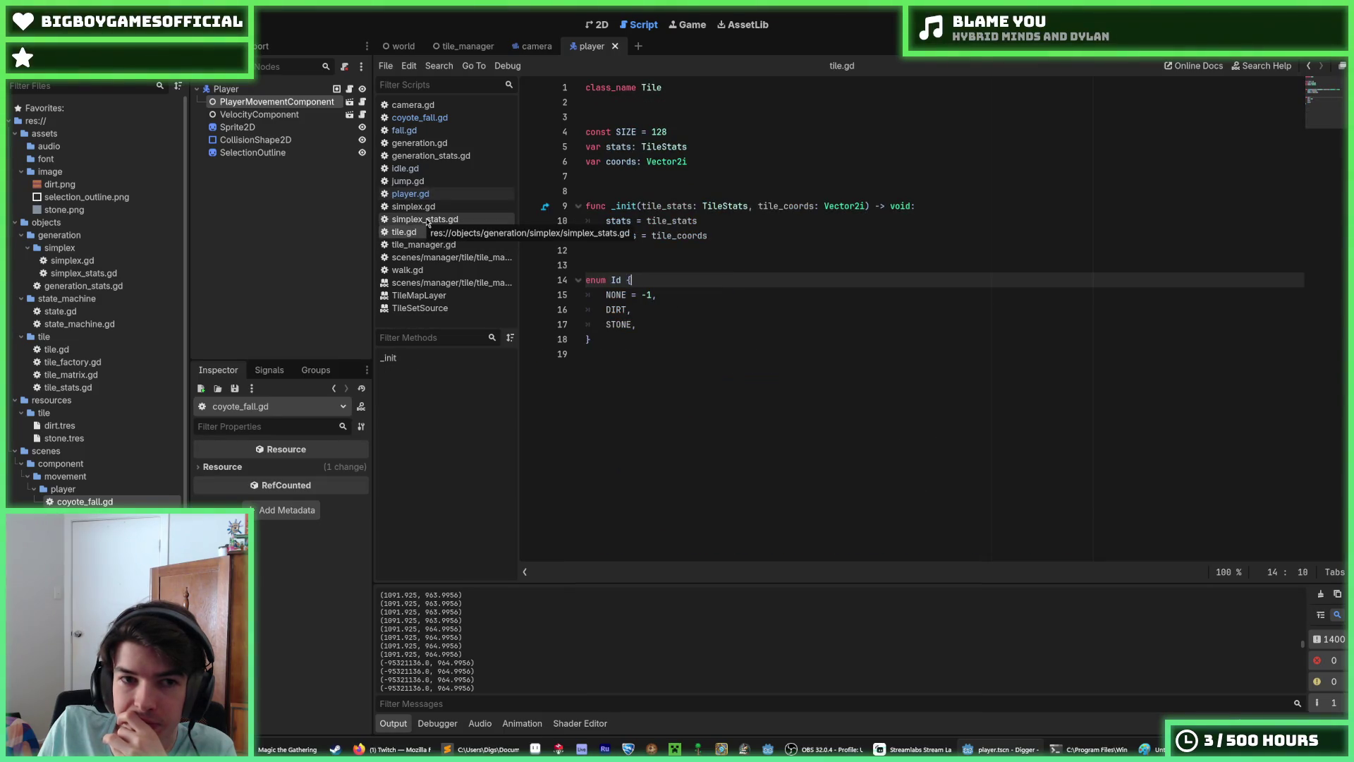
left_click(413, 193)
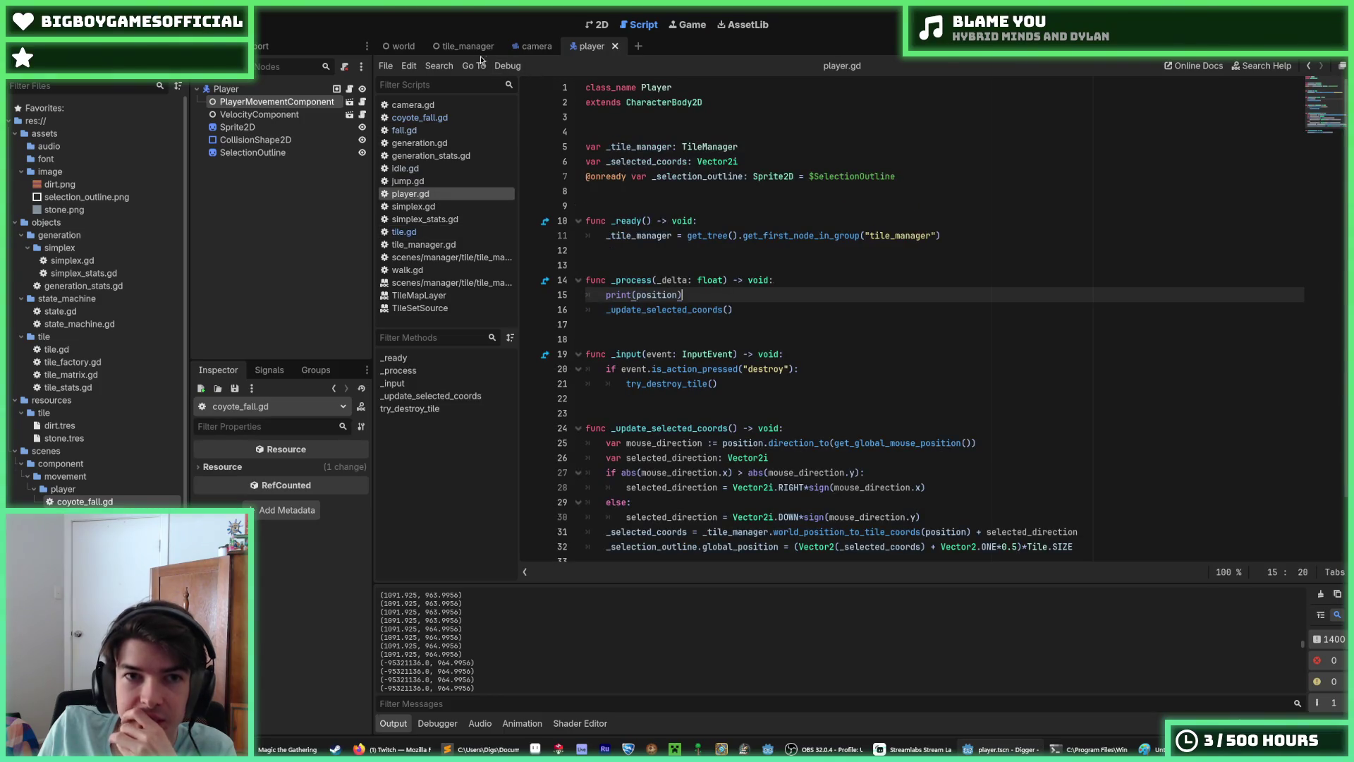
left_click(400, 46)
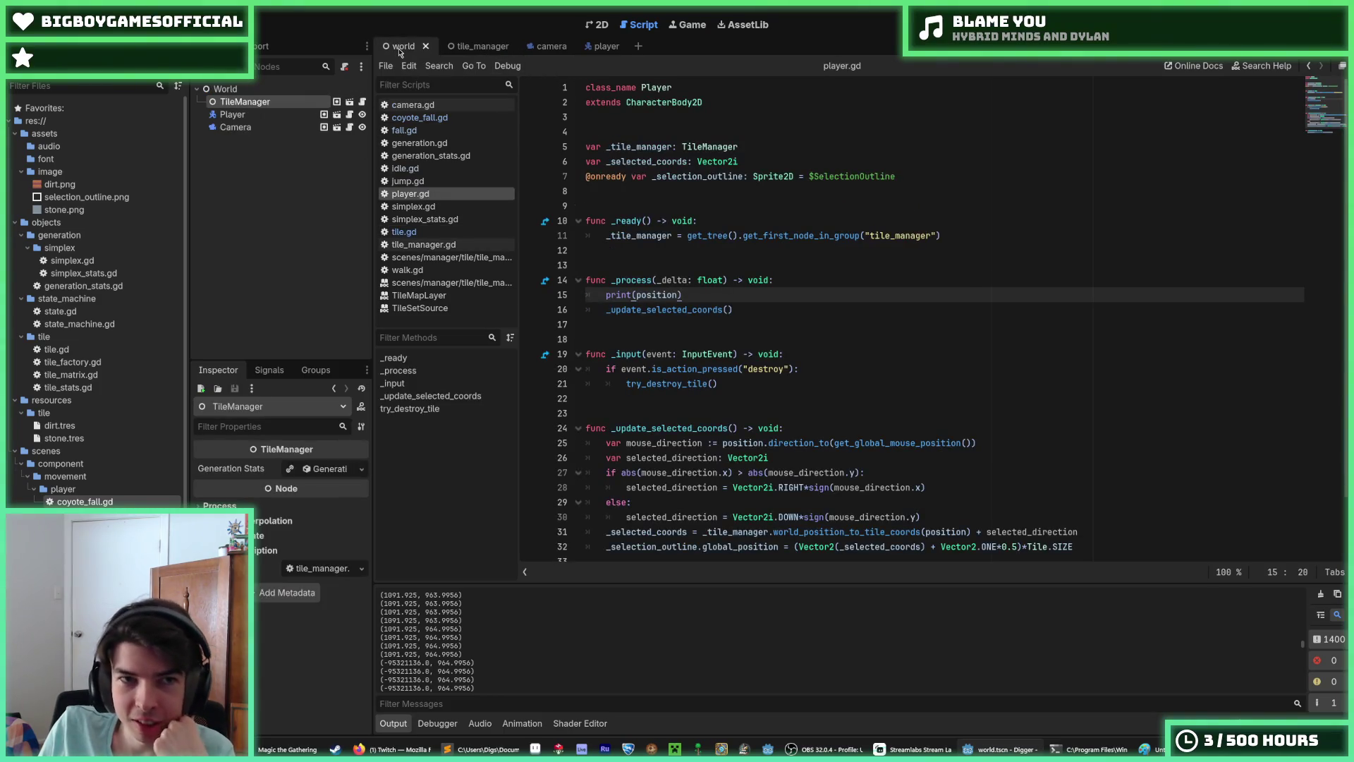
- Inspect the Camera and Player nodes, checking the Player's Floor and Moving Platform settings
left_click(259, 126)
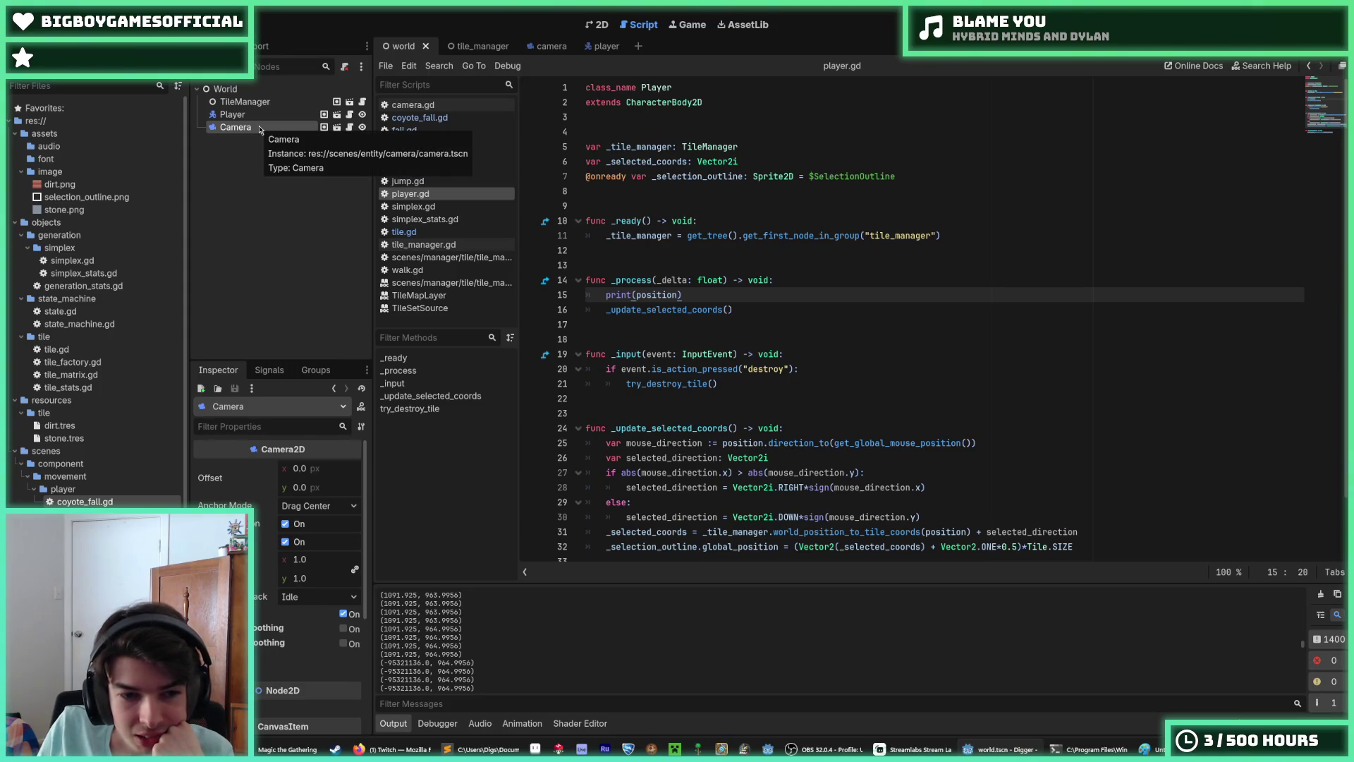
left_click(270, 116)
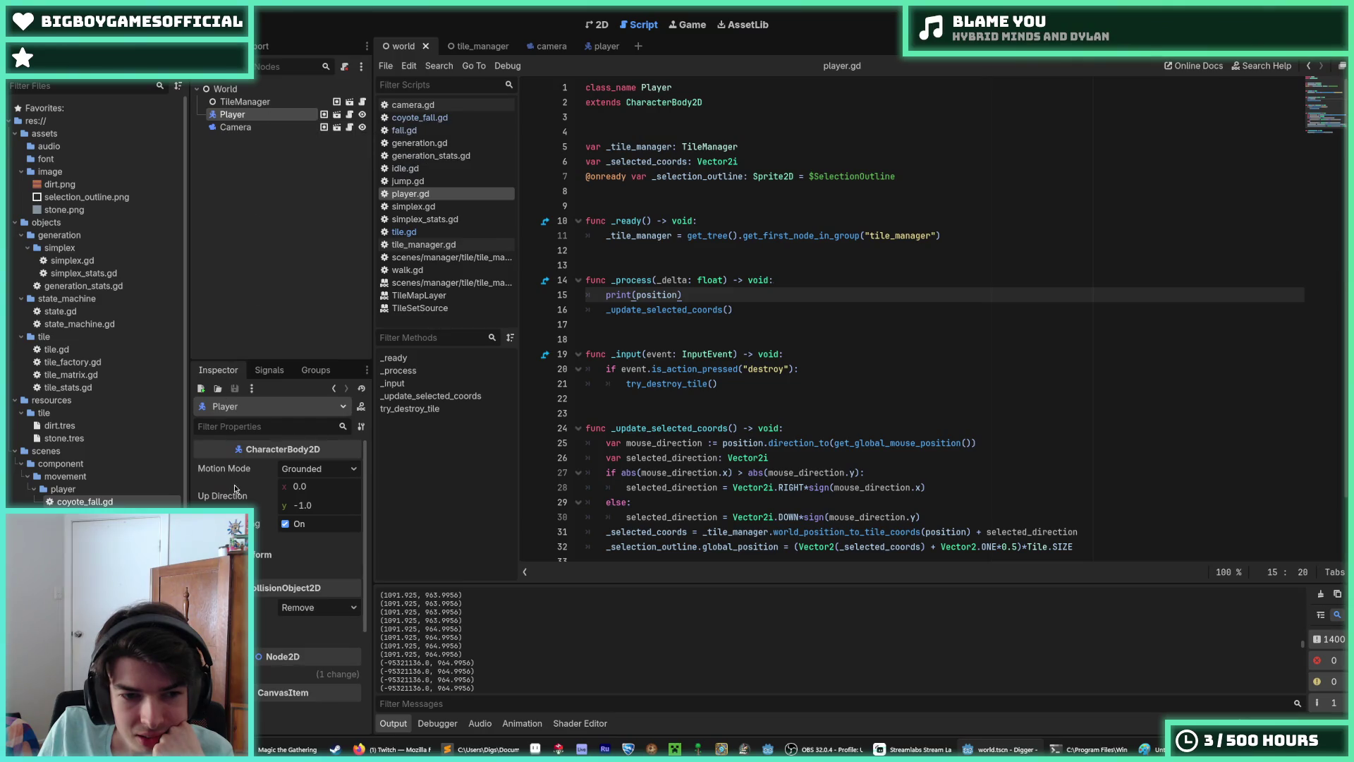
left_click(226, 539)
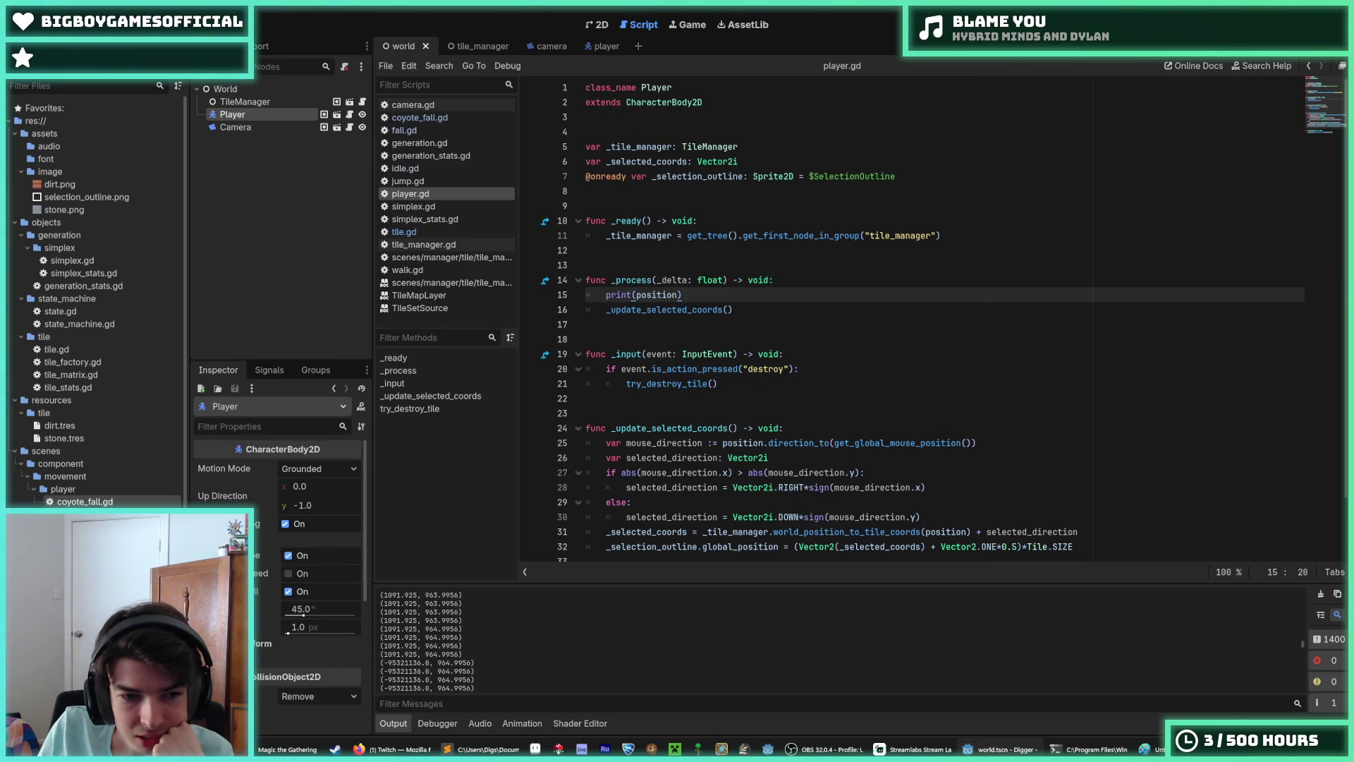
left_click(225, 540)
left_click(226, 554)
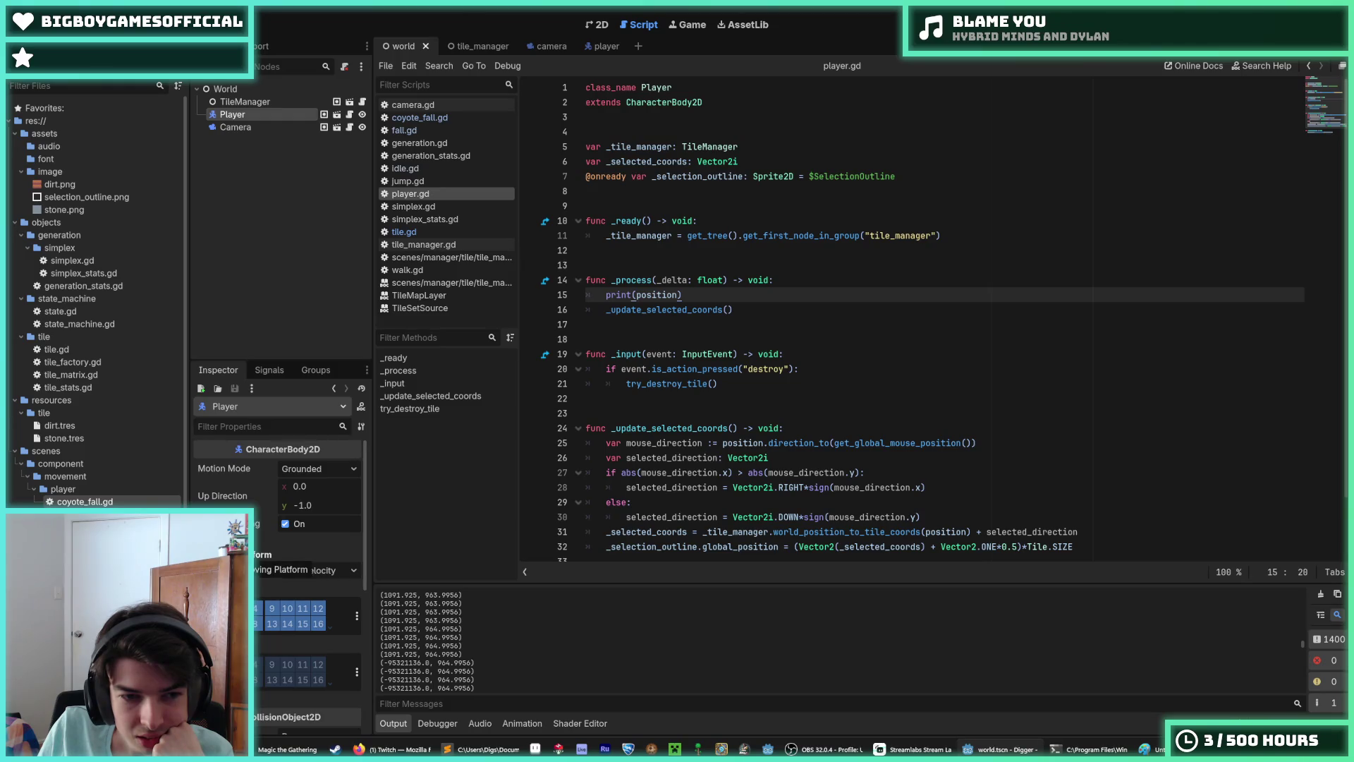
left_click(226, 554)
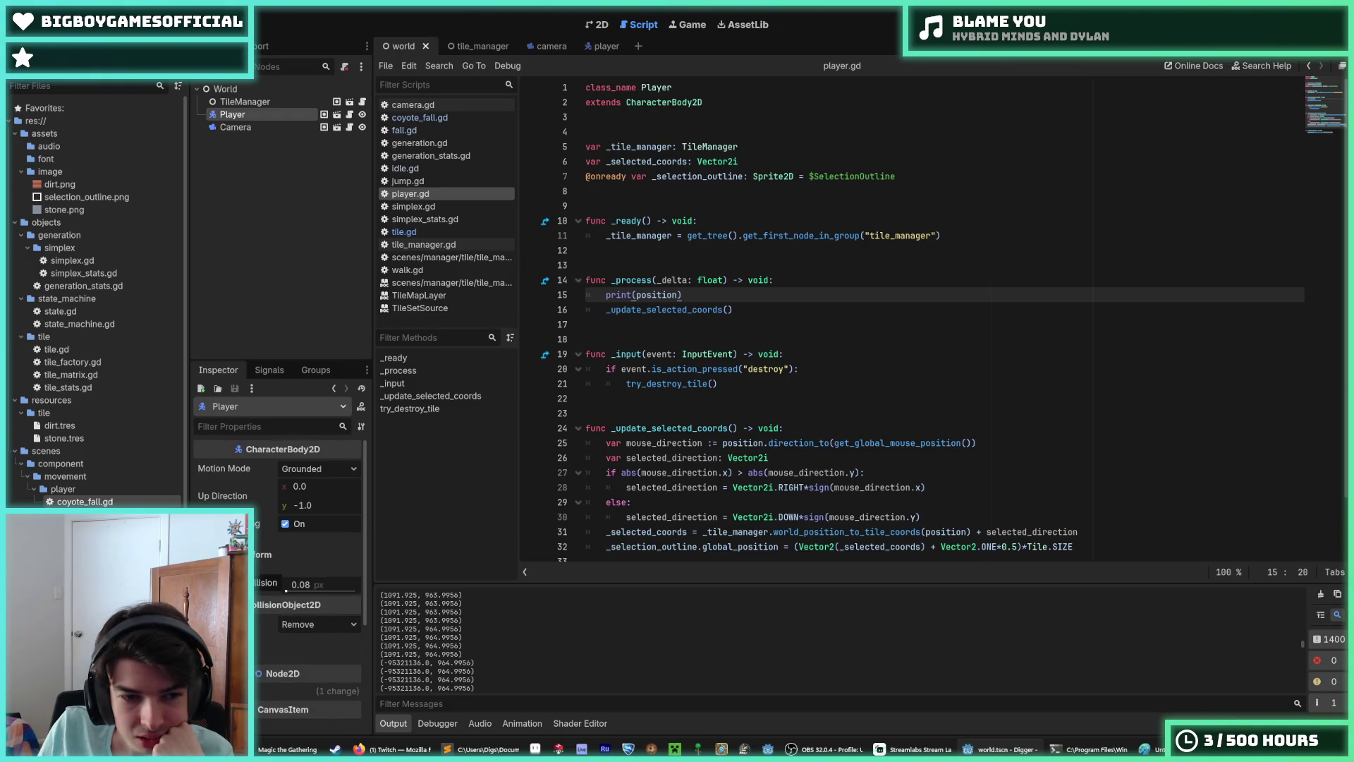
- Review the Player's CollisionObject2D layer/mask and CanvasItem settings, then recheck Floor settings
left_click(282, 604)
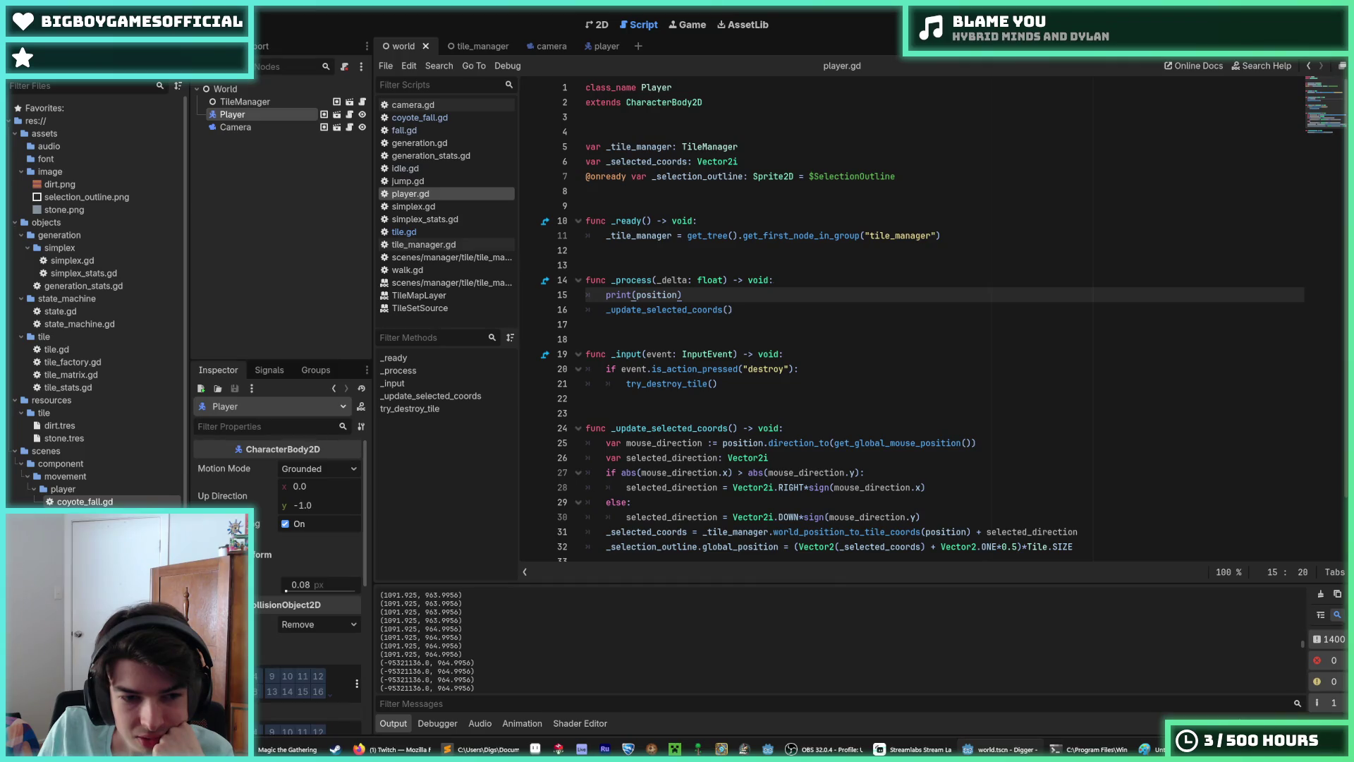
scroll(279, 564, "down", 3)
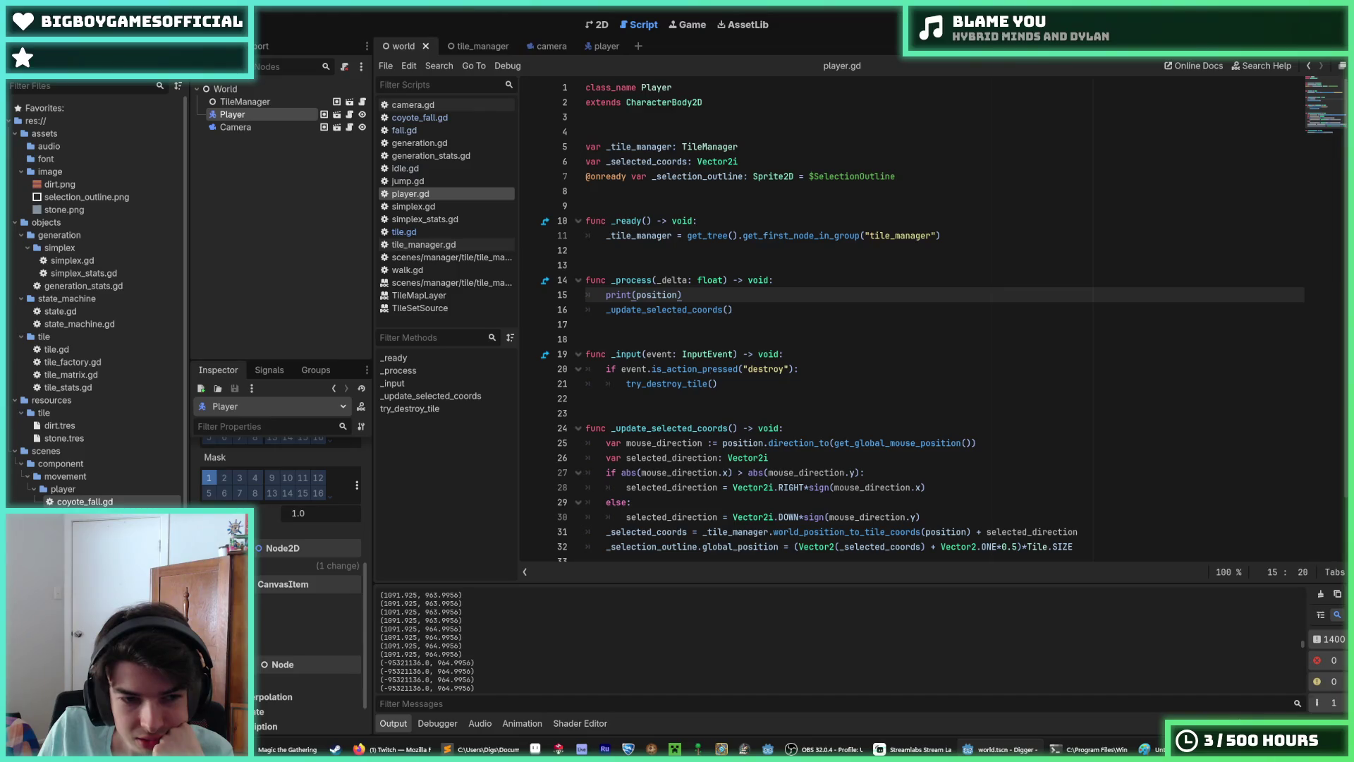
left_click(282, 584)
scroll(282, 565, "down", 2)
scroll(278, 550, "up", 5)
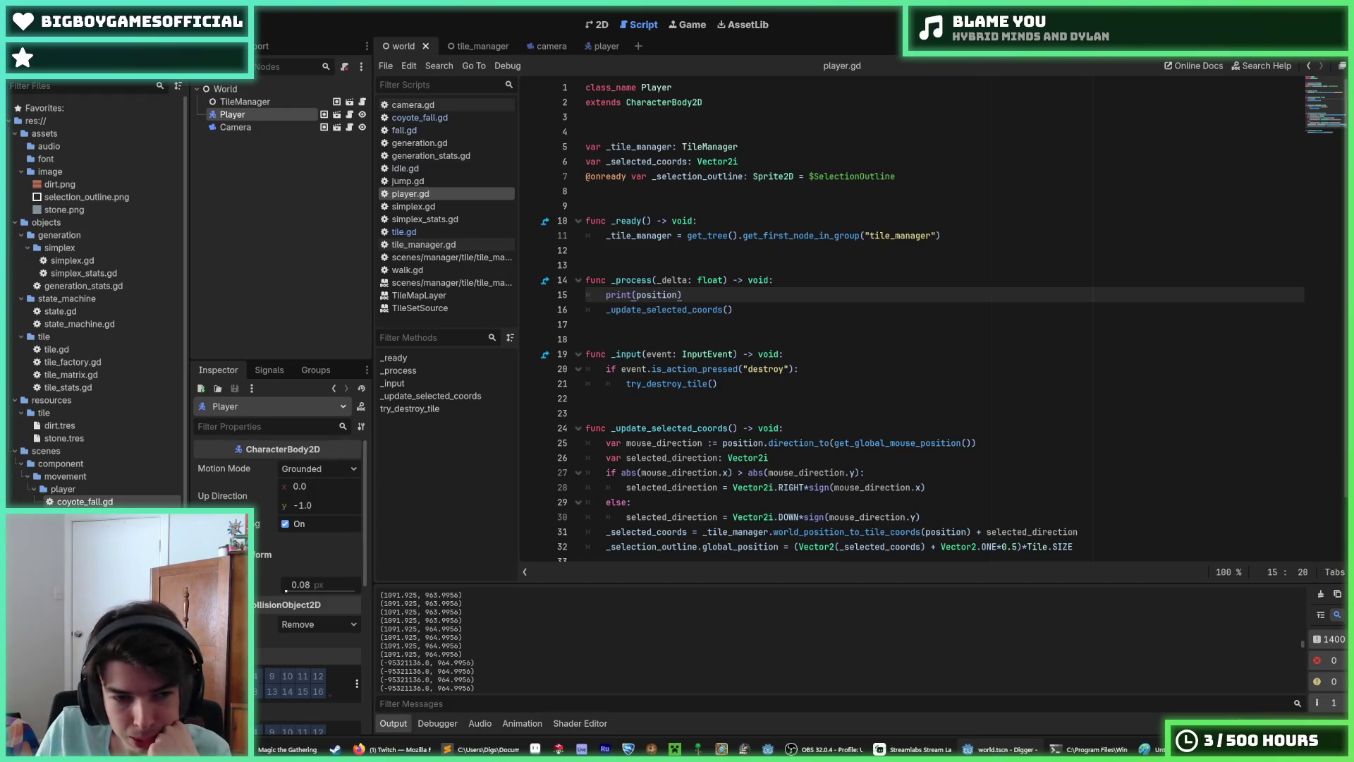
scroll(282, 564, "down", 3)
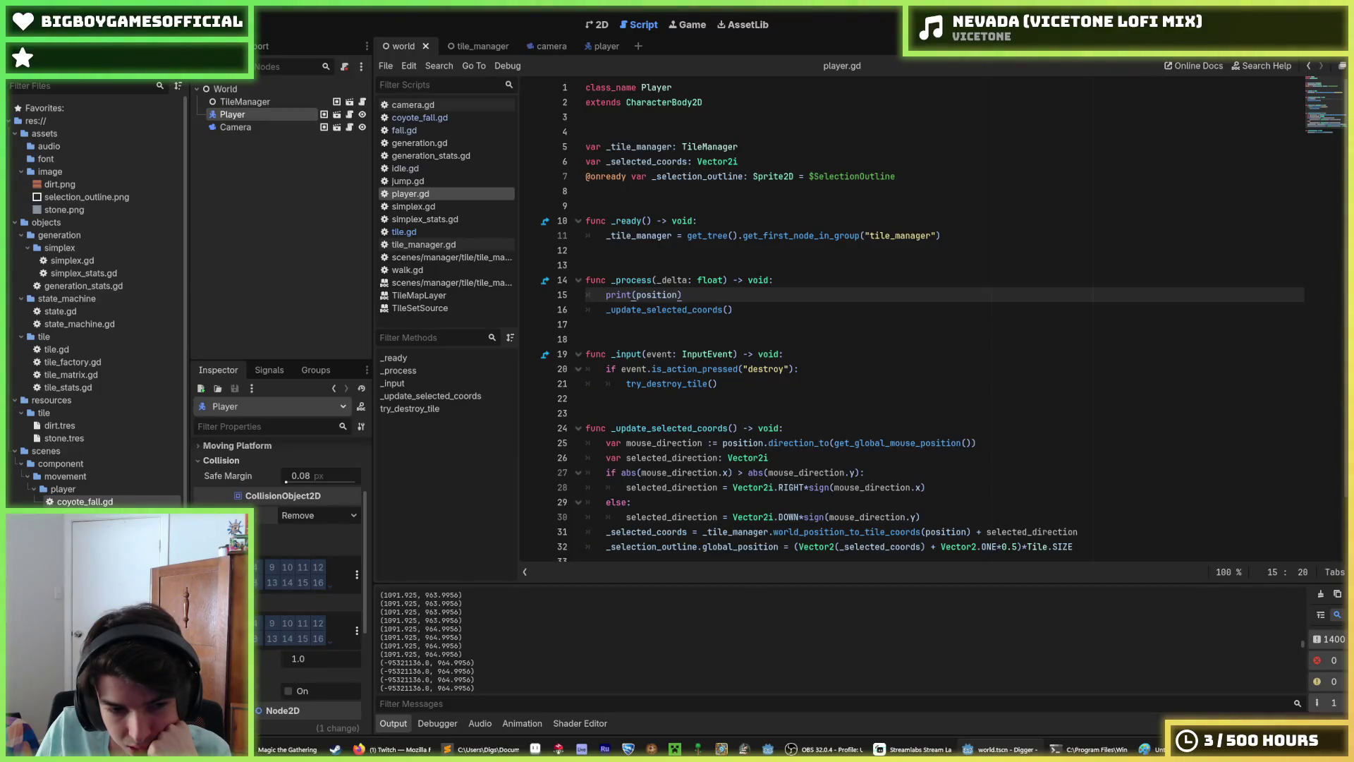
scroll(255, 676, "down", 2)
scroll(255, 676, "up", 3)
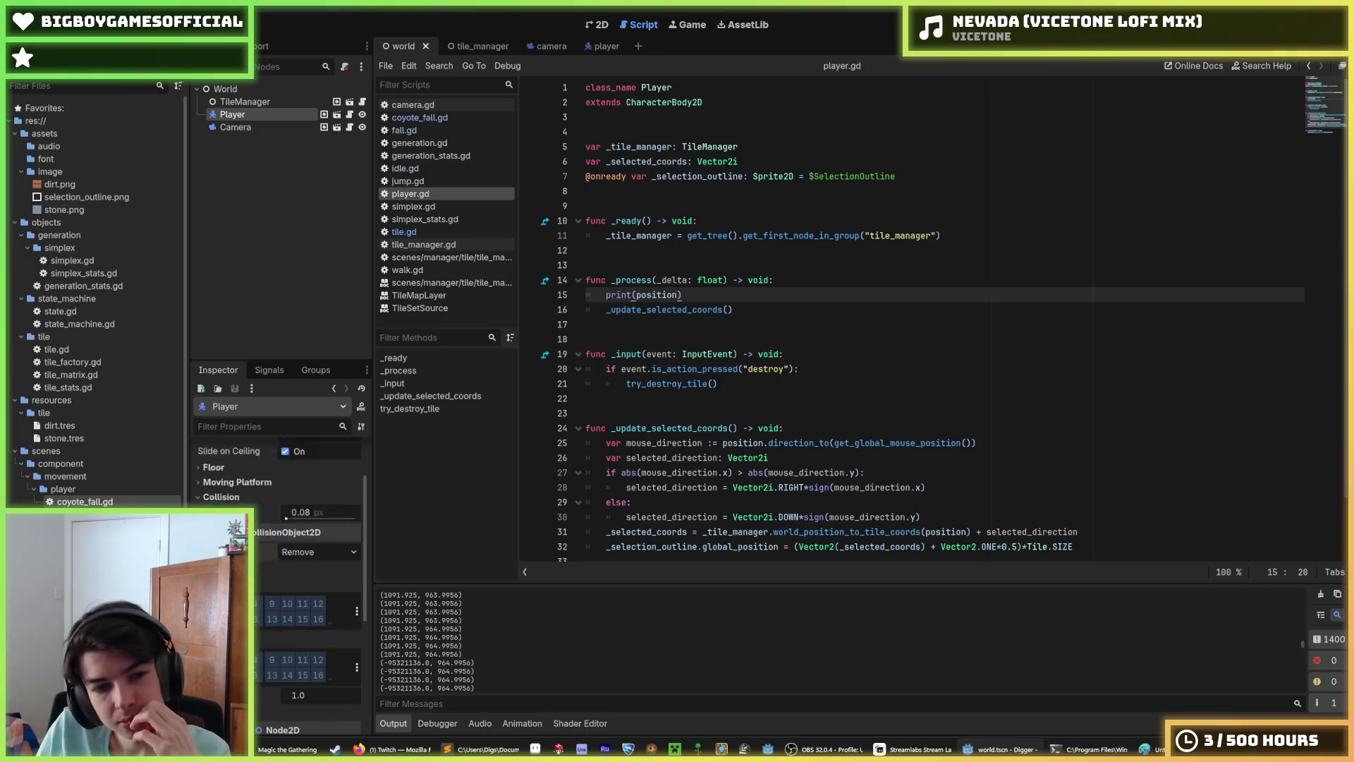
scroll(265, 673, "up", 2)
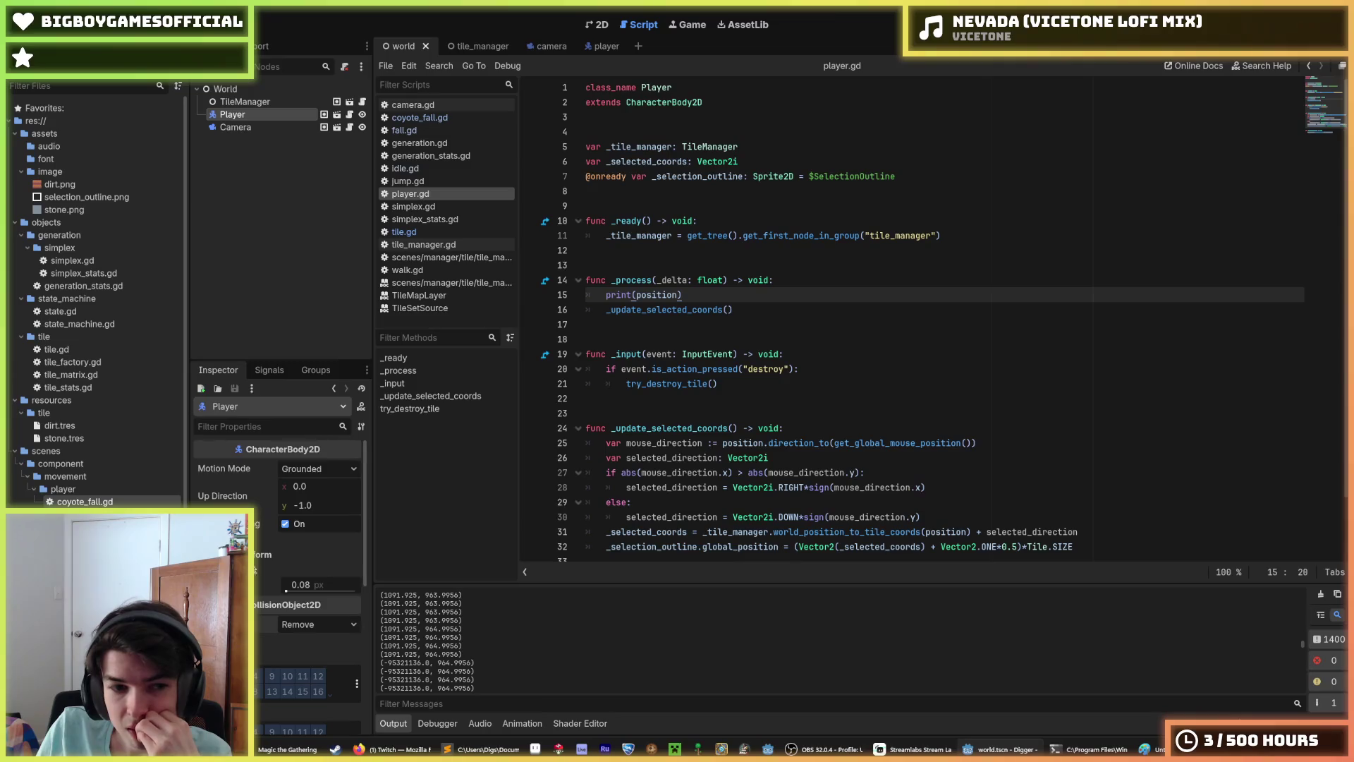
left_click(225, 539)
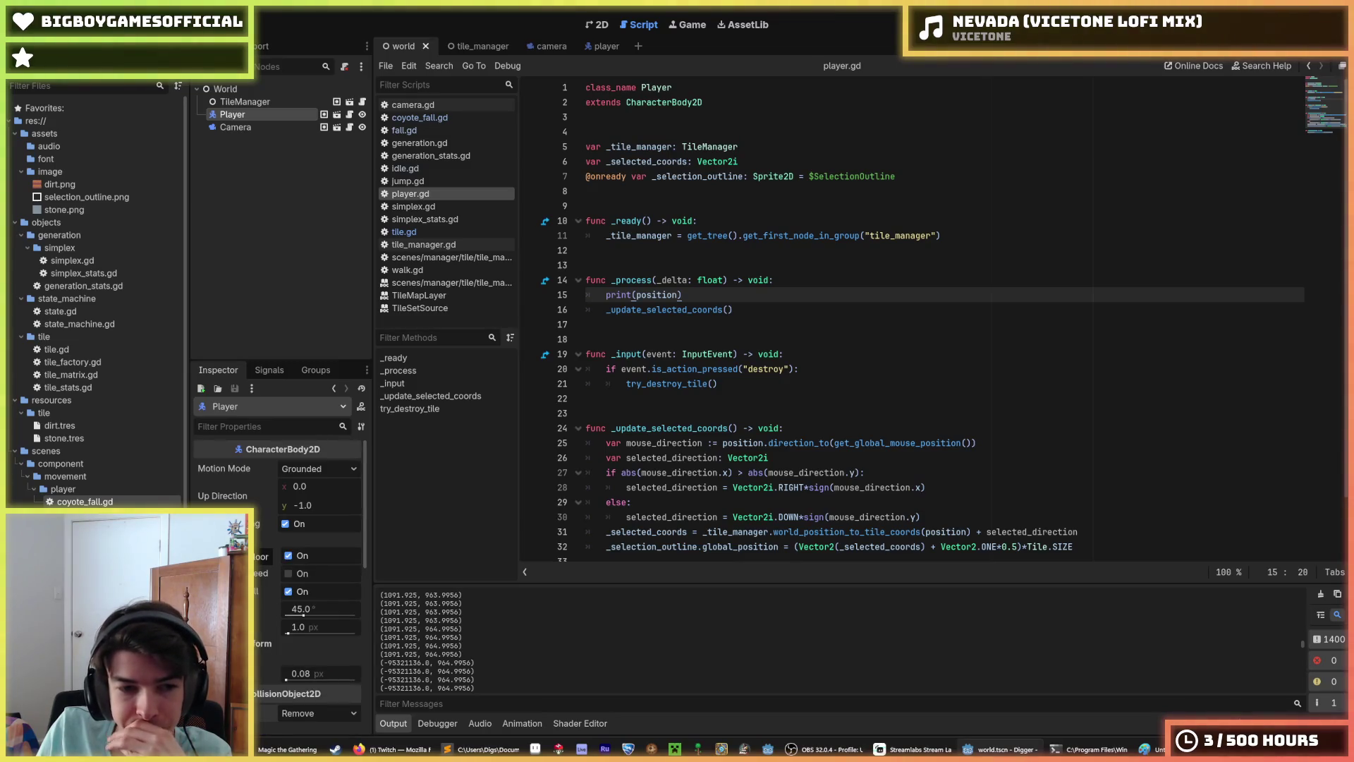
left_click(226, 540)
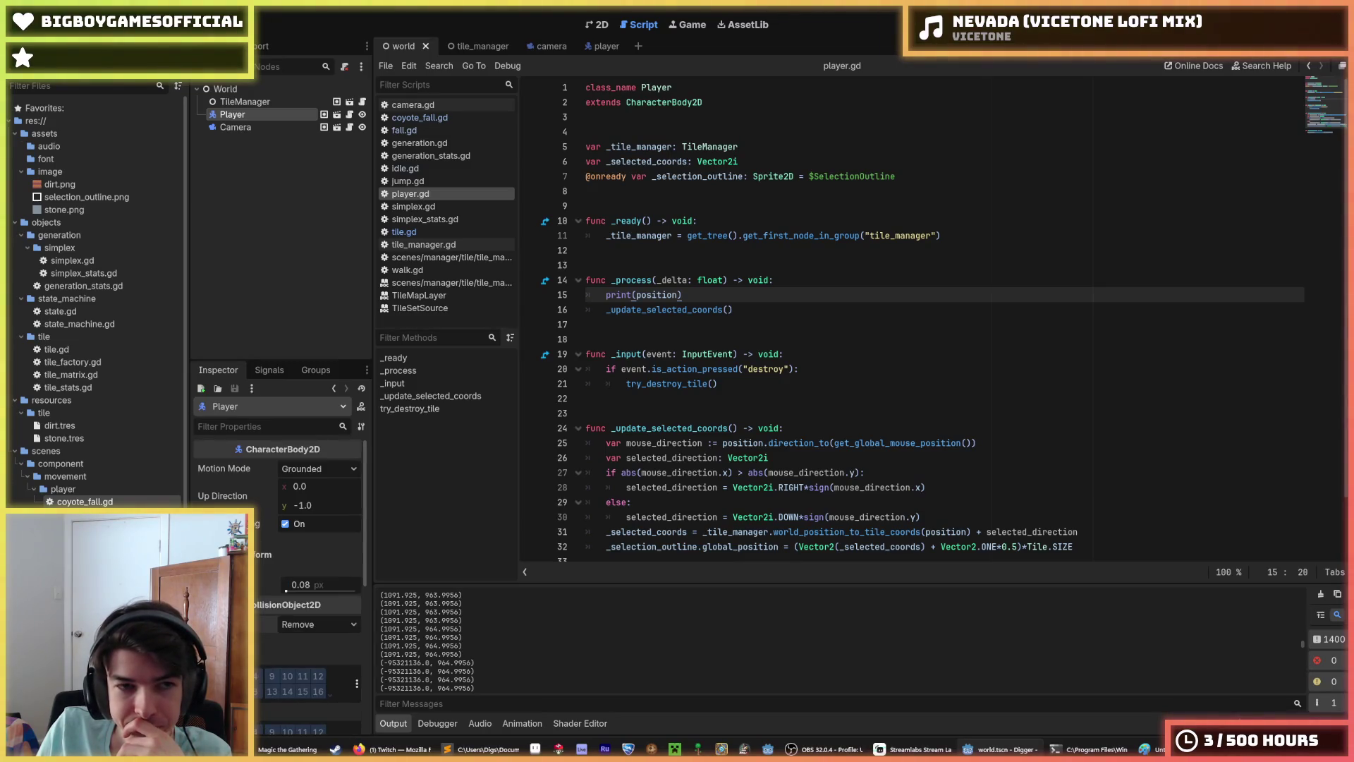
- Open the player scene in its own tab and bring up PlayerMovementComponent's script
left_click(790, 303)
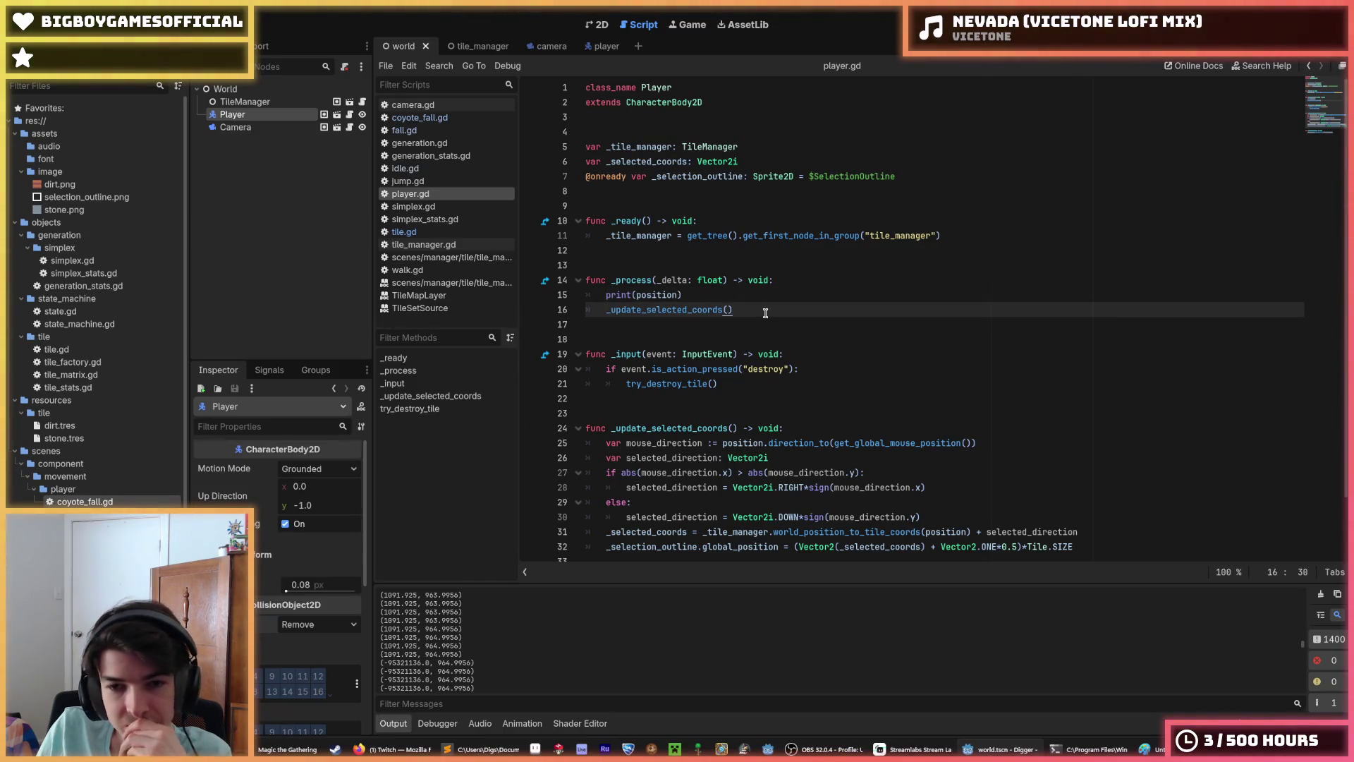
scroll(765, 312, "down", 2)
scroll(750, 324, "up", 2)
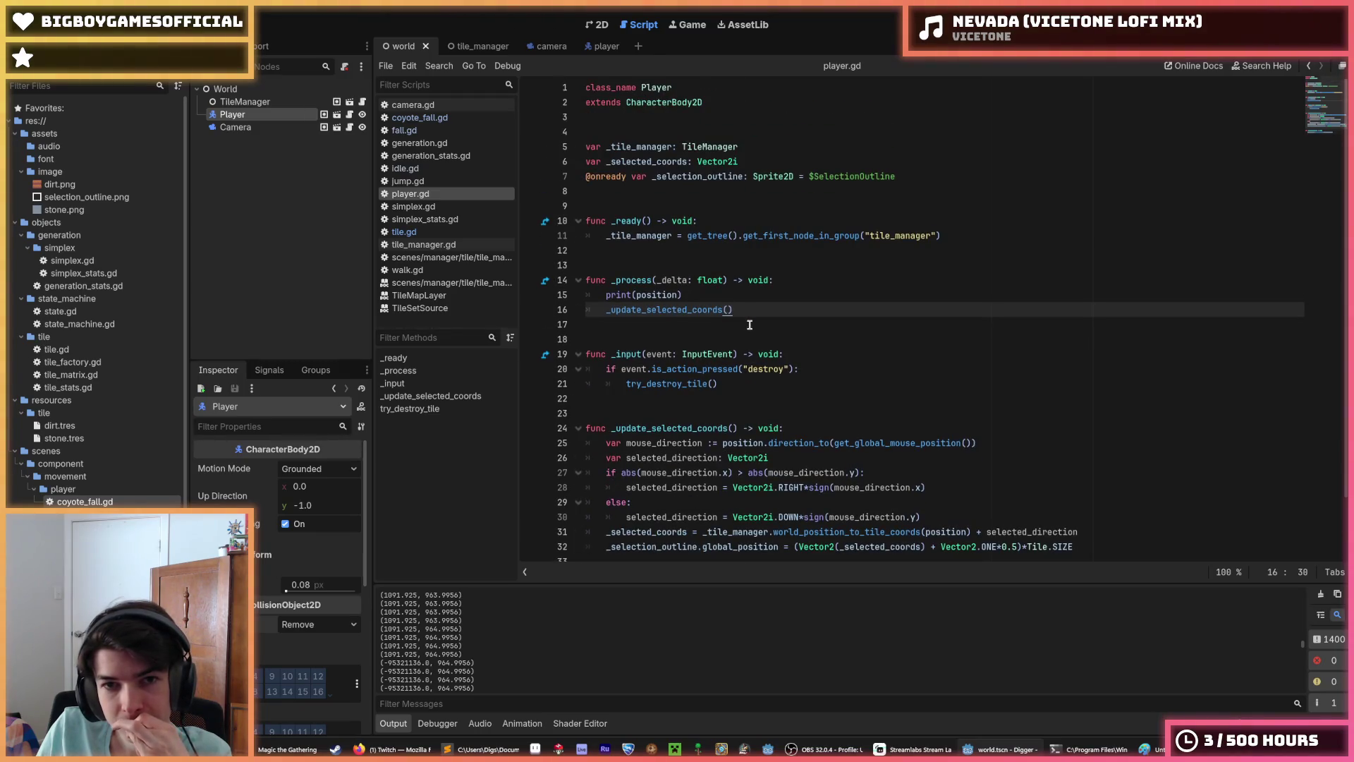
left_click(251, 91)
left_click(257, 115)
left_click(337, 115)
left_click(259, 115)
left_click(261, 104)
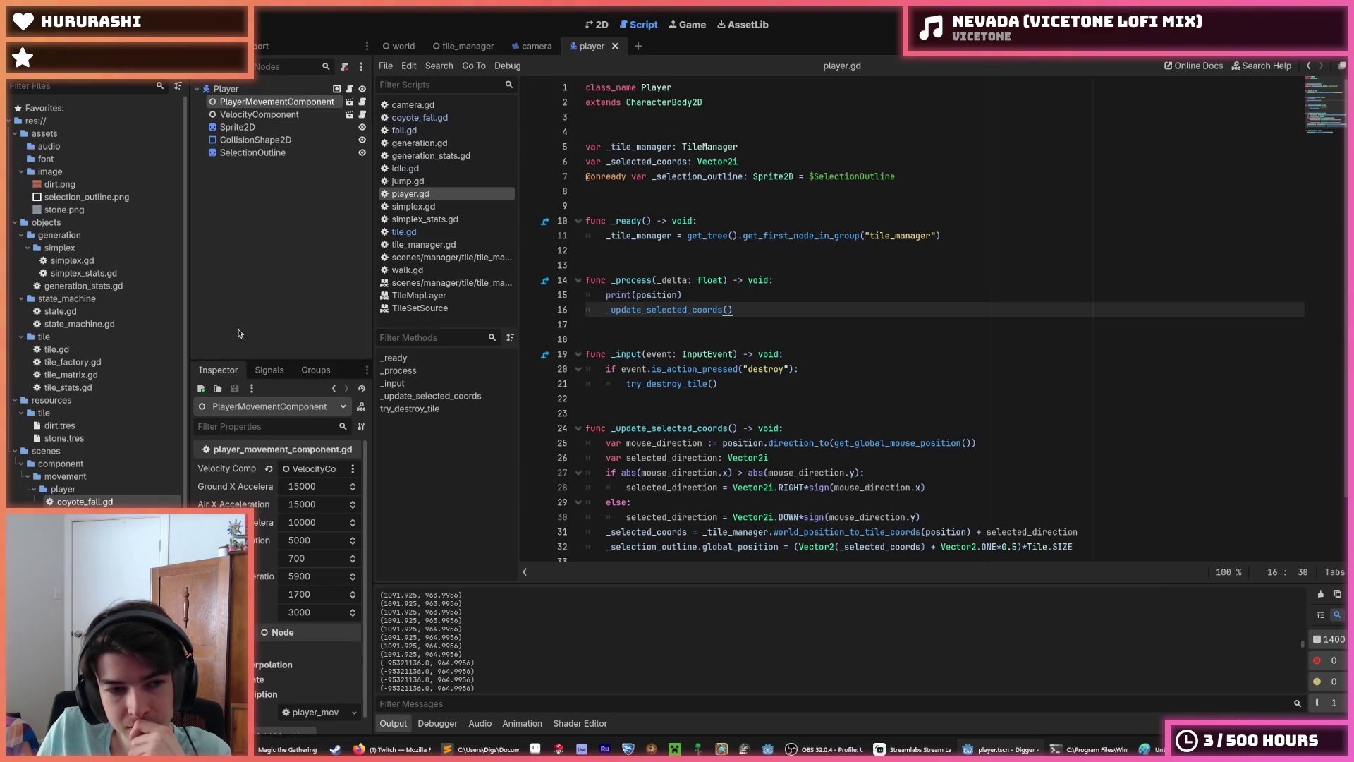
left_click(361, 101)
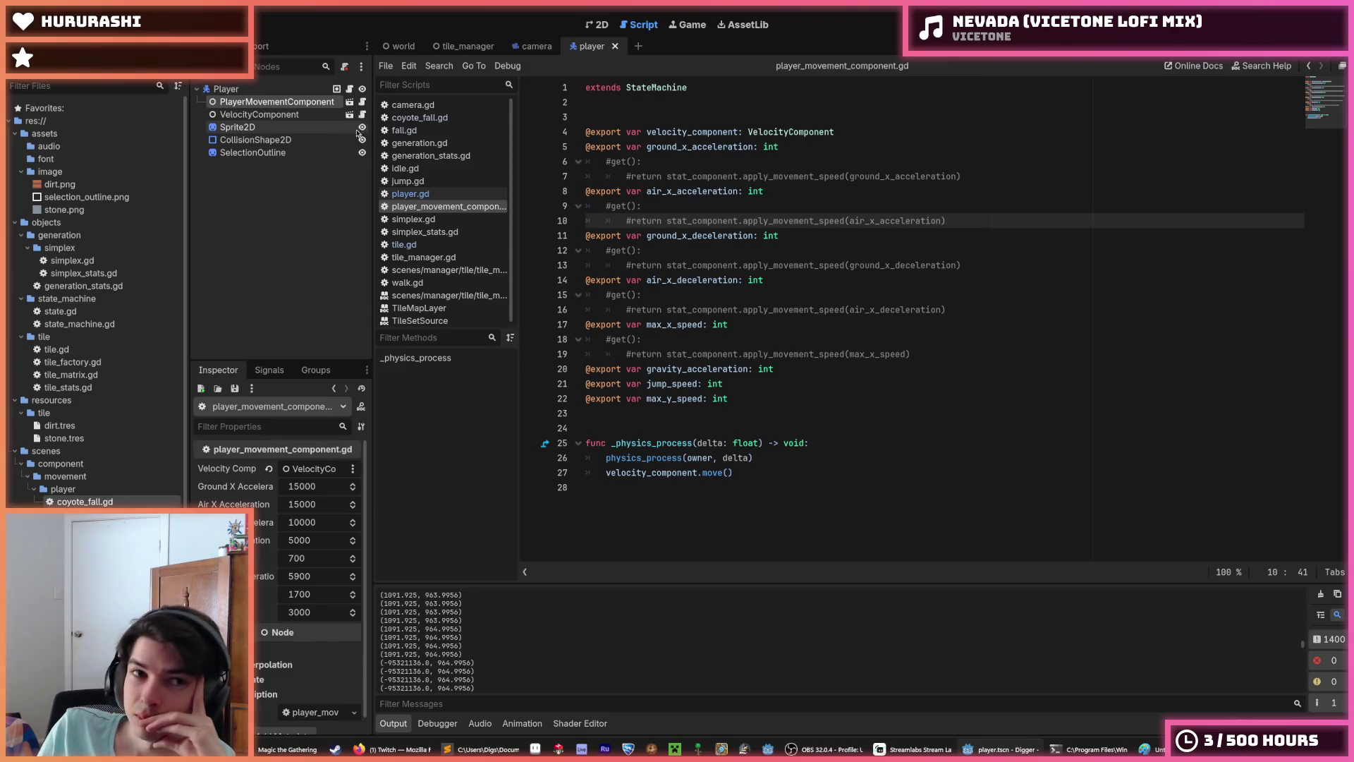
- Open the PlayerMovementComponent sub-scene and read its root, walk.gd, coyote_fall.gd and fall.gd scripts
left_click(349, 102)
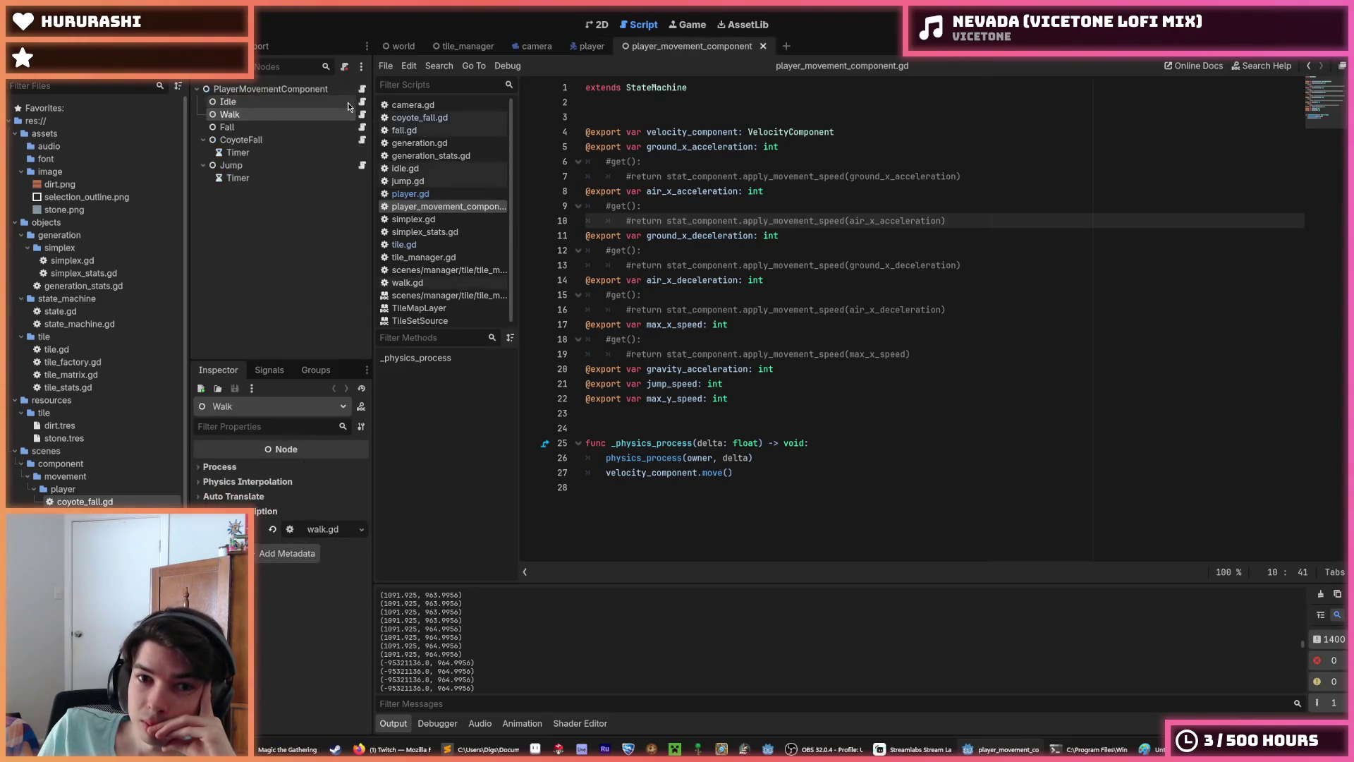
left_click(362, 90)
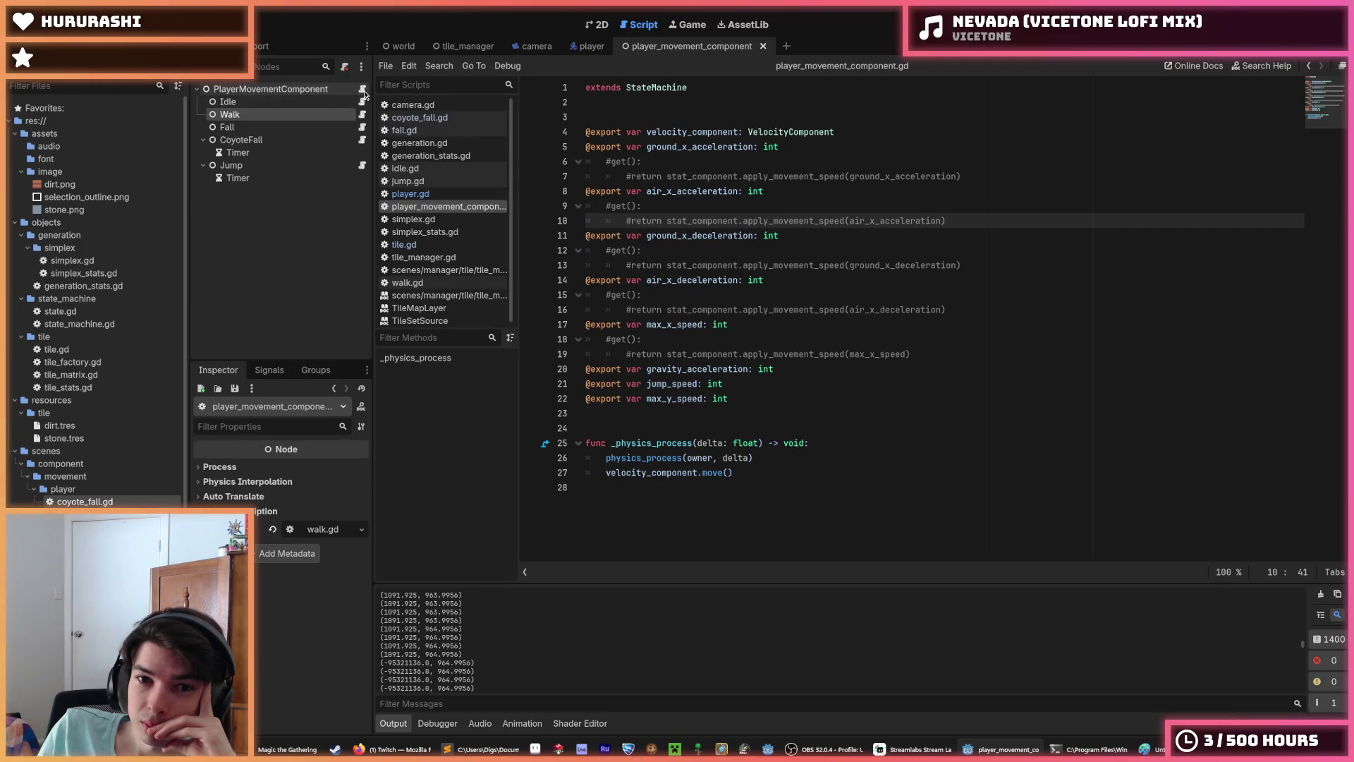
left_click(362, 101)
left_click(362, 114)
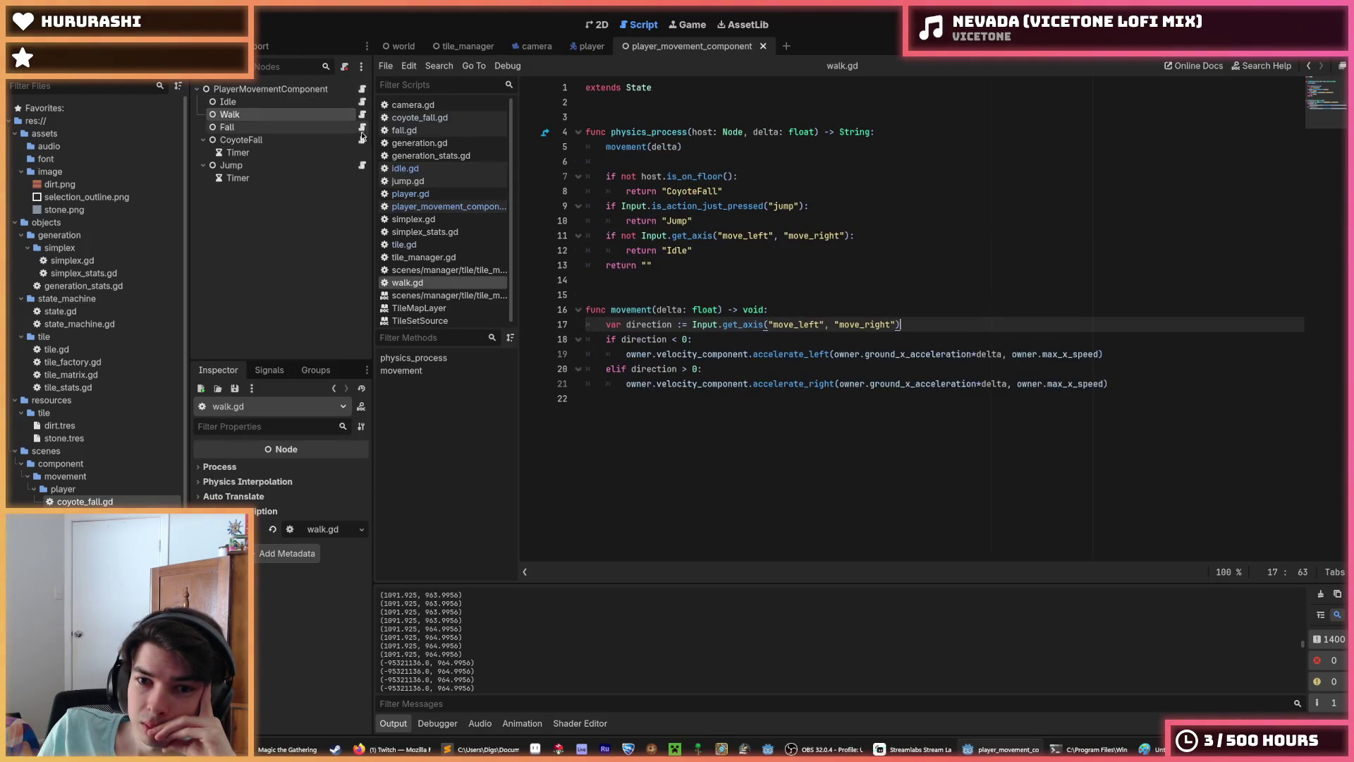
left_click(363, 140)
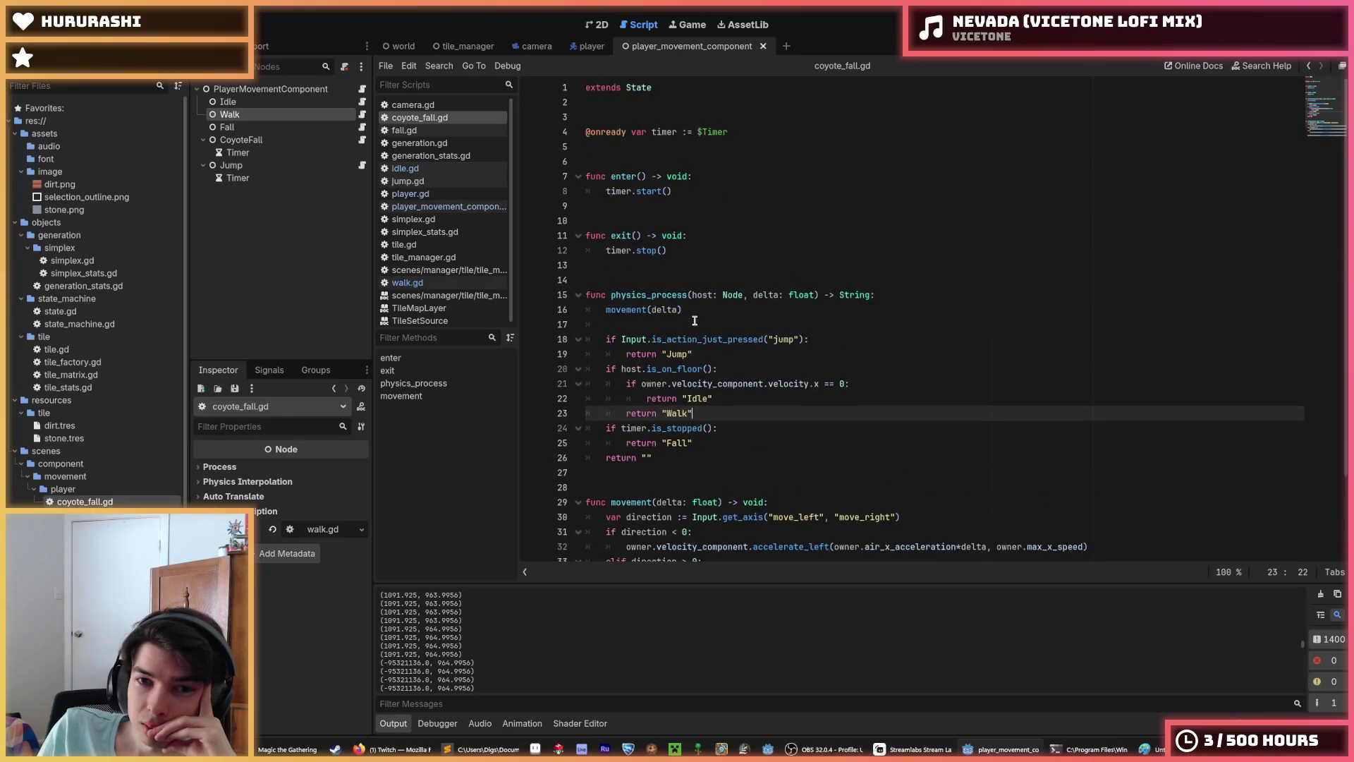
left_click(362, 127)
left_click(361, 140)
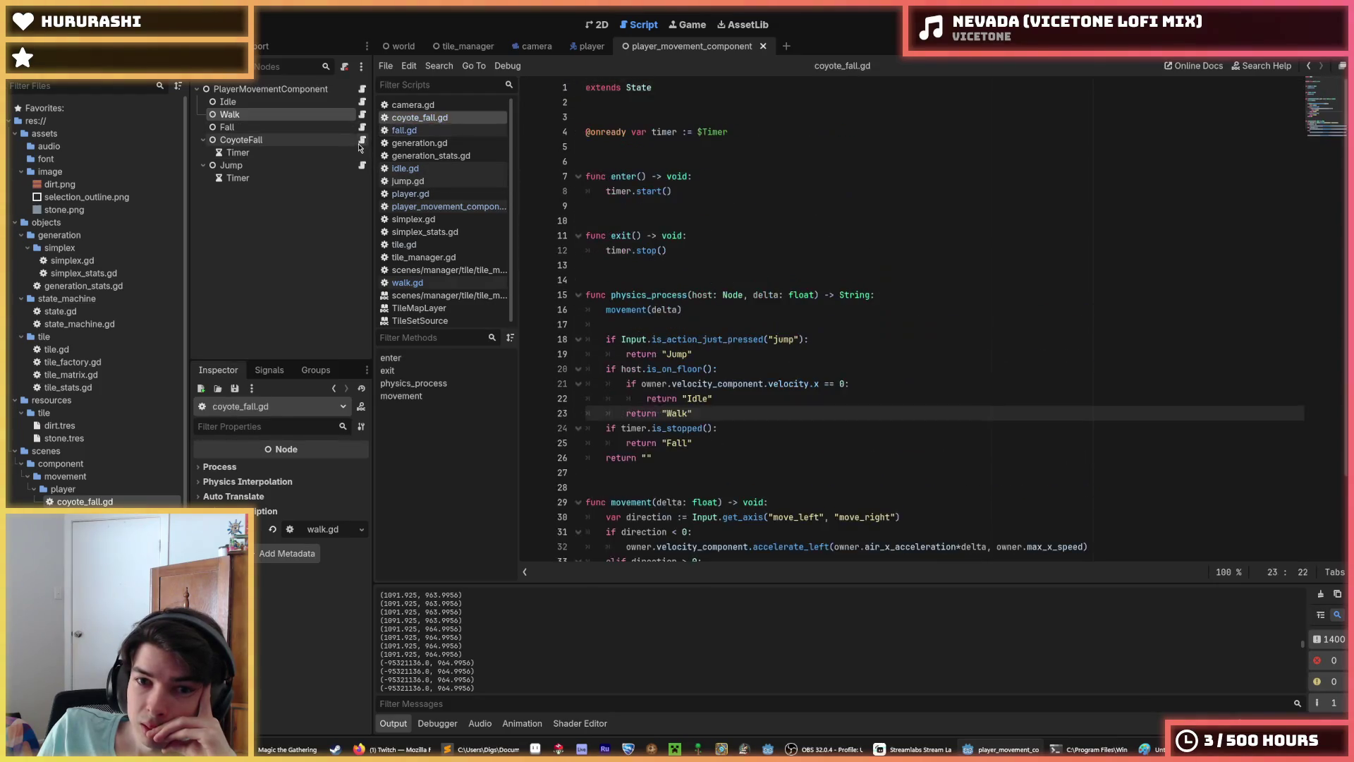
scroll(663, 289, "down", 3)
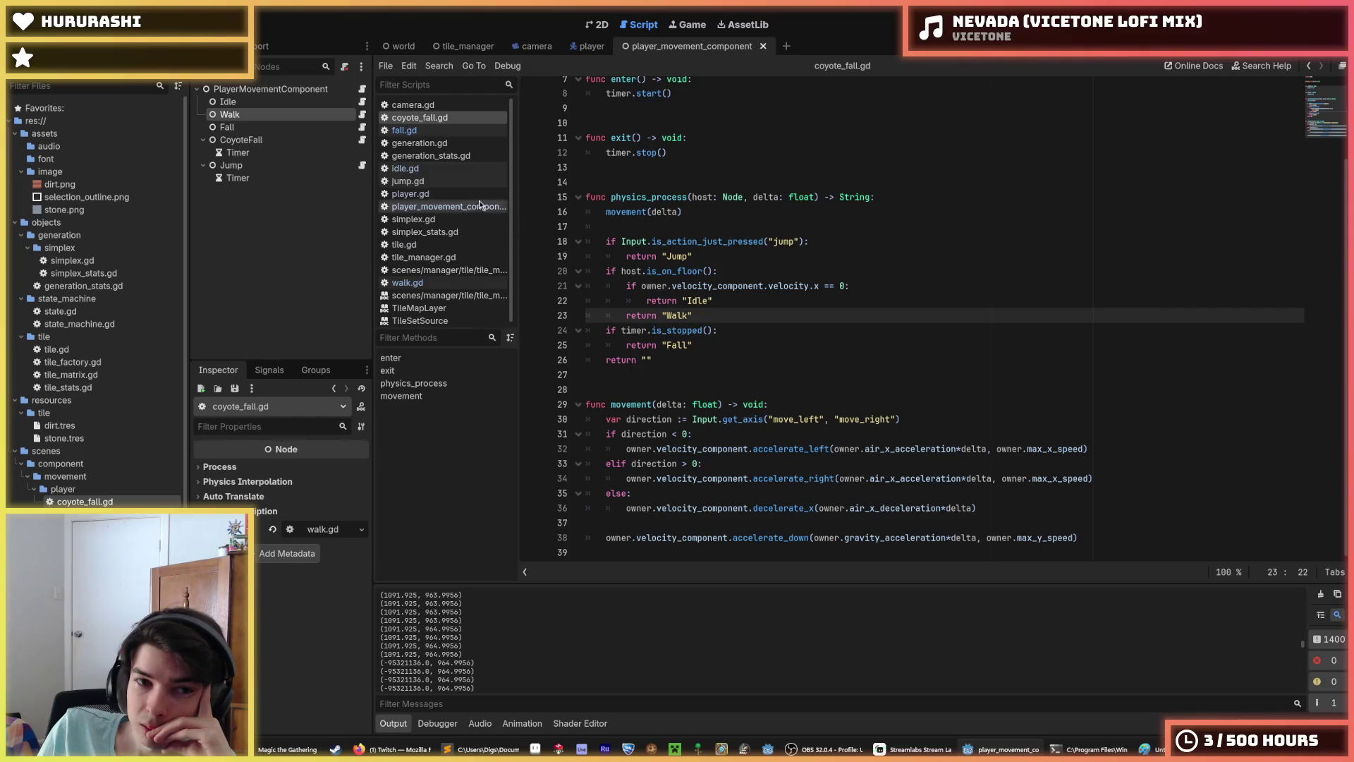
- Read jump.gd, idle.gd and player.gd, then switch to the player scene tab
left_click(361, 167)
scroll(678, 328, "down", 1)
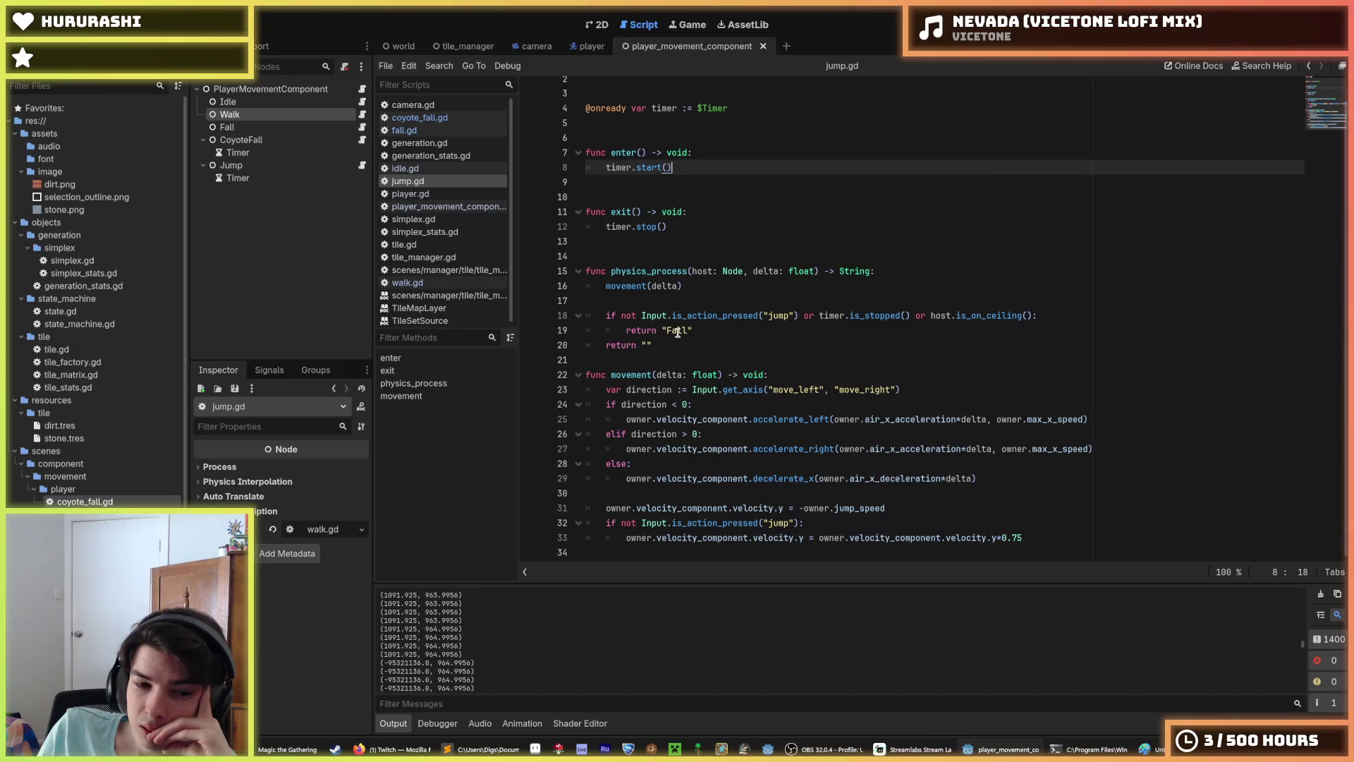
left_click(406, 168)
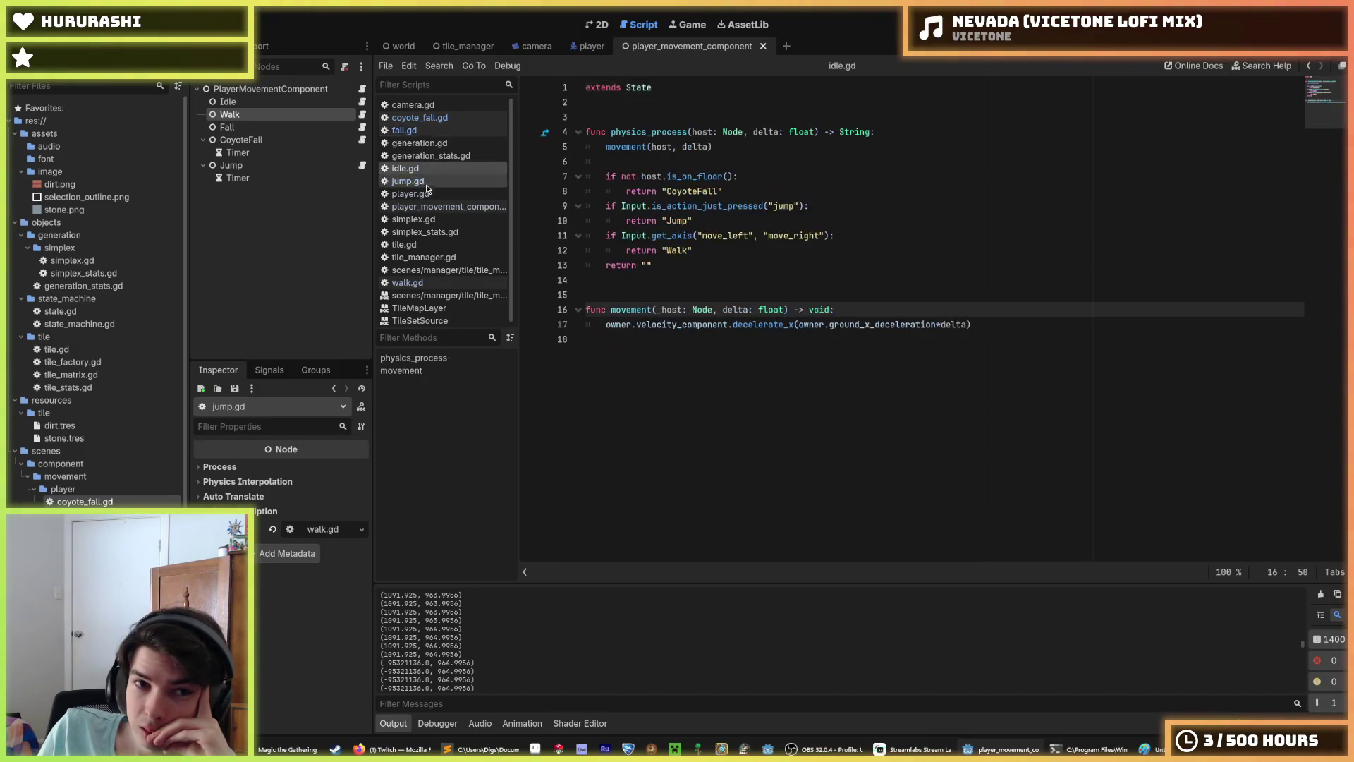
left_click(410, 194)
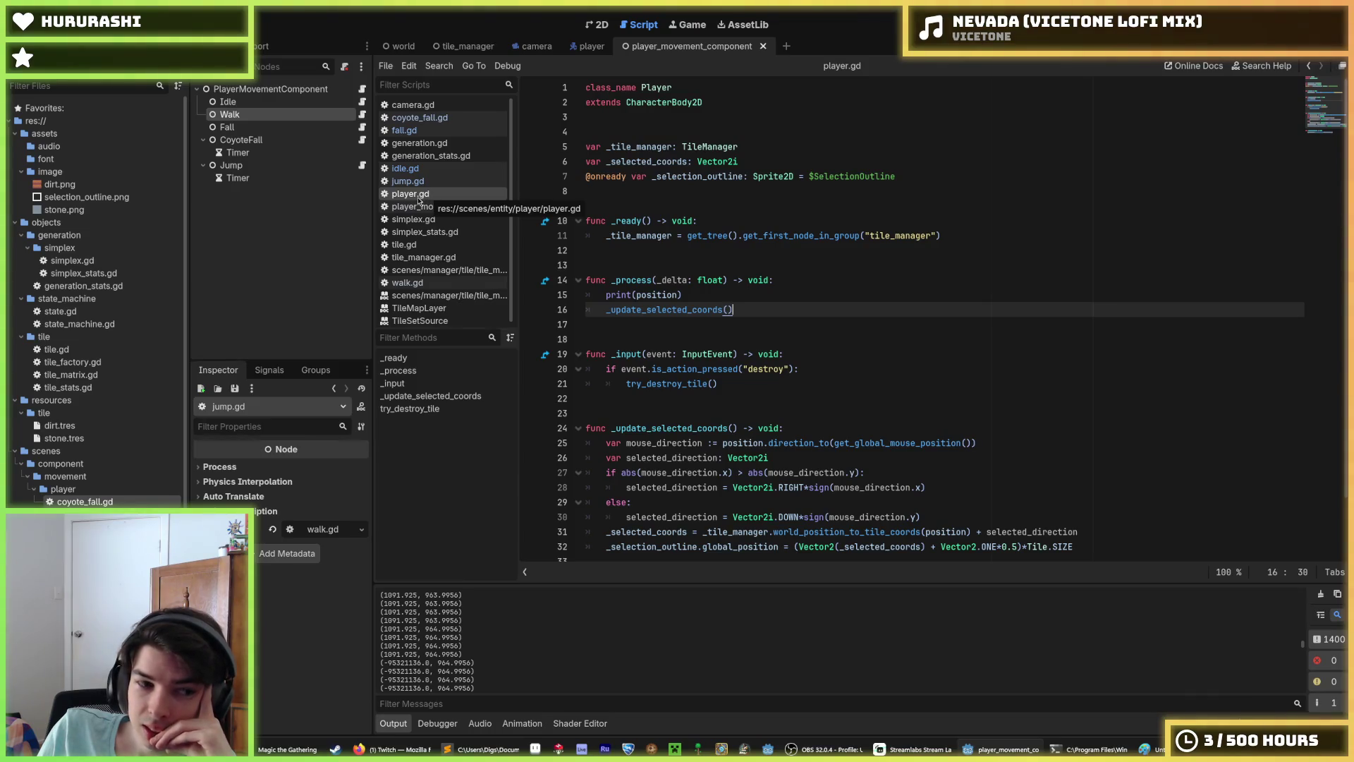
left_click(584, 47)
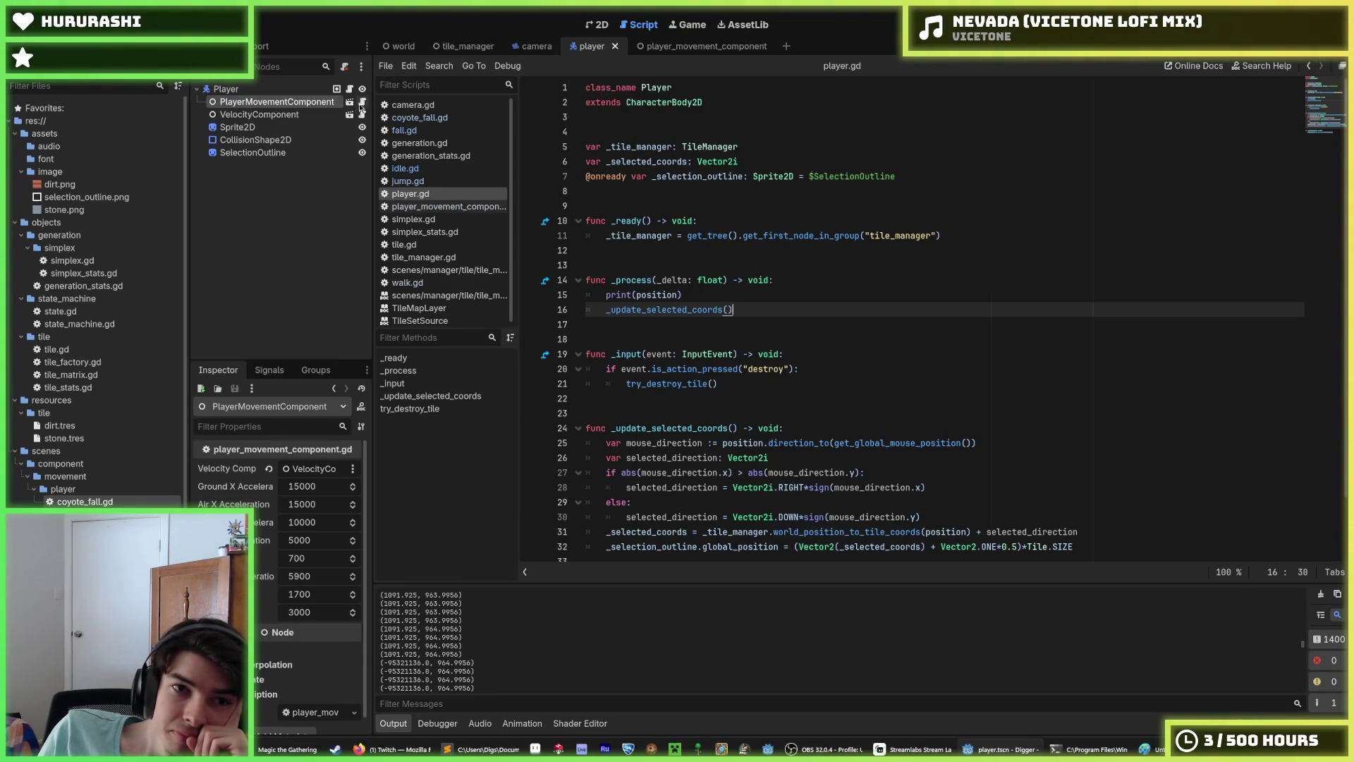
scroll(63, 315, "down", 3)
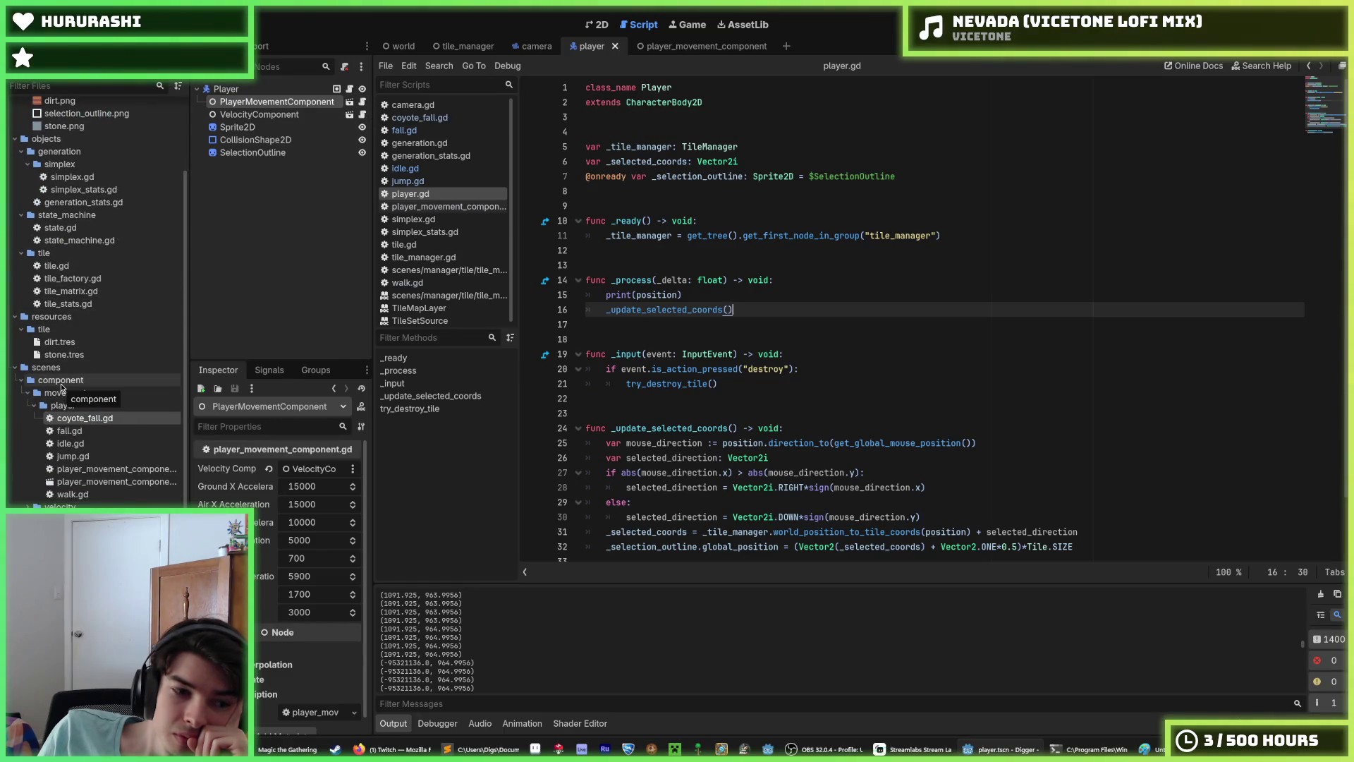
scroll(64, 393, "up", 3)
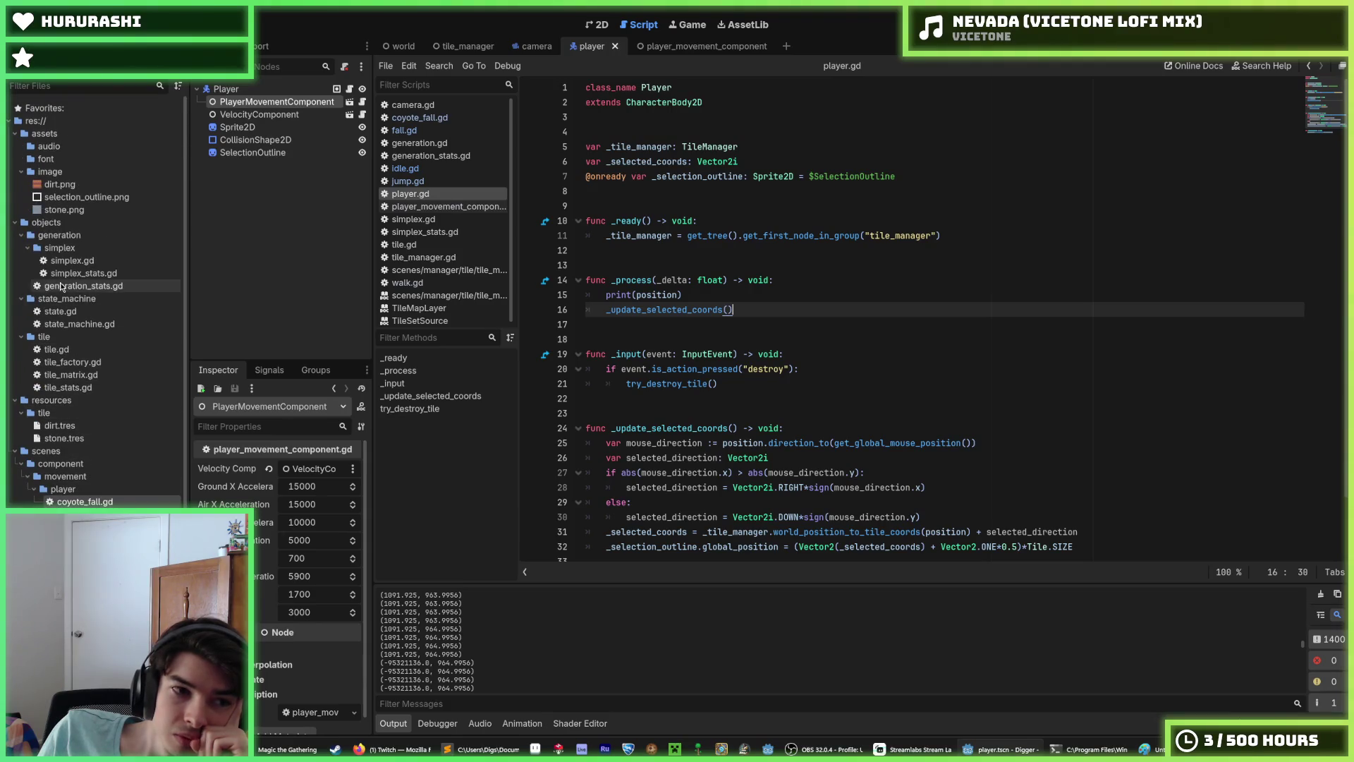
scroll(62, 293, "down", 3)
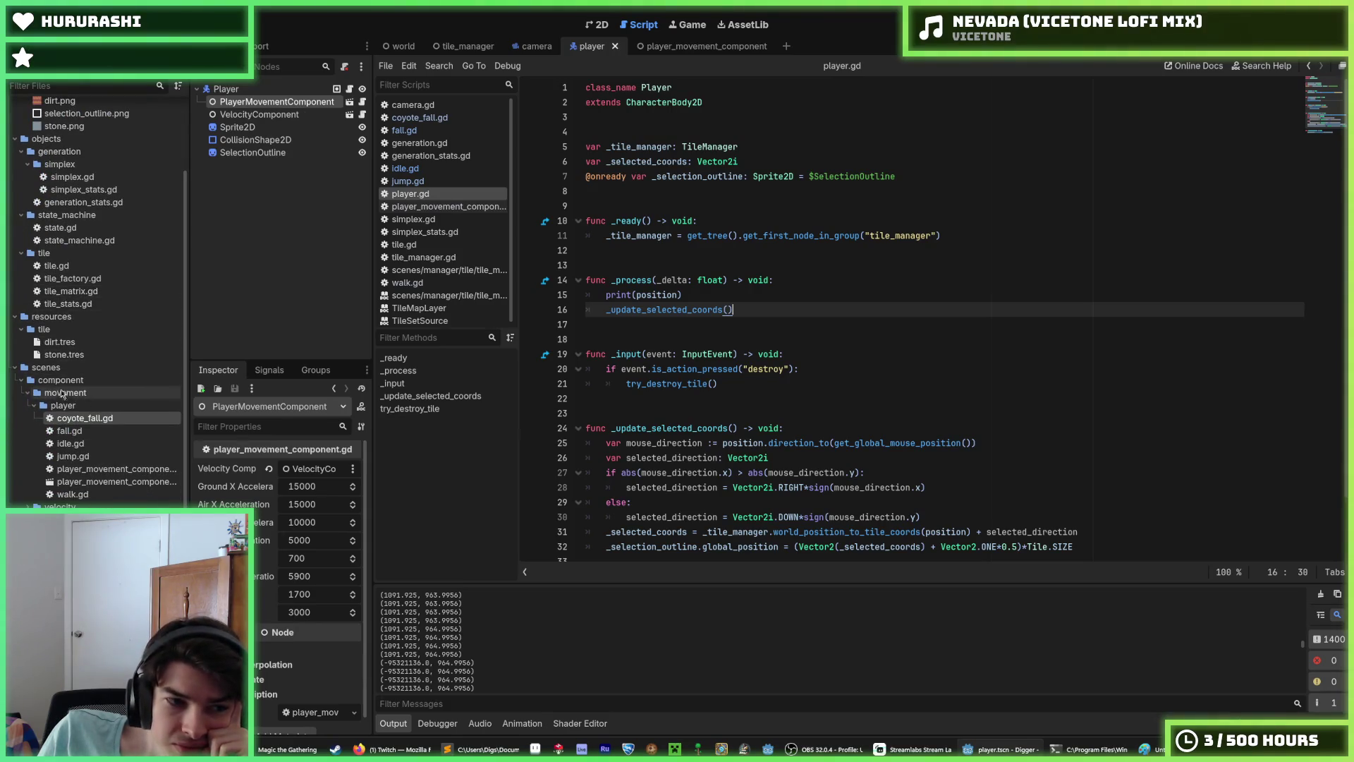
- Open velocity_component.gd and step through the floor check and velocity lines in move()
double_click(77, 519)
scroll(722, 293, "down", 5)
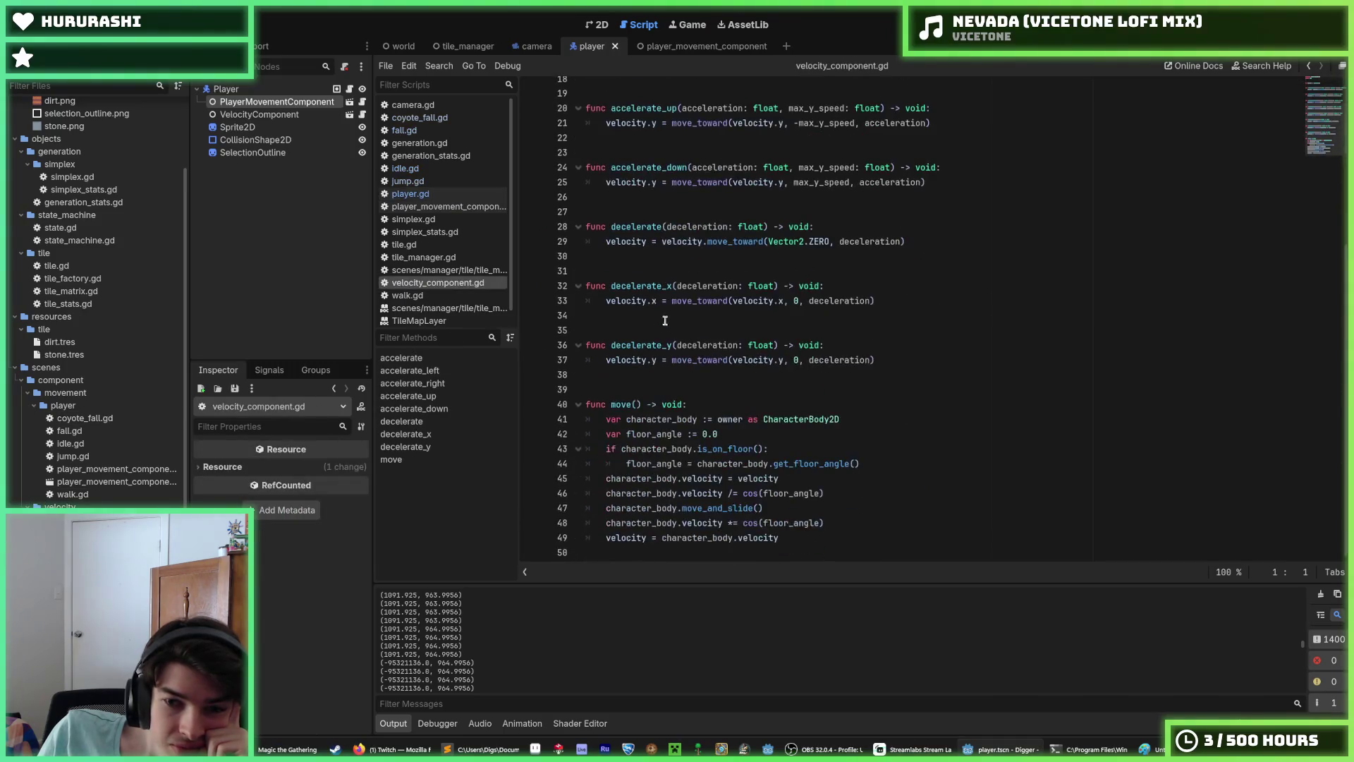
left_click(790, 448)
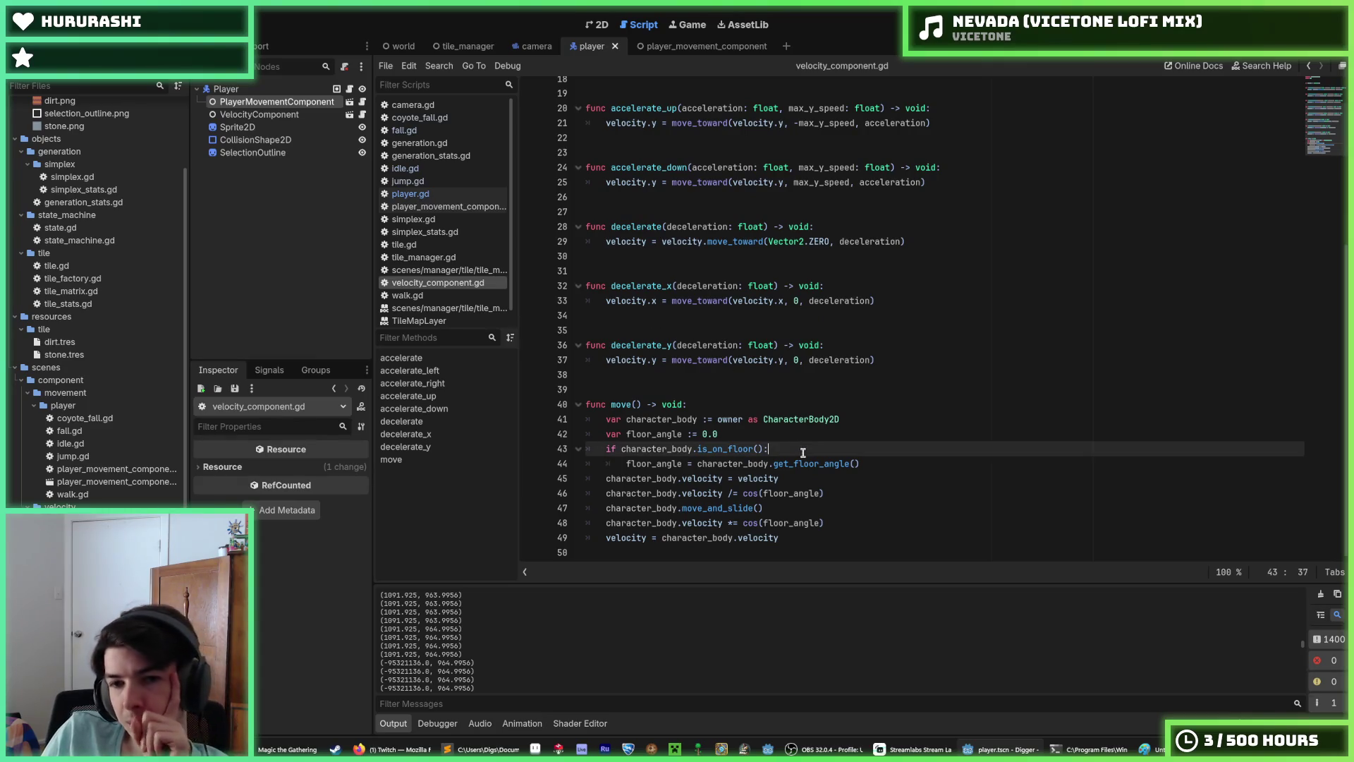
left_click(884, 467)
left_click(857, 480)
left_click(858, 493)
left_click(831, 479)
left_click(834, 493)
left_click(837, 482)
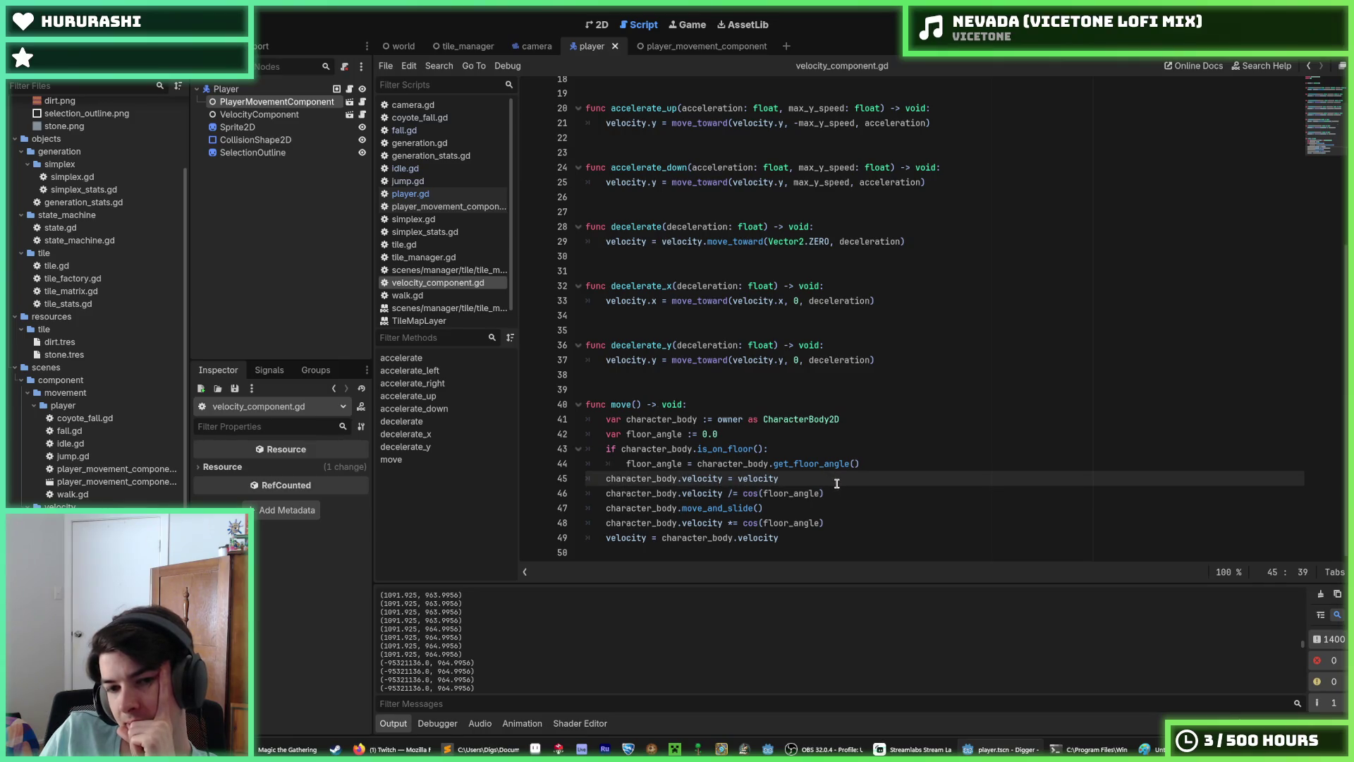
left_click(849, 508)
left_click(849, 516)
left_click(845, 508)
scroll(840, 494, "up", 6)
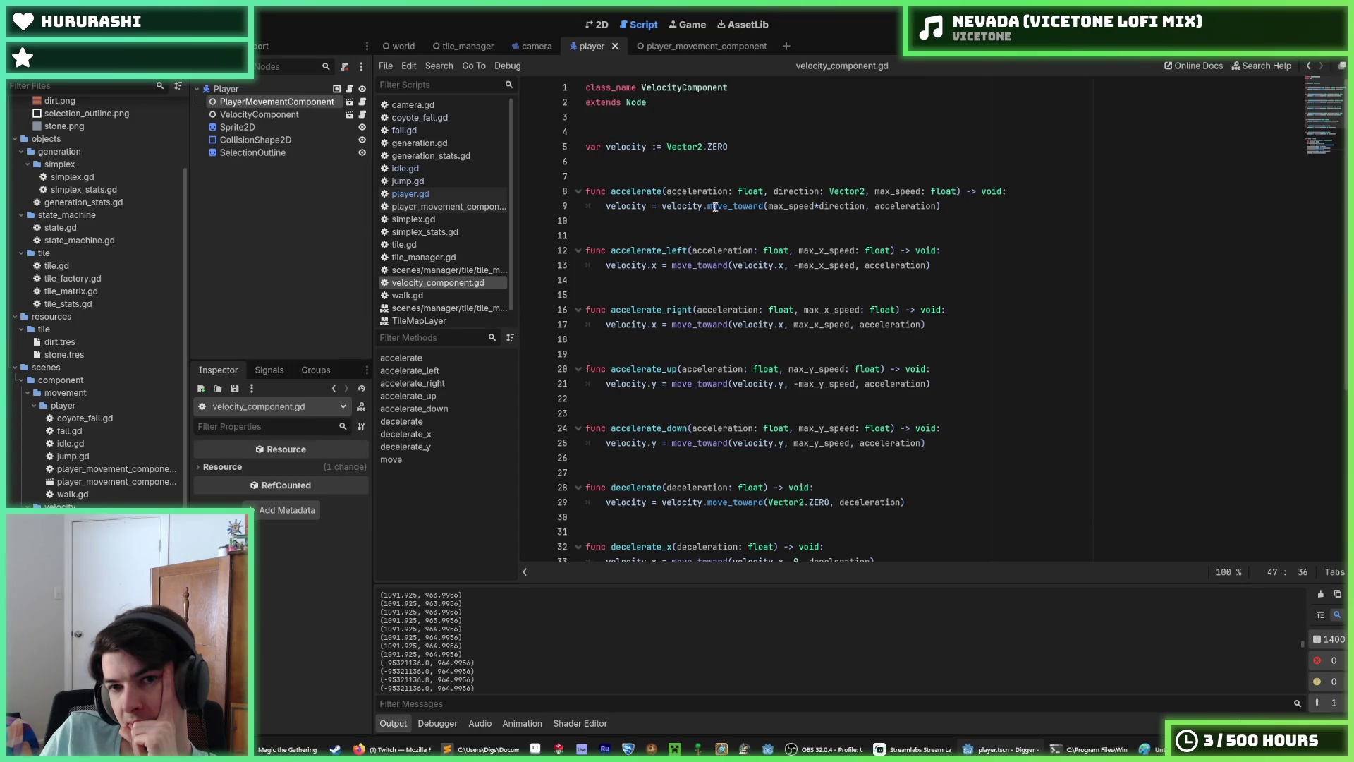
- Read the move_toward documentation from accelerate_left, then revisit move()'s velocity lines
double_click(715, 207)
double_click(708, 266)
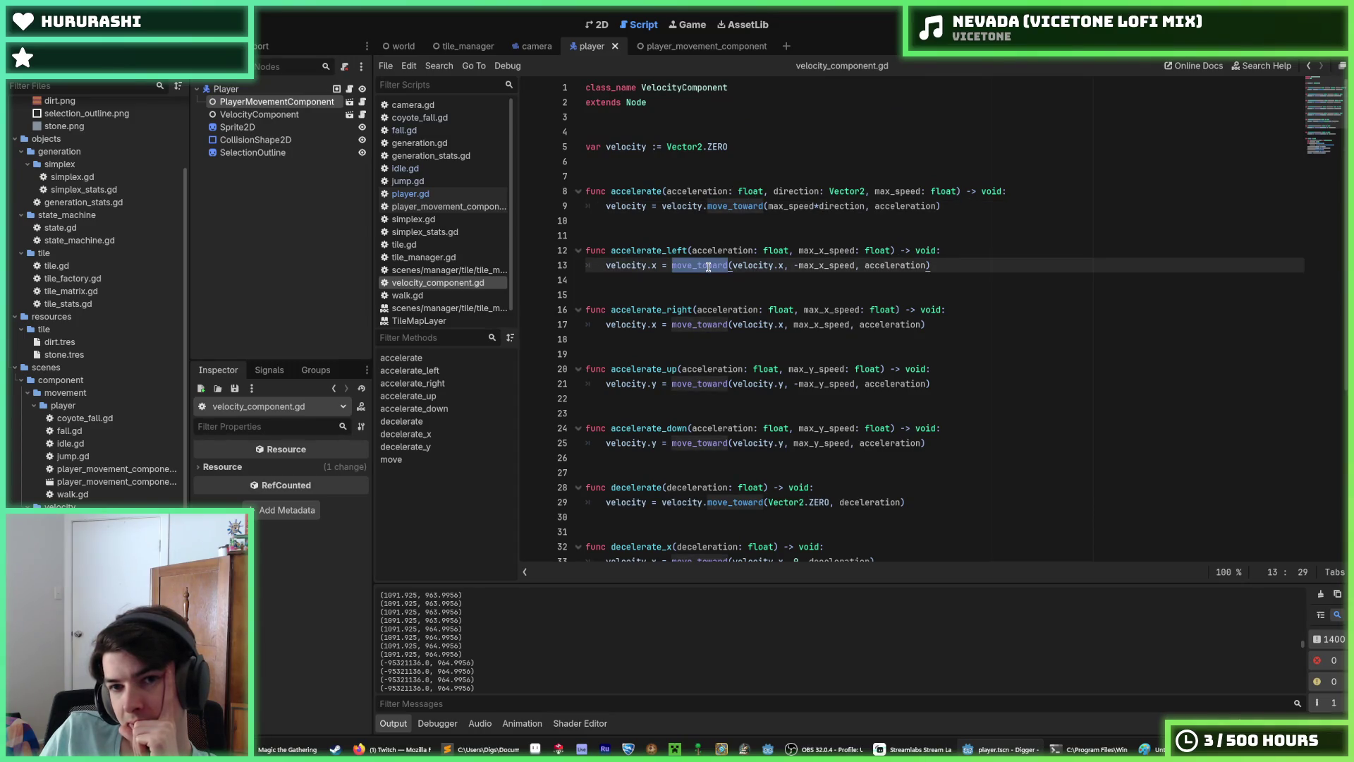
mouse_move(708, 267)
left_click(849, 221)
scroll(875, 268, "down", 5)
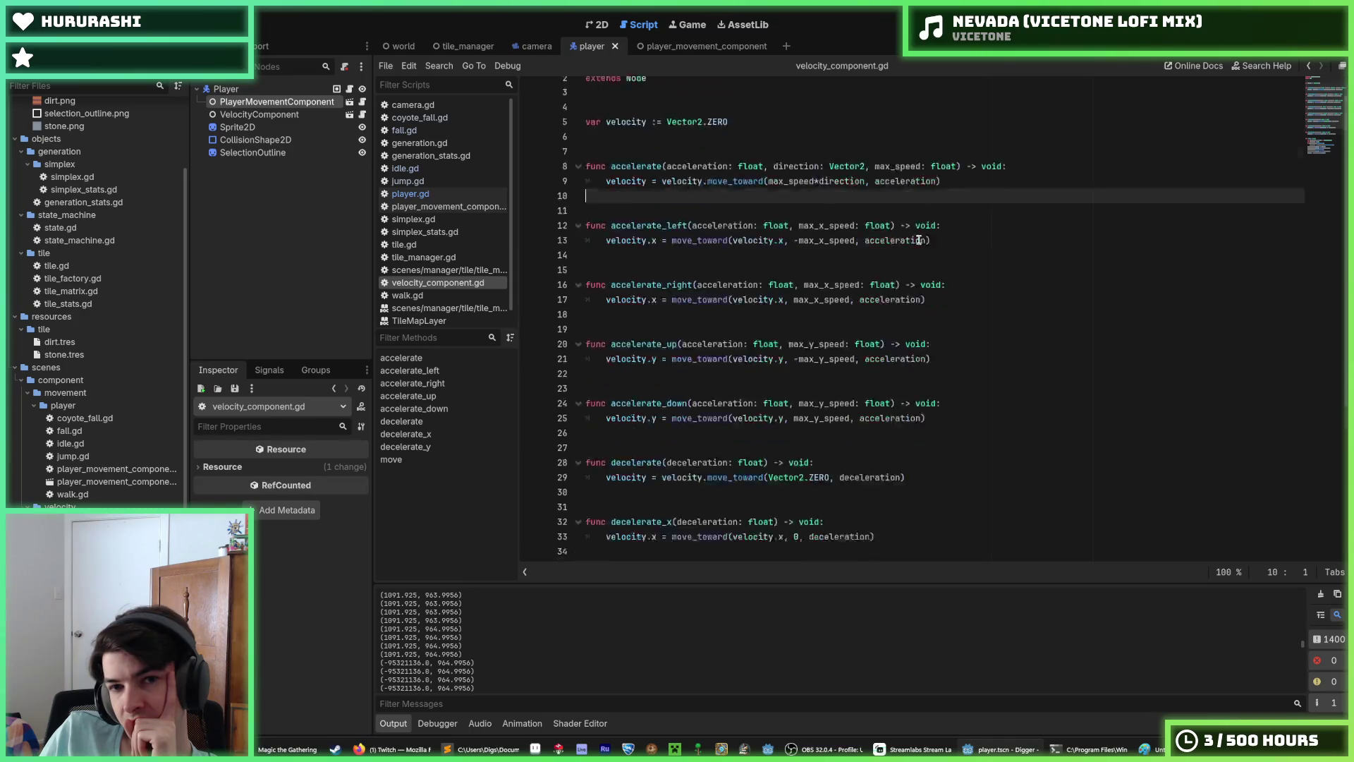
left_click(800, 473)
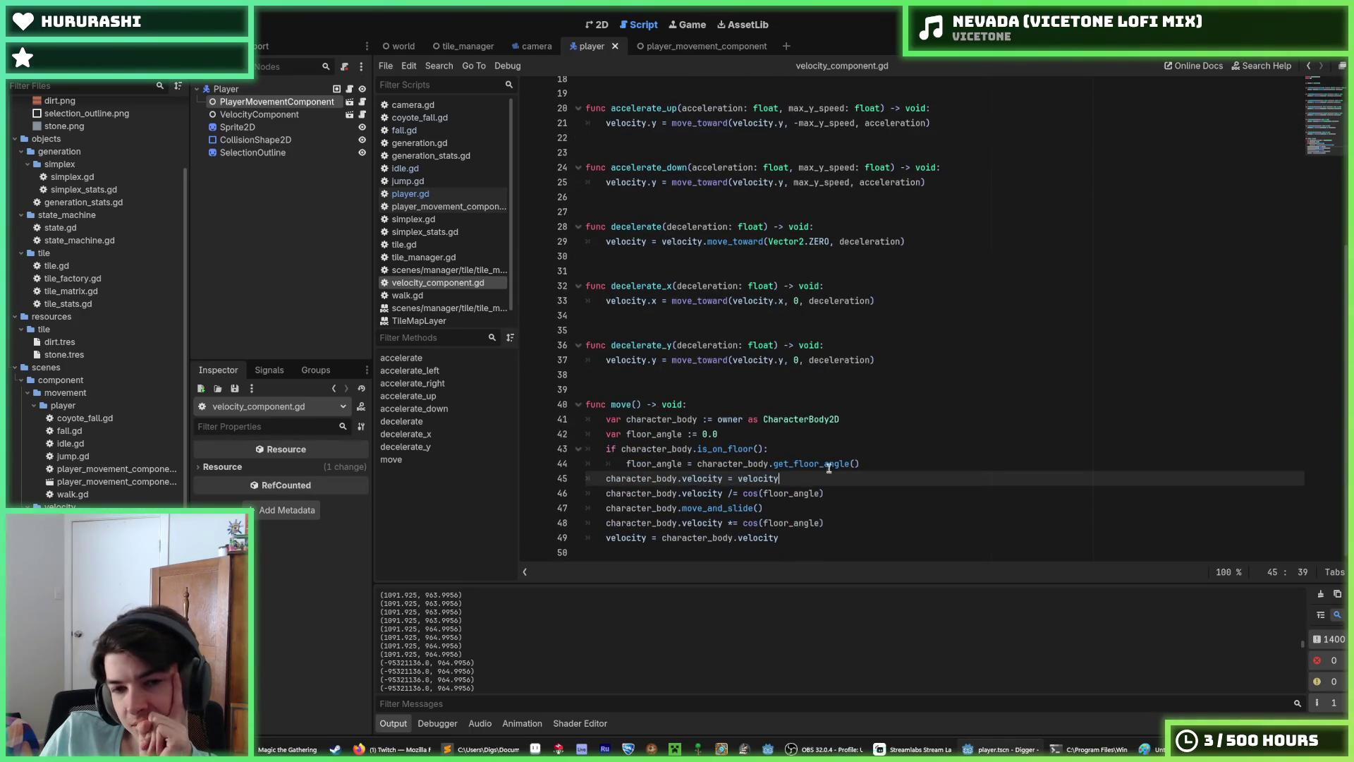
left_click(894, 460)
left_click(863, 477)
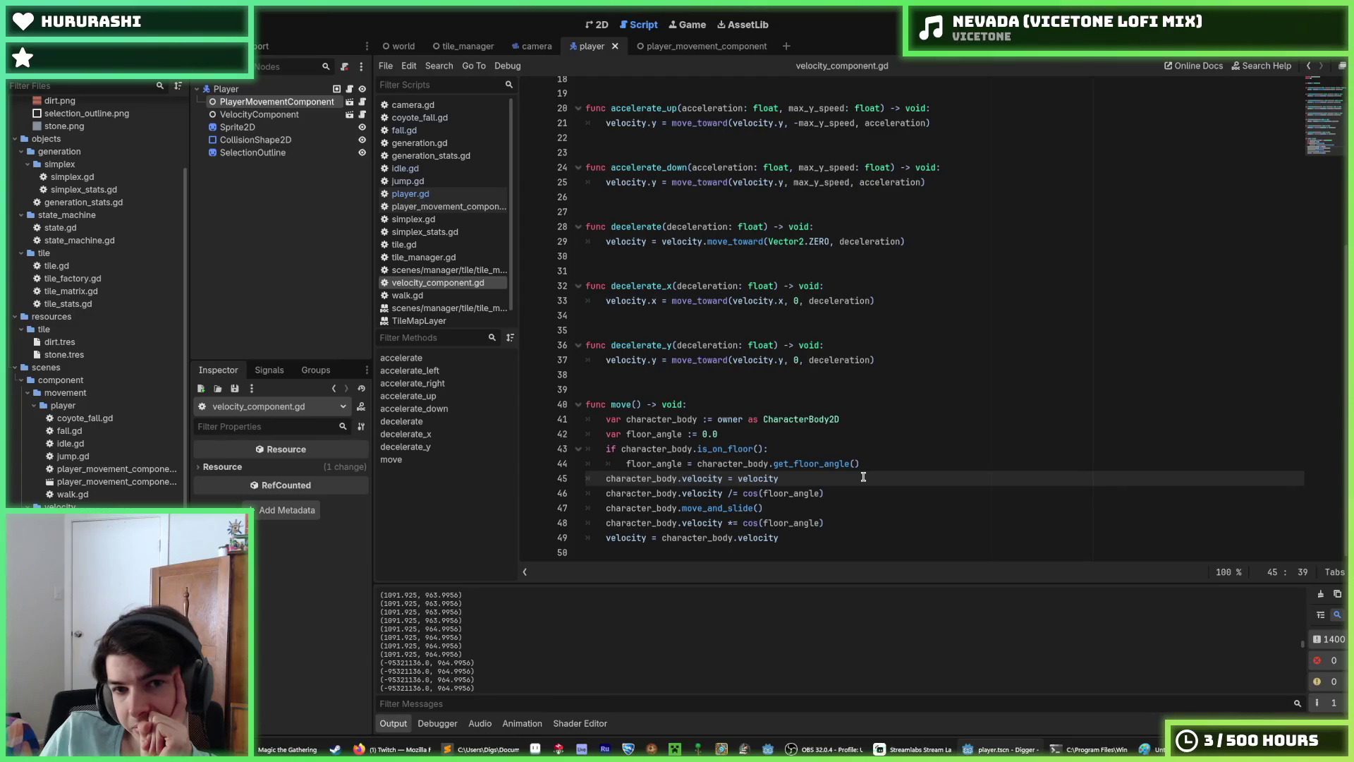
- Examine the accelerate header and accelerate_left's acceleration parameter and move_toward call
scroll(863, 476, "up", 5)
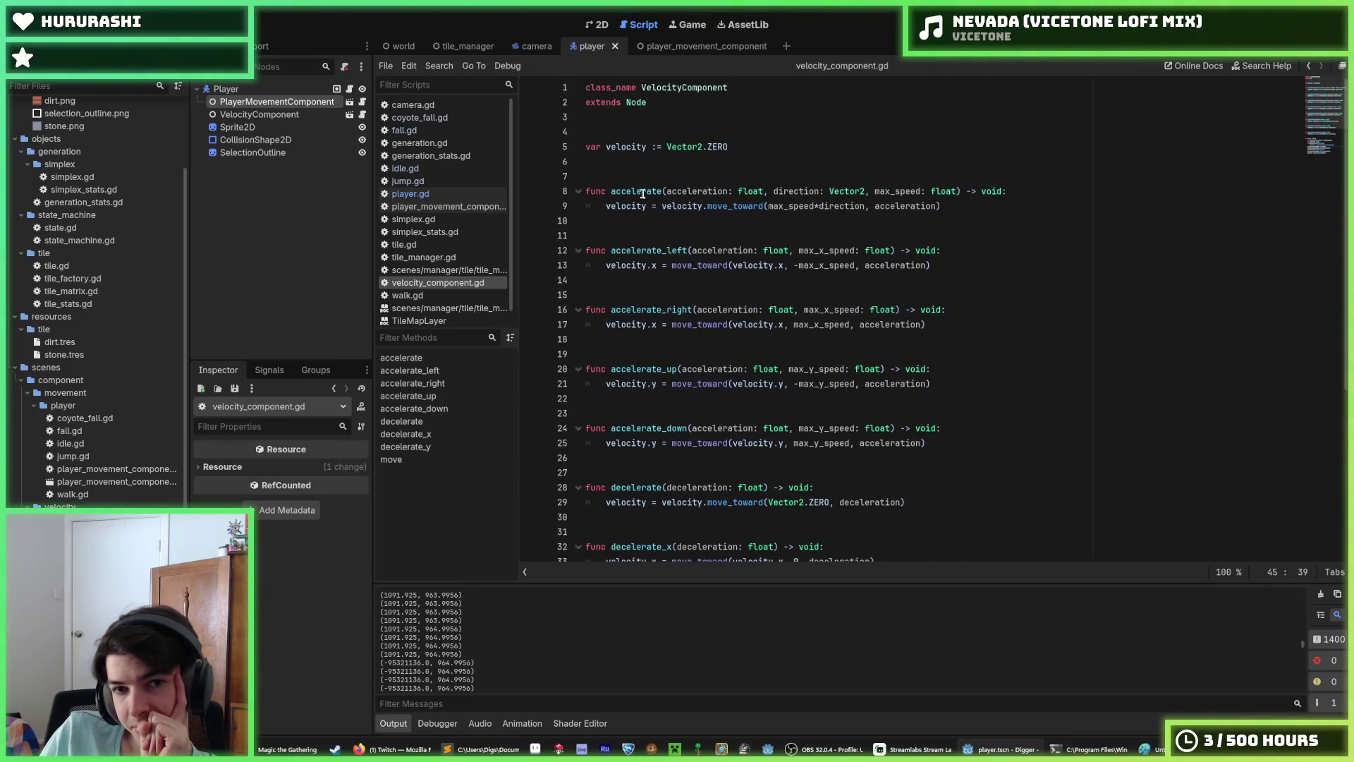
left_click(634, 193)
double_click(692, 251)
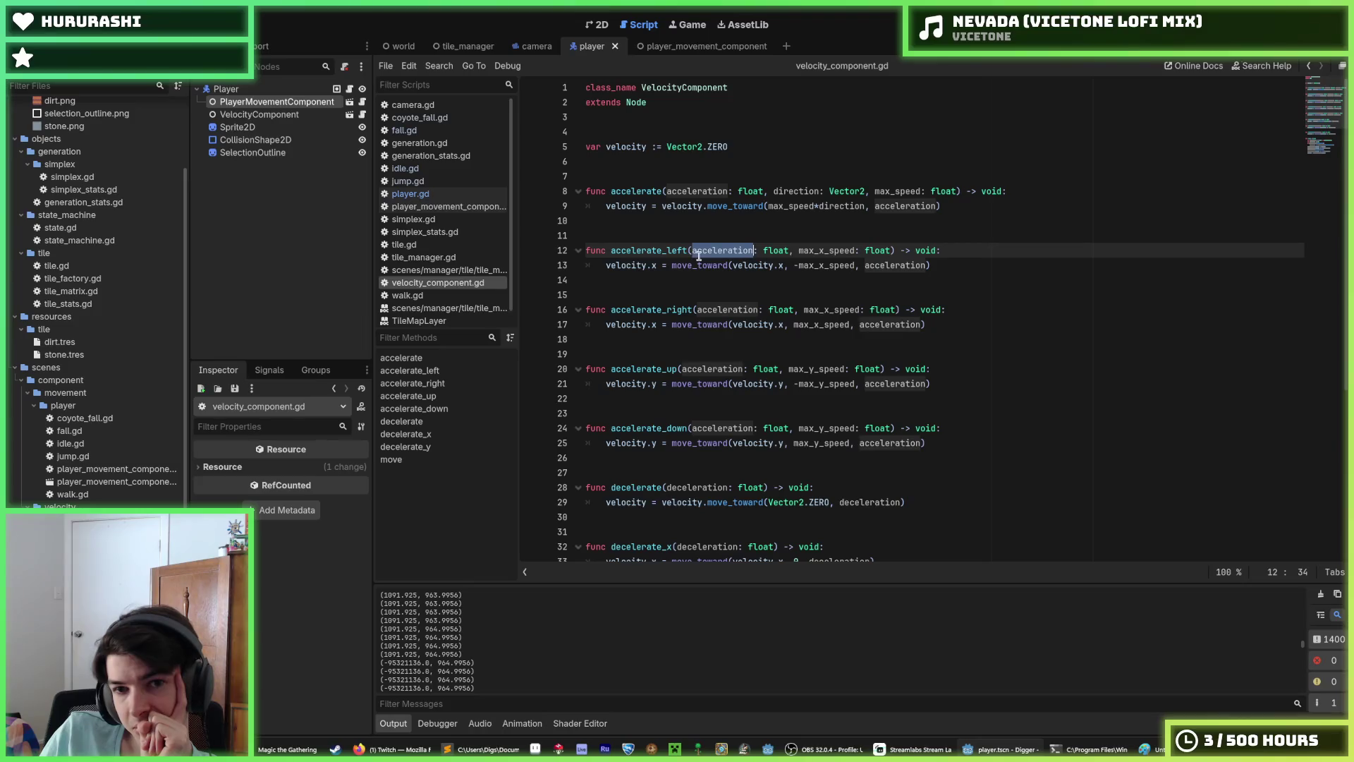
left_click(702, 267)
double_click(702, 267)
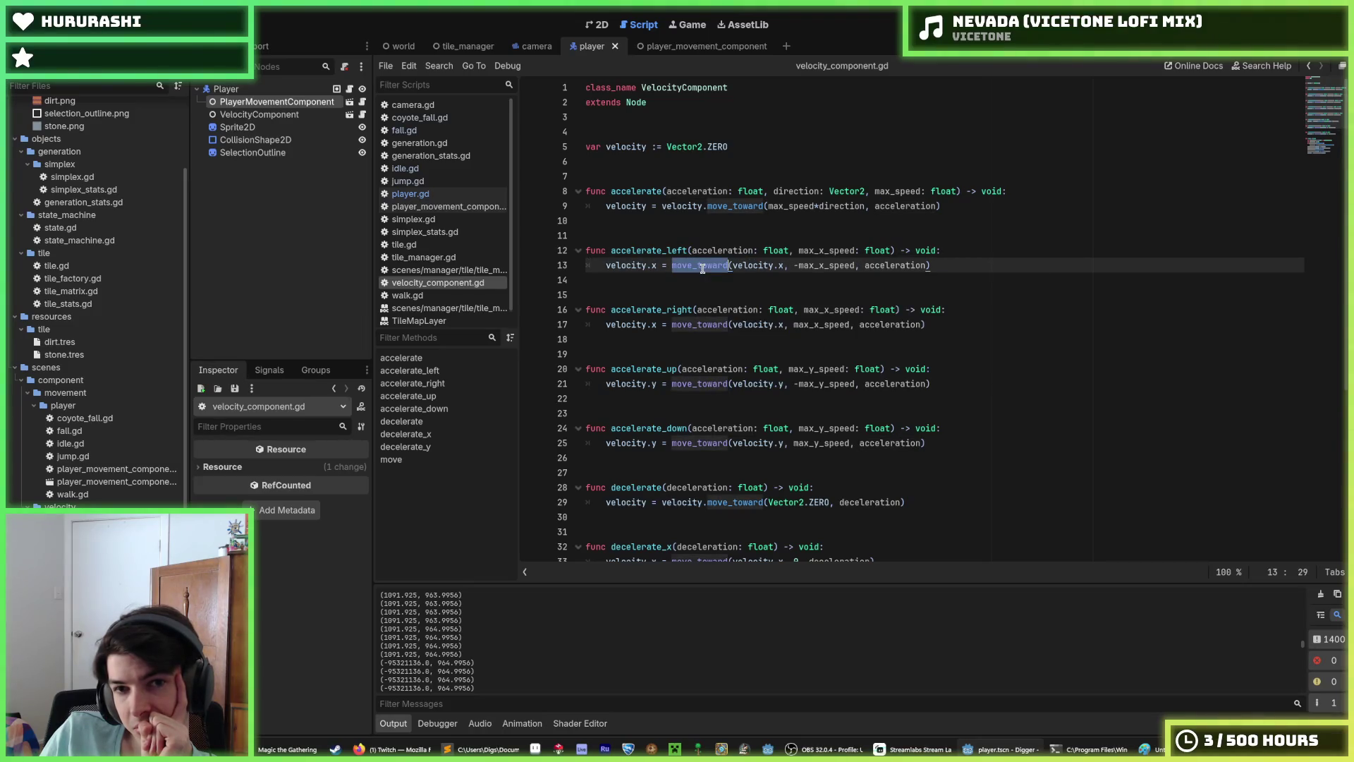
left_click(704, 267)
double_click(704, 267)
left_click(706, 266)
scroll(748, 264, "down", 5)
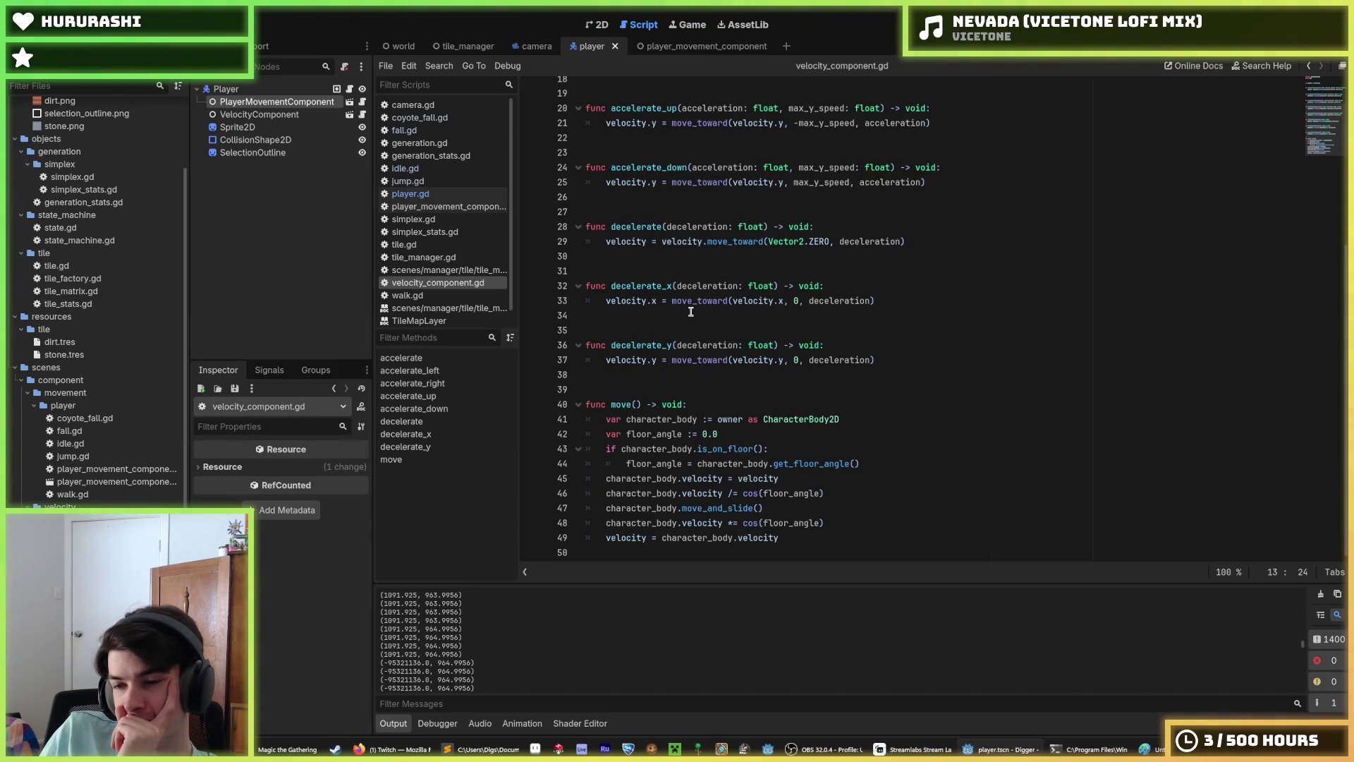
- Check move_toward docs in decelerate_y and select the owner CharacterBody2D cast on line 41
left_click(697, 359)
double_click(699, 359)
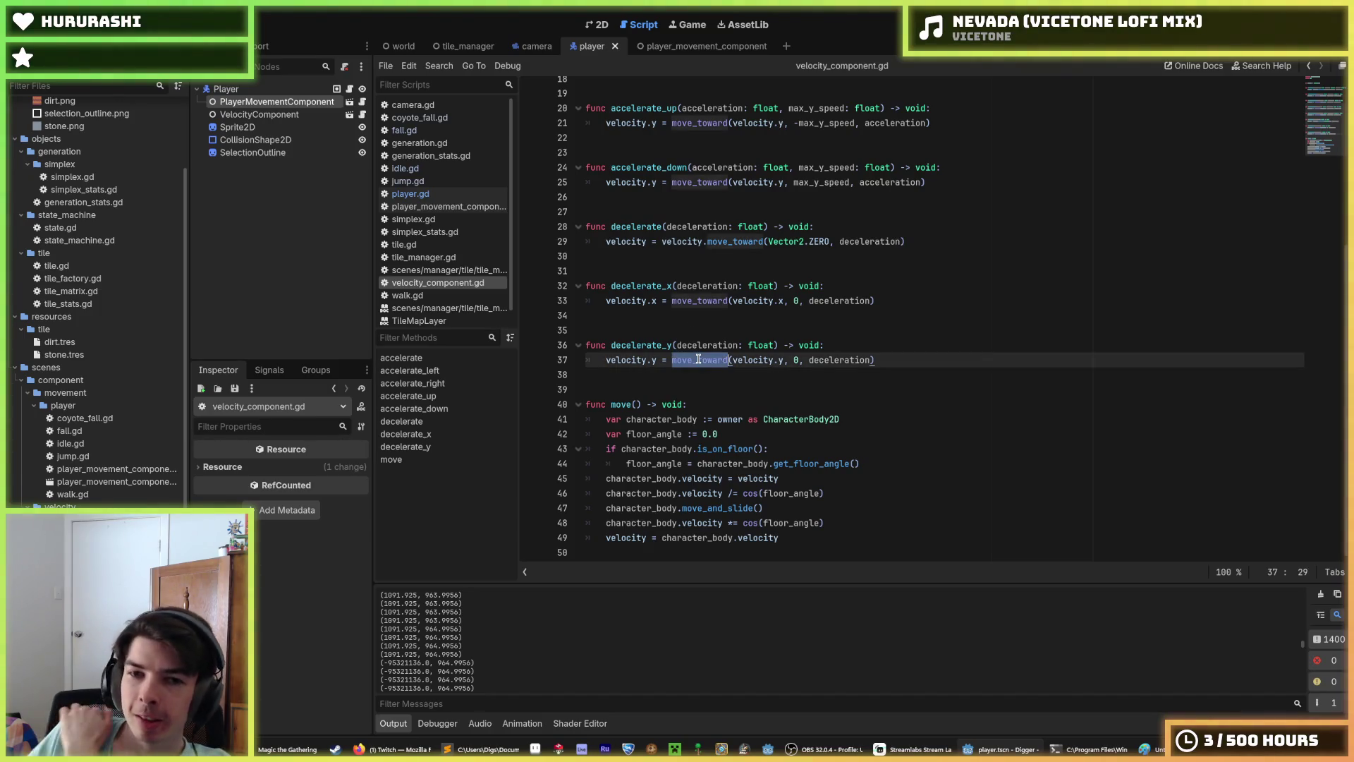
left_click(931, 270)
double_click(726, 419)
double_click(778, 419)
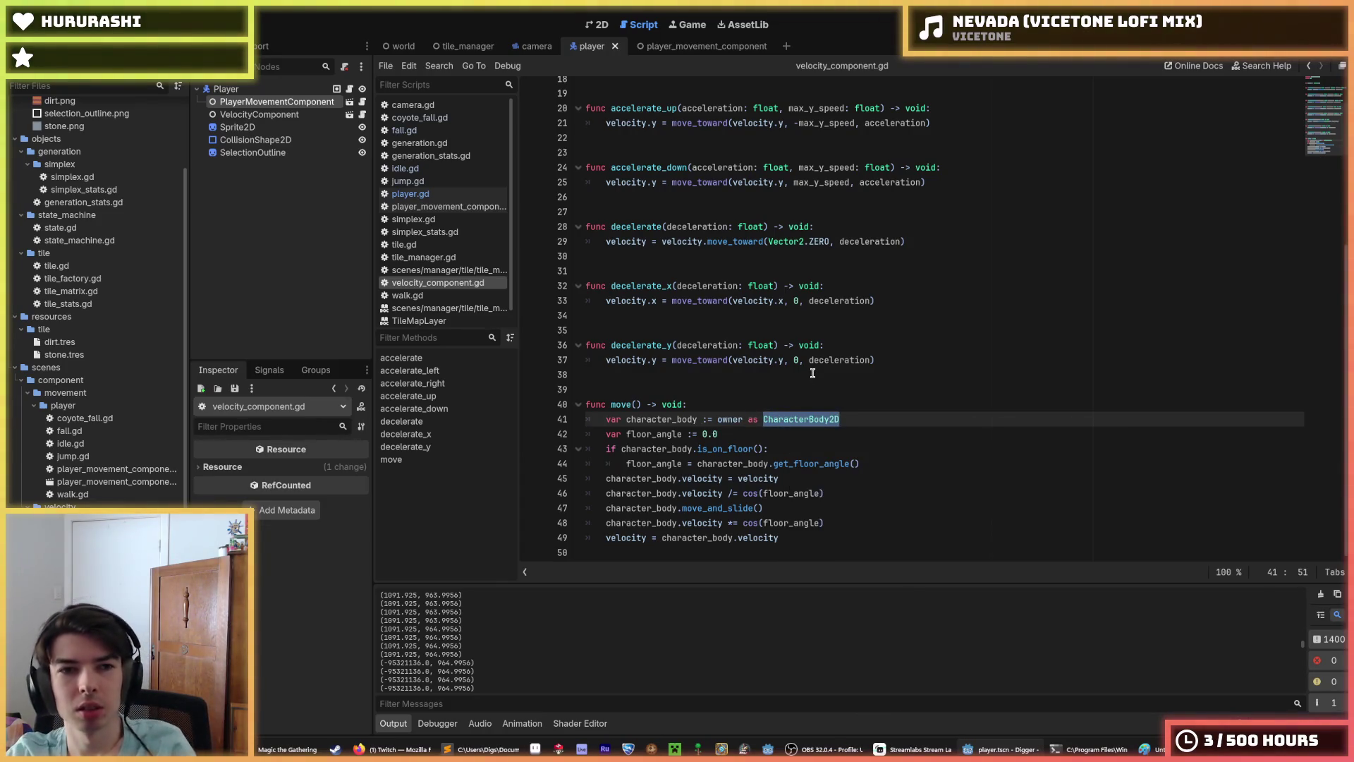
- Change the owner cast to Player and delete the floor_angle declaration and floor check
type("Player")
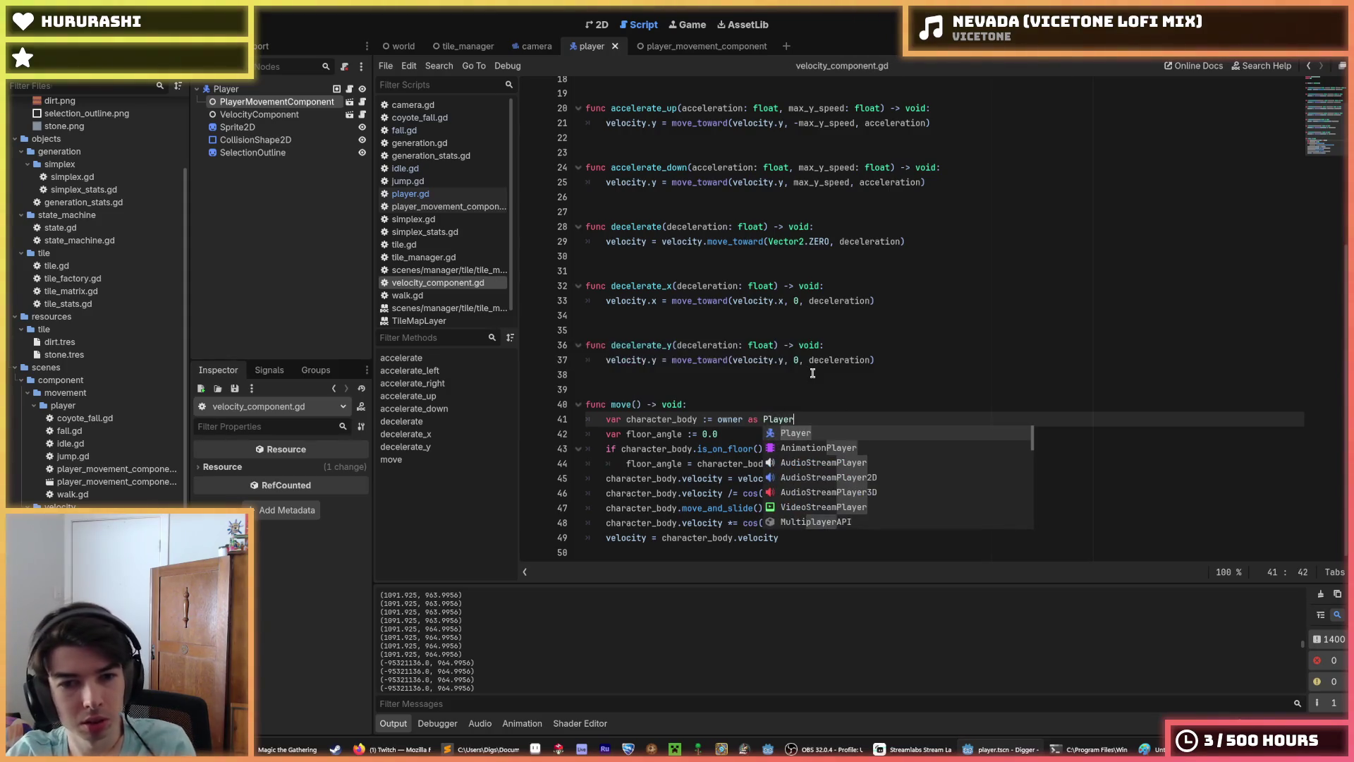
left_click(812, 373)
left_click(746, 431)
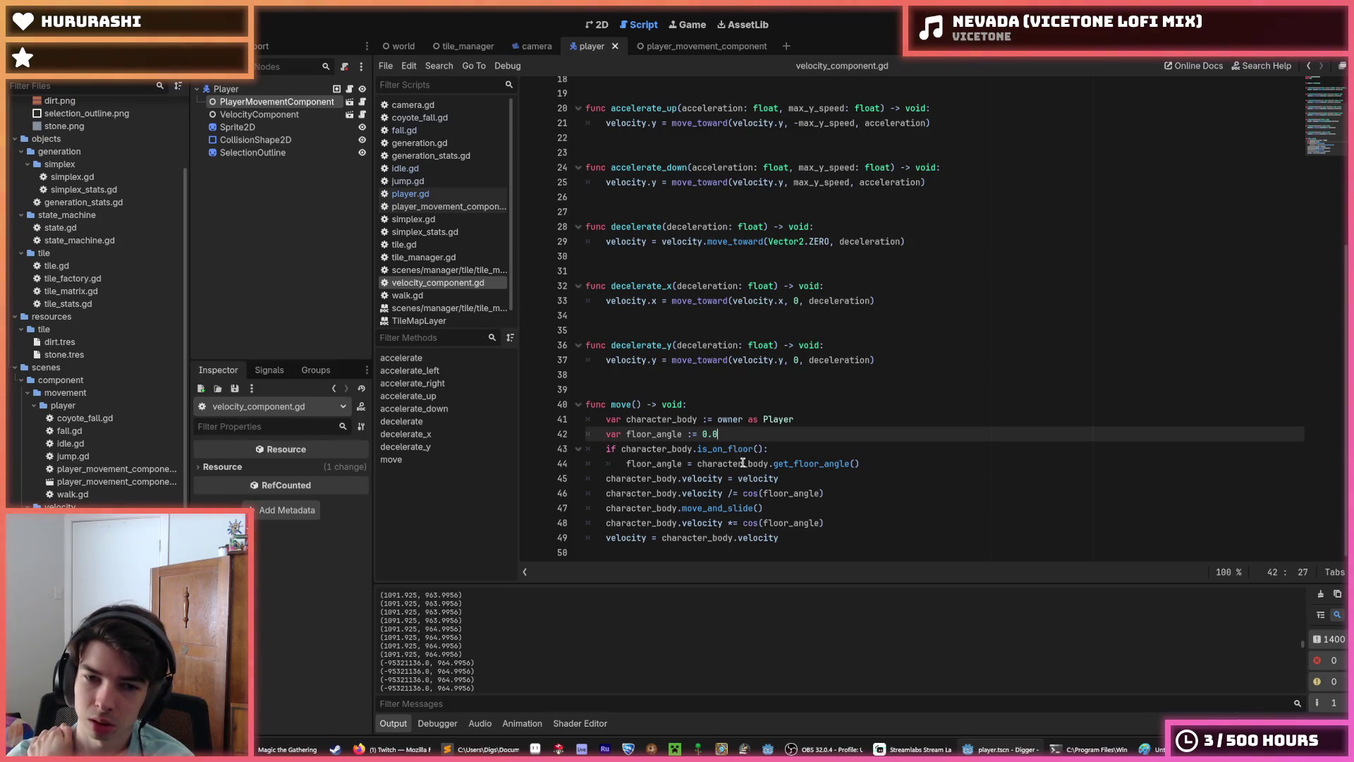
left_click(785, 450)
left_click_drag(865, 463, 644, 434)
double_click(644, 434)
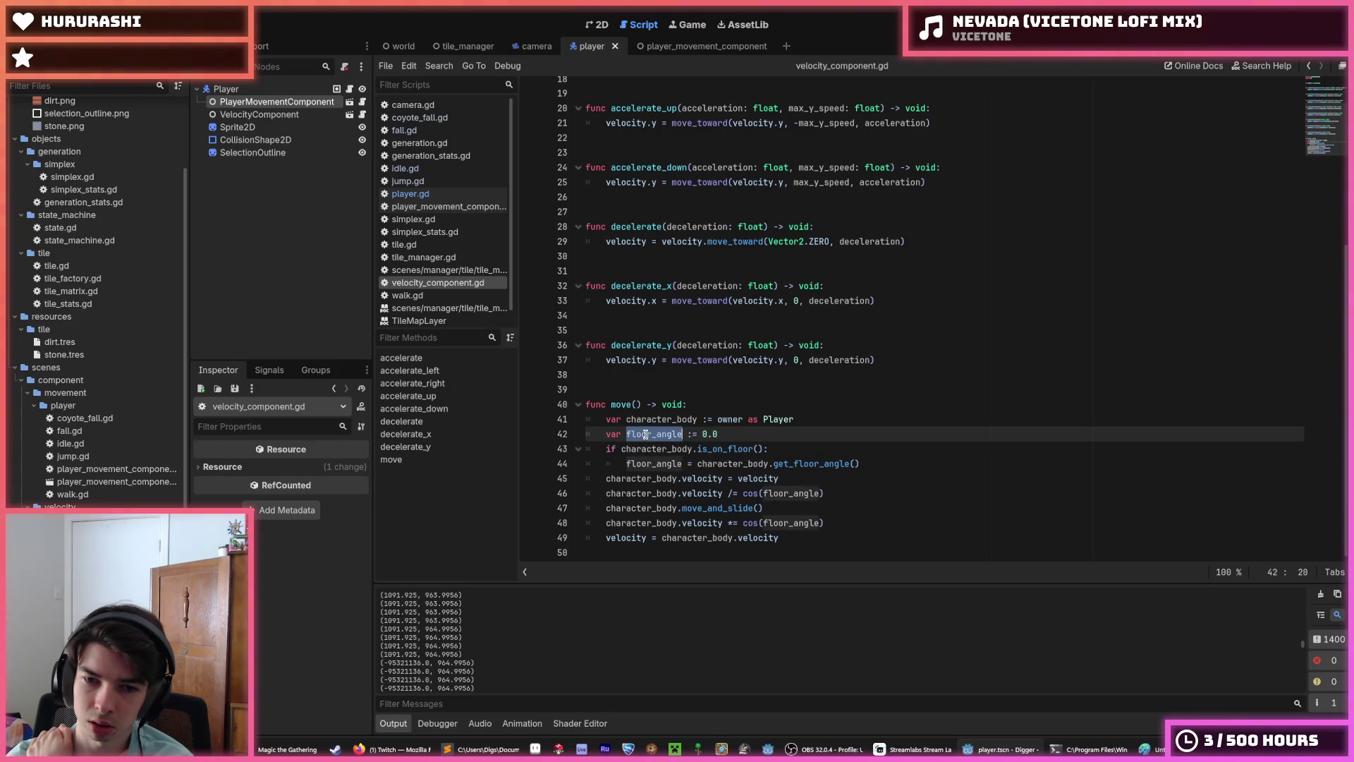
left_click(828, 453)
mouse_move(871, 463)
left_mouse_down()
mouse_move(600, 450)
mouse_move(569, 435)
left_mouse_up()
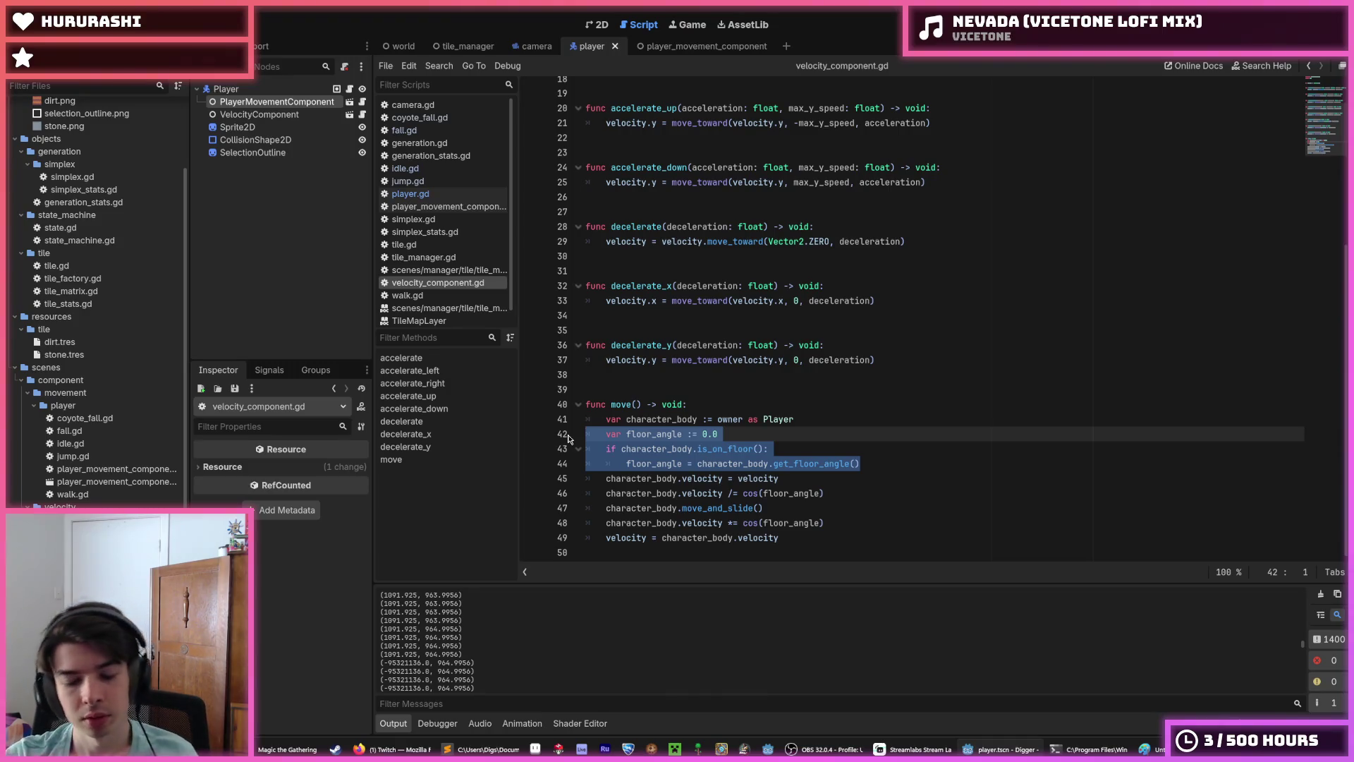
key("BackSpace")
key("Up")
key("Down")
key("Down")
key("End")
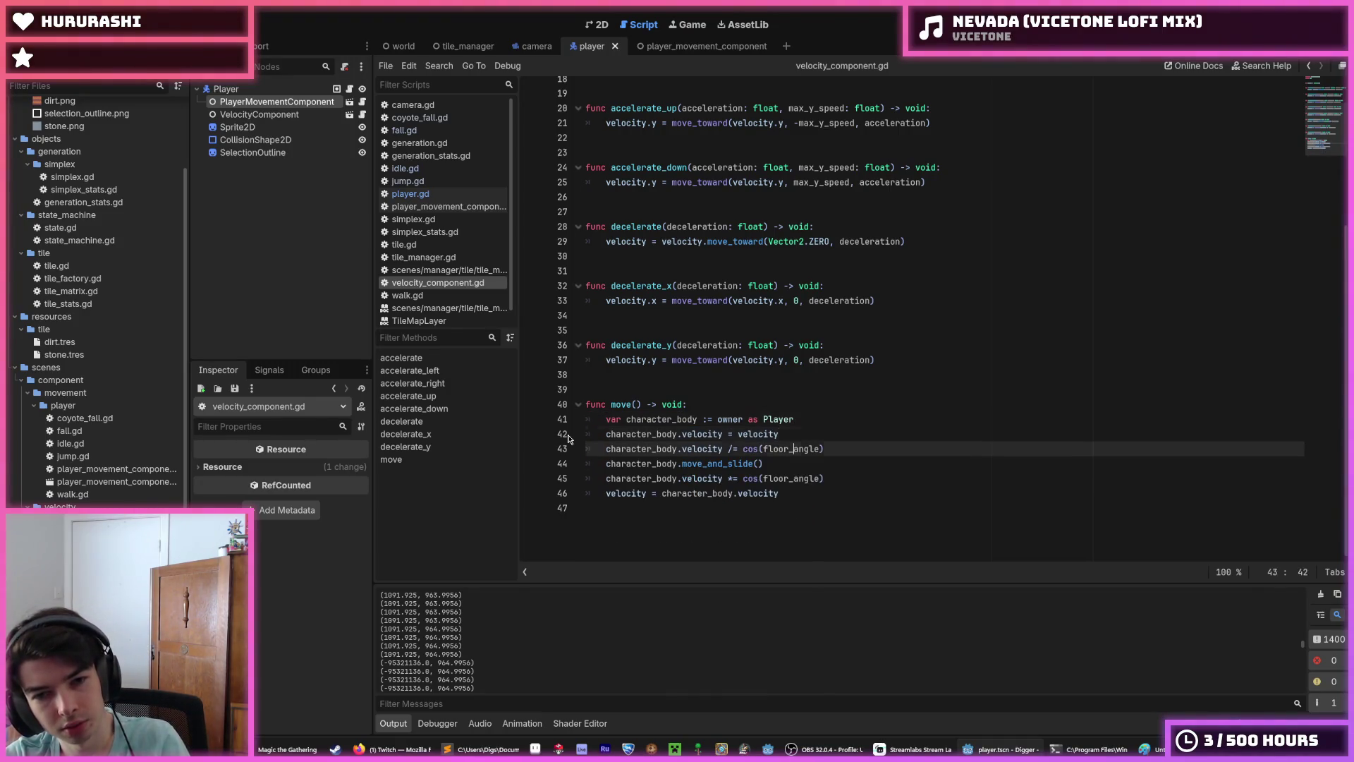
- Try deleting the cos(floor_angle) correction lines, then undo to restore them
key("Down")
key("Down")
key("End")
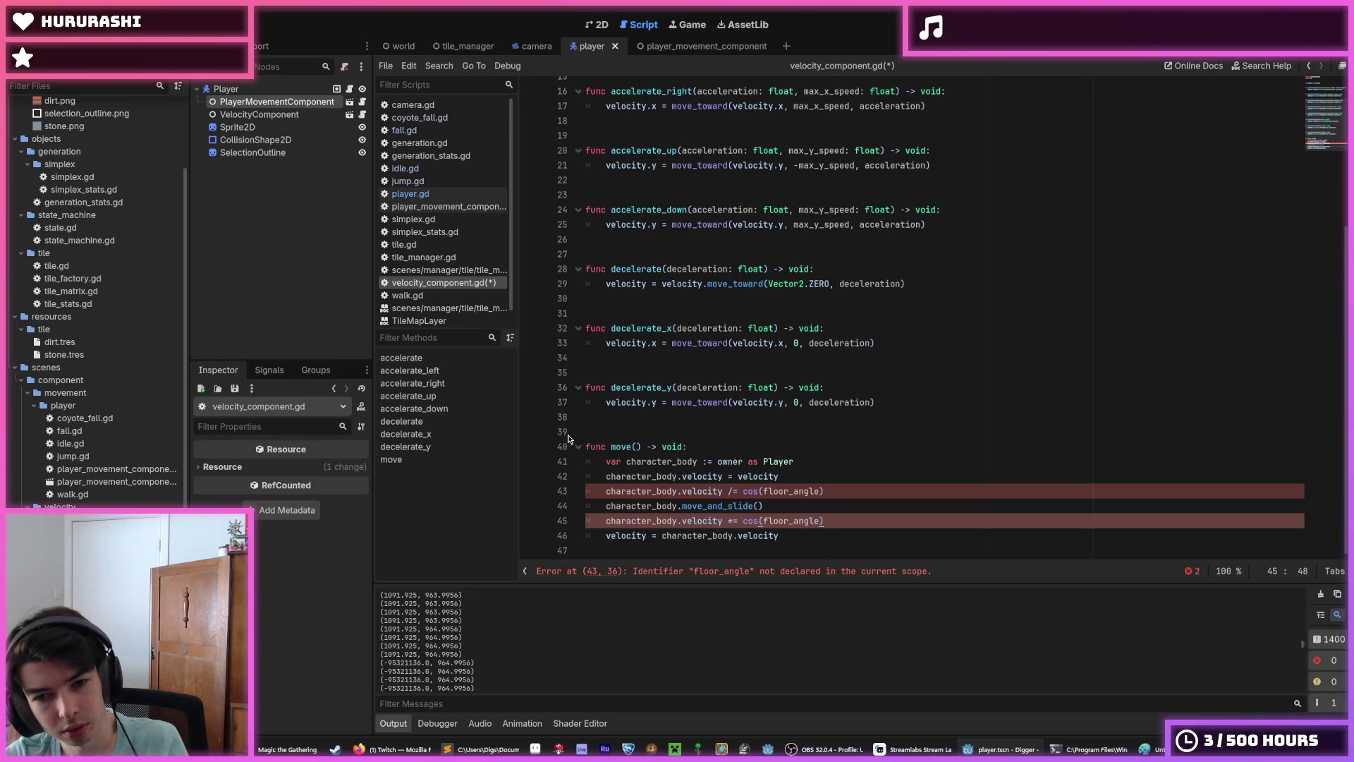
key("shift+Up")
key("shift+Up")
key("shift+Home")
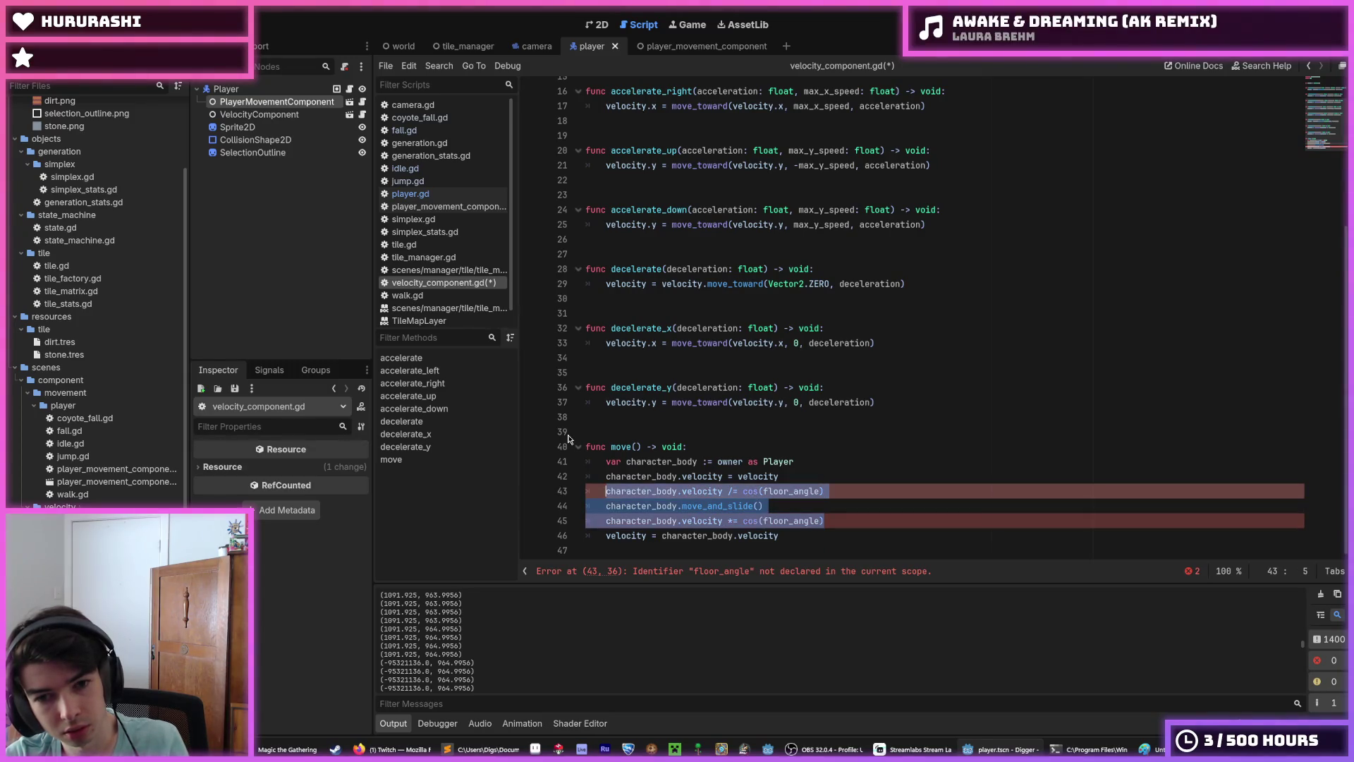
key("BackSpace")
key("ctrl+shift+k")
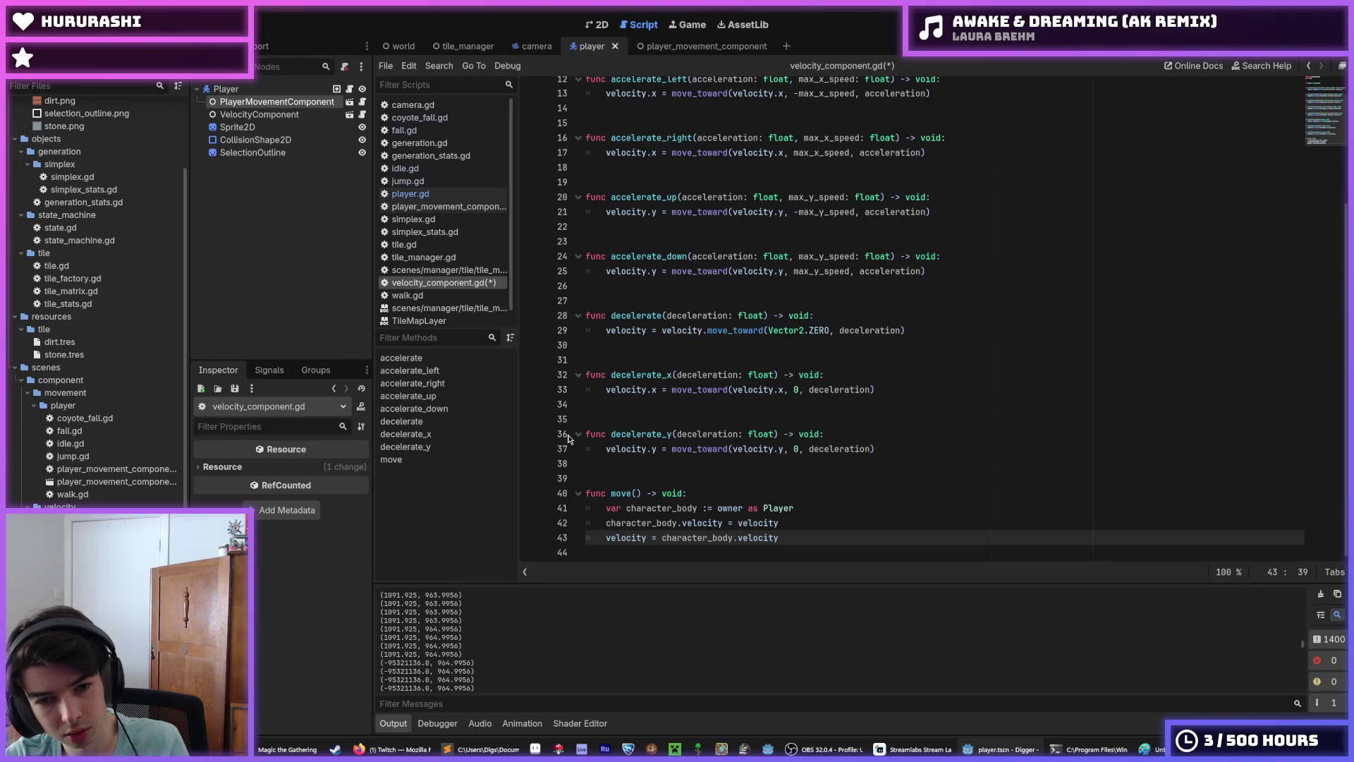
key("Up")
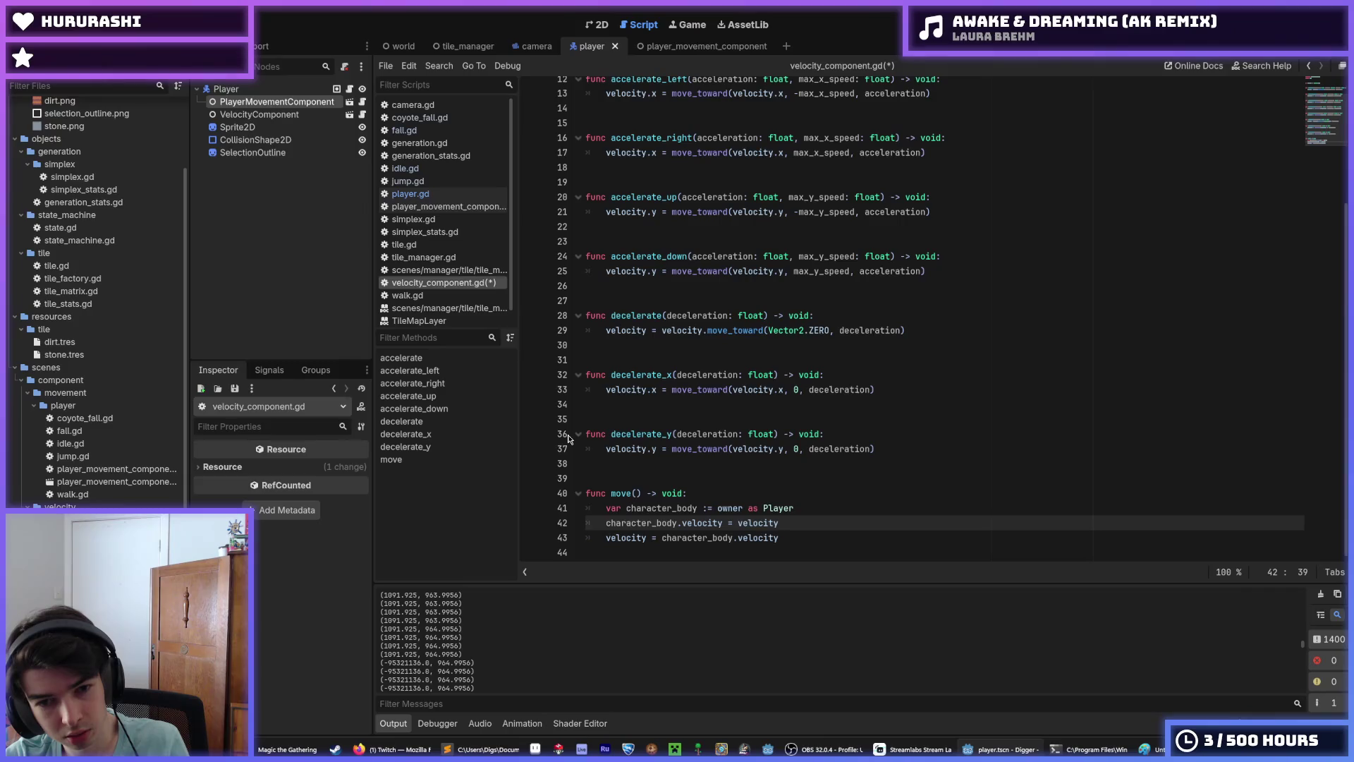
key("shift+Home")
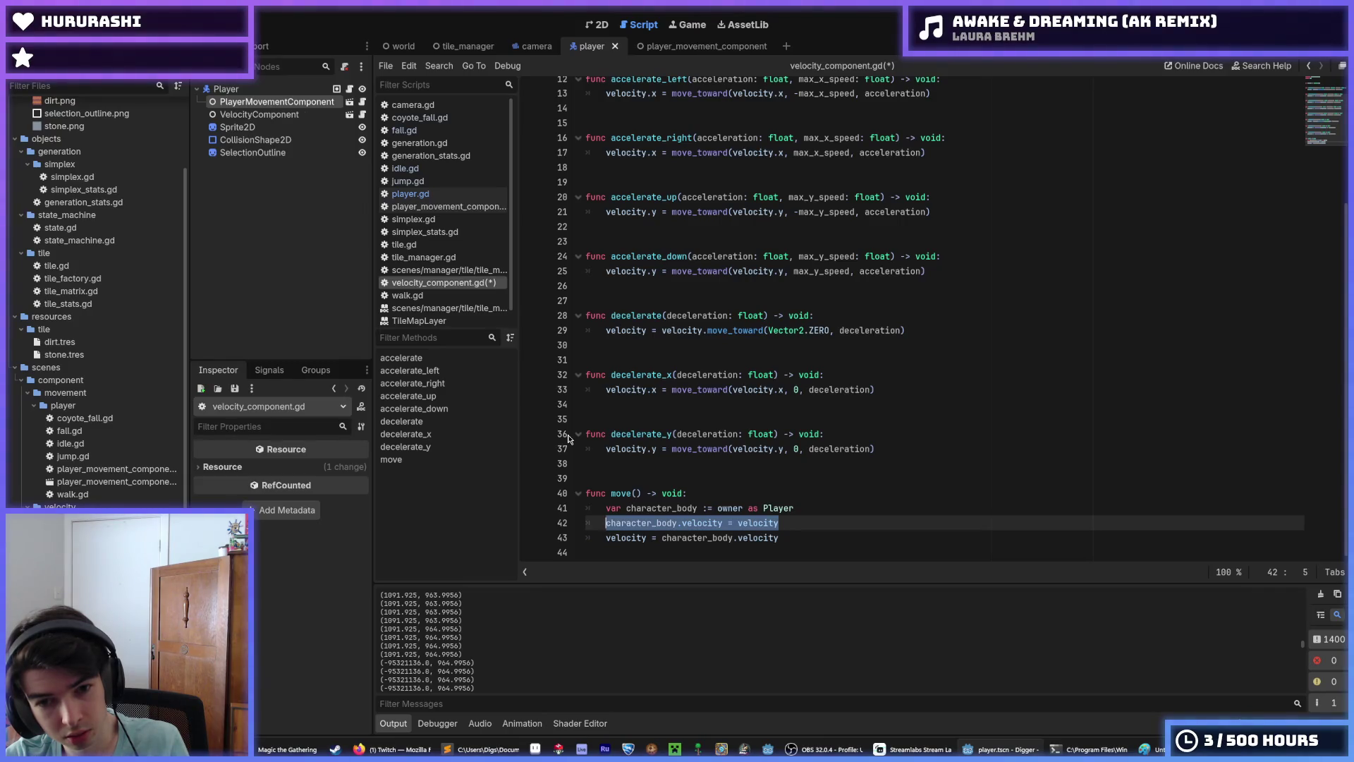
key("Down")
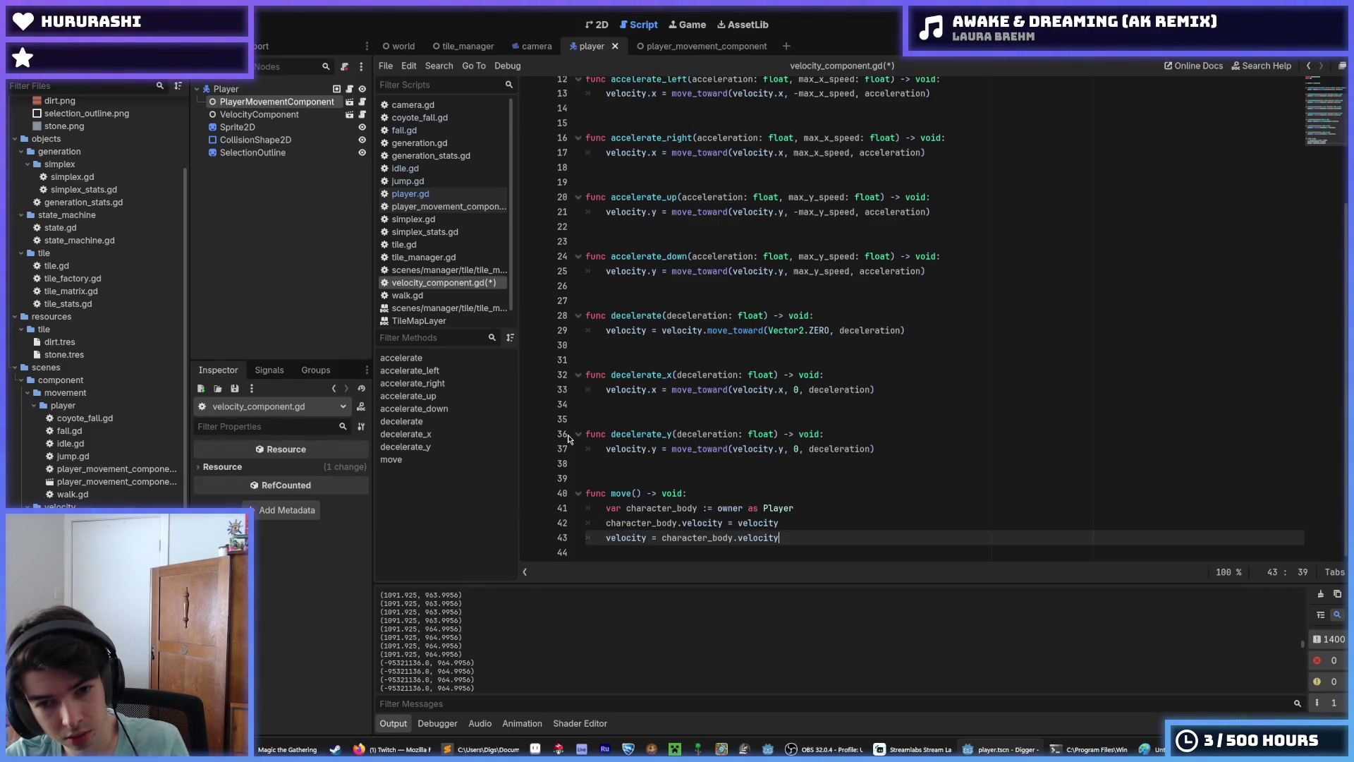
key("ctrl+z")
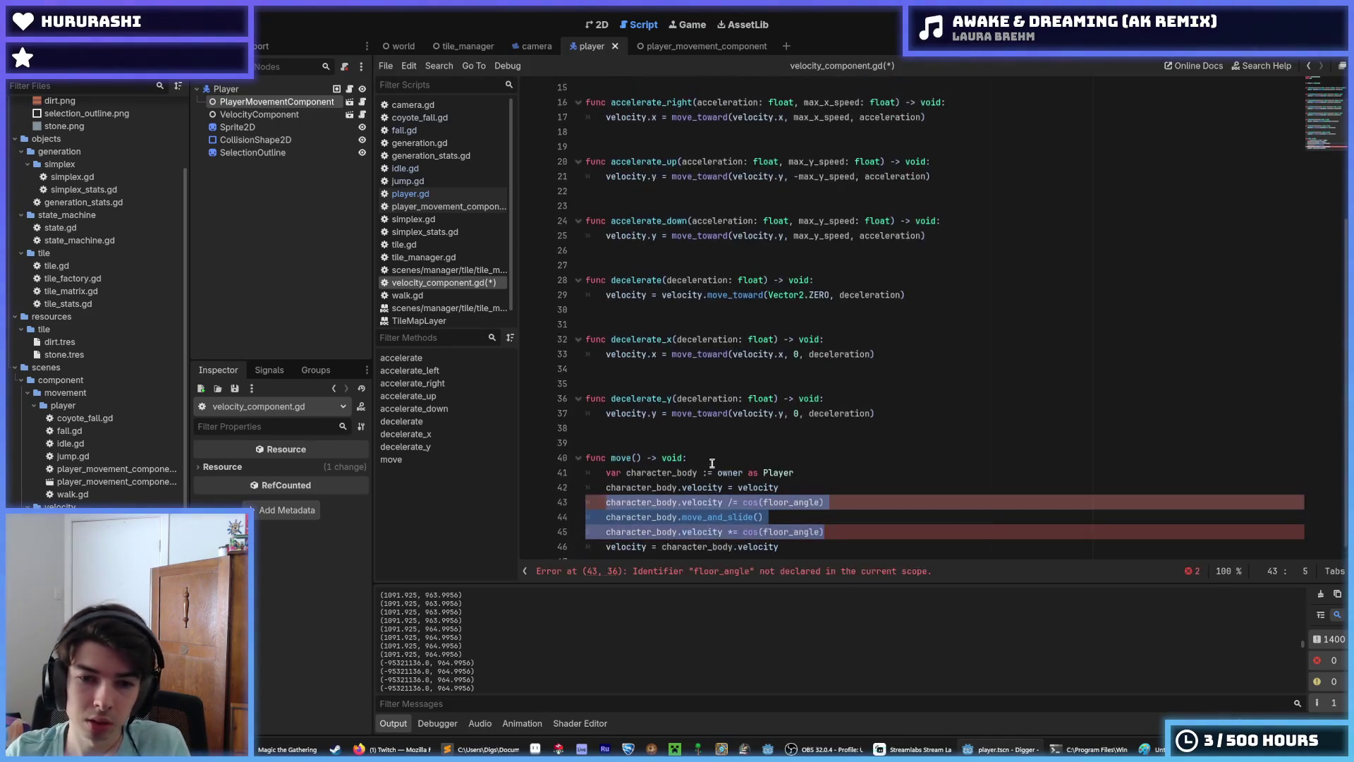
- Delete the multiply-by-cos, velocity assignment and divide-by-cos lines, then save the script
left_click(752, 490)
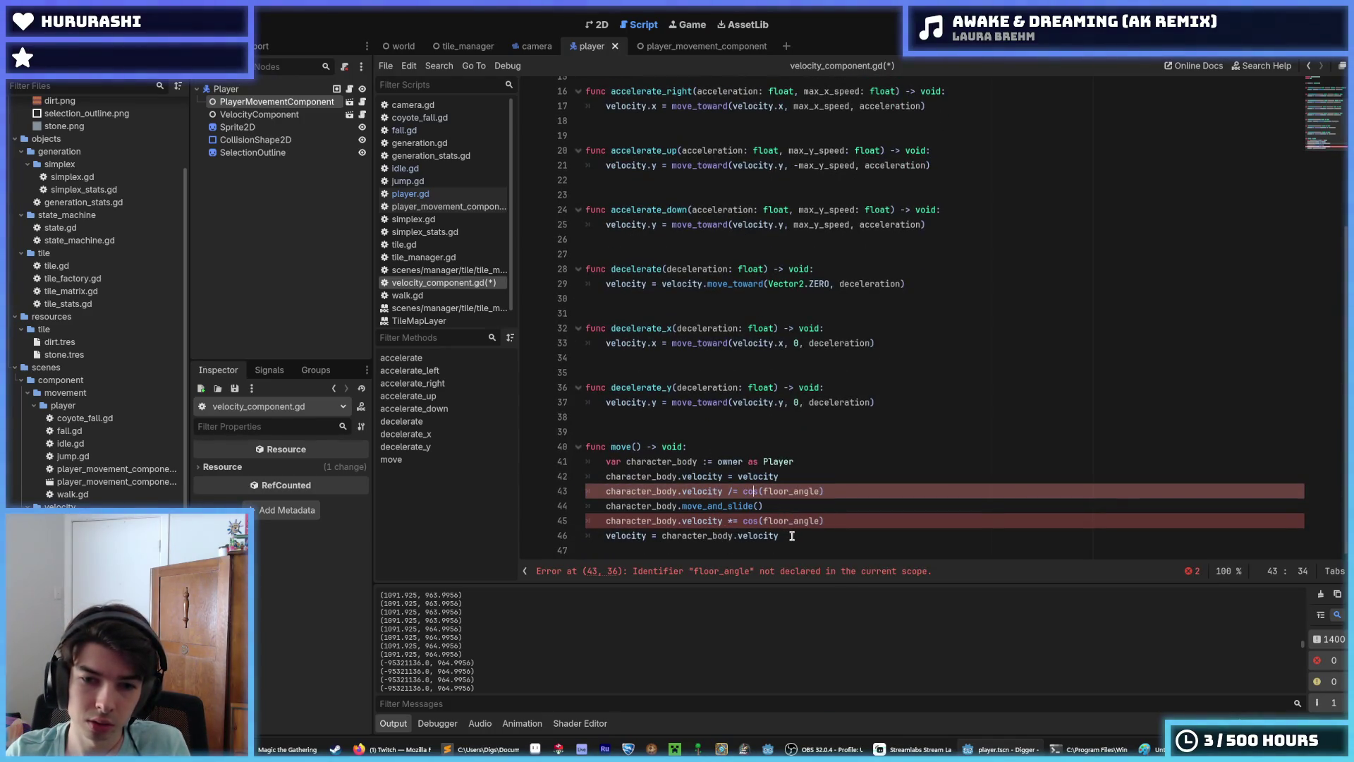
left_click_drag(792, 536, 555, 521)
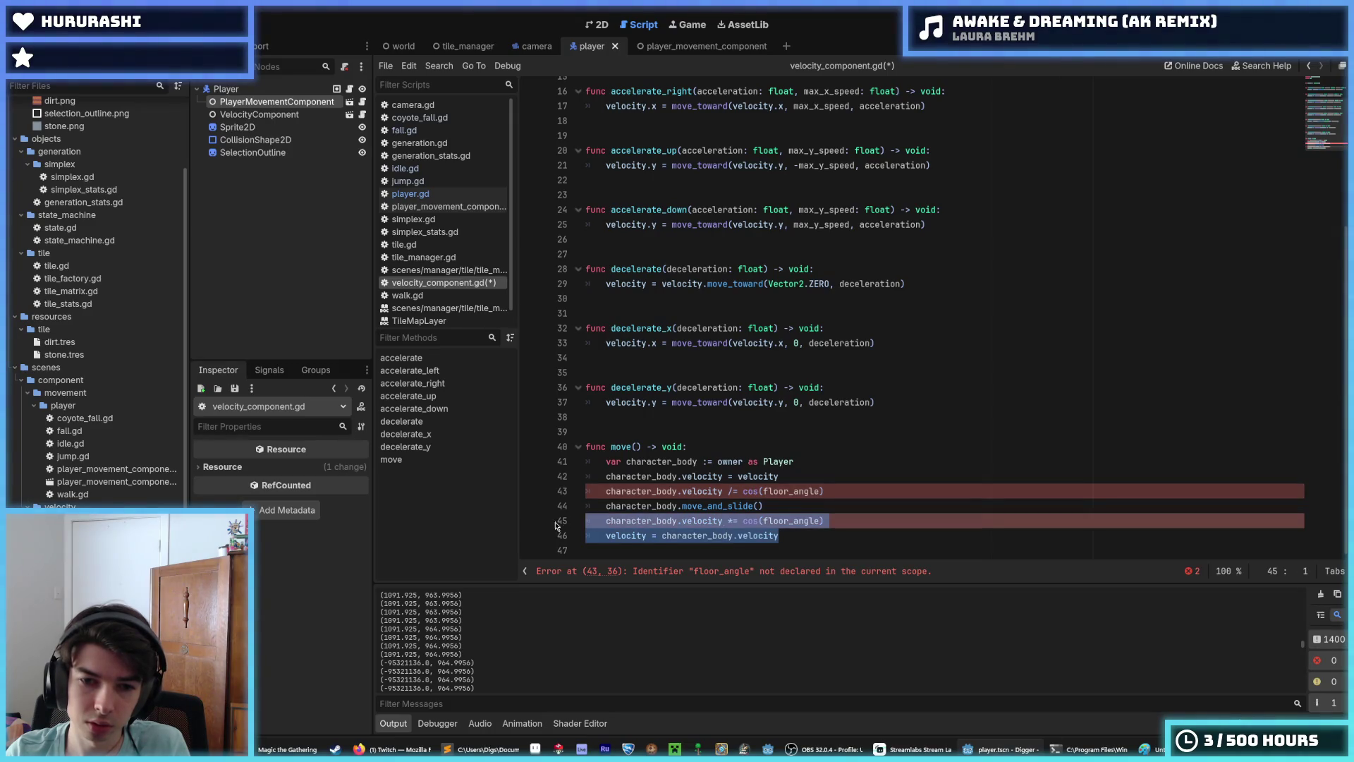
left_click(708, 505)
left_click_drag(845, 518, 525, 519)
key("Delete")
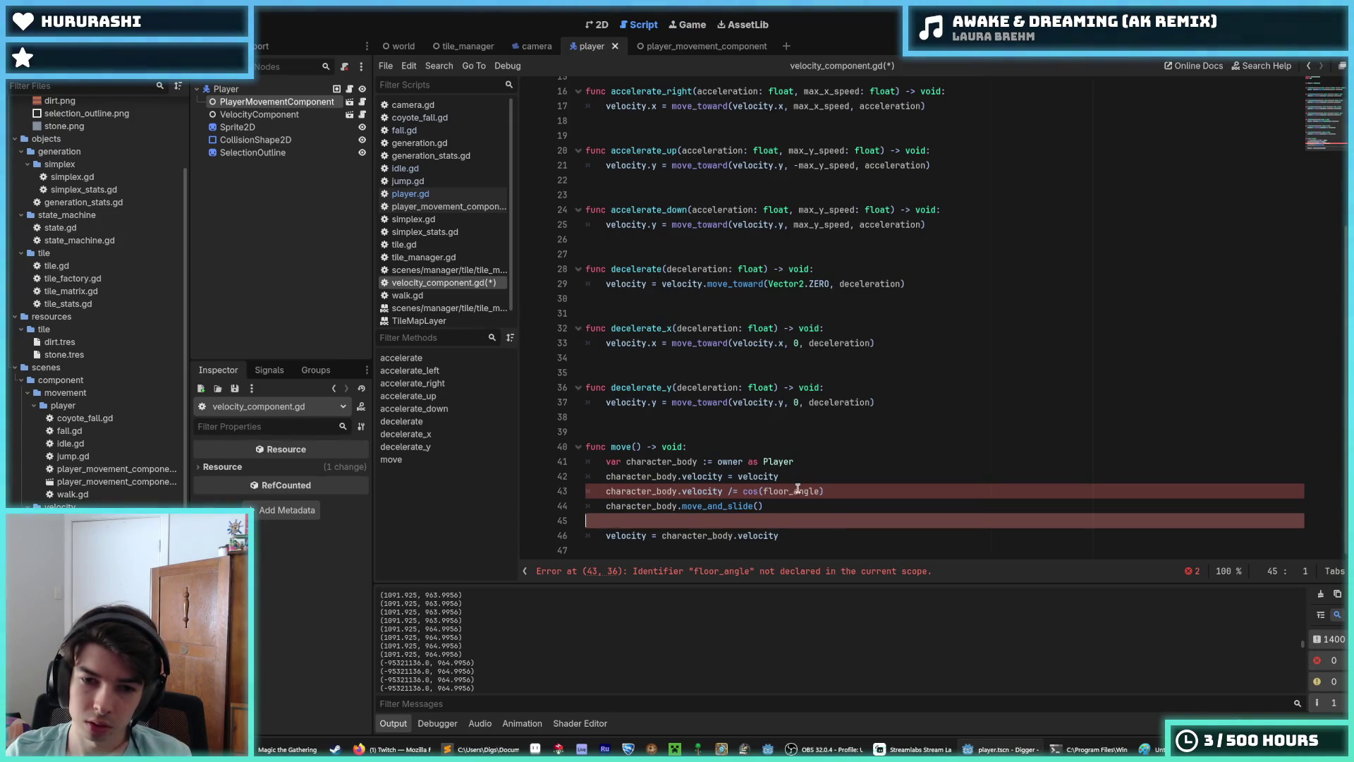
key("BackSpace")
left_click_drag(825, 491, 514, 476)
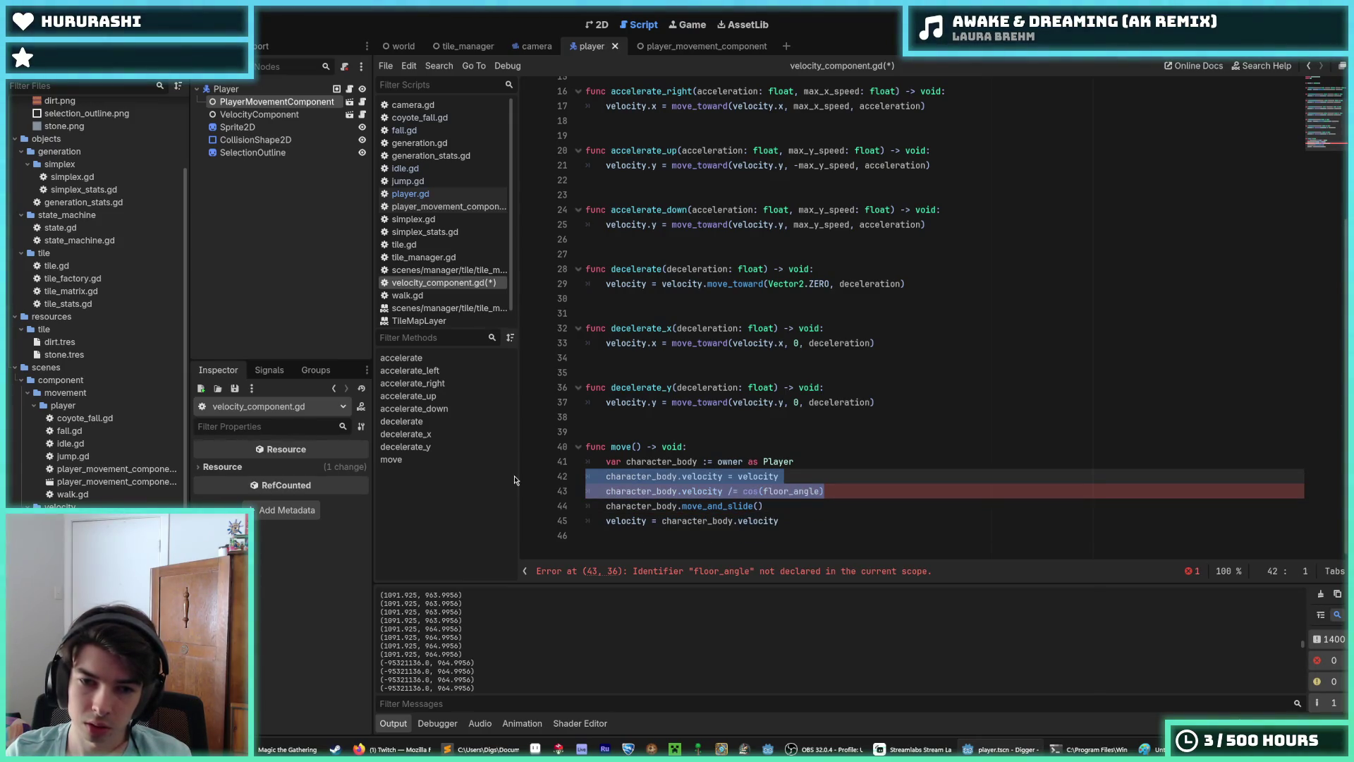
key("Delete")
key("BackSpace")
scroll(617, 465, "up", 1)
left_click(780, 525)
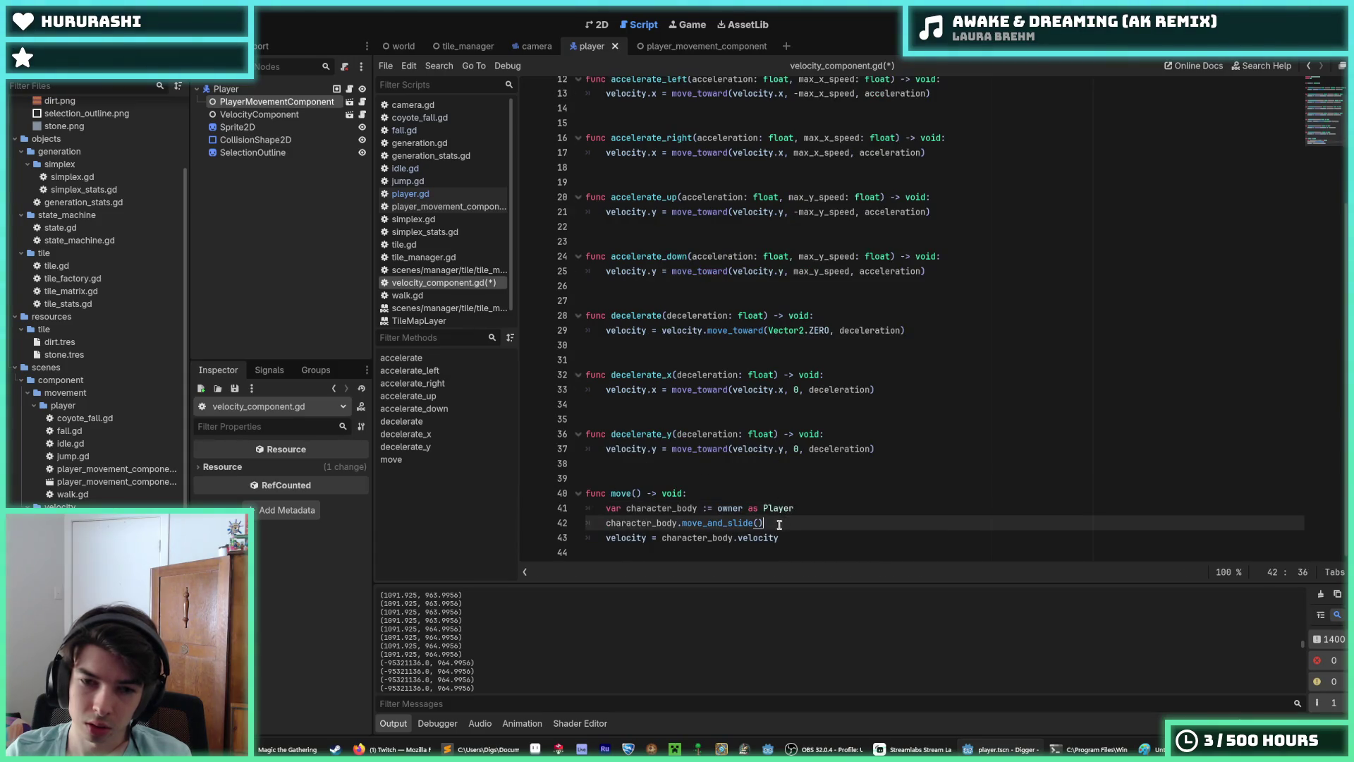
key("ctrl+s")
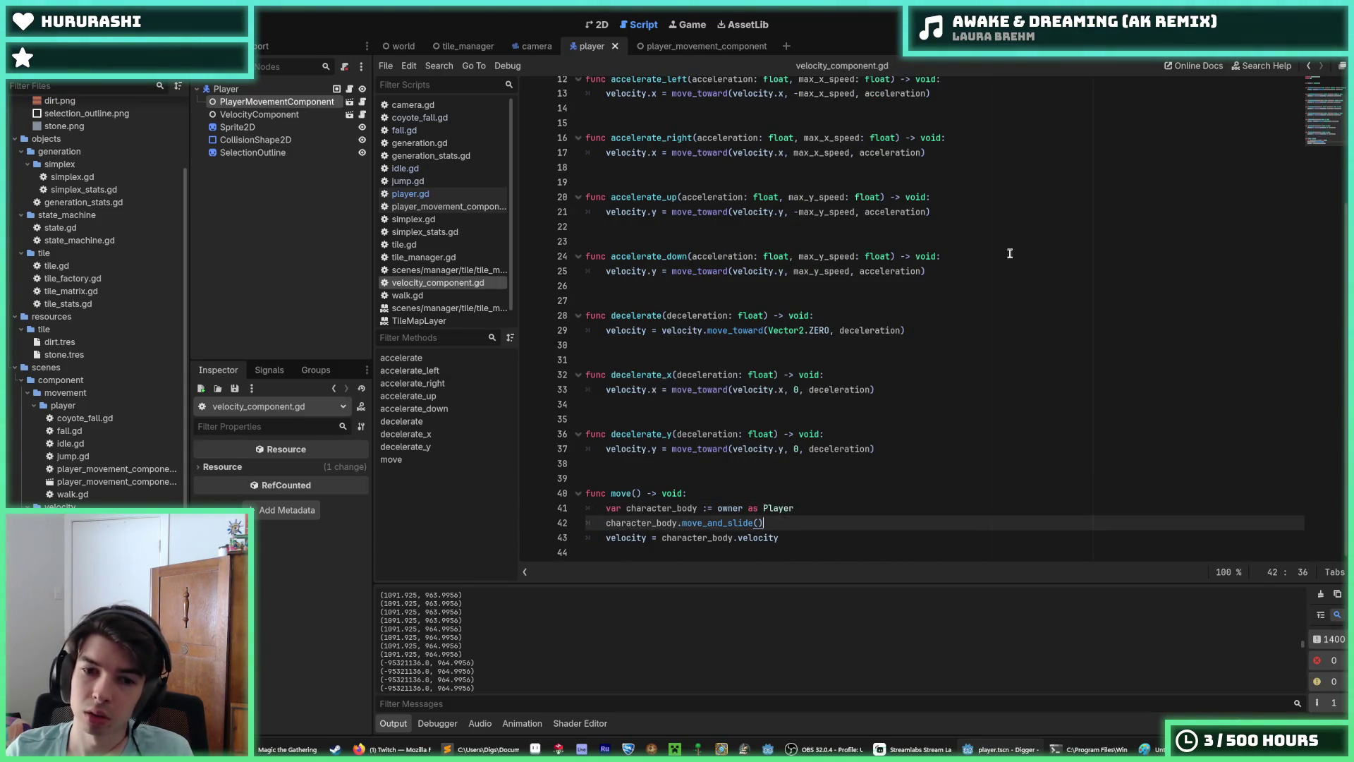
- Add character_body.velocity = velocity on a new line after the owner as Player cast
left_click(817, 507)
key("Return")
type("ch")
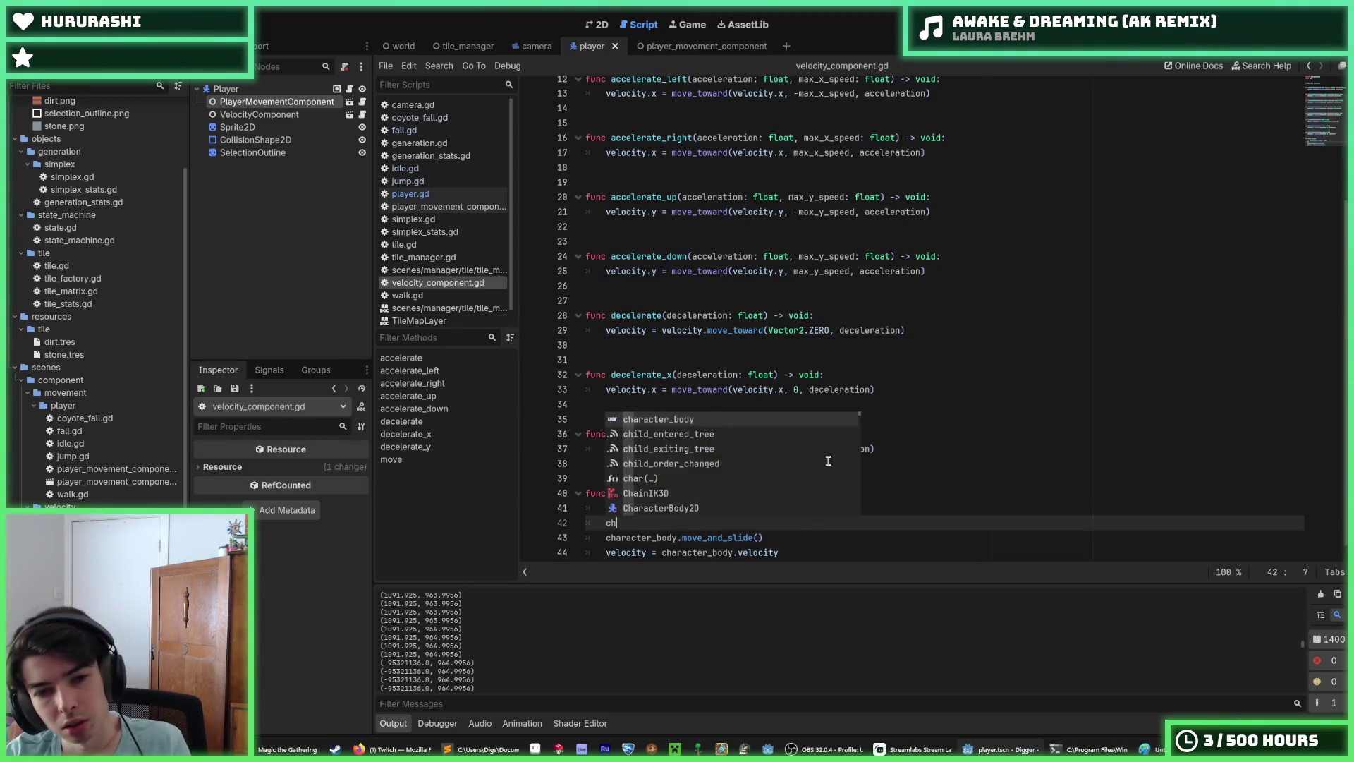
type("a")
key("Return")
type(".velocirt")
key("BackSpace")
type("ty = velocitry")
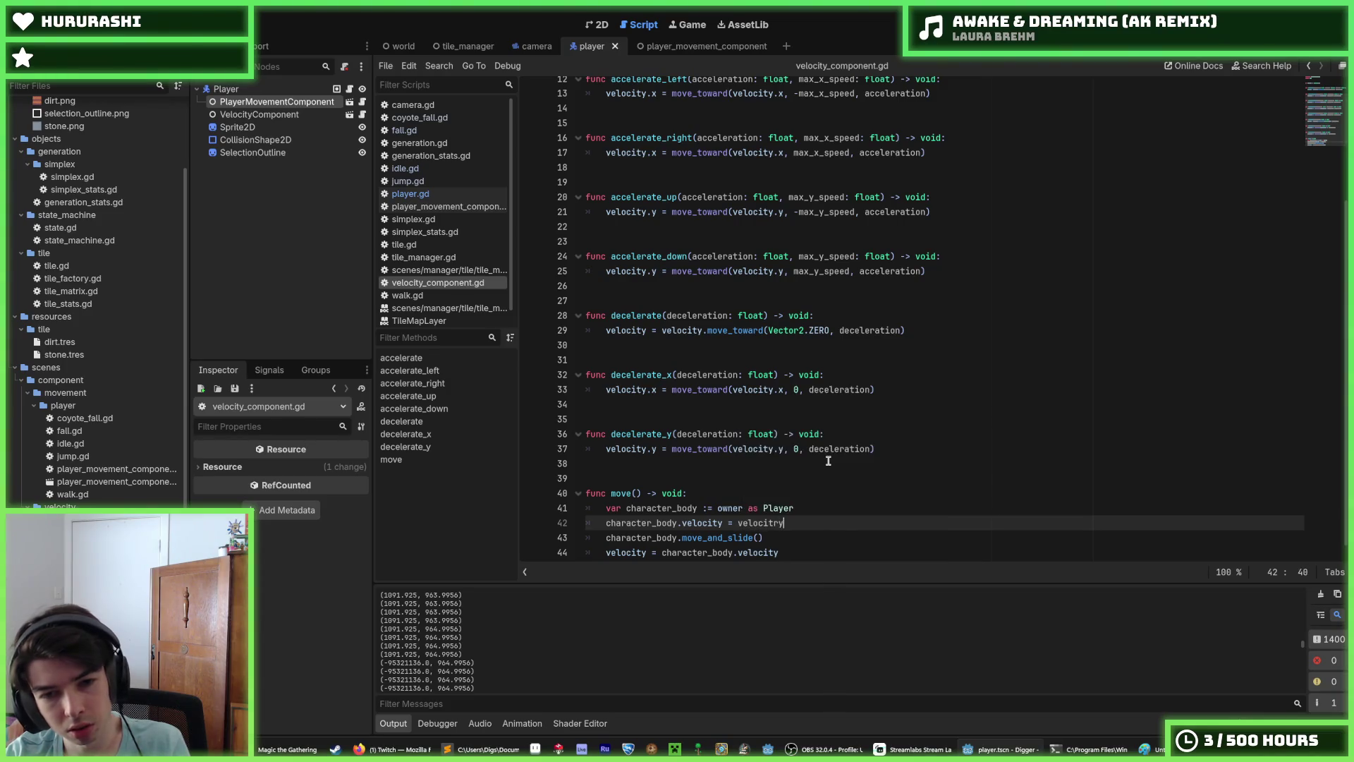
key("BackSpace")
key("BackSpace")
type("y")
left_click(1041, 457)
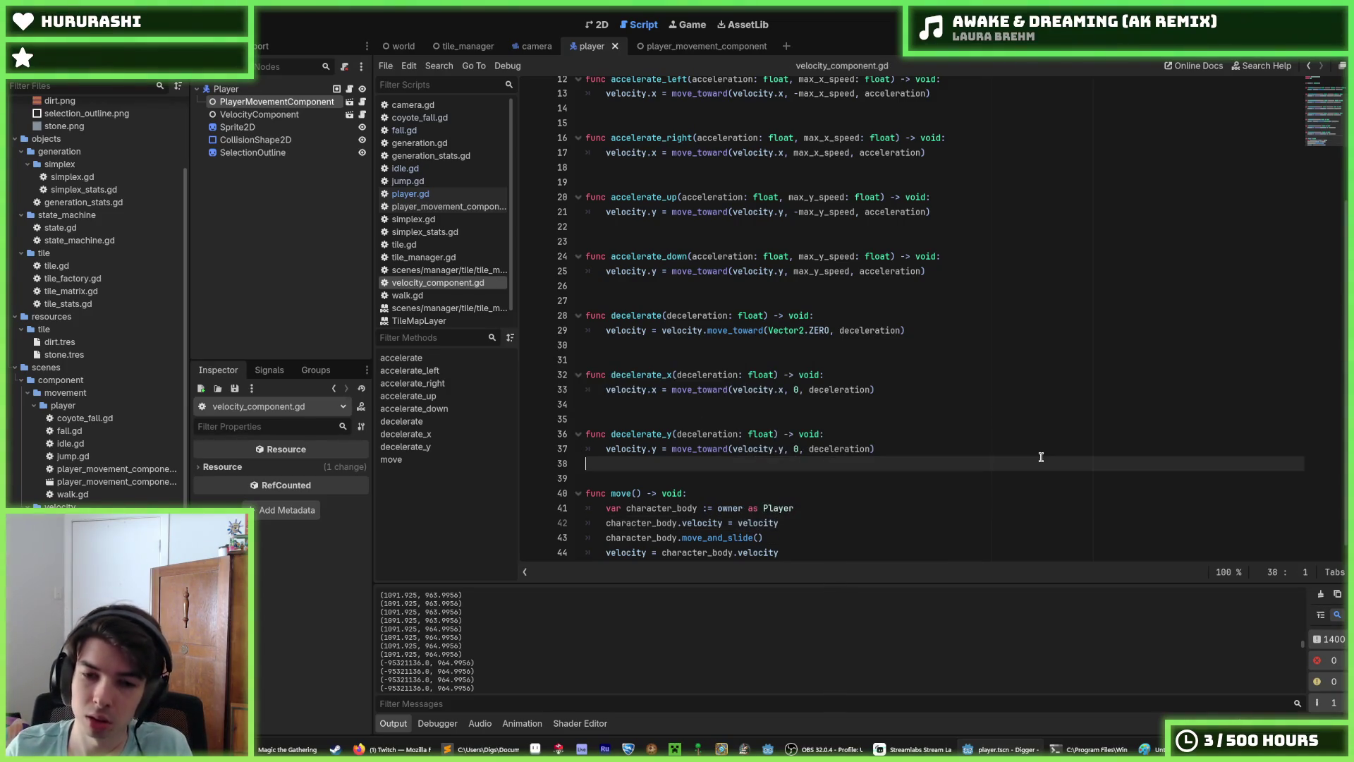
scroll(878, 456, "down", 1)
left_click(792, 538)
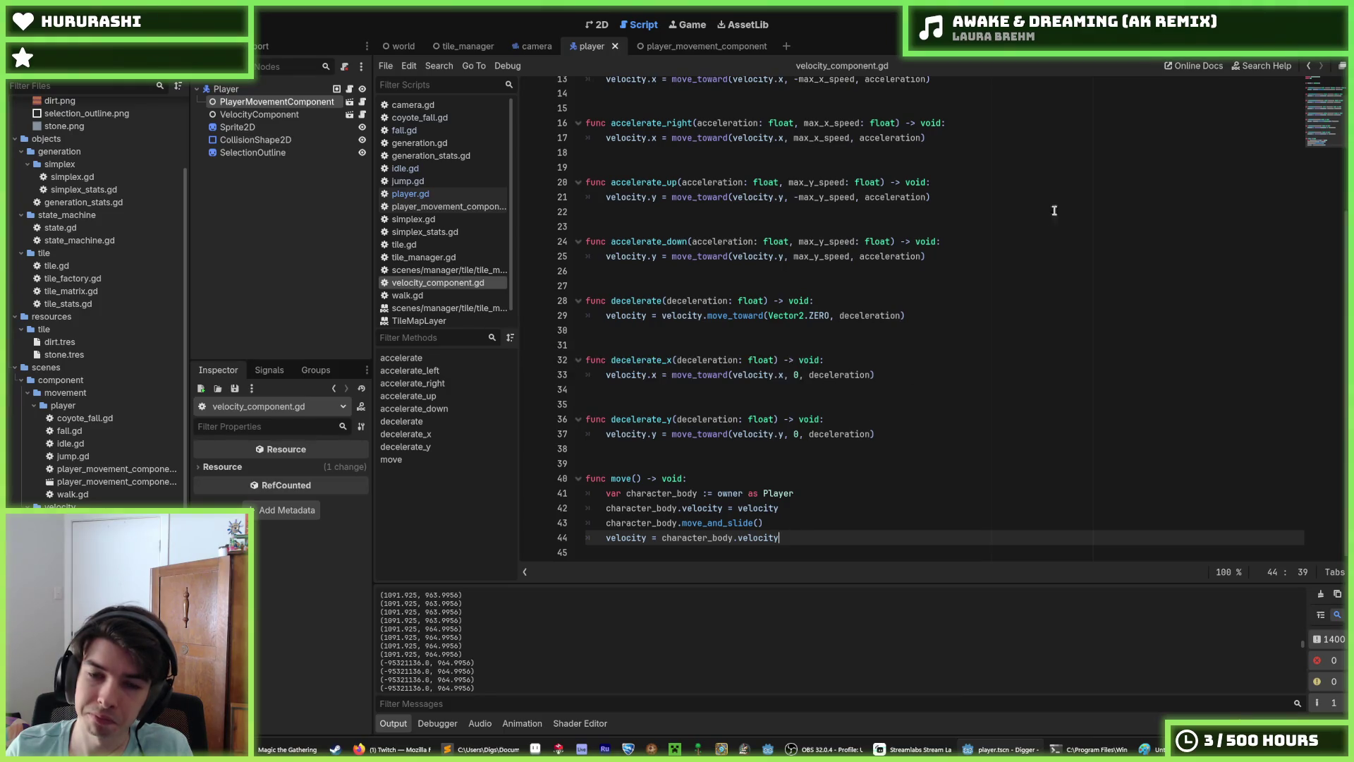
- Search the help for move_and_slide, read the CharacterBody2D entry, then return to velocity_component.gd
left_click(1261, 65)
type("move_and_slide")
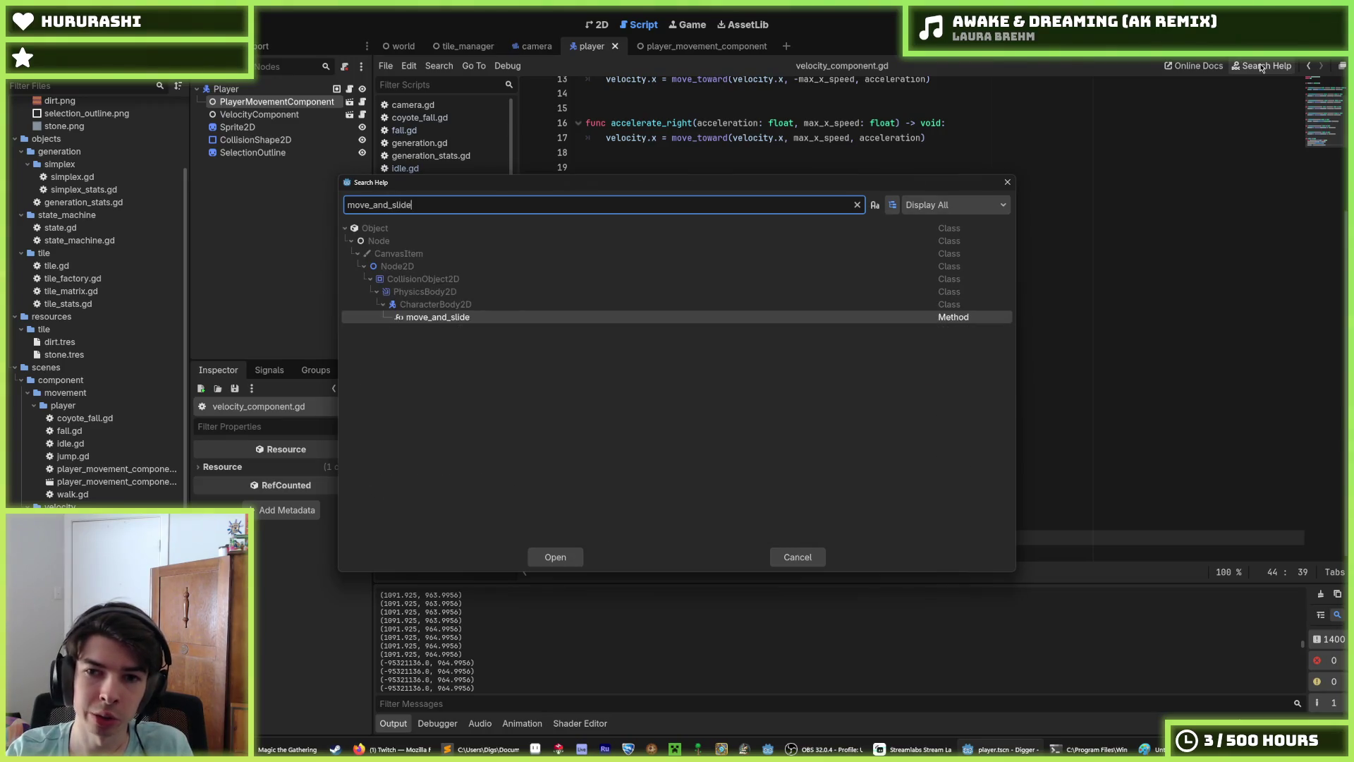
key("Return")
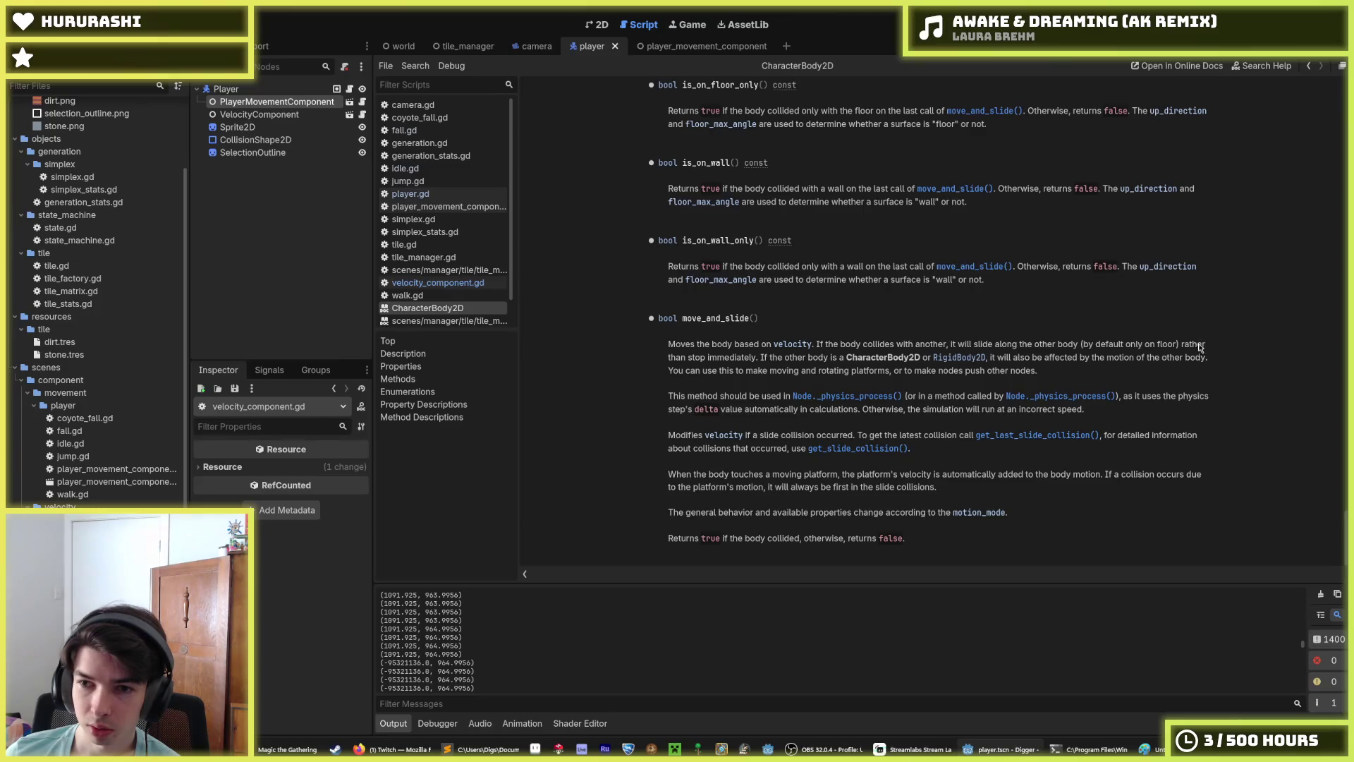
double_click(1168, 359)
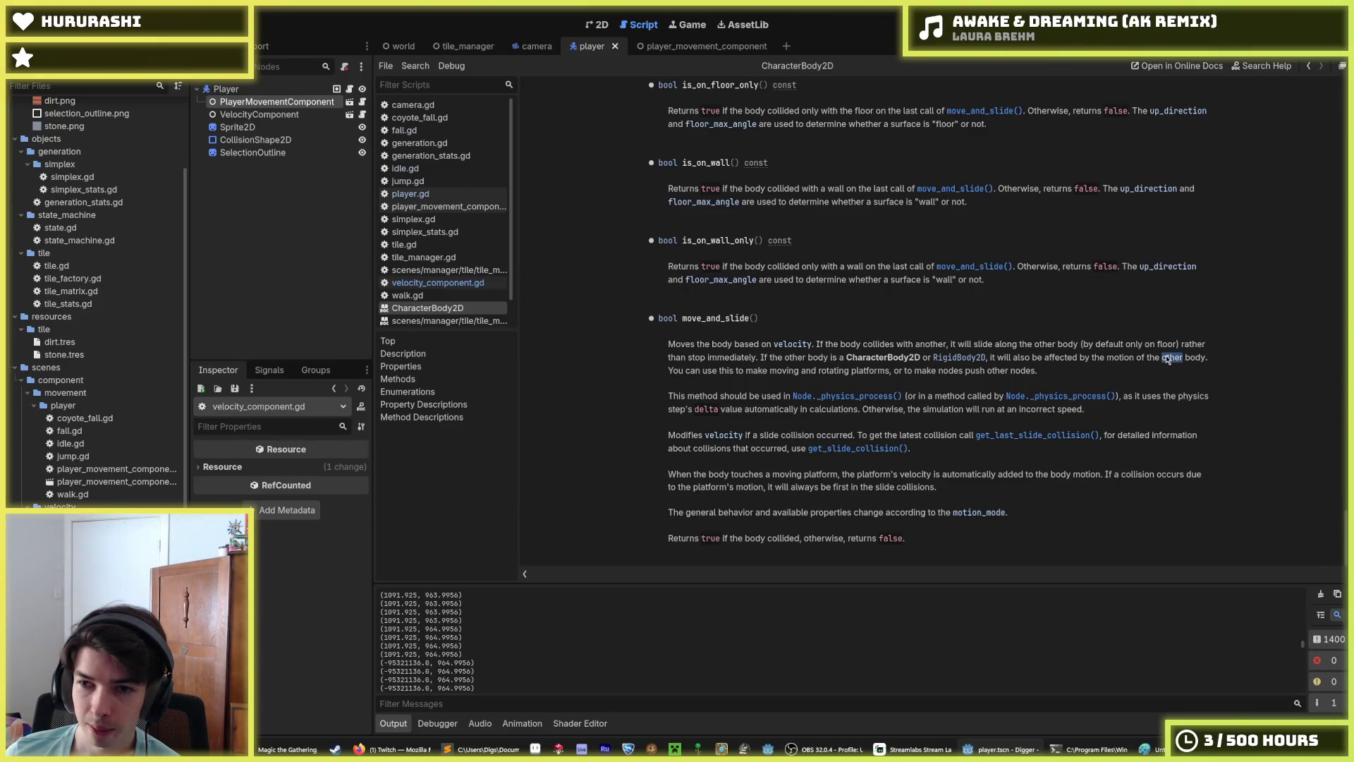
left_click(1168, 360)
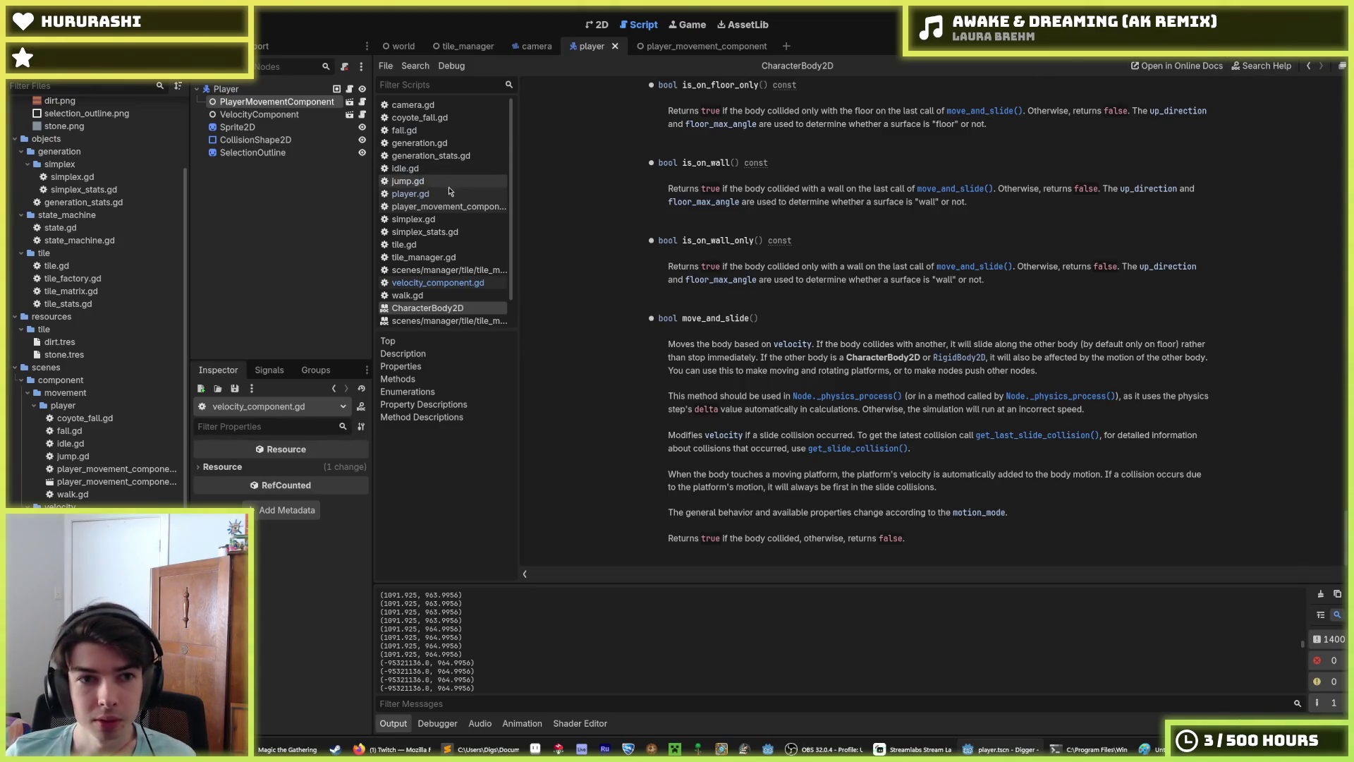
left_click(458, 286)
- Run the game, stop it, then launch it again for a fresh dig test
key("F5")
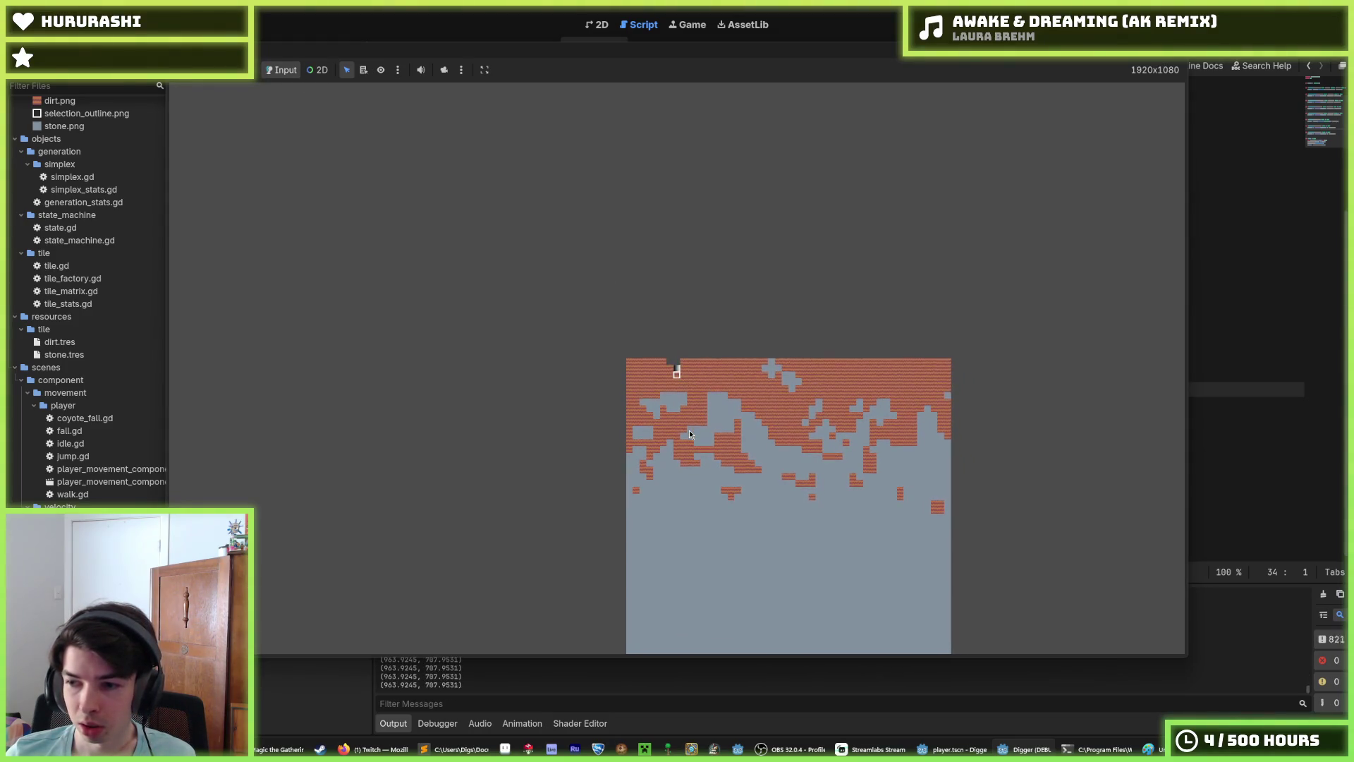
key("F8")
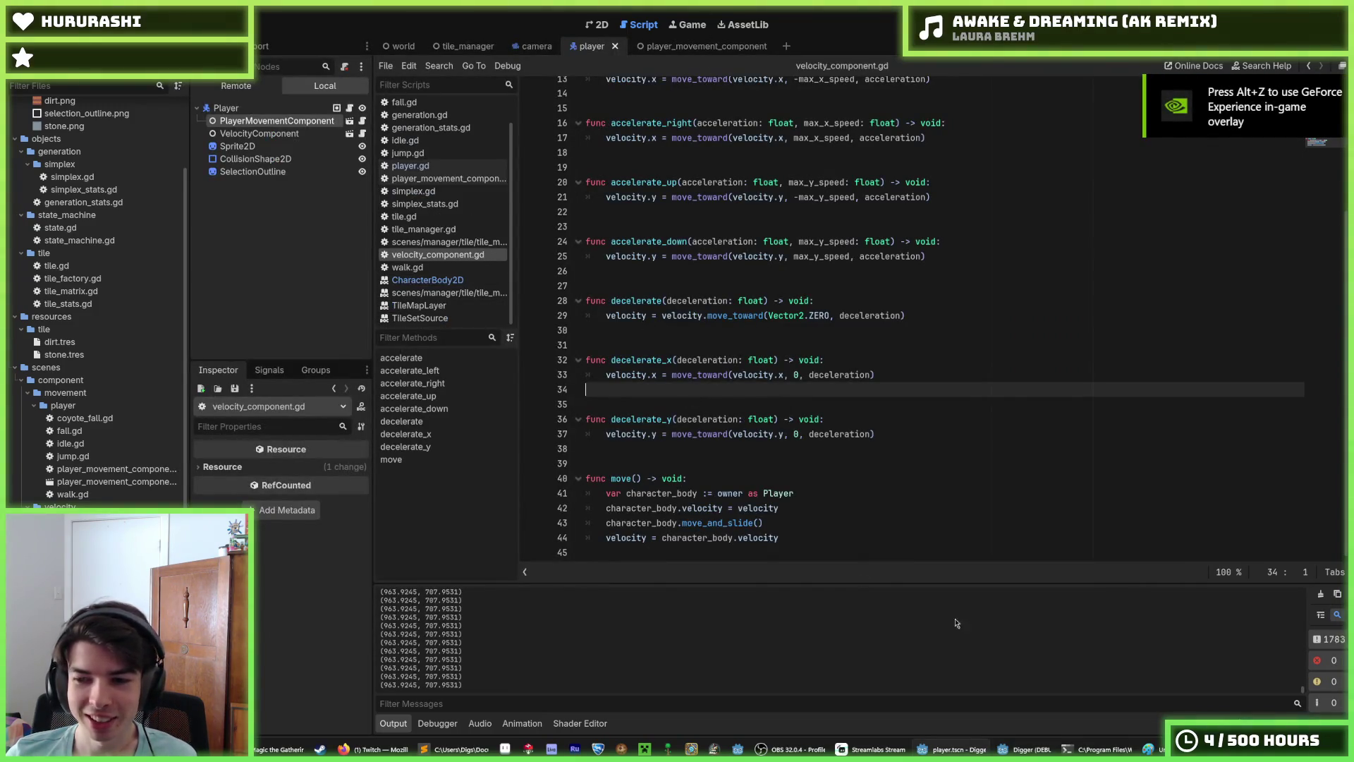
mouse_move(1121, 750)
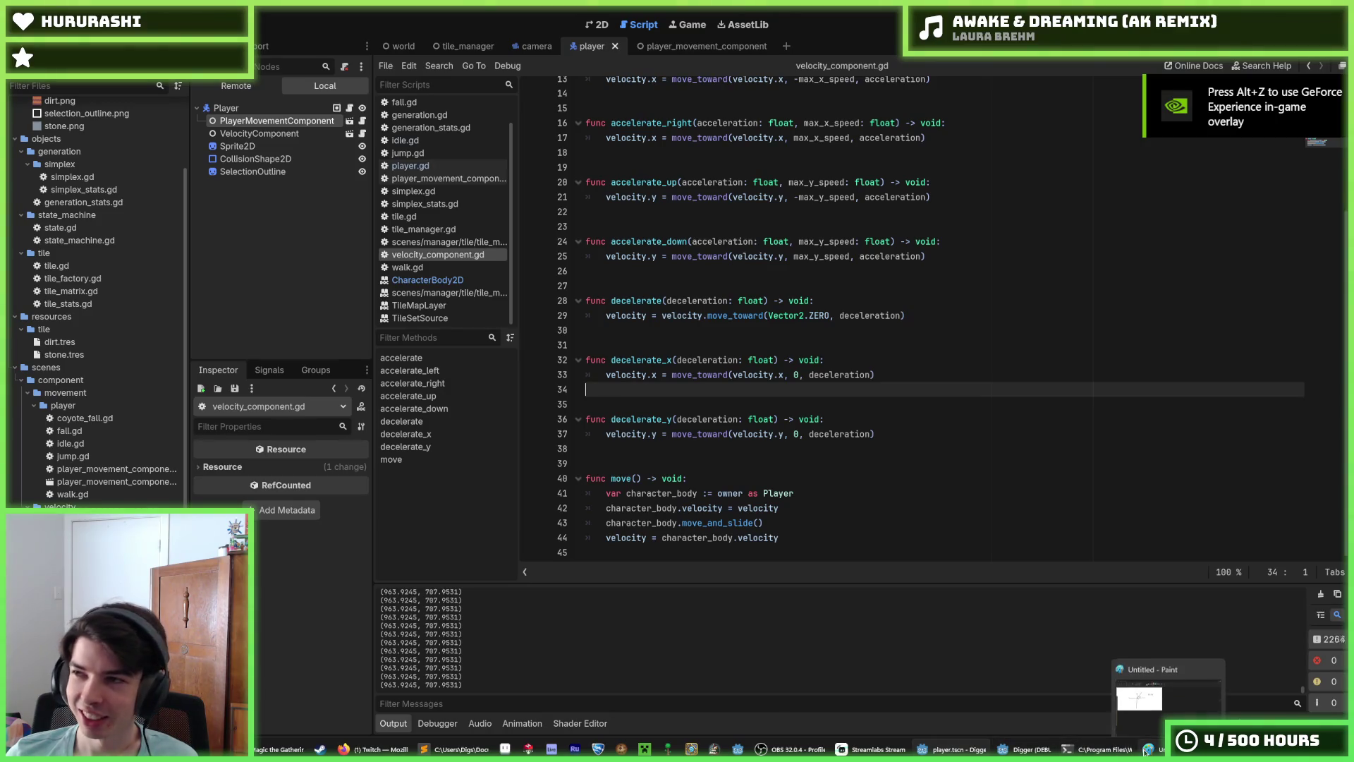
key("F5")
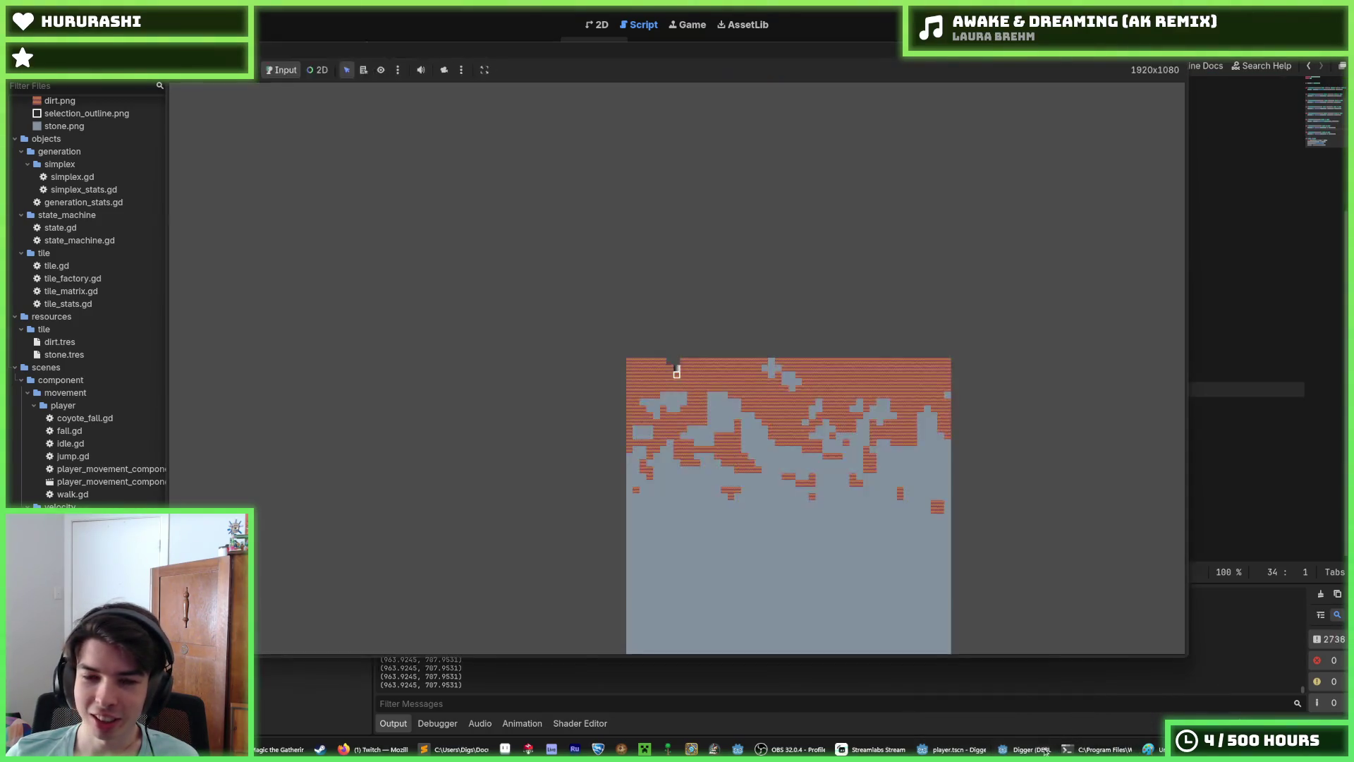
- Dig a shaft down, then a long tunnel to the right that turns downward
key("Down")
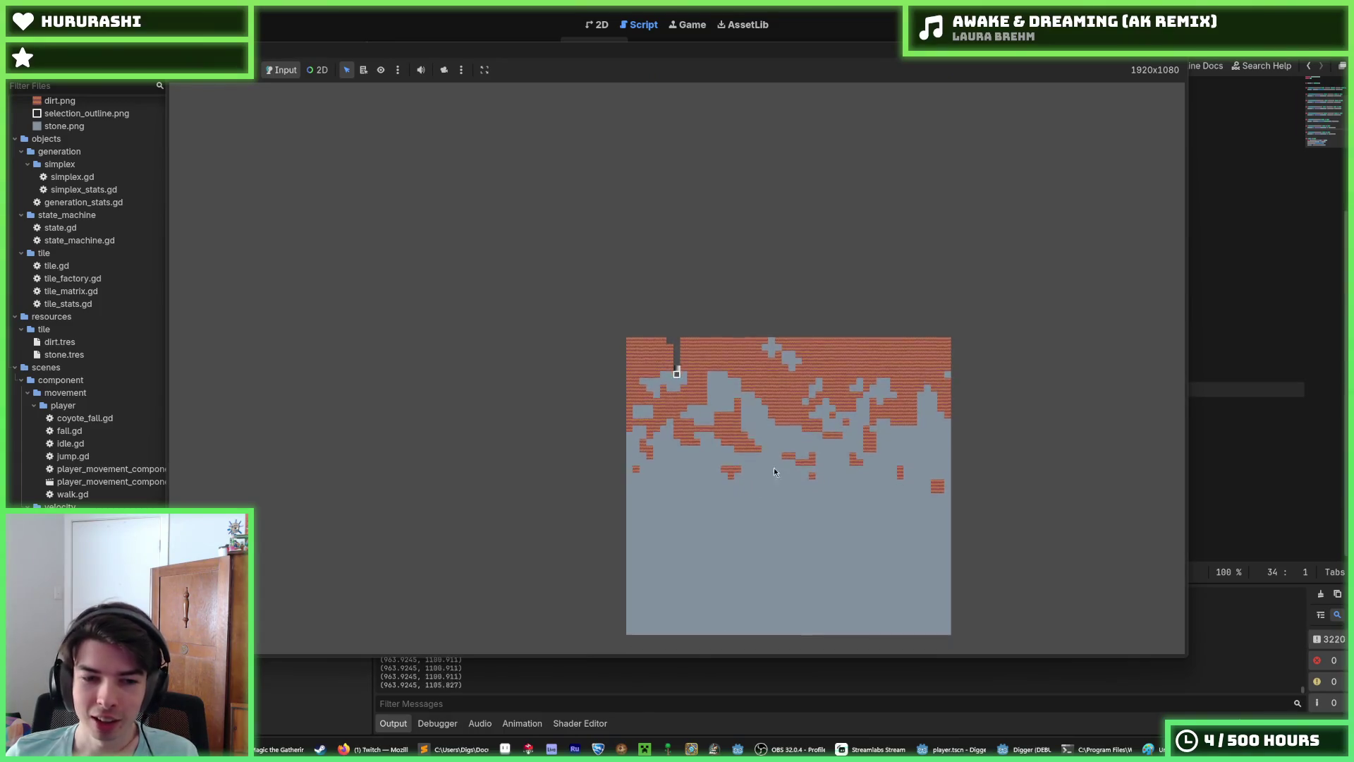
key("Right")
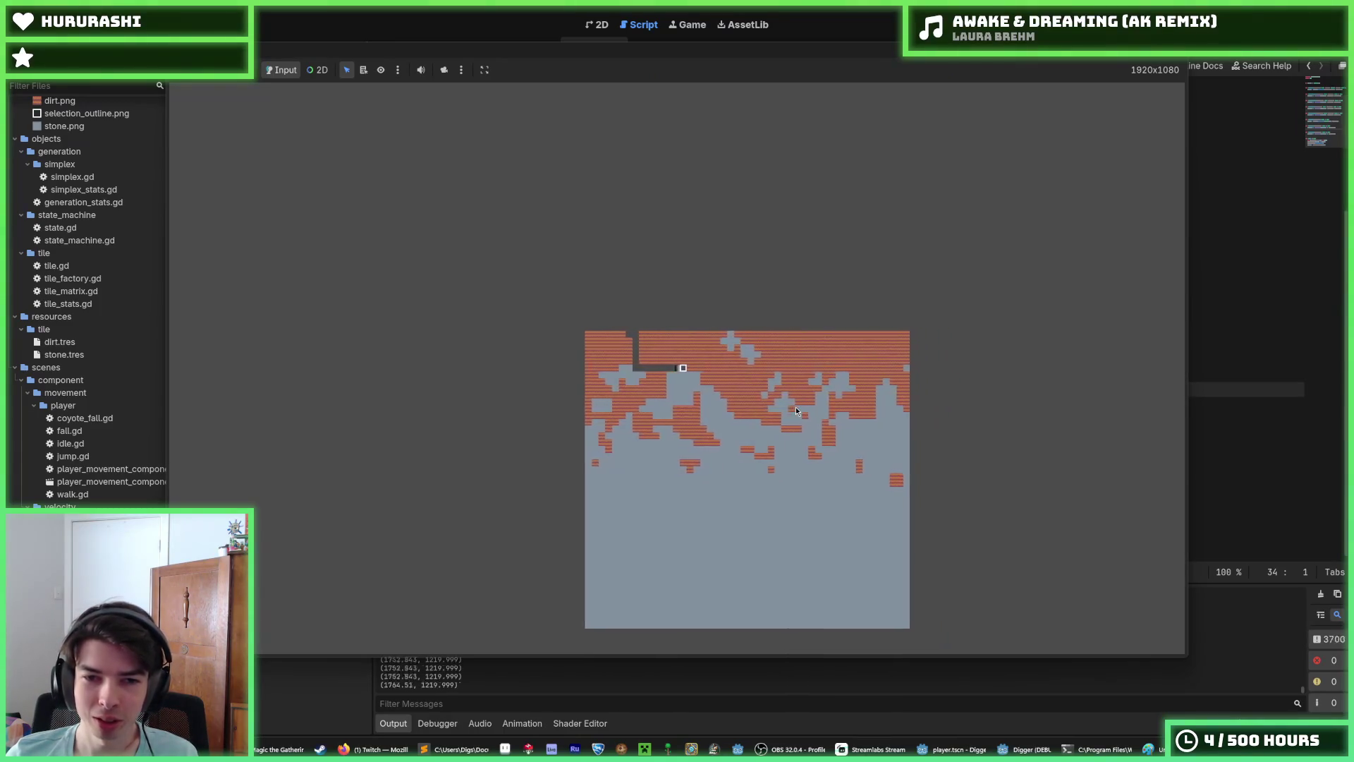
key("Right")
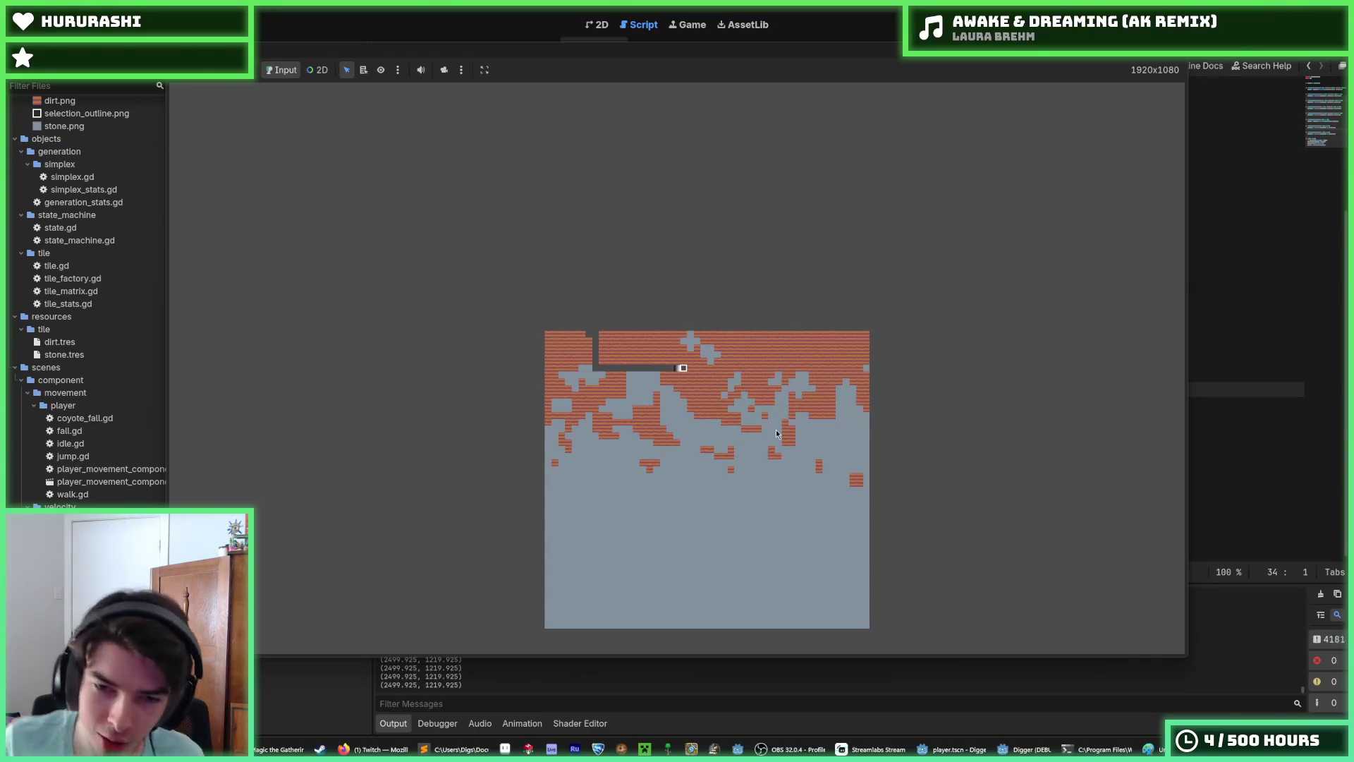
key("Right")
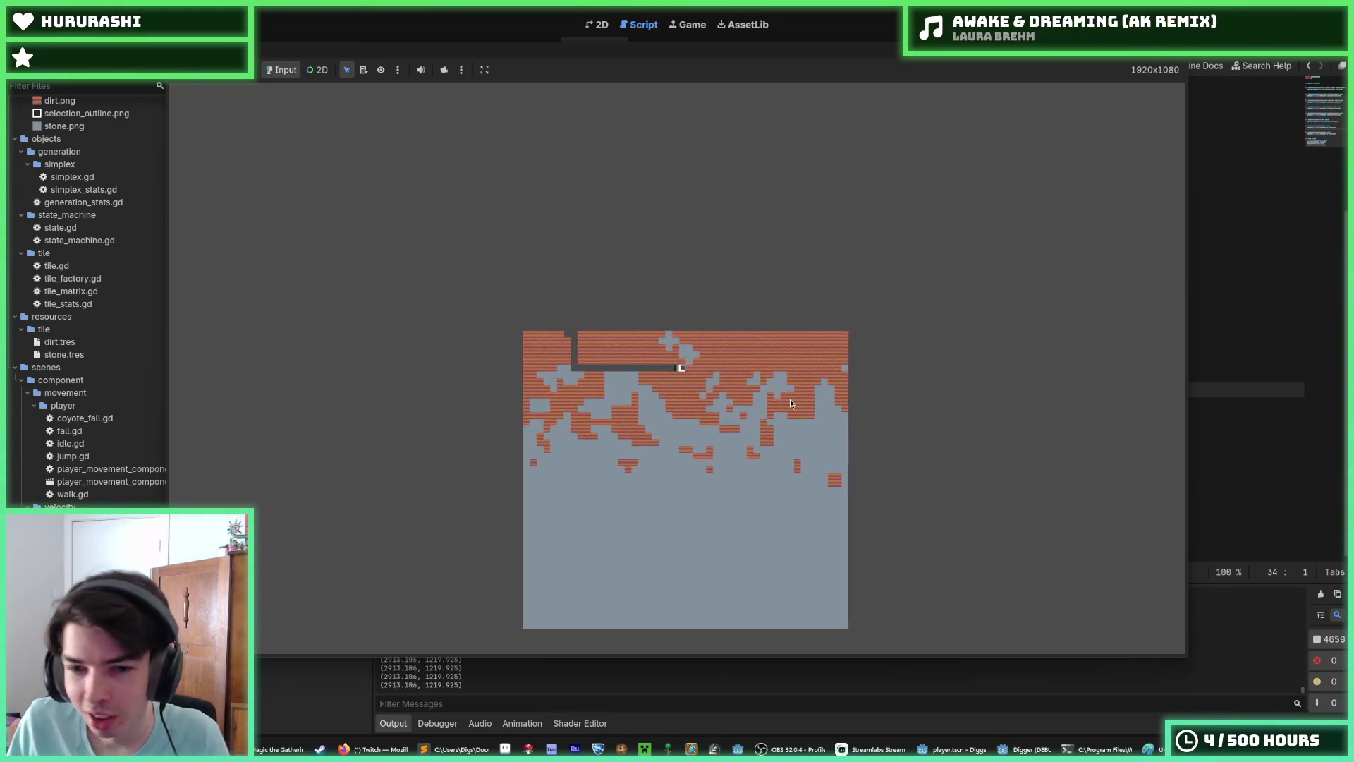
key("Right")
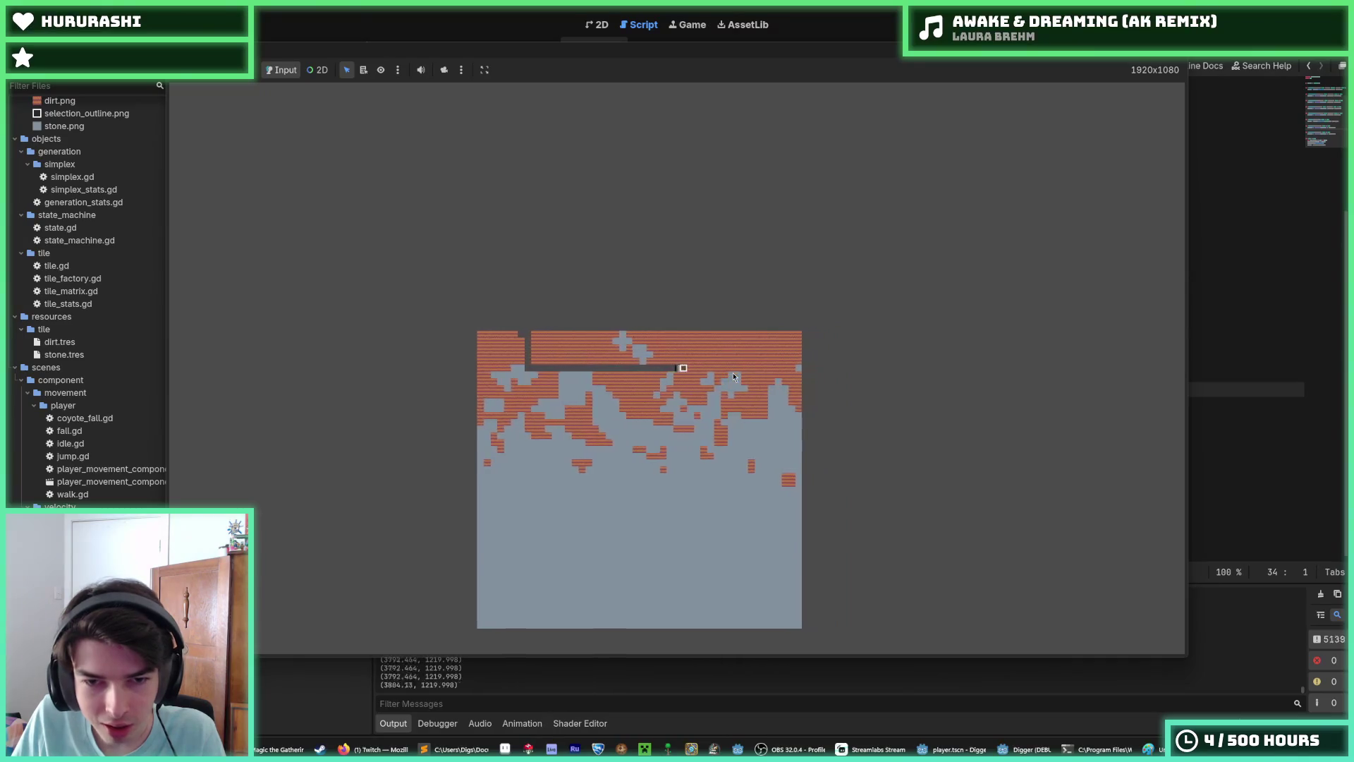
key("Right")
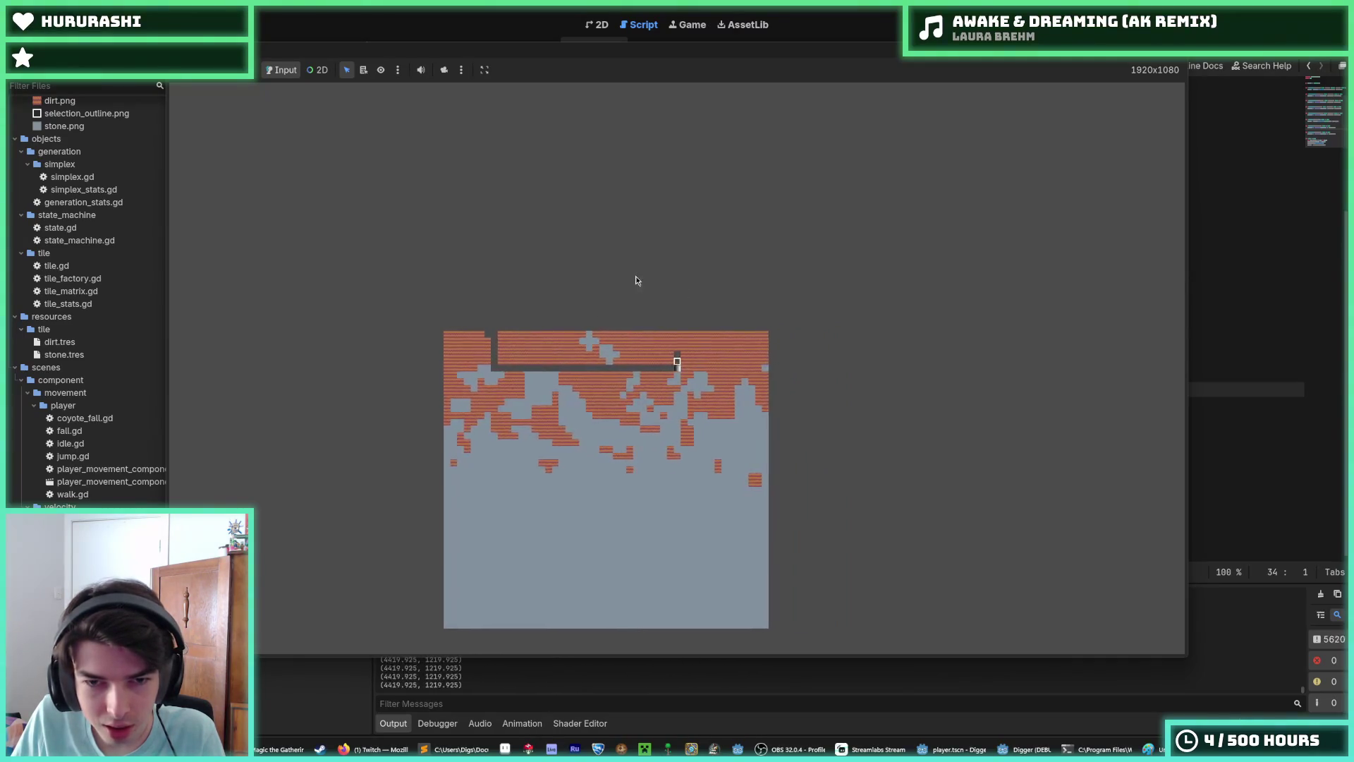
key("Right")
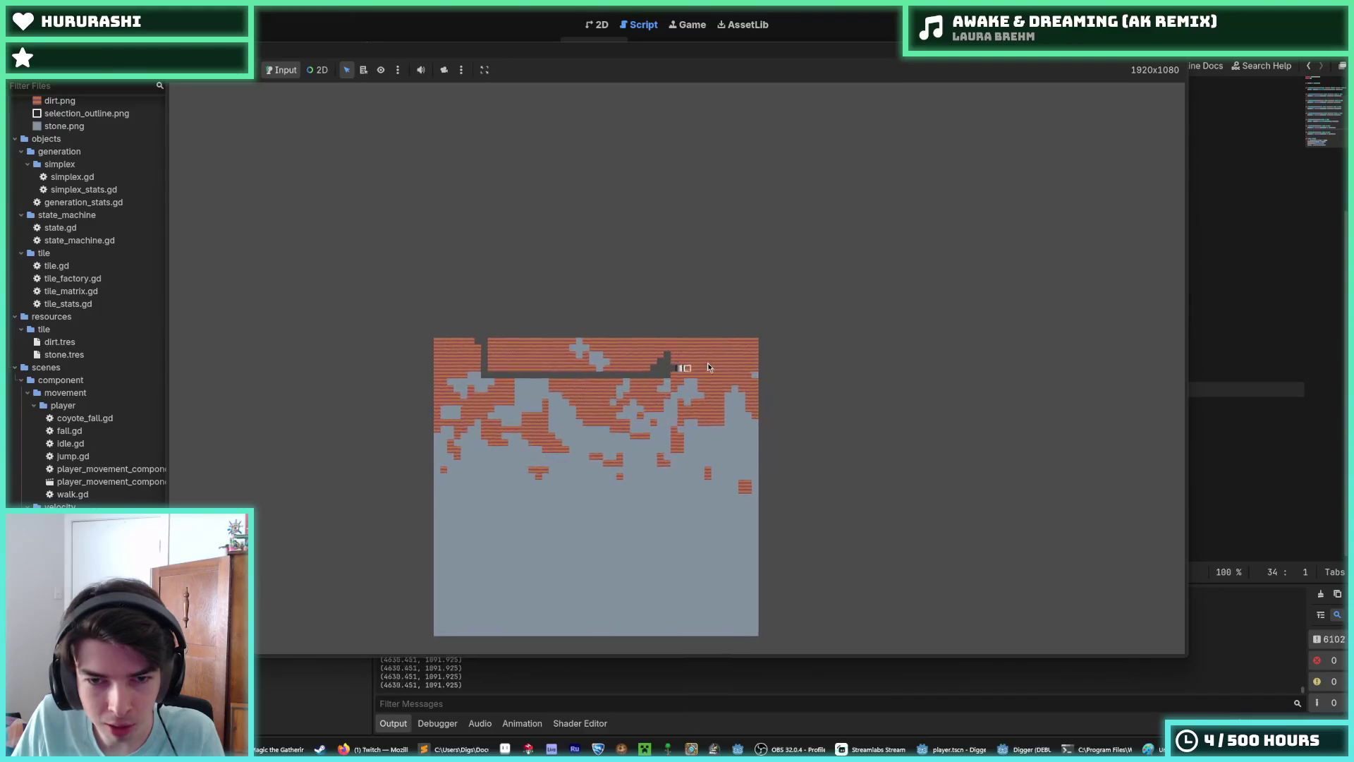
key("Right")
key("Down")
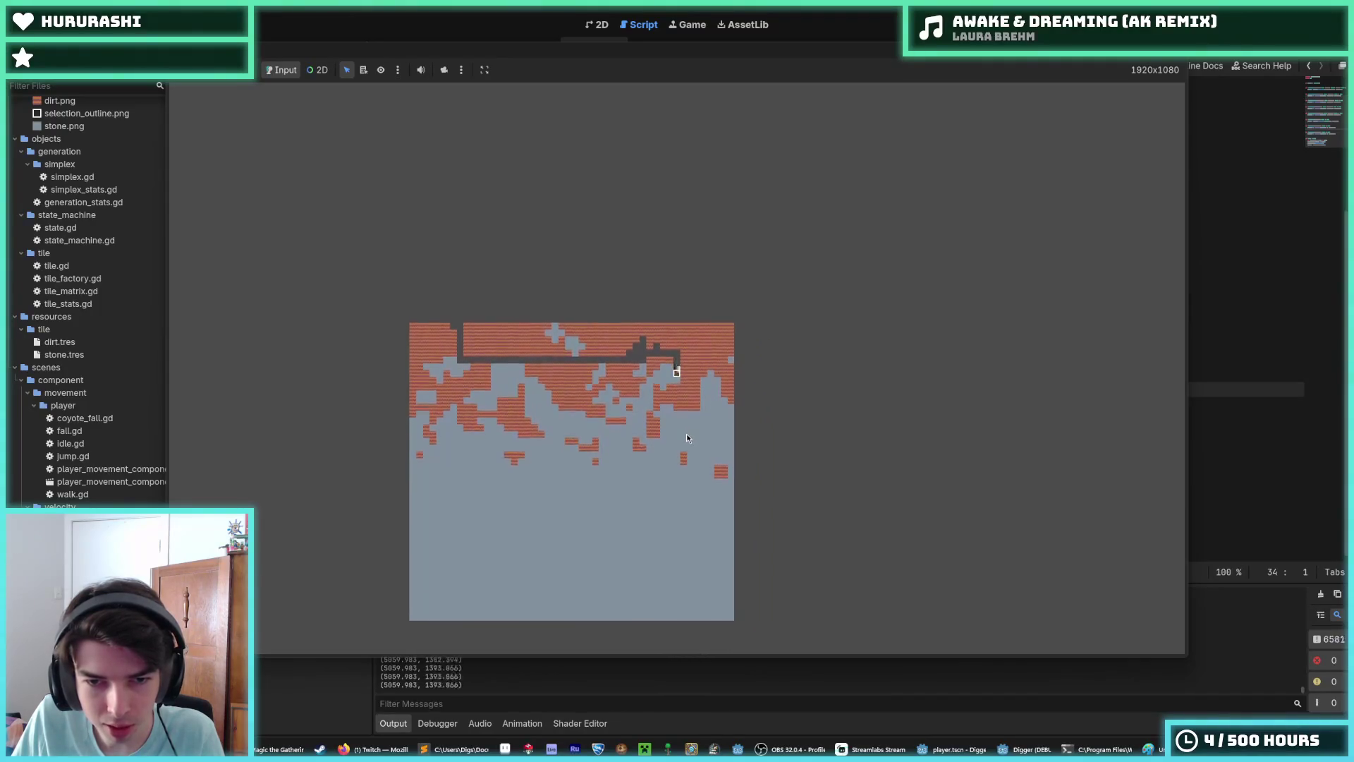
- Dig down and left, extending a long tunnel leftward through the dirt
scroll(687, 437, "up", 3)
key("Down")
key("Left")
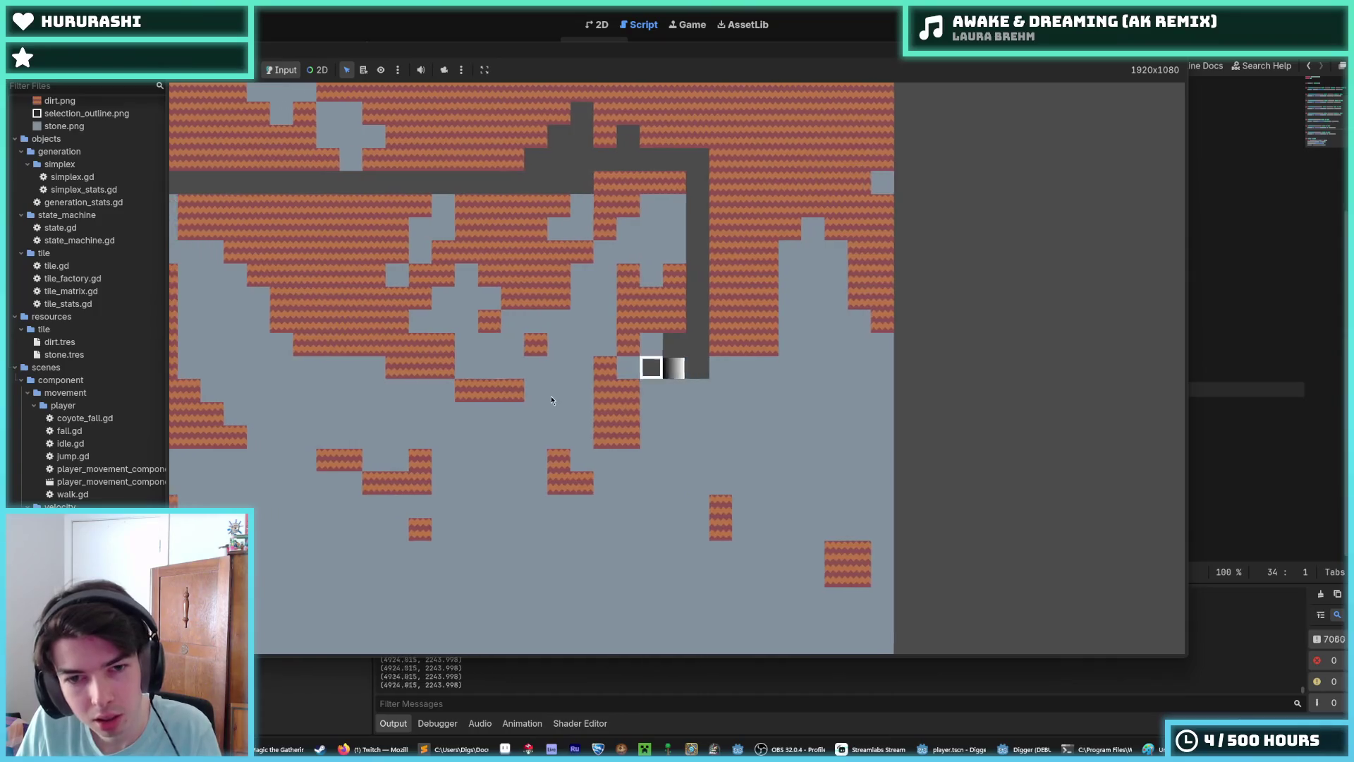
key("Left")
key("Down")
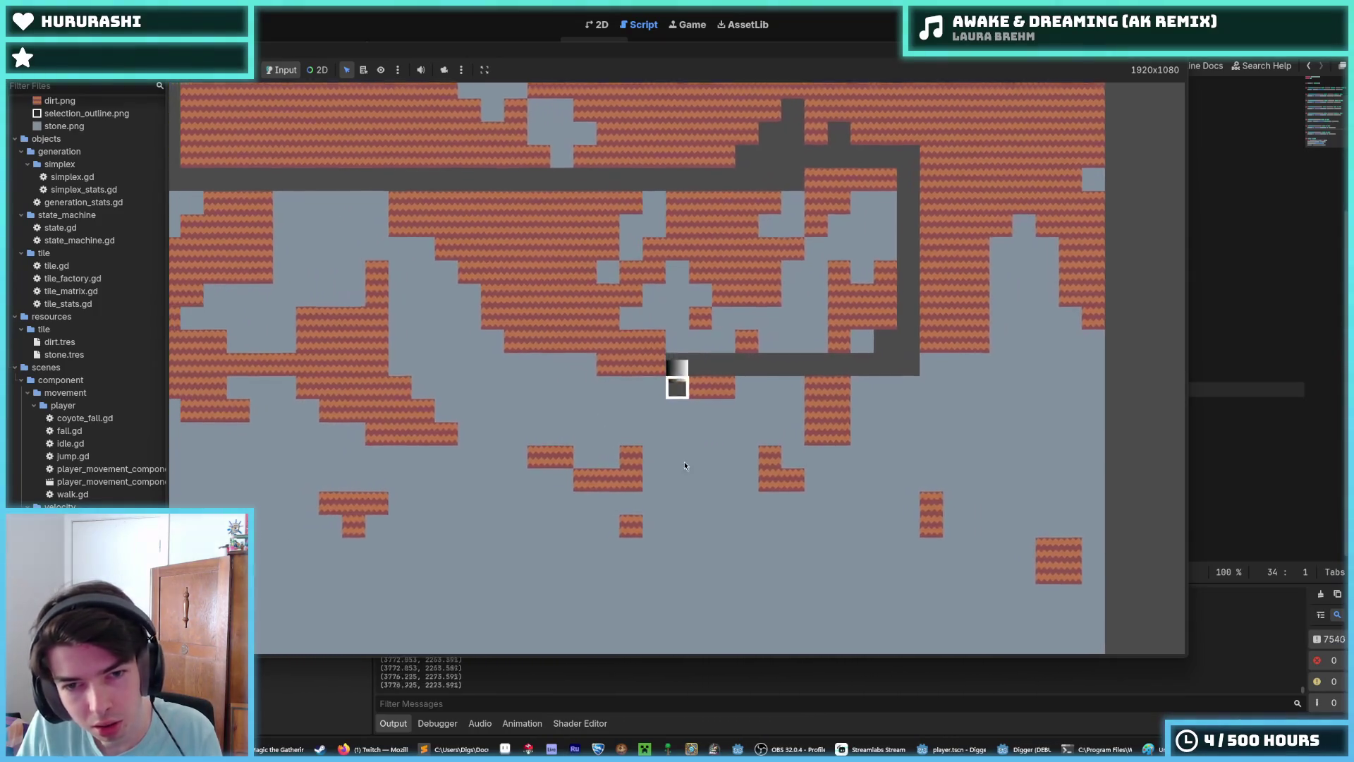
key("Down")
key("Left")
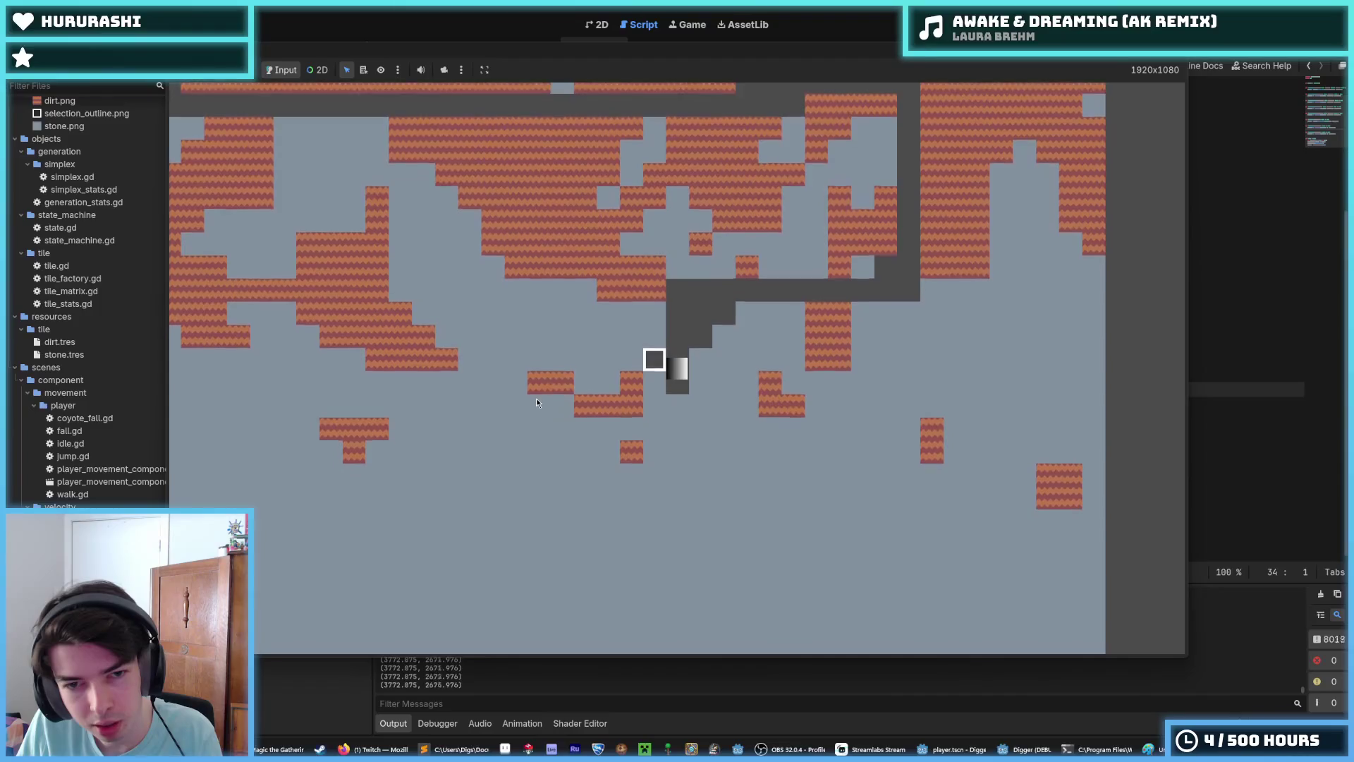
key("Left")
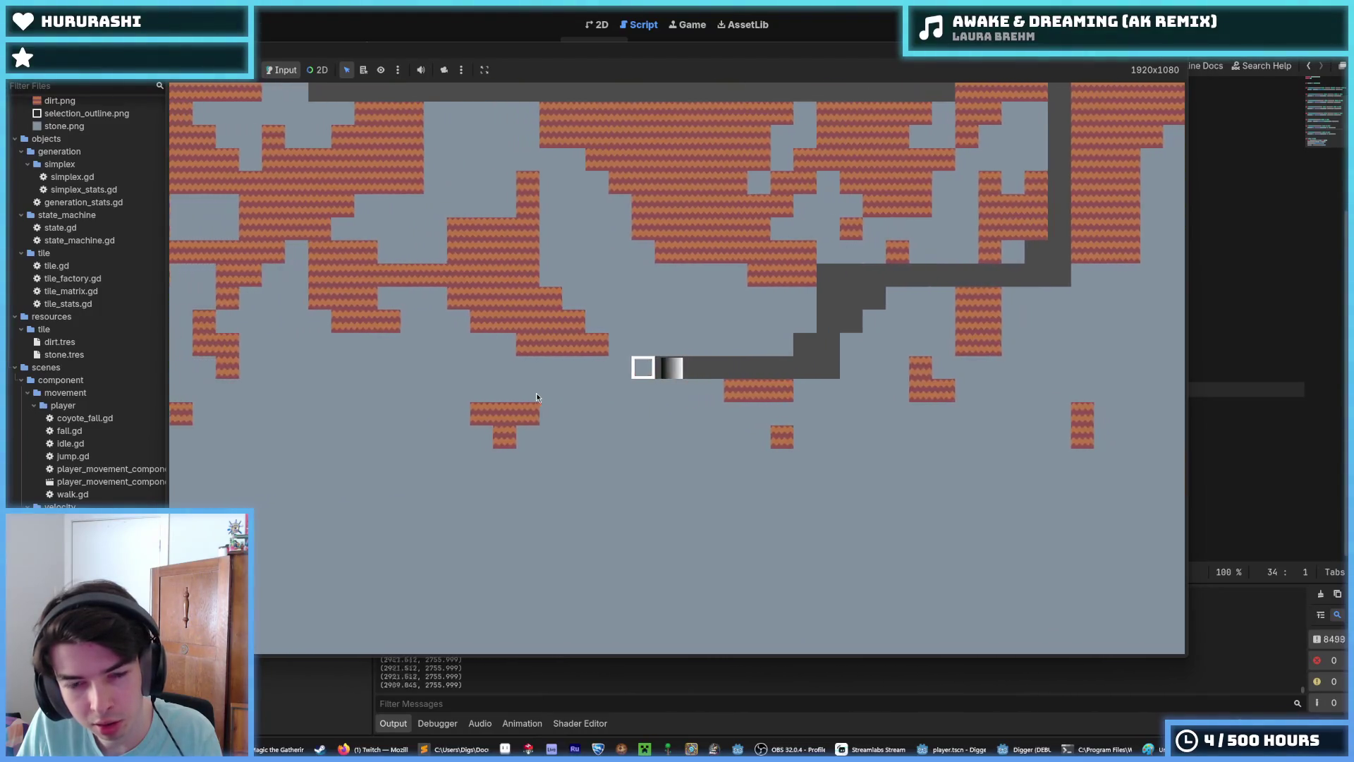
key("Left")
- Using WASD, tunnel left and up, sink a vertical shaft, branch right, then stop the game
key("a")
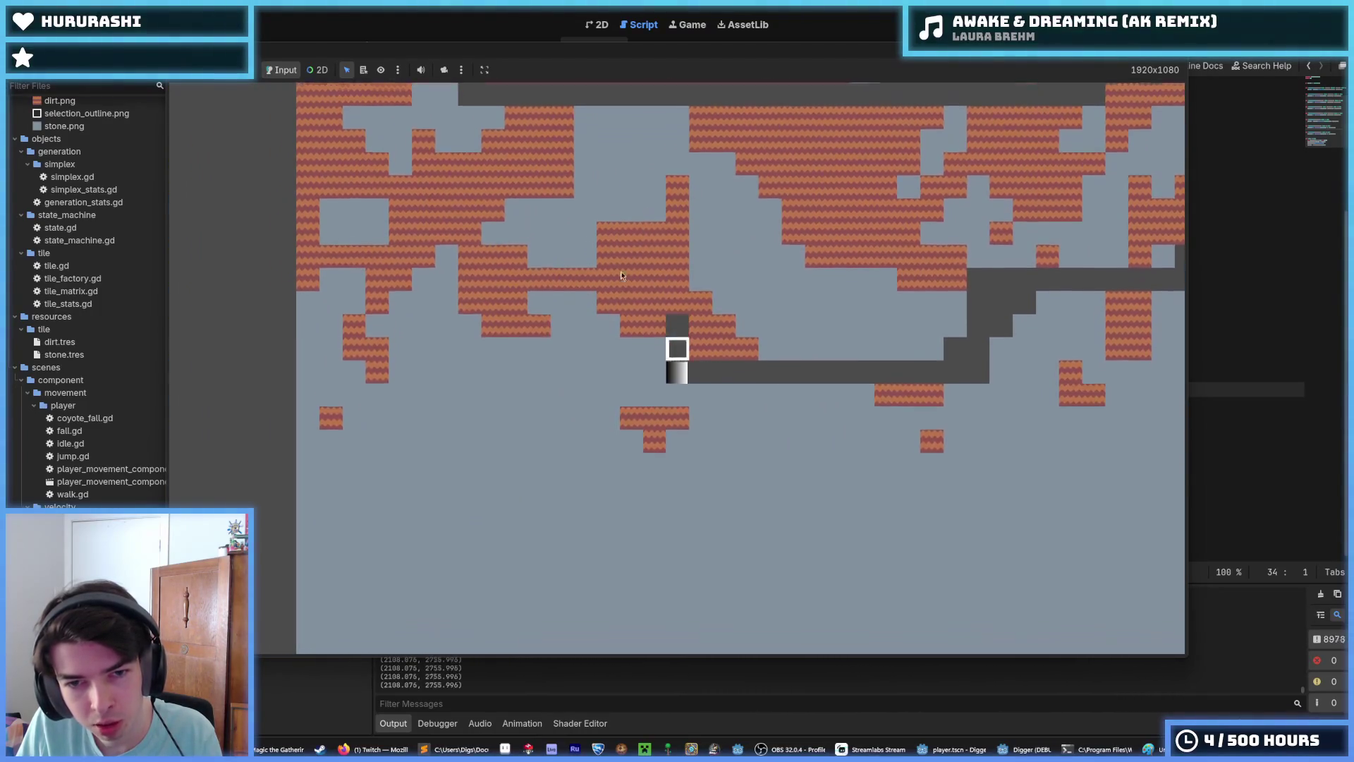
key("a")
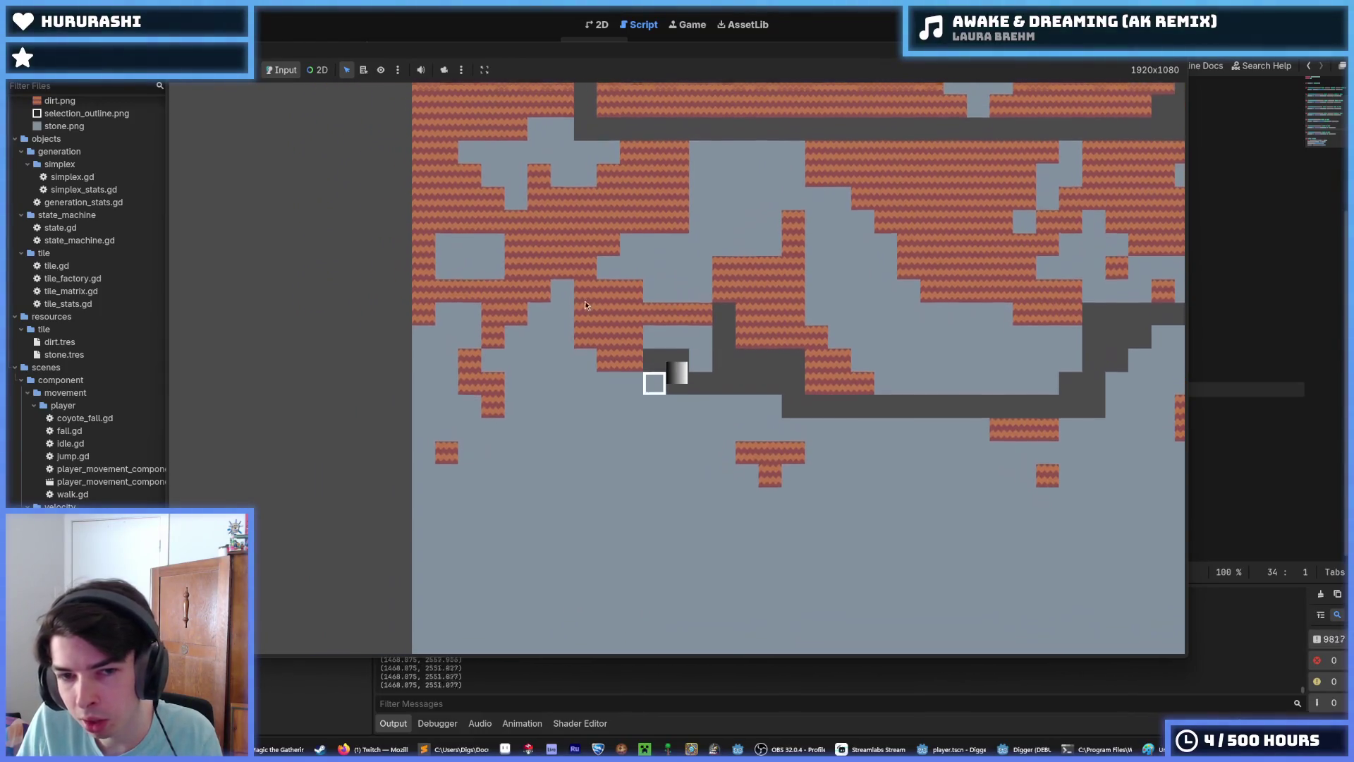
key("a")
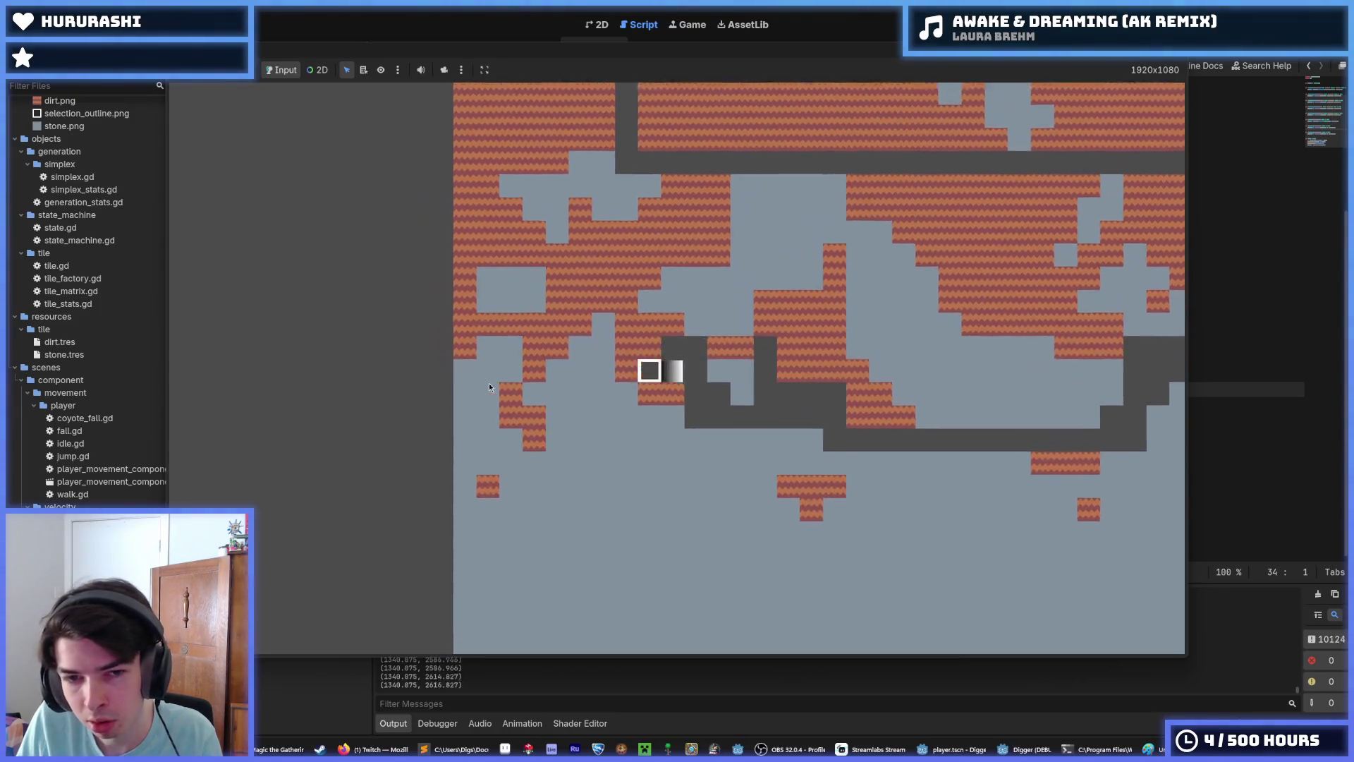
key("d")
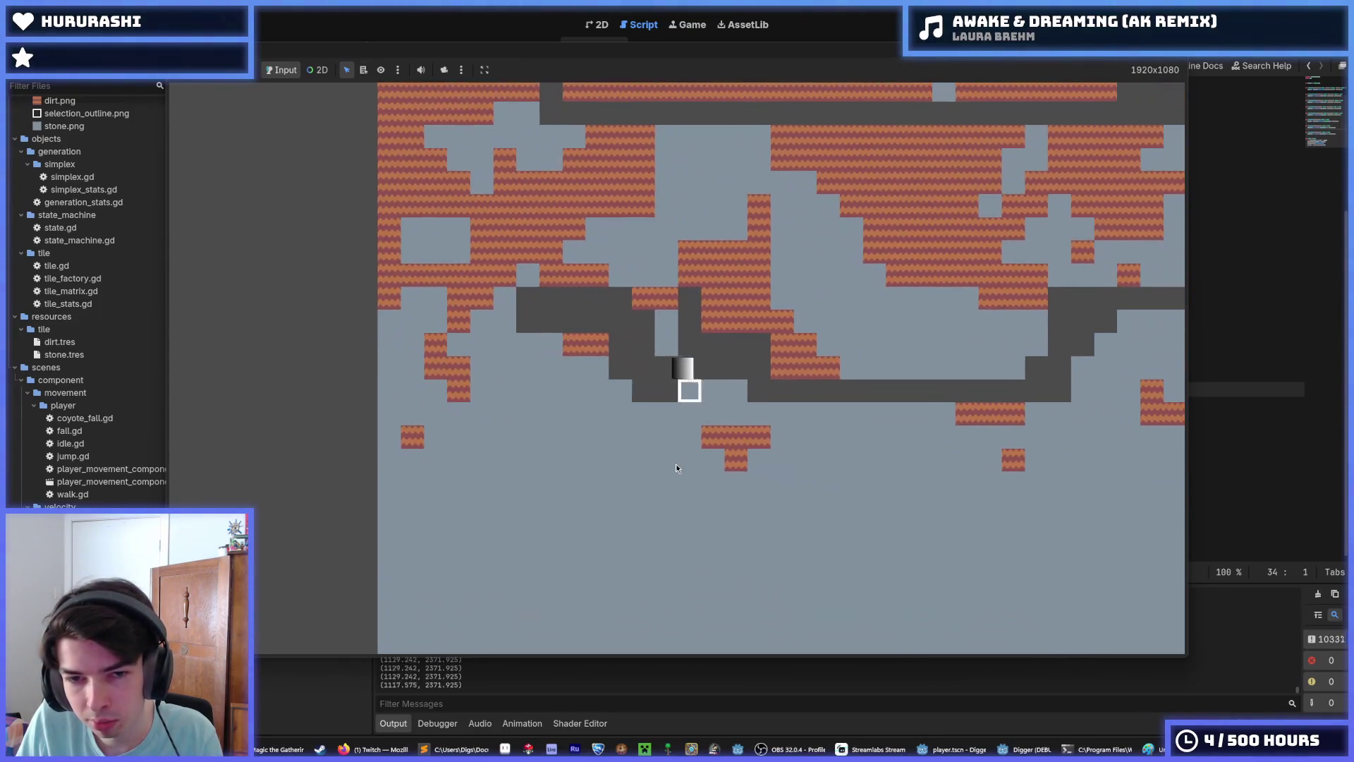
key("s")
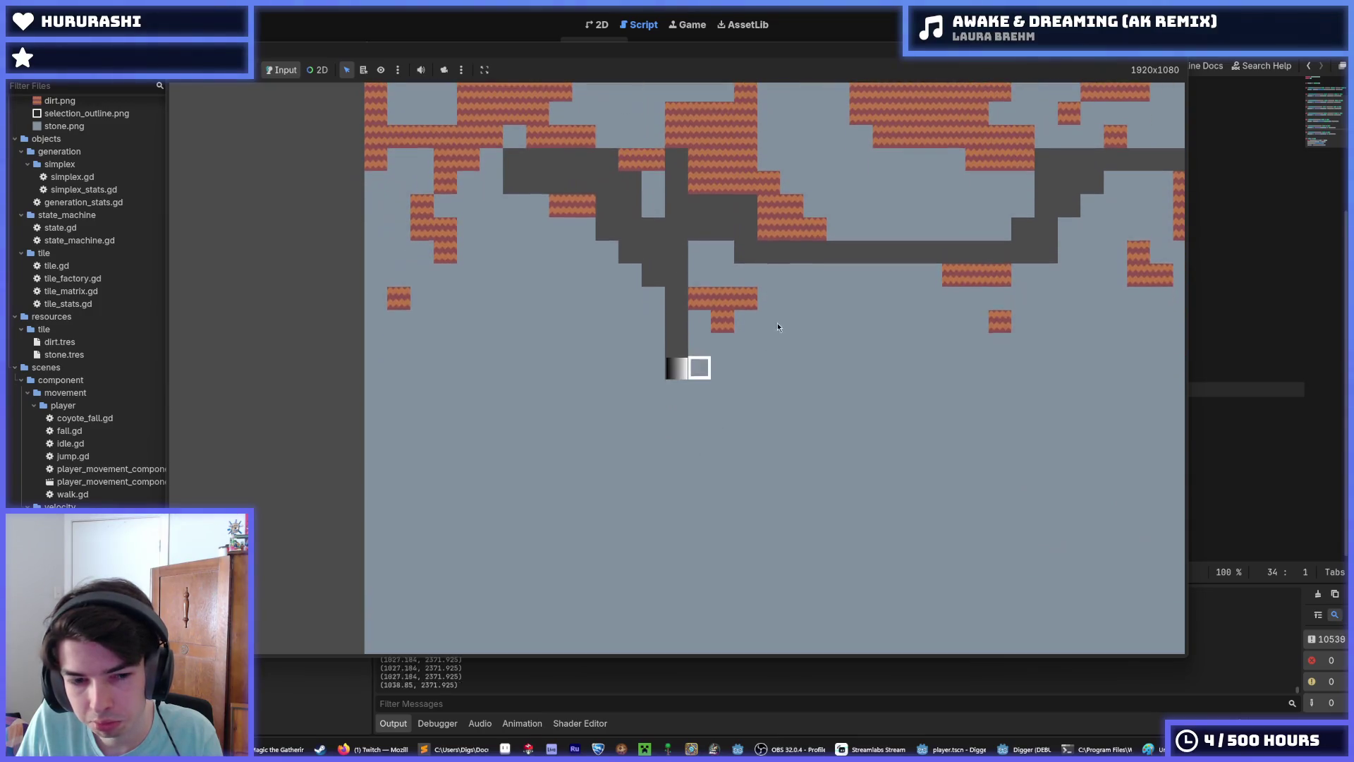
key("d")
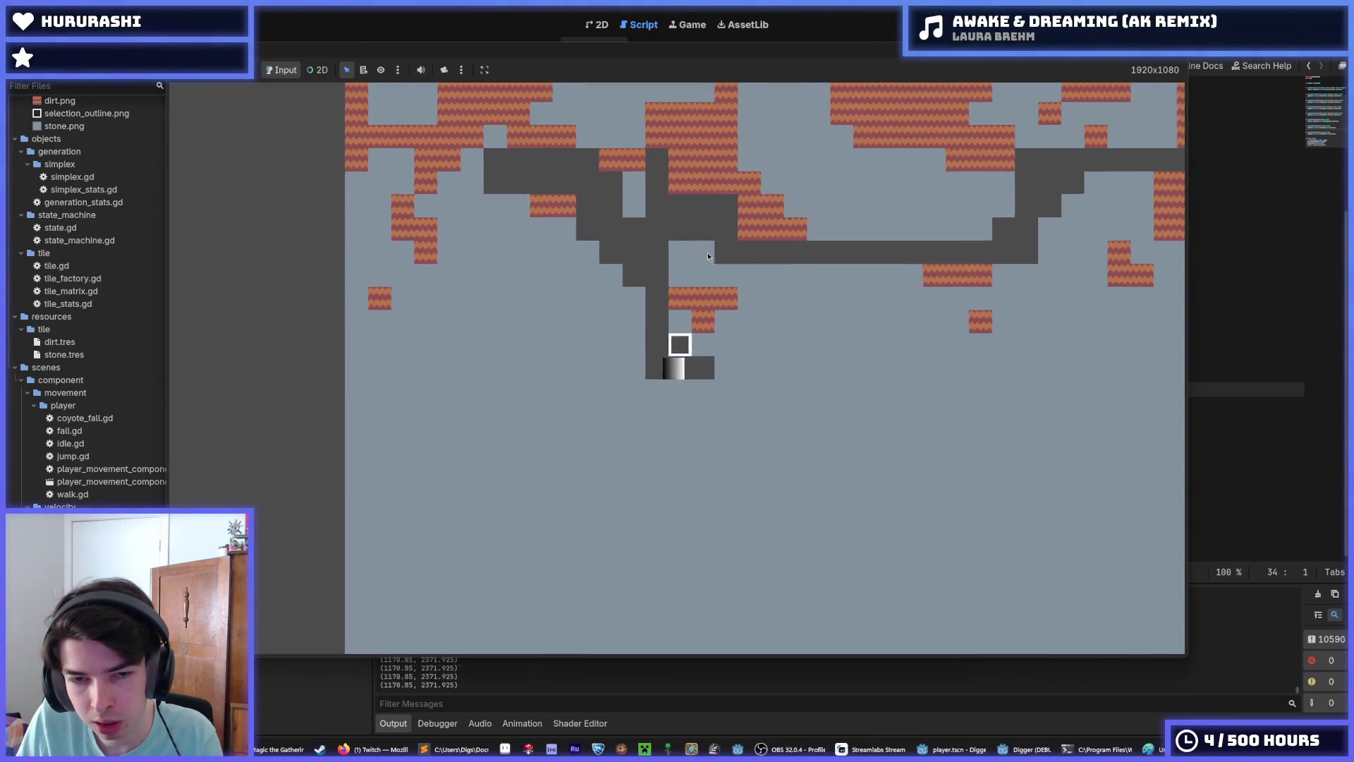
key("w")
key("d")
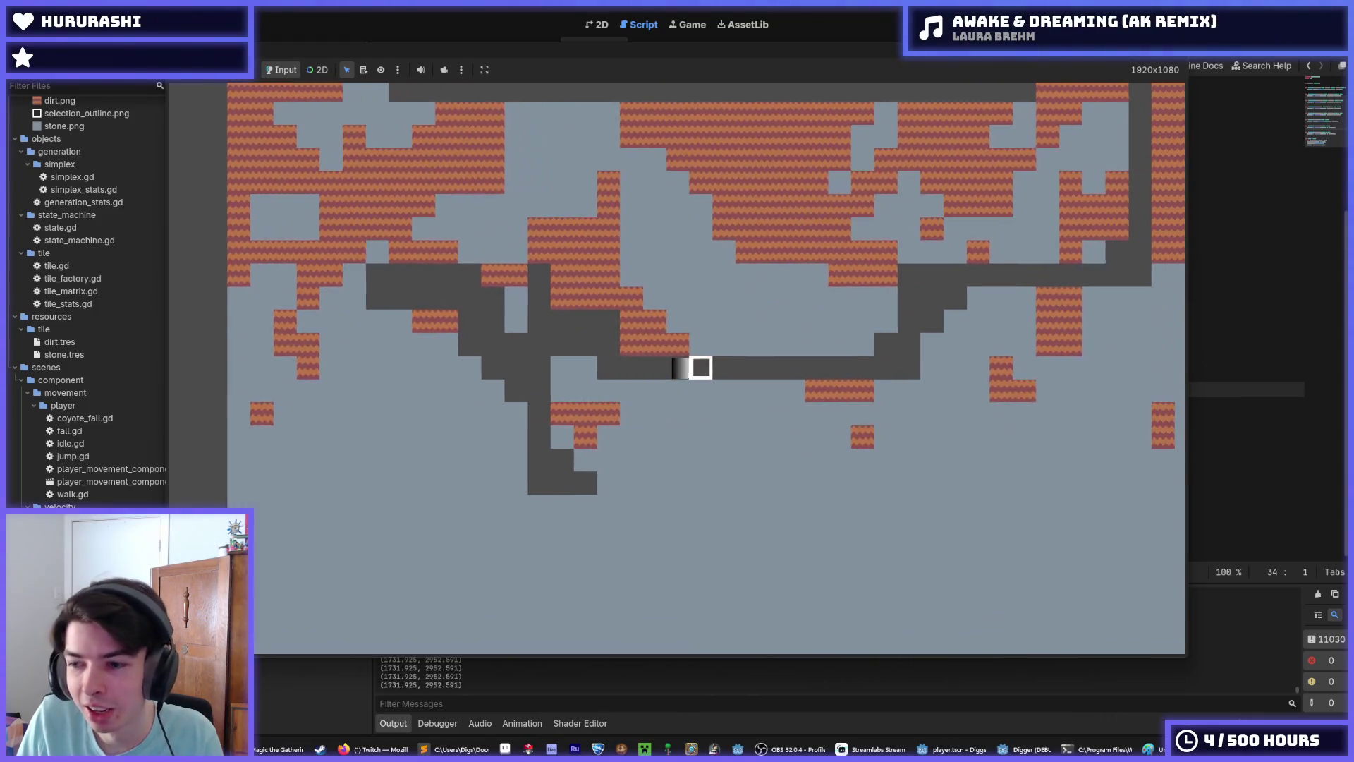
key("F8")
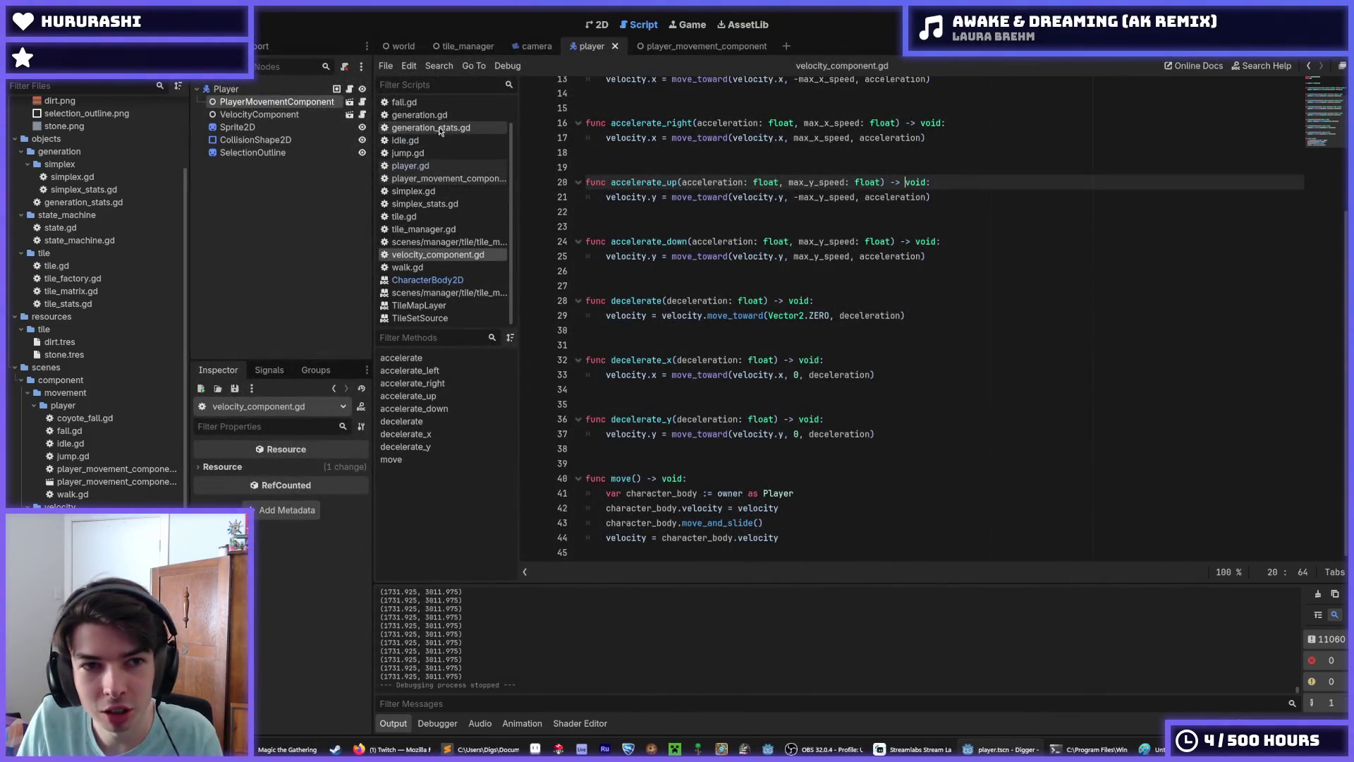
- Close the help docs and the camera, player, movement component and tile_manager tabs, saving world
scroll(439, 131, "down", 5)
scroll(433, 110, "down", 5)
left_click(434, 105)
key("ctrl+w")
key("ctrl+w")
key("ctrl+w")
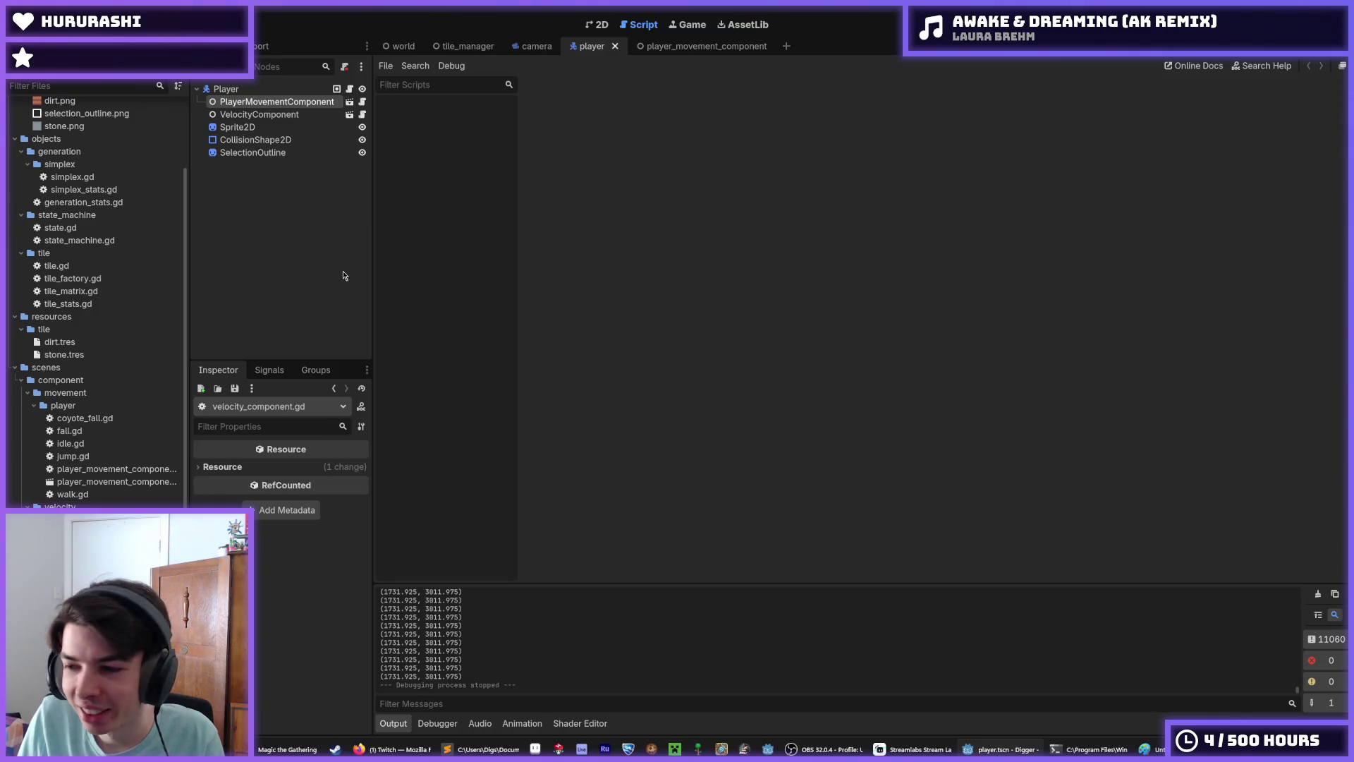
key("ctrl+shift+w")
key("ctrl+shift+w")
key("ctrl+shift+w")
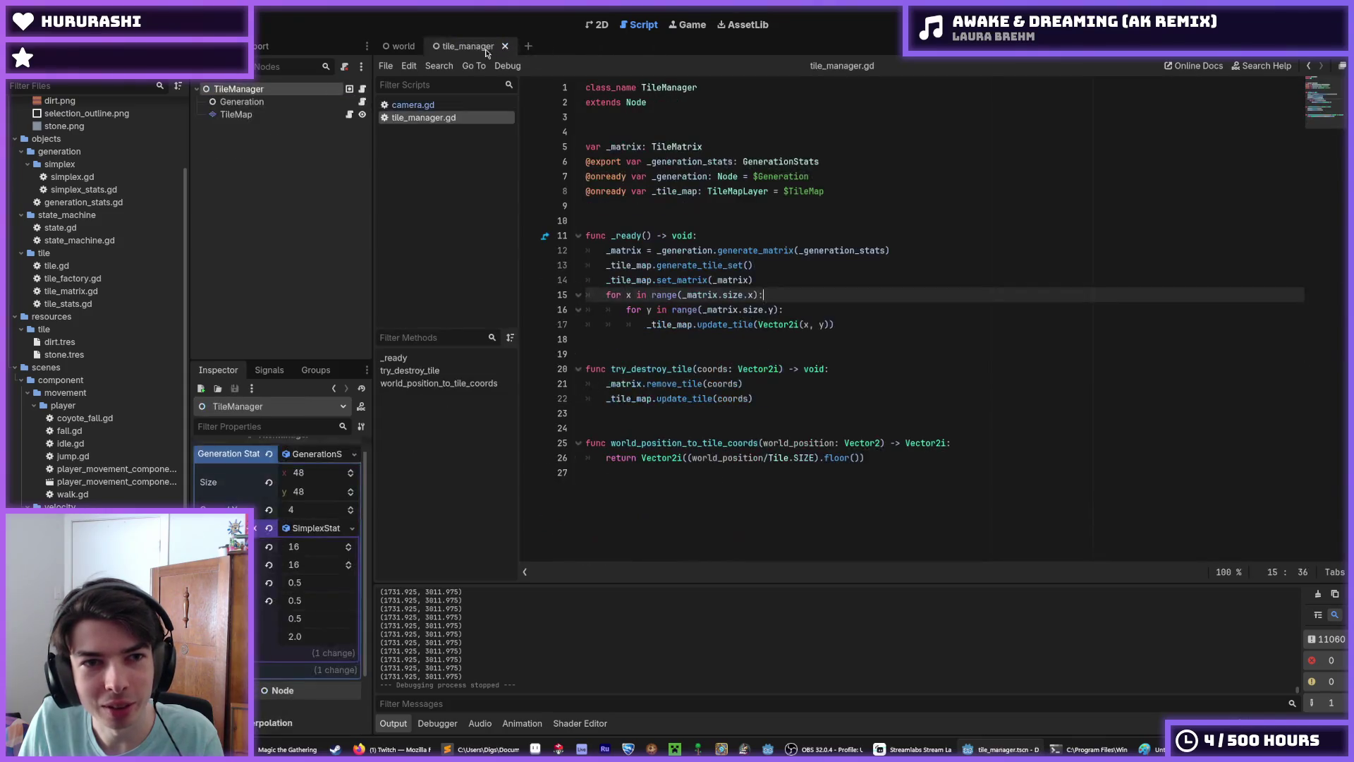
key("ctrl+shift+w")
key("ctrl+s")
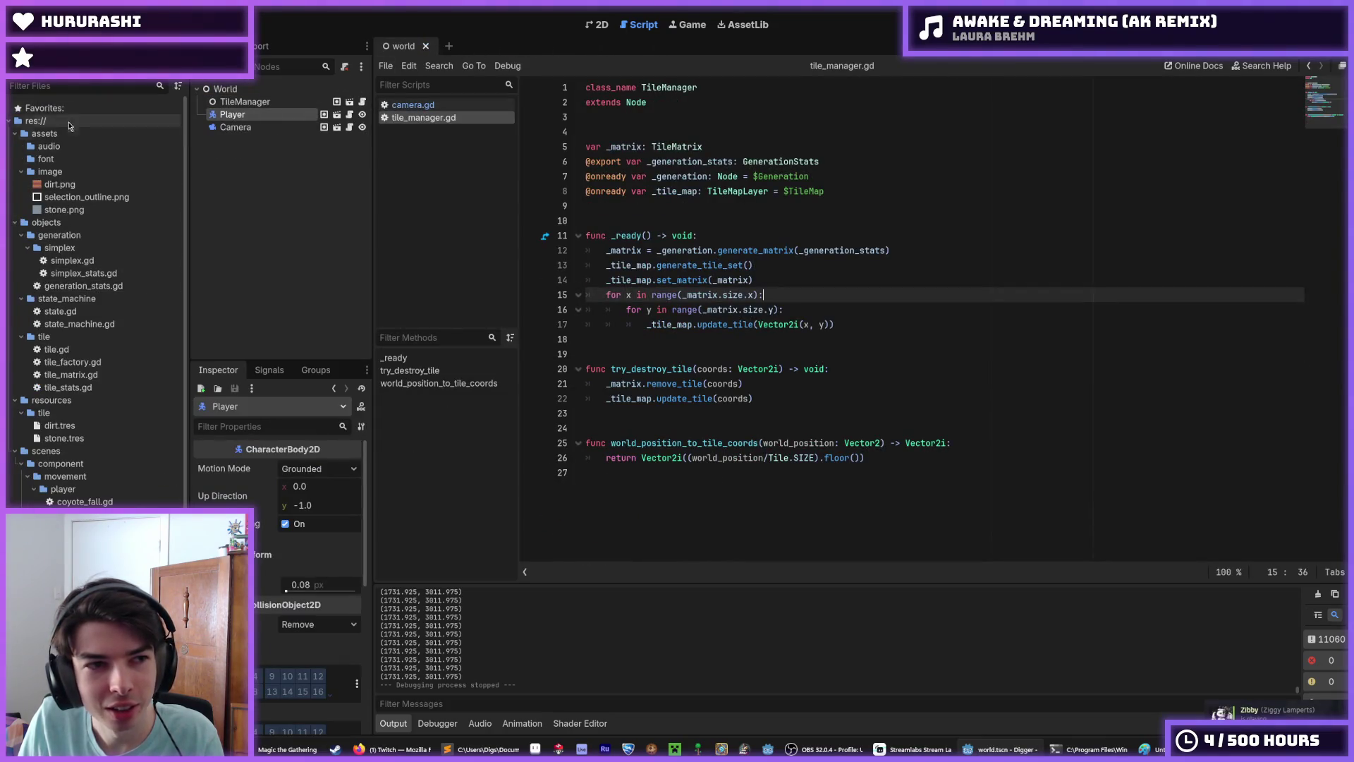
- Collapse the project file tree to res:// via Collapse Hierarchy
right_click(43, 121)
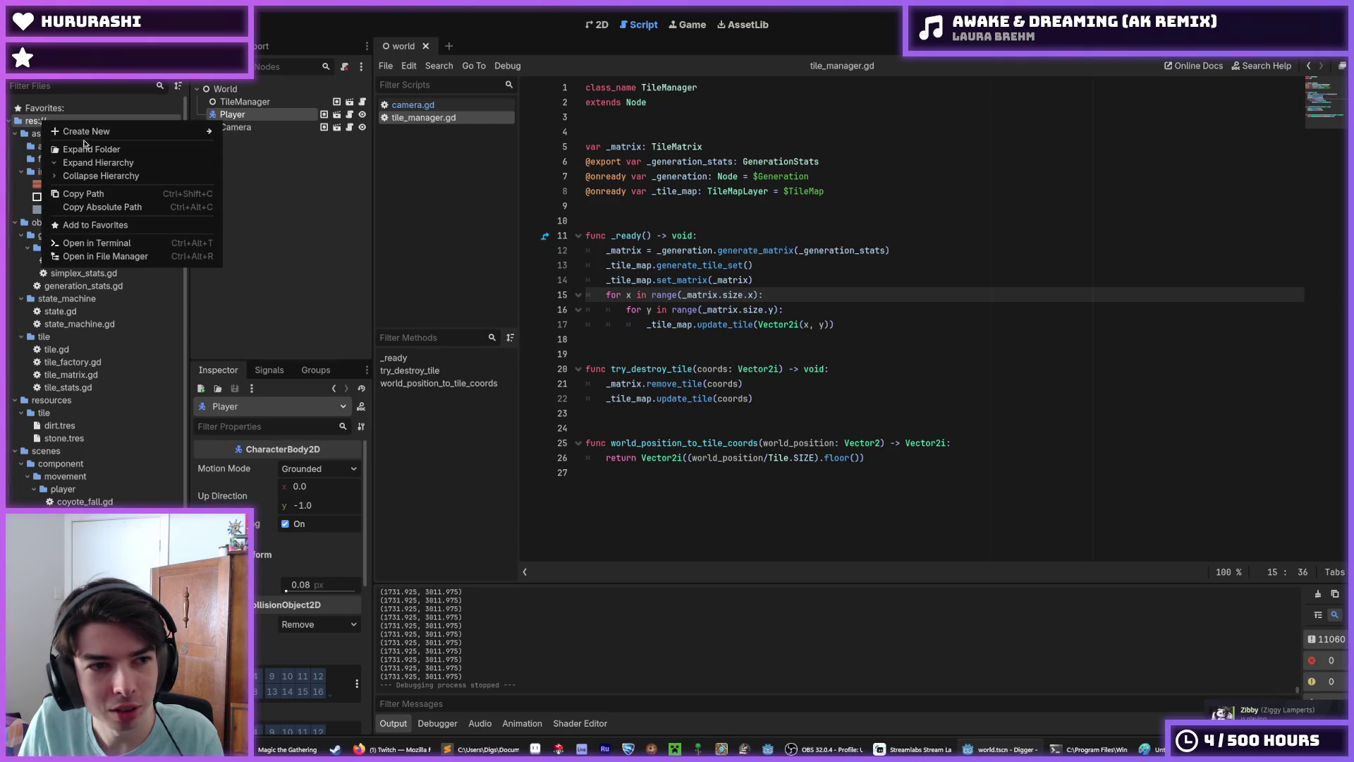
left_click(127, 175)
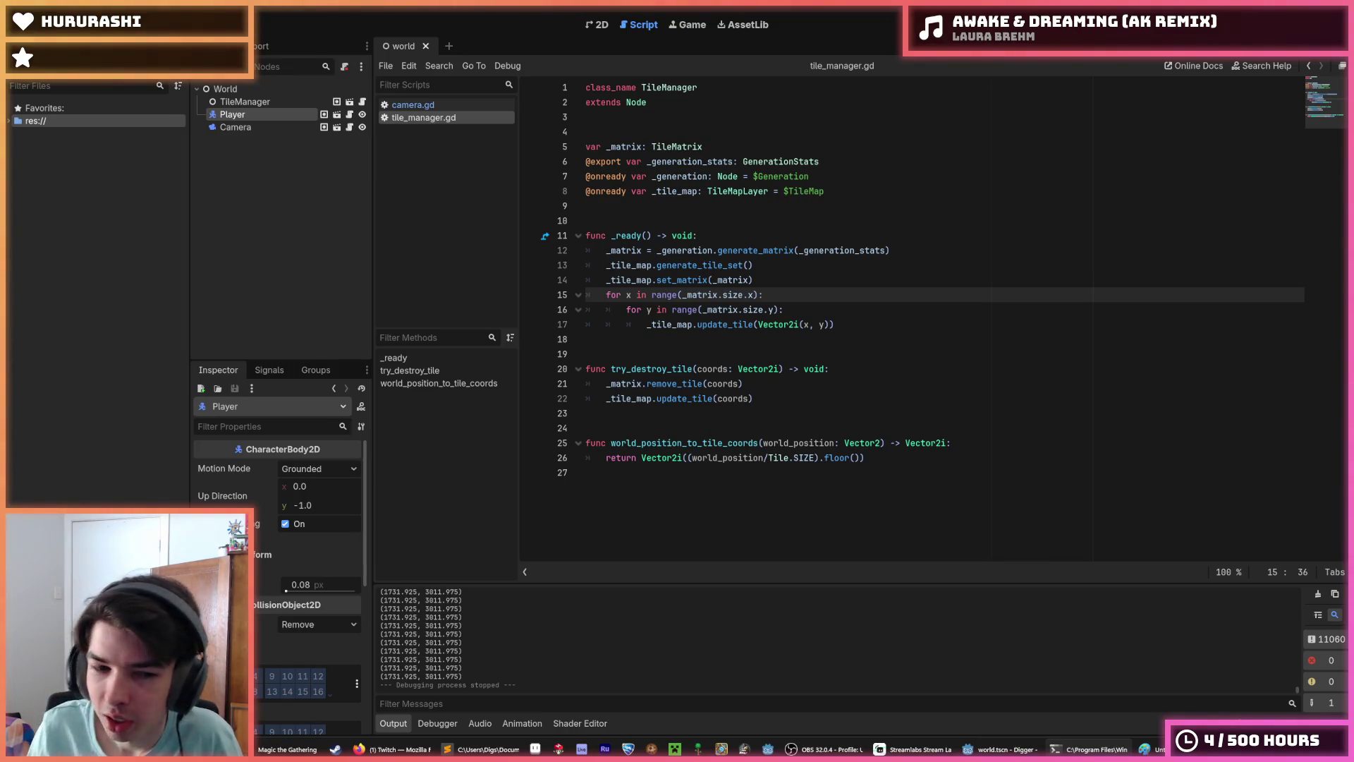
key("alt+Tab")
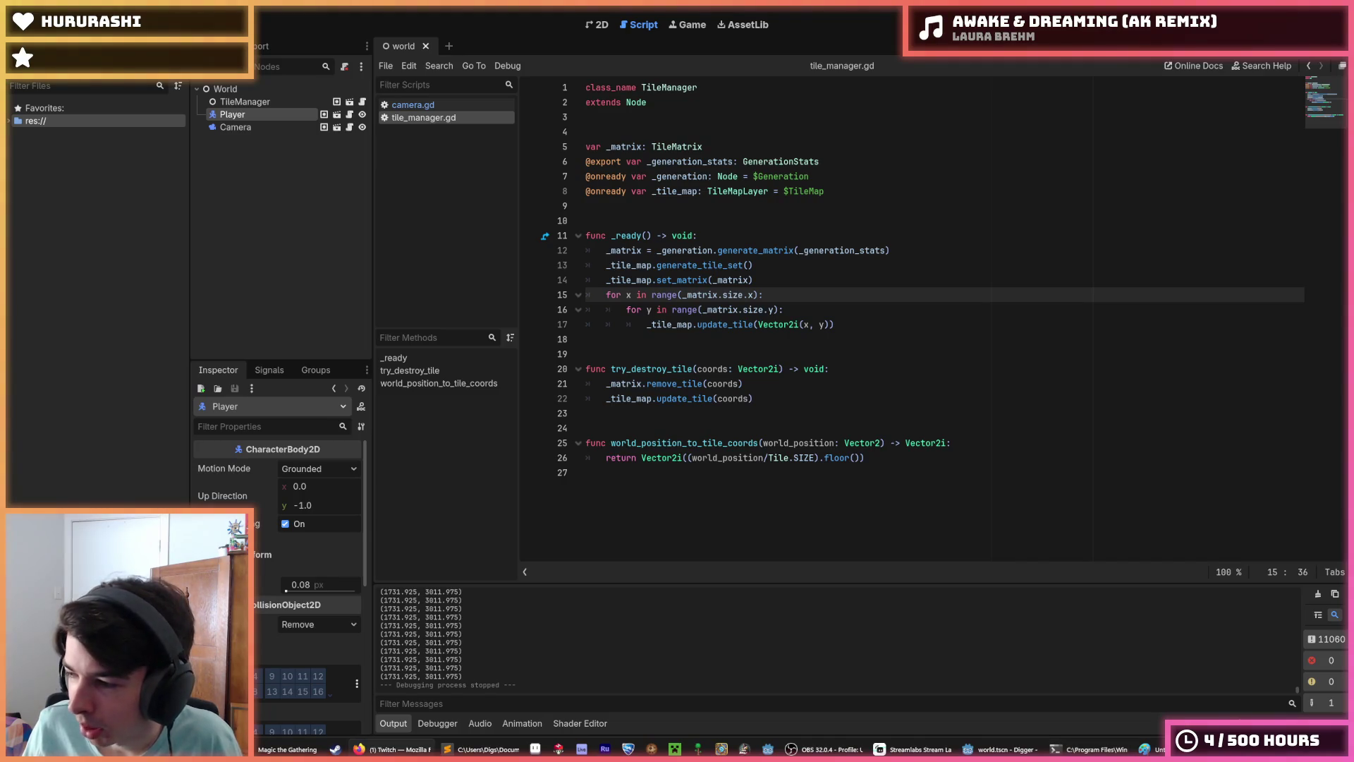
key("alt+Tab")
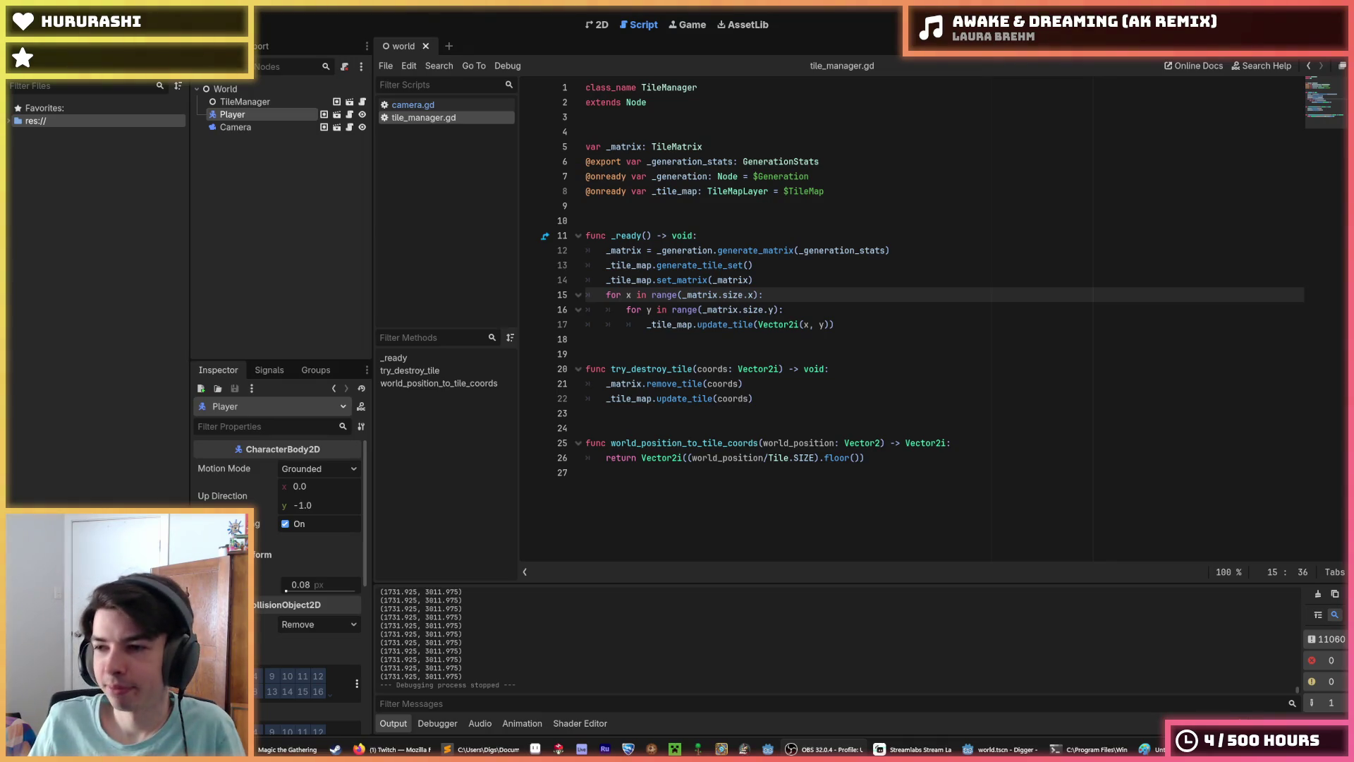